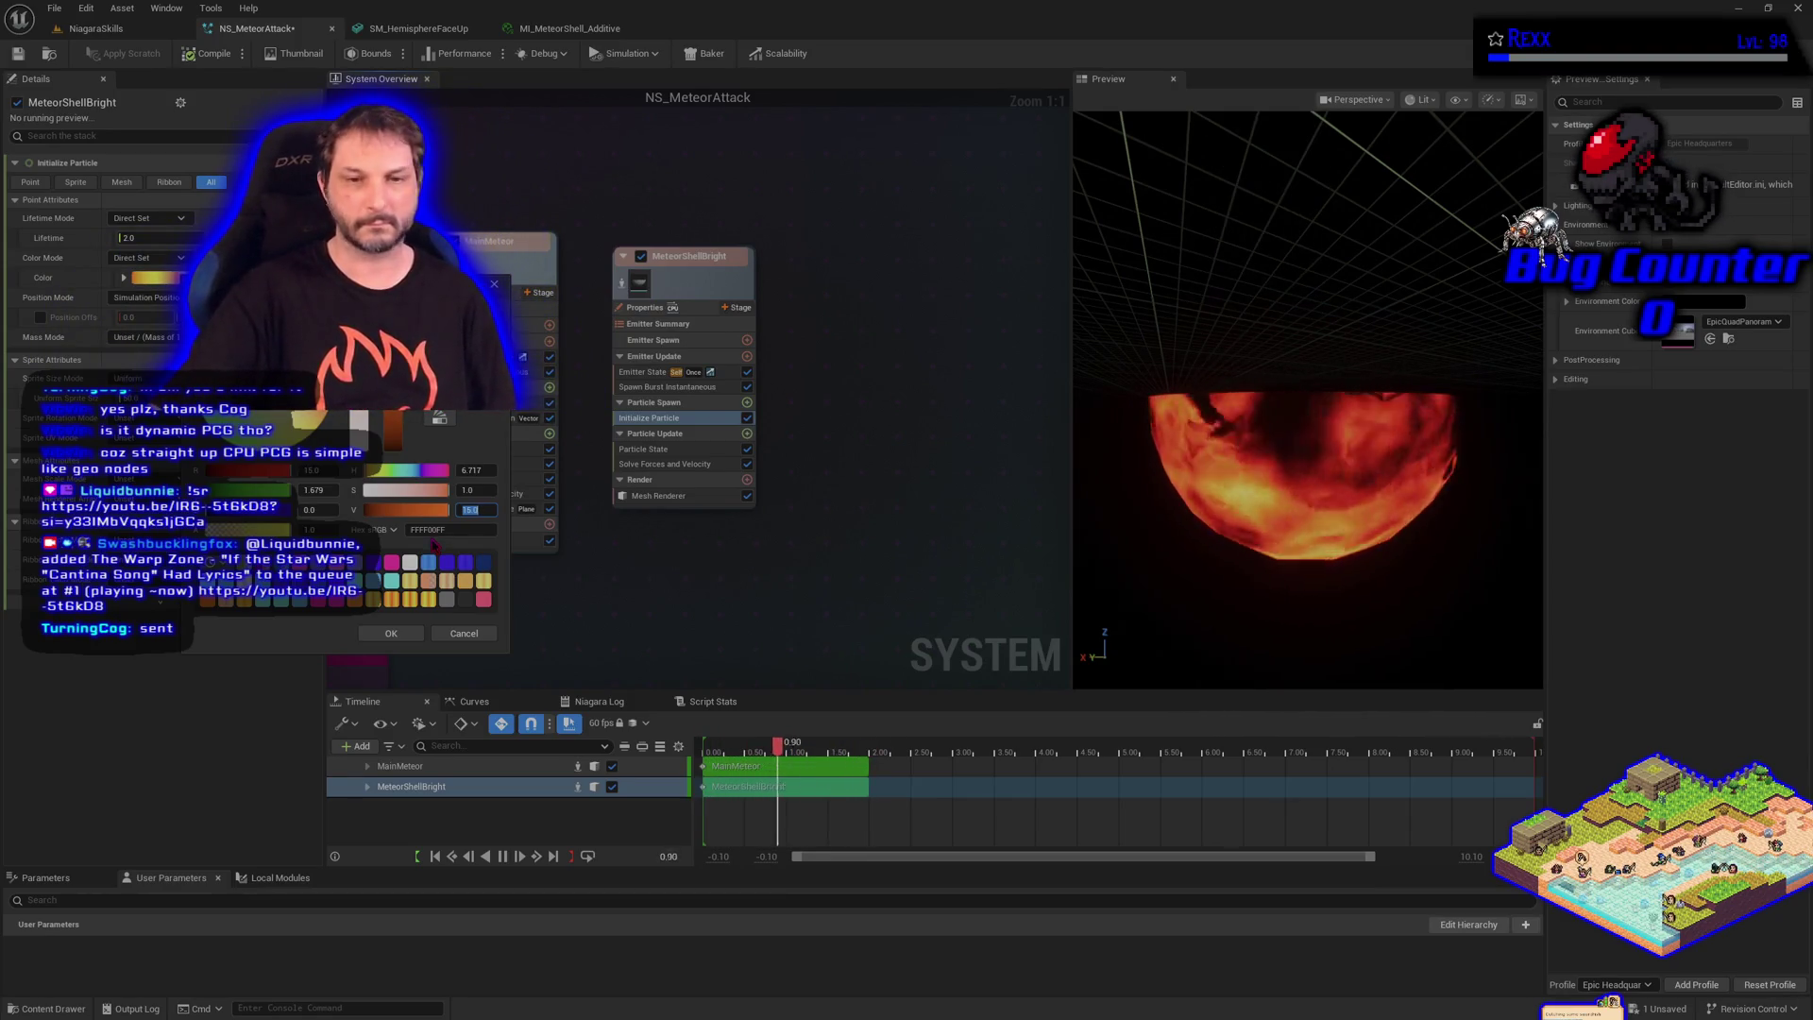
Lower MeteorShellBright's Initialize Particle colour intensity from 15 to 10 and confirm it
left_click(397, 635)
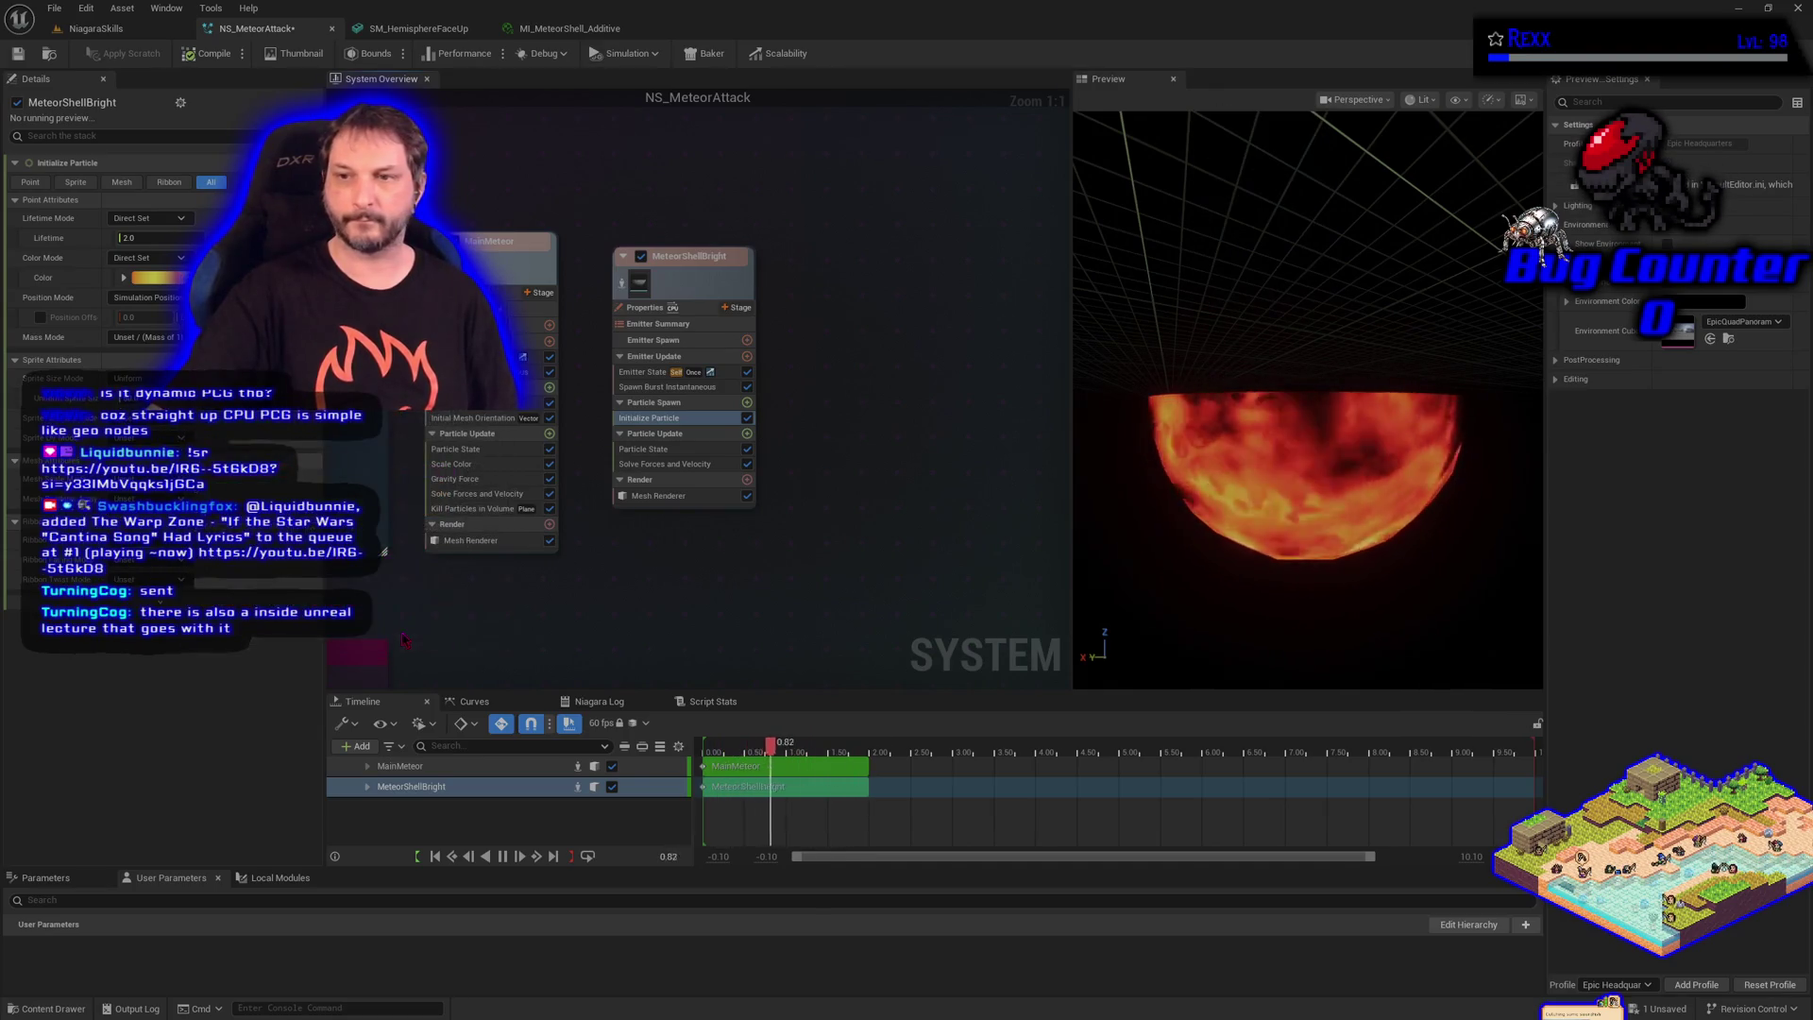
mouse_move(1261, 593)
left_mouse_down()
mouse_move(1270, 578)
mouse_move(1261, 593)
left_mouse_up()
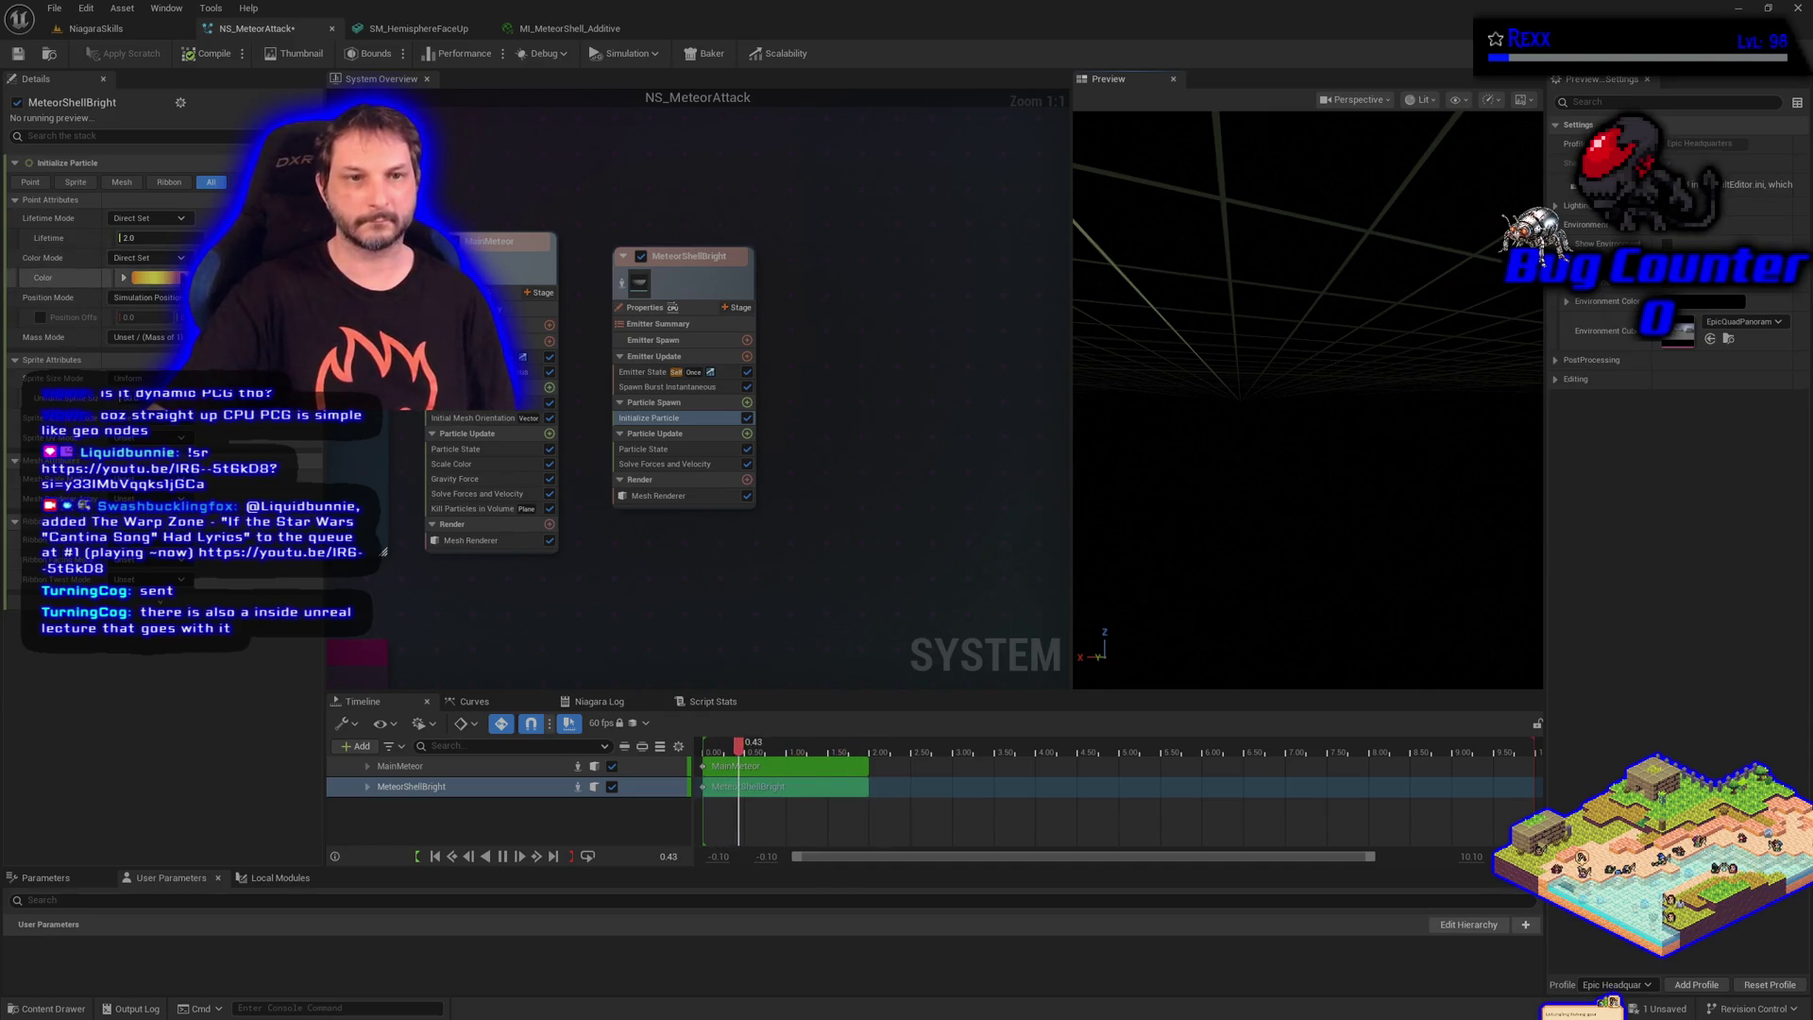
left_click(156, 278)
left_click(470, 508)
type("10")
key("Return")
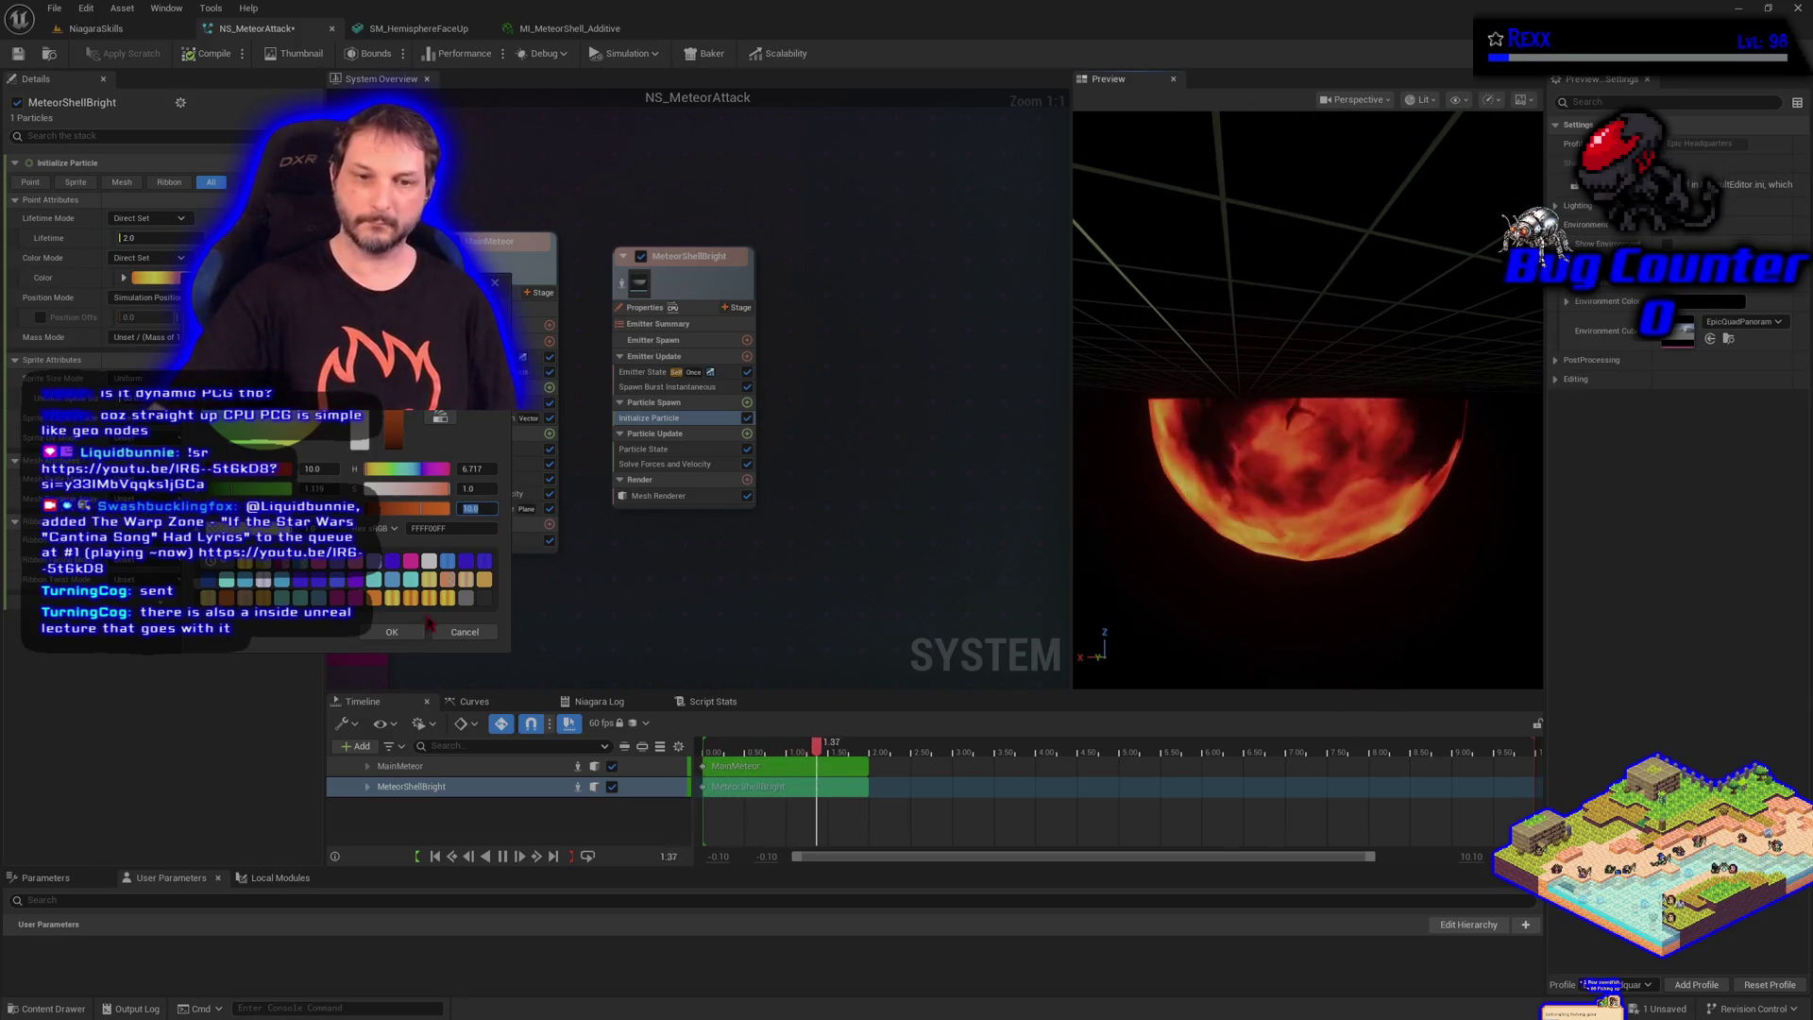
left_click(399, 636)
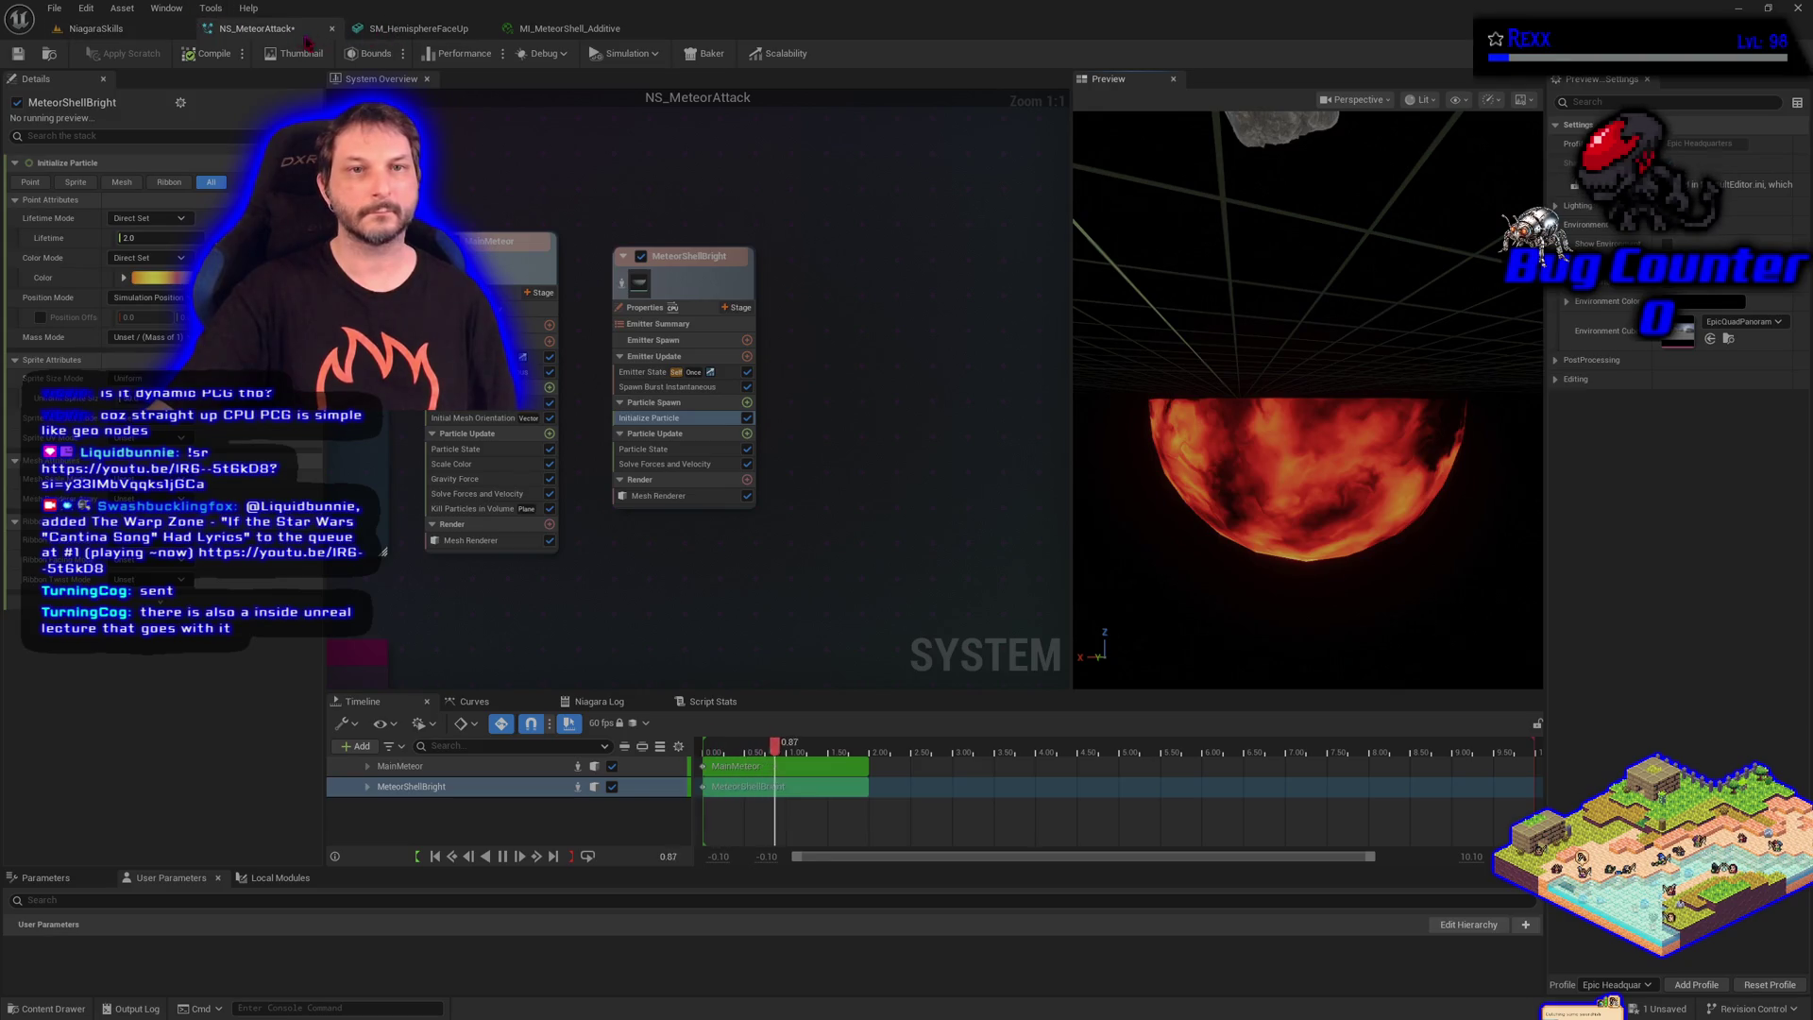
Set DiamonMaskFalloff to 2.0 on MI_MeteorShell_Additive and save the instance
left_click(570, 28)
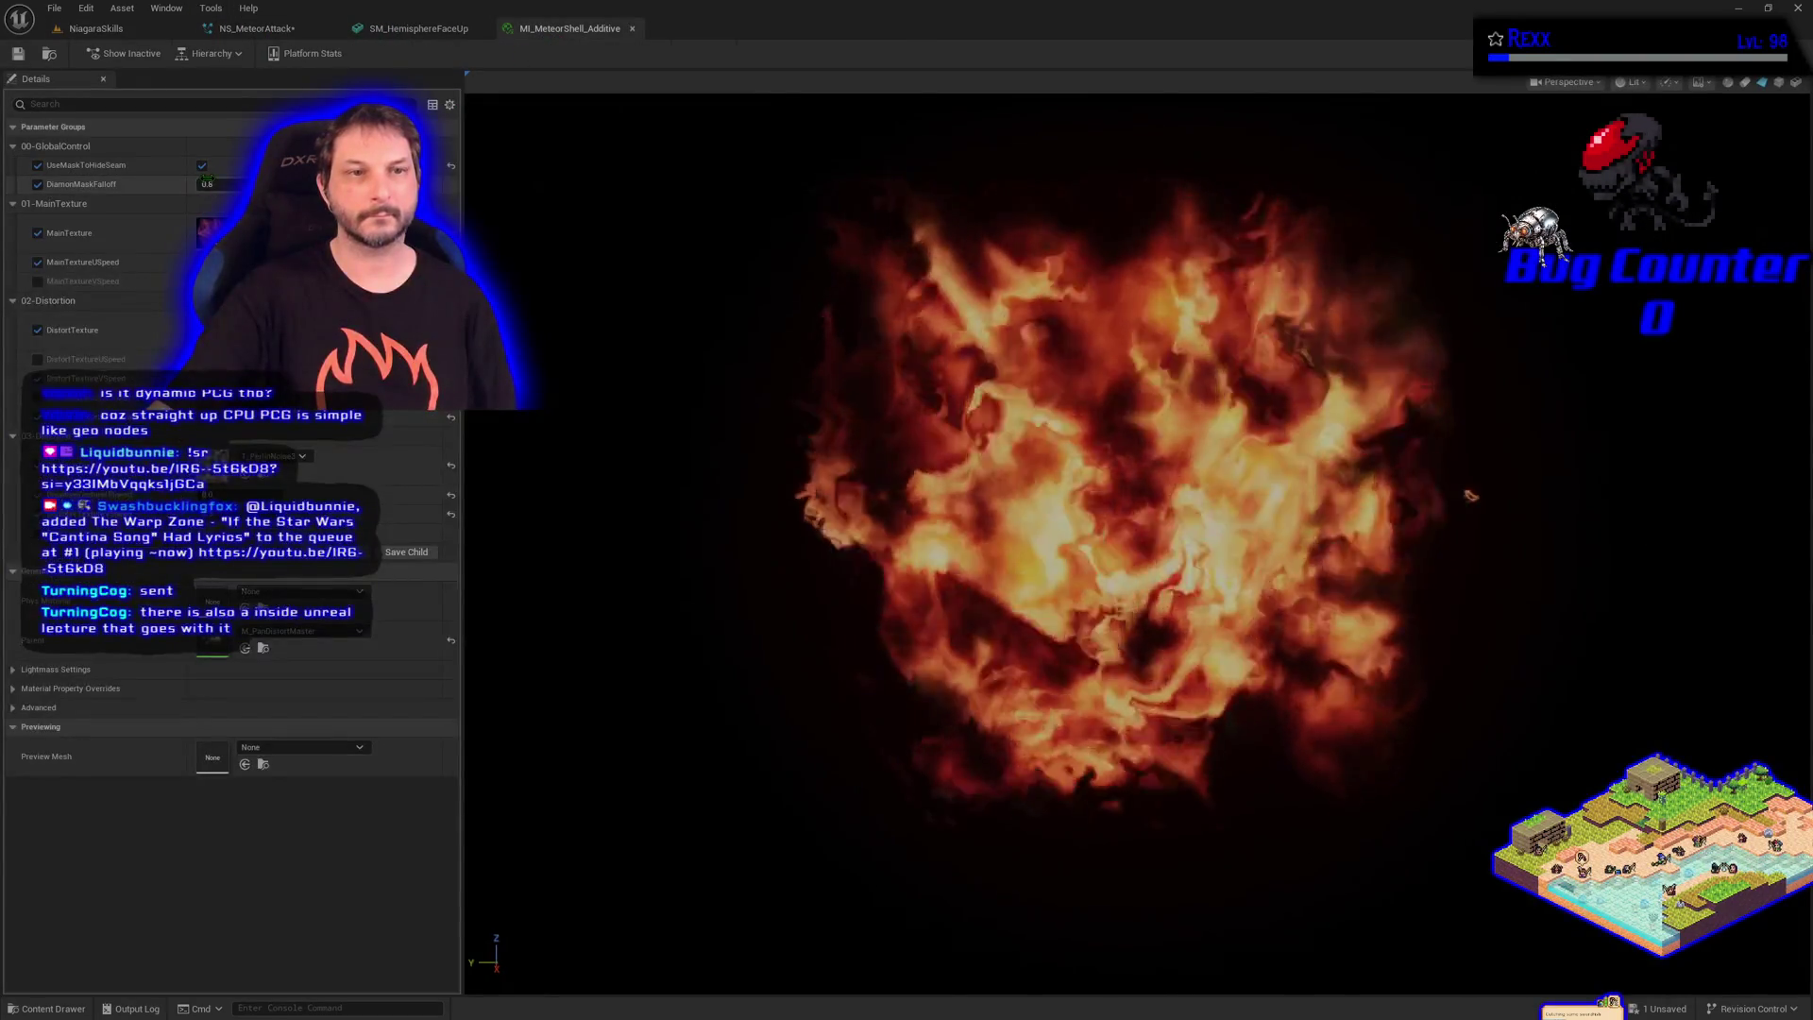
type("2")
key("Return")
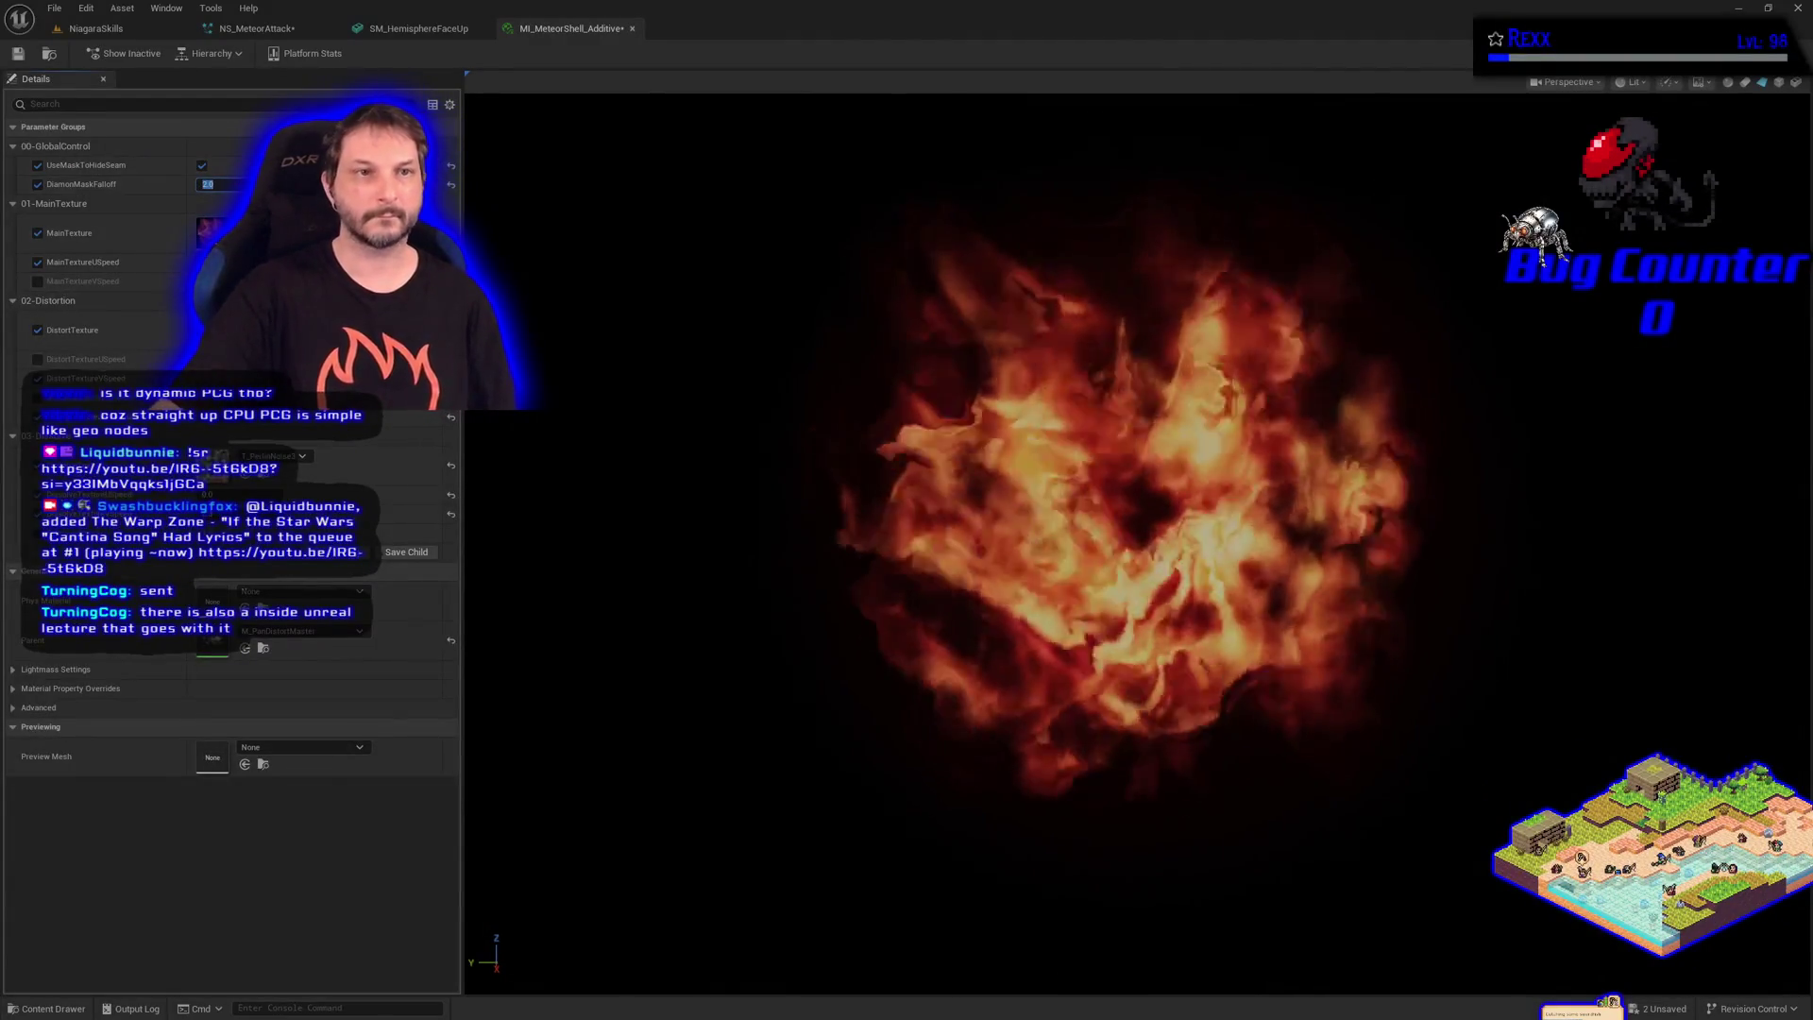
left_click(18, 54)
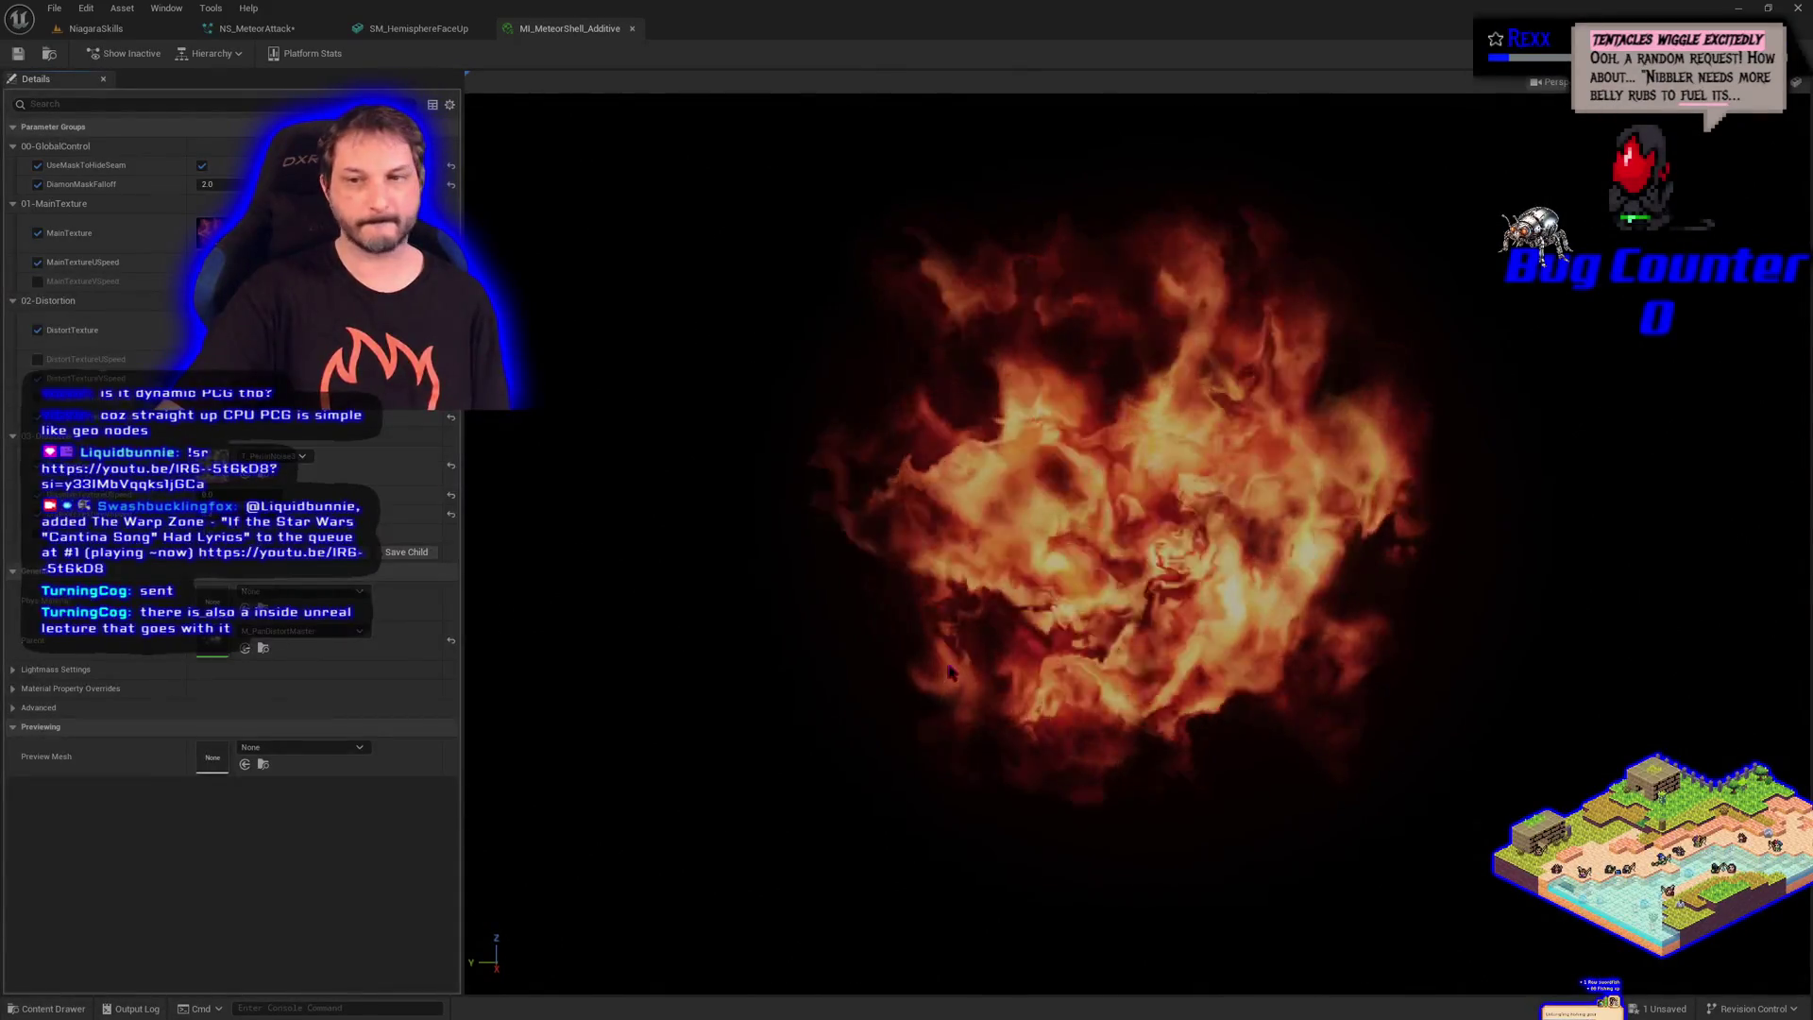
Save NS_MeteorAttack, then compare MainMeteor's and MeteorShellBright's Initialize Particle settings
left_click(257, 28)
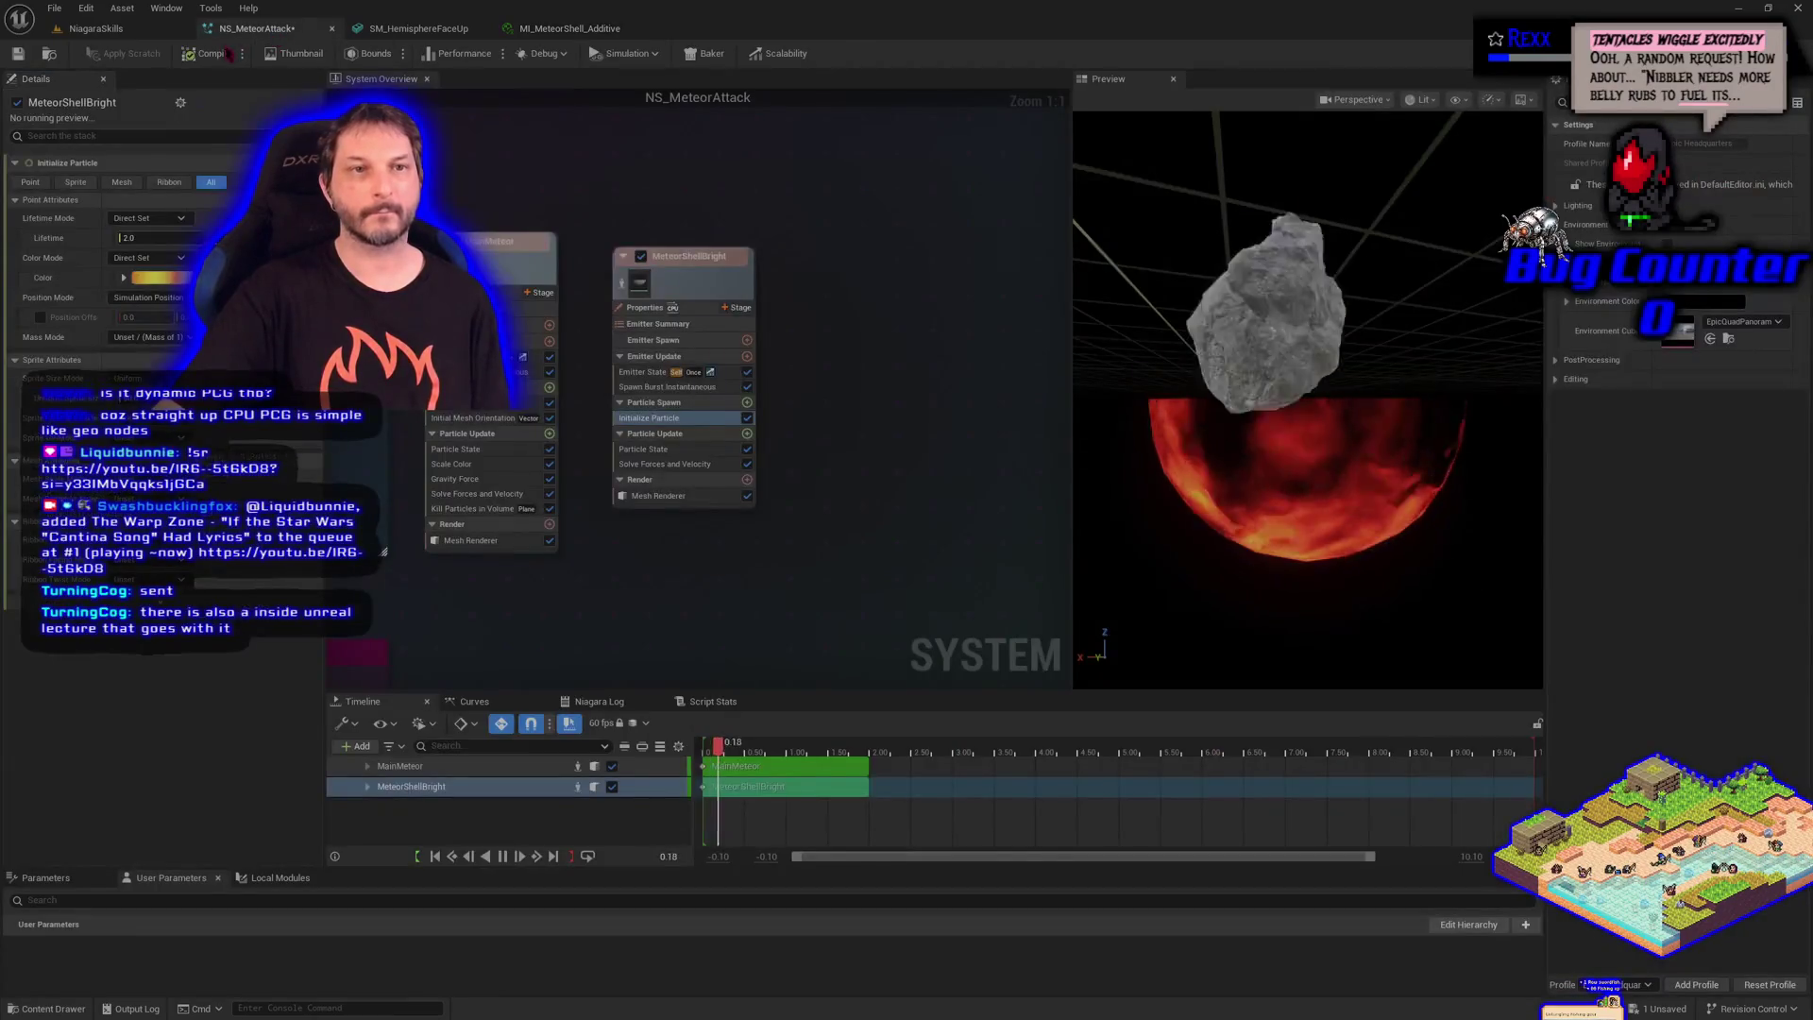
left_click(26, 59)
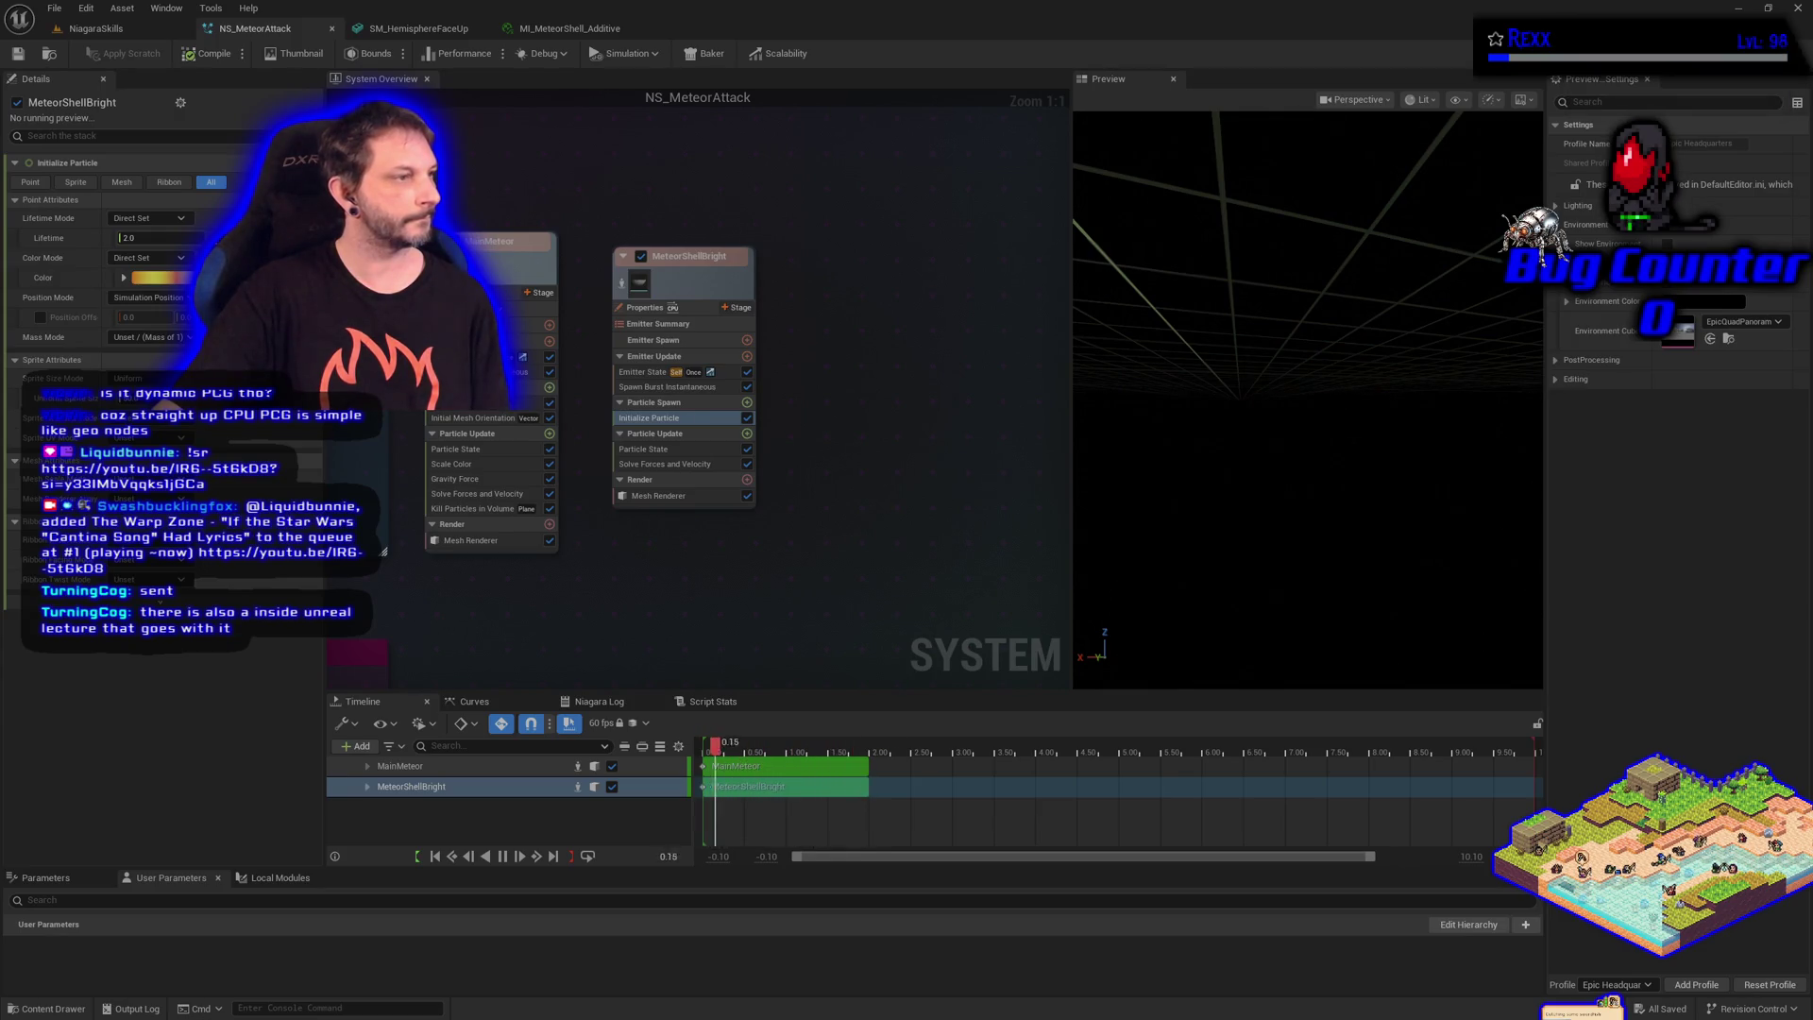
left_click(477, 403)
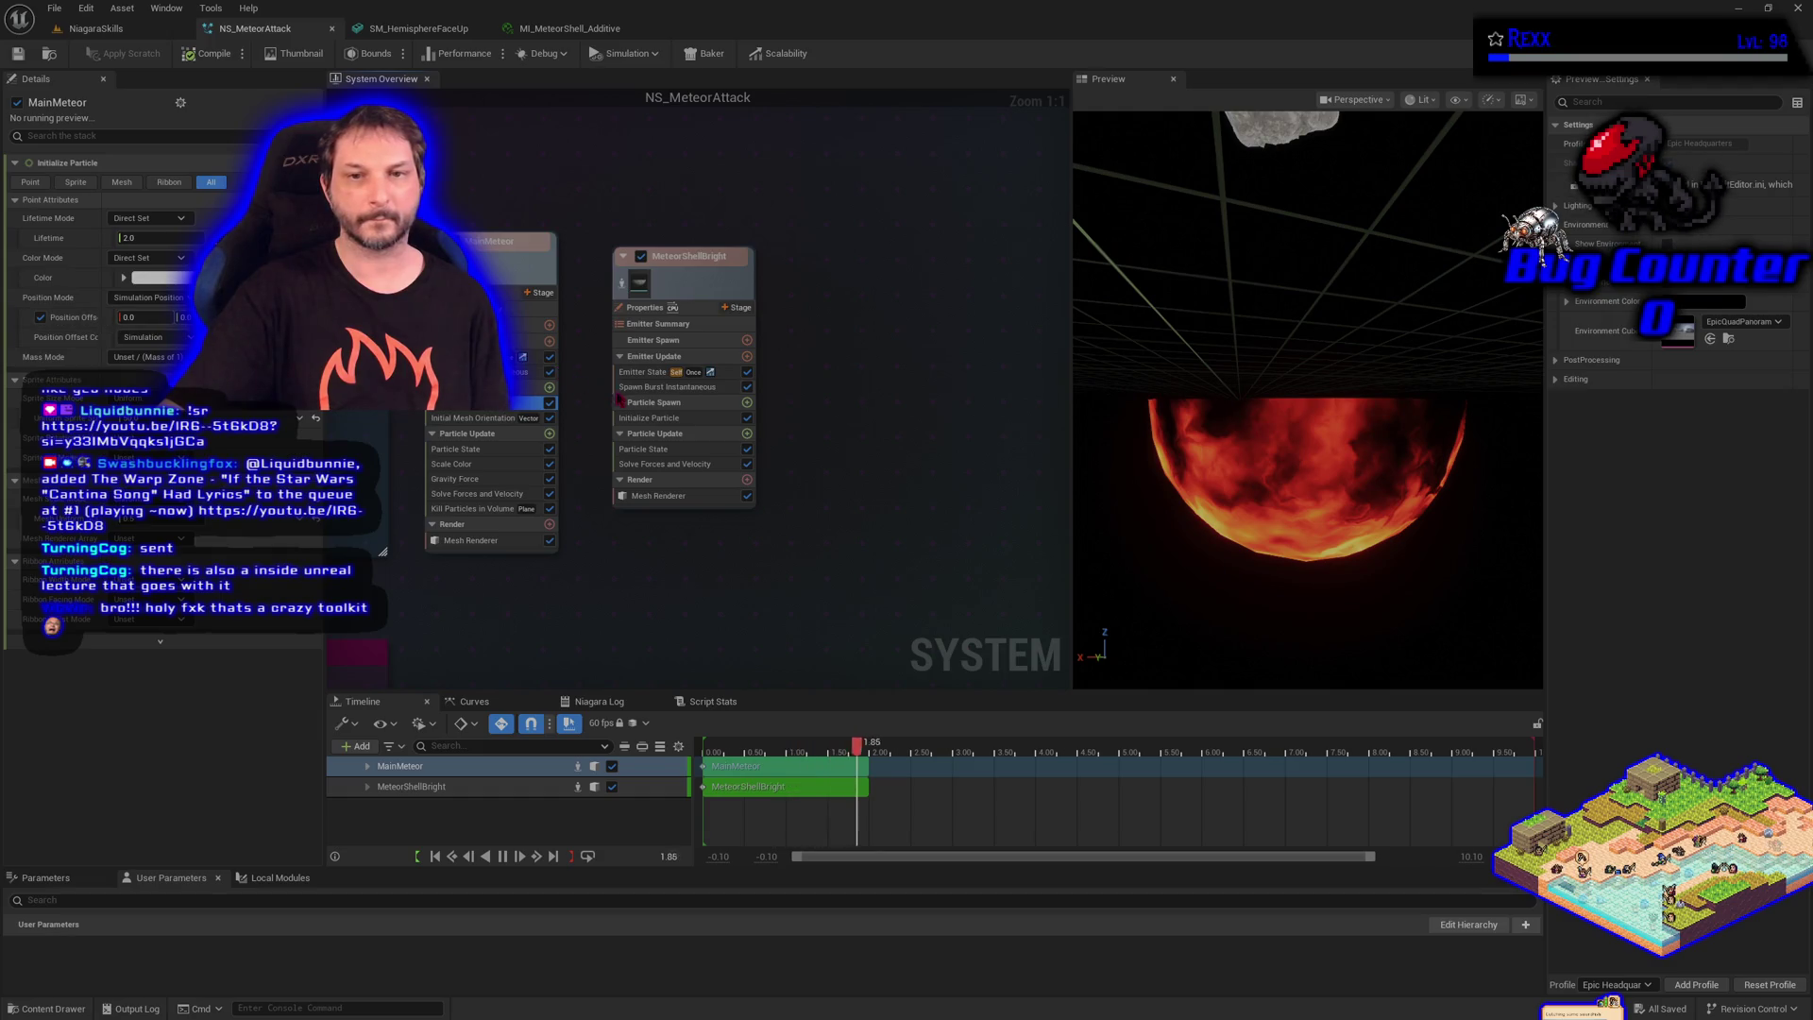
left_click(651, 418)
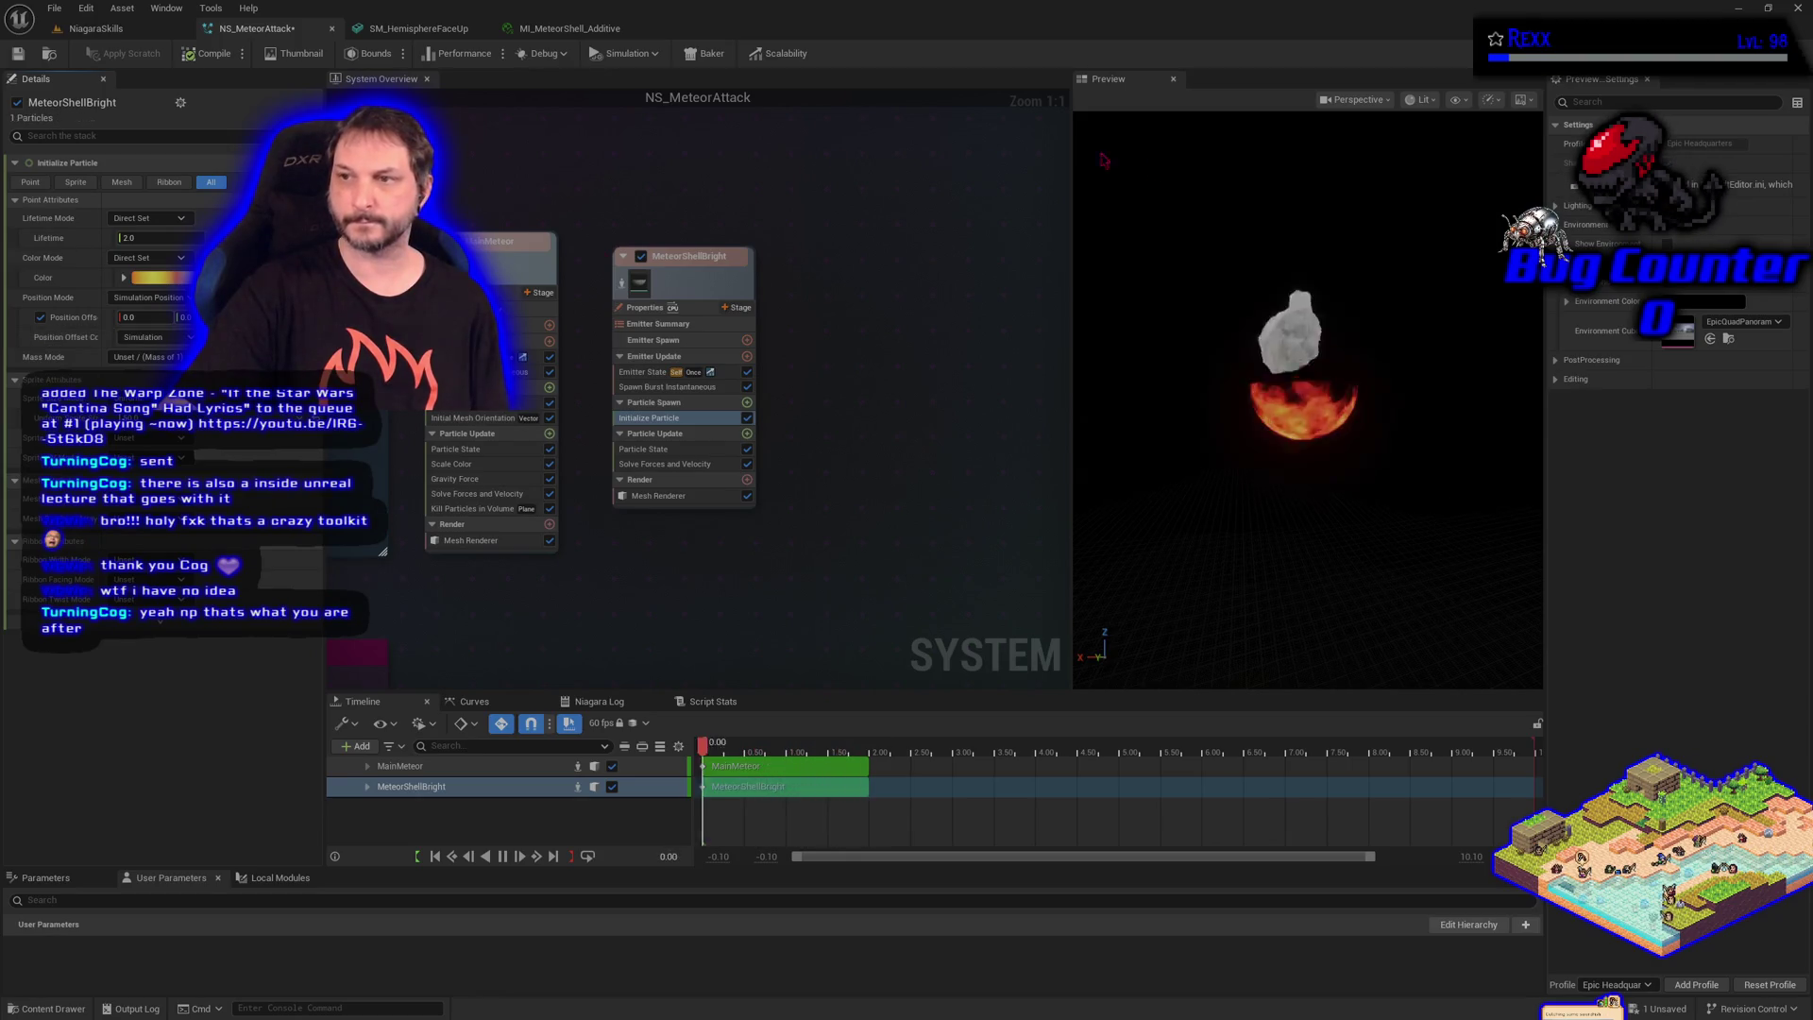
Set MeteorShellBright's Mesh Scale Mode to Non-Uniform with a Z scale of 1.5
key("i")
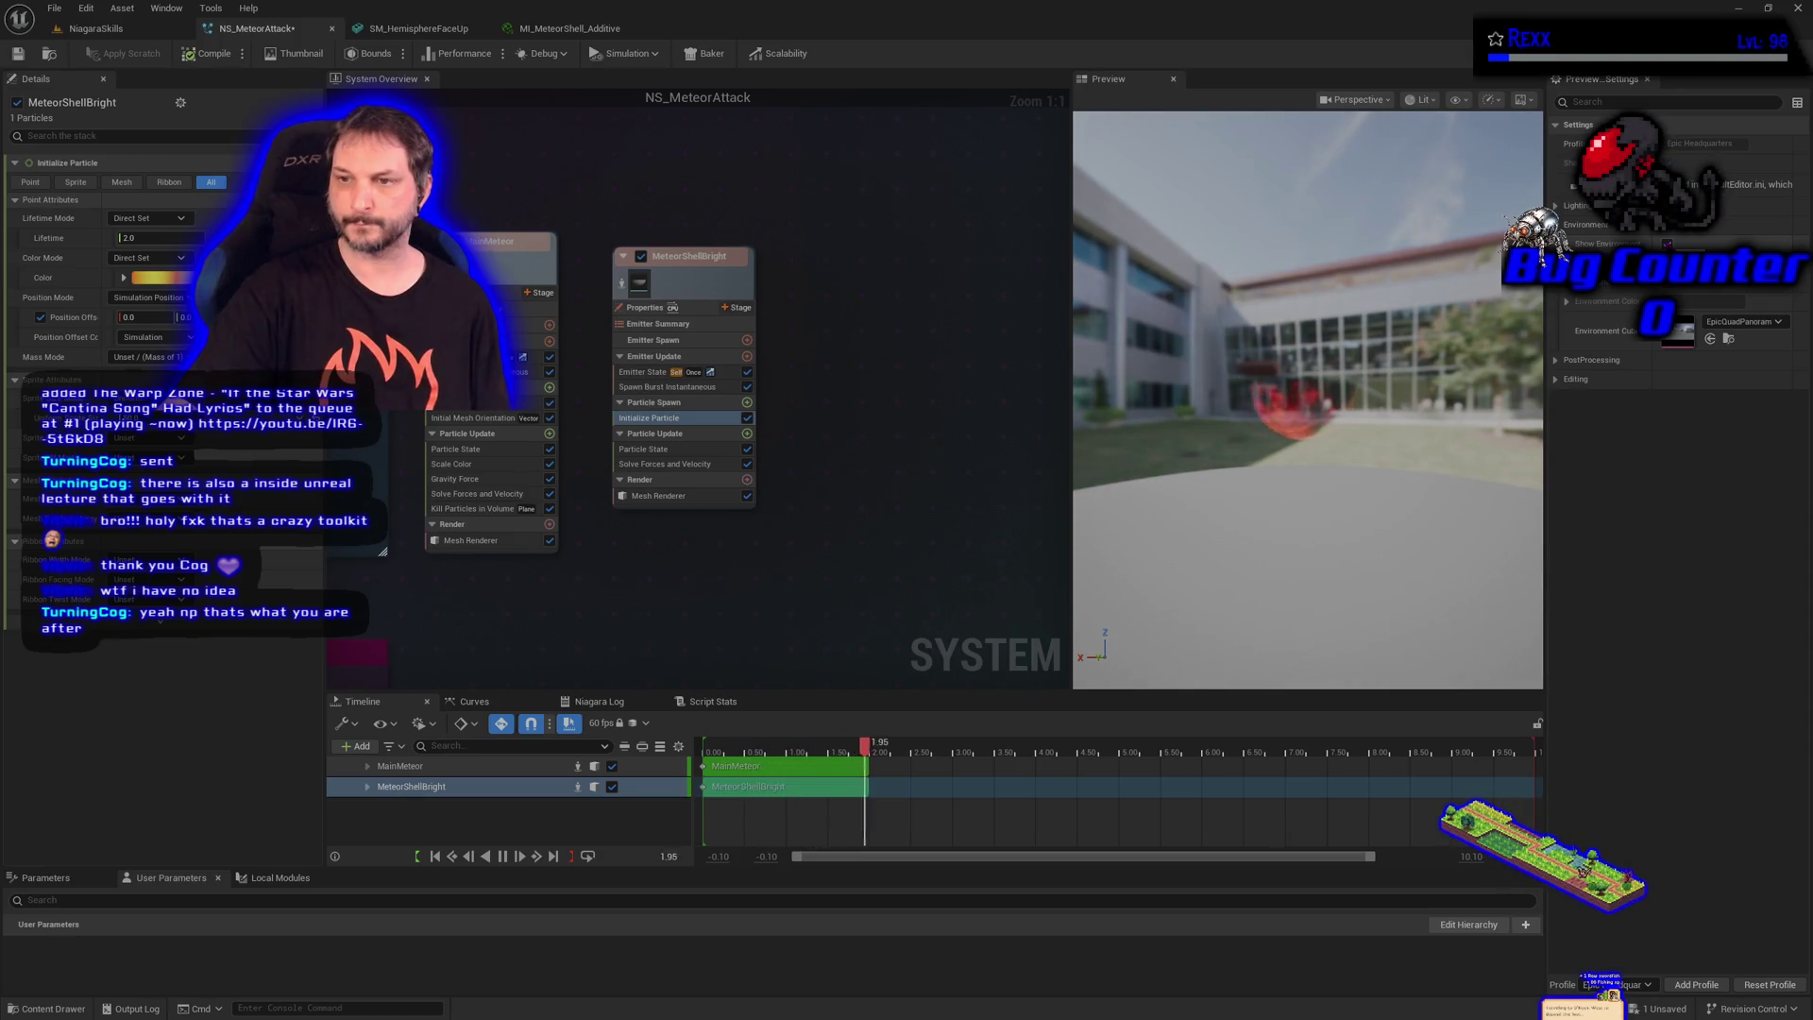
key("i")
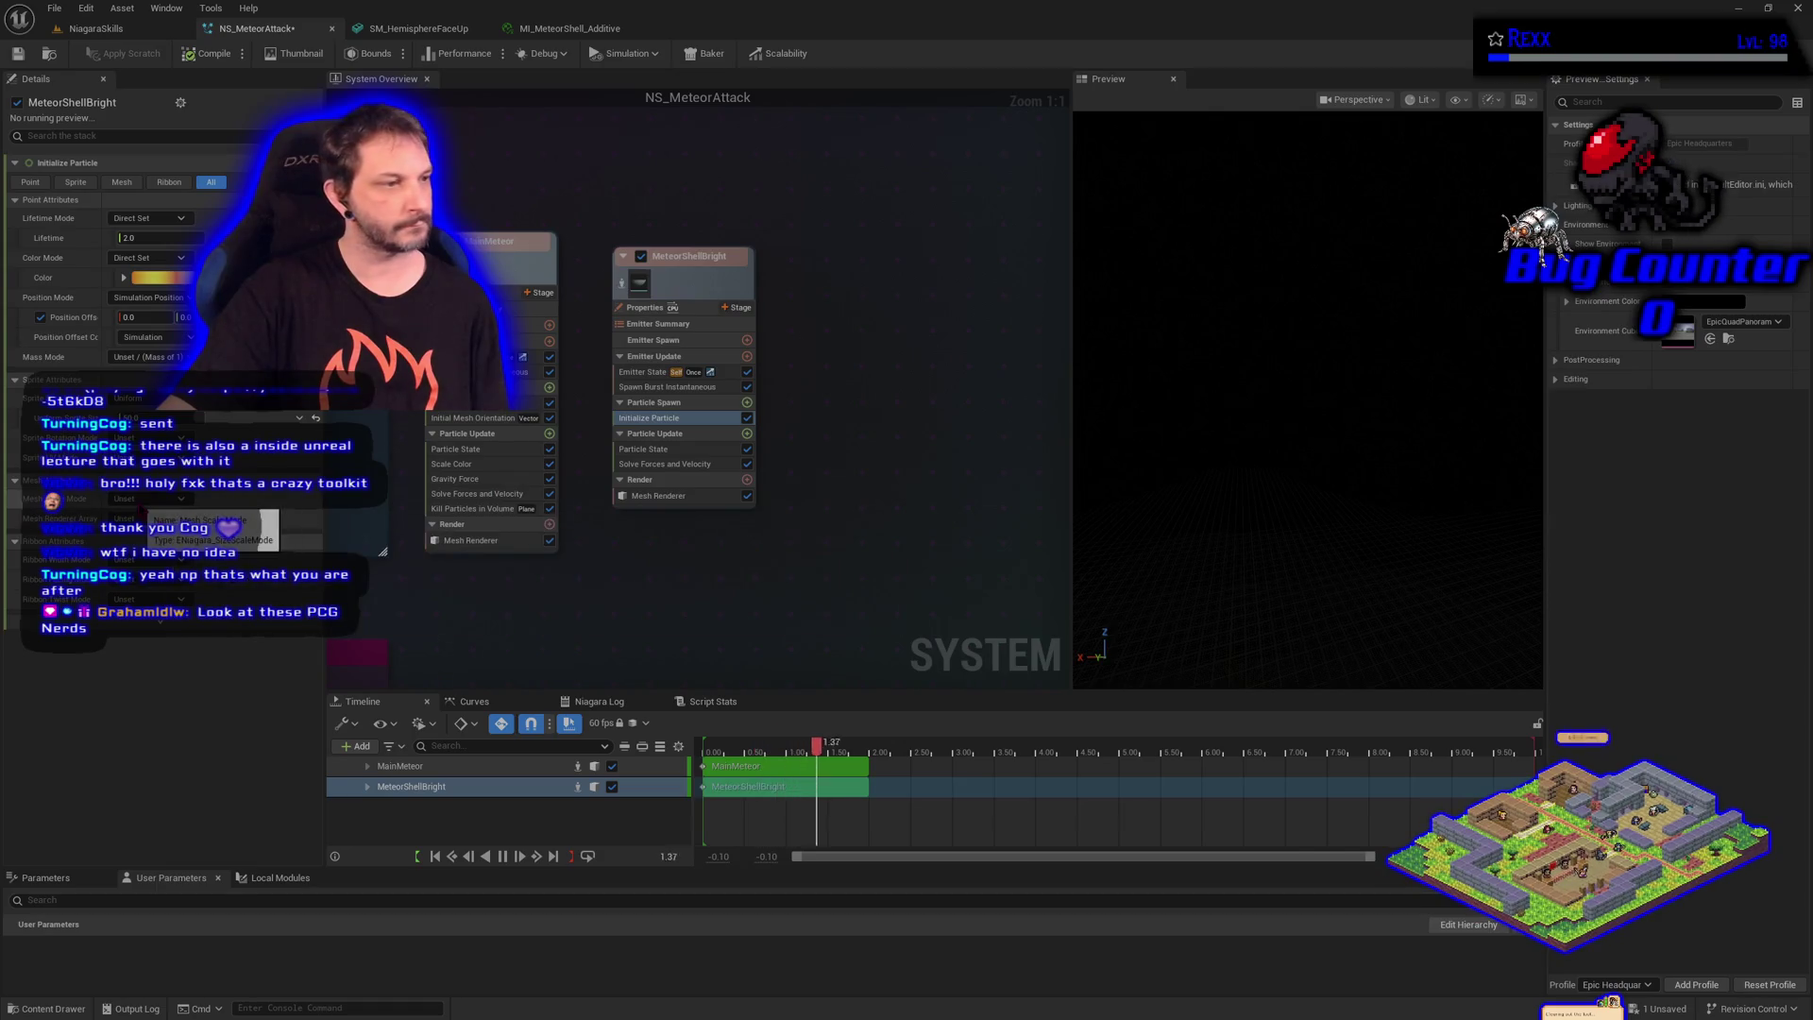
left_click(142, 518)
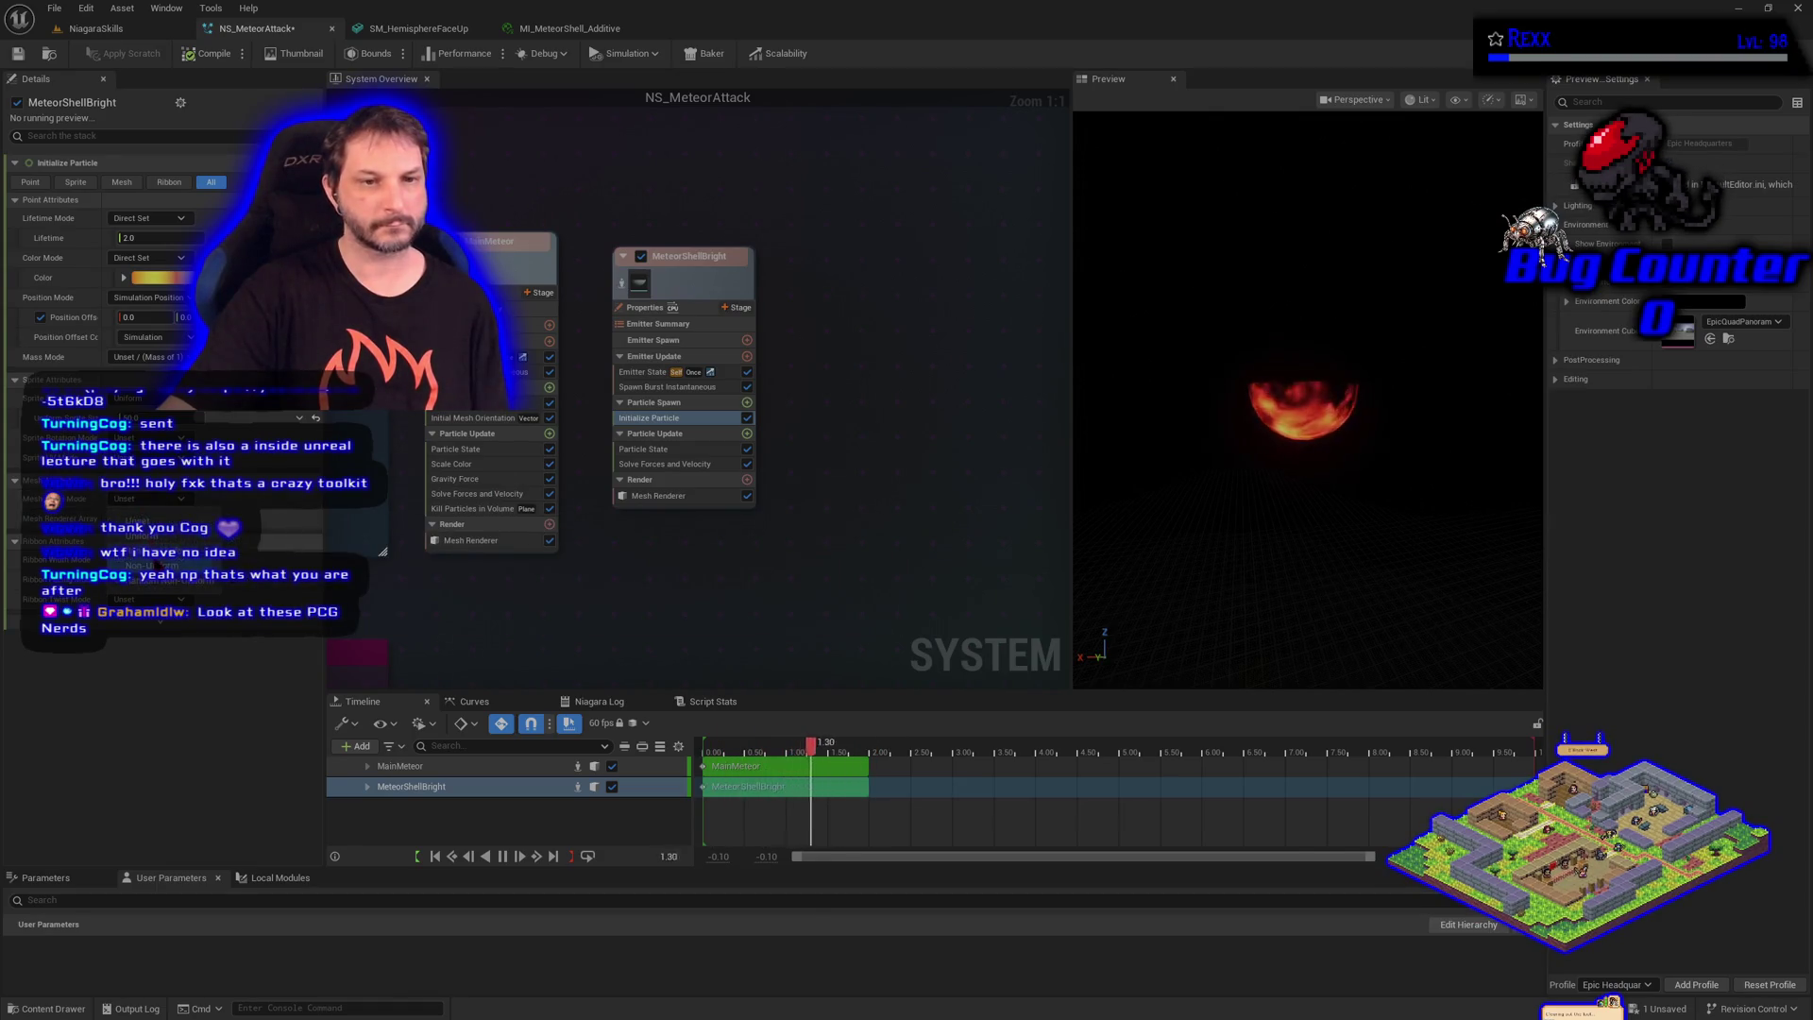
left_click(142, 566)
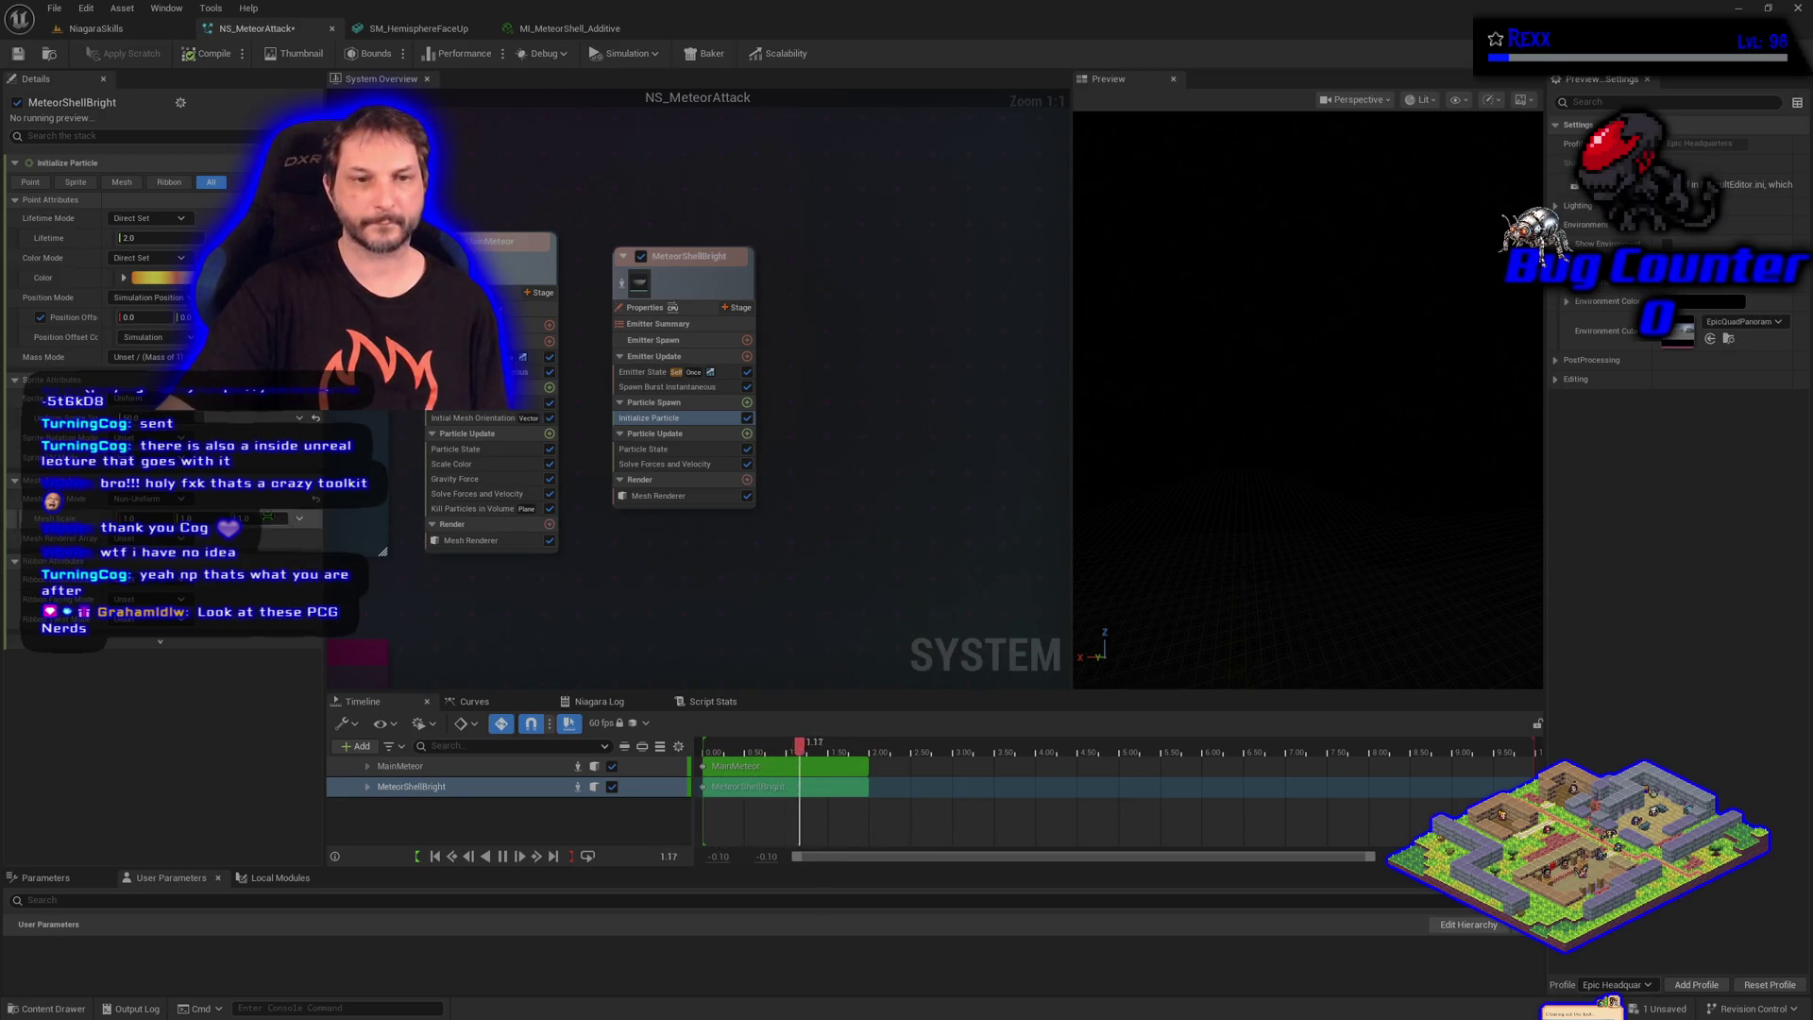
left_click_drag(267, 514, 251, 520)
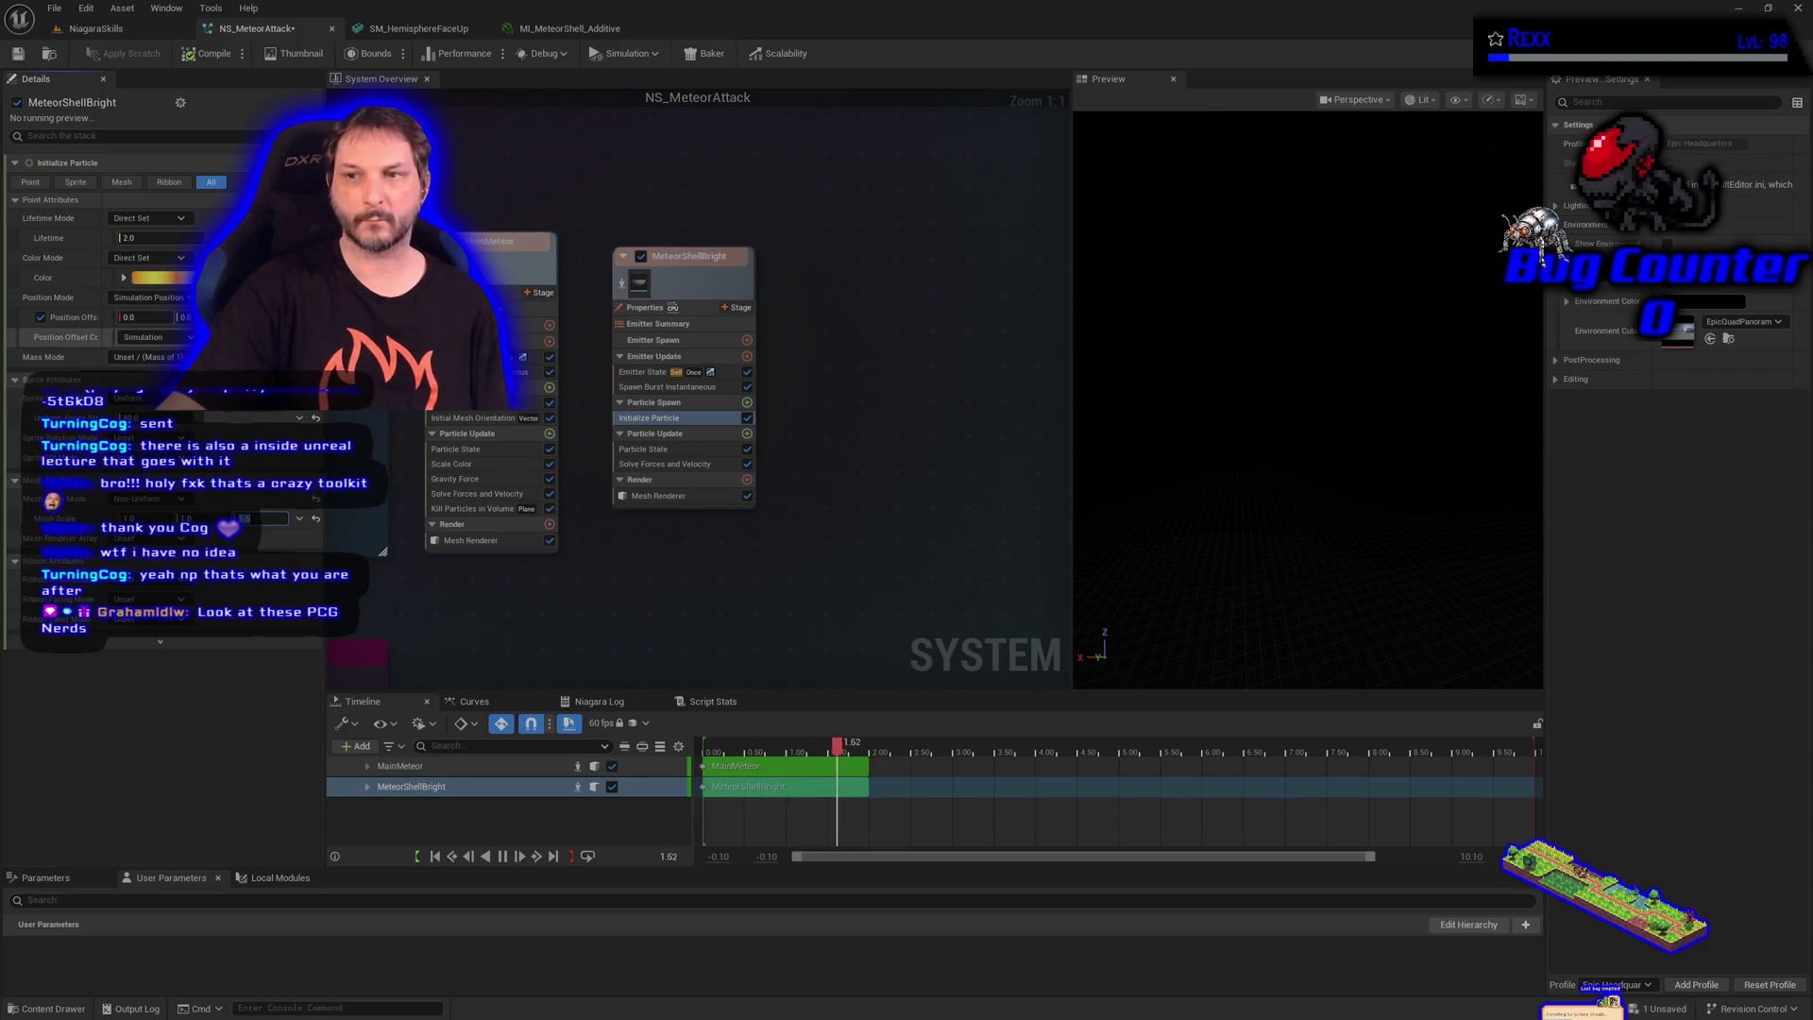
left_click(160, 278)
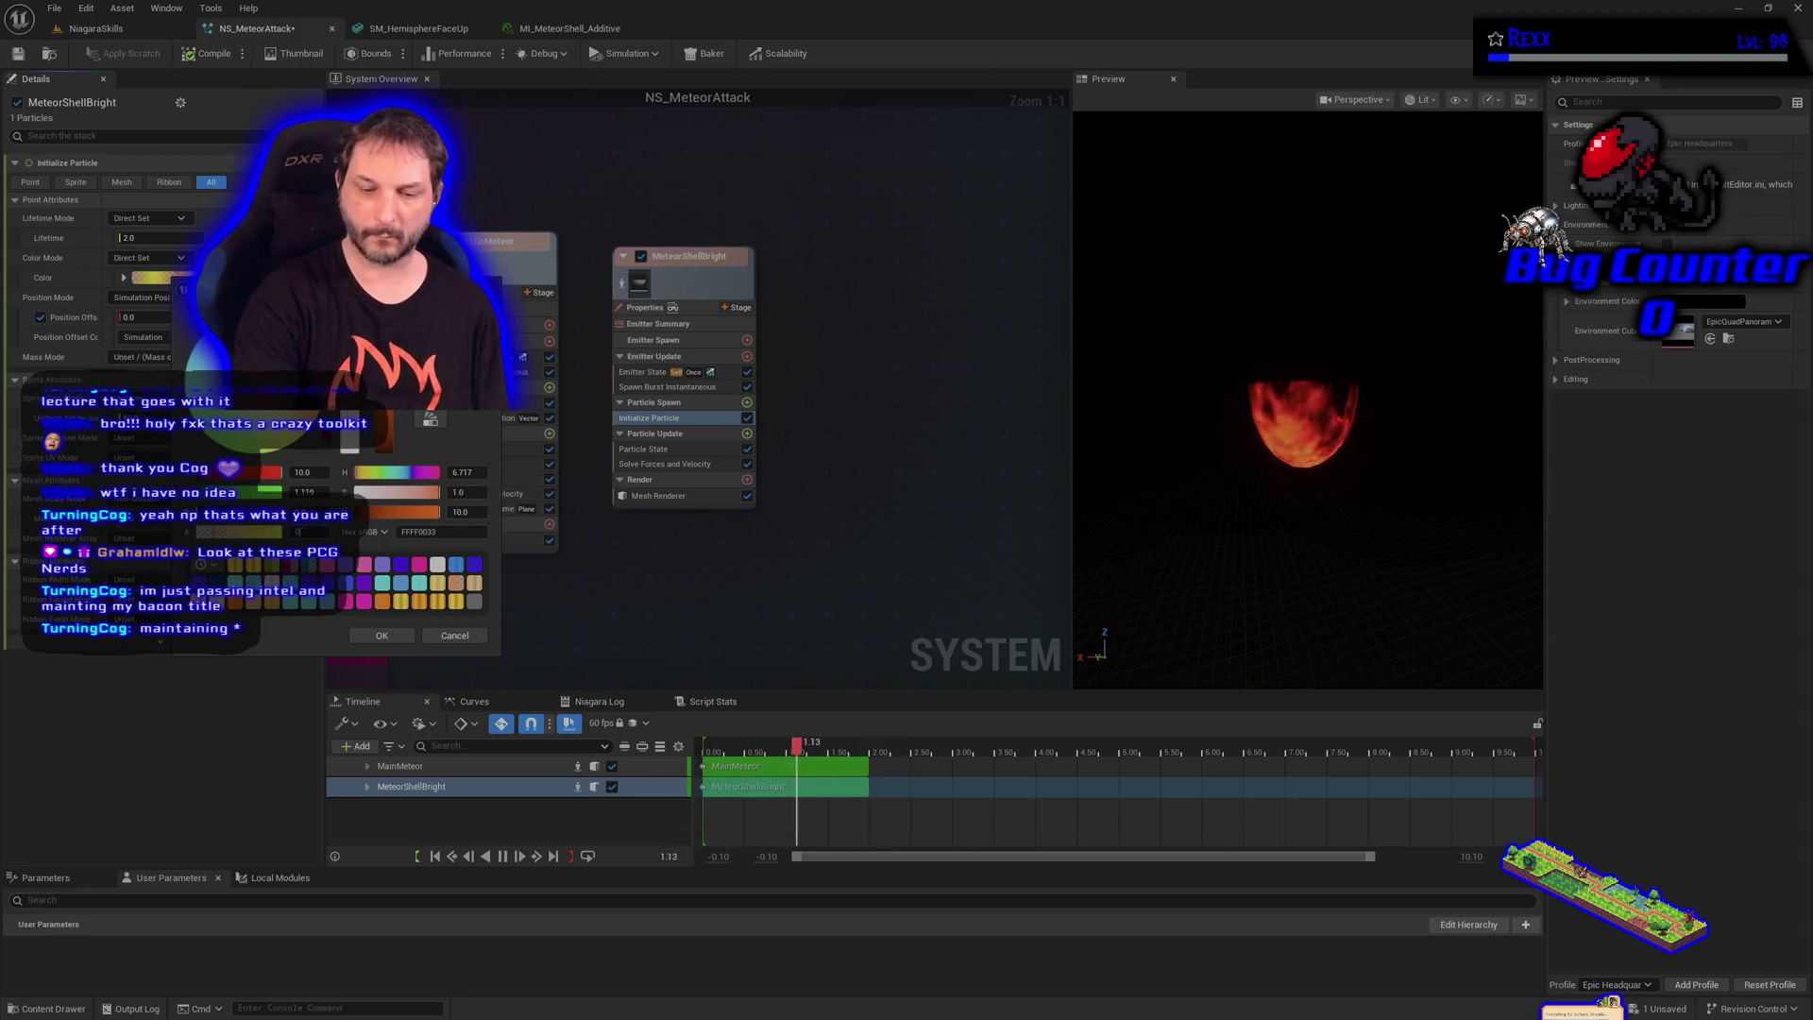
Set the shell colour's alpha to 0.01 and save NS_MeteorAttack
type(".01")
key("Return")
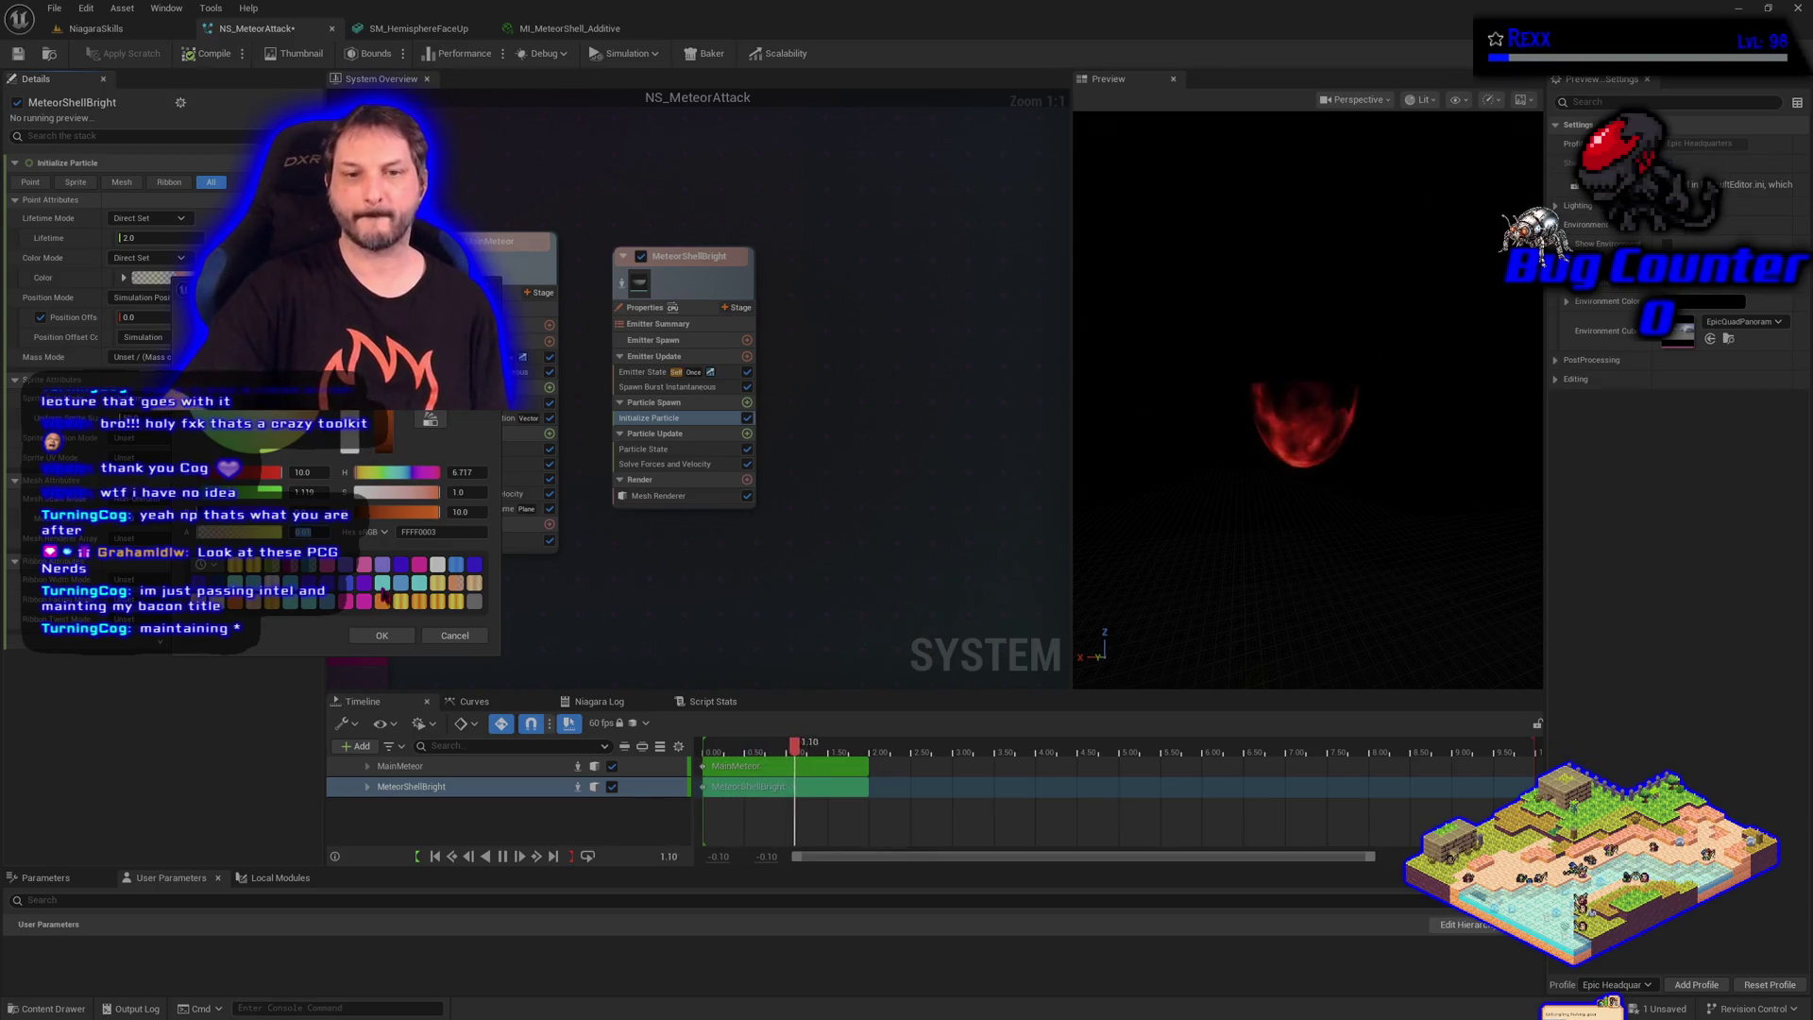
left_click(382, 636)
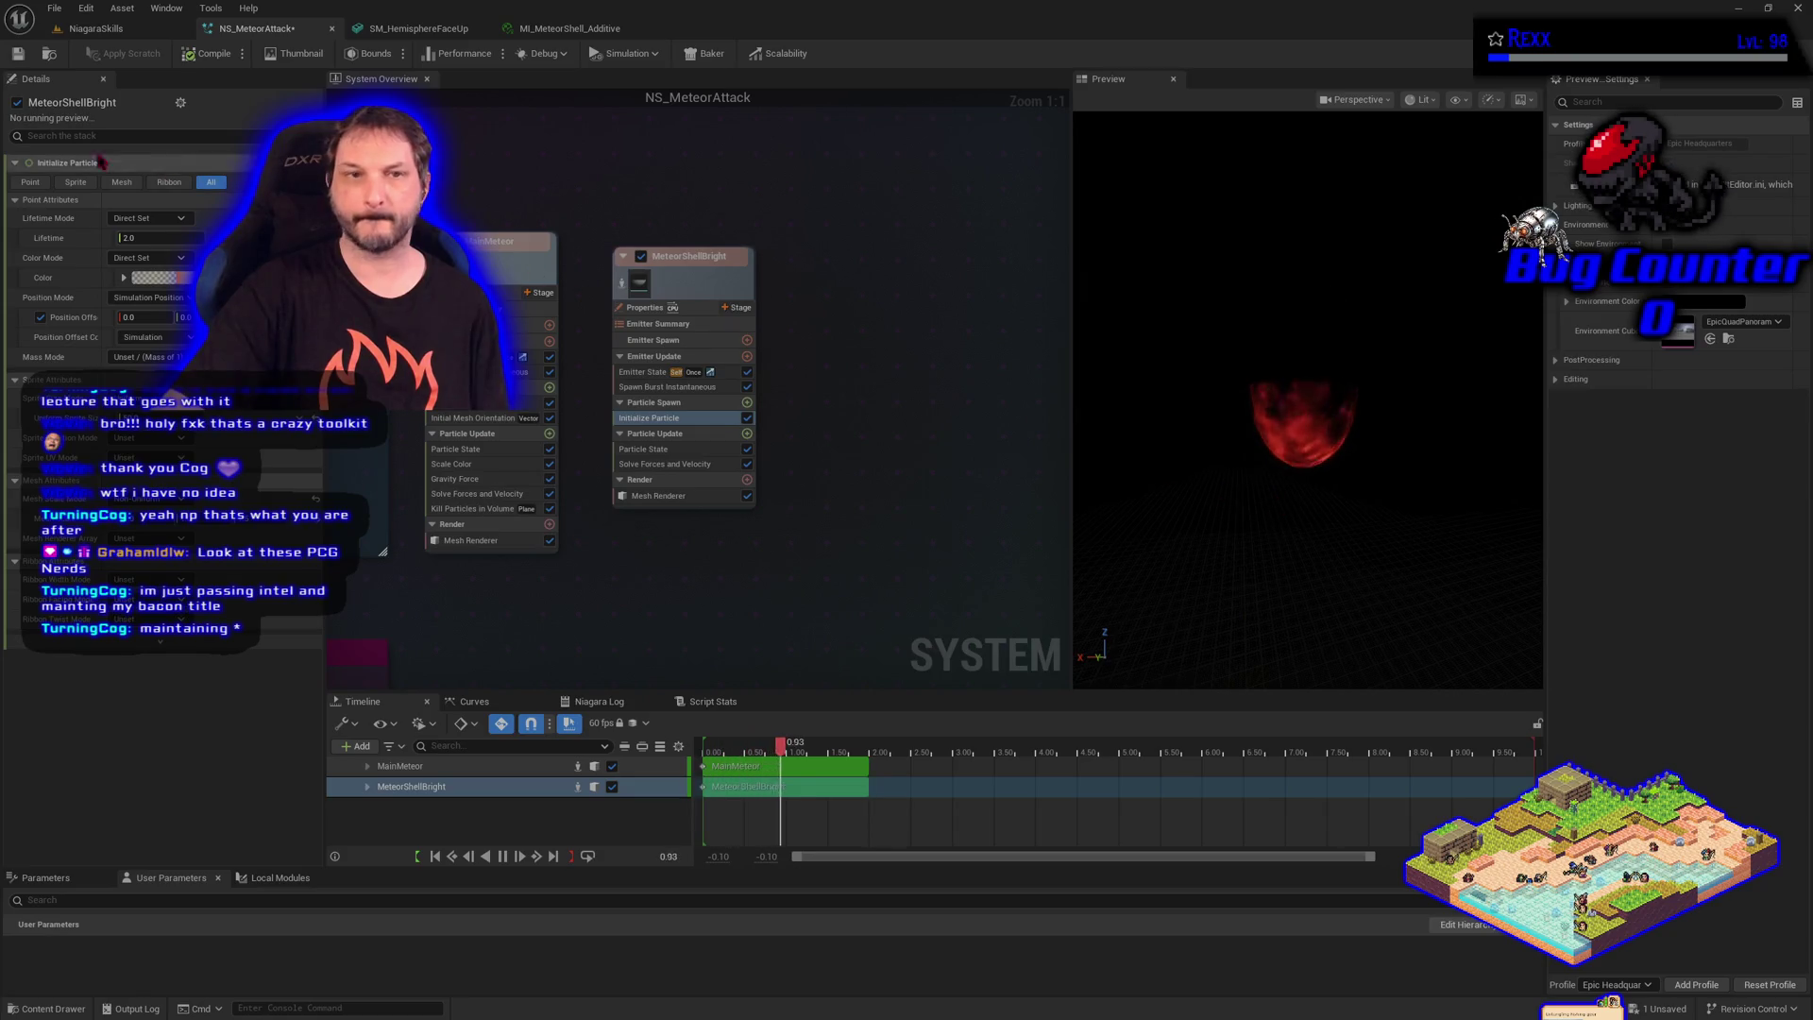
left_click(19, 55)
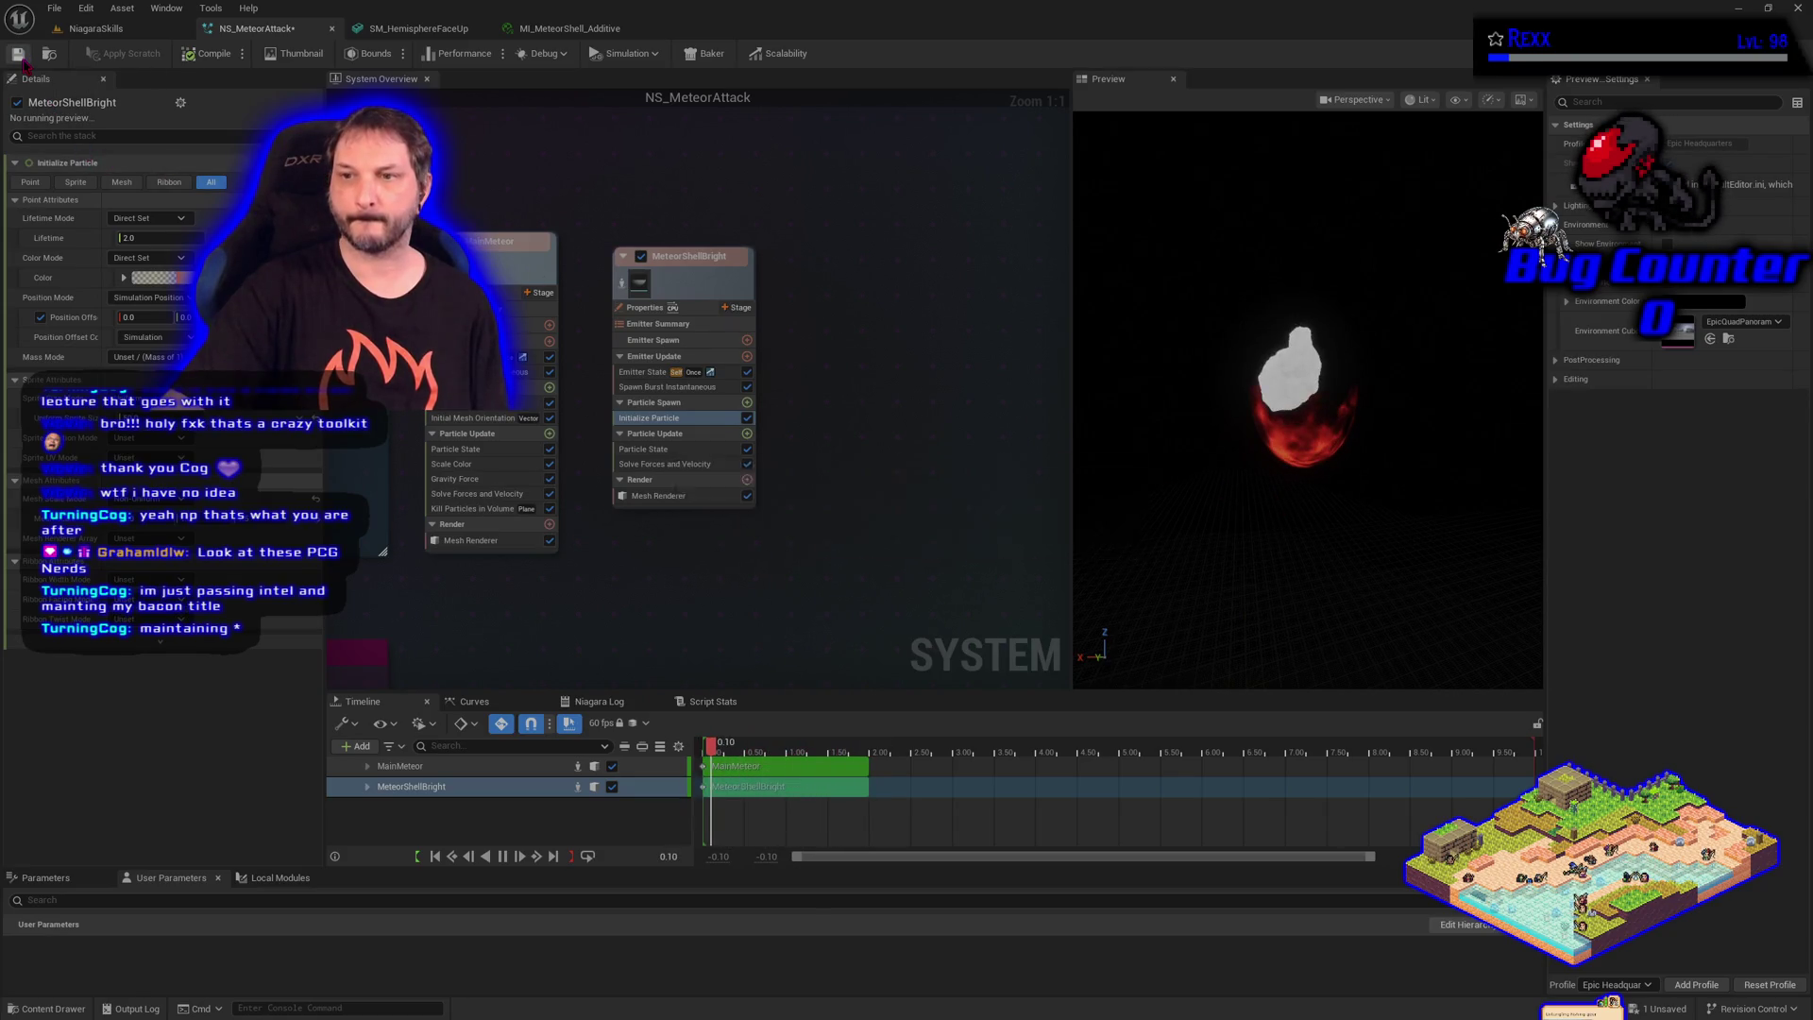
Raise the shell colour's green component and dim its brightness value
left_click(160, 277)
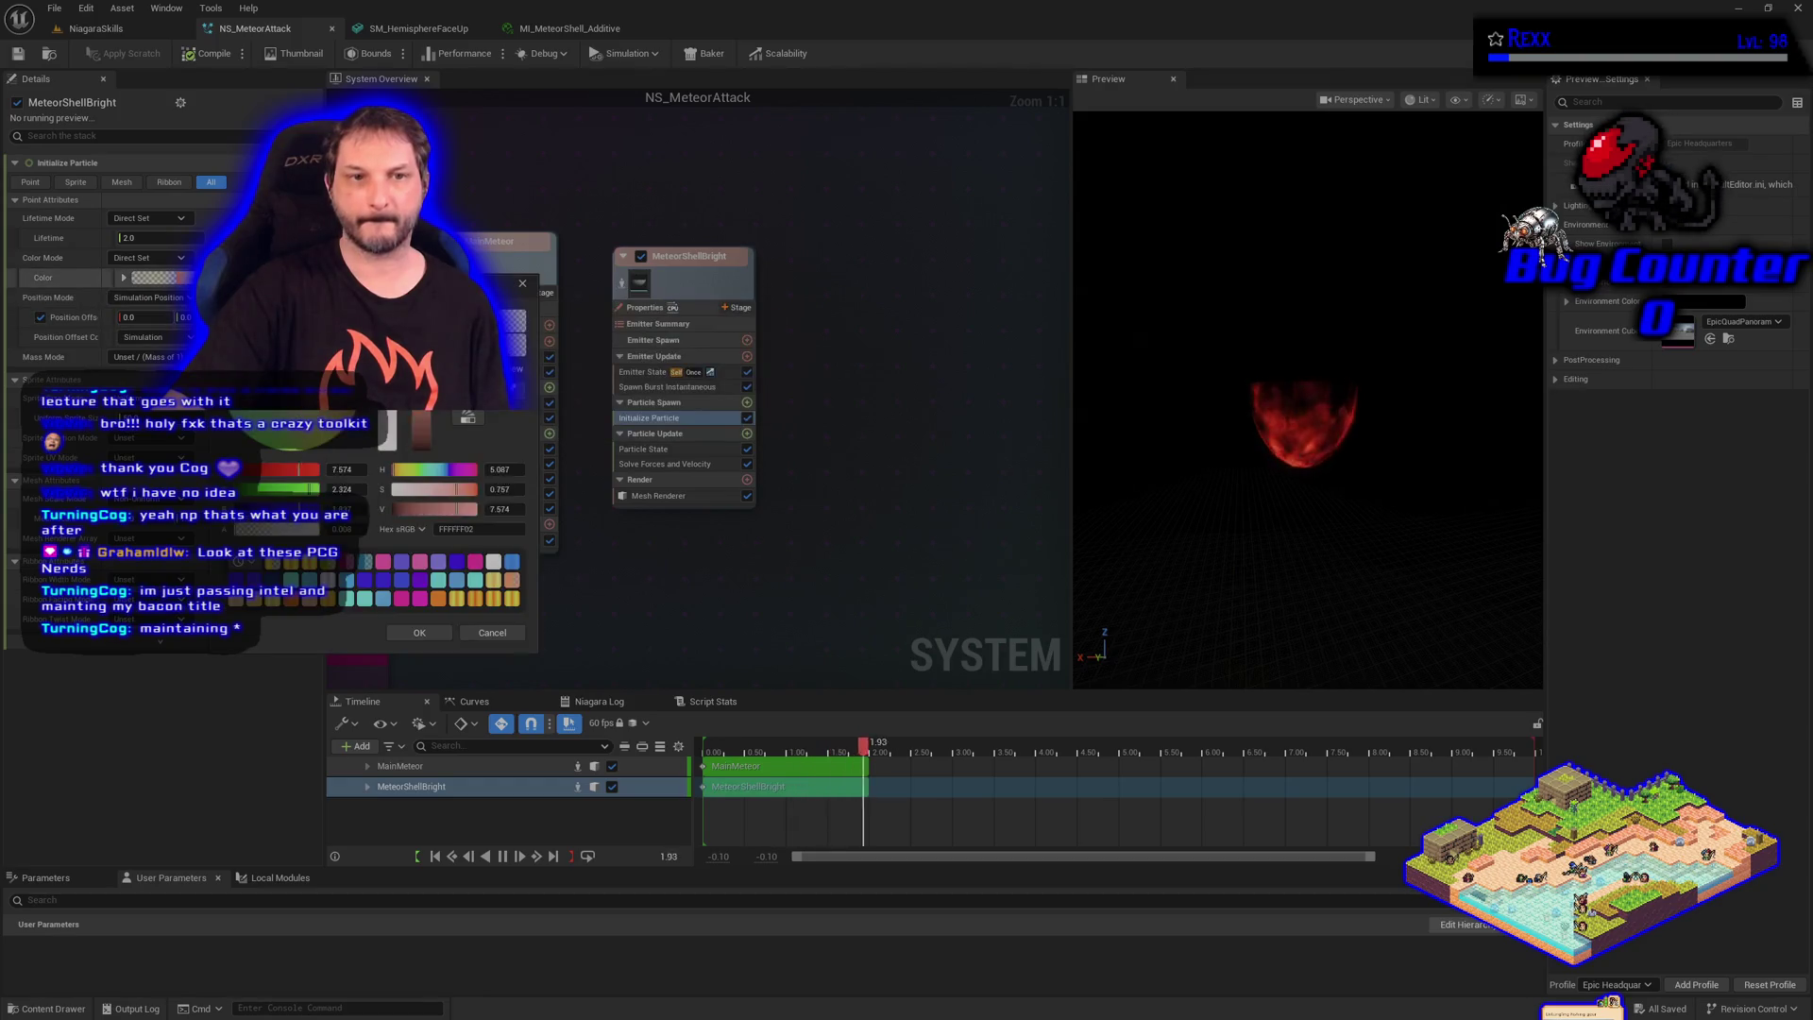
left_click_drag(269, 488, 319, 488)
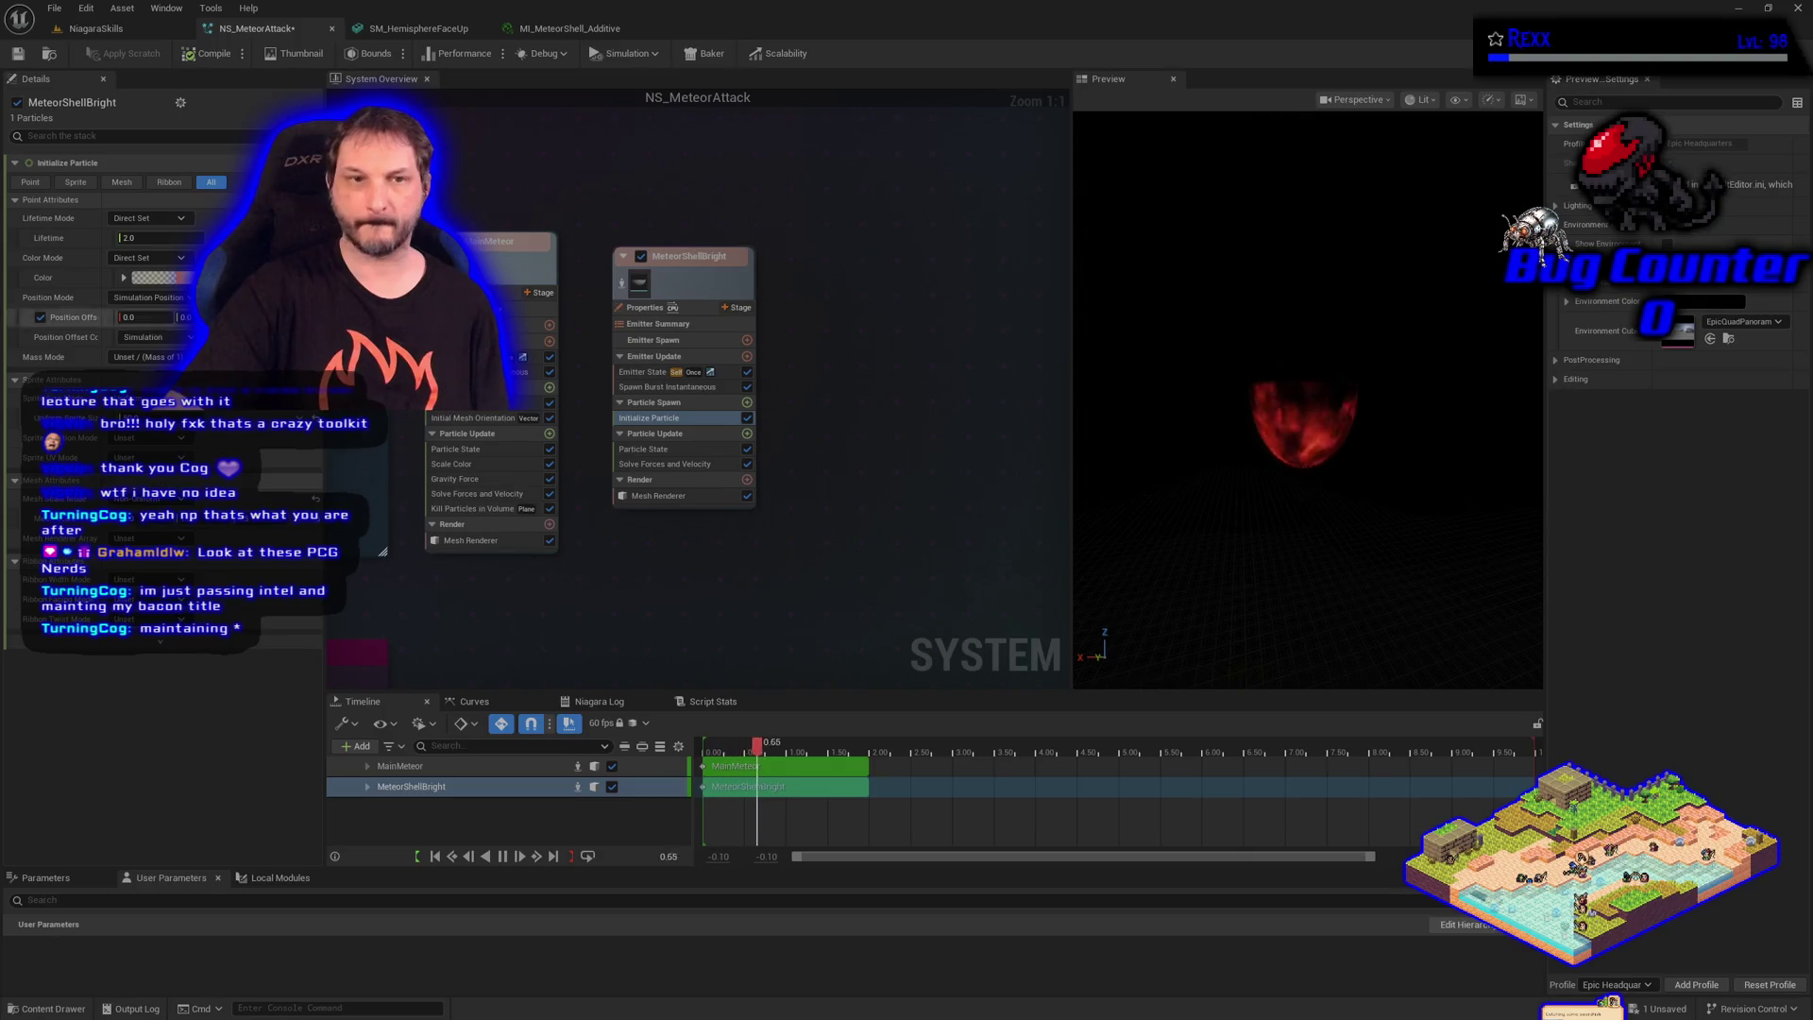
left_click(161, 277)
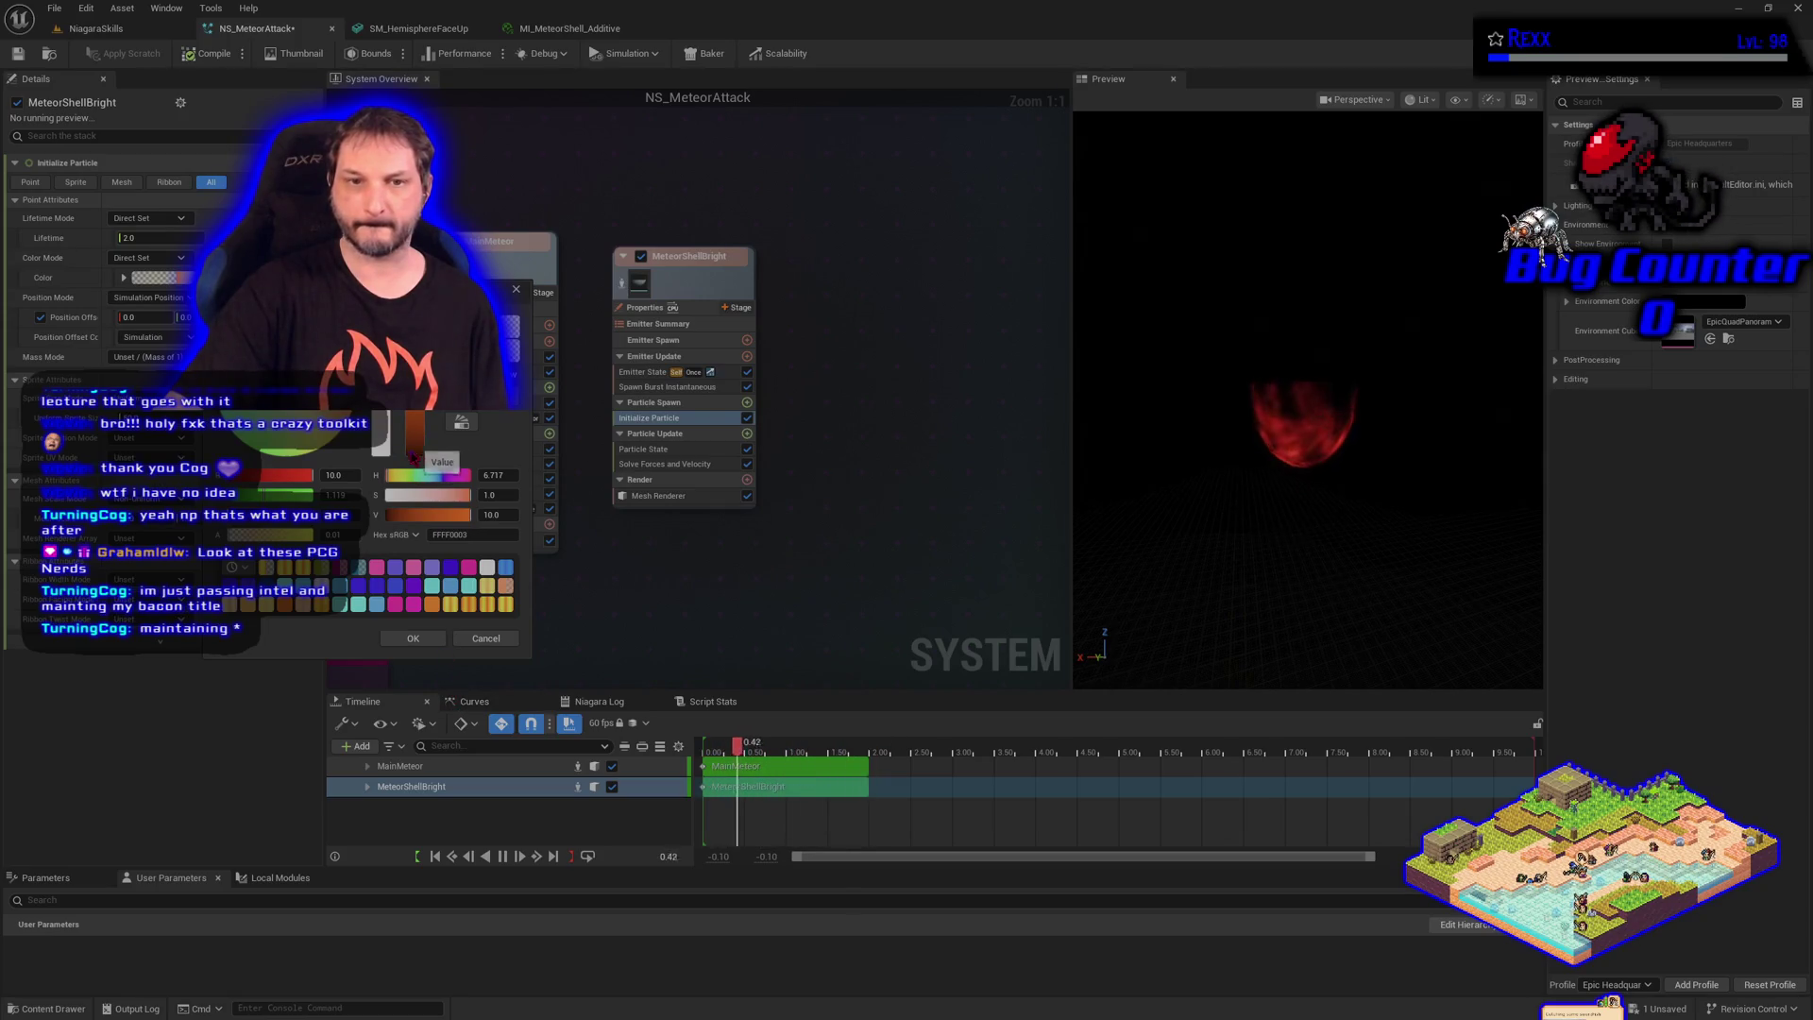
left_click_drag(417, 439, 417, 414)
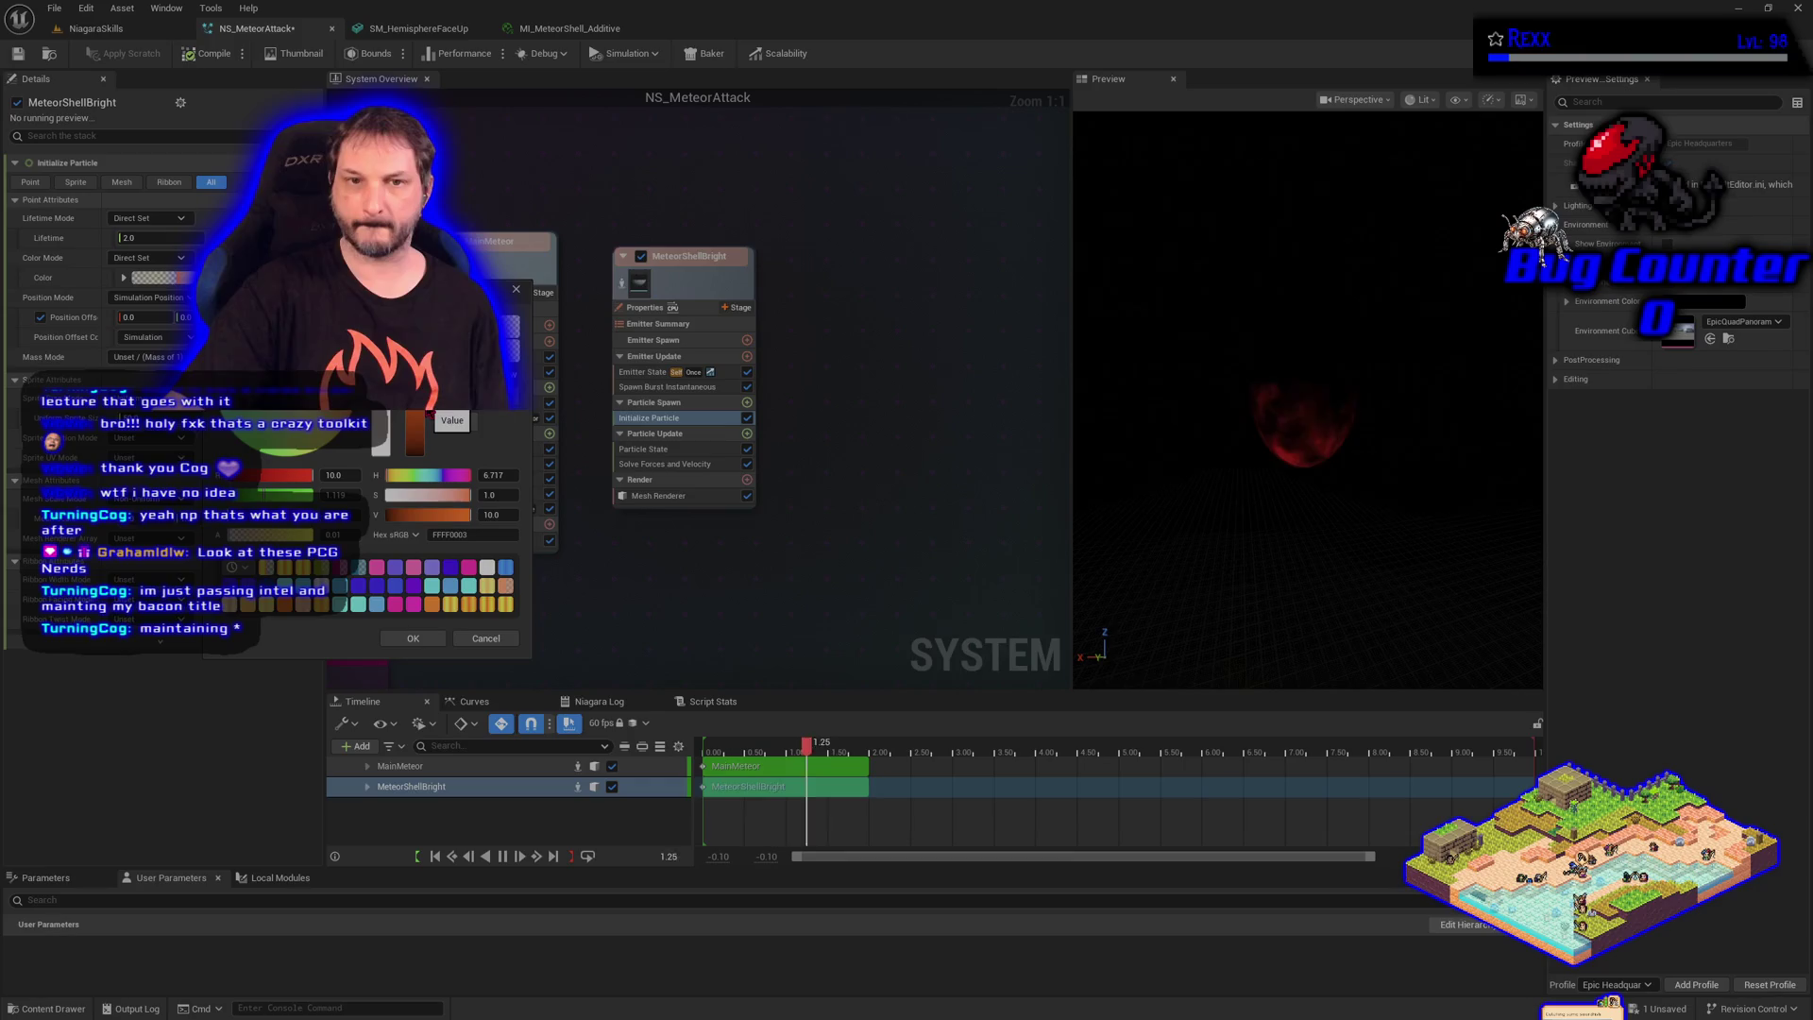
left_click(486, 639)
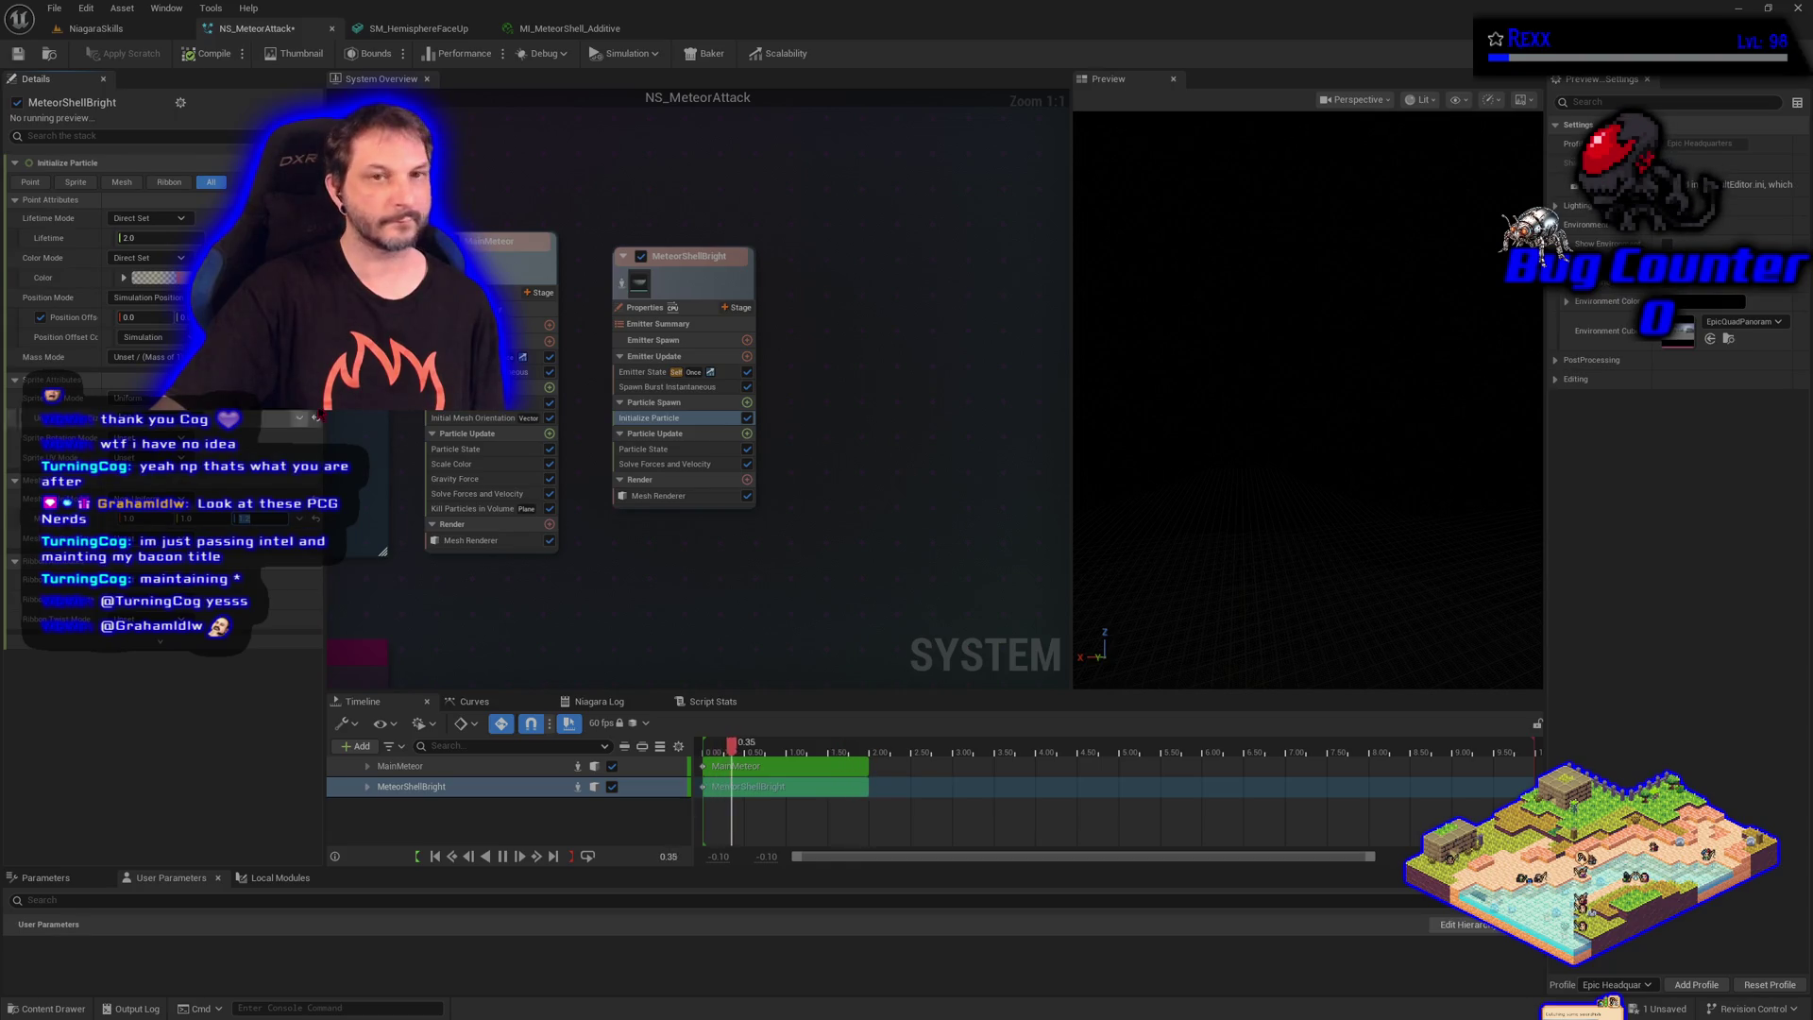
Open the parent material M_PanDistortMaster from MI_MeteorShell_Additive and hide the asset browser
left_click(570, 28)
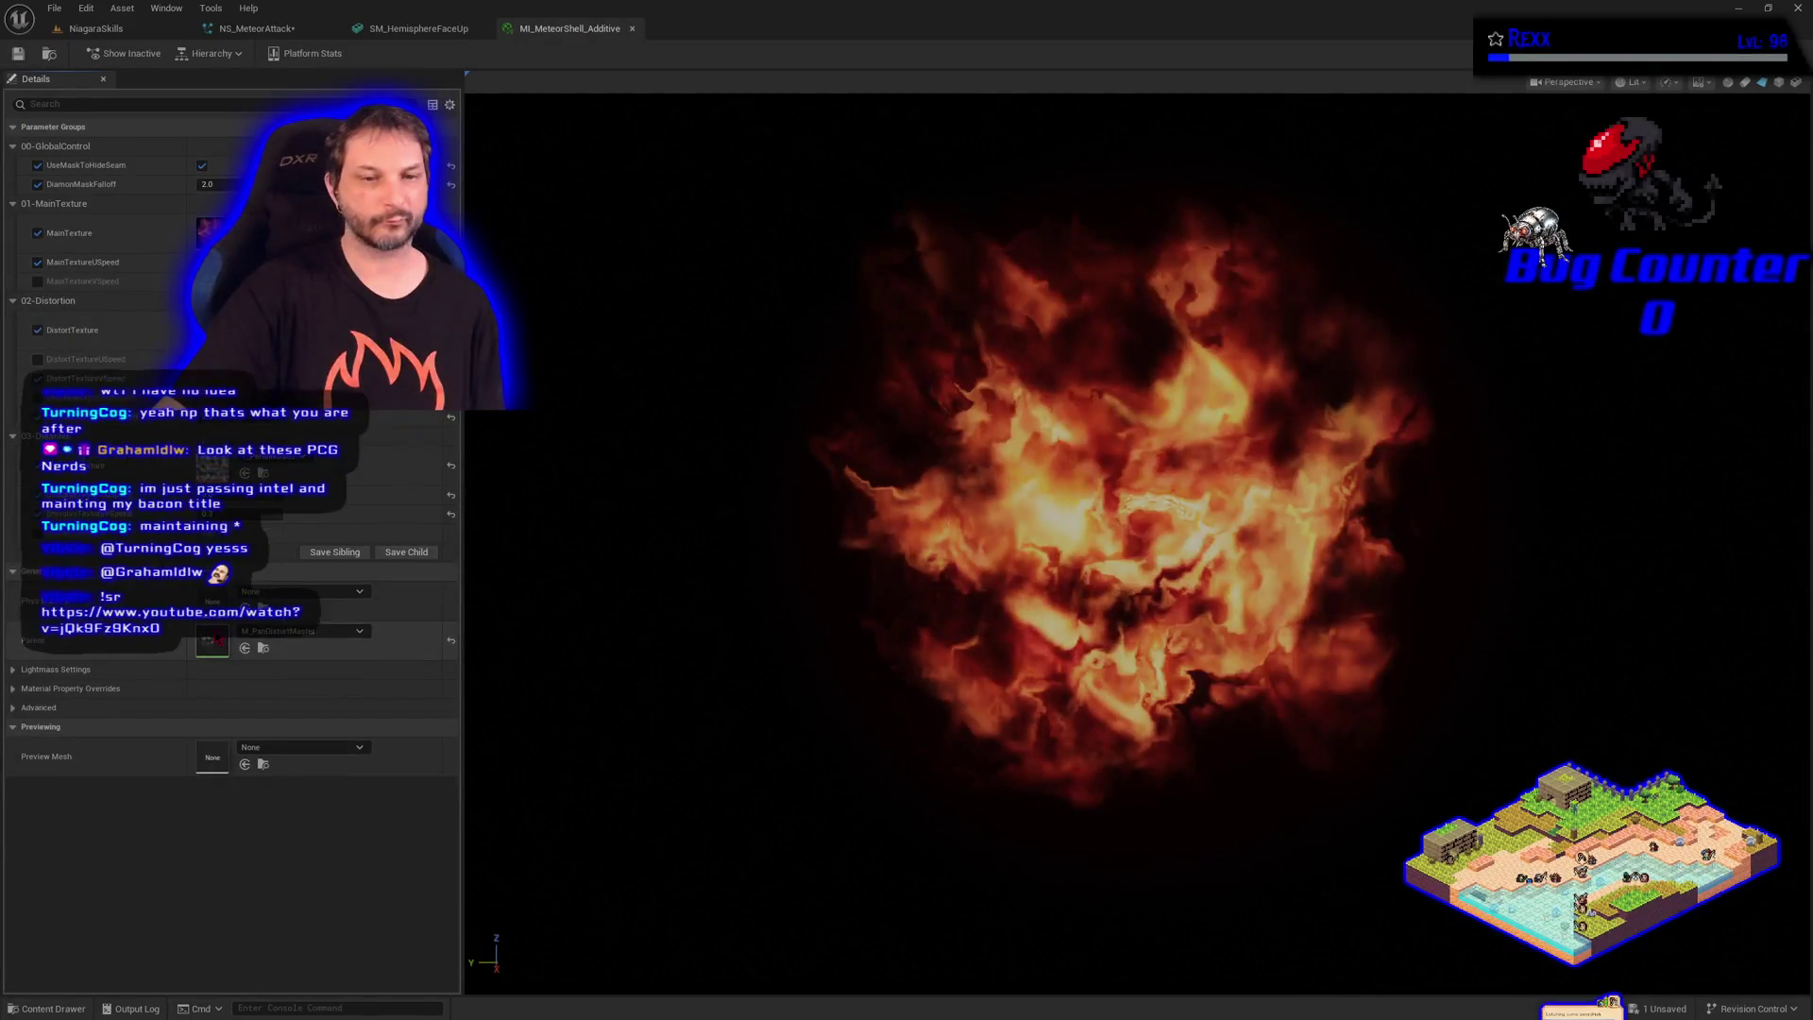
double_click(213, 640)
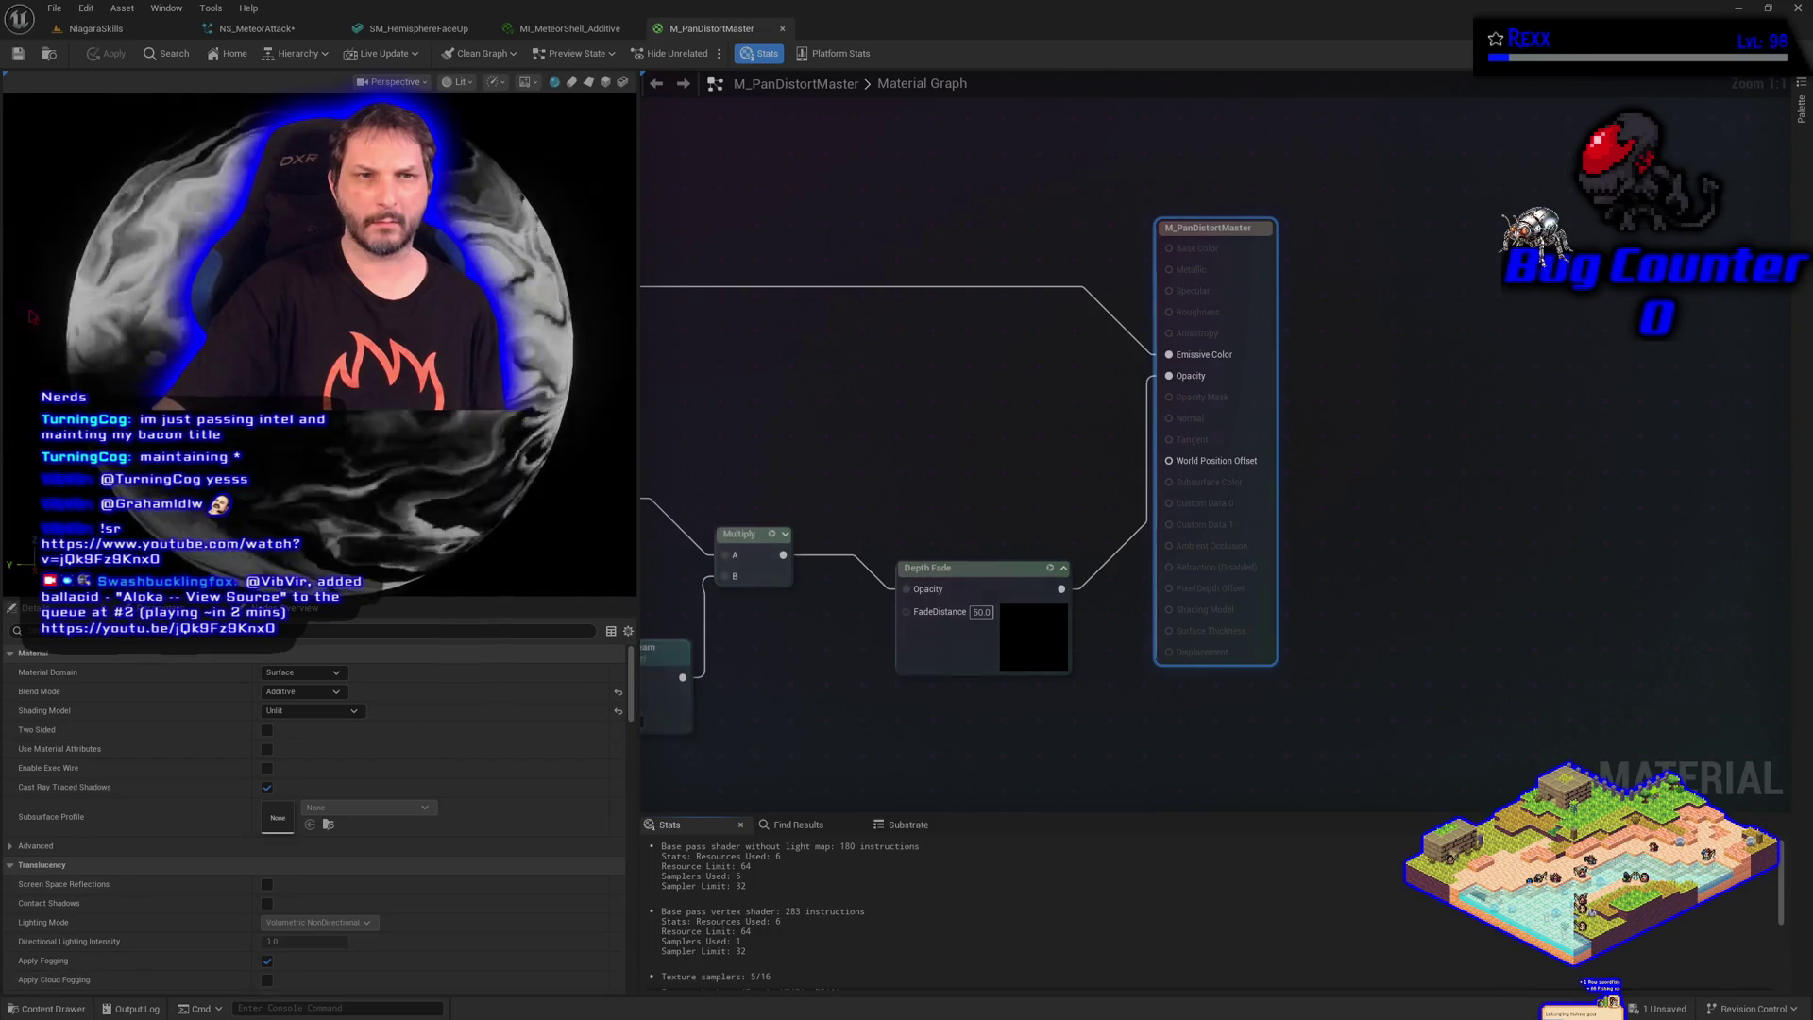
left_click(48, 56)
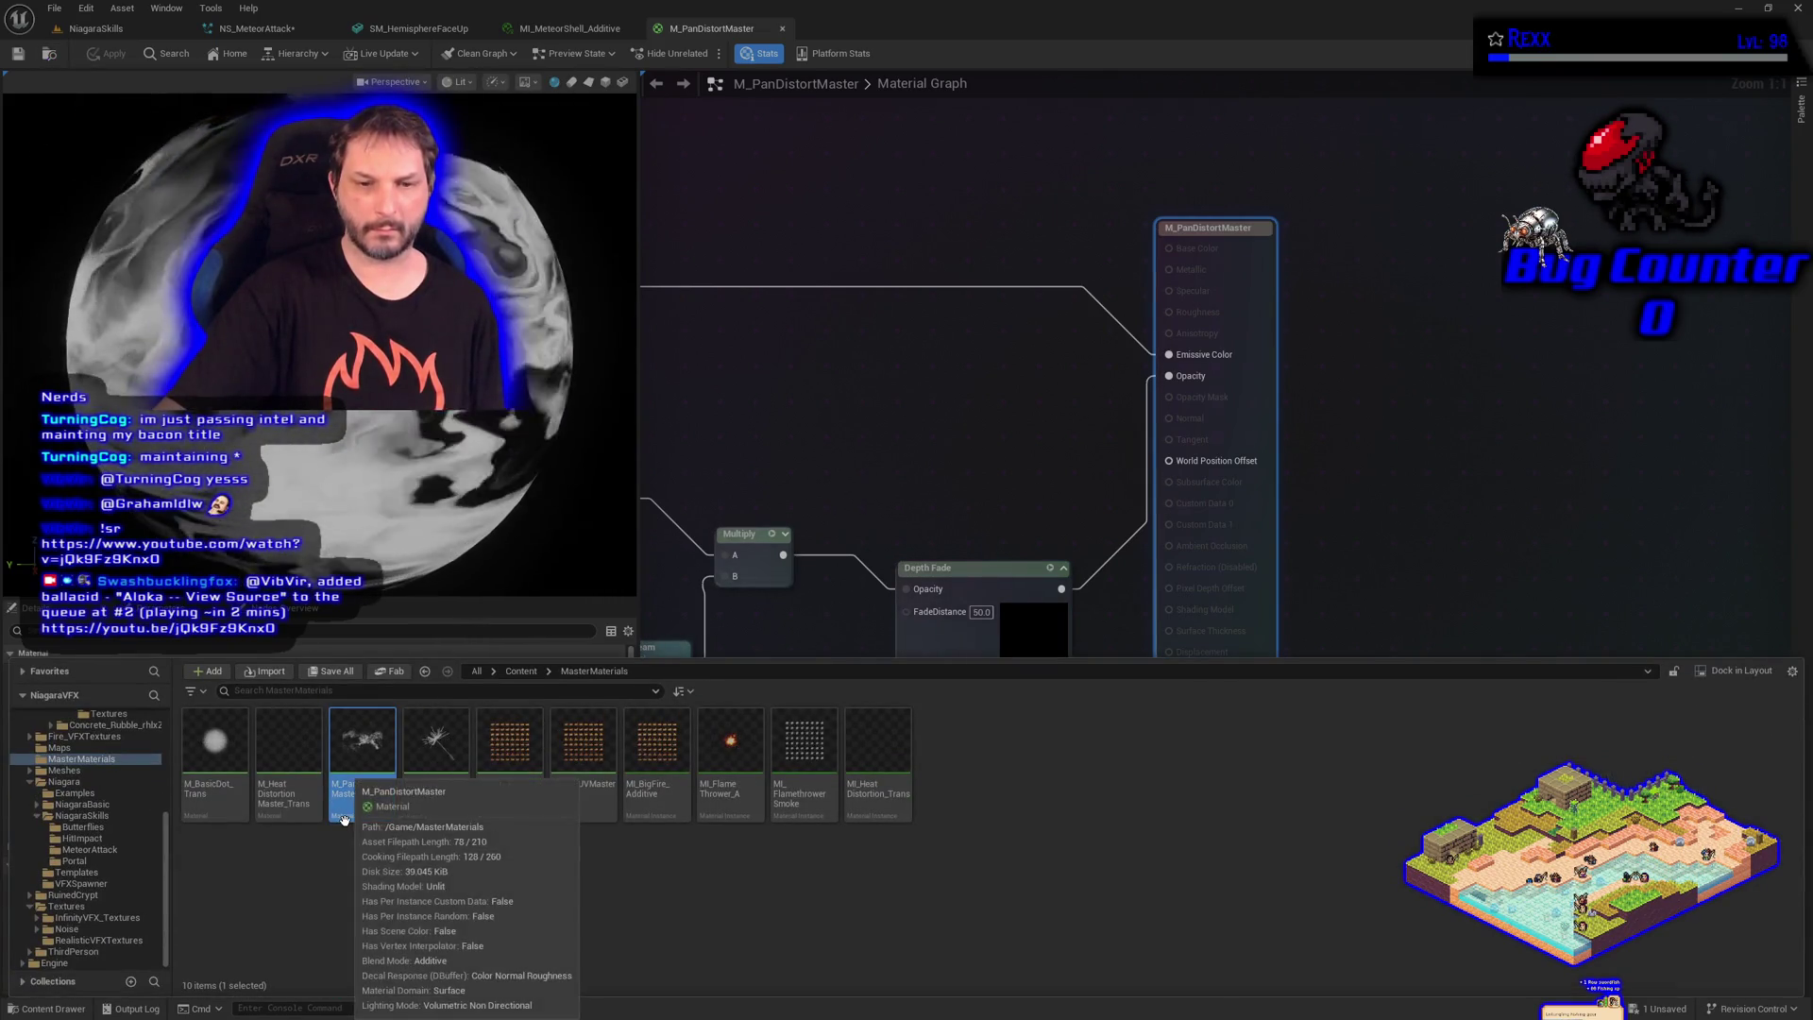
left_click(395, 912)
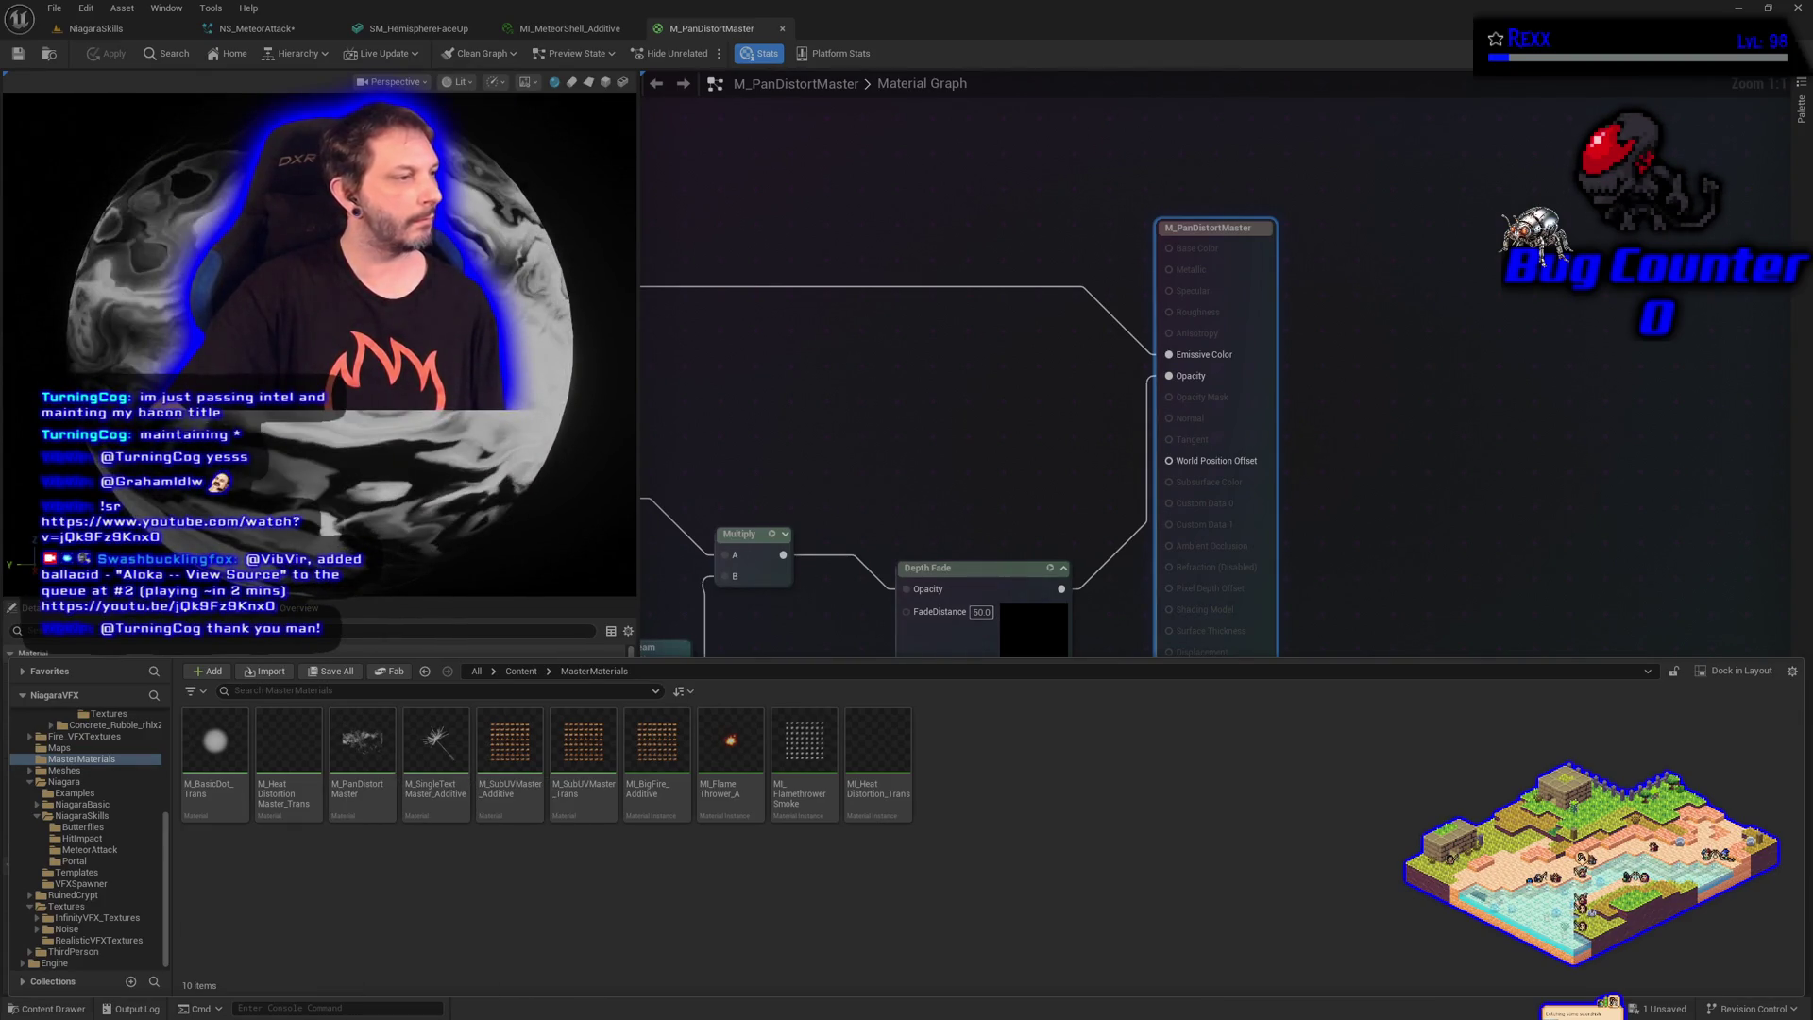
left_click(793, 430)
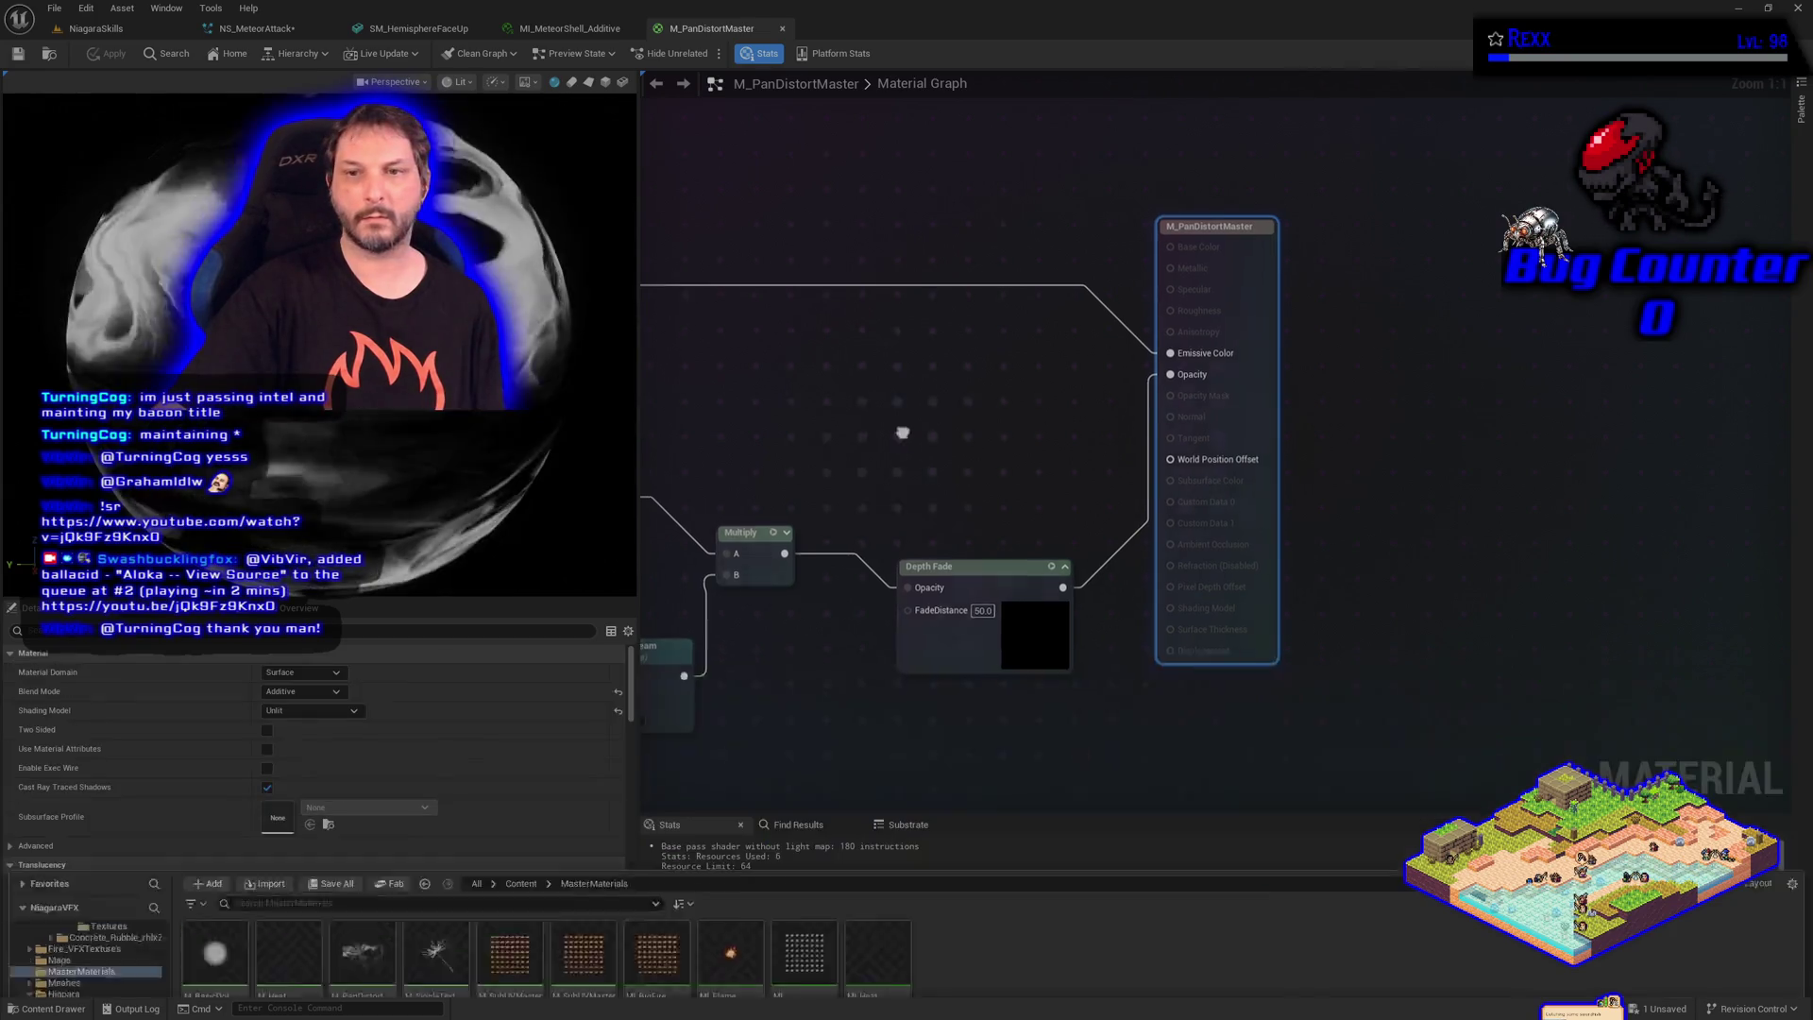
Make M_PanDistortMaster Two Sided, apply the change, and save all assets
scroll(1052, 385, "down", 3)
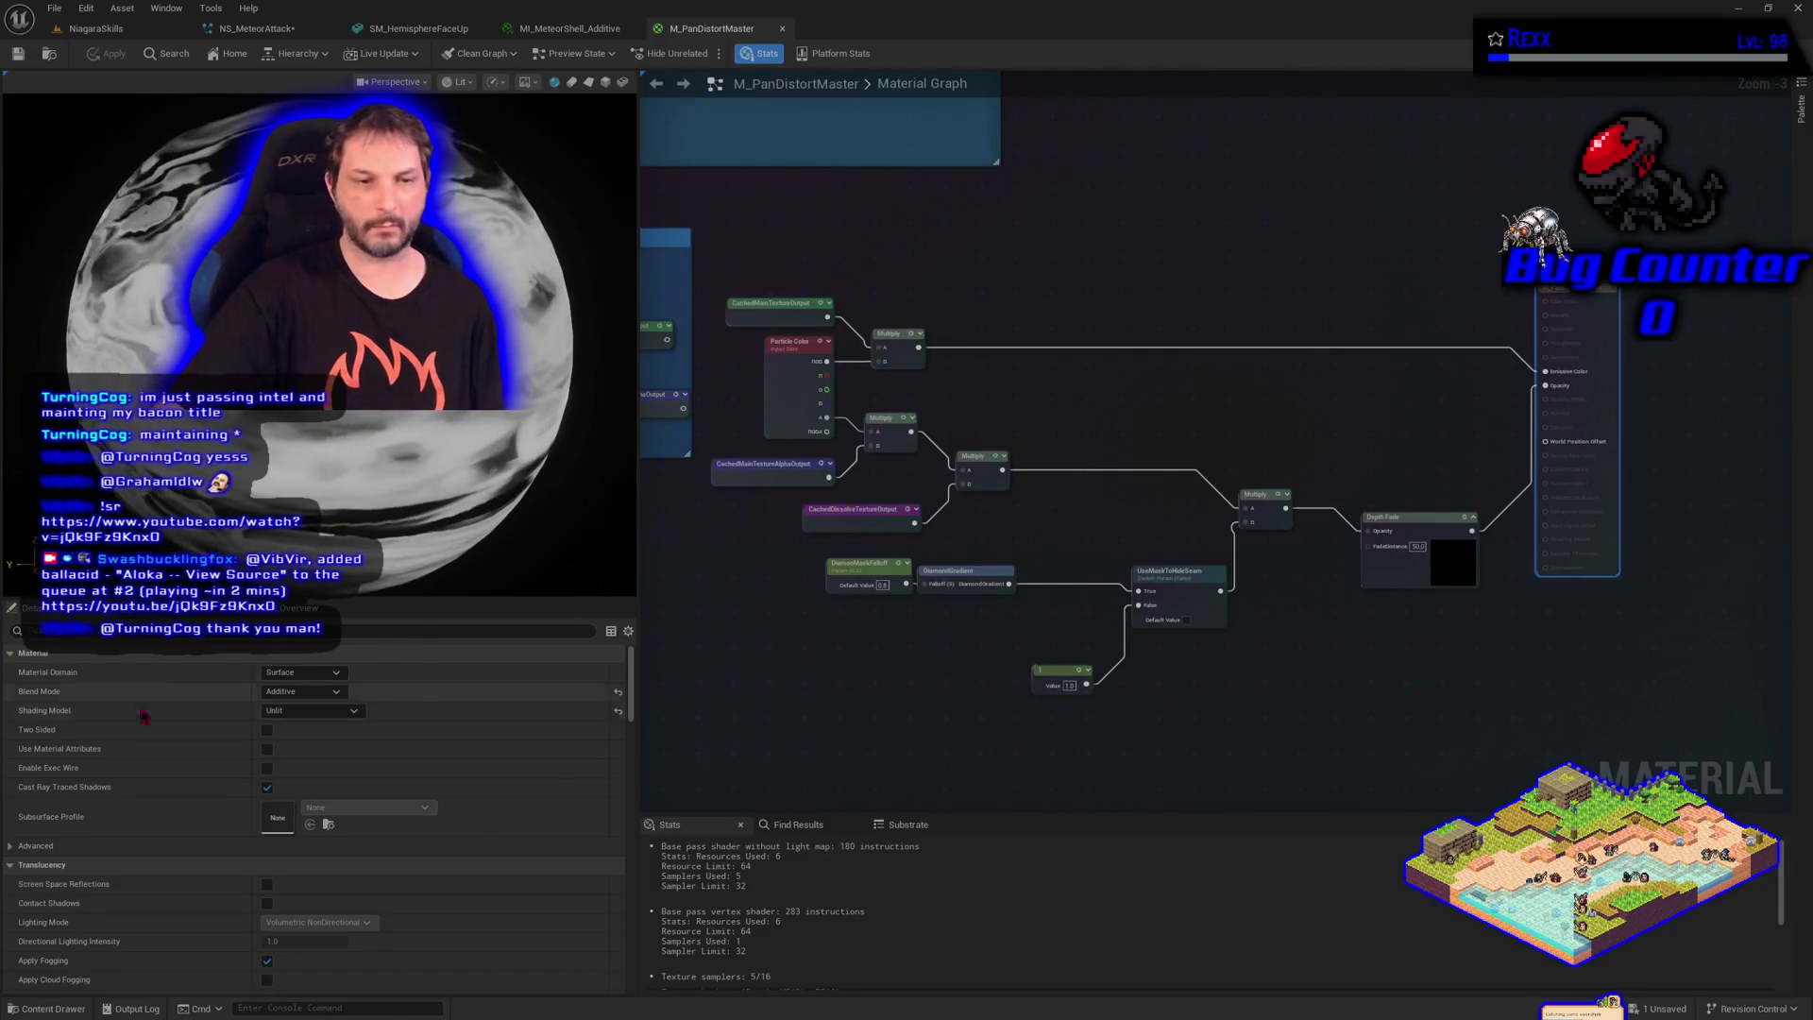
left_click(268, 730)
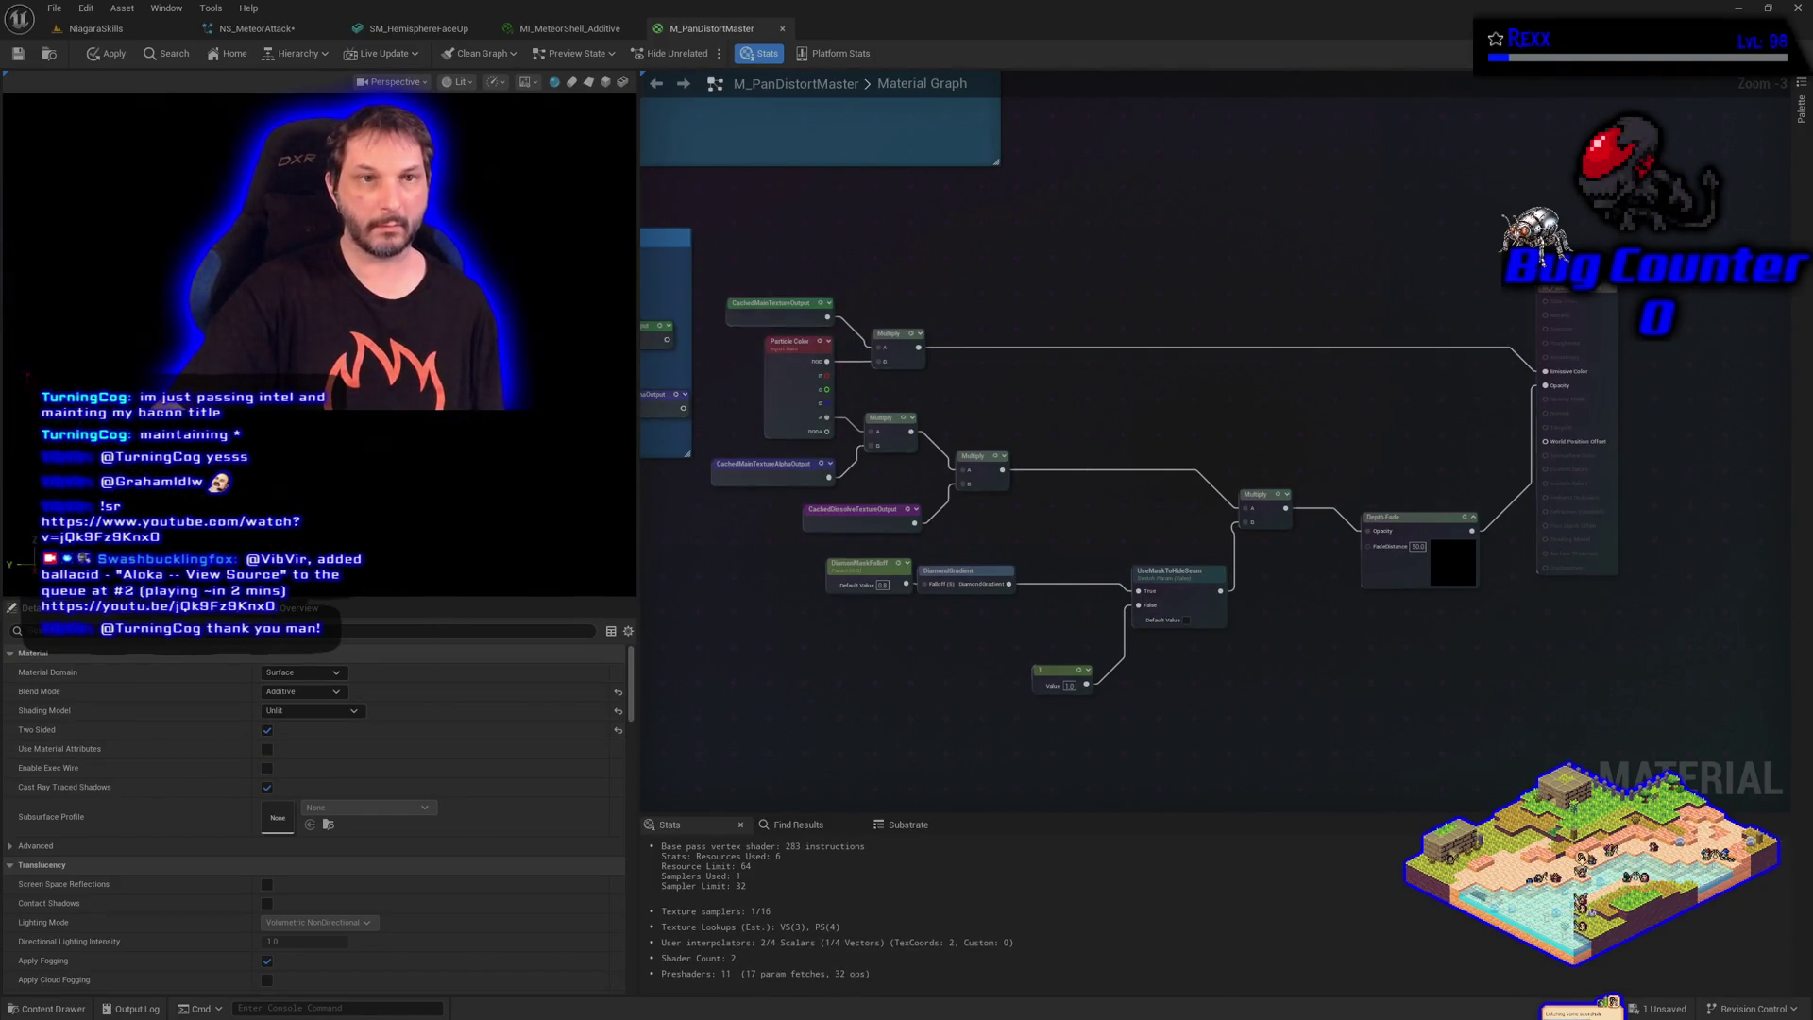
left_click(114, 54)
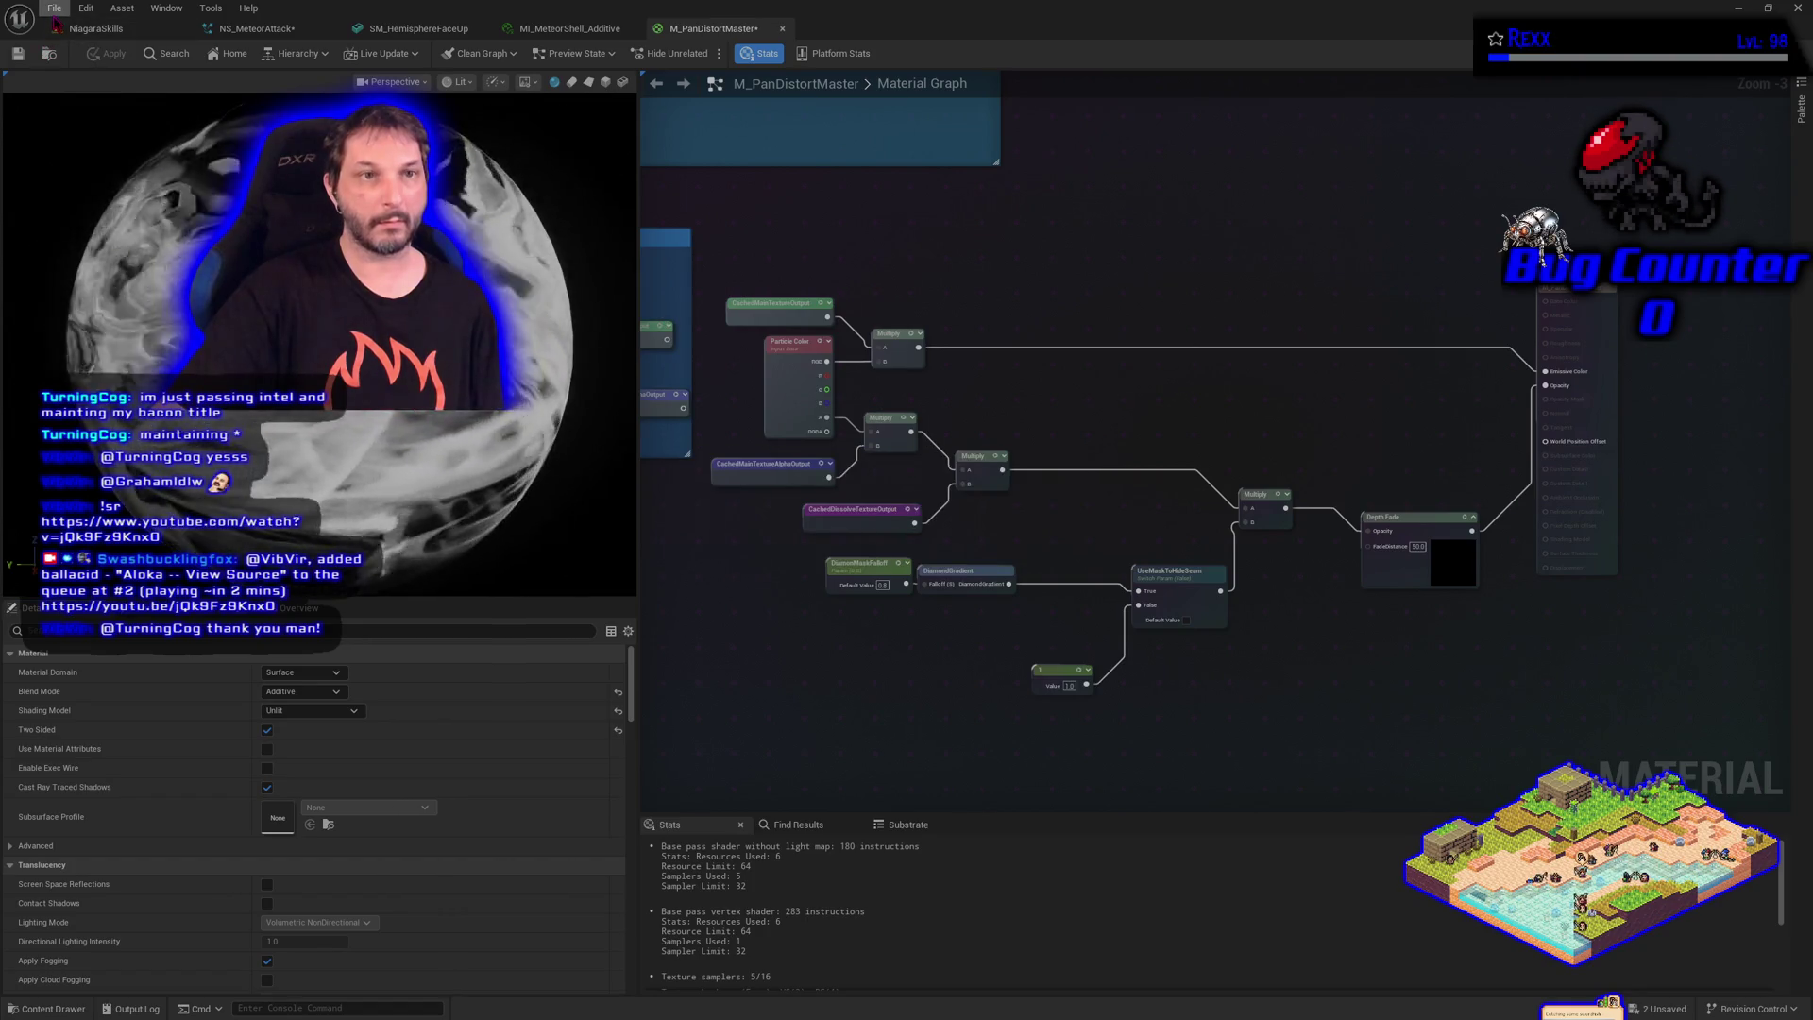
left_click(54, 8)
left_click(92, 95)
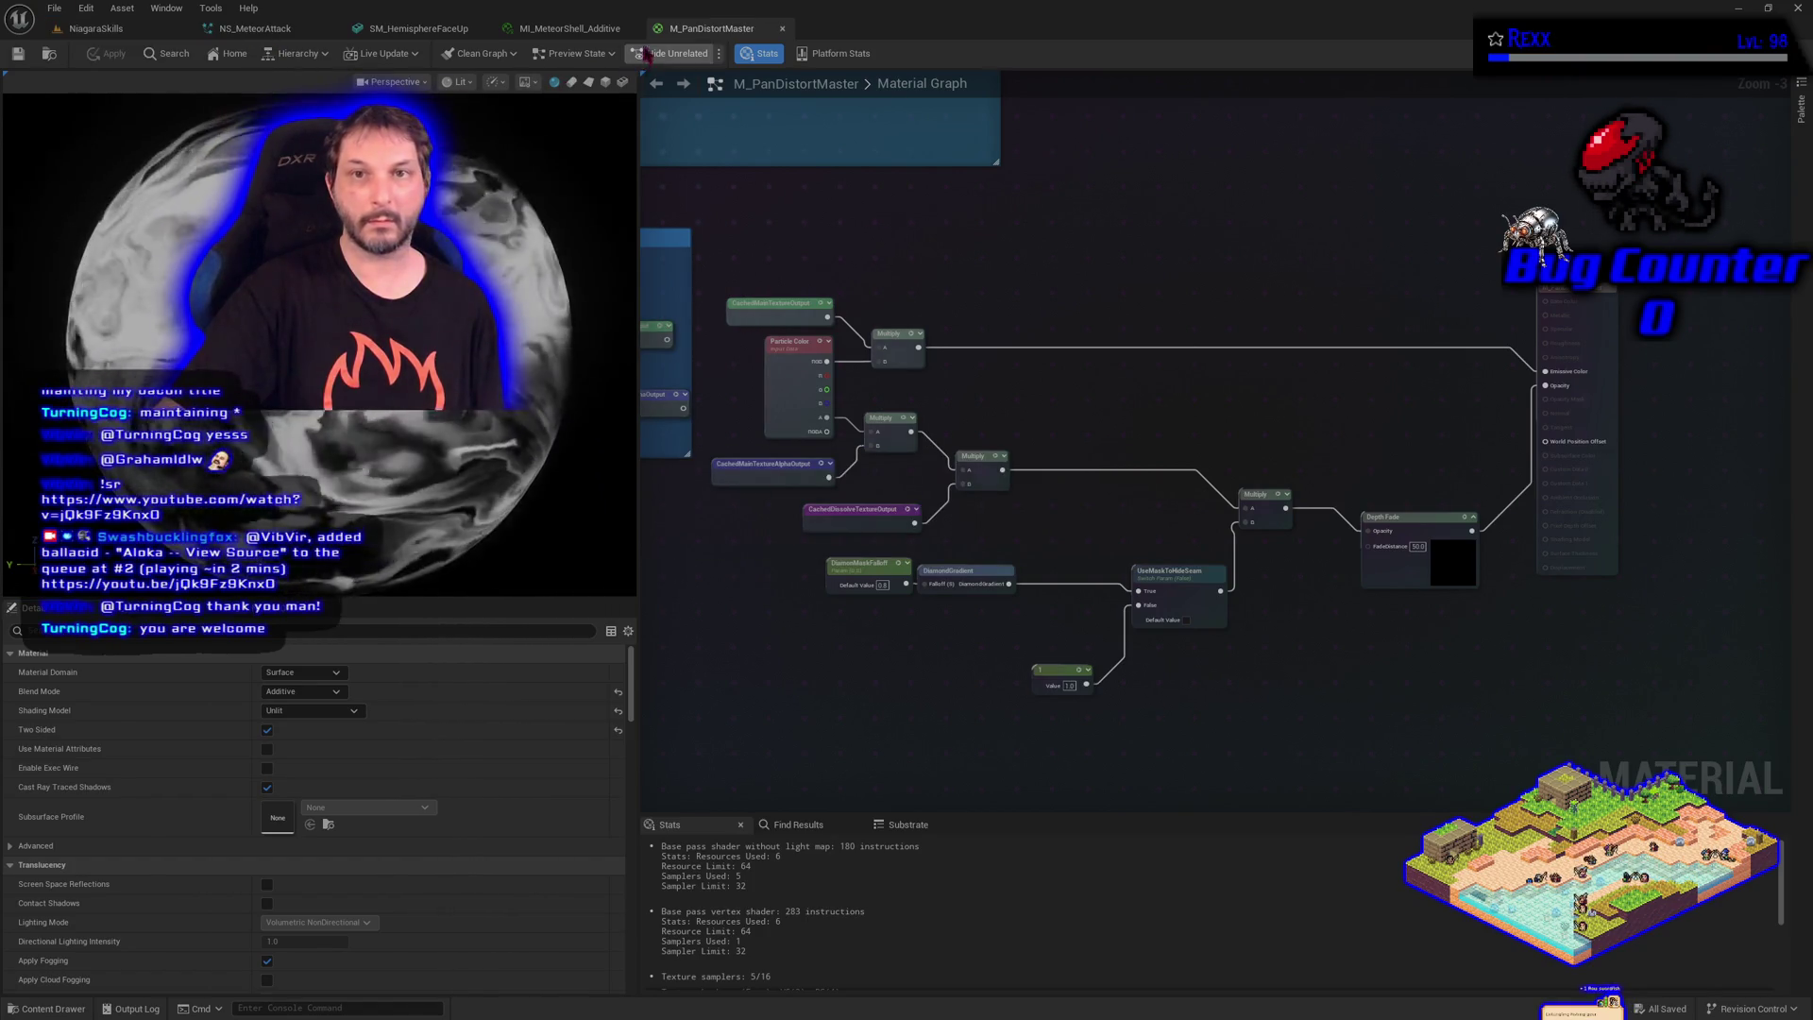
left_click(612, 30)
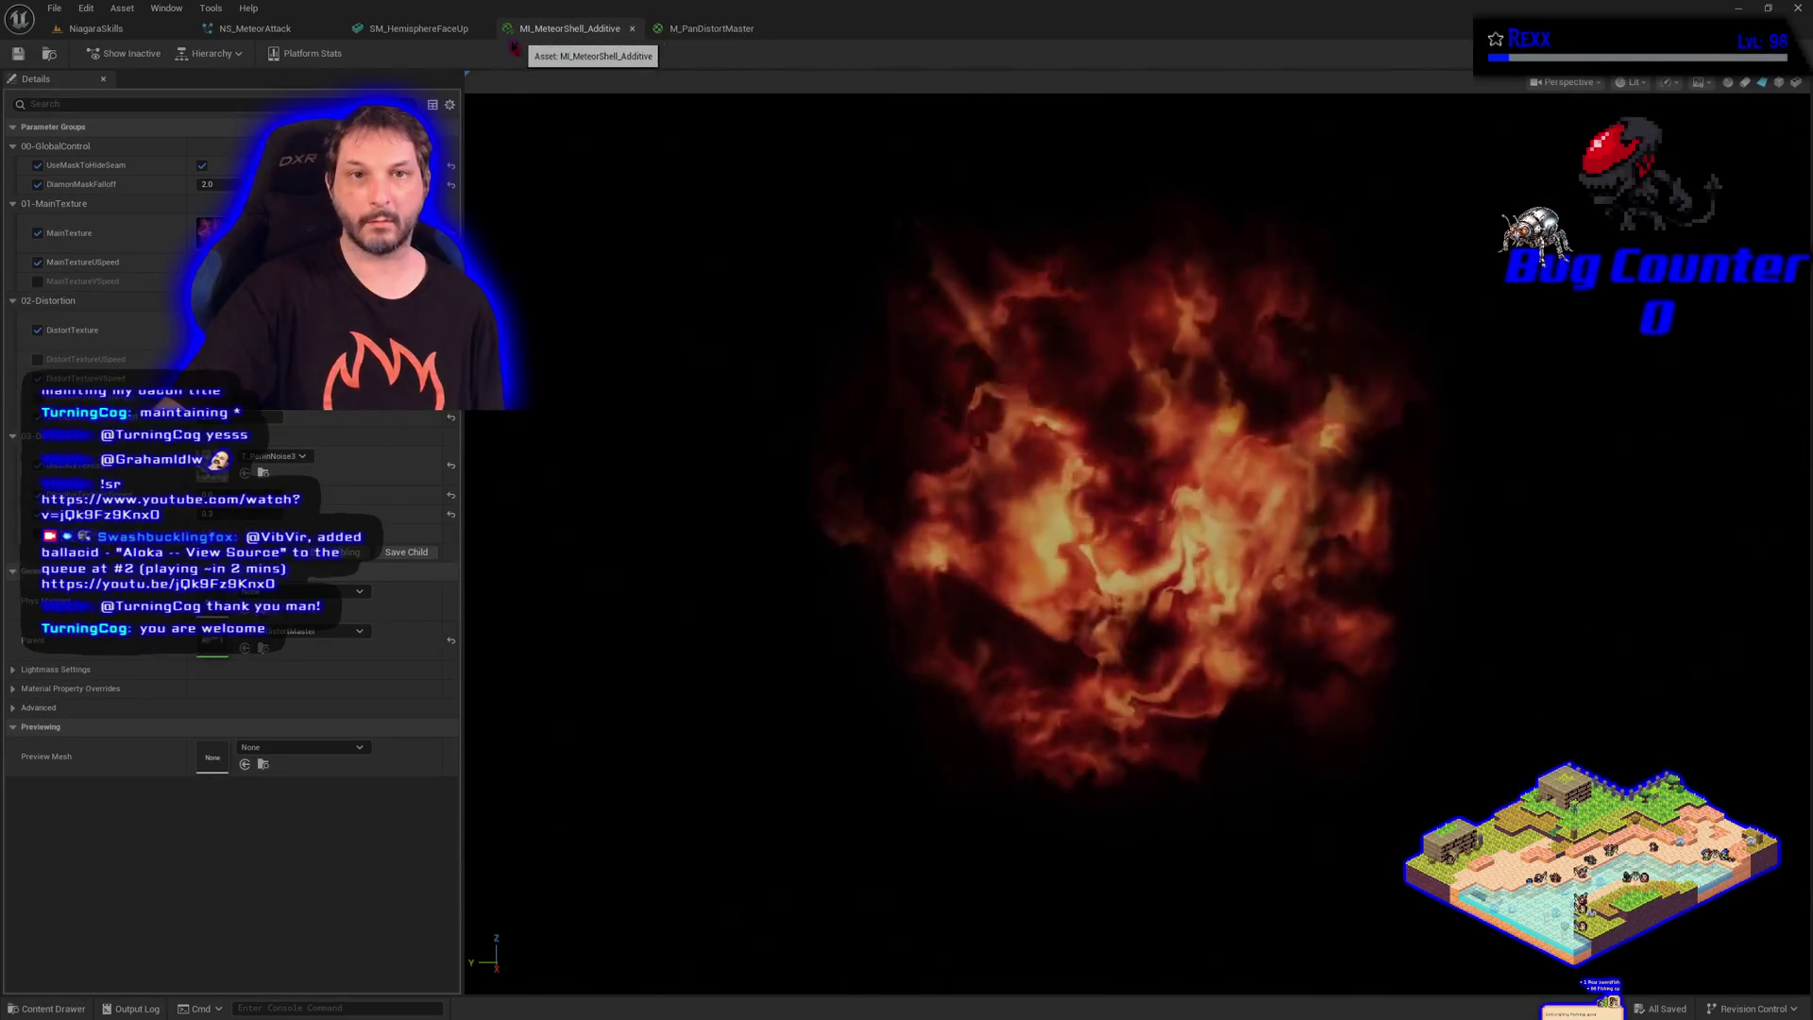
Move from the SM_HemisphereFaceUp mesh back to the NS_MeteorAttack Niagara system
left_click(412, 29)
left_click(259, 29)
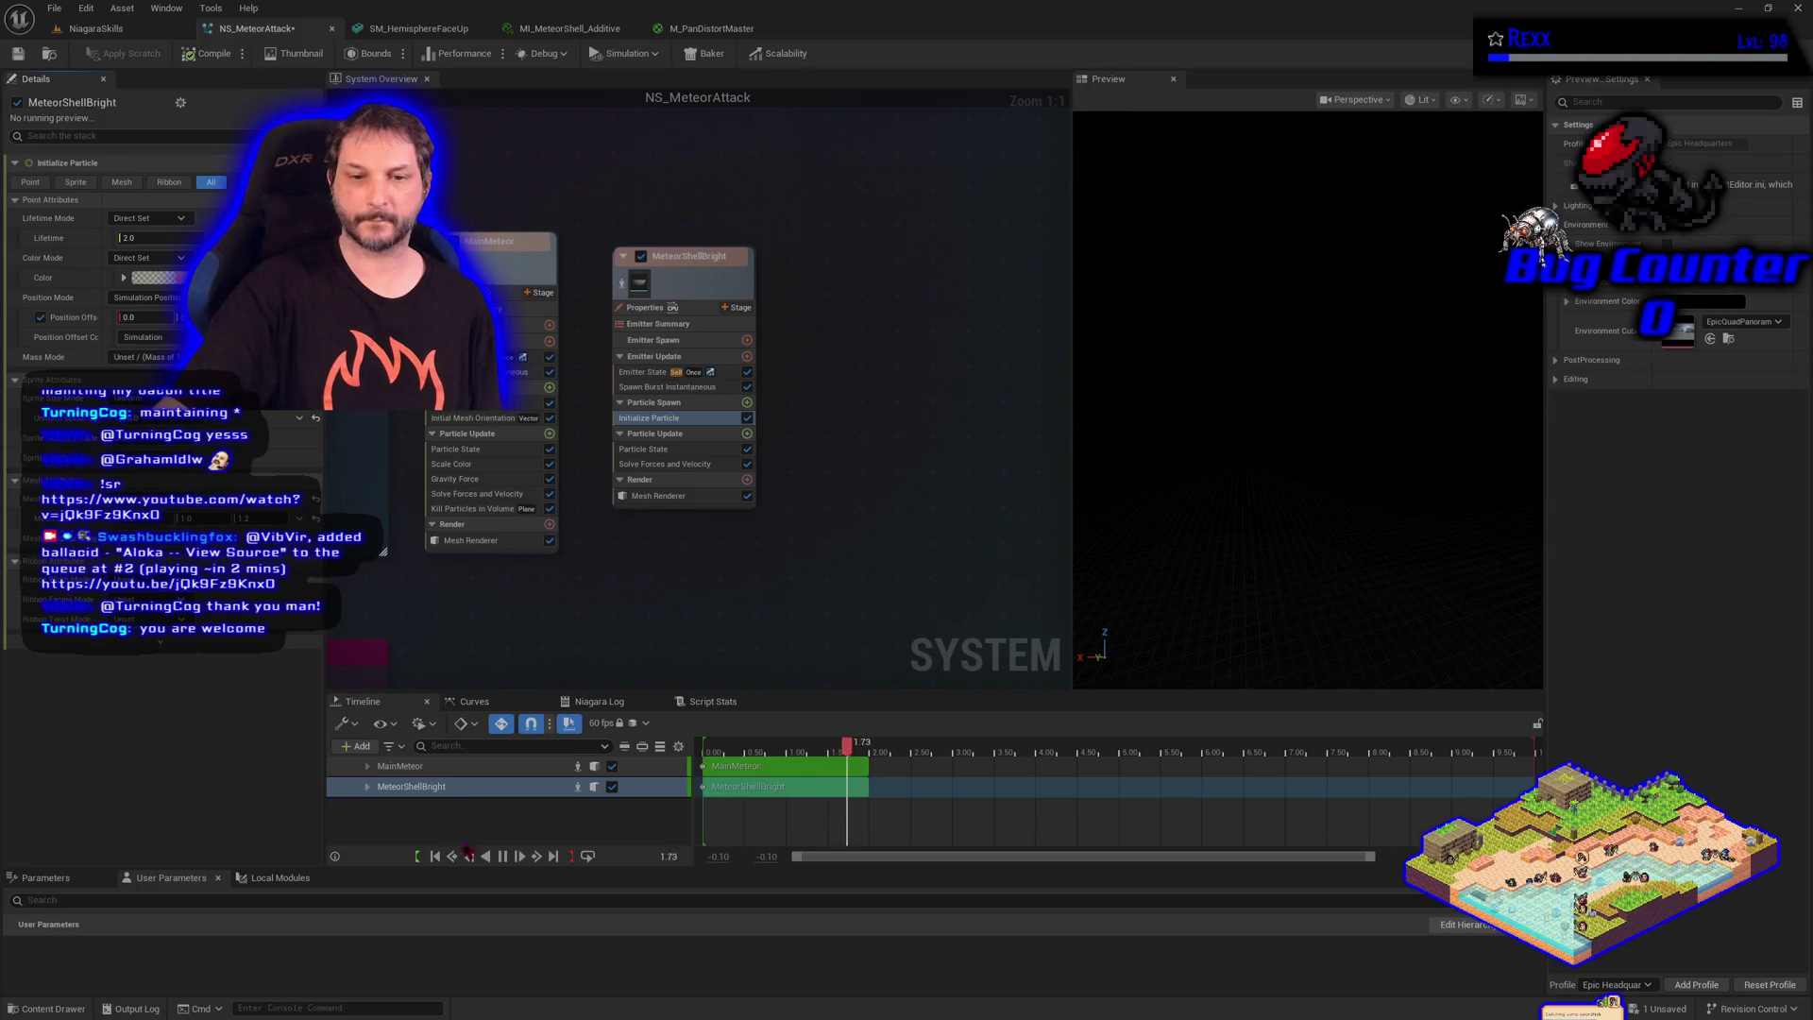
left_click(435, 856)
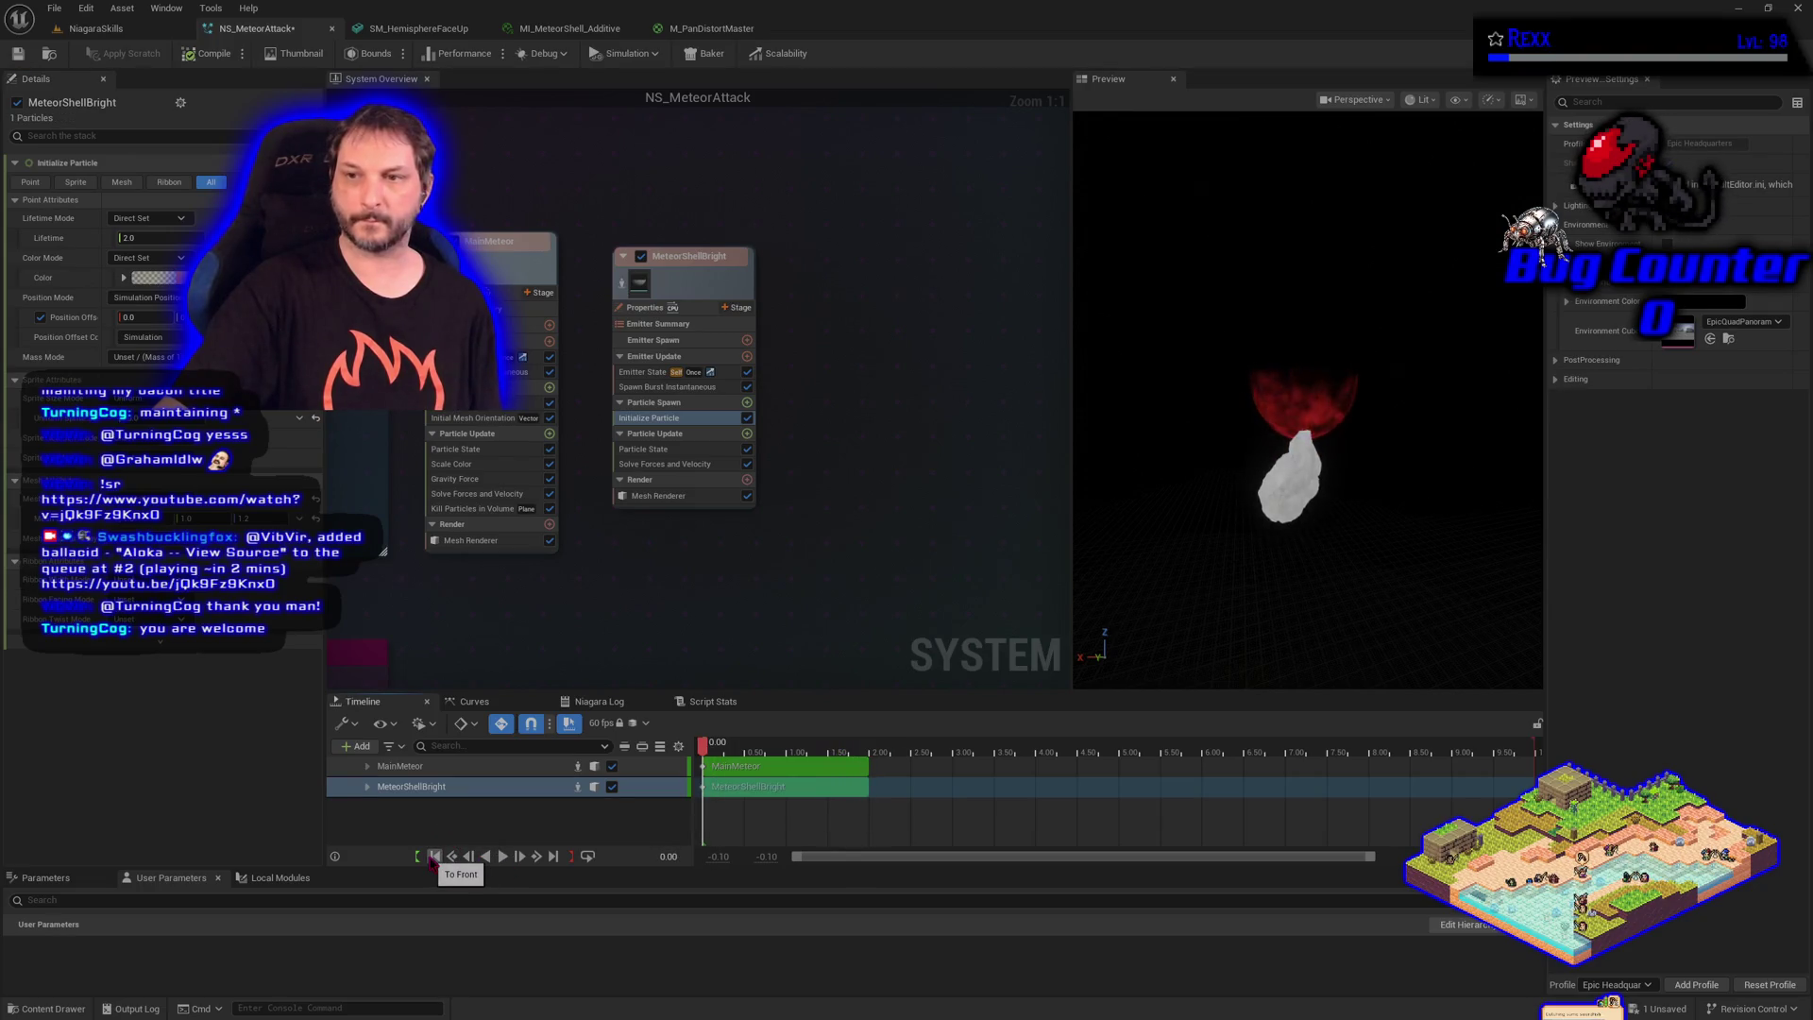
left_click_drag(703, 743, 831, 743)
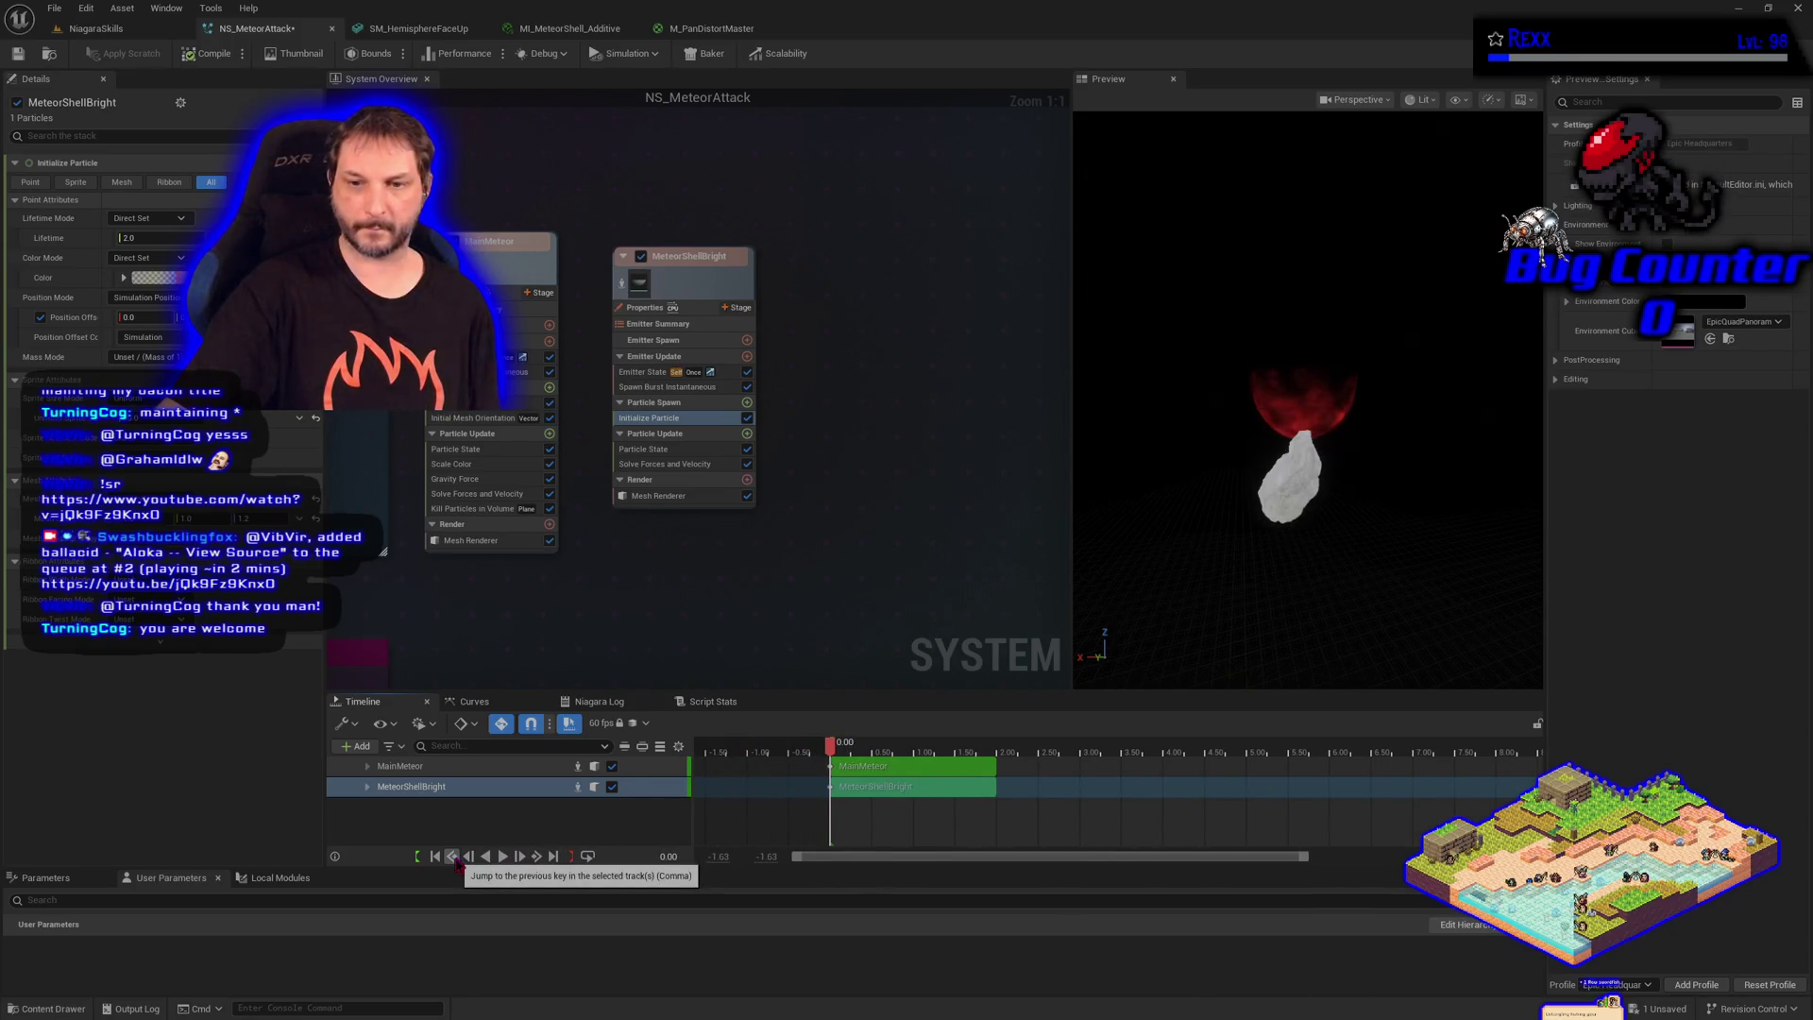
left_click(503, 856)
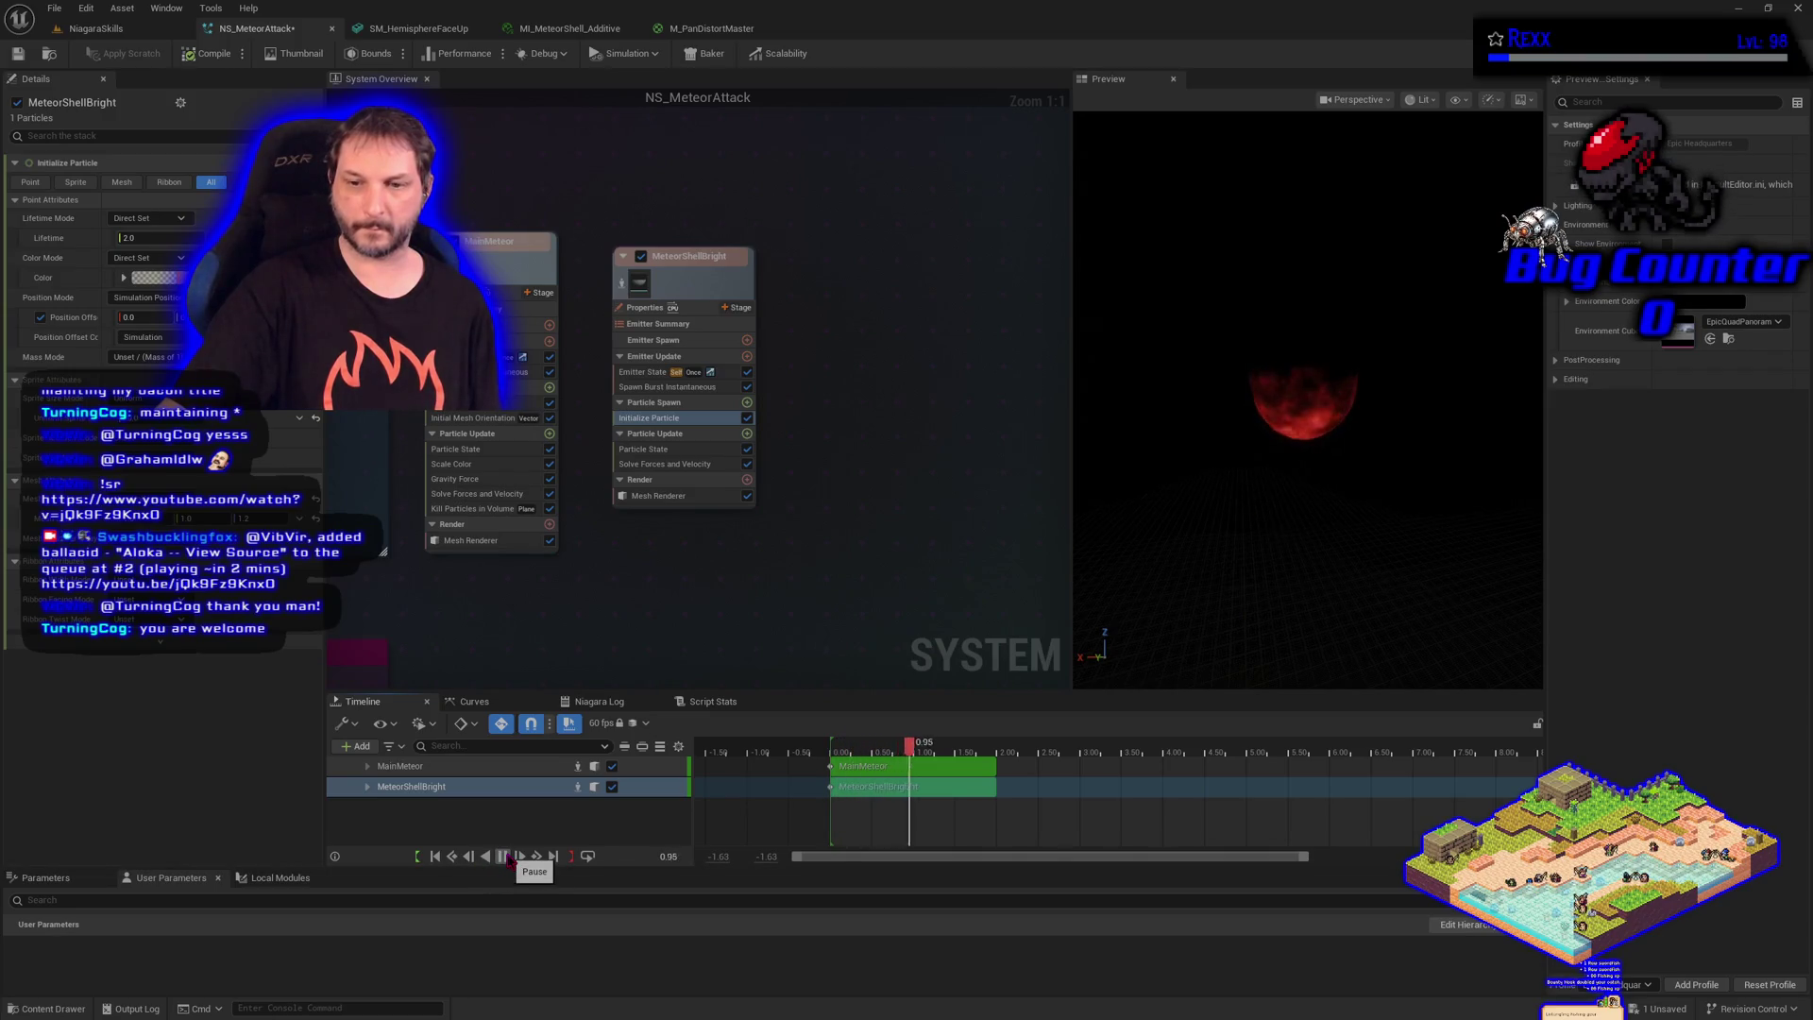
left_click(503, 857)
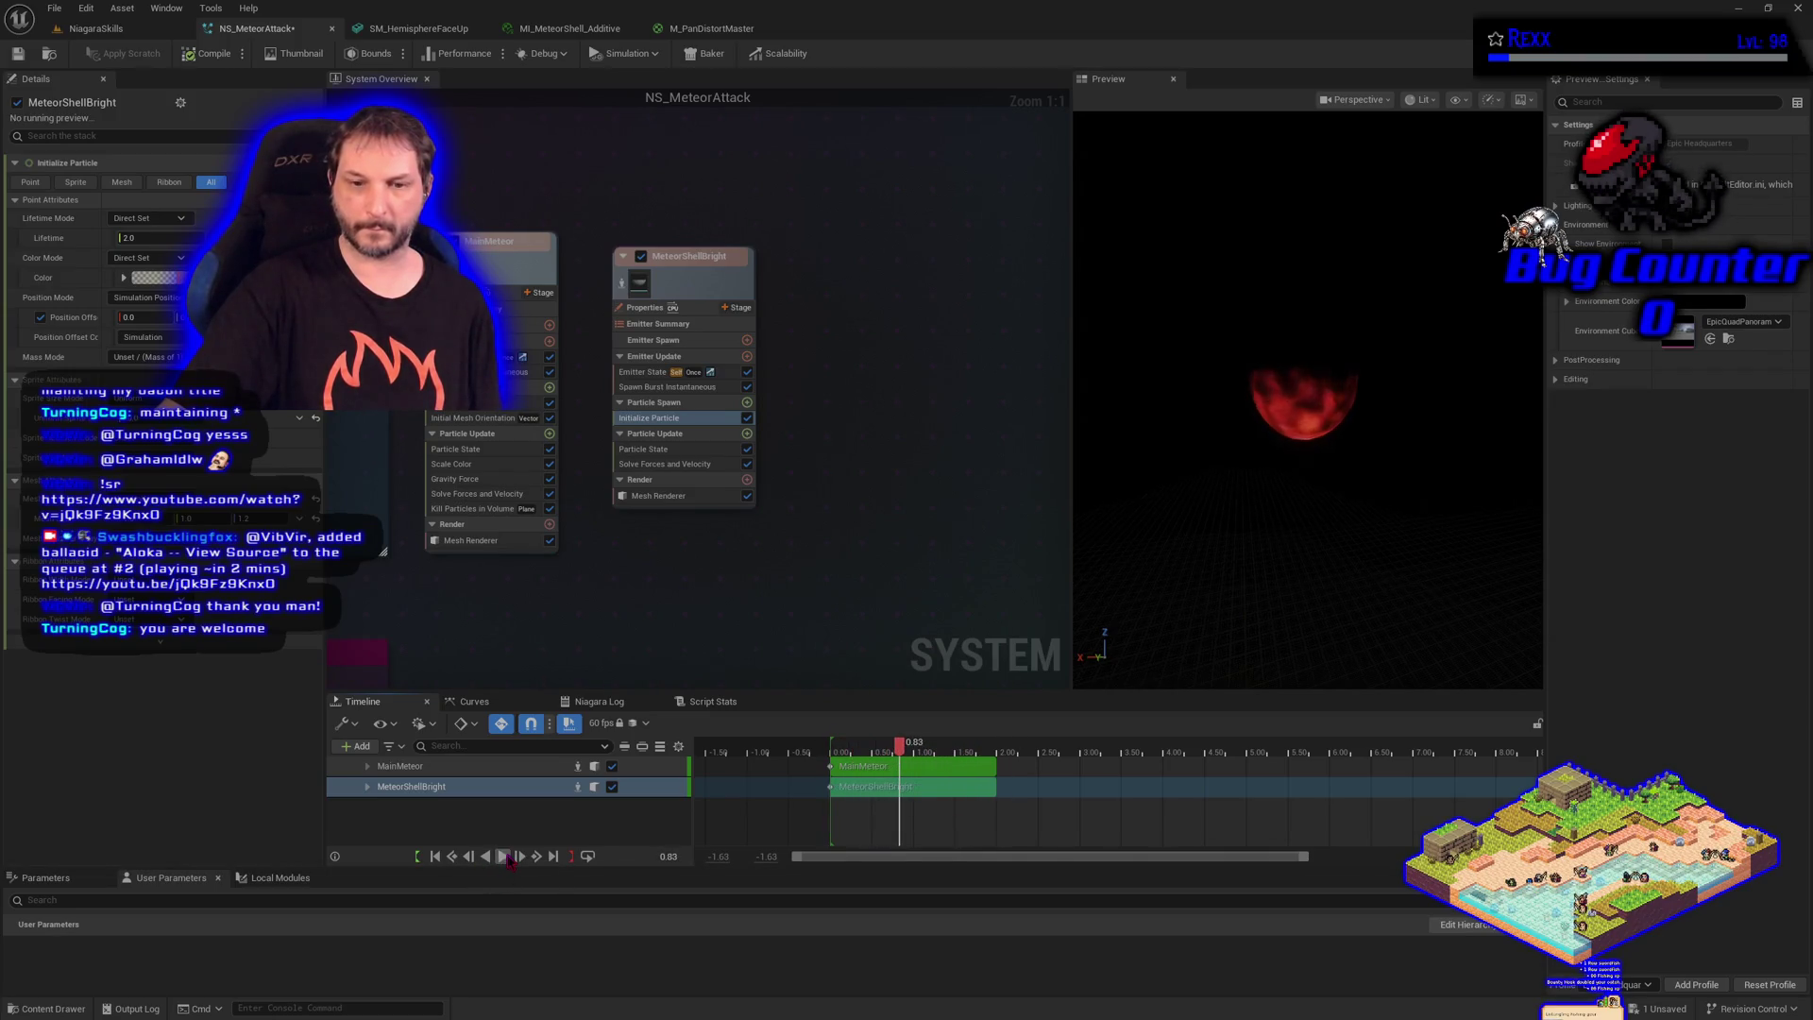
left_click(436, 859)
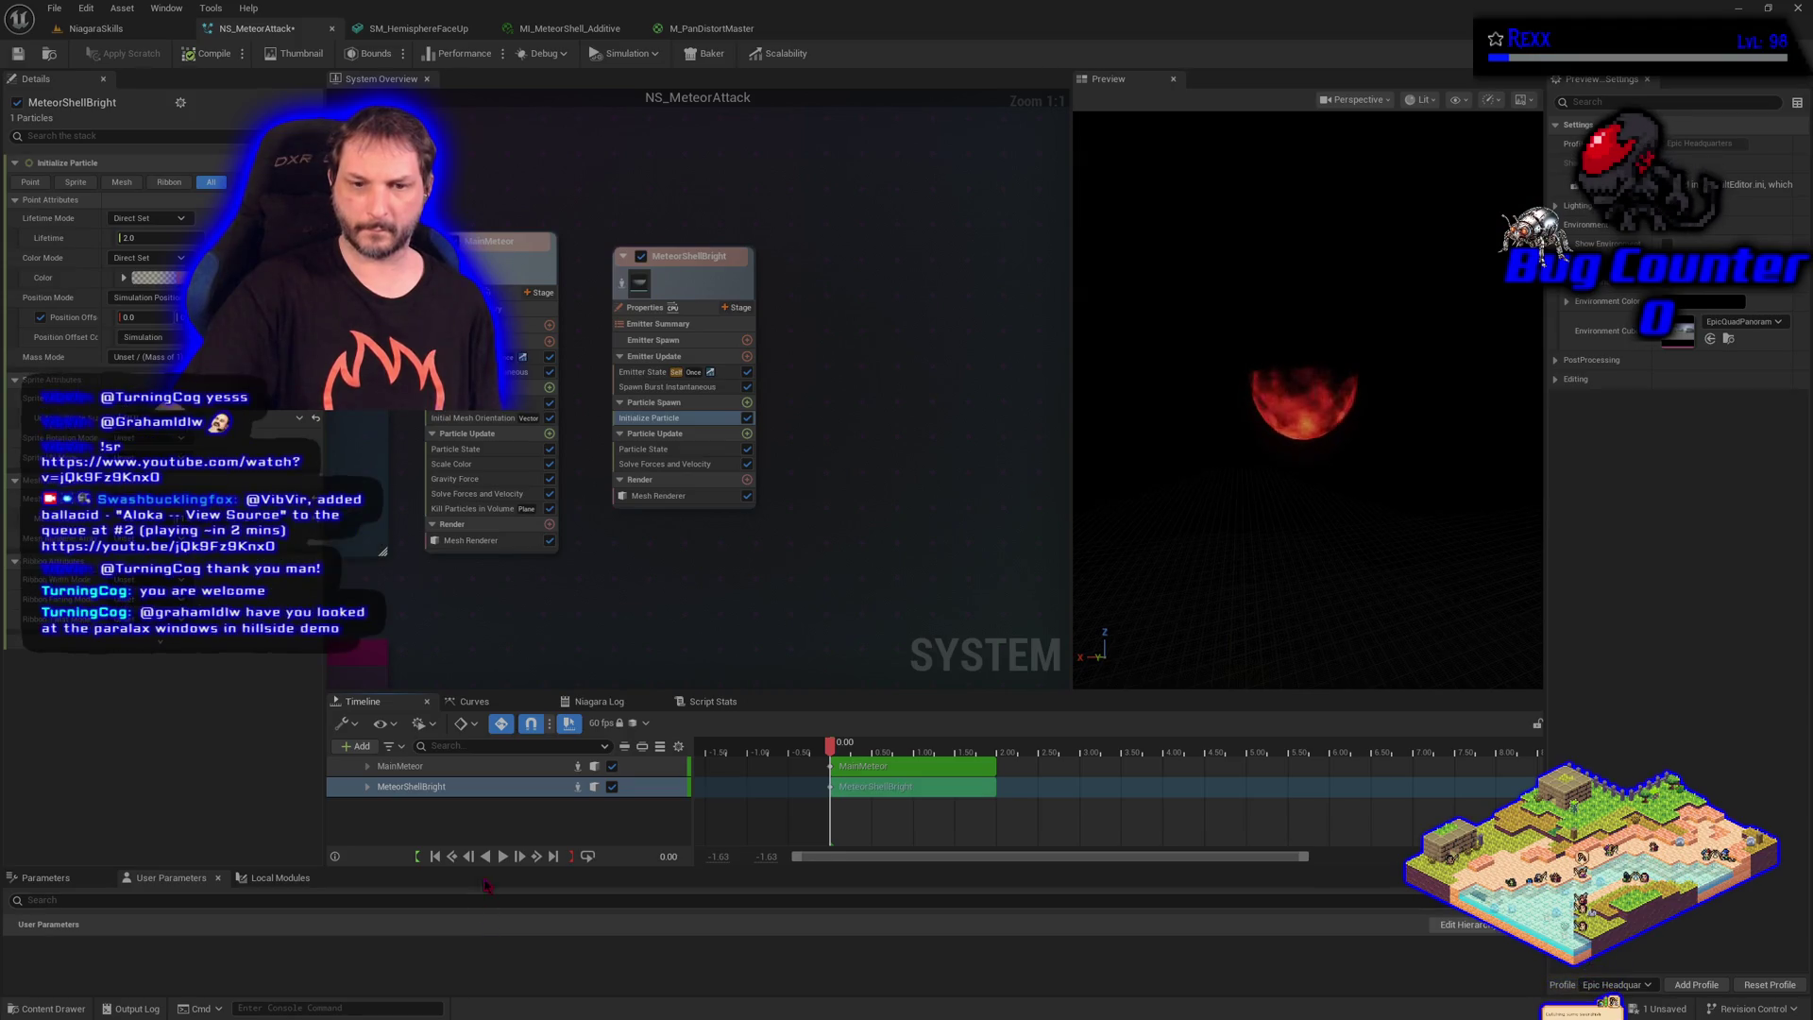
left_click(506, 859)
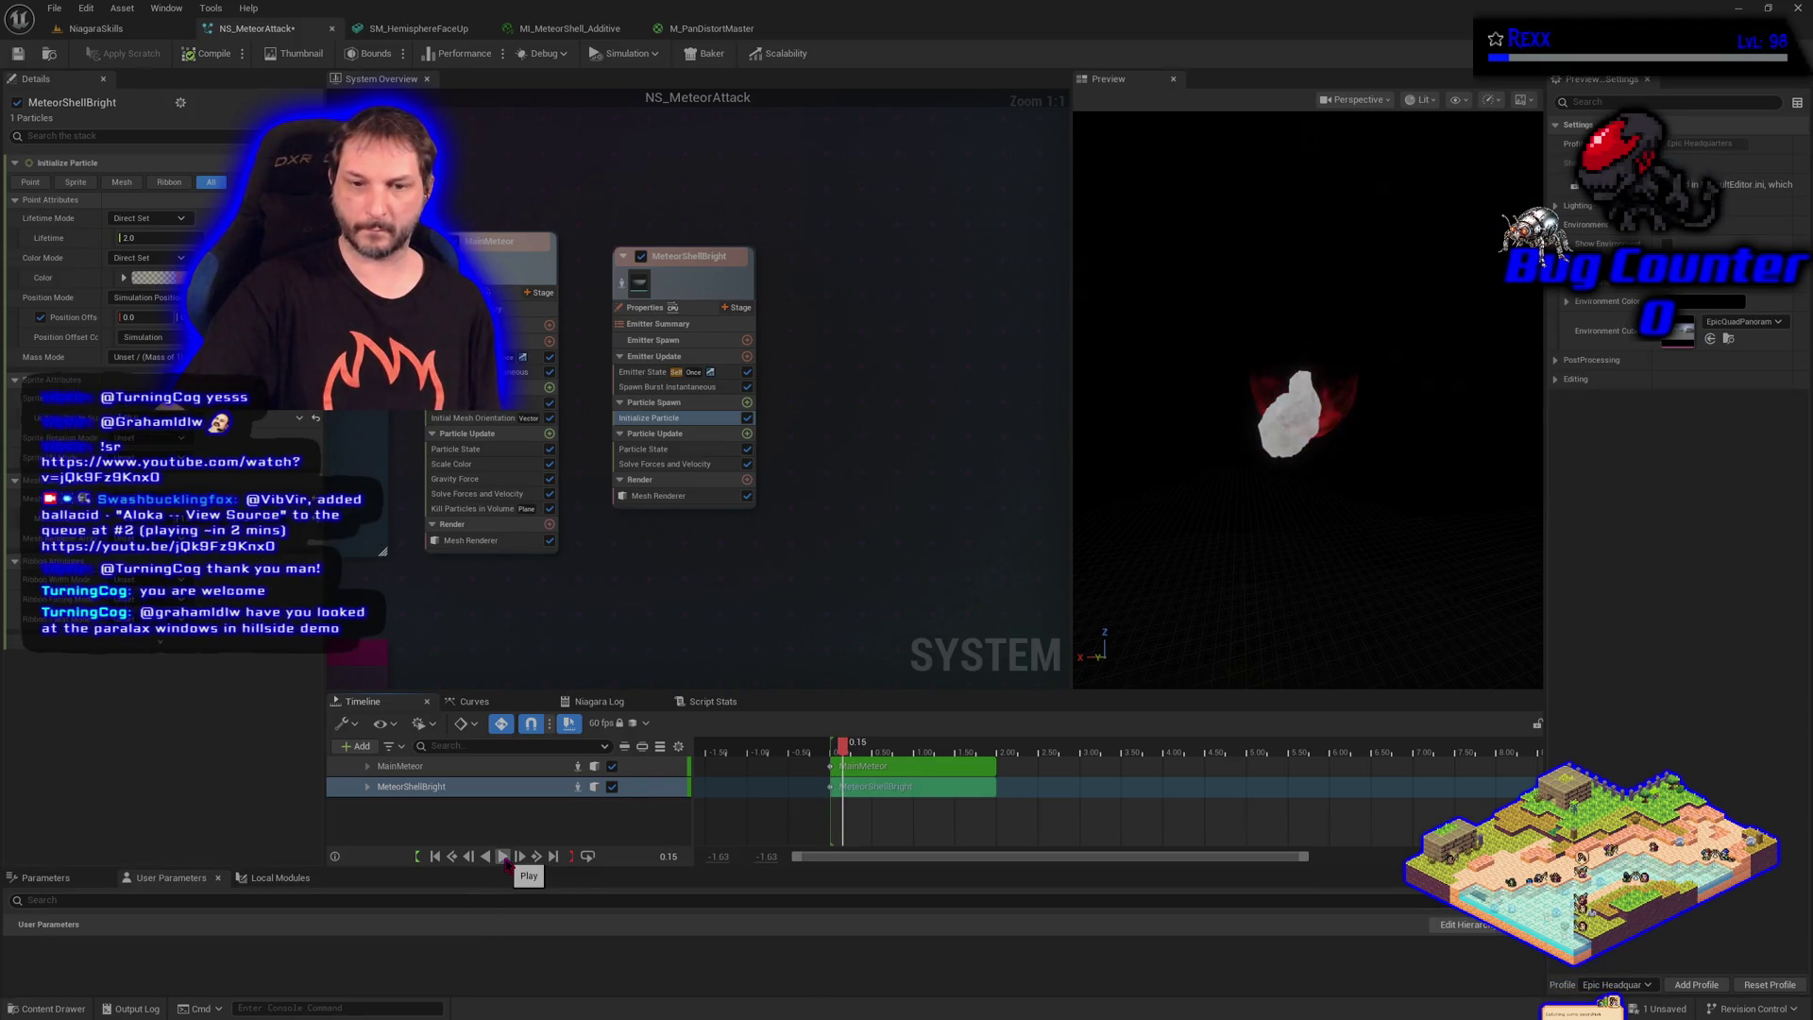
left_click(486, 857)
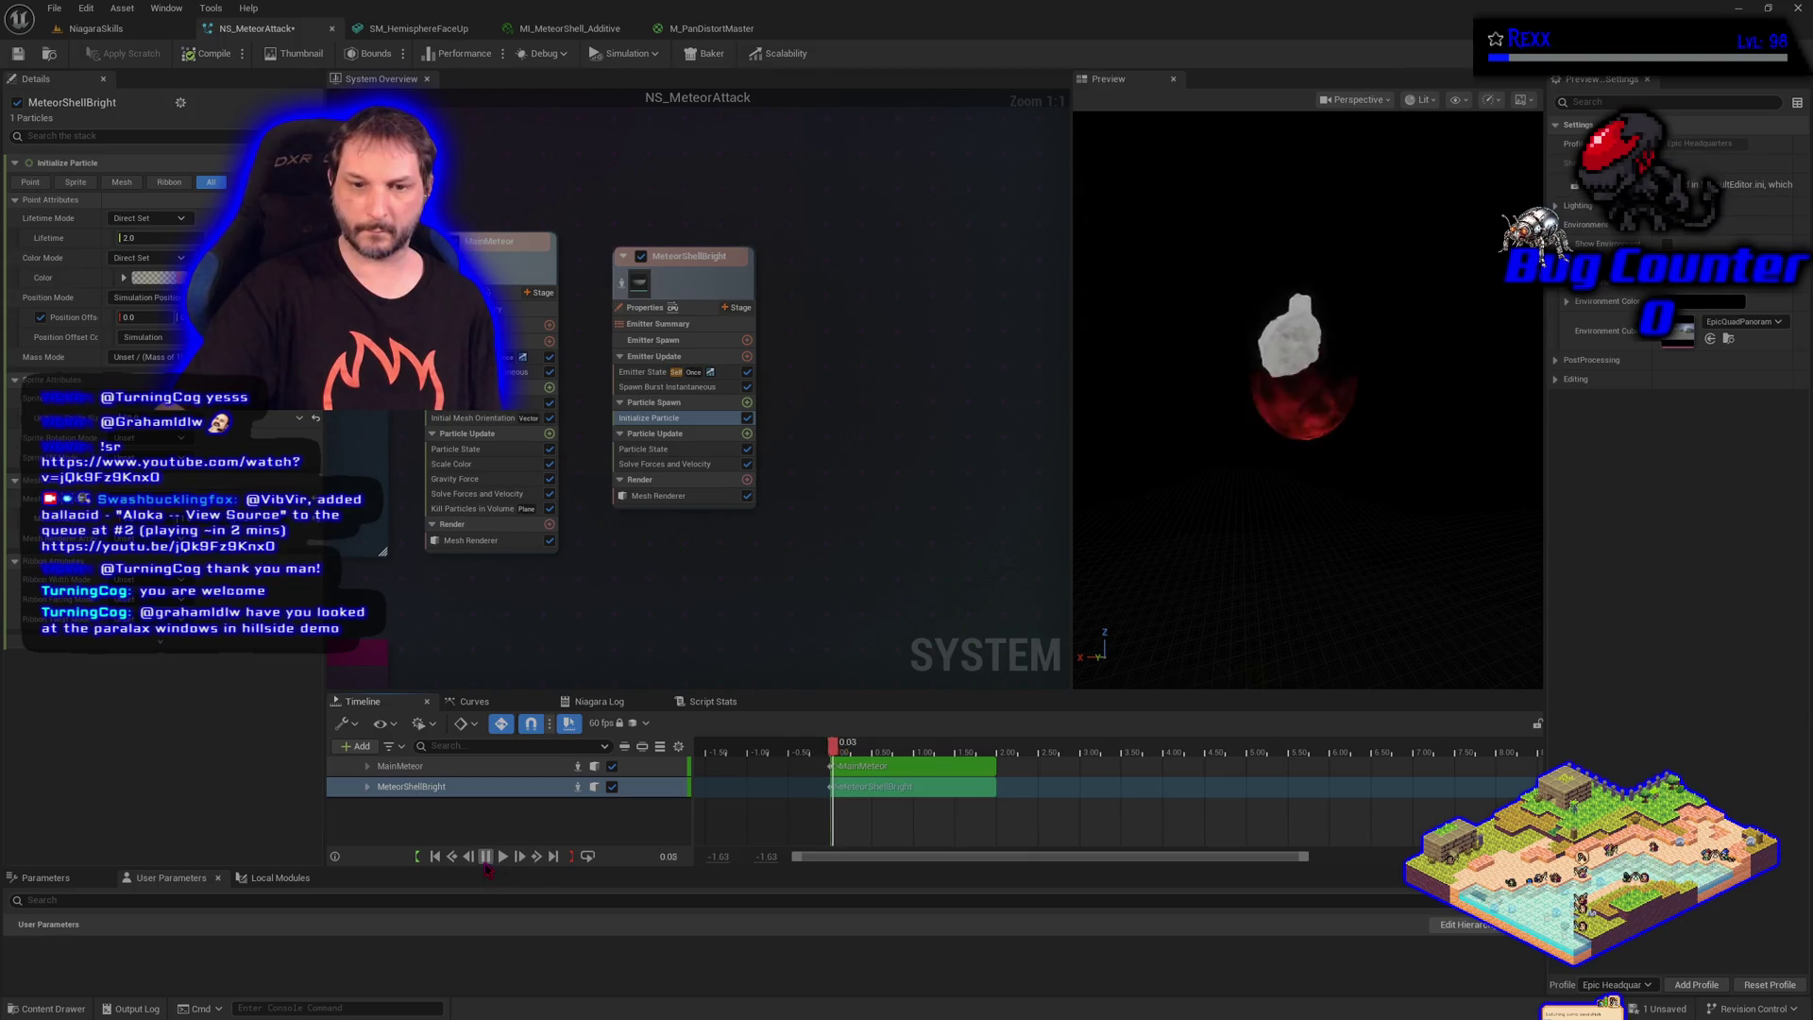
left_click(493, 862)
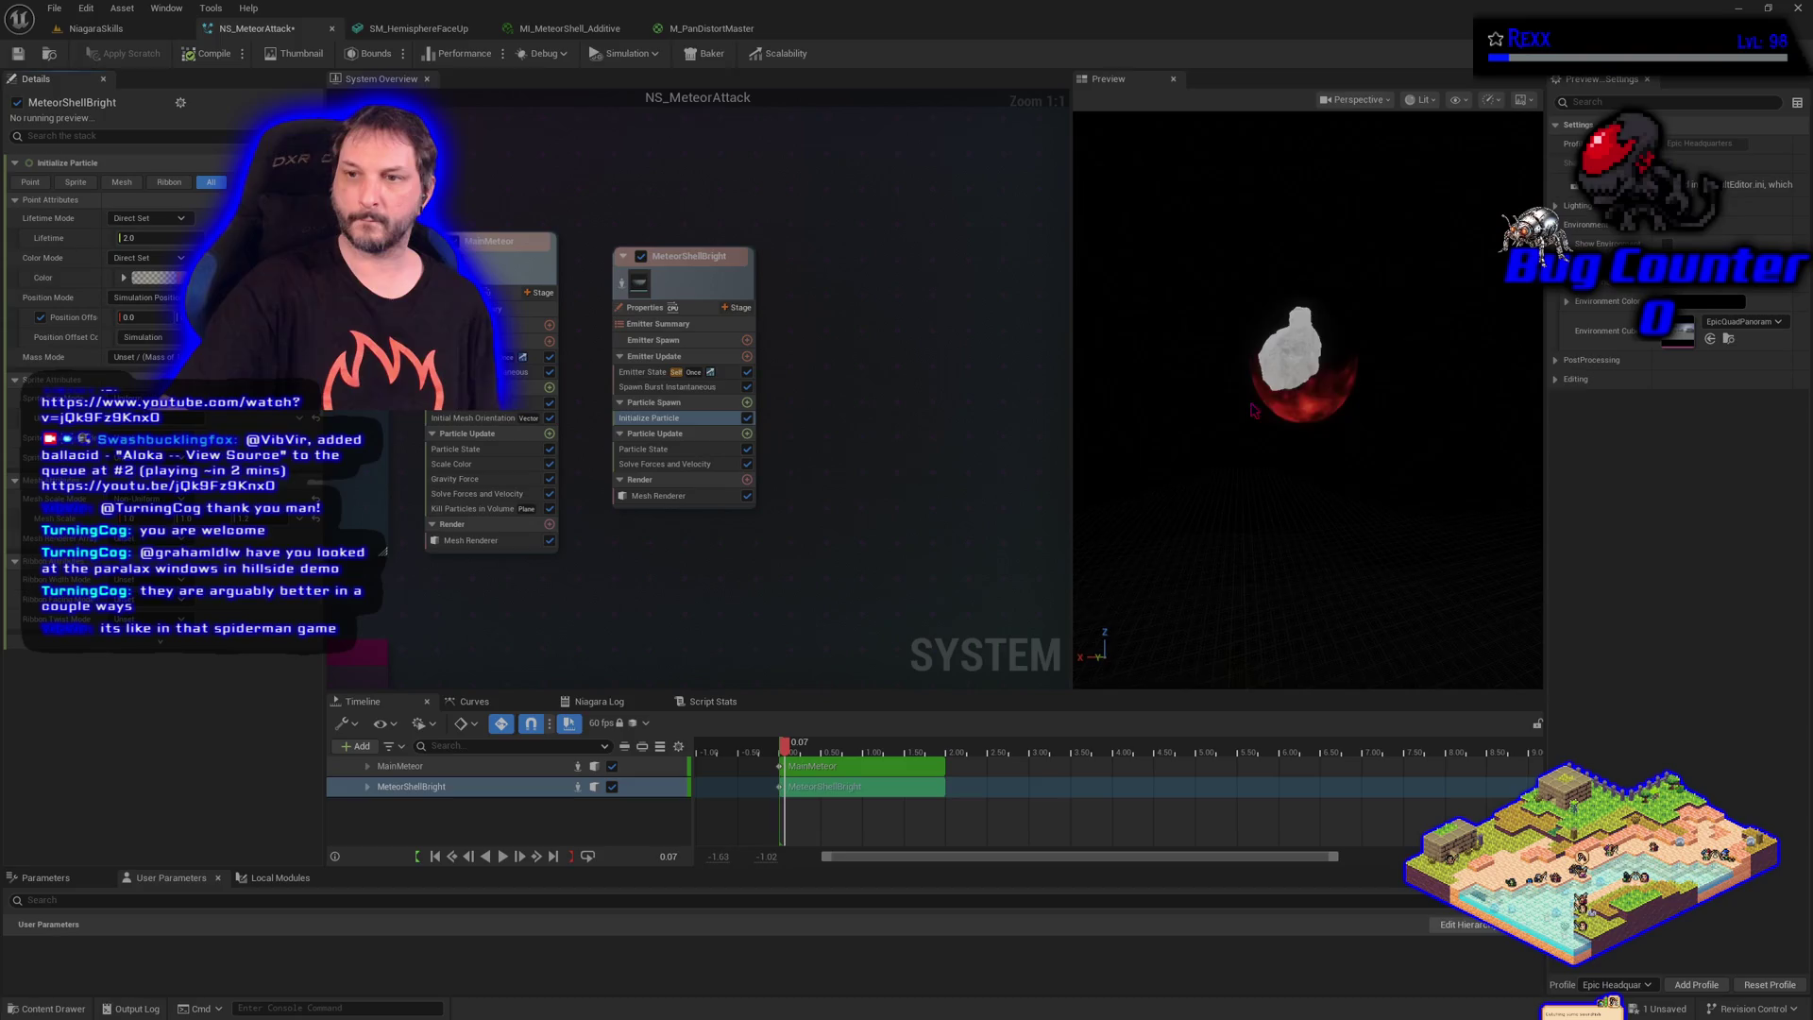
left_click_drag(1253, 409, 1266, 402)
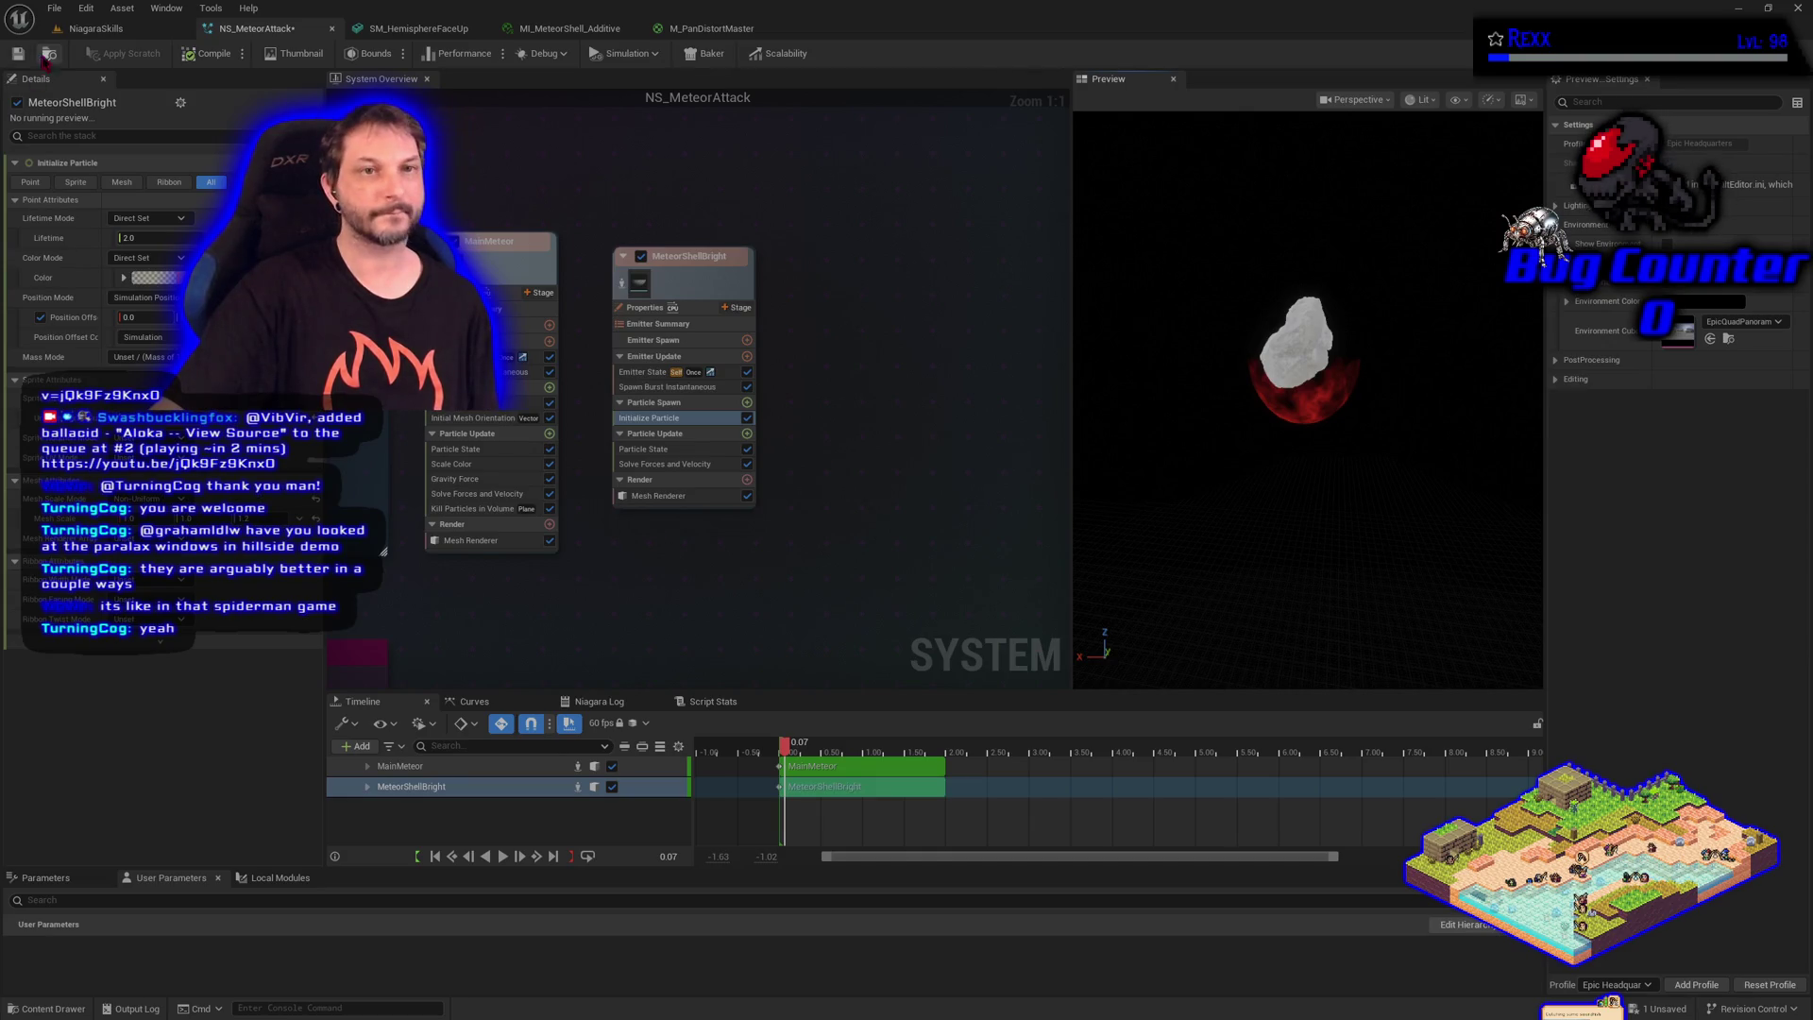
left_click(54, 8)
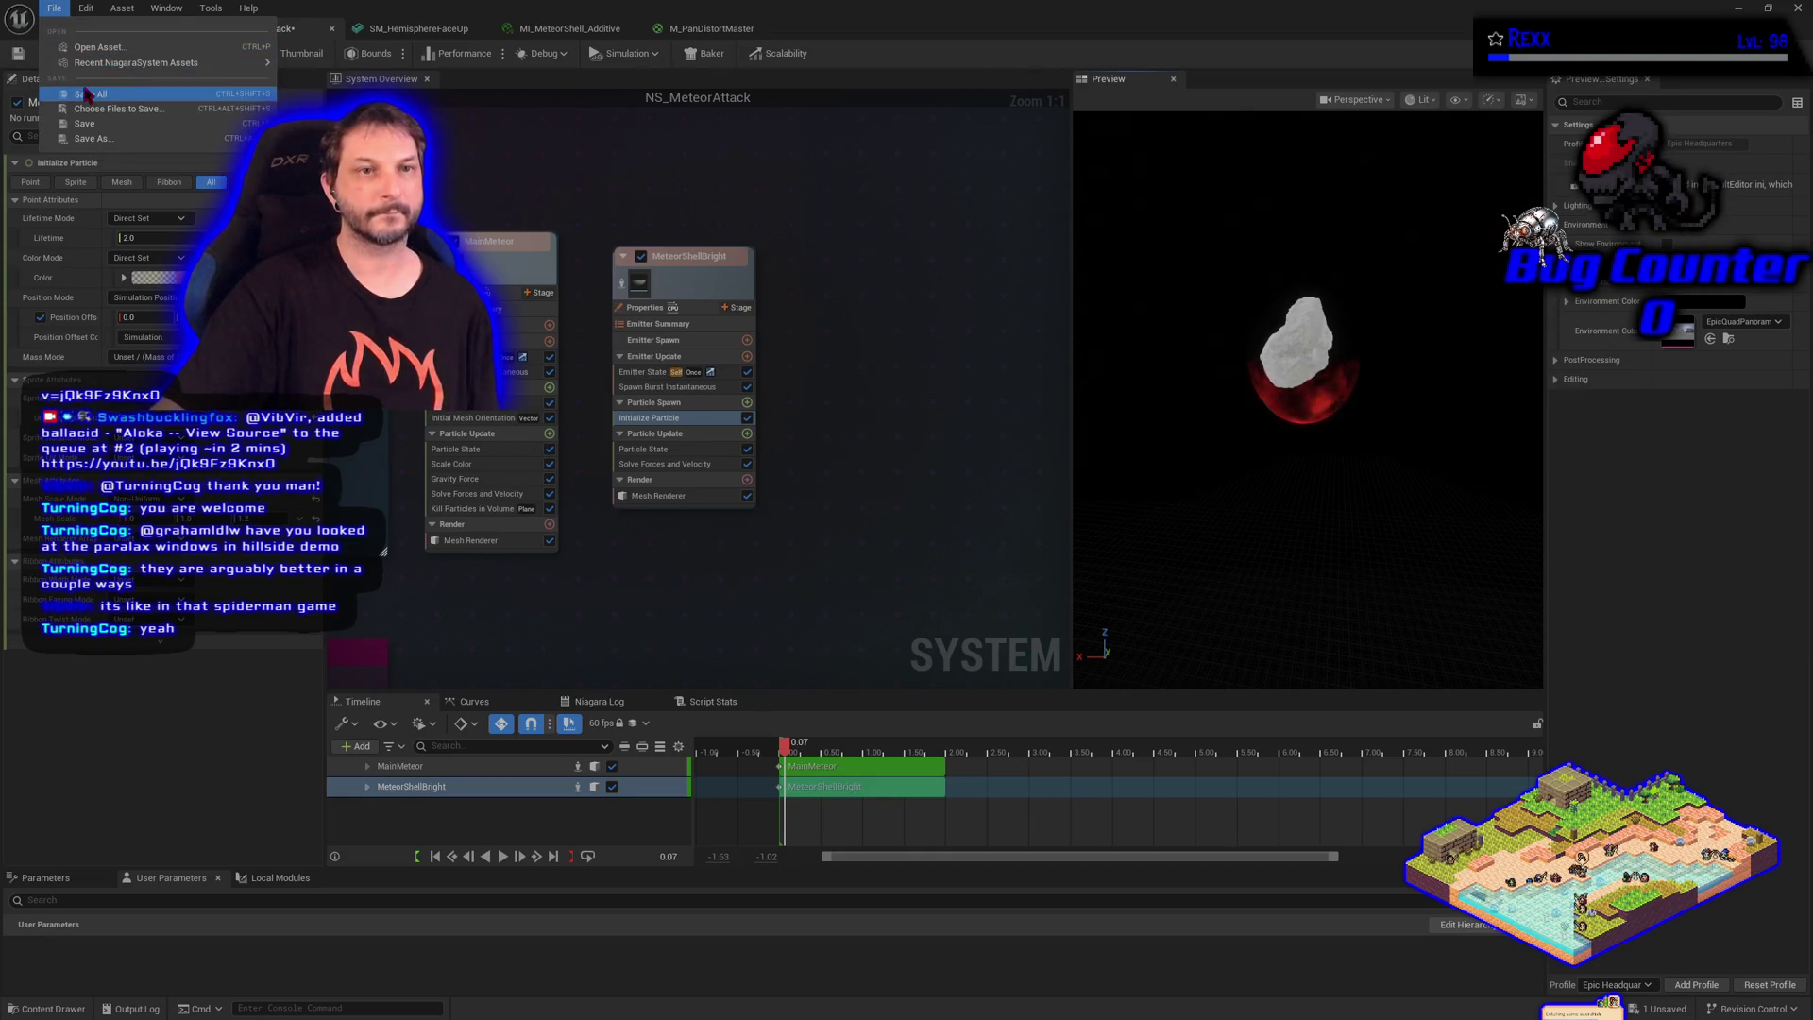
Save all assets and copy MainMeteor's Gravity Force module
left_click(85, 94)
left_click(449, 480)
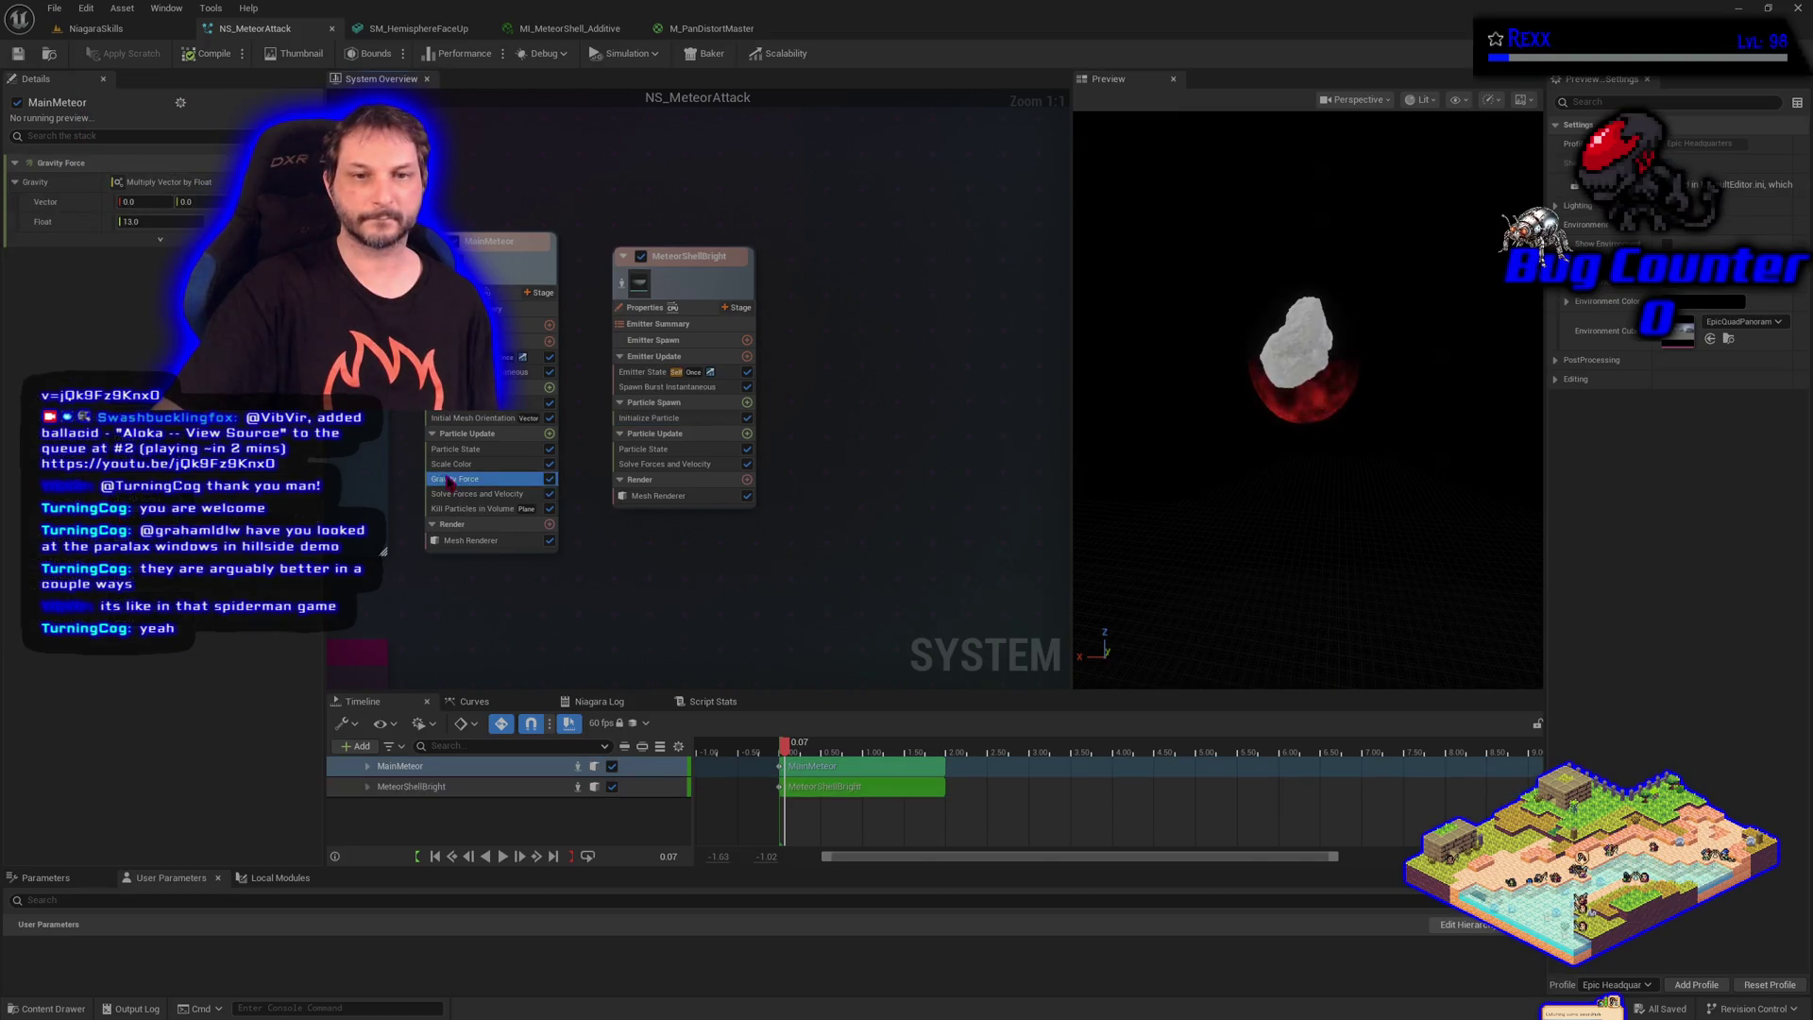
right_click(449, 479)
left_click(501, 672)
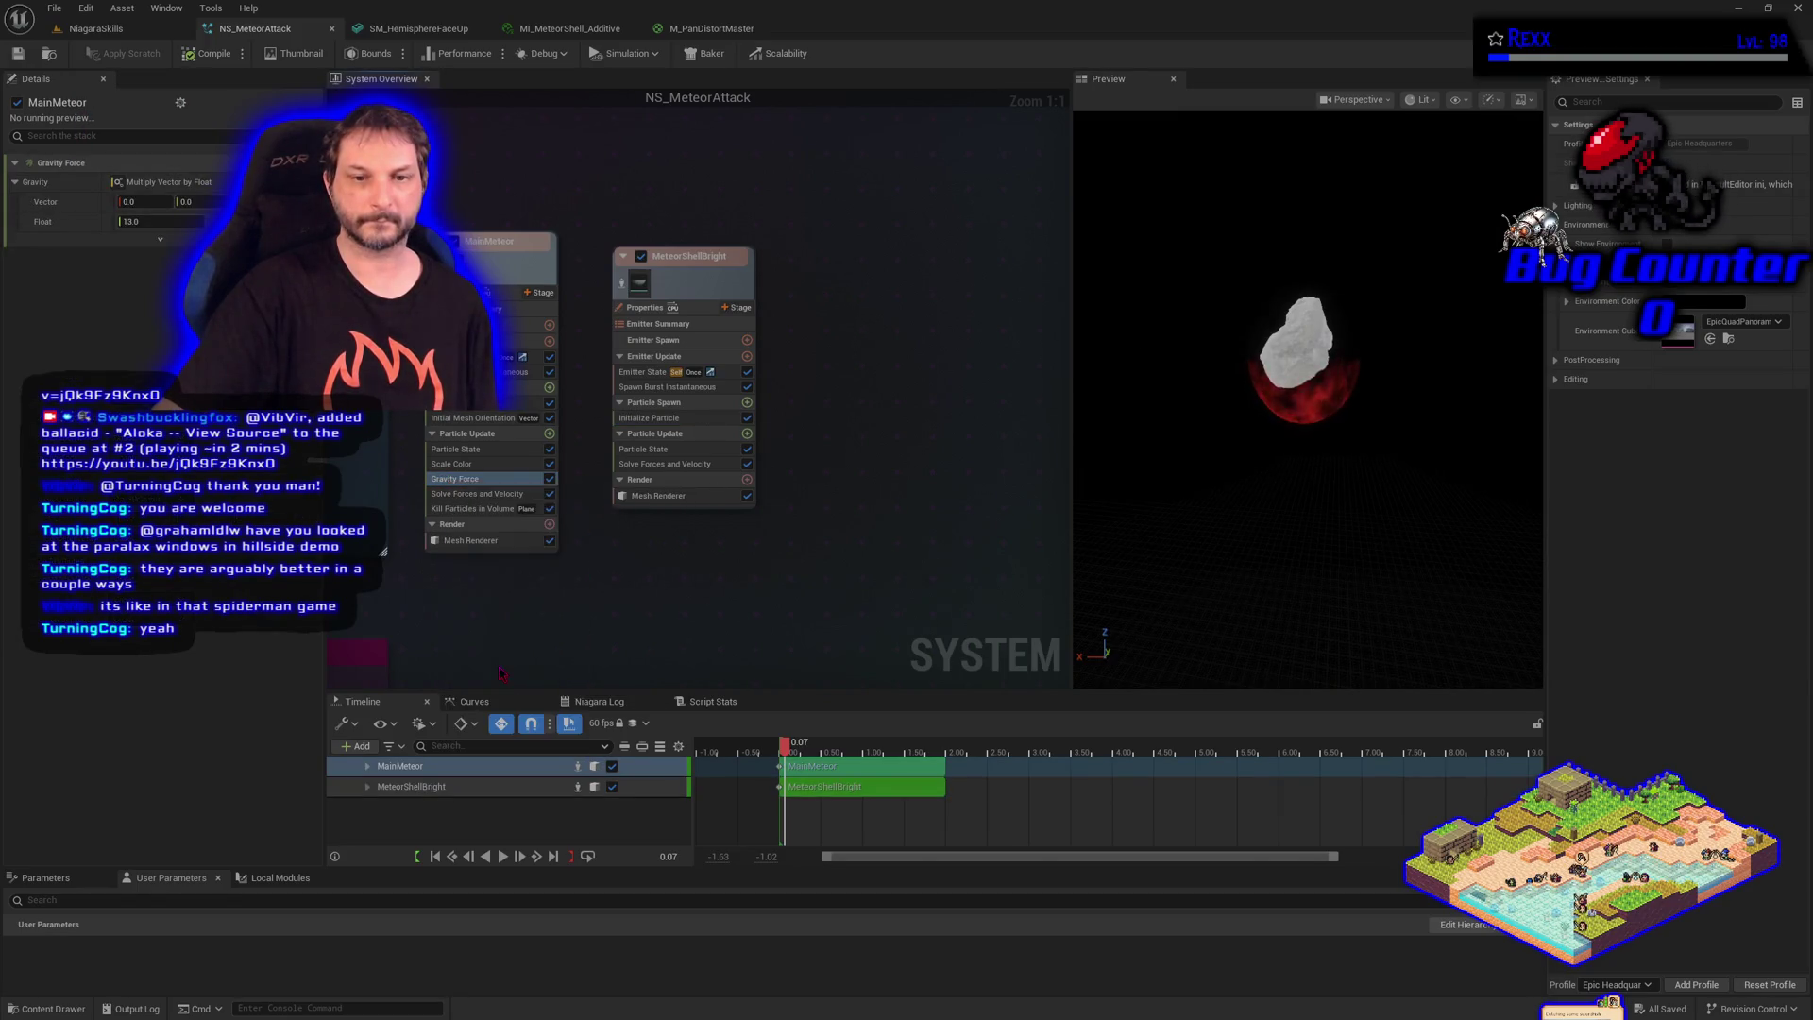
Paste Gravity Force into MeteorShellBright's Particle Update and play the preview to check the fall
left_click(682, 435)
right_click(682, 434)
left_click(720, 465)
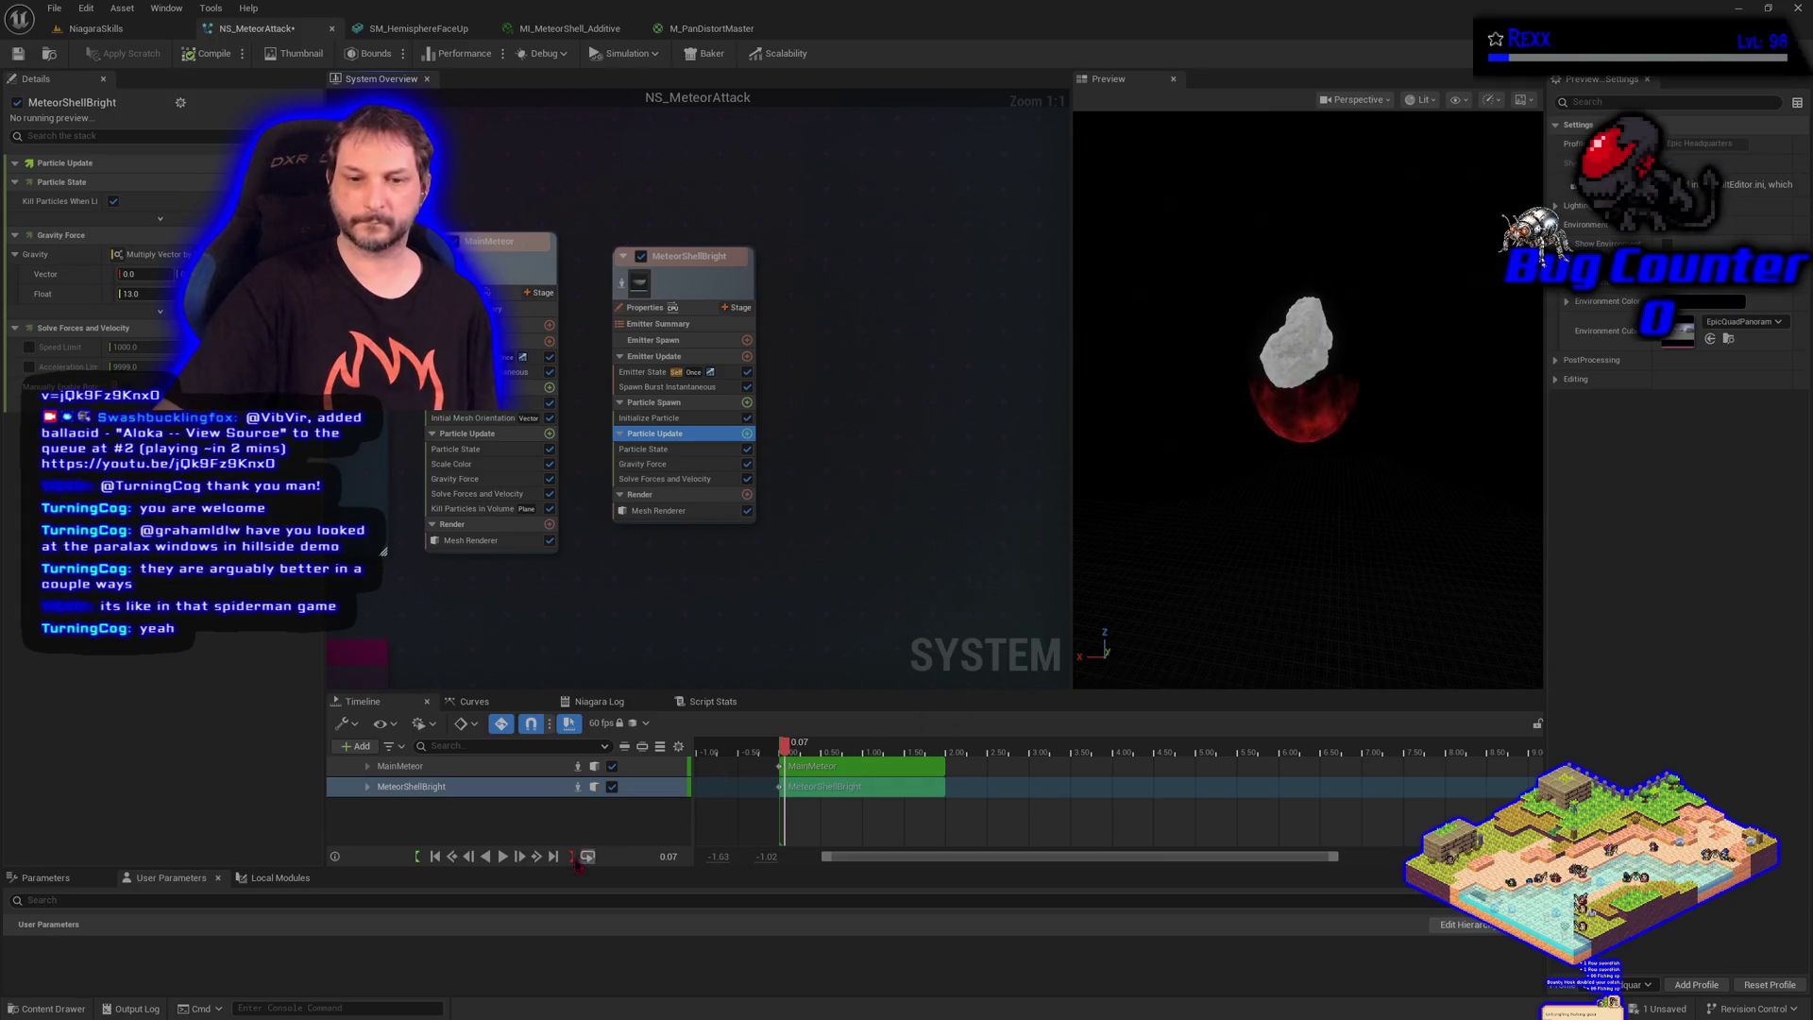
left_click(502, 856)
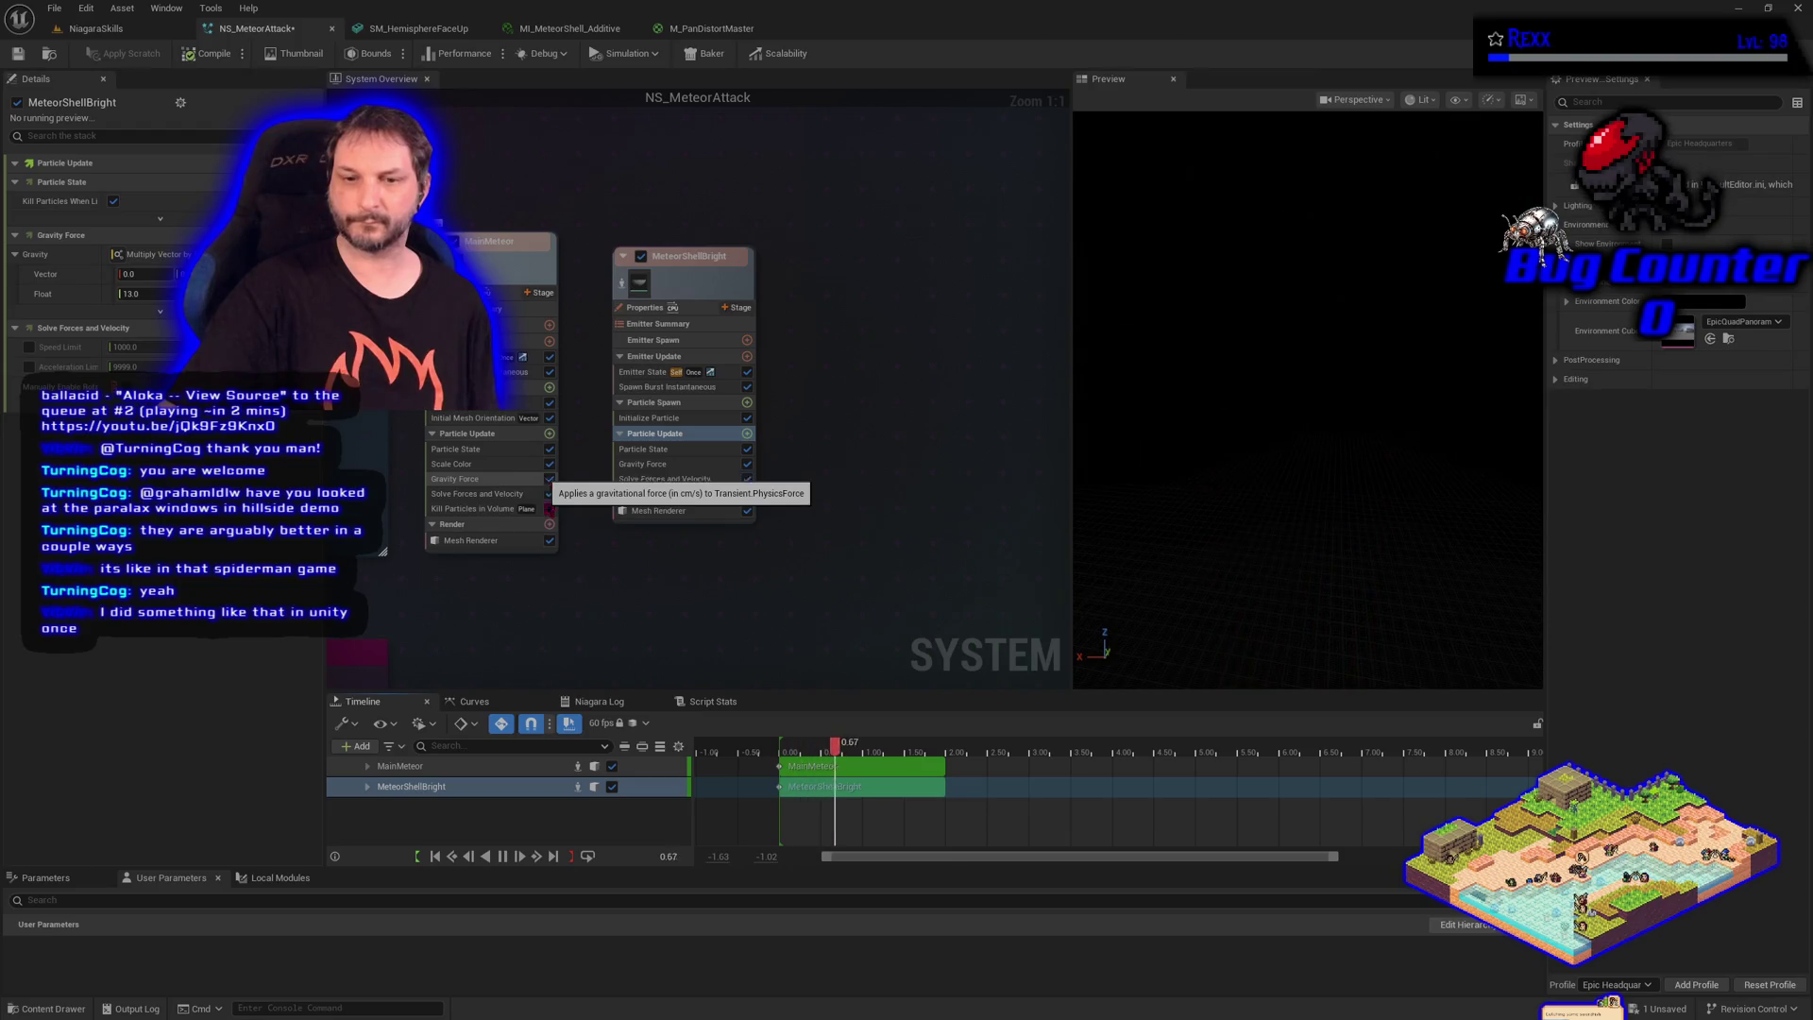
left_click(503, 856)
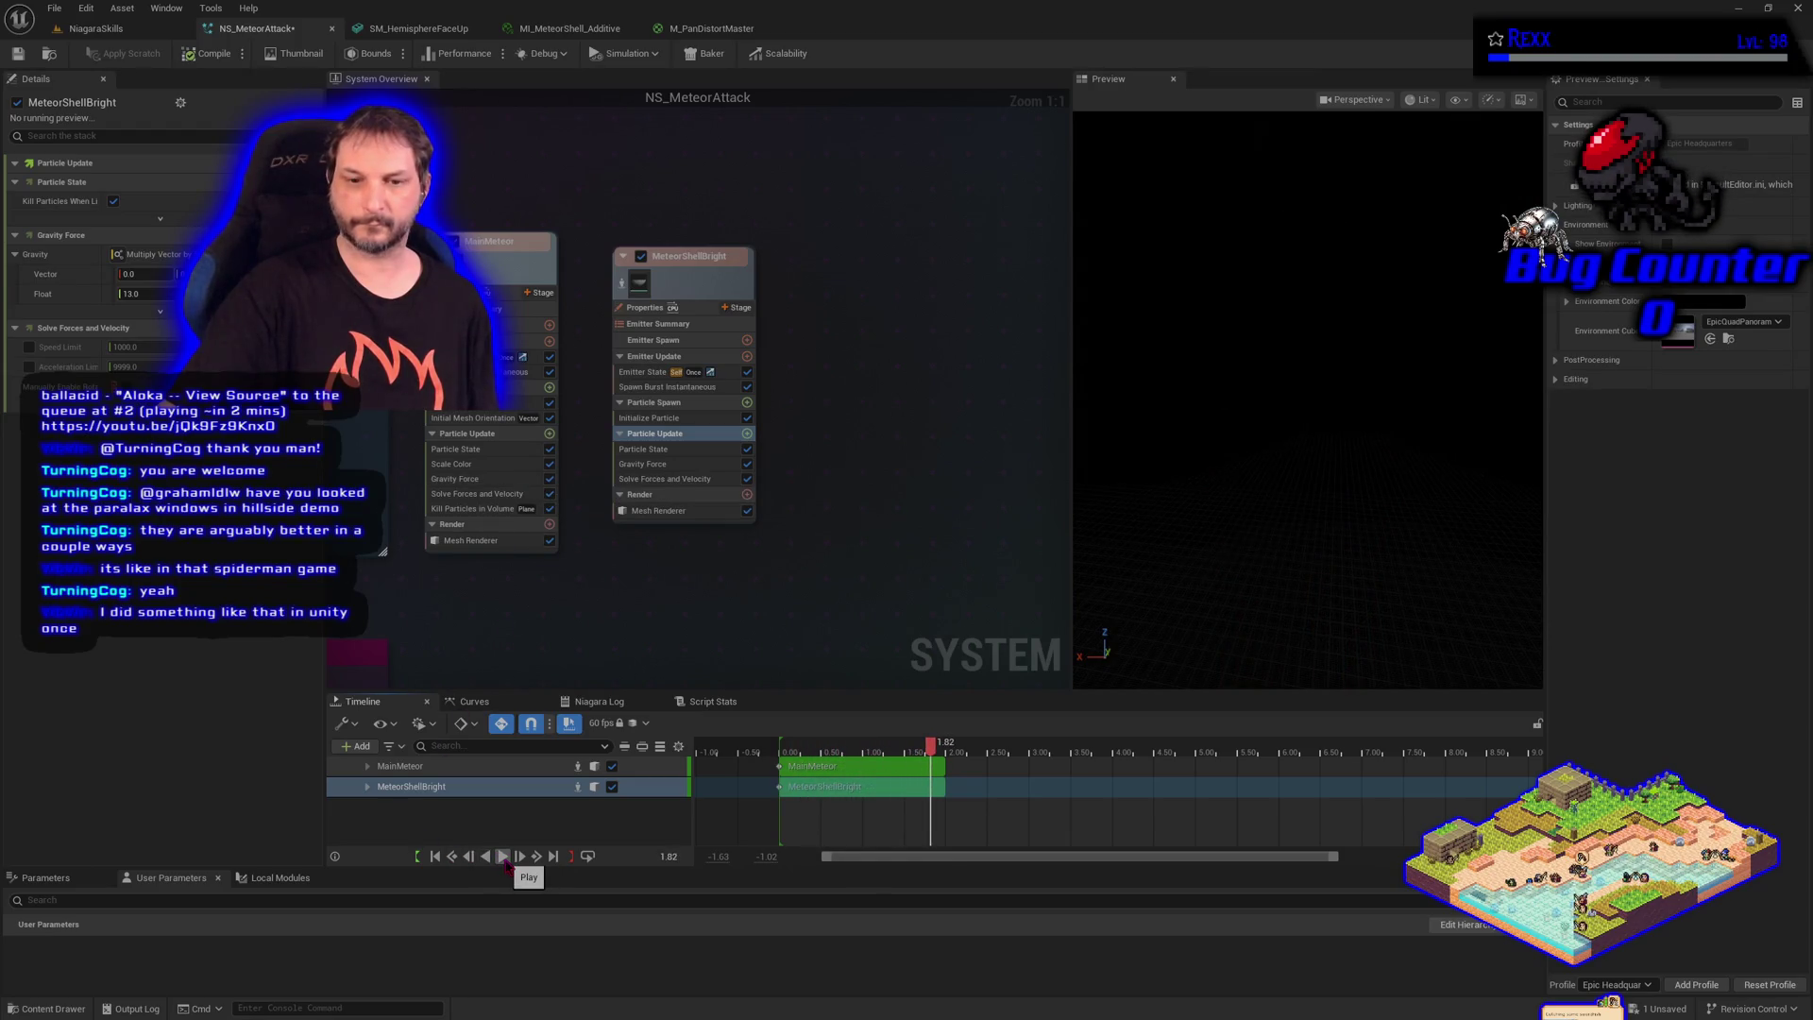
Change MeteorShellBright's Initialize Particle colour to a bright orange and replay the simulation
left_click(503, 857)
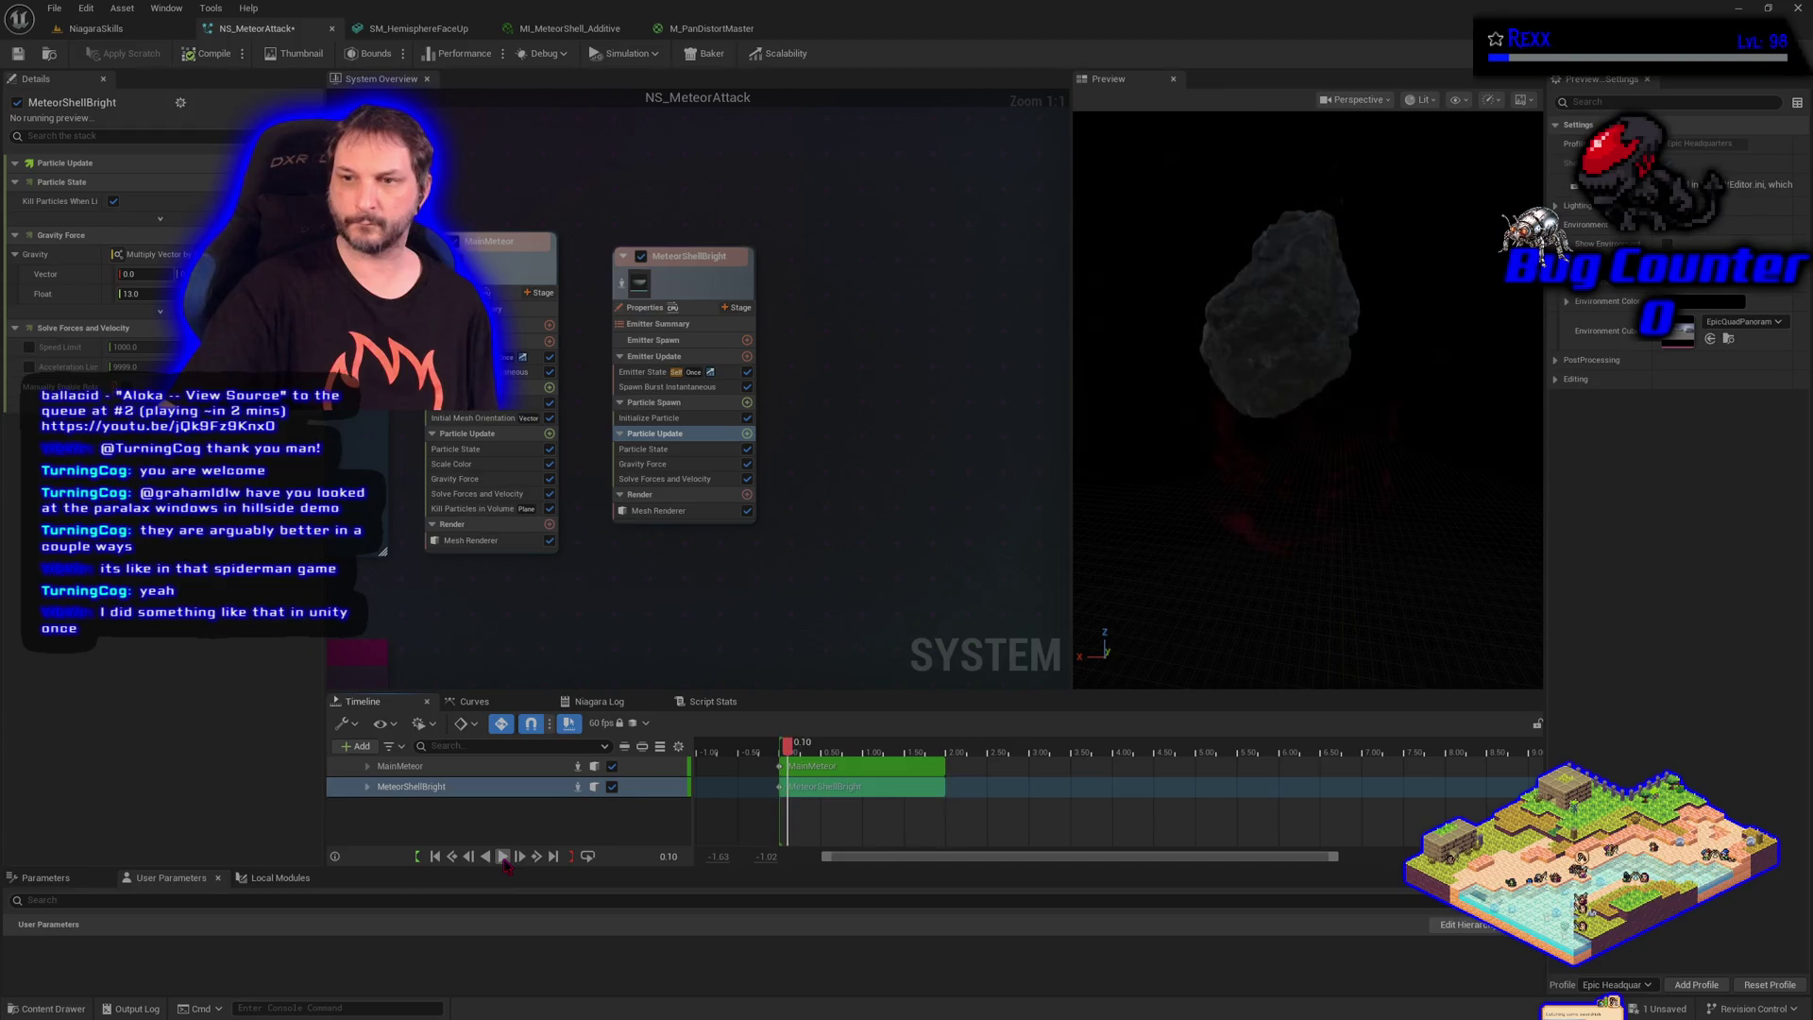
left_click(652, 418)
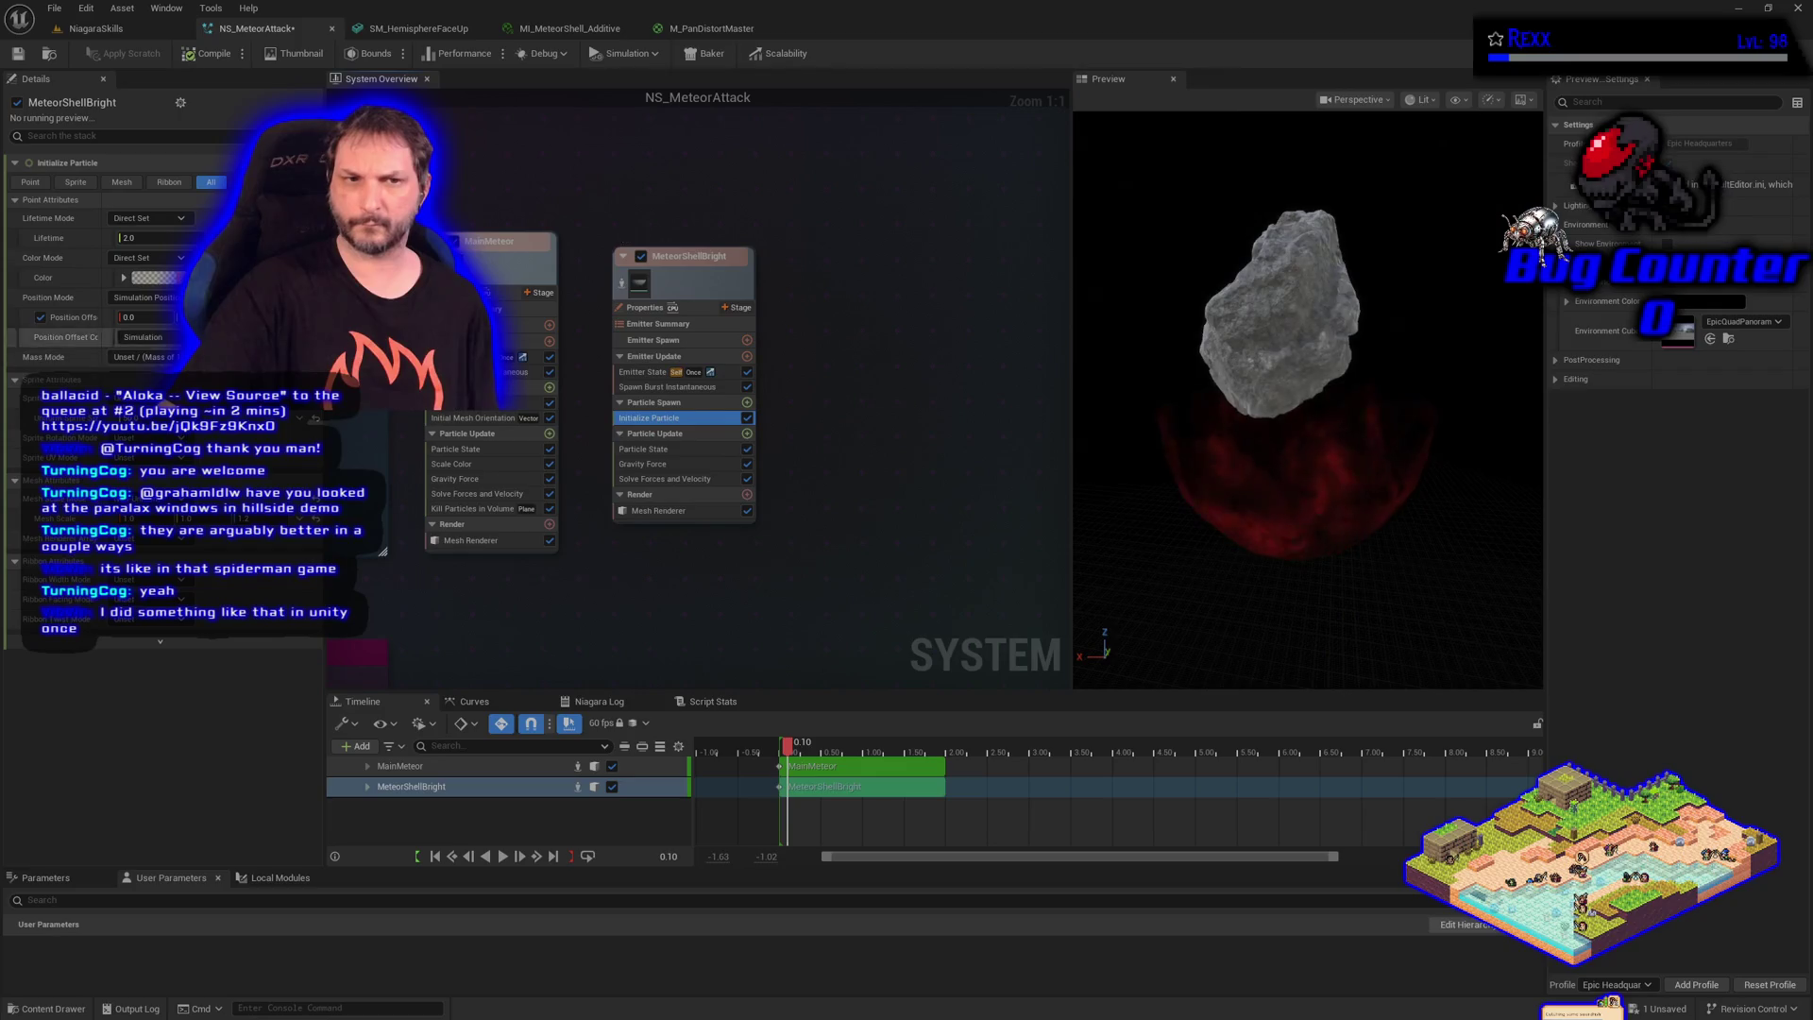
left_click(156, 278)
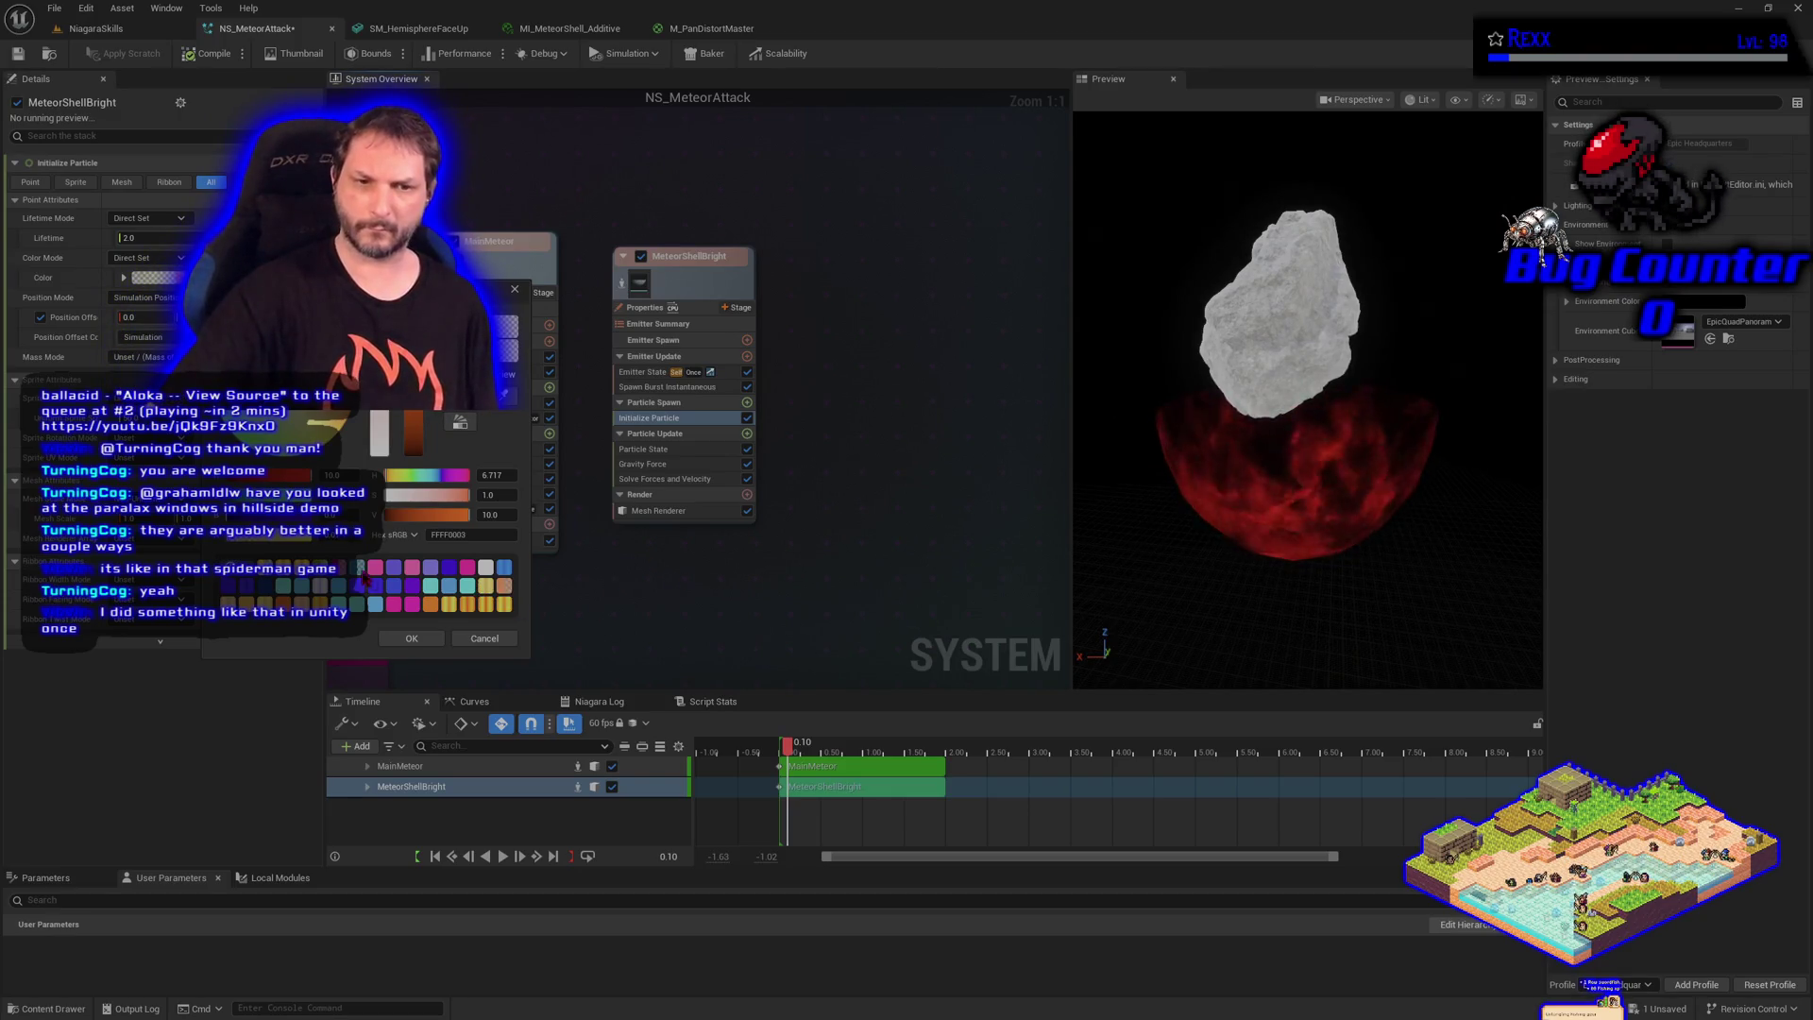
left_click(361, 568)
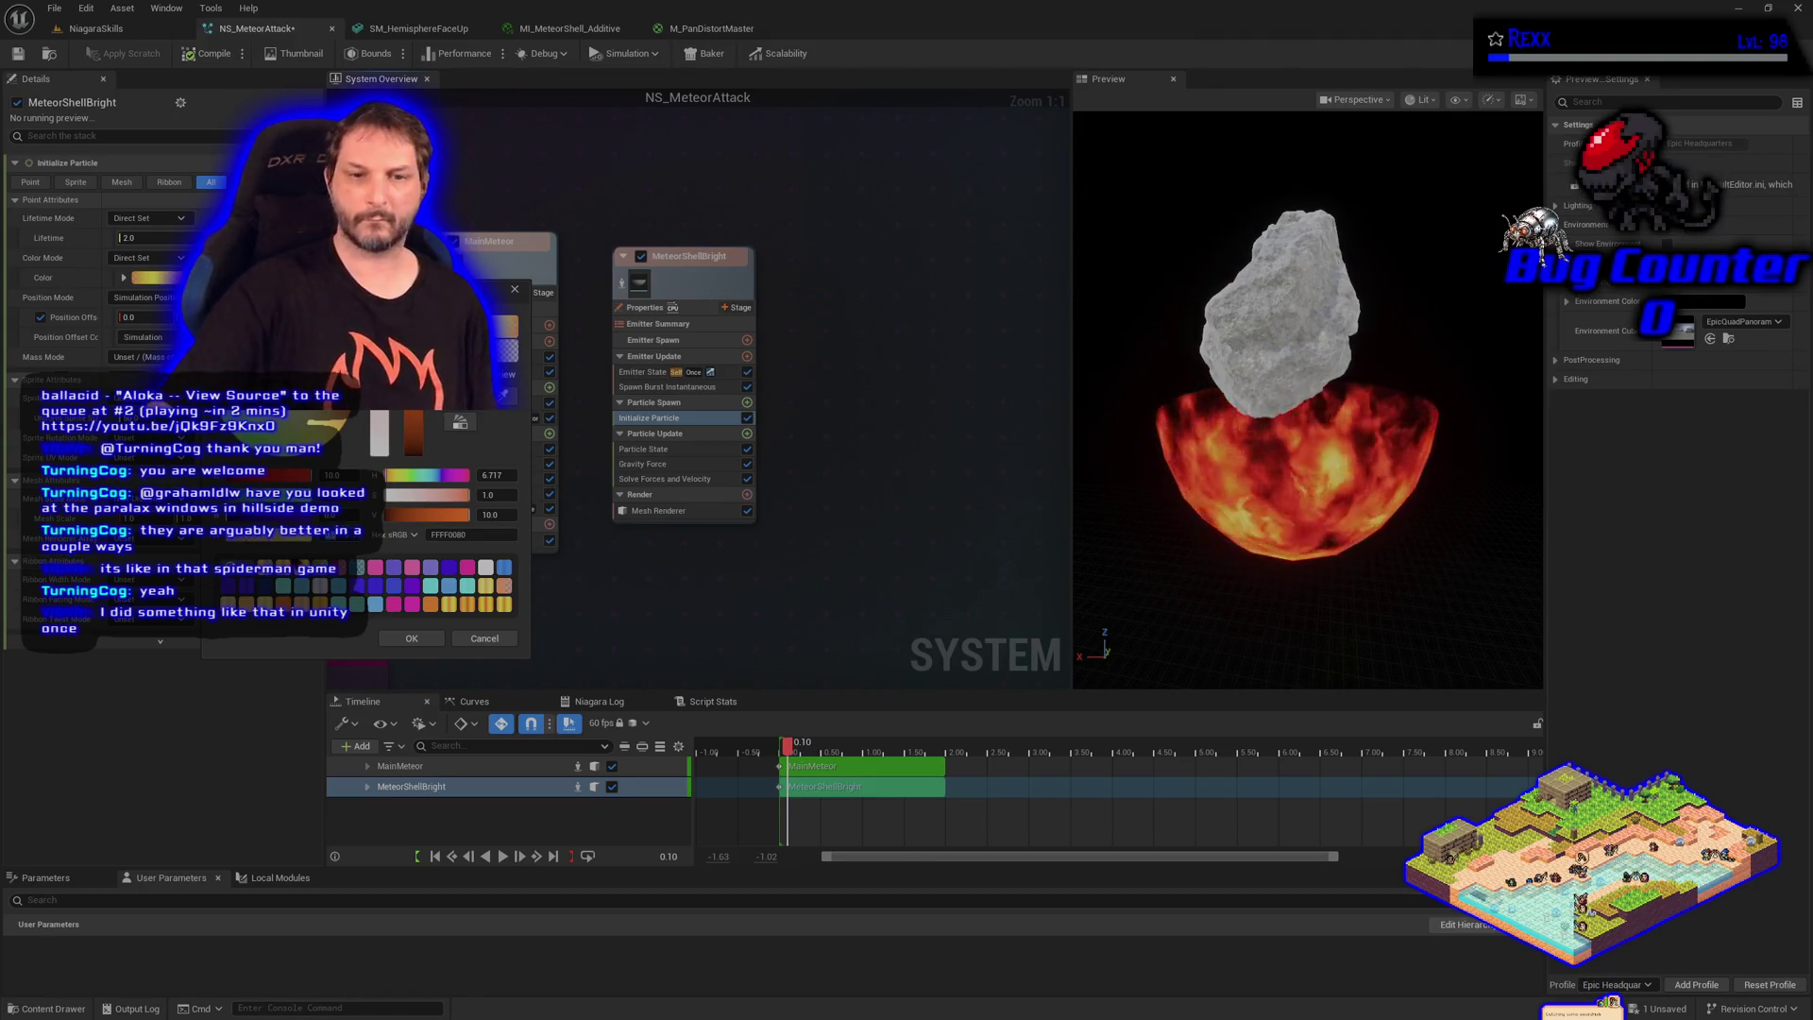
left_click(408, 639)
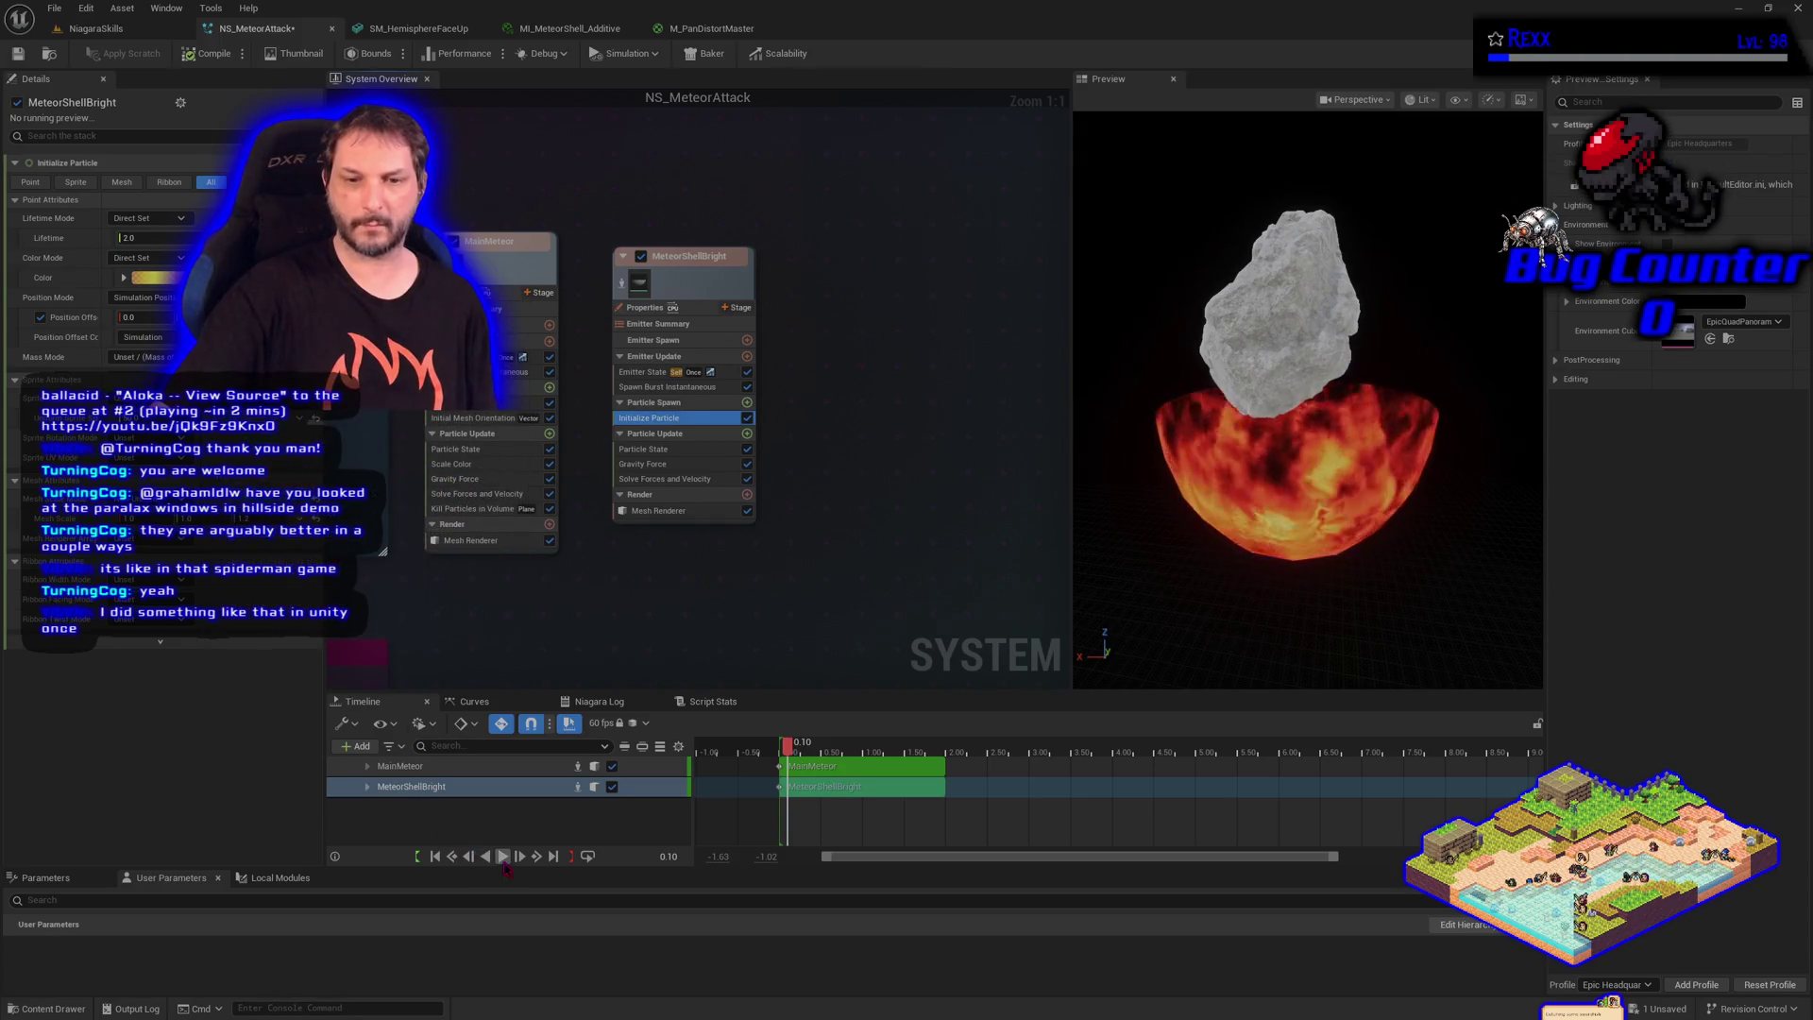
left_click(504, 861)
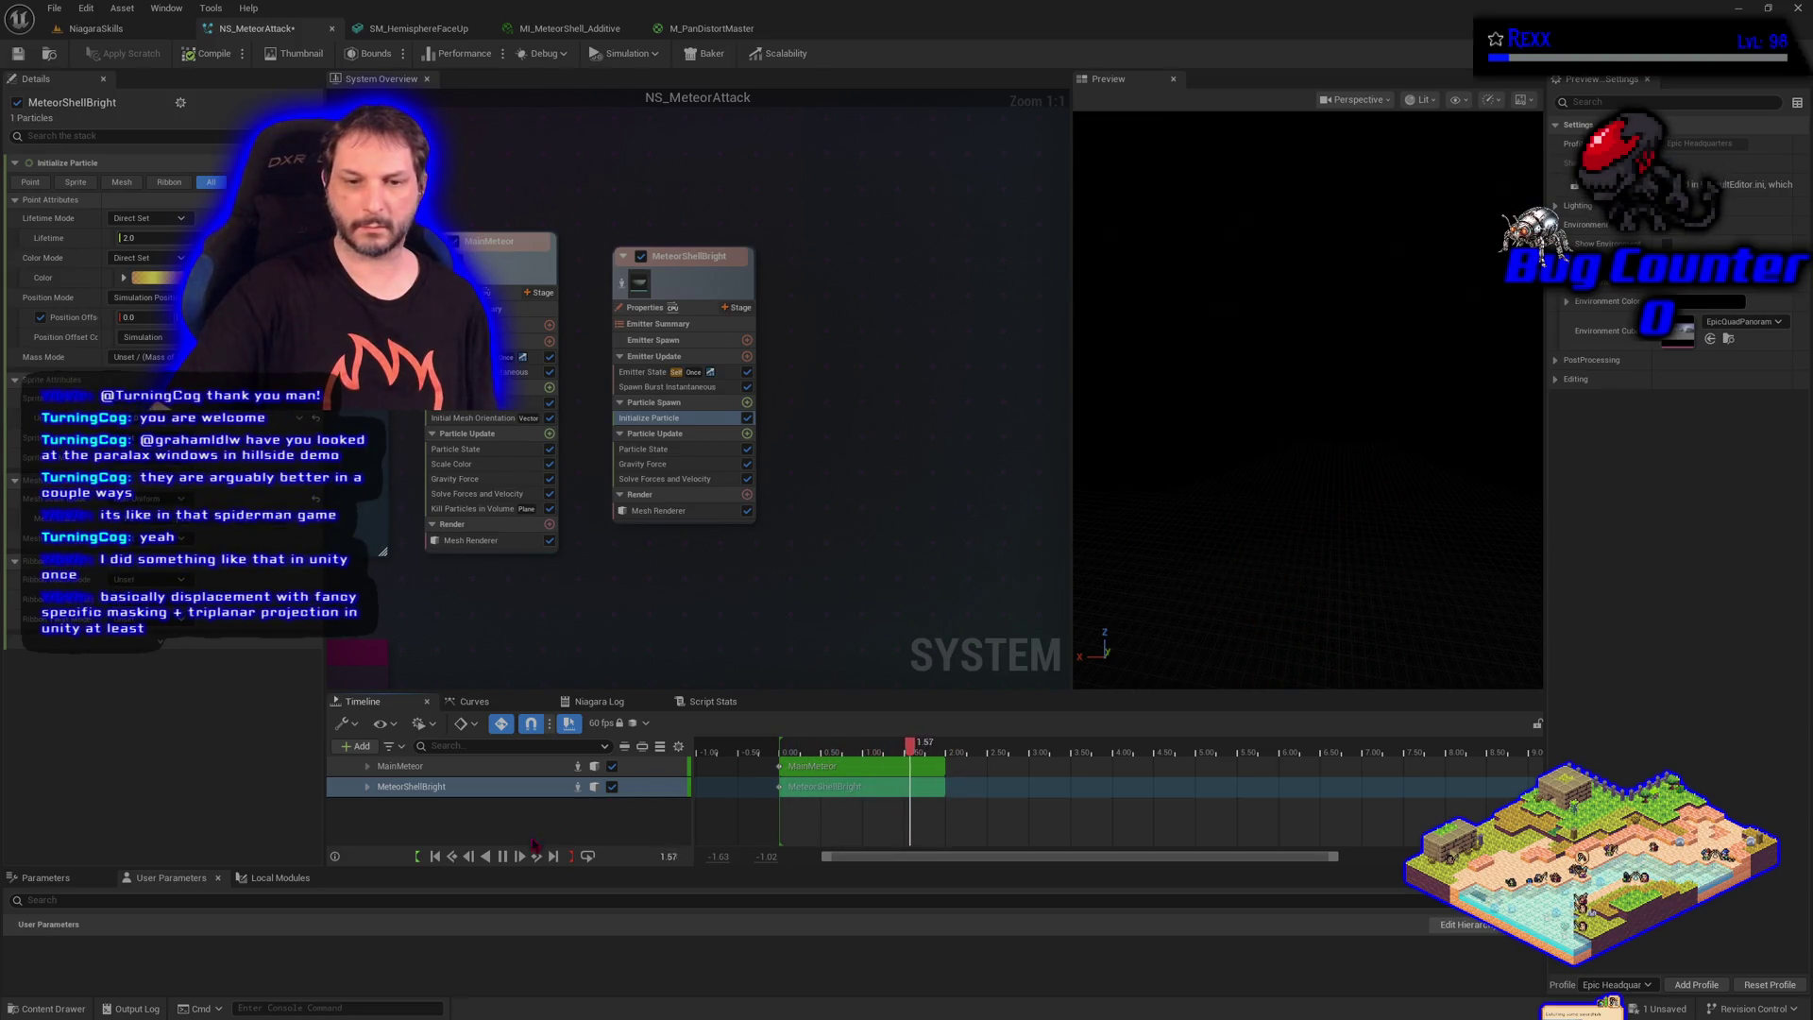
left_click(503, 856)
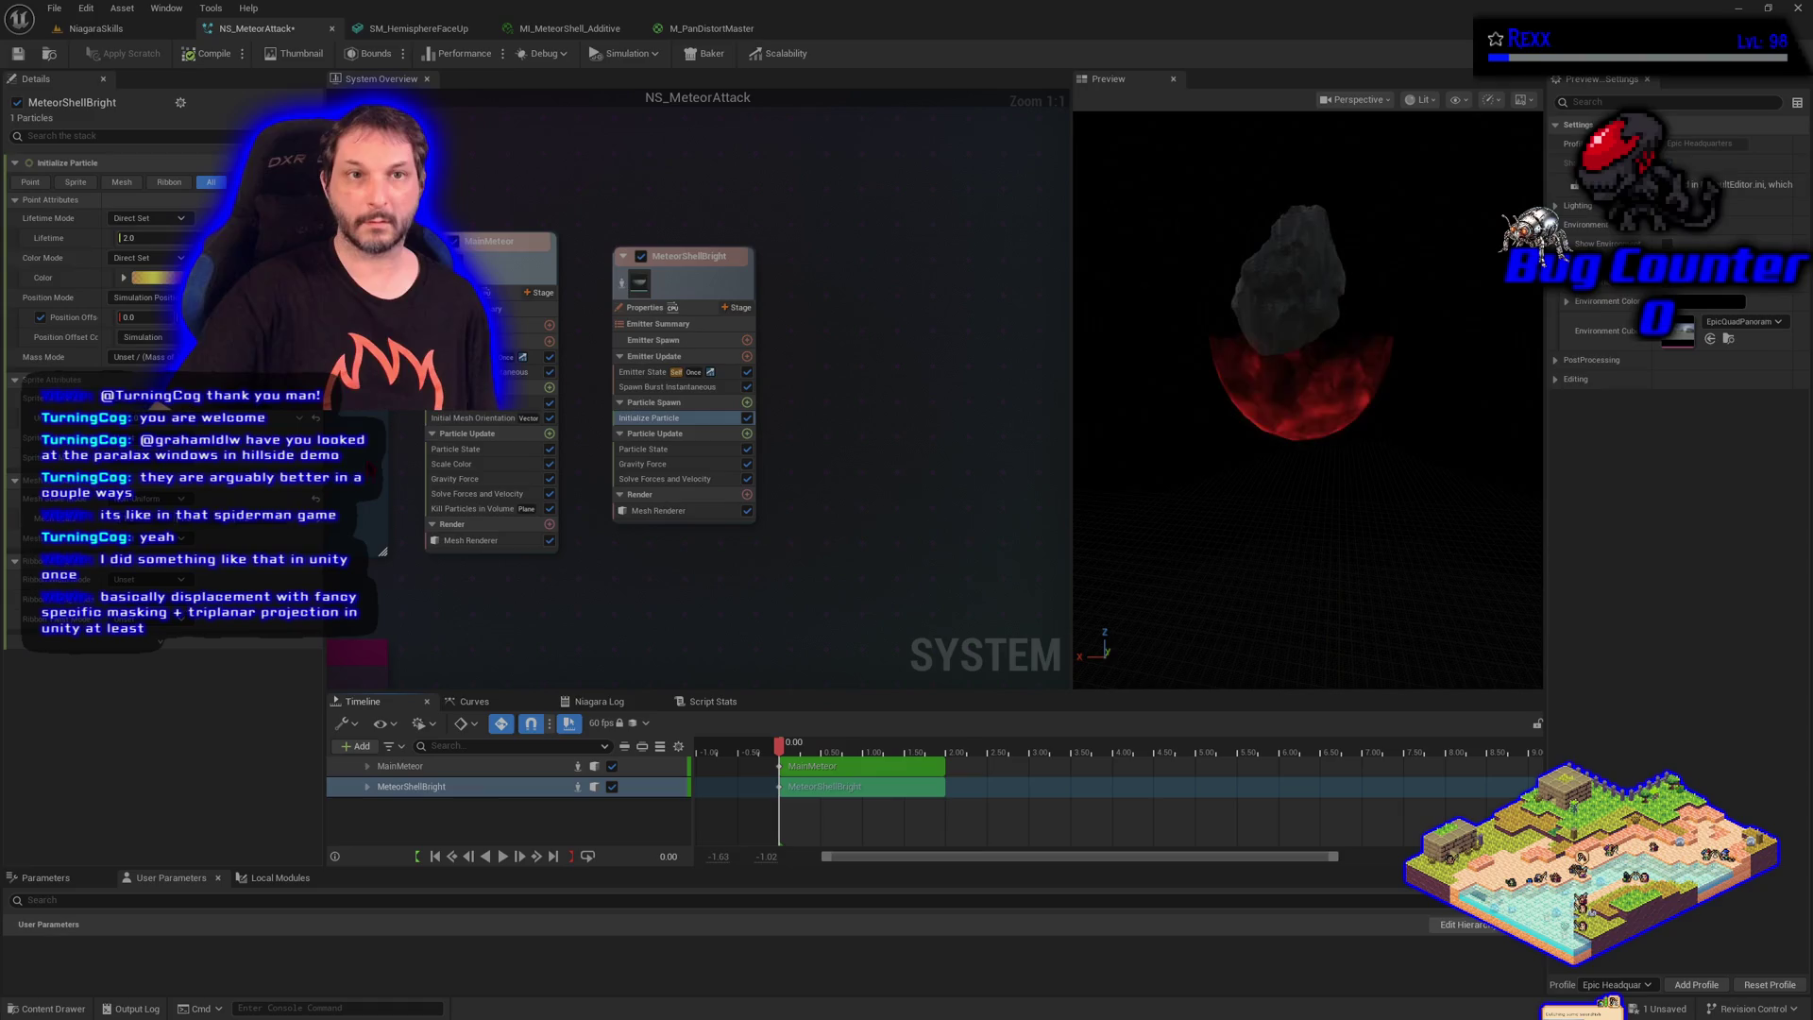
left_click(18, 54)
left_click(95, 28)
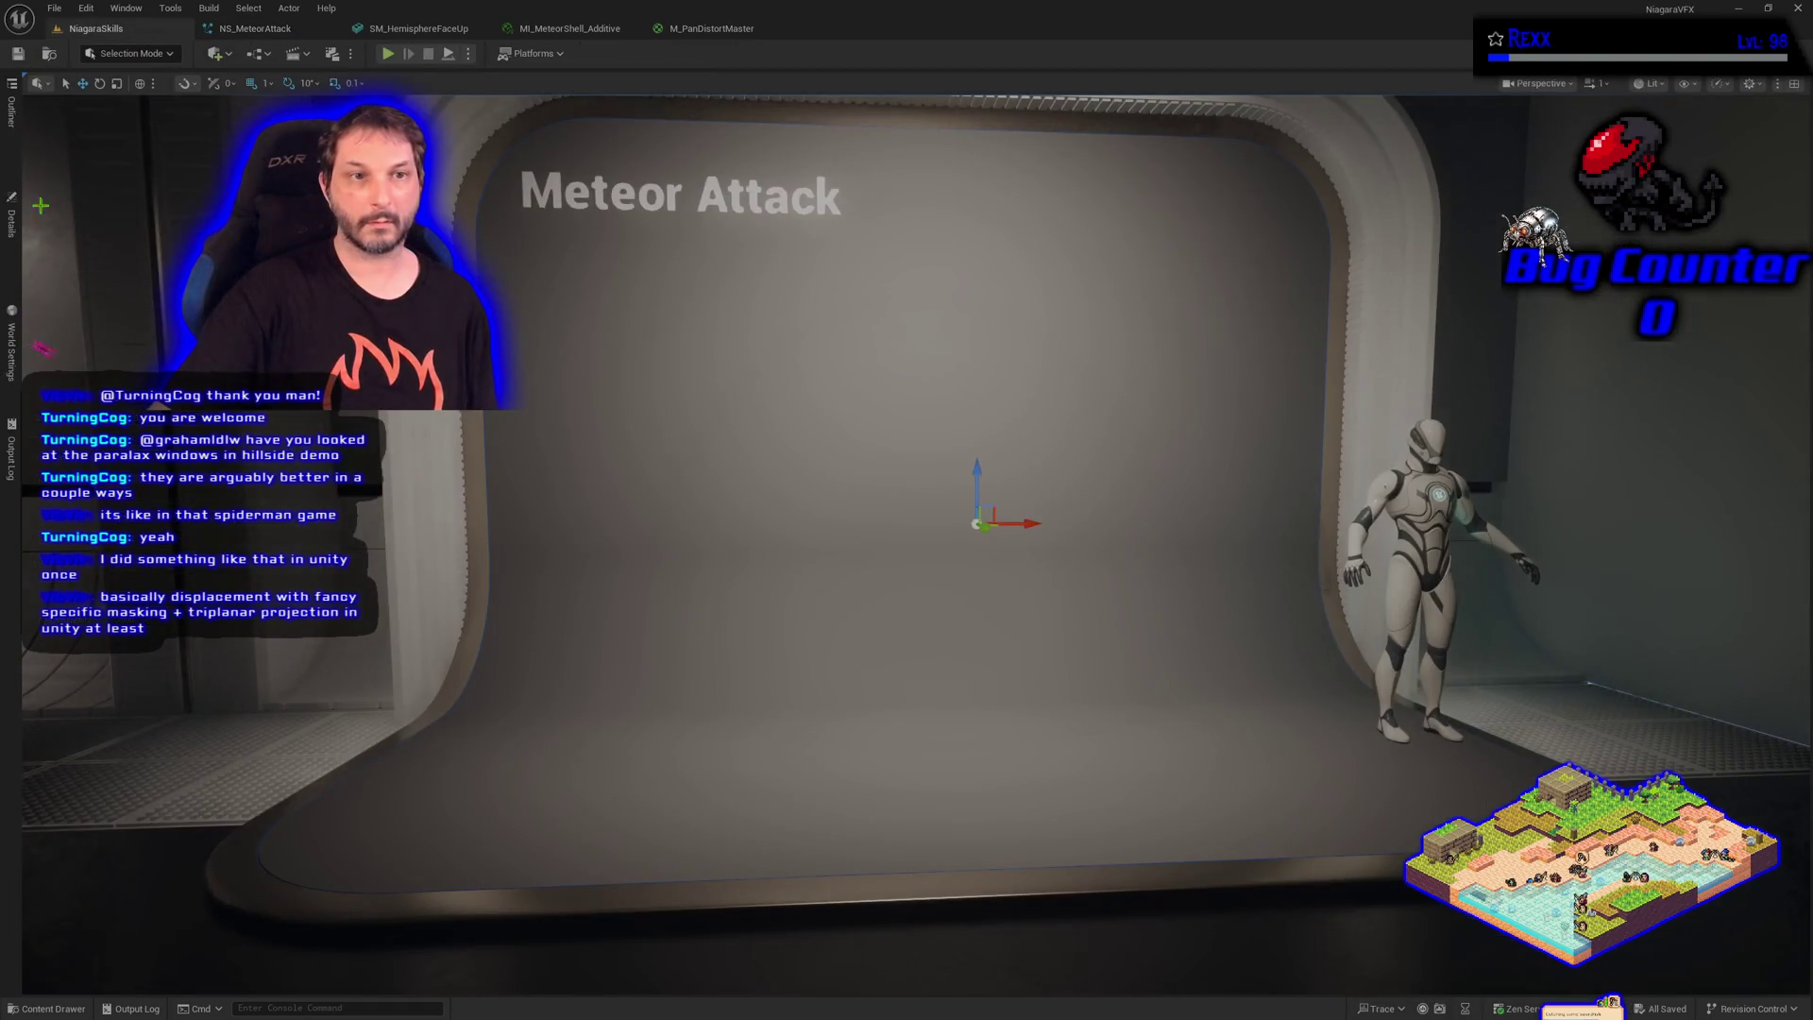
left_click(11, 217)
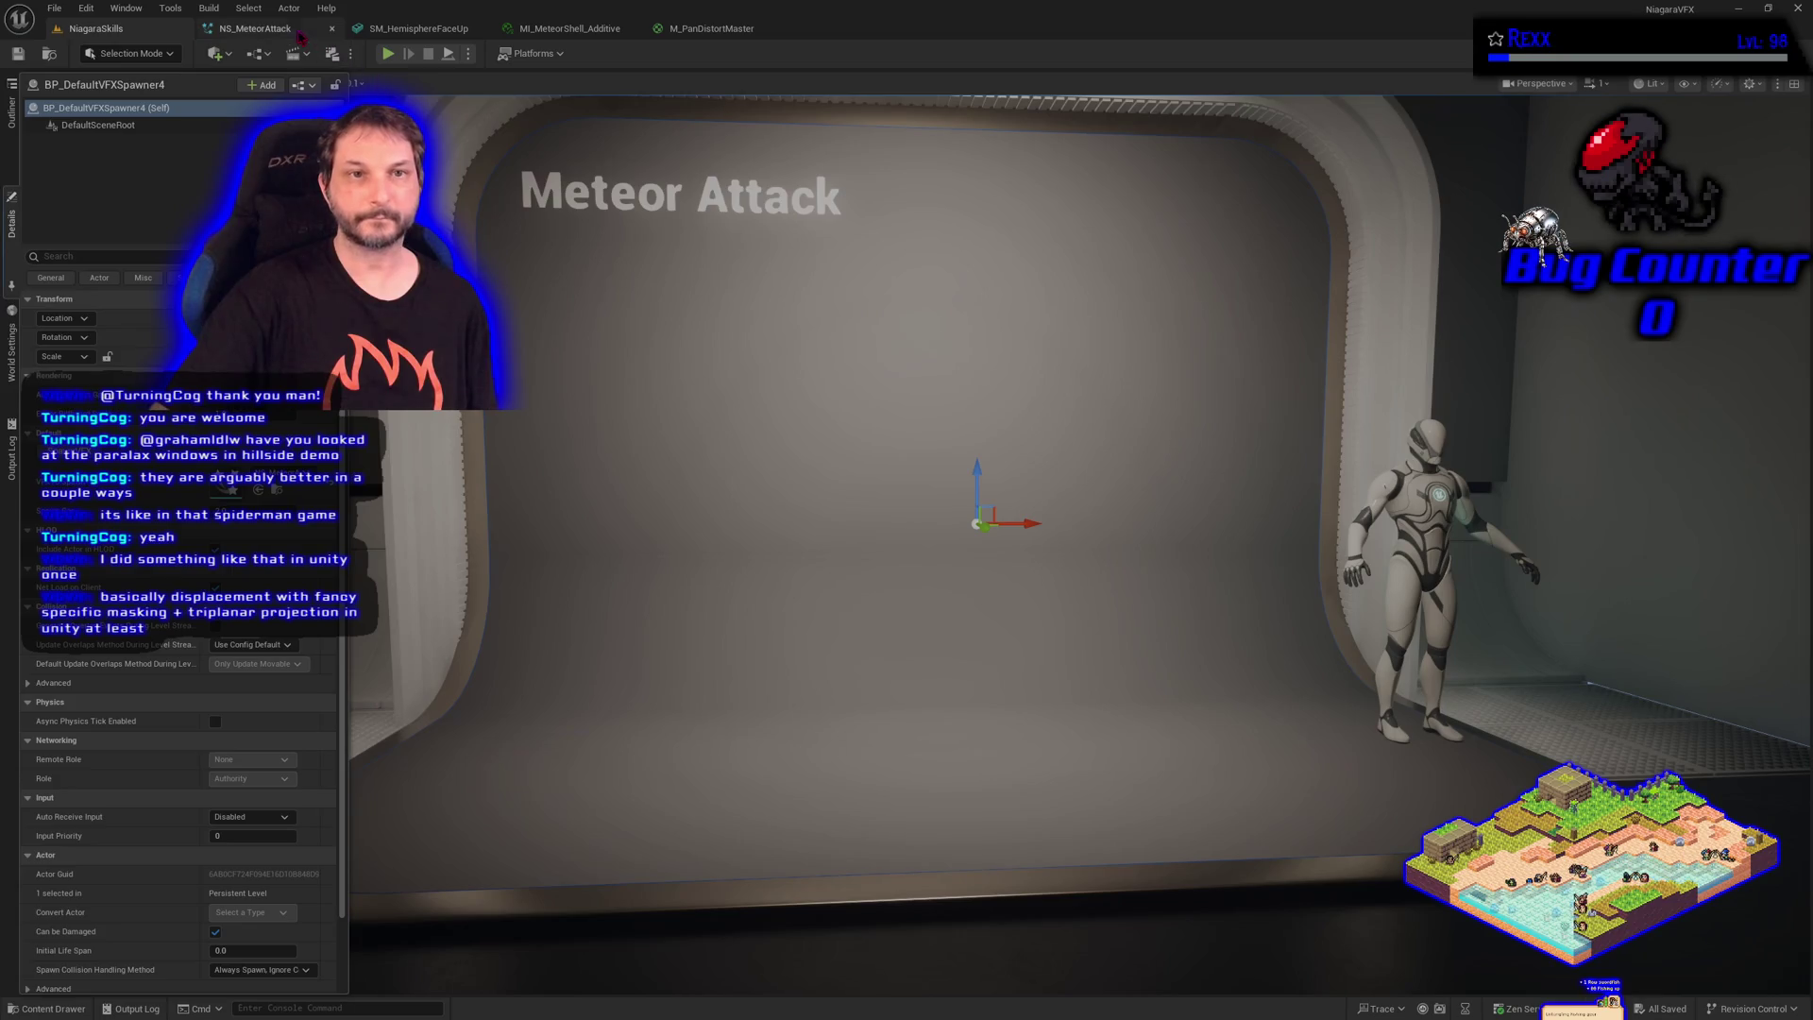
left_click(274, 29)
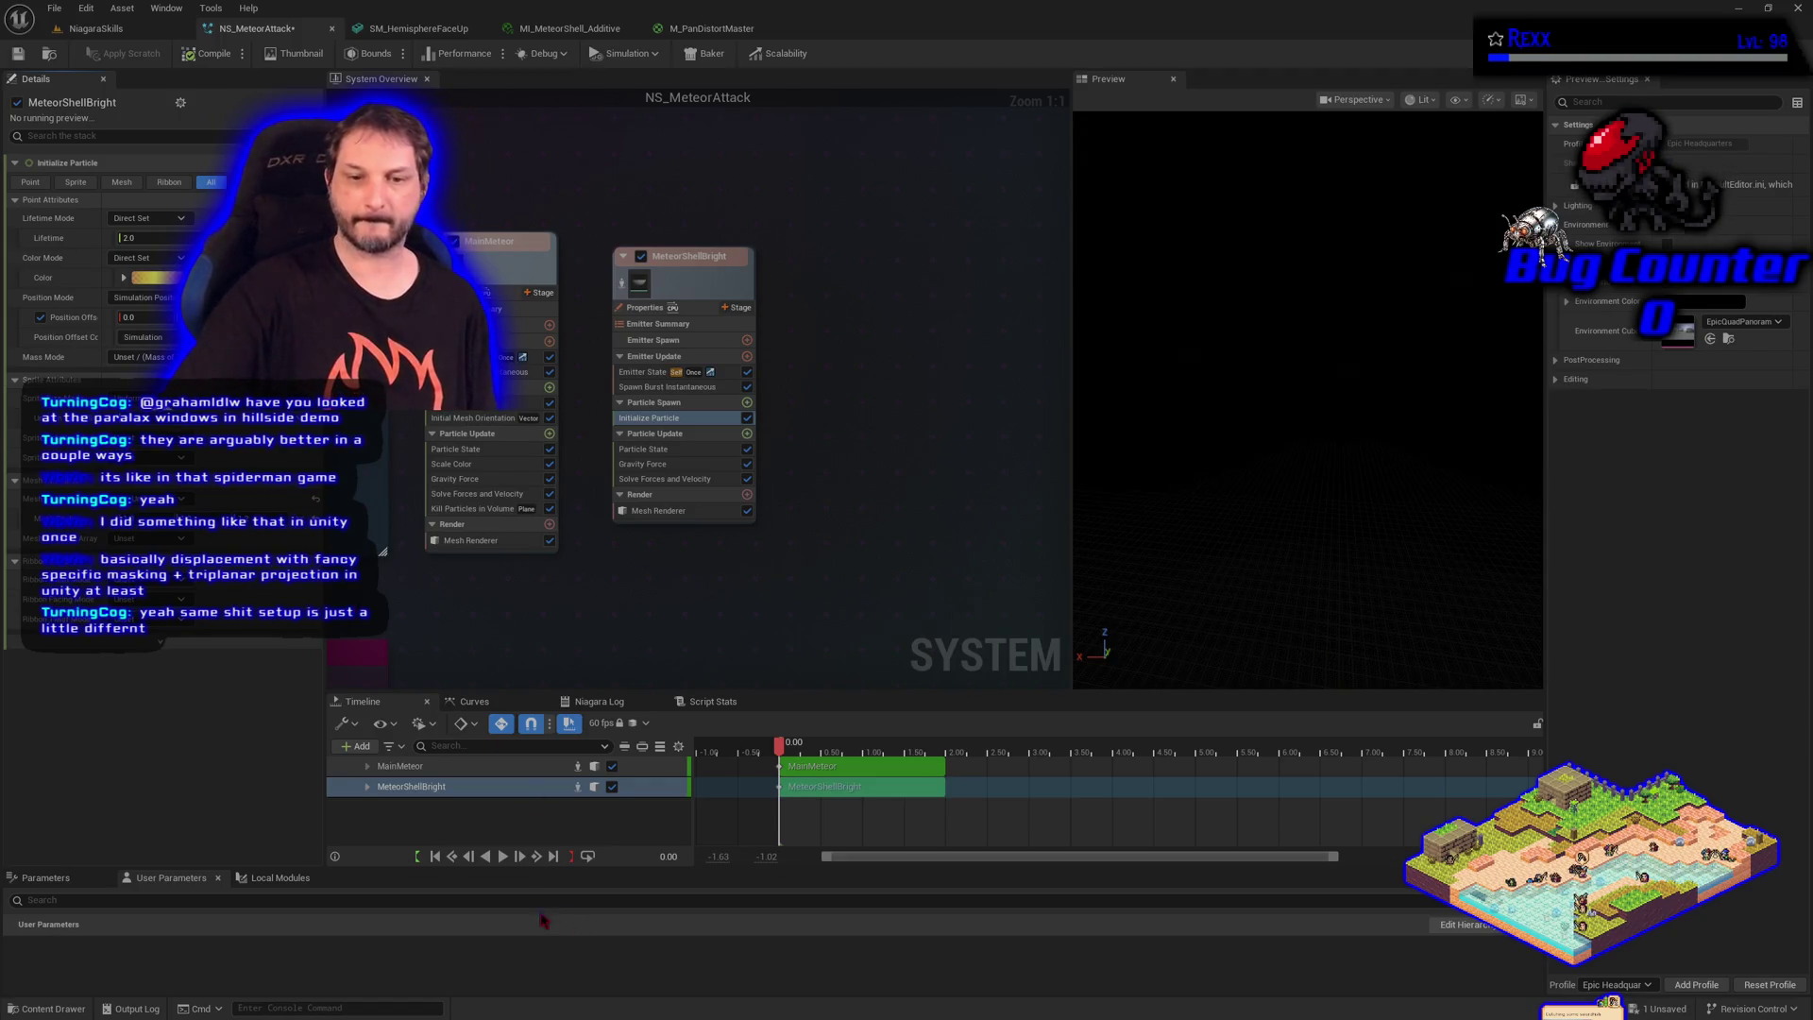
Replay the meteor preview, then save NS_MeteorAttack from the File menu
left_click(508, 866)
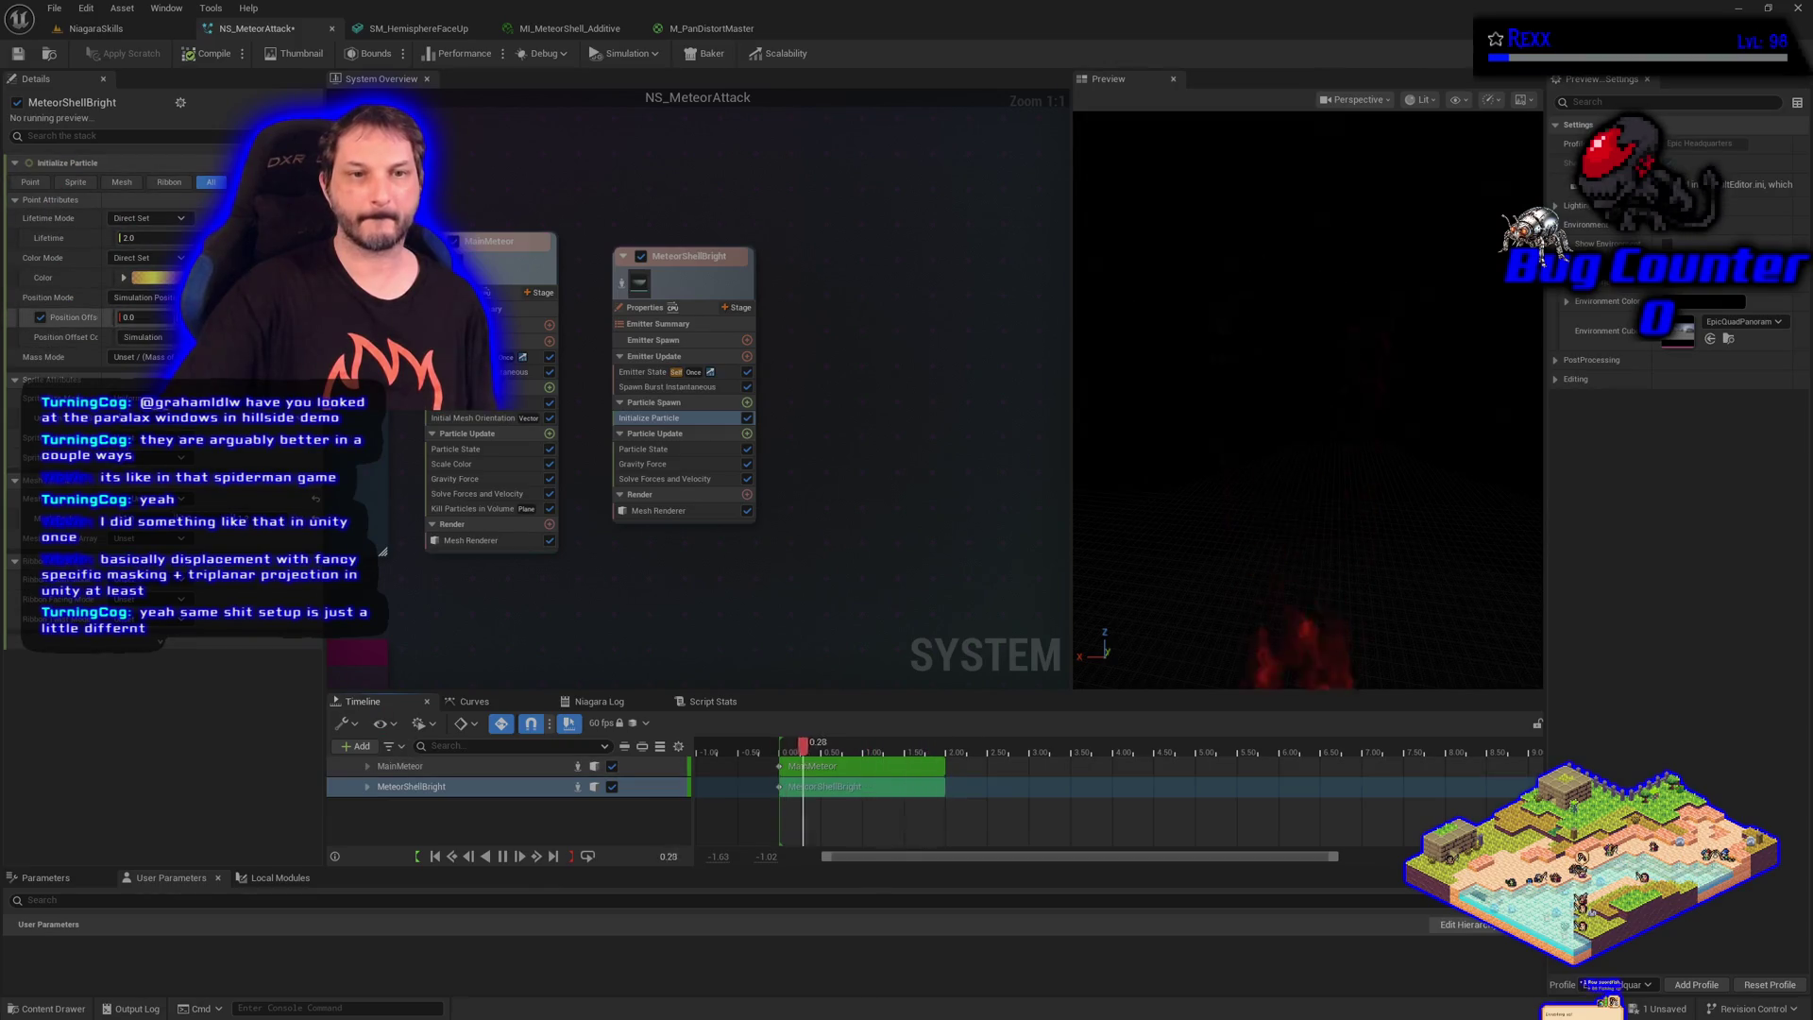
left_click(55, 8)
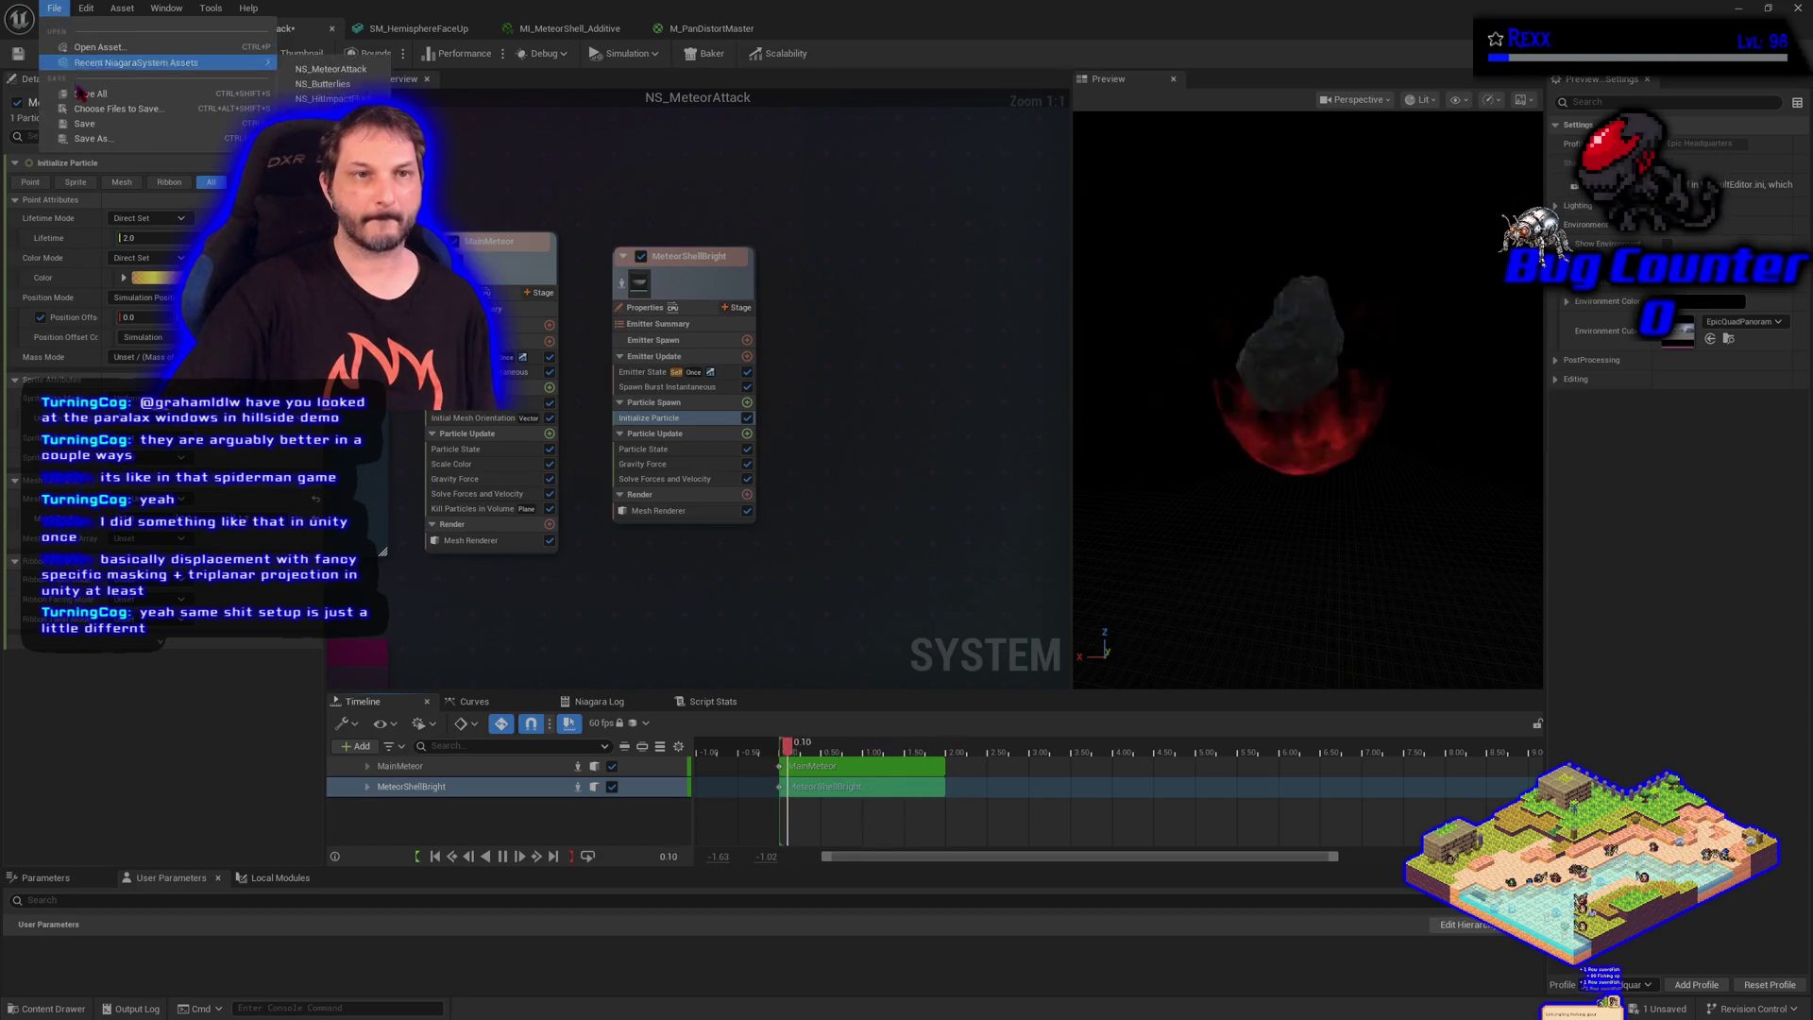
key("Escape")
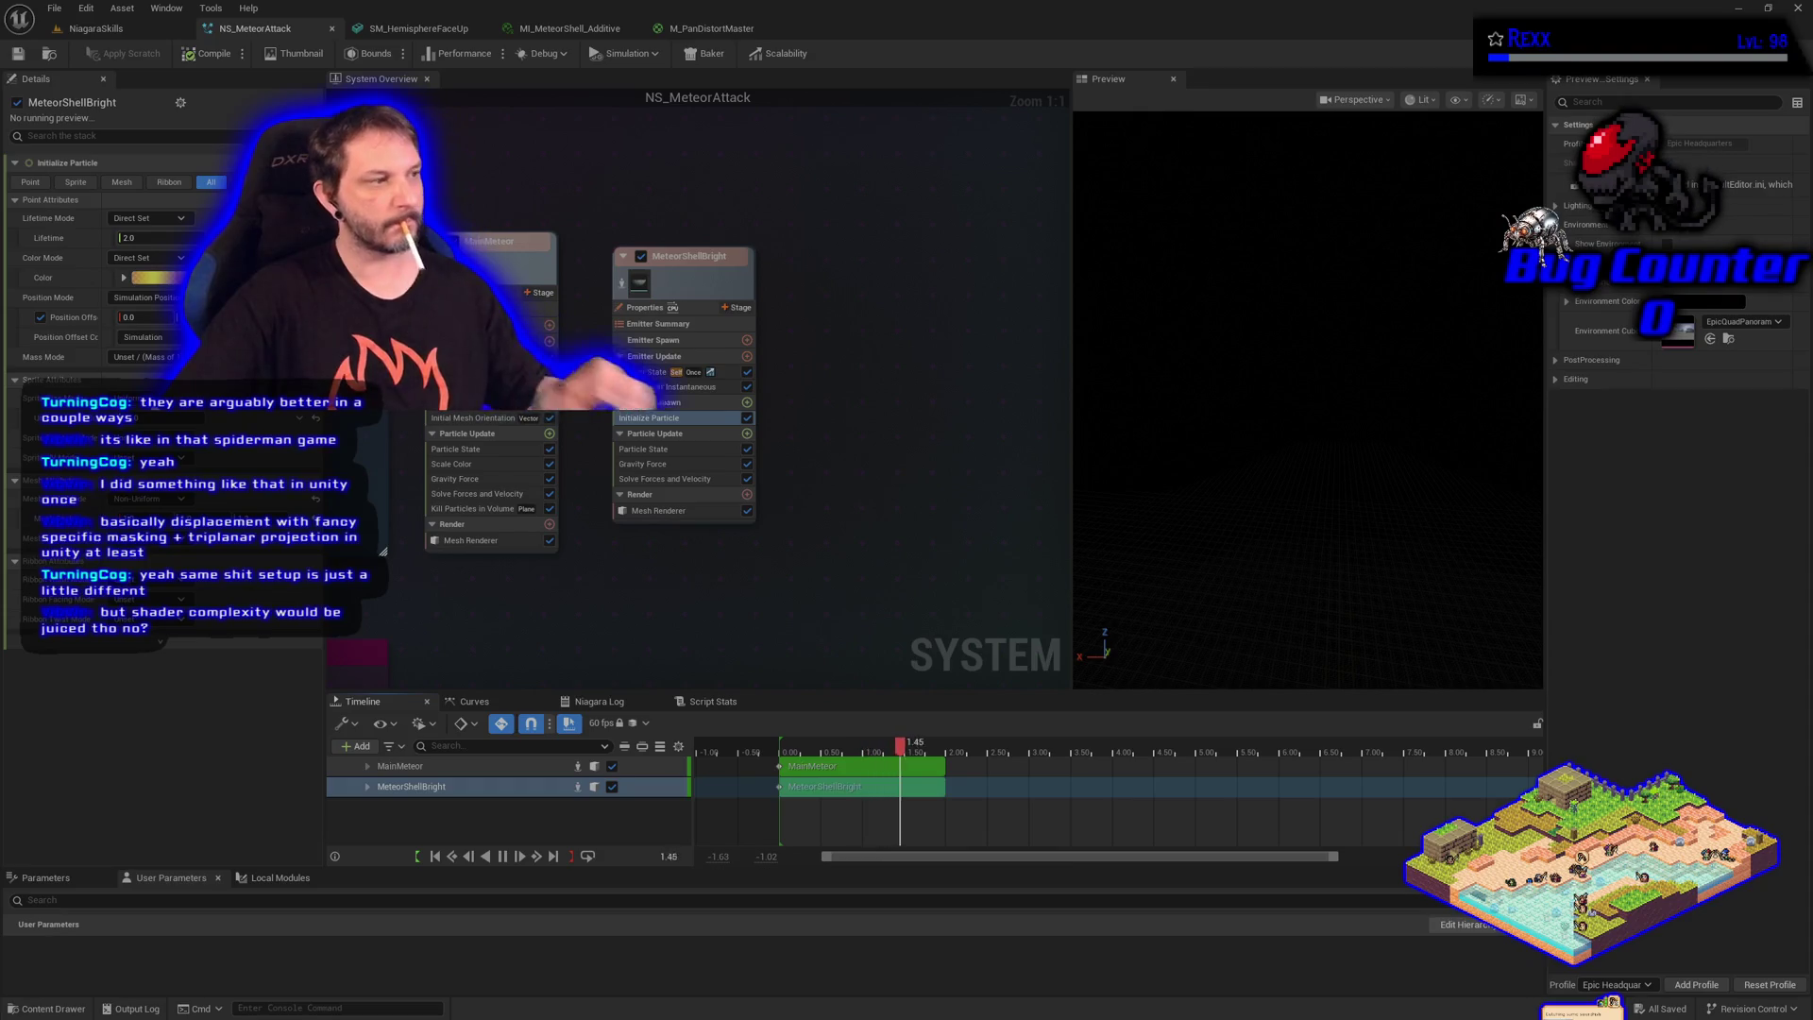
Paste MainMeteor's Kill Particles in Volume module into MeteorShellBright's Particle Update, then compile and save
left_click(470, 511)
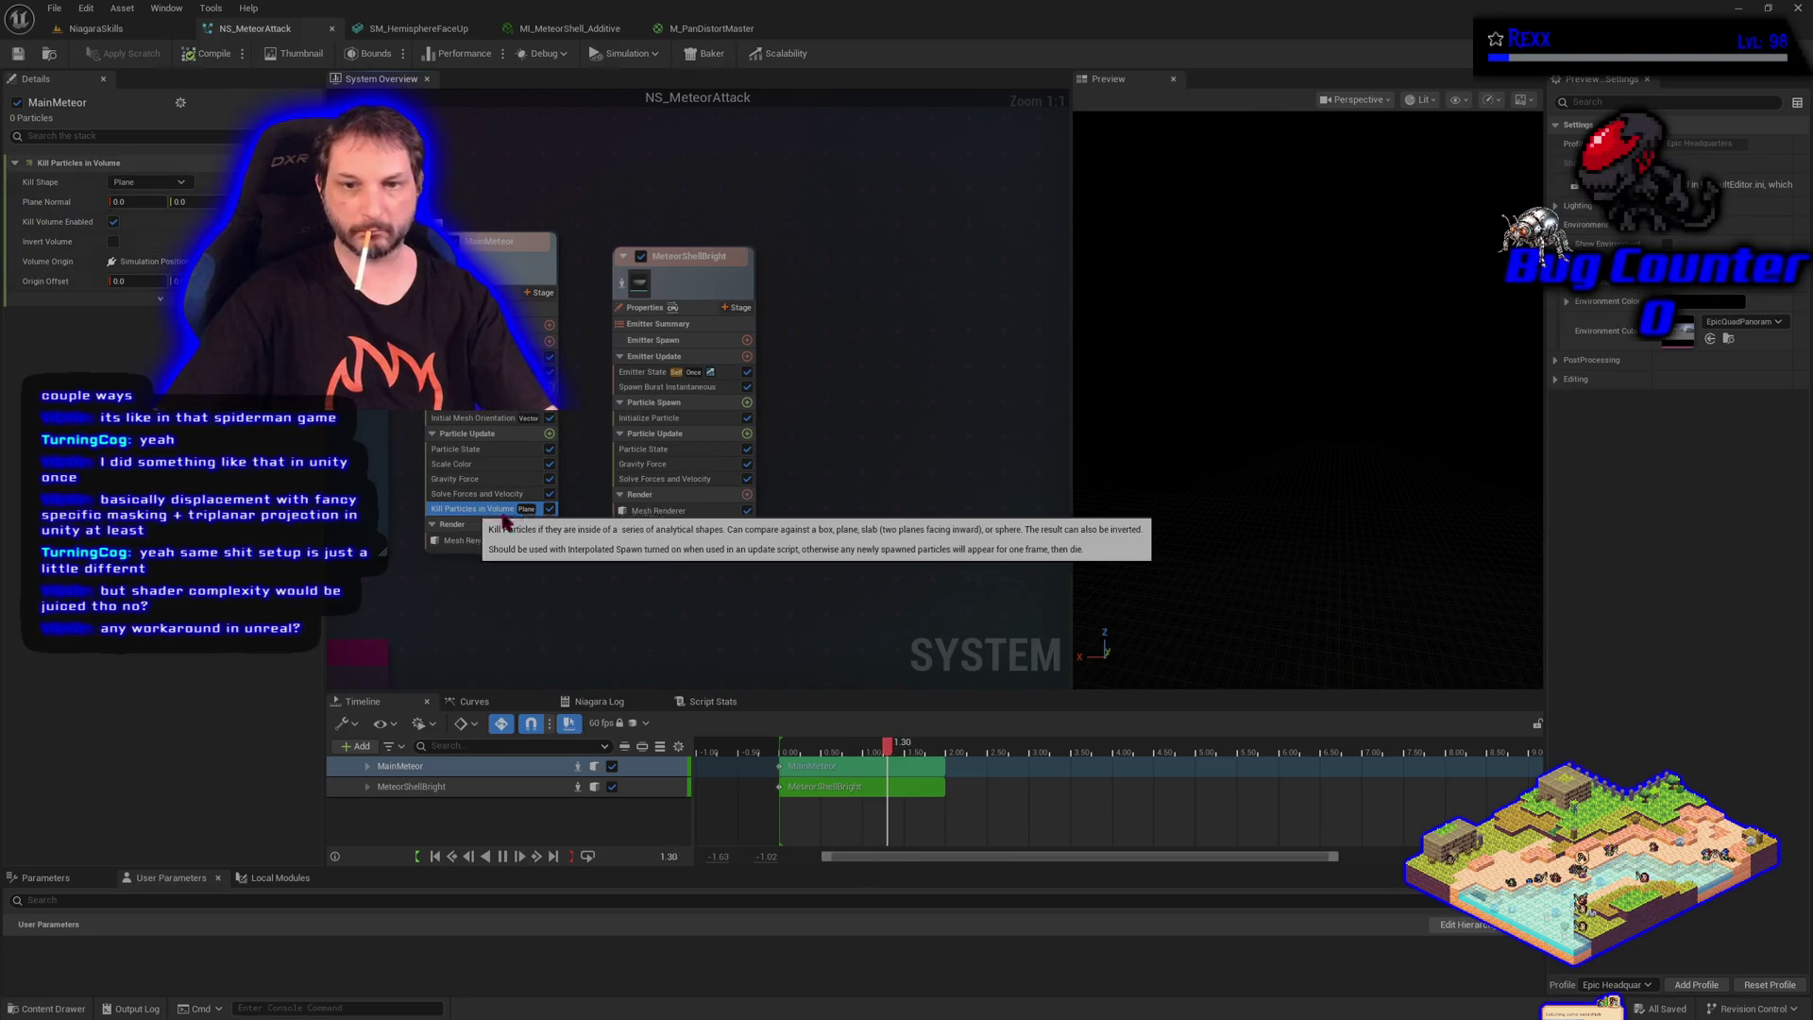
left_click(696, 437)
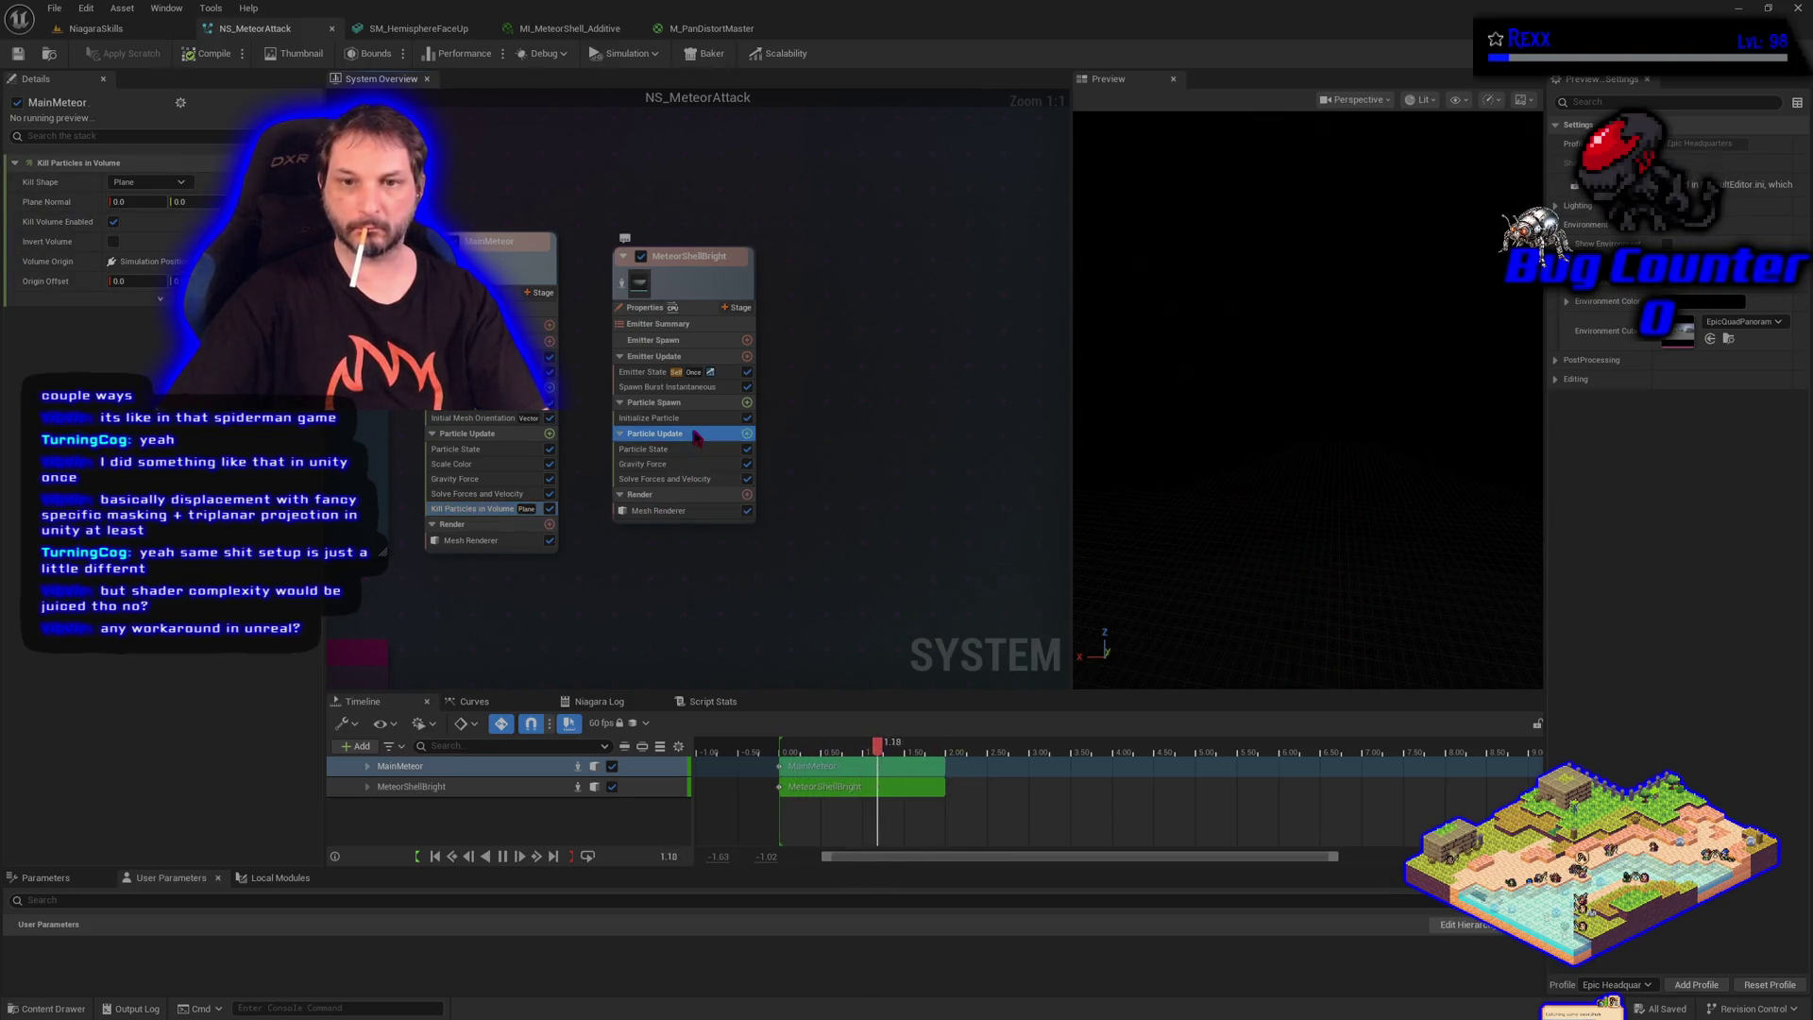
key("ctrl+v")
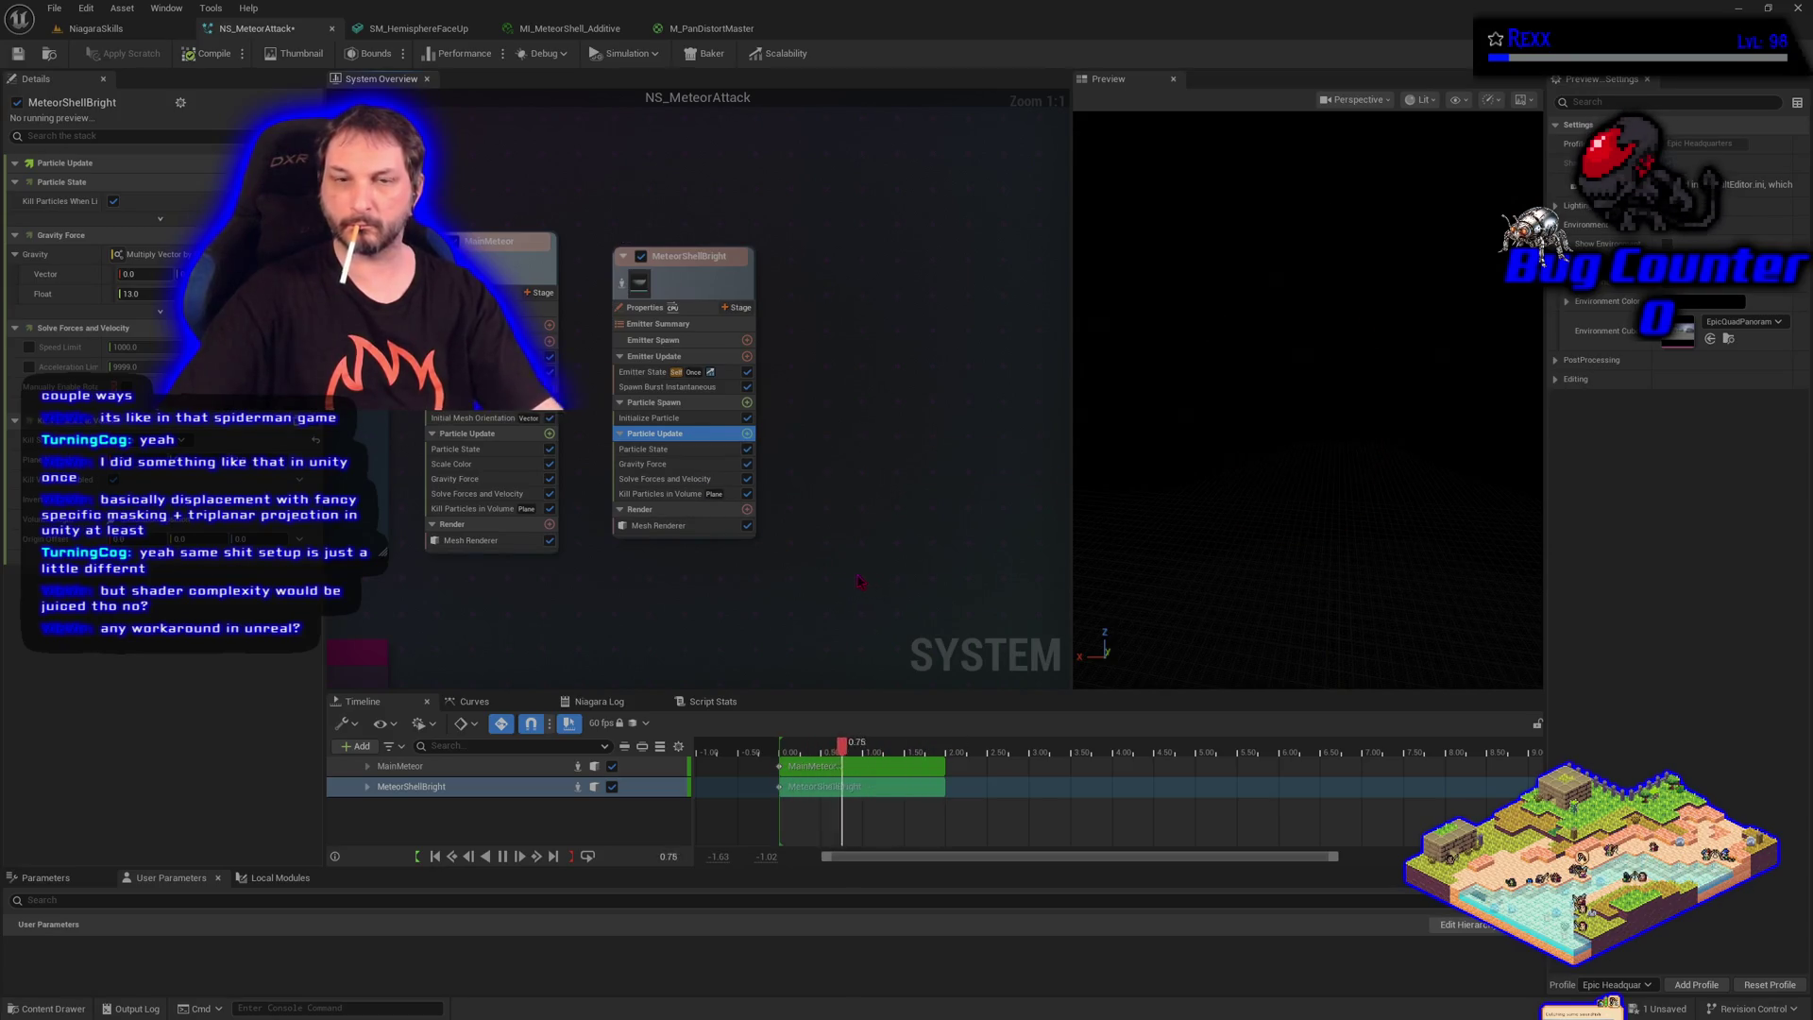
left_click(201, 58)
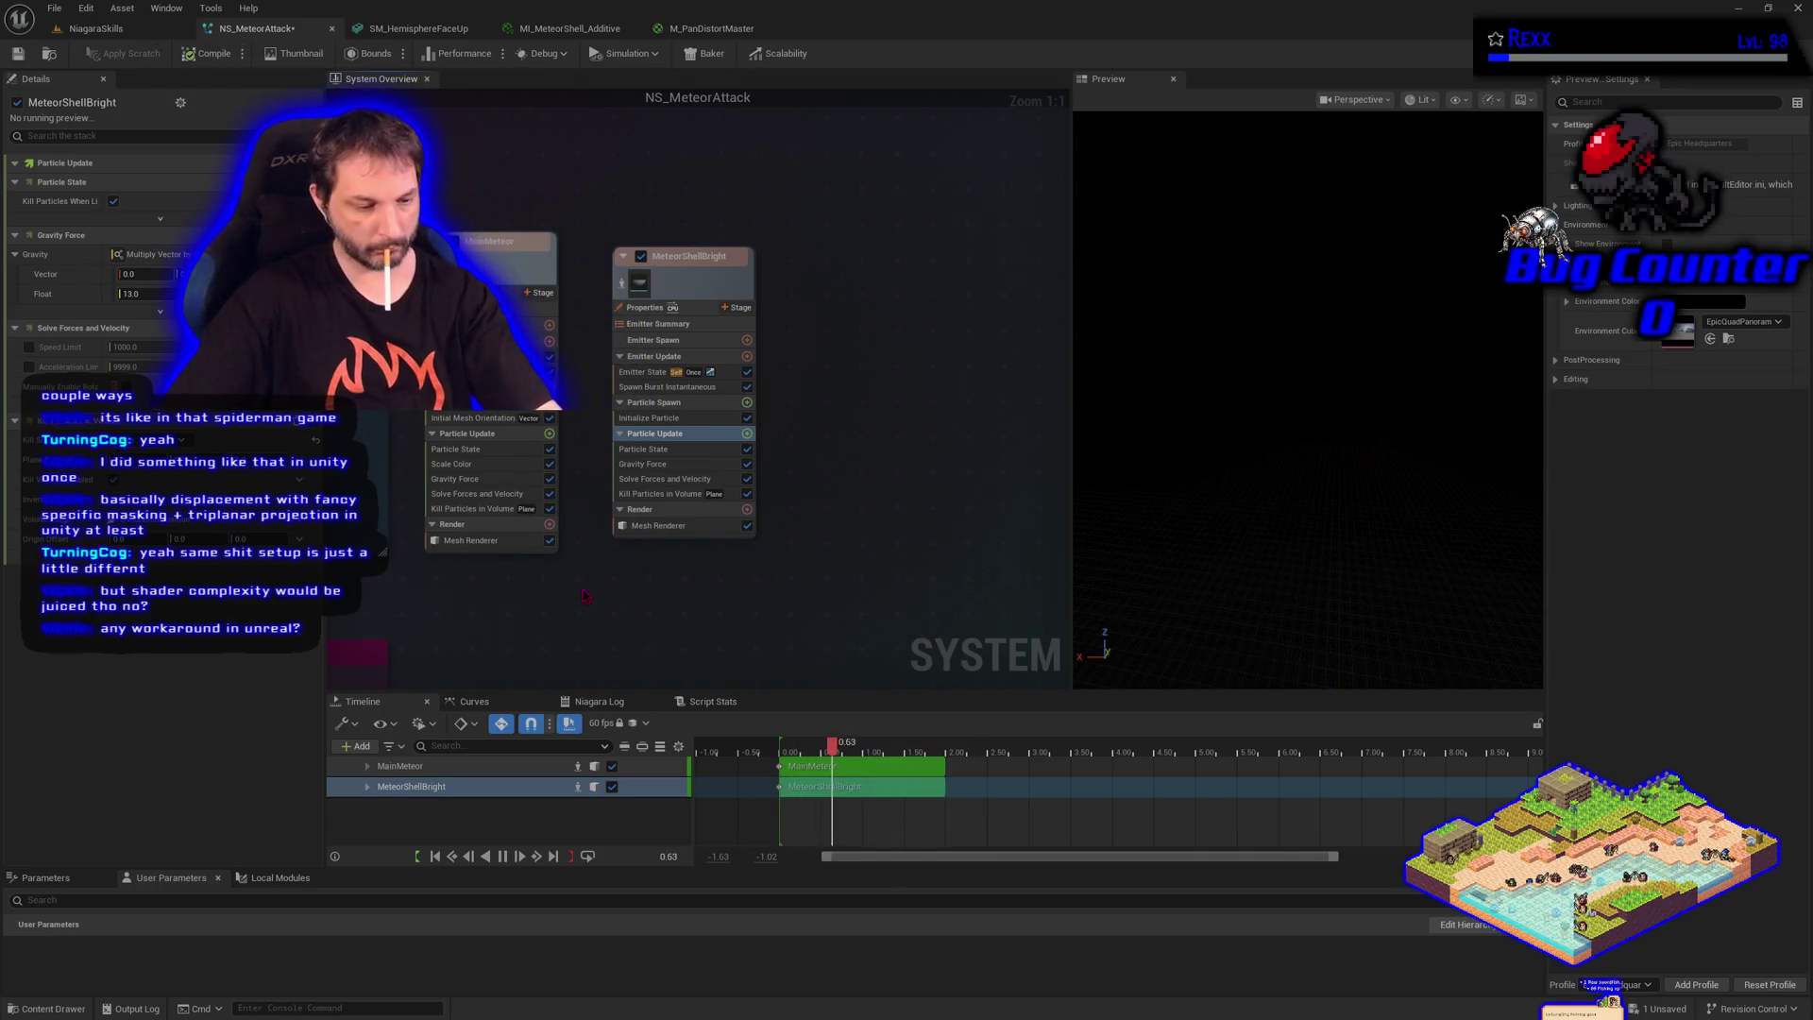
key("ctrl+s")
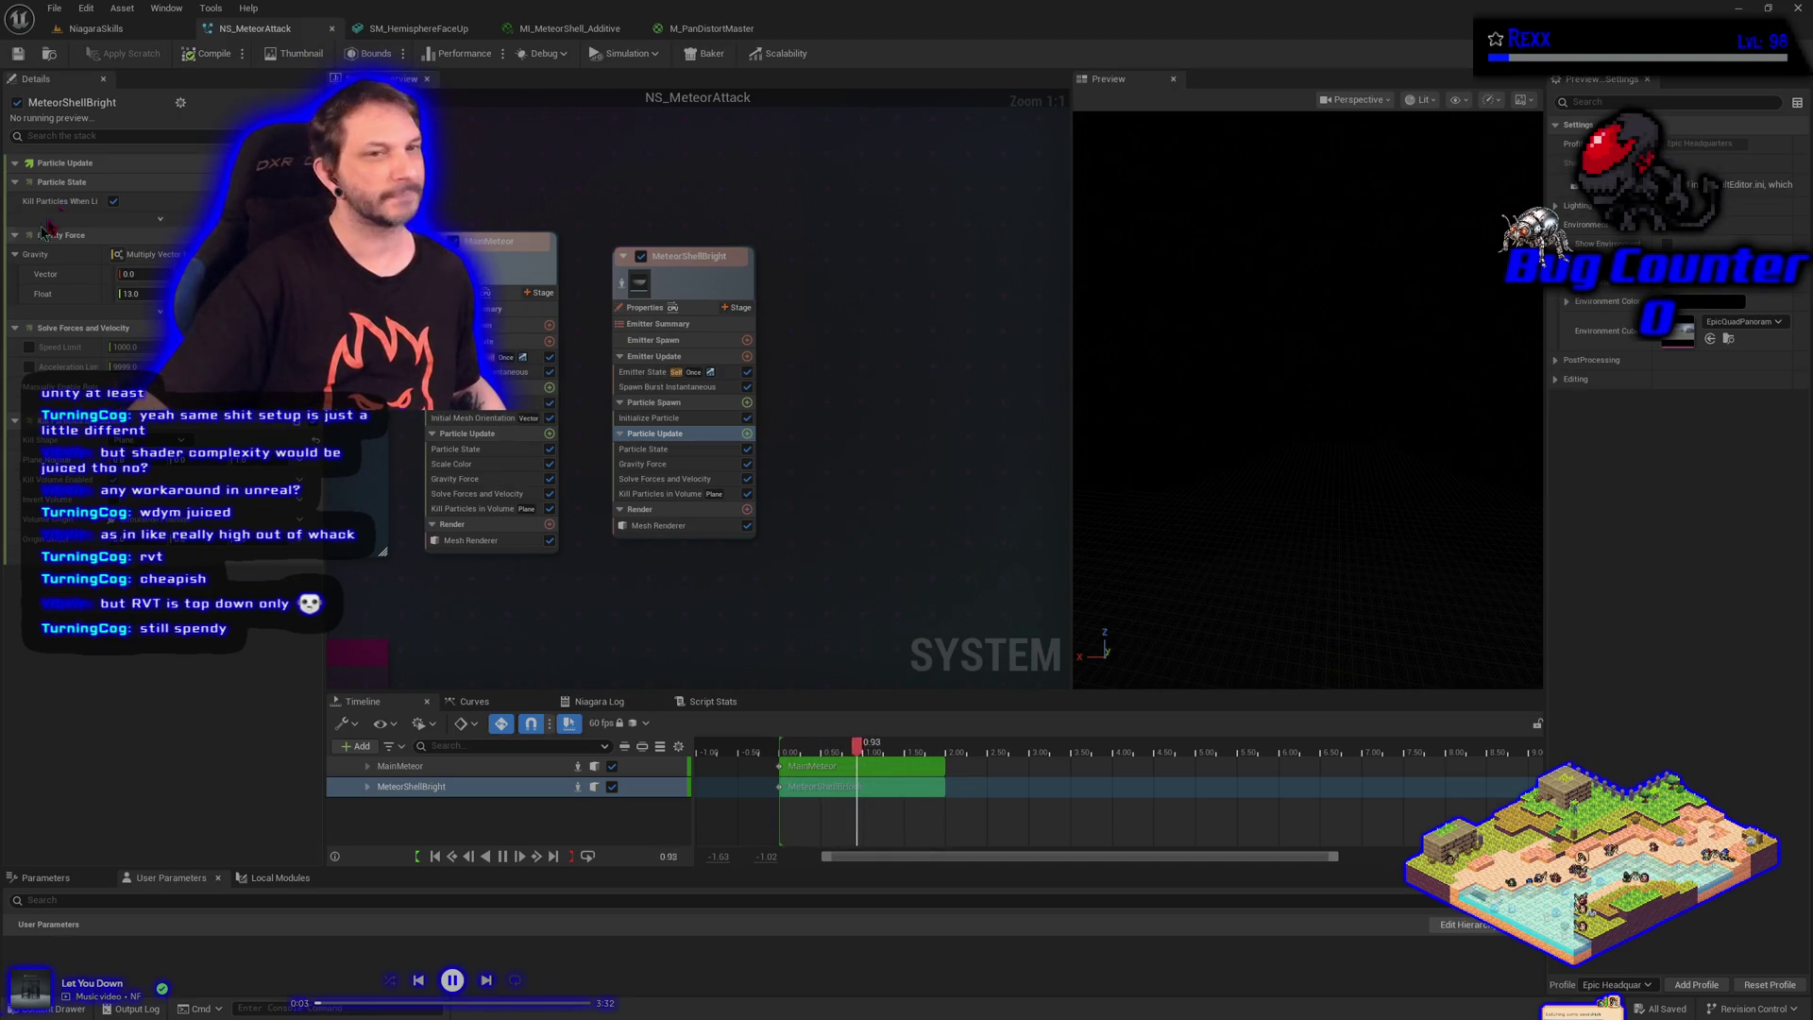
Return to the NiagaraSkills level, view the VFX spawner's details, and open the Content Drawer at MasterMaterials
left_click(95, 28)
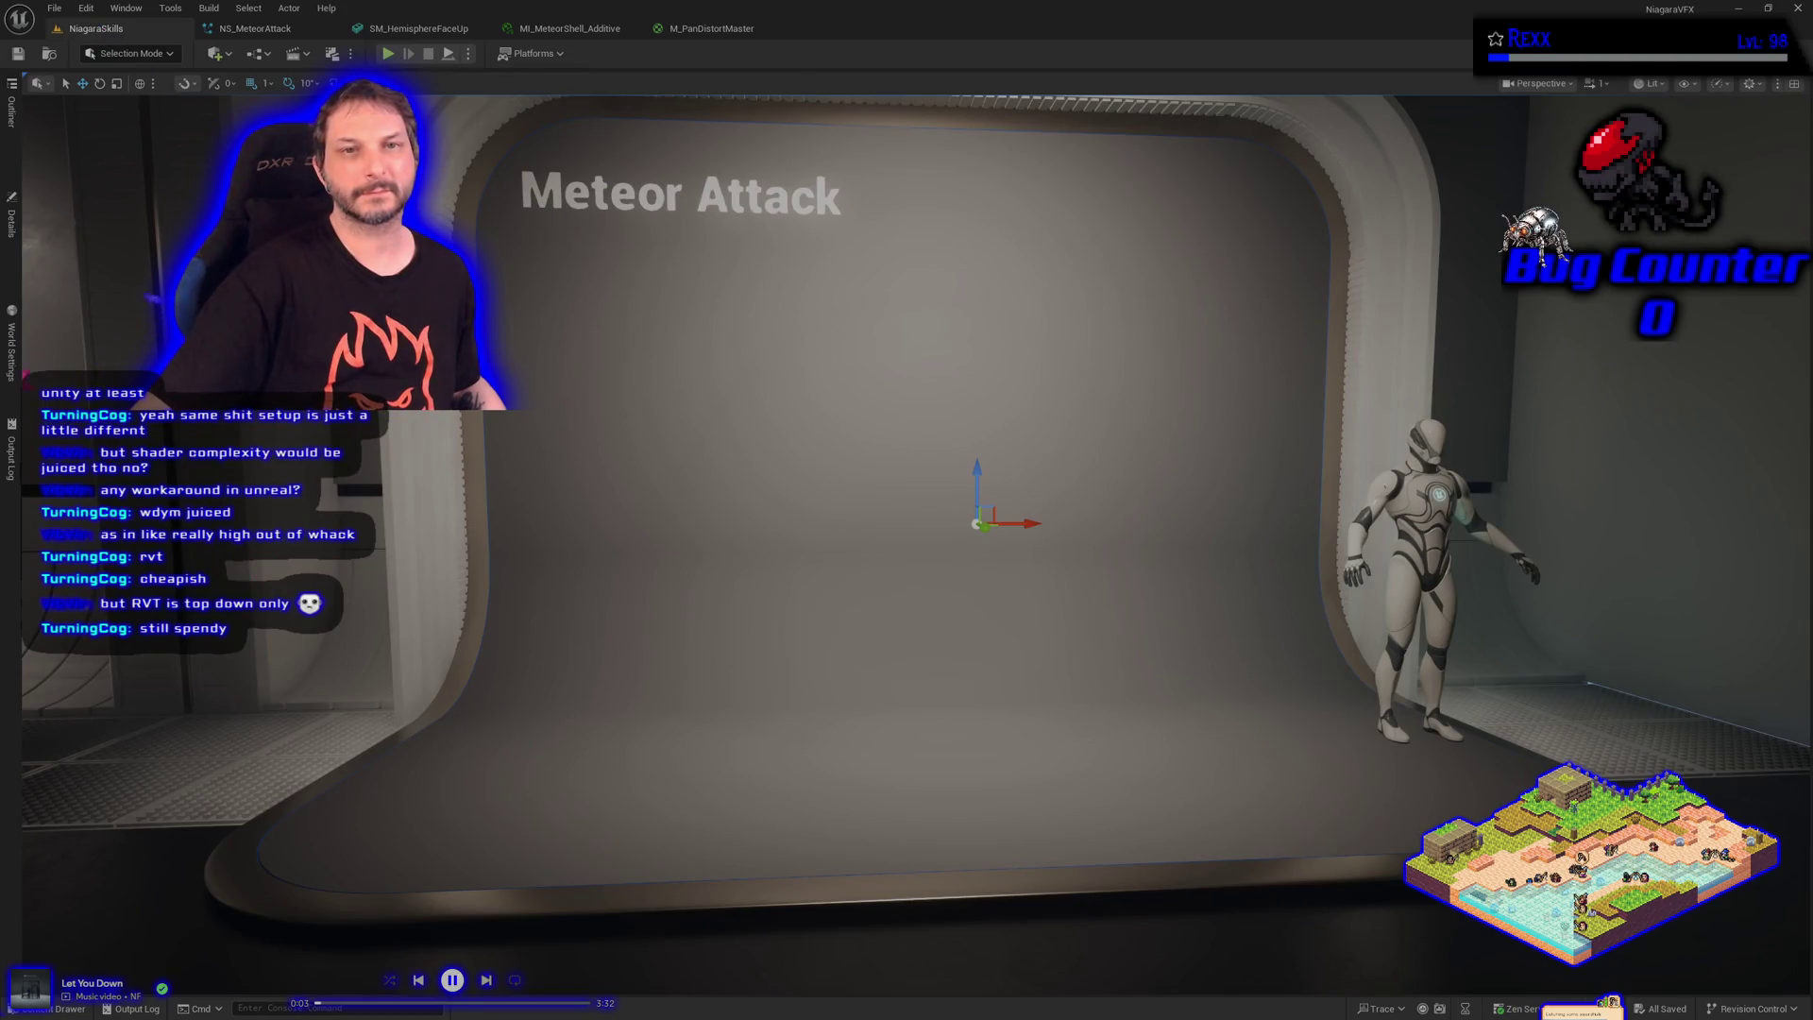
left_click(11, 222)
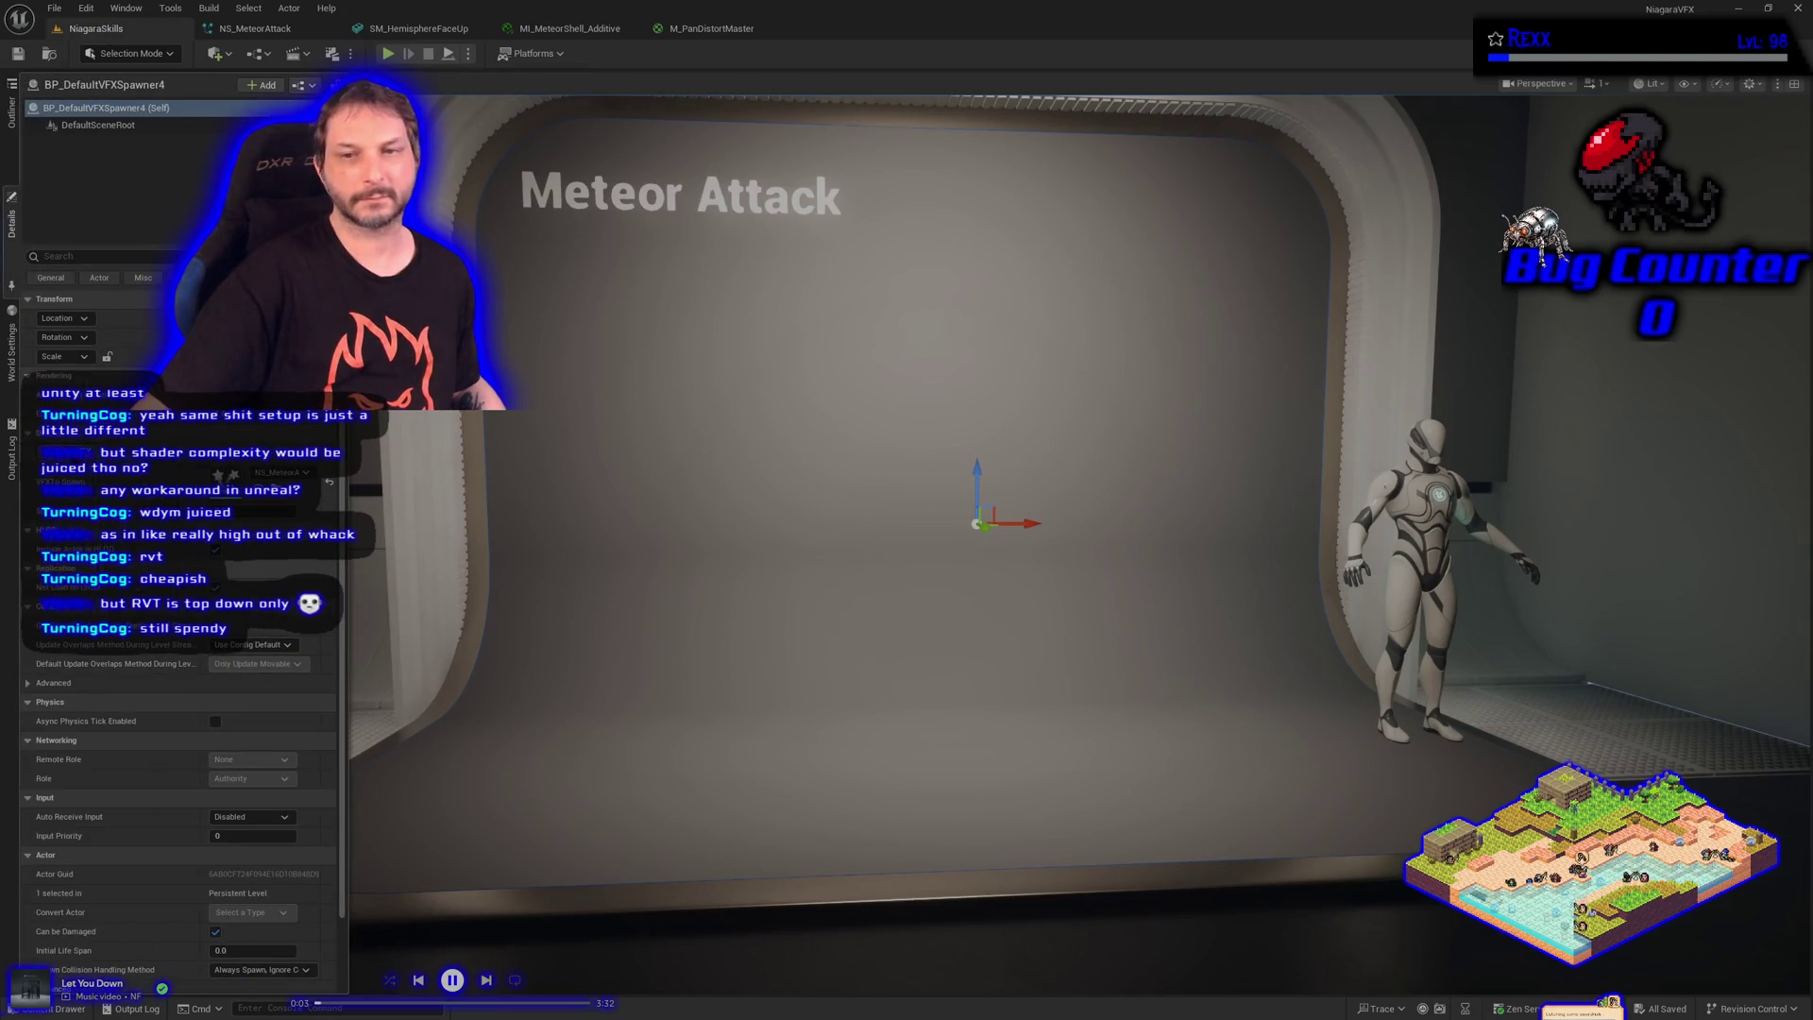
scroll(573, 552, "down", 3)
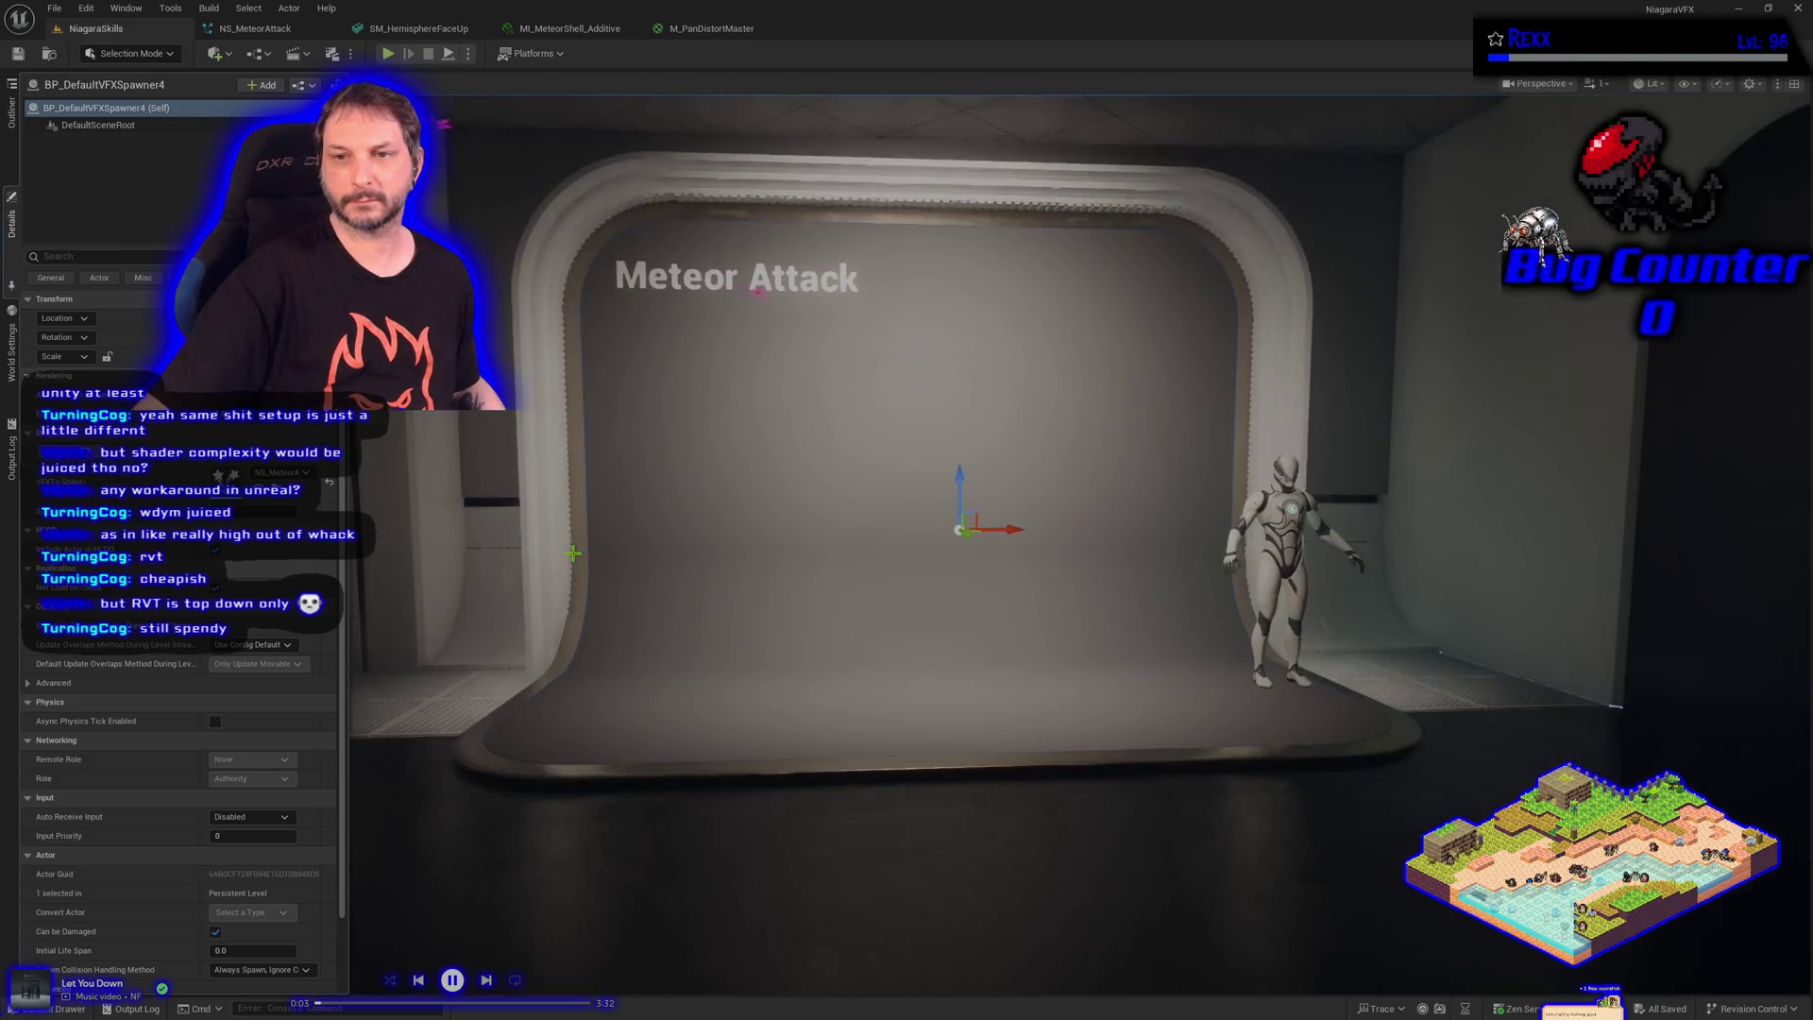
scroll(573, 553, "down", 2)
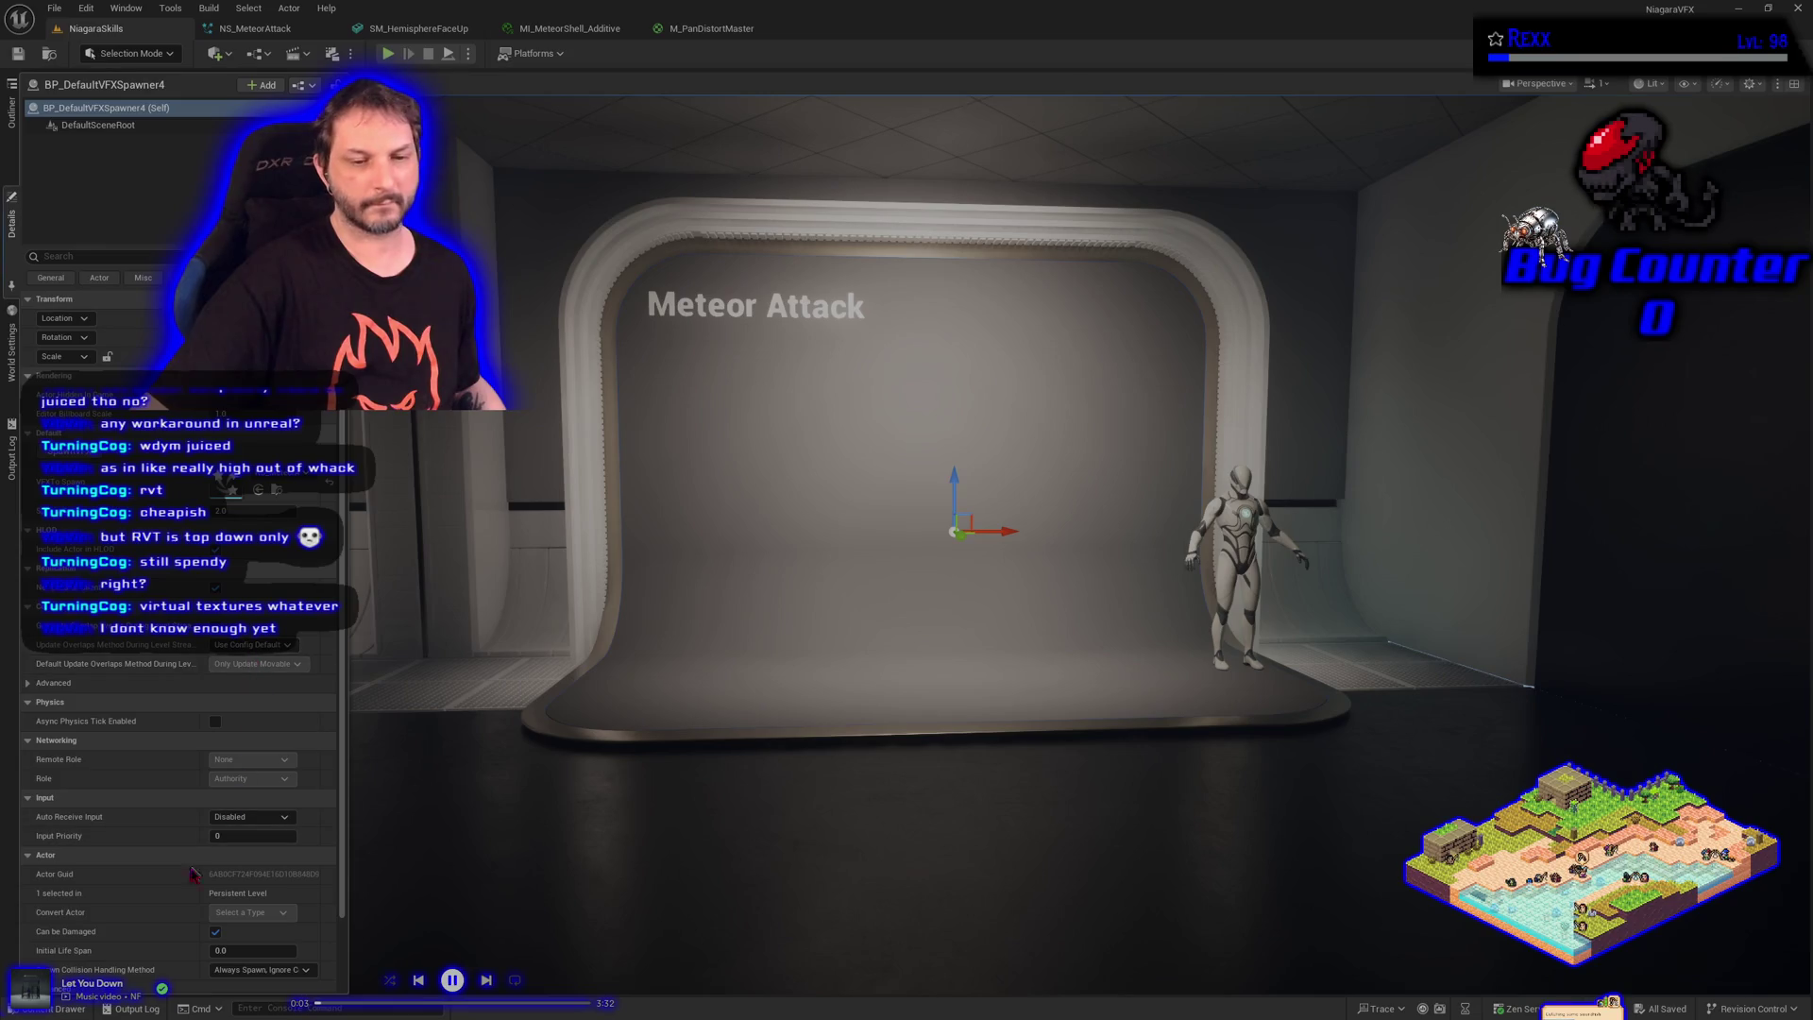
left_click(76, 1009)
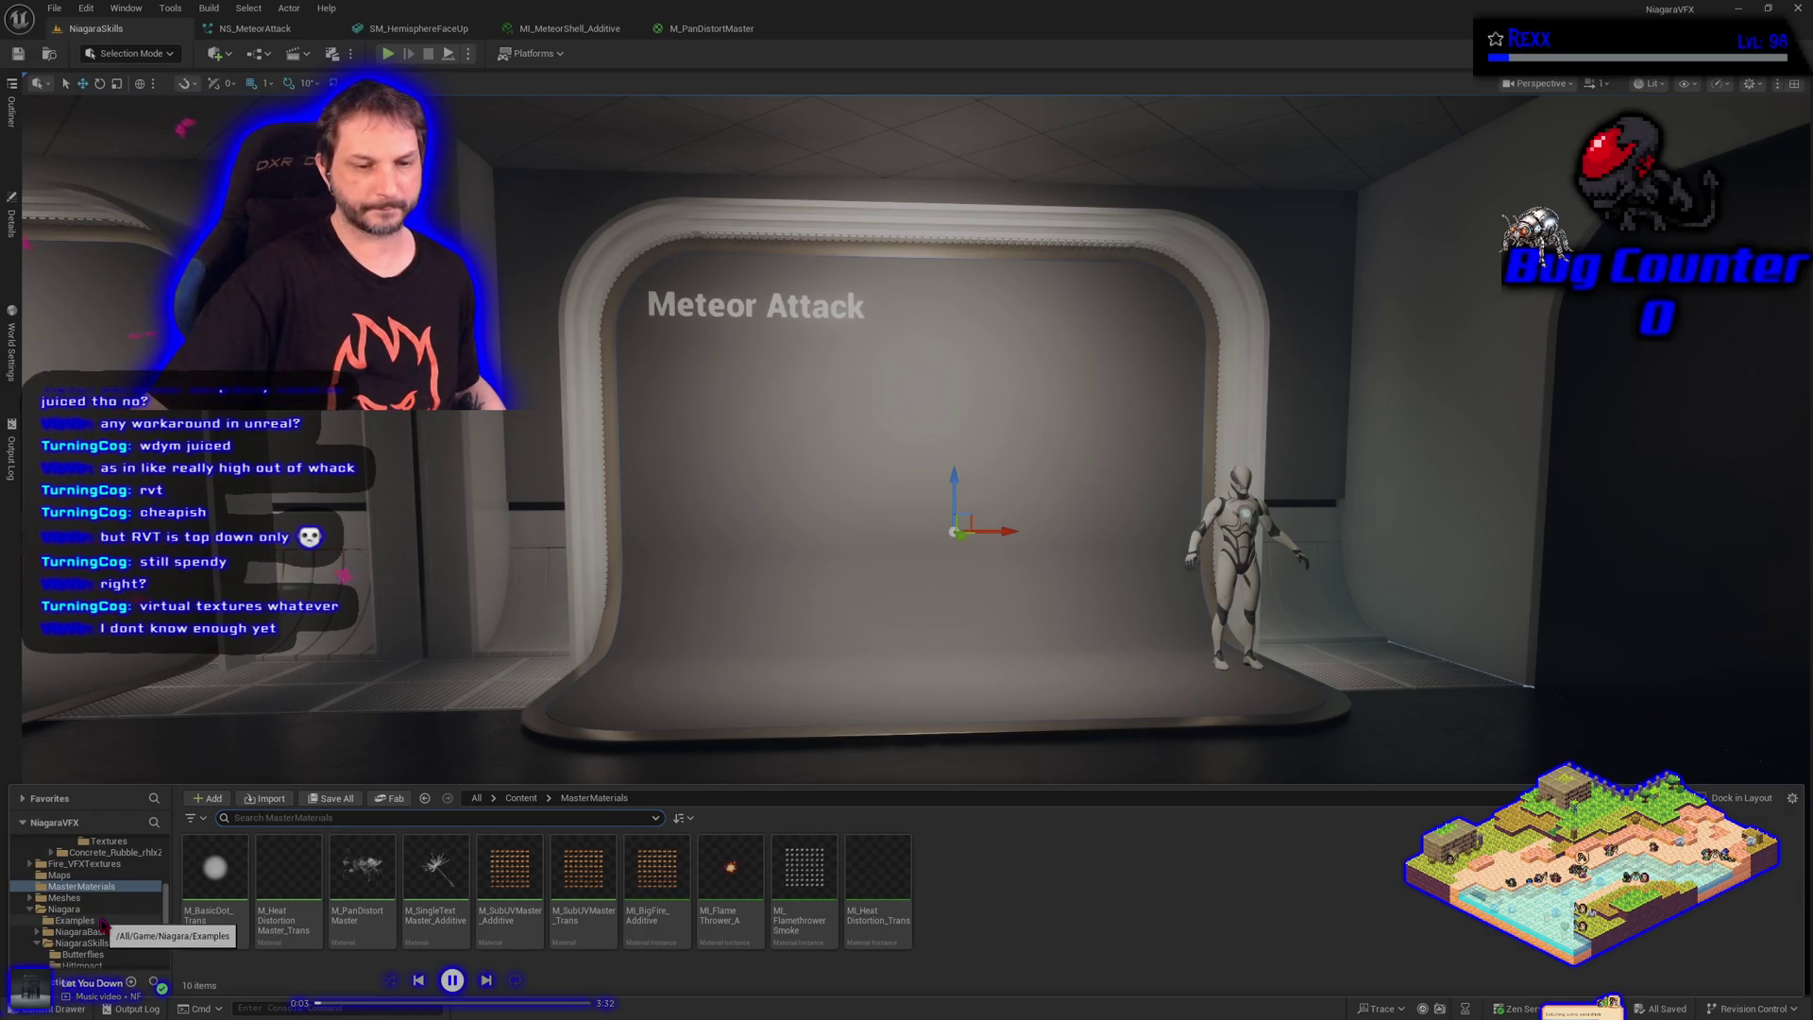
Copy MI_ImpactFlare_aDDITIVE from the HitImpact folder into the MeteorAttack folder
left_click(93, 944)
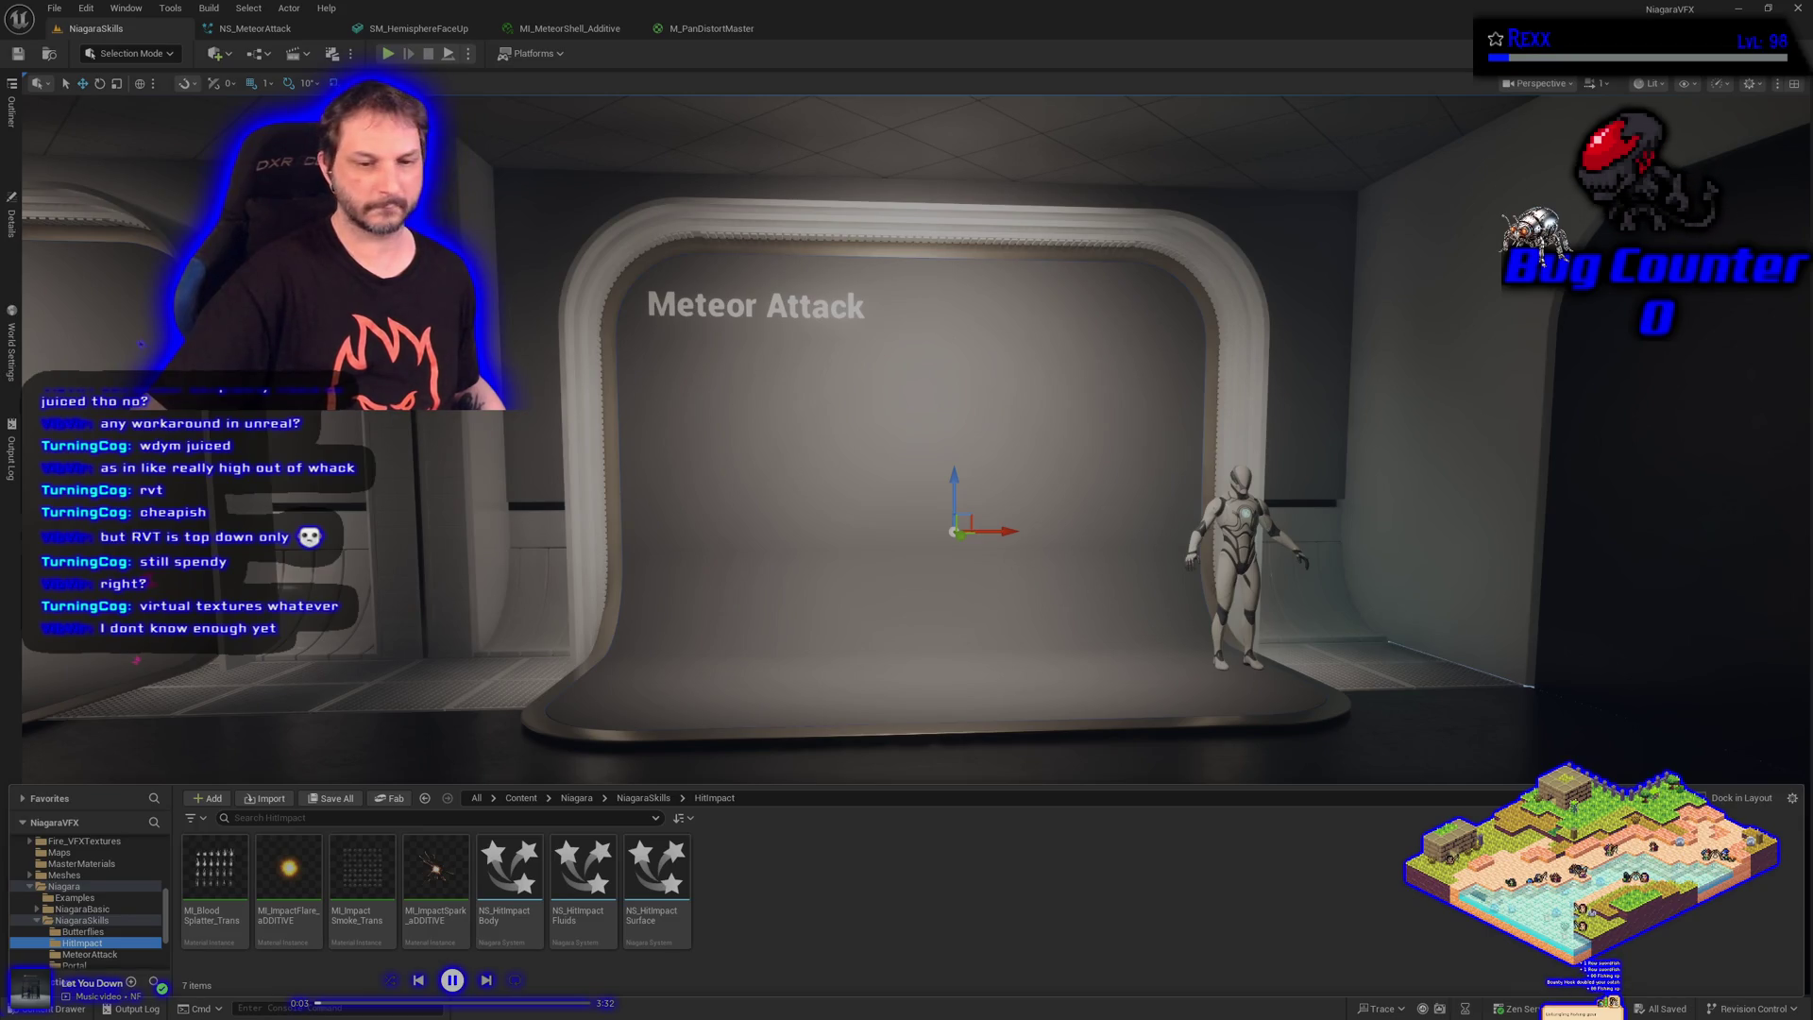
mouse_move(289, 879)
left_mouse_down()
mouse_move(217, 931)
mouse_move(81, 957)
left_mouse_up()
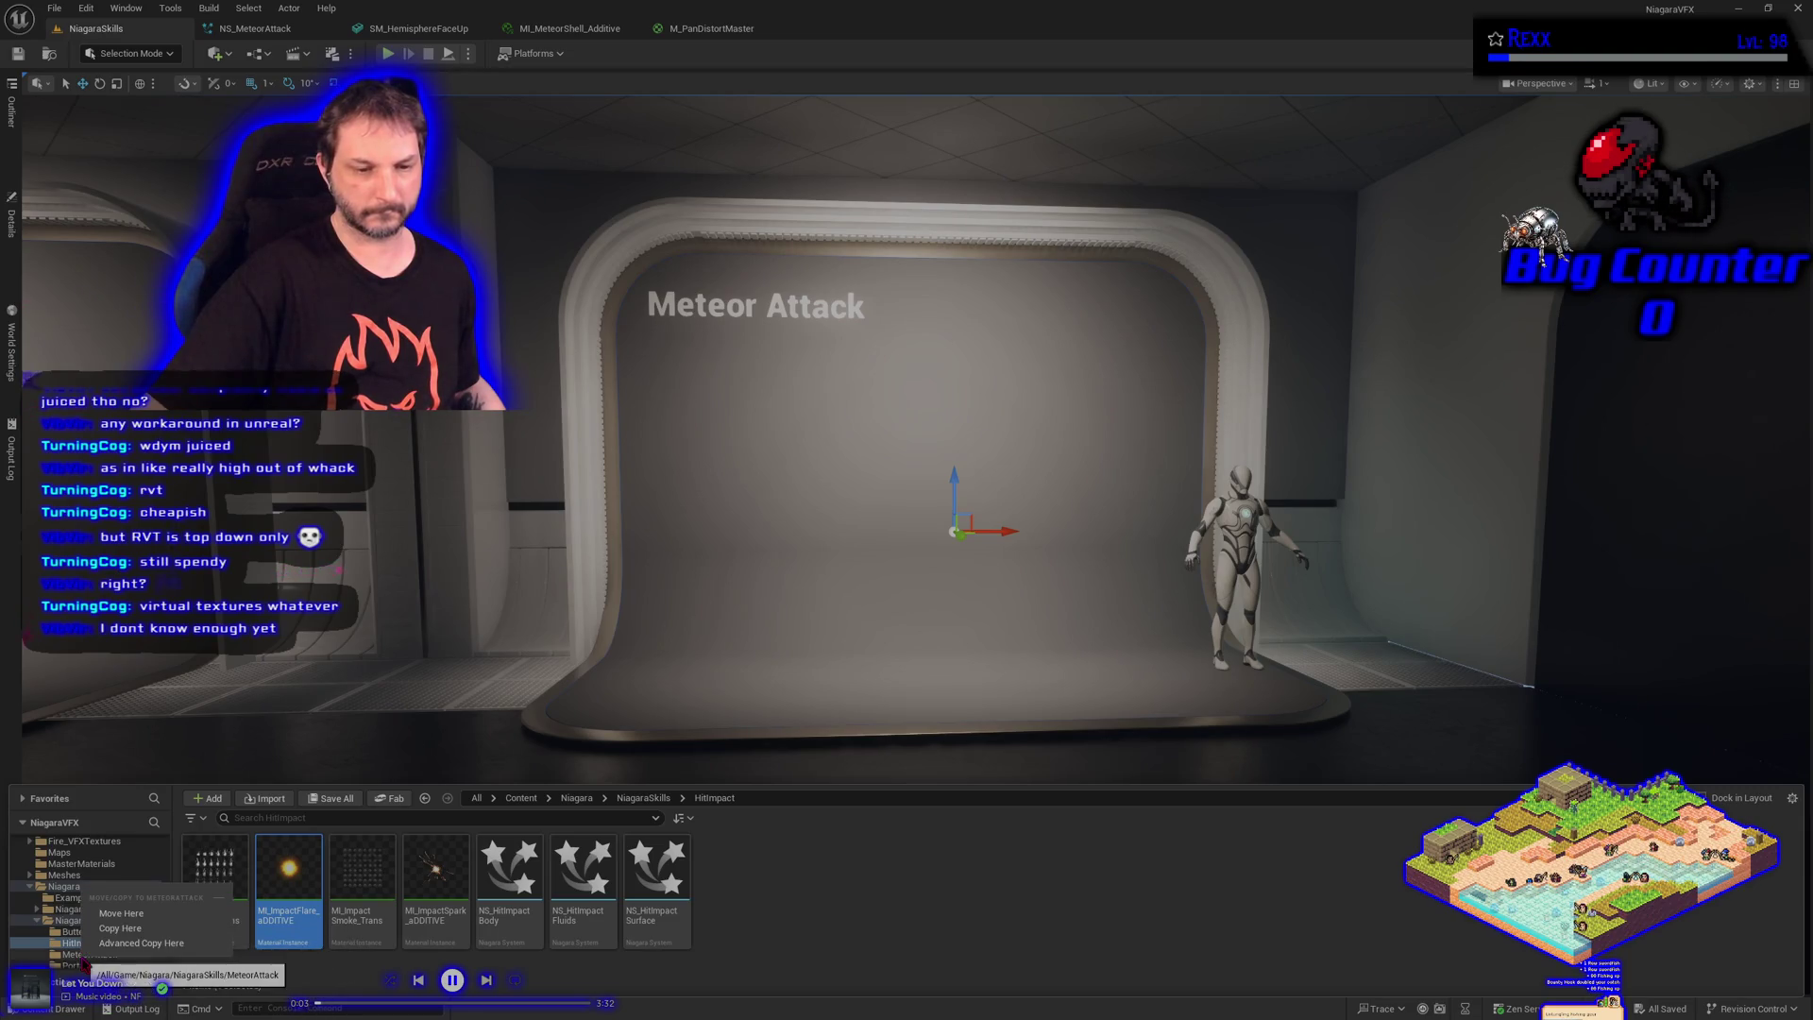
left_click(114, 930)
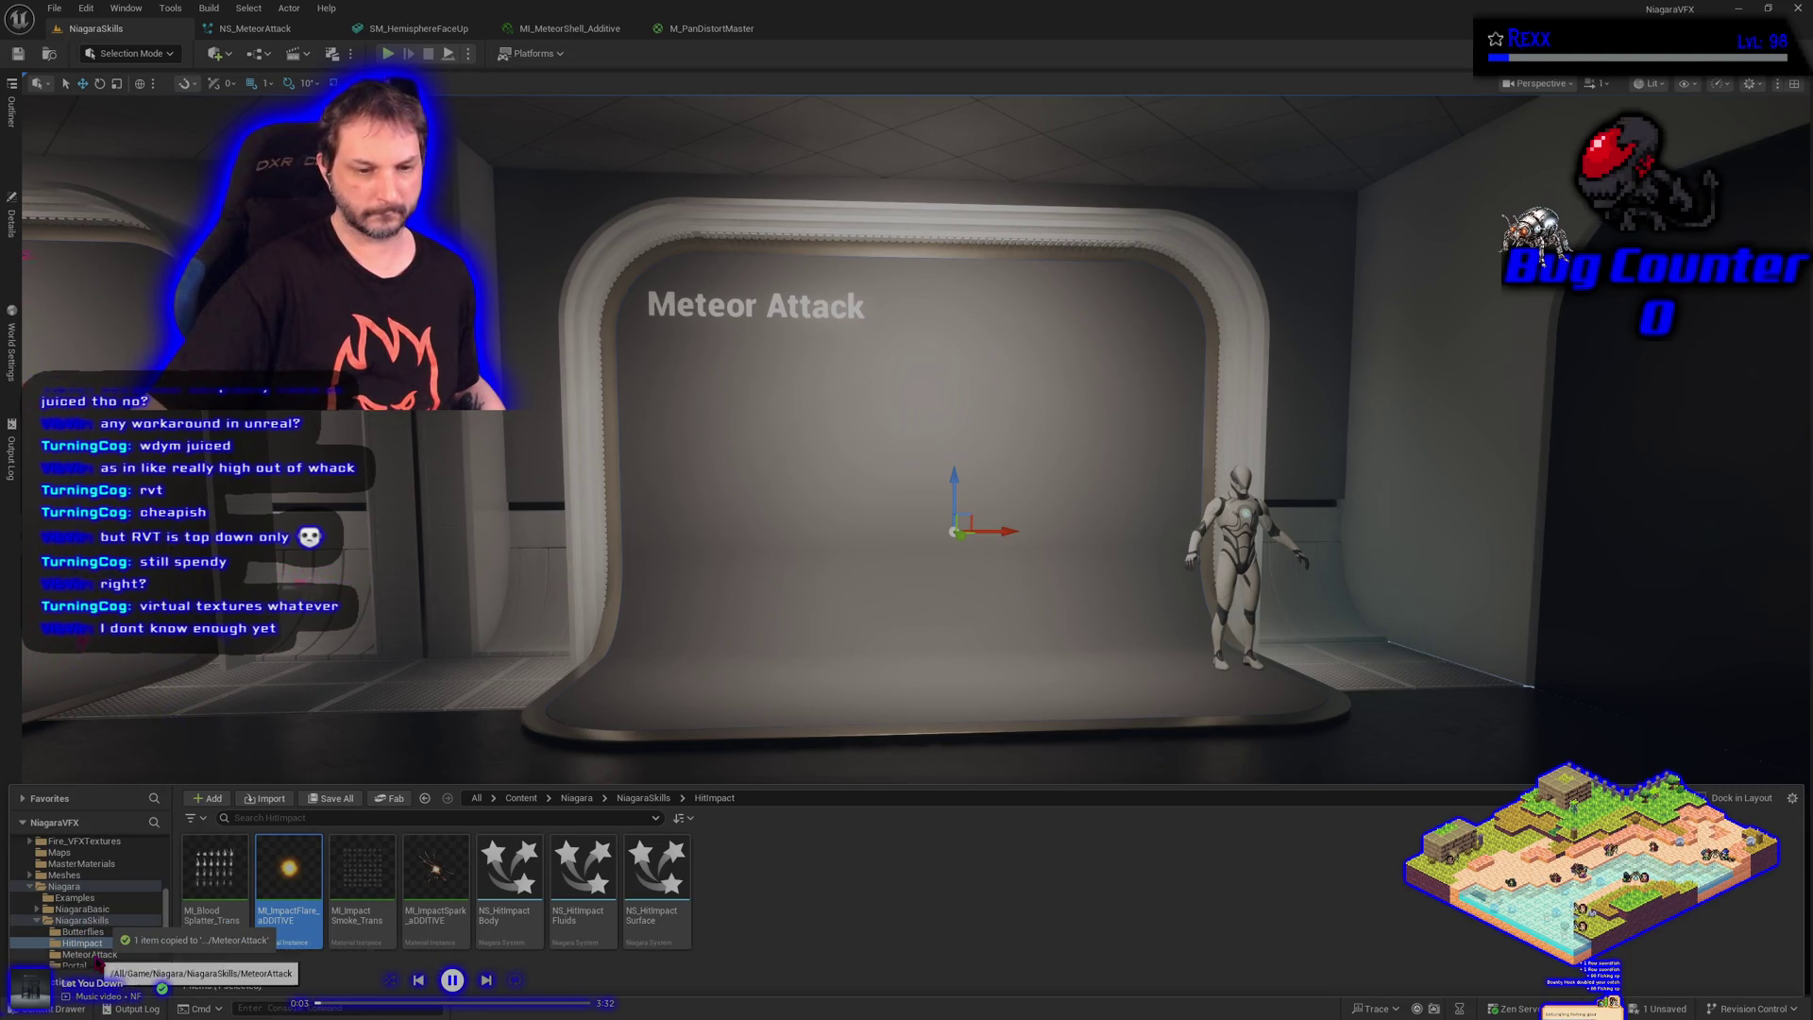
Save the copied flare material in MeteorAttack and select it
left_click(98, 956)
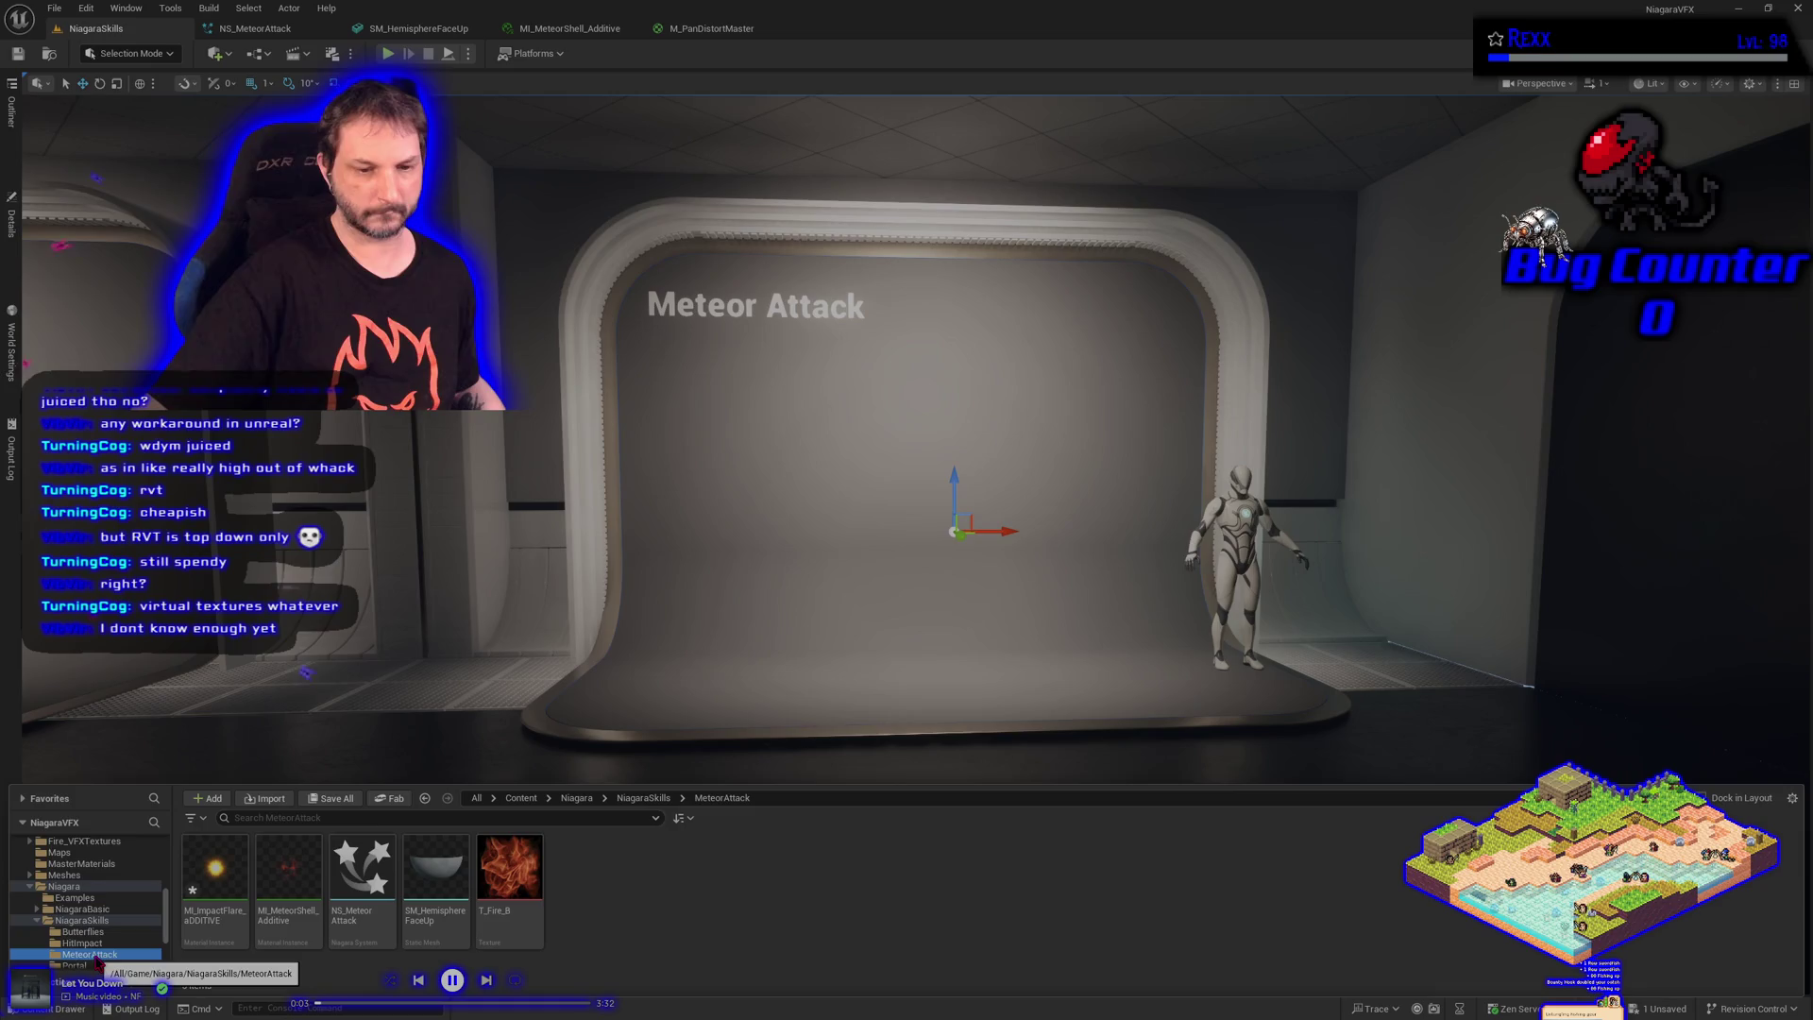
left_click(332, 799)
left_click(1036, 682)
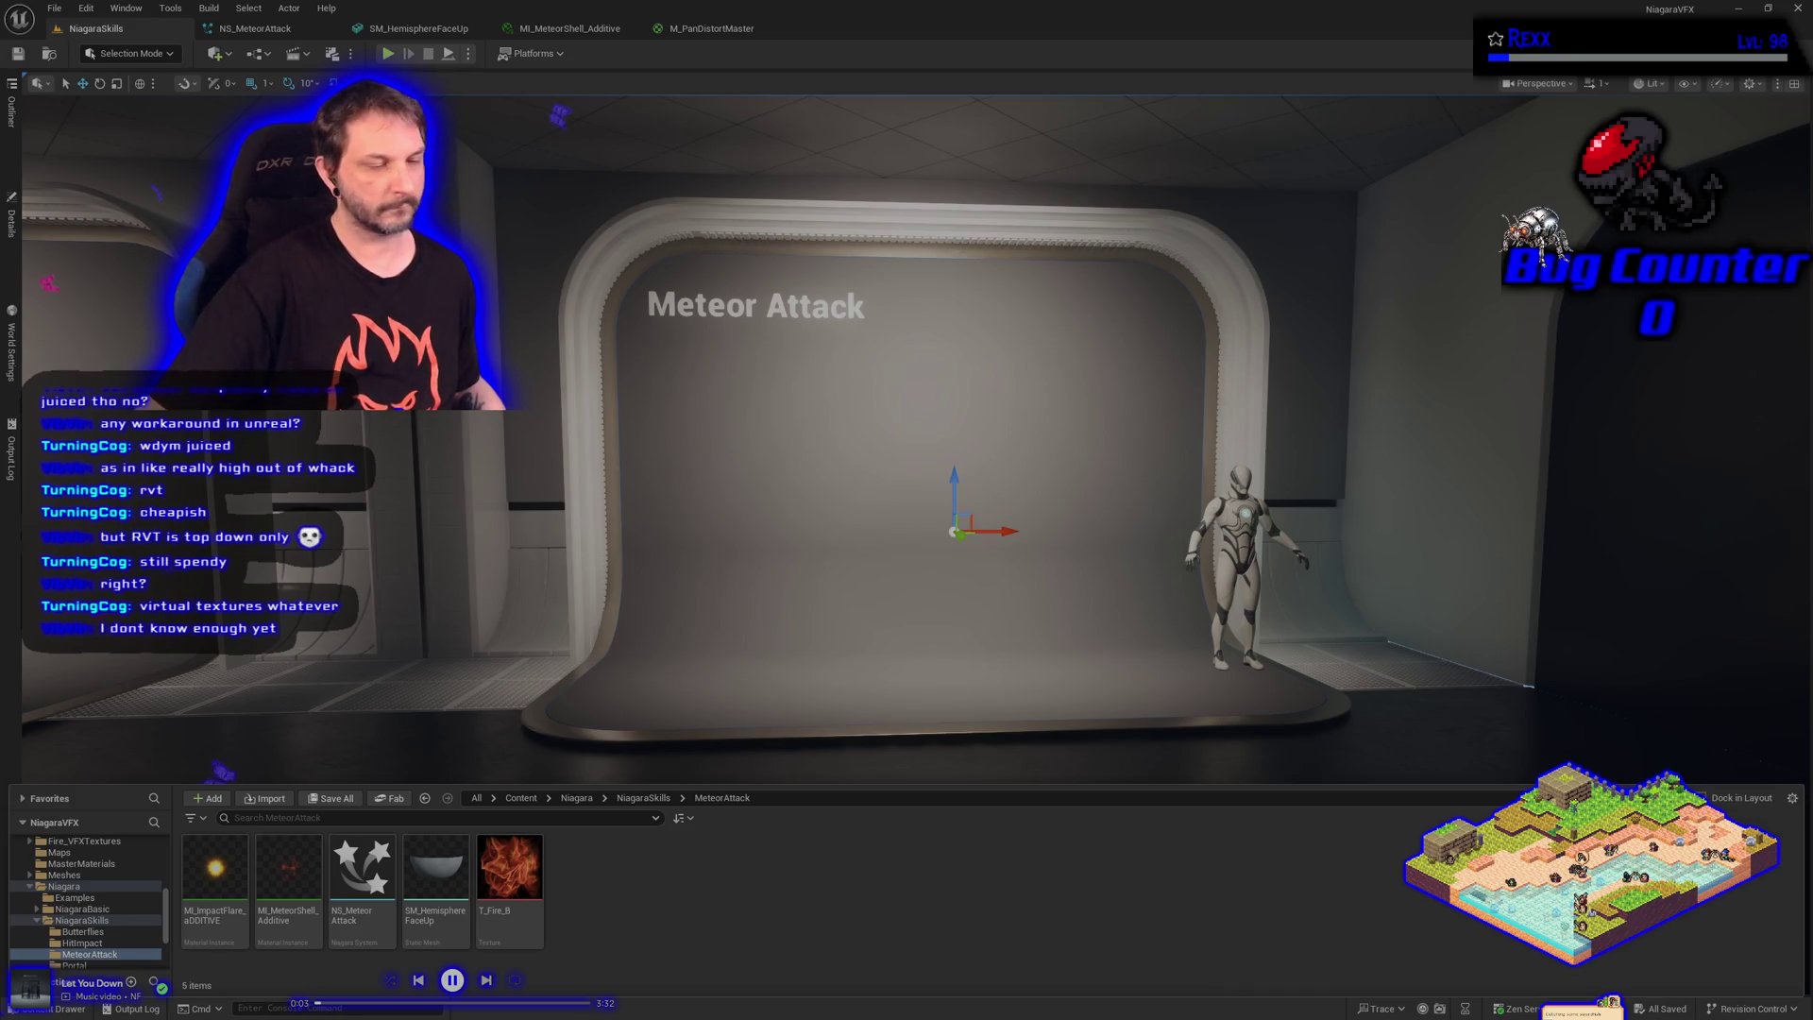
left_click(201, 913)
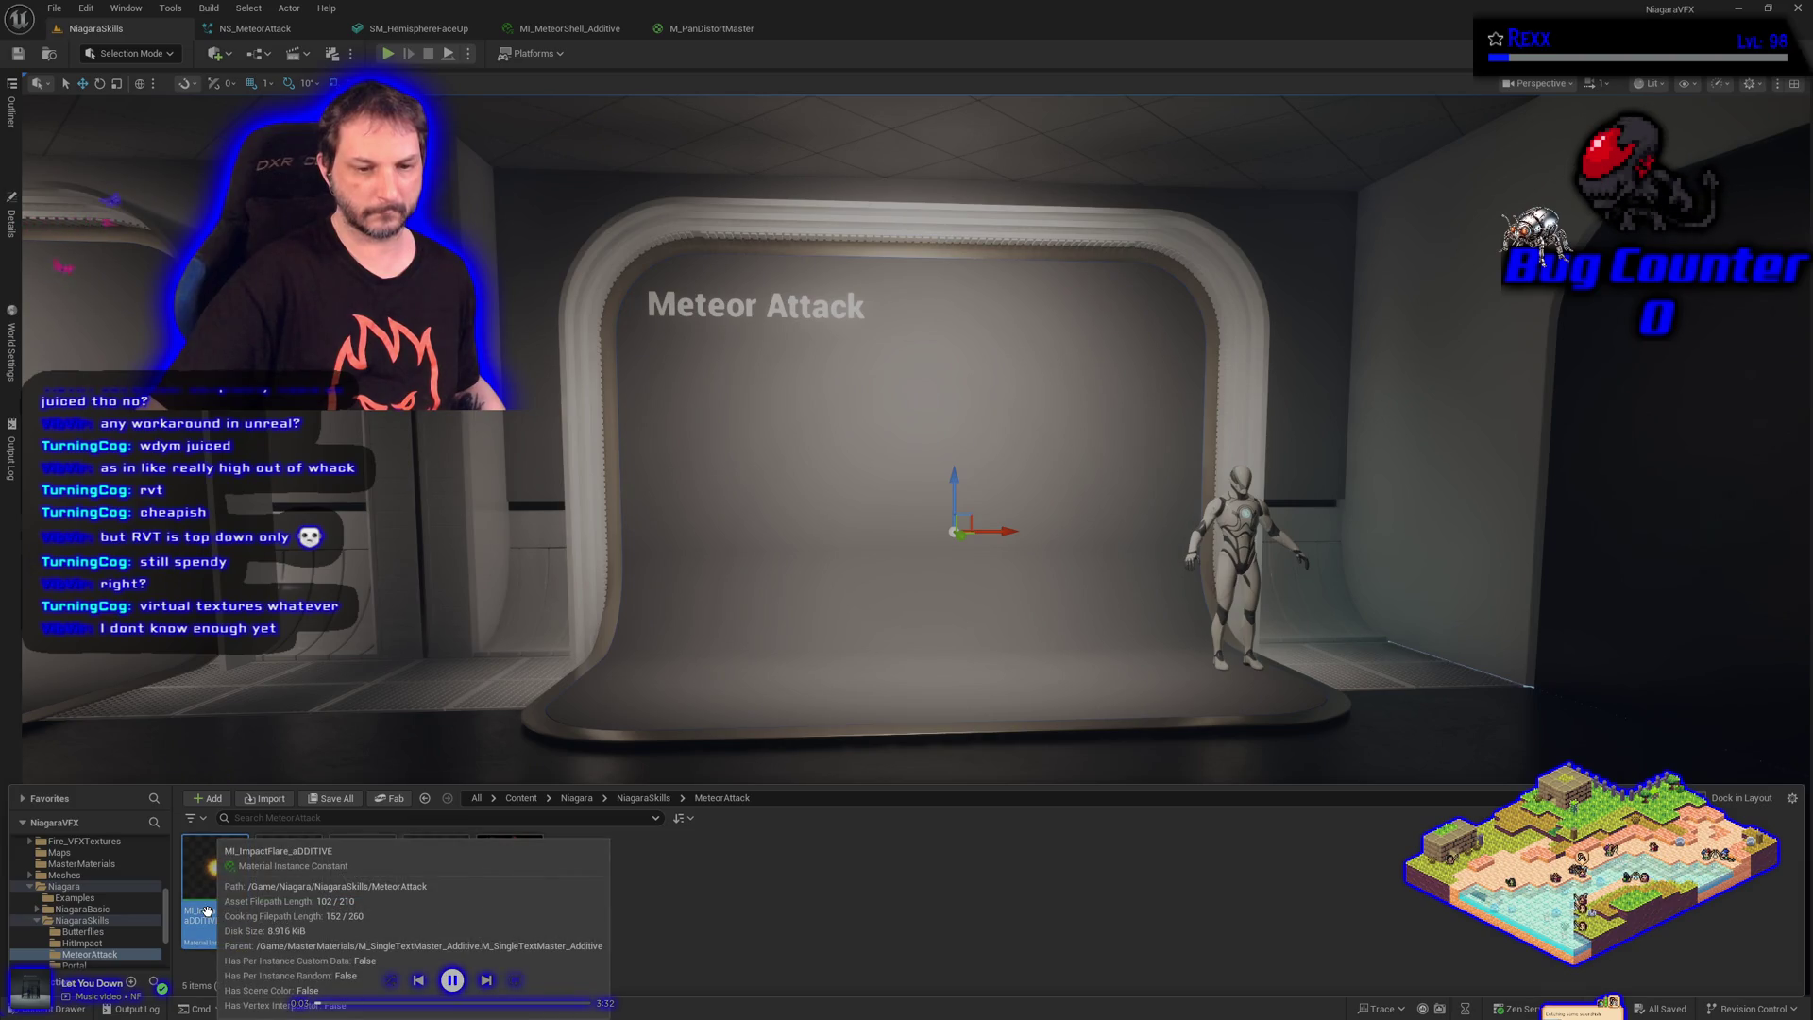
Rename the copied material by inserting 'Meteor' after 'MI_', giving MI_MeteorImpactFlare_aDDITIVE
left_click(195, 913)
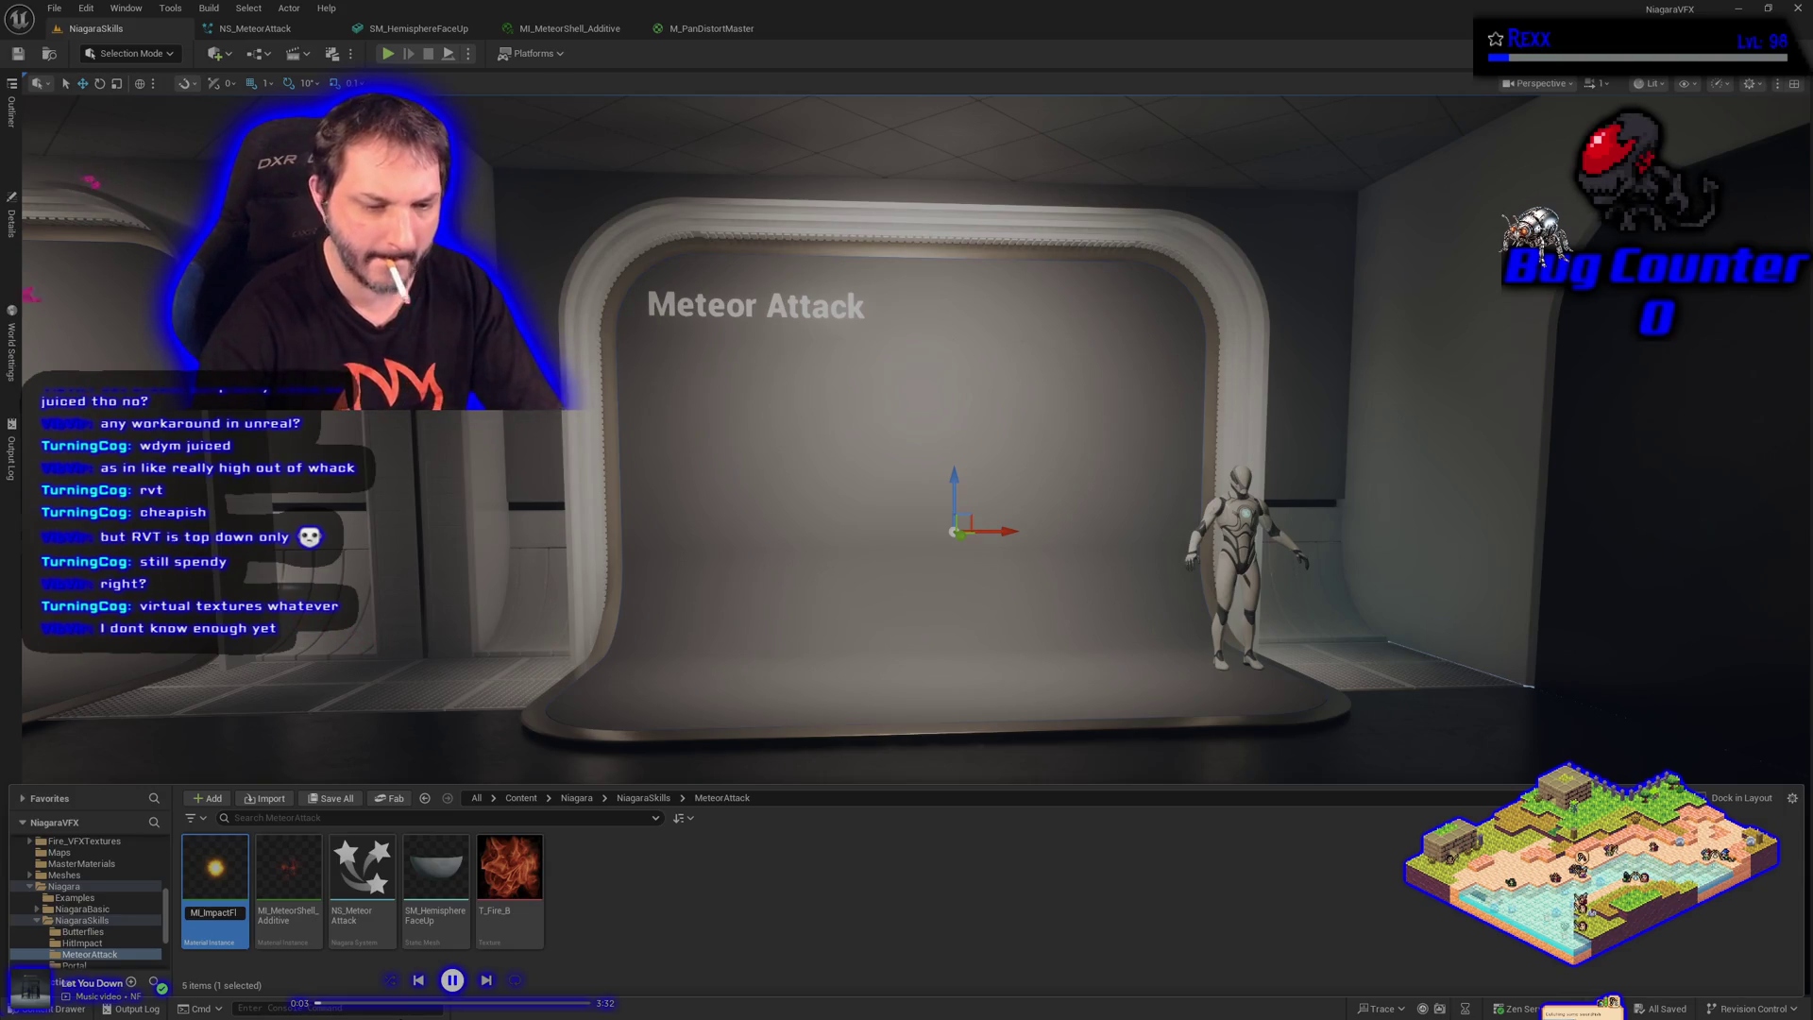
type("Meteo")
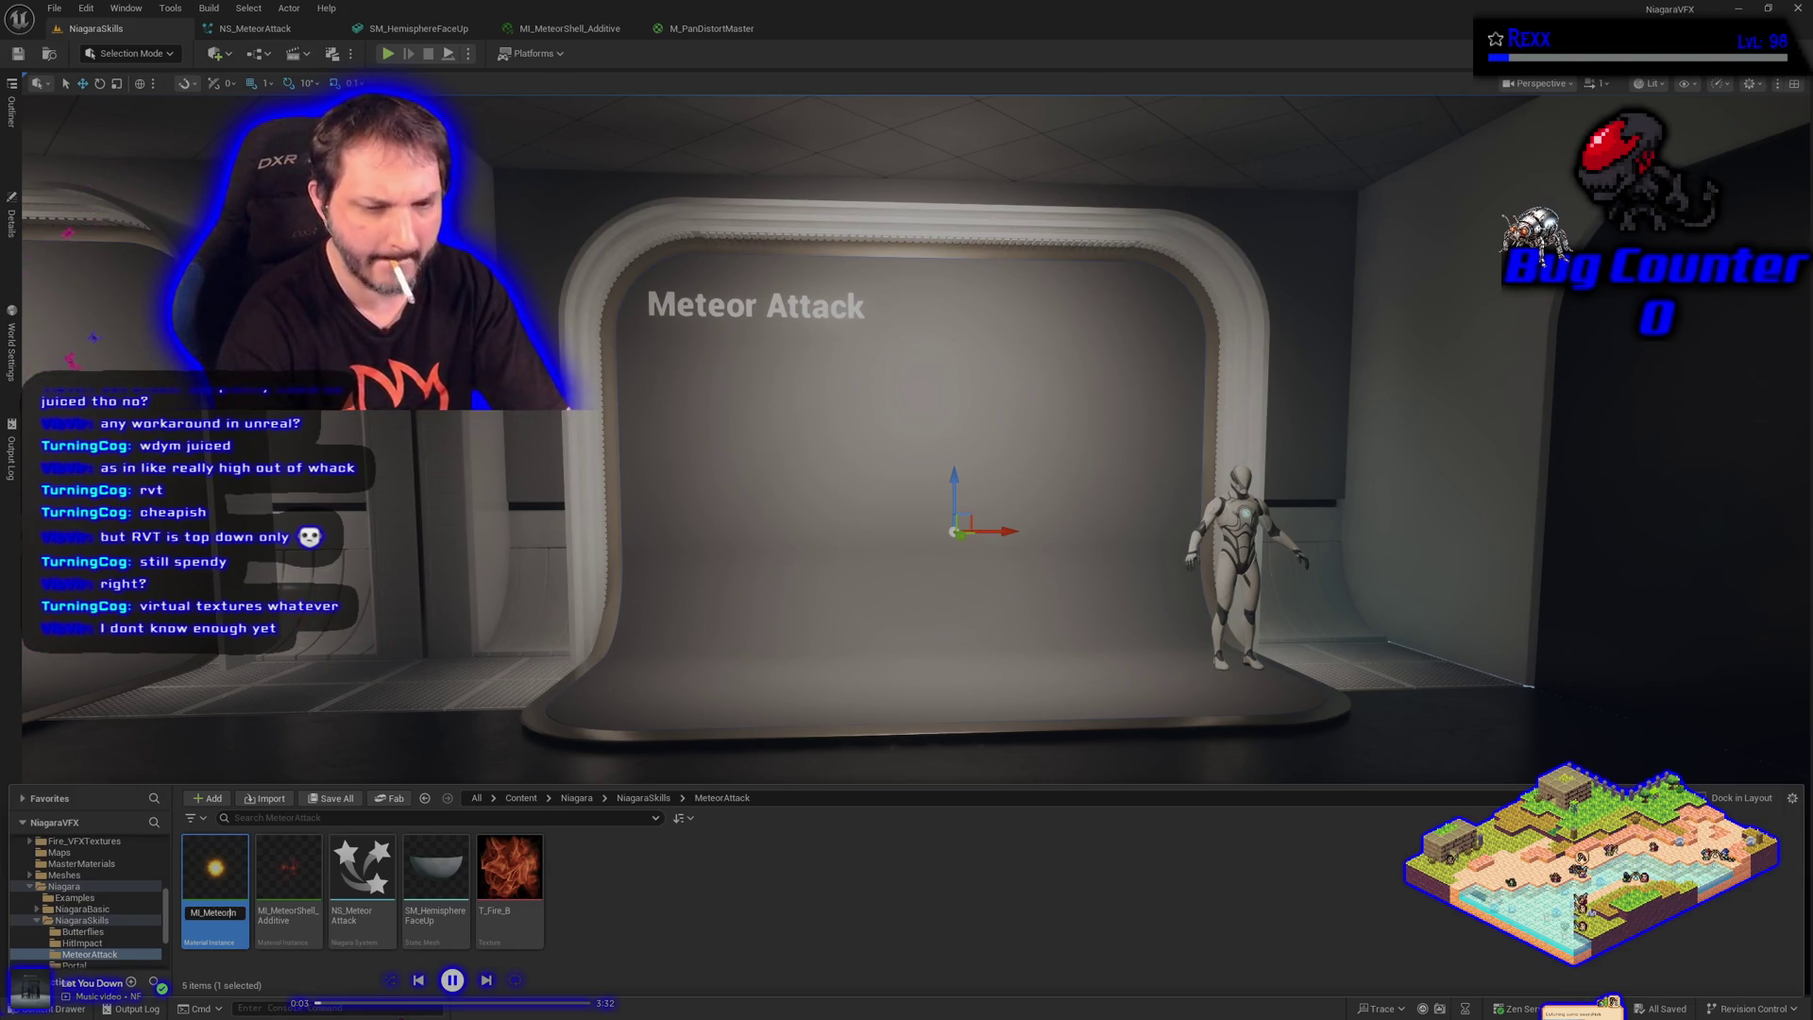
type("r")
key("Return")
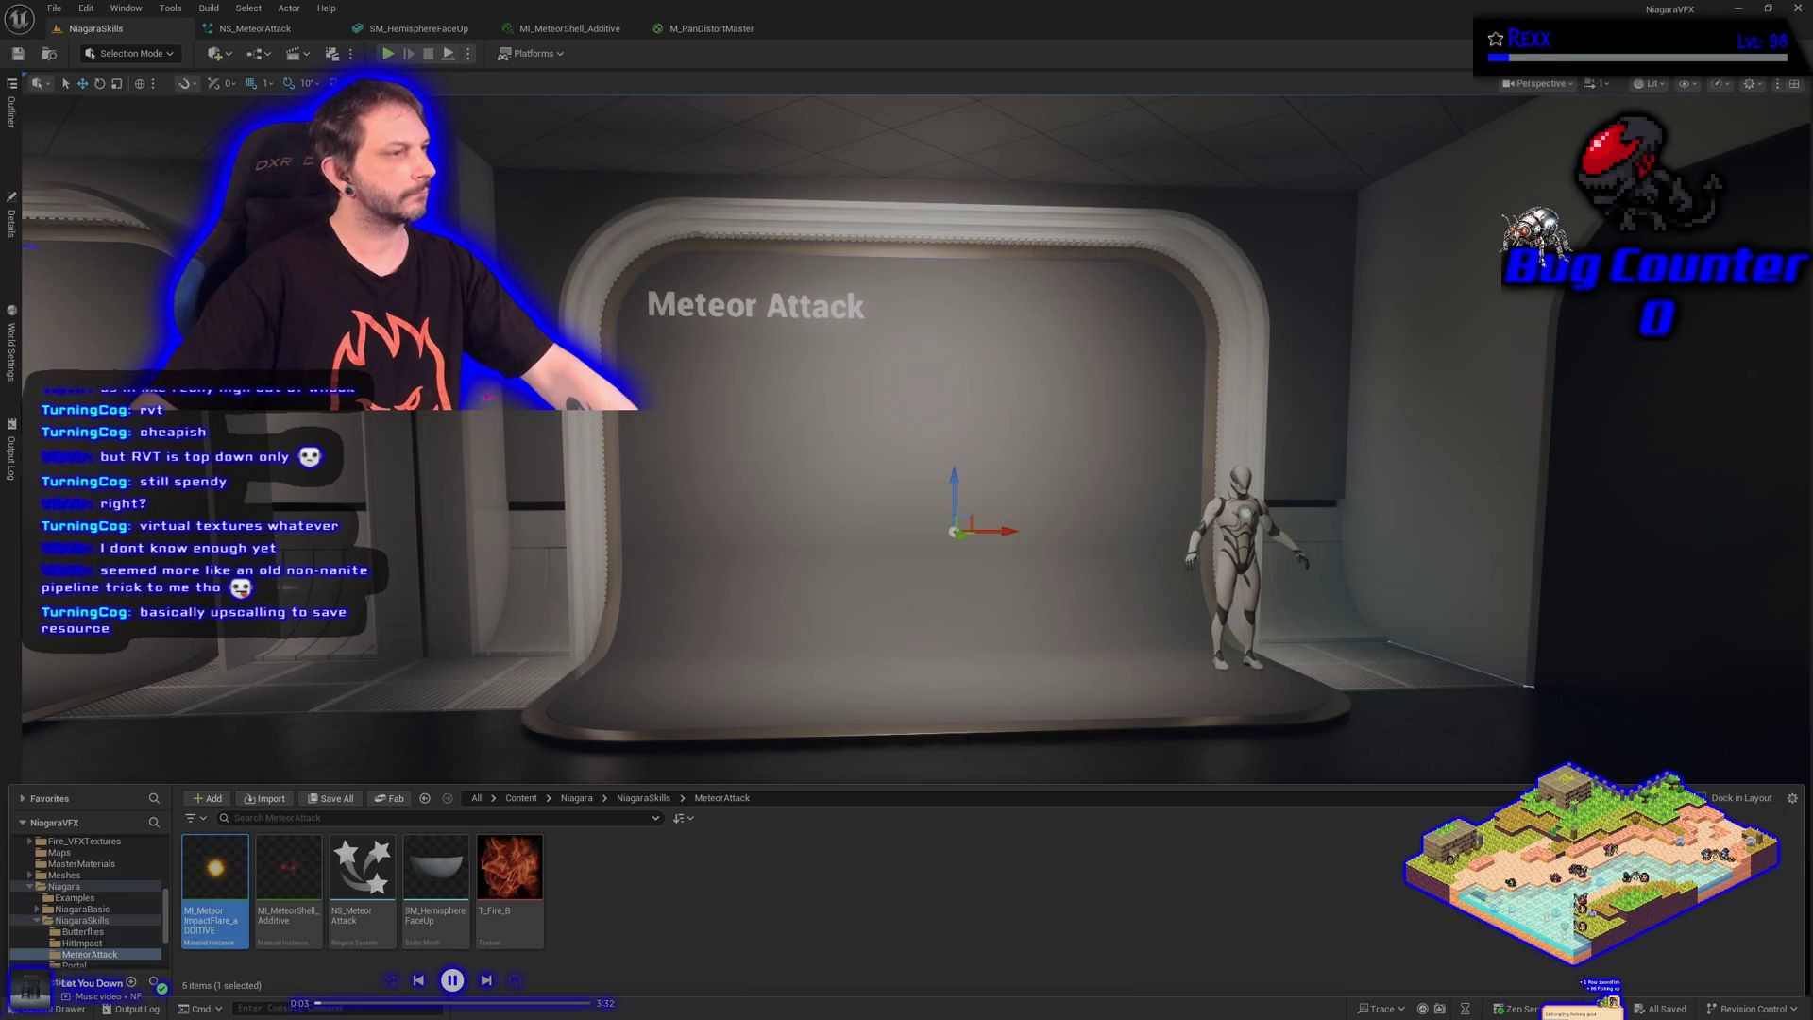
Duplicate the MeteorShellBright emitter in NS_MeteorAttack and place the copy beside it
left_click(255, 28)
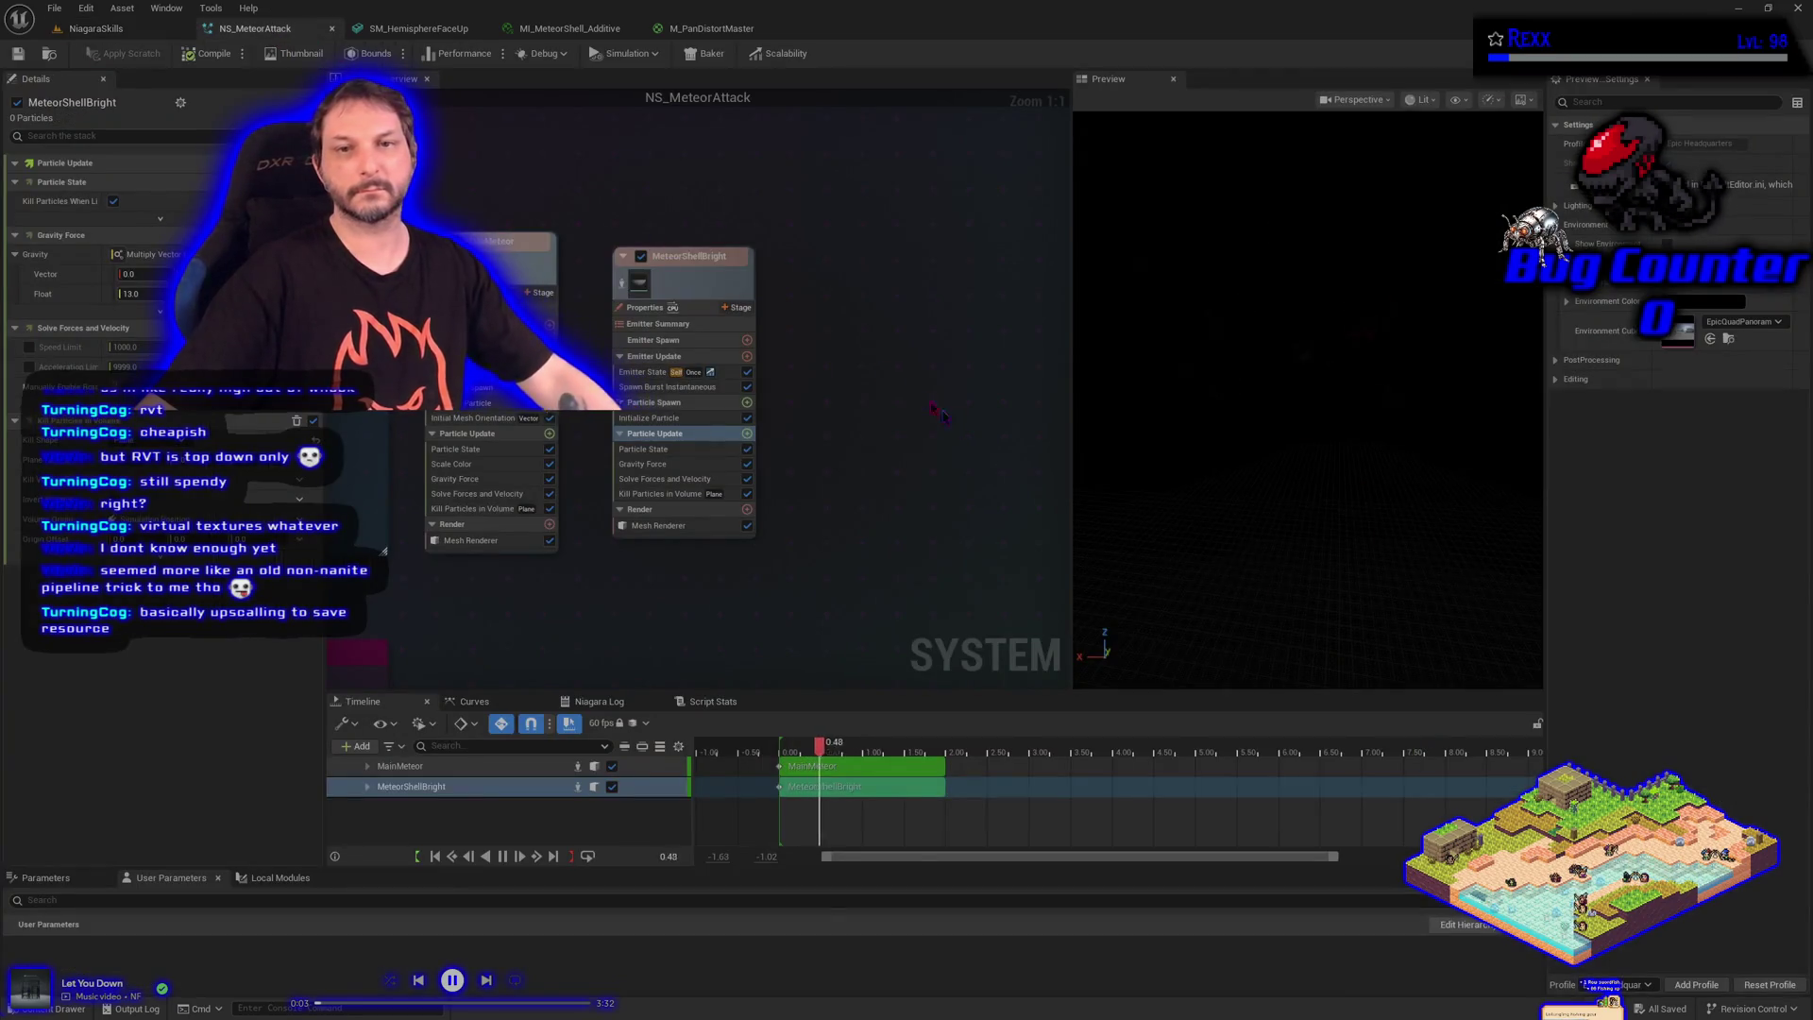
left_click(746, 293)
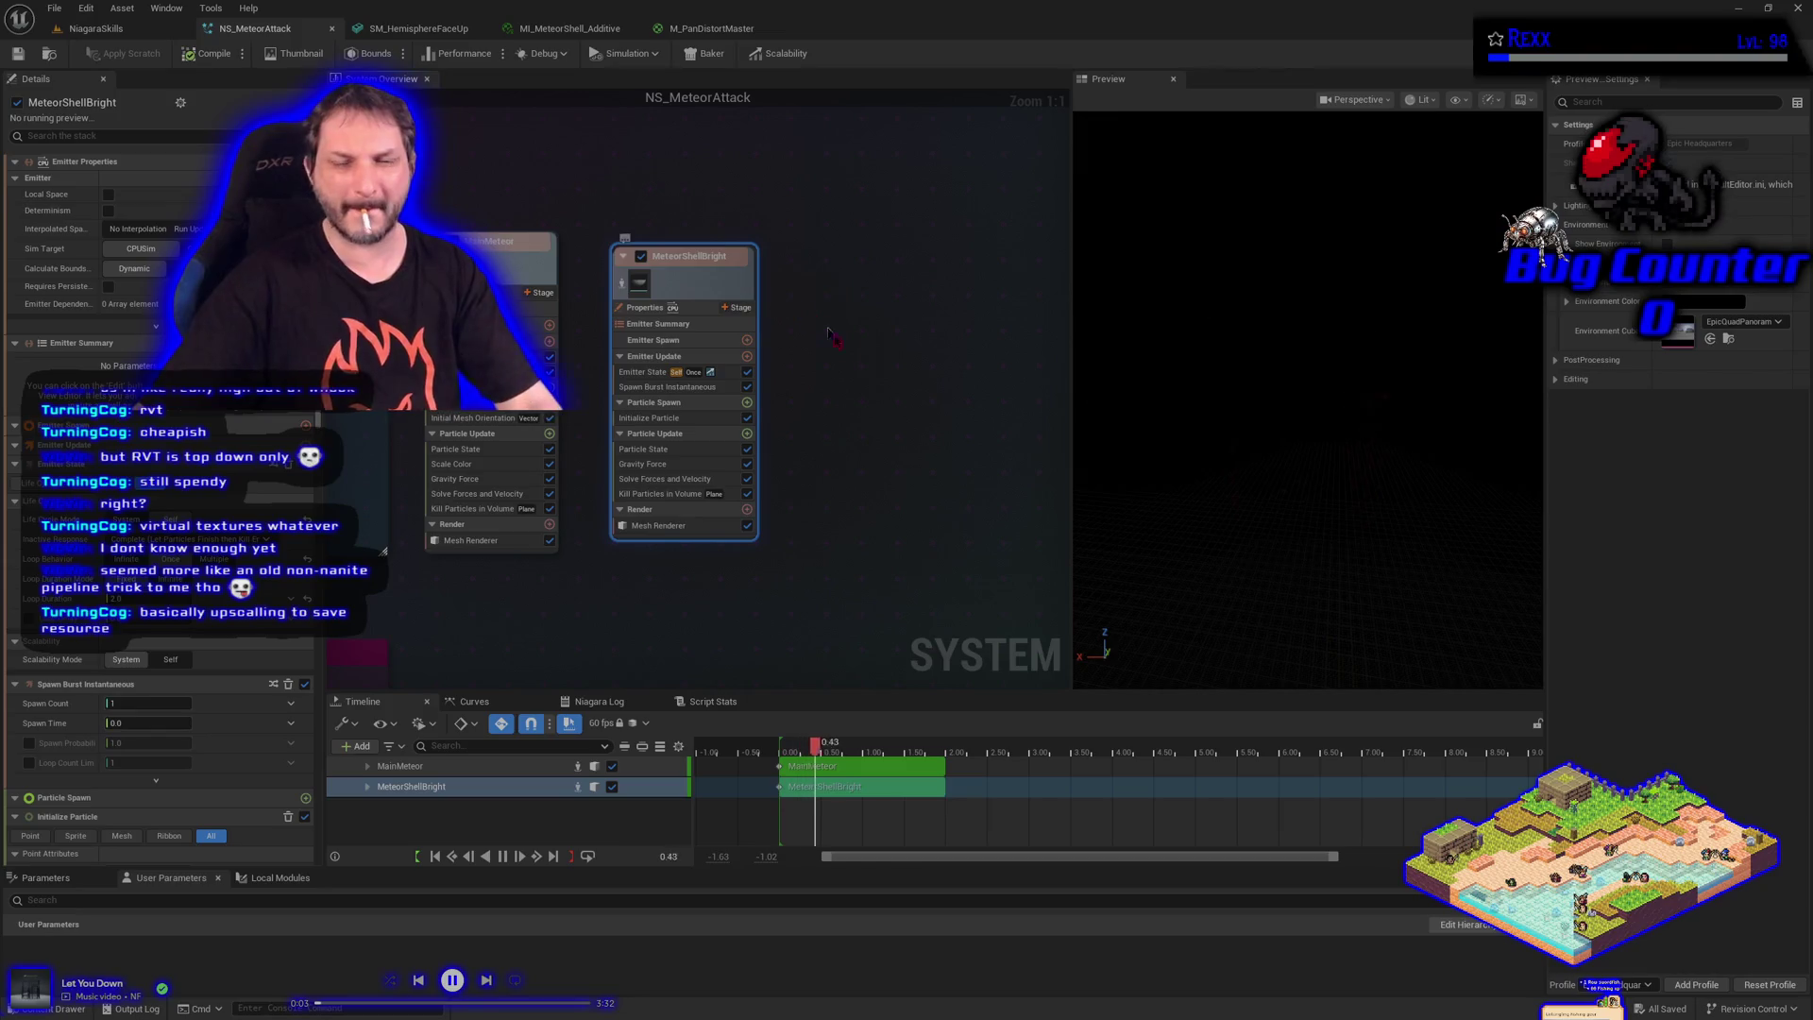
key("ctrl+d")
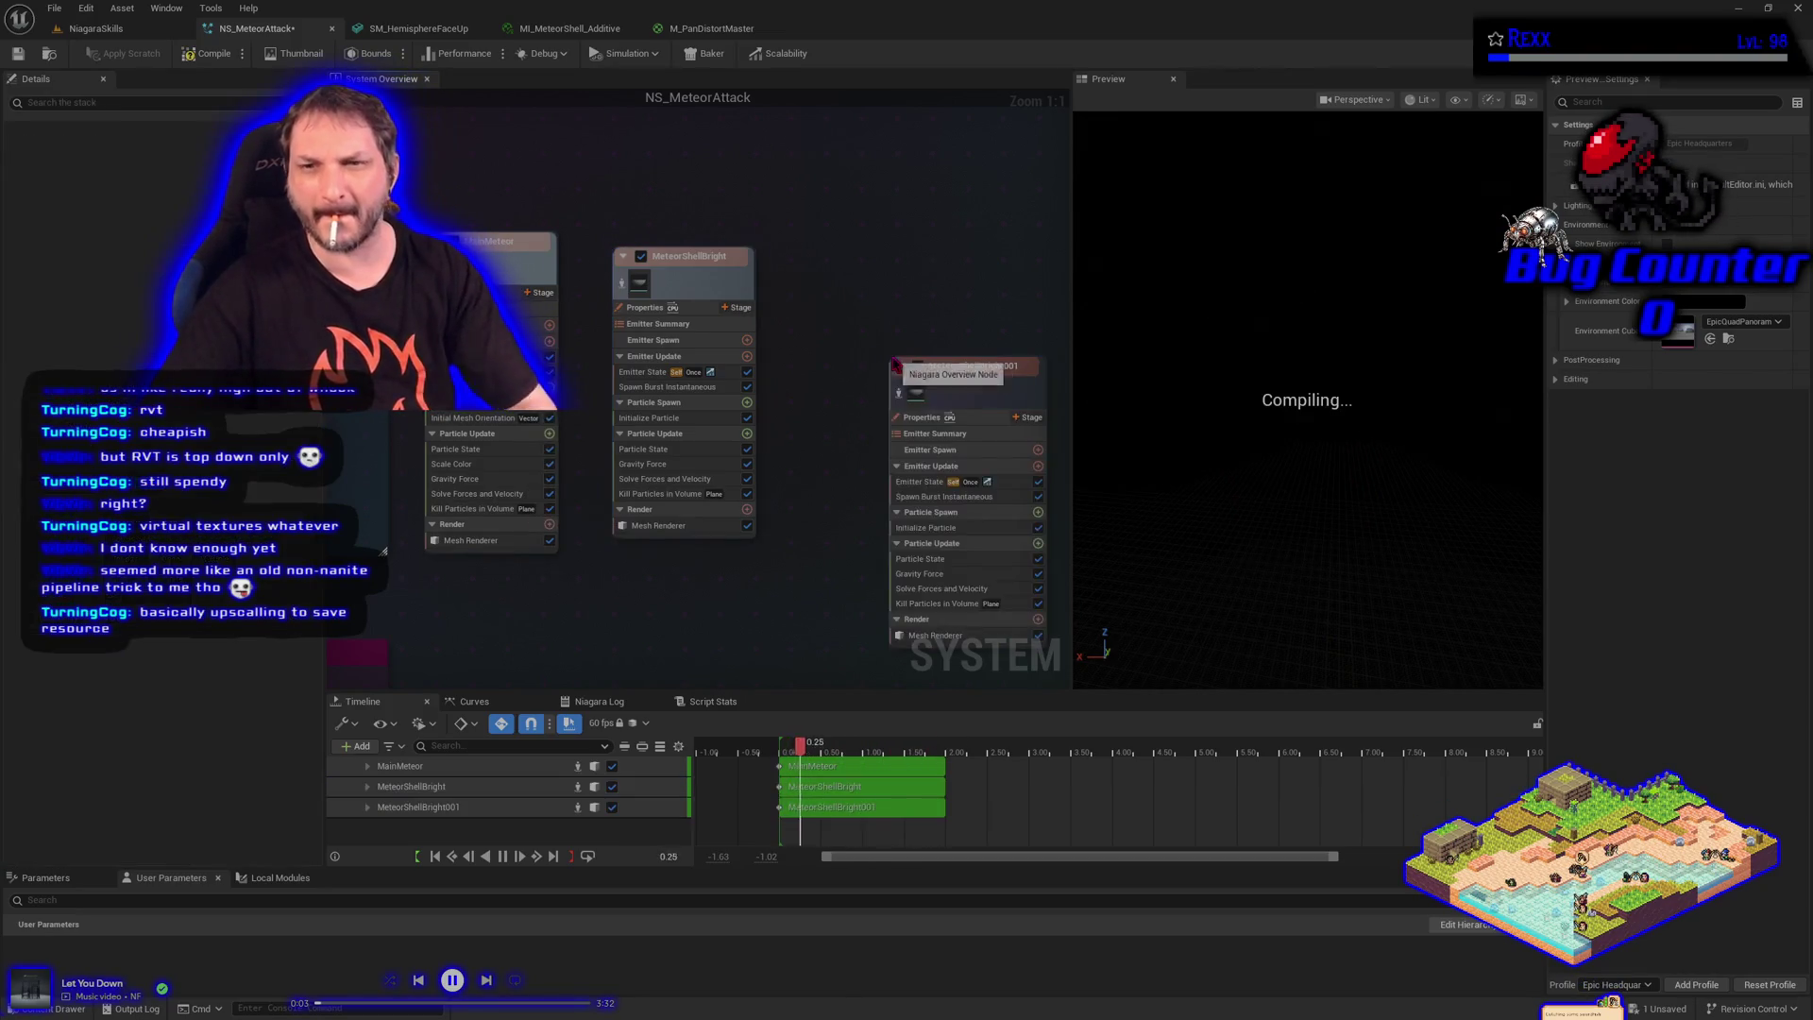
left_click_drag(963, 398, 872, 285)
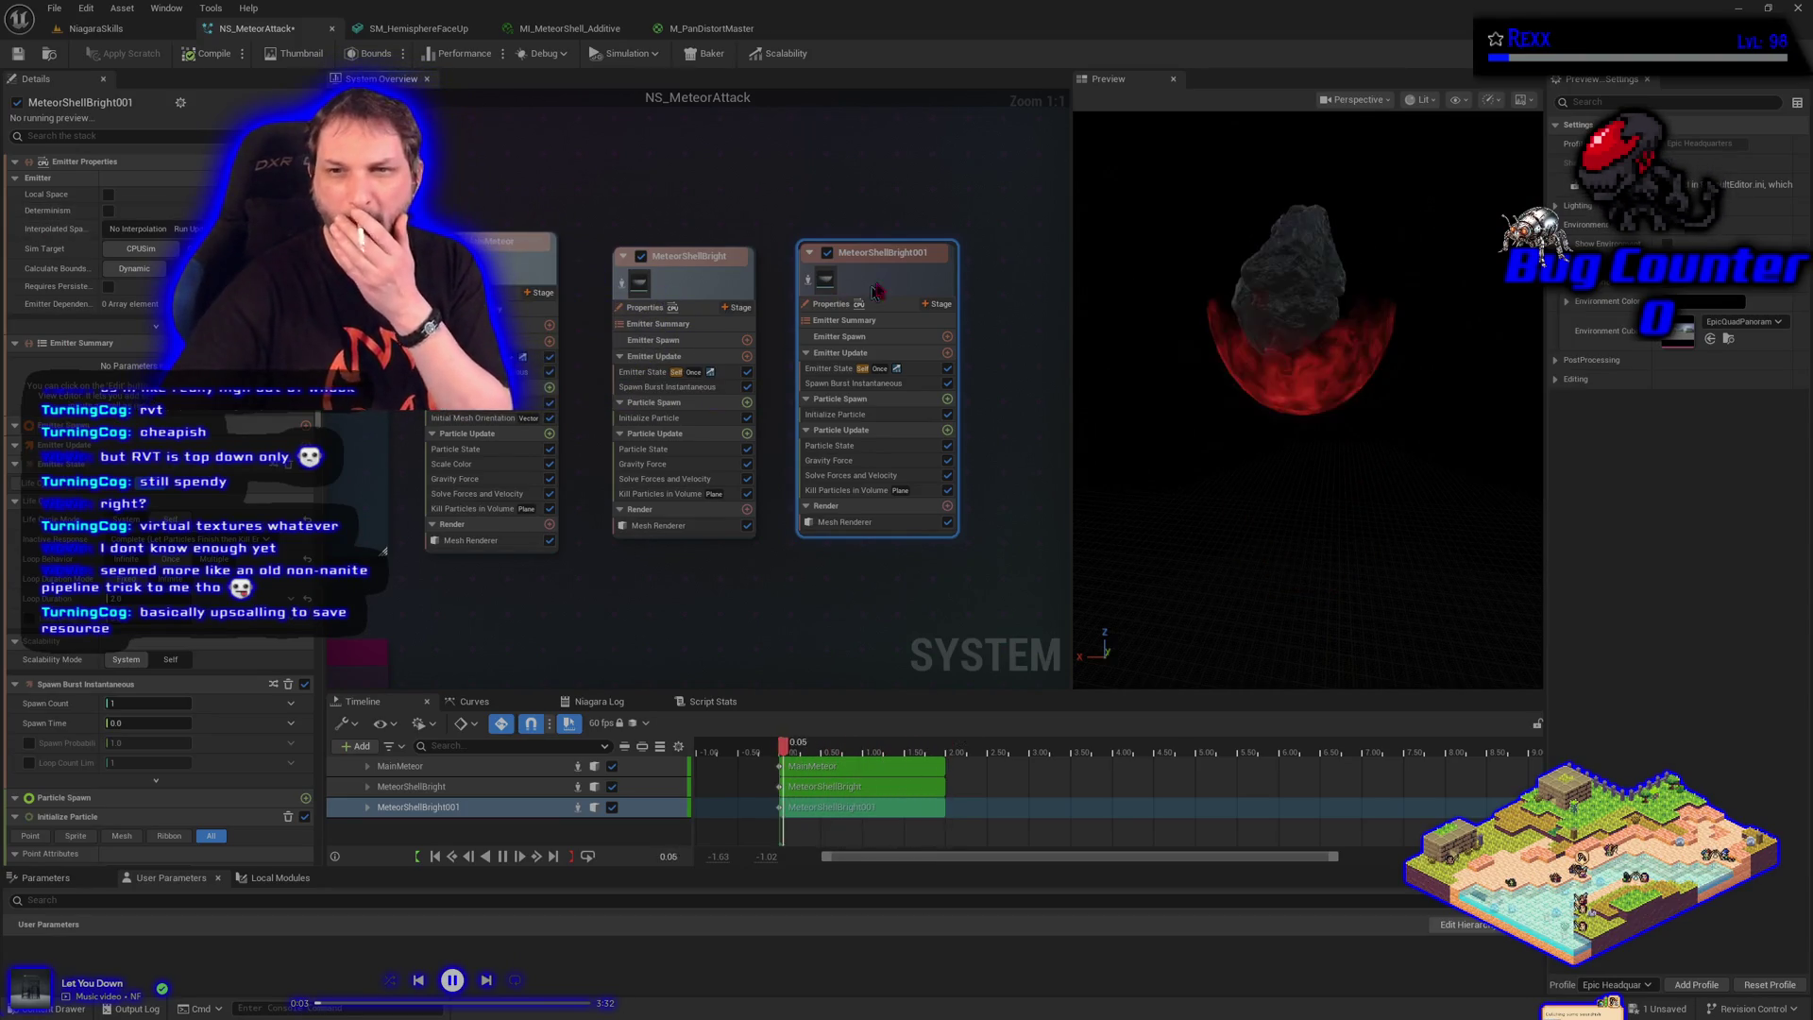
Rename the duplicate emitter to MeteorShellTip and save the system
double_click(880, 252)
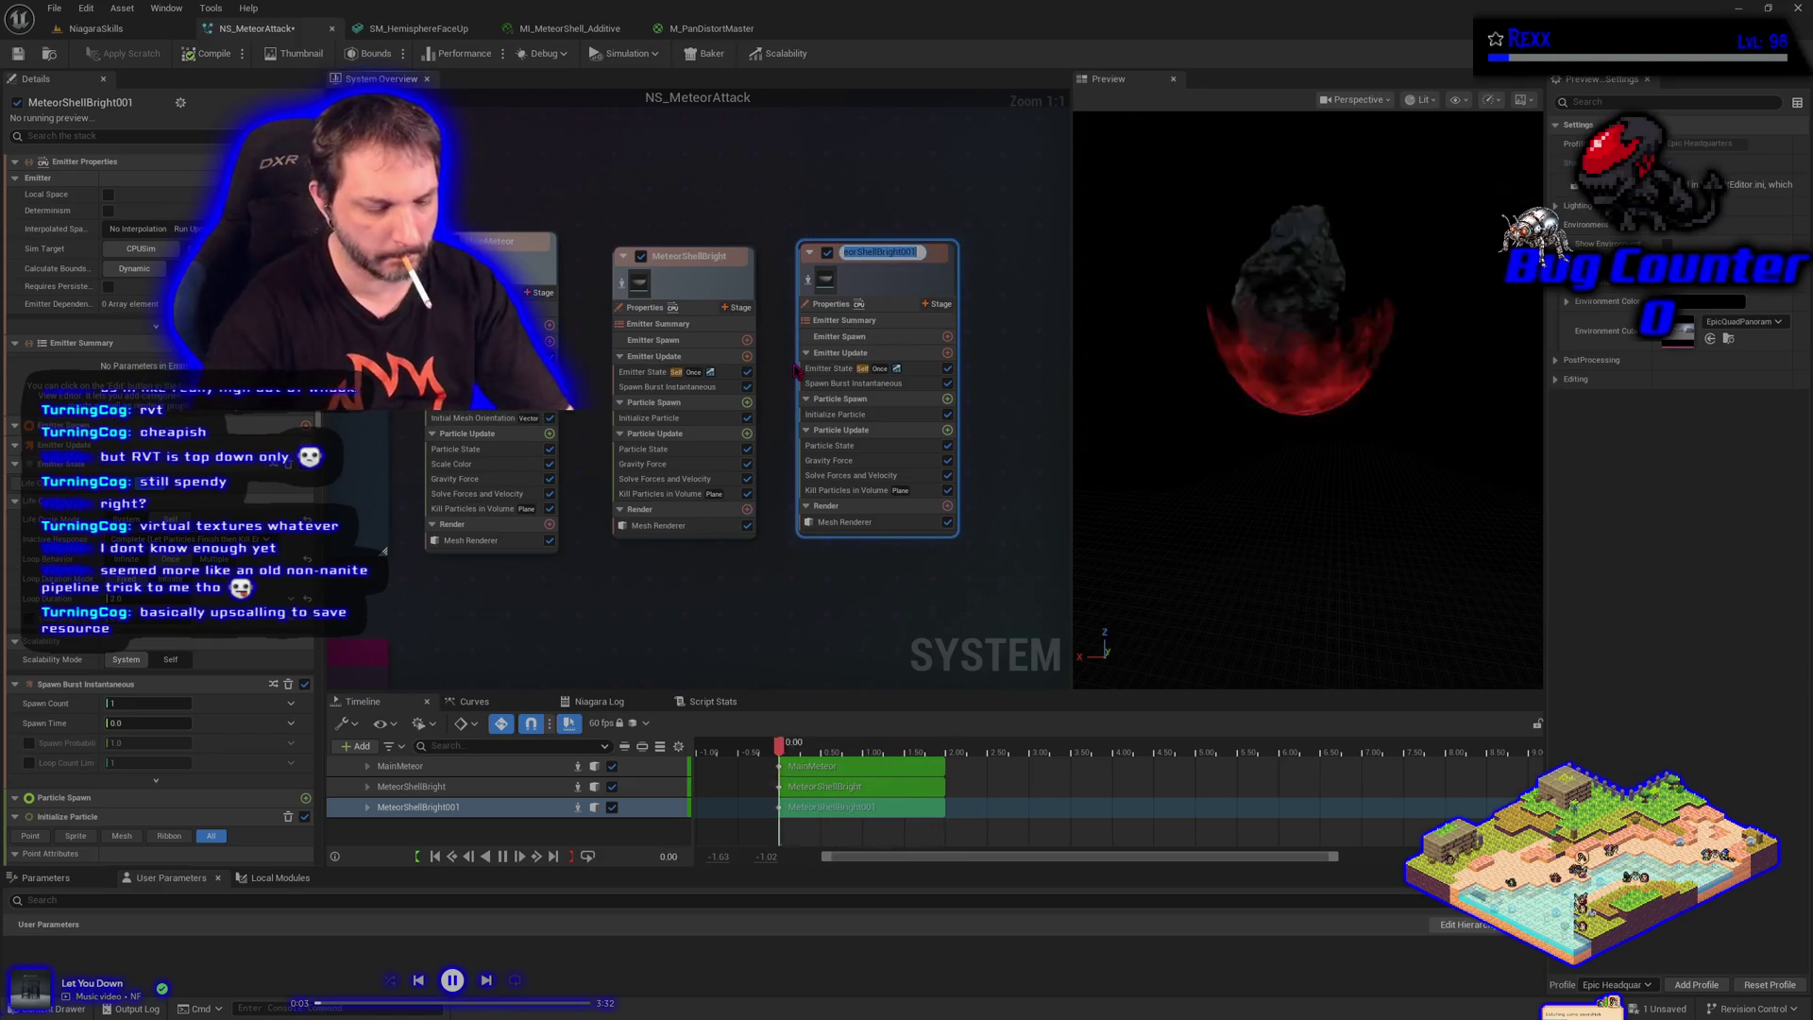
type("Meteor")
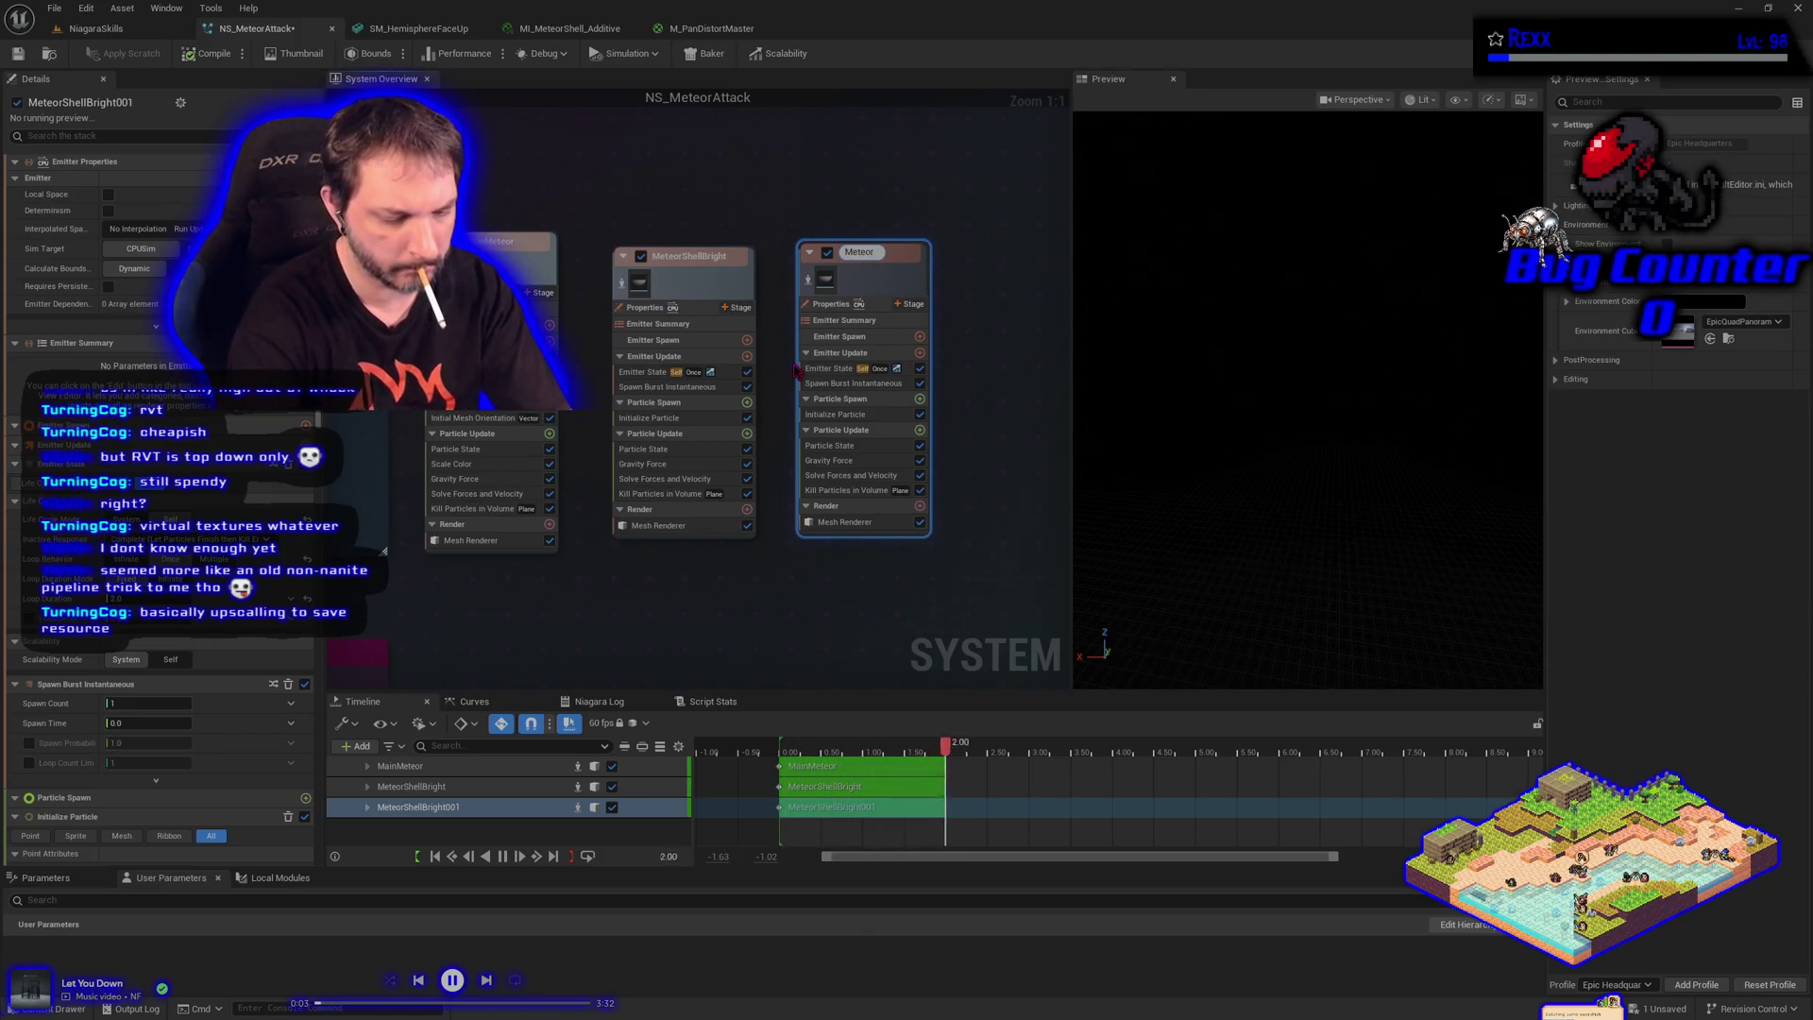
type("ShellTip")
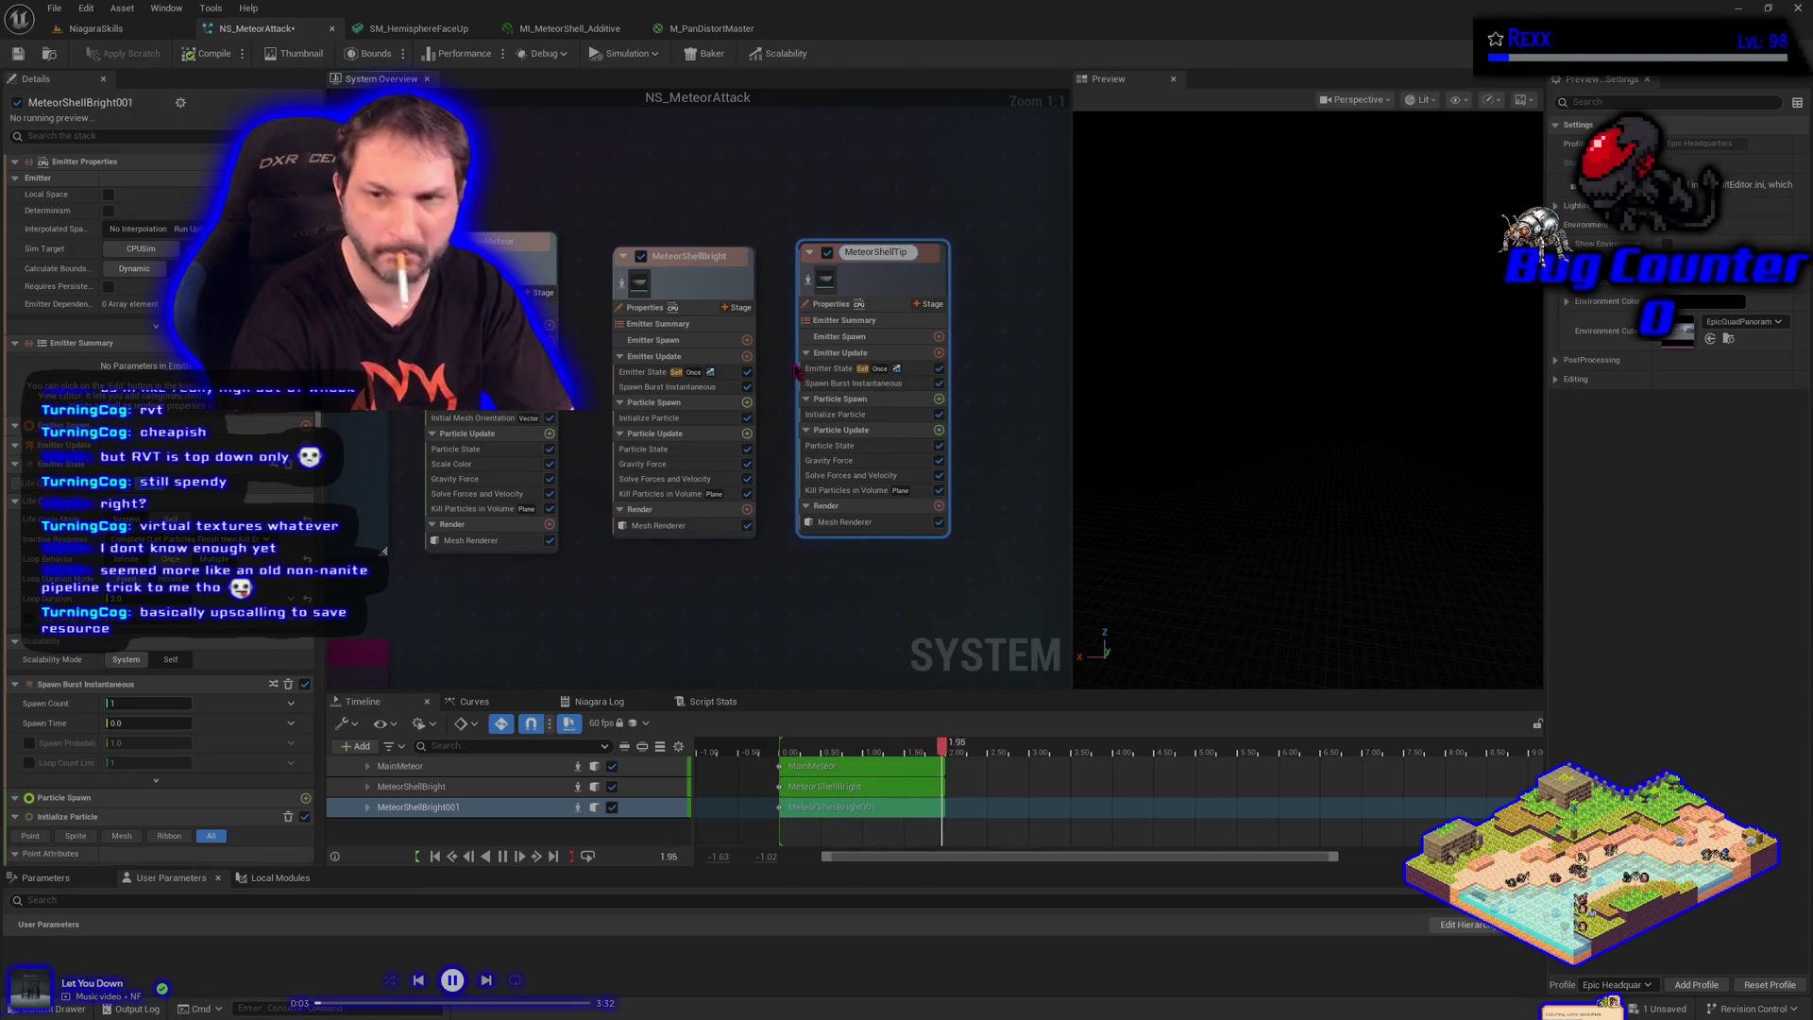
key("Return")
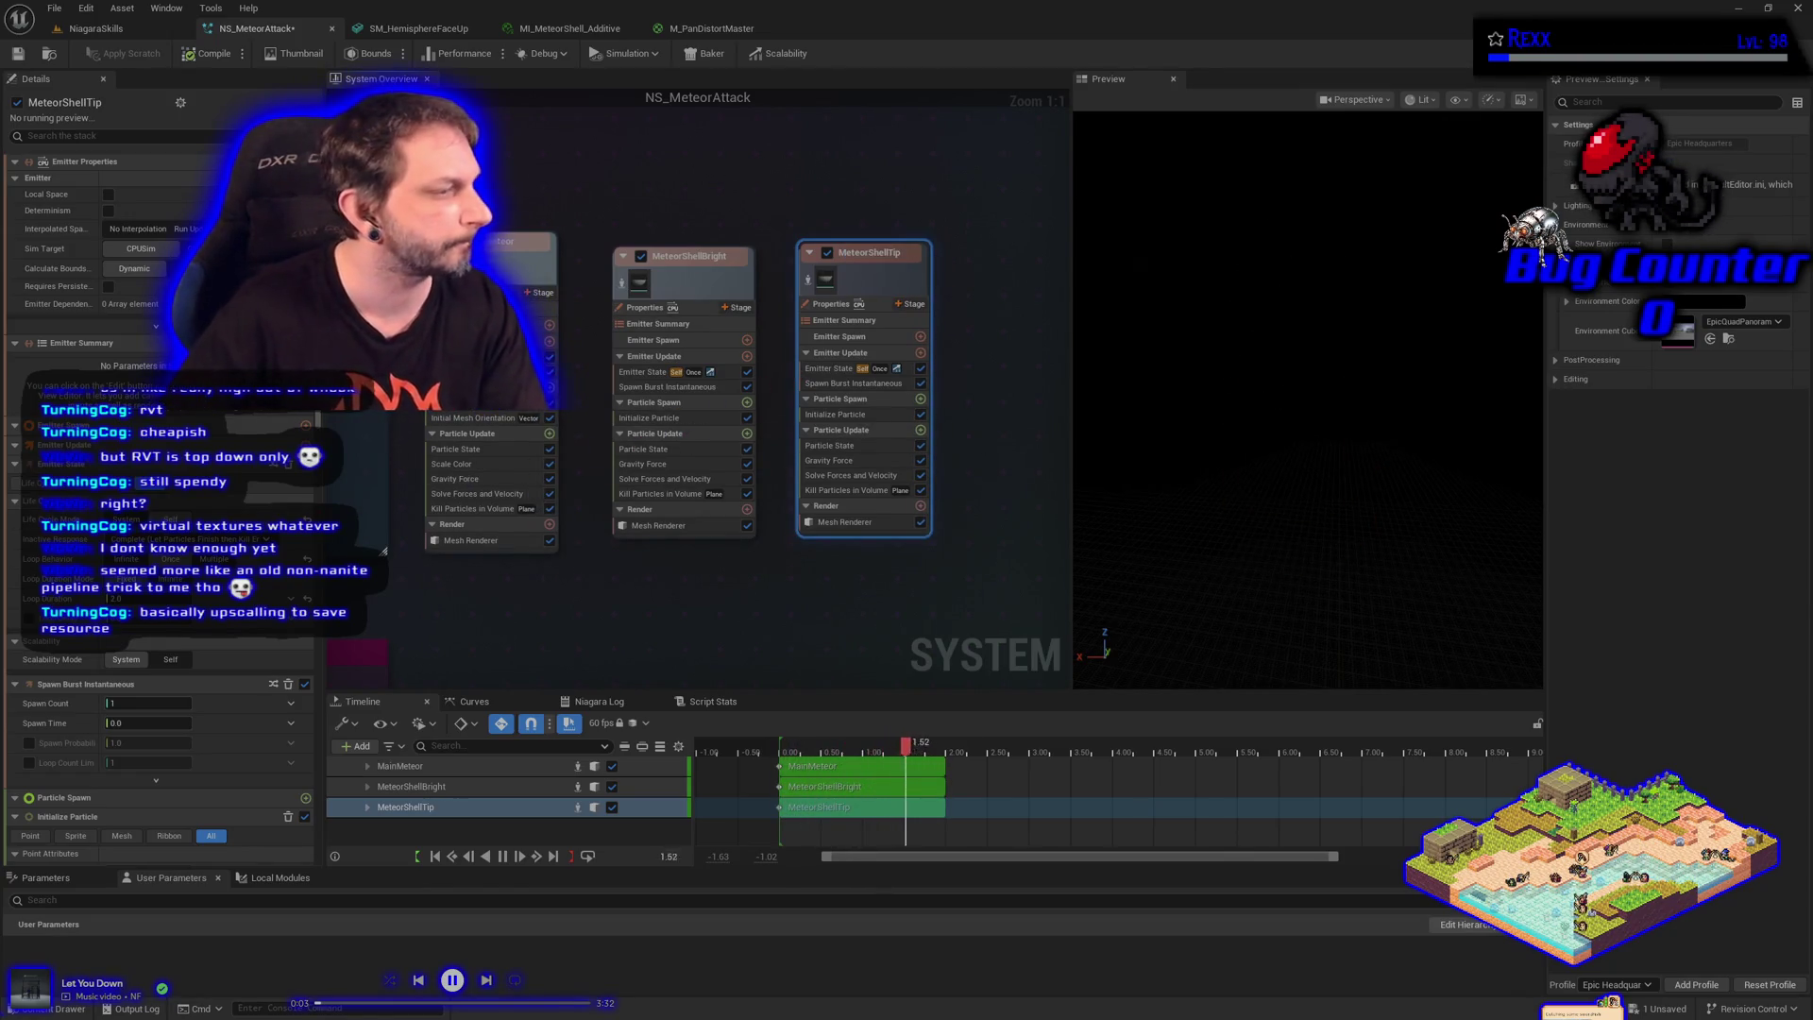
key("ctrl+s")
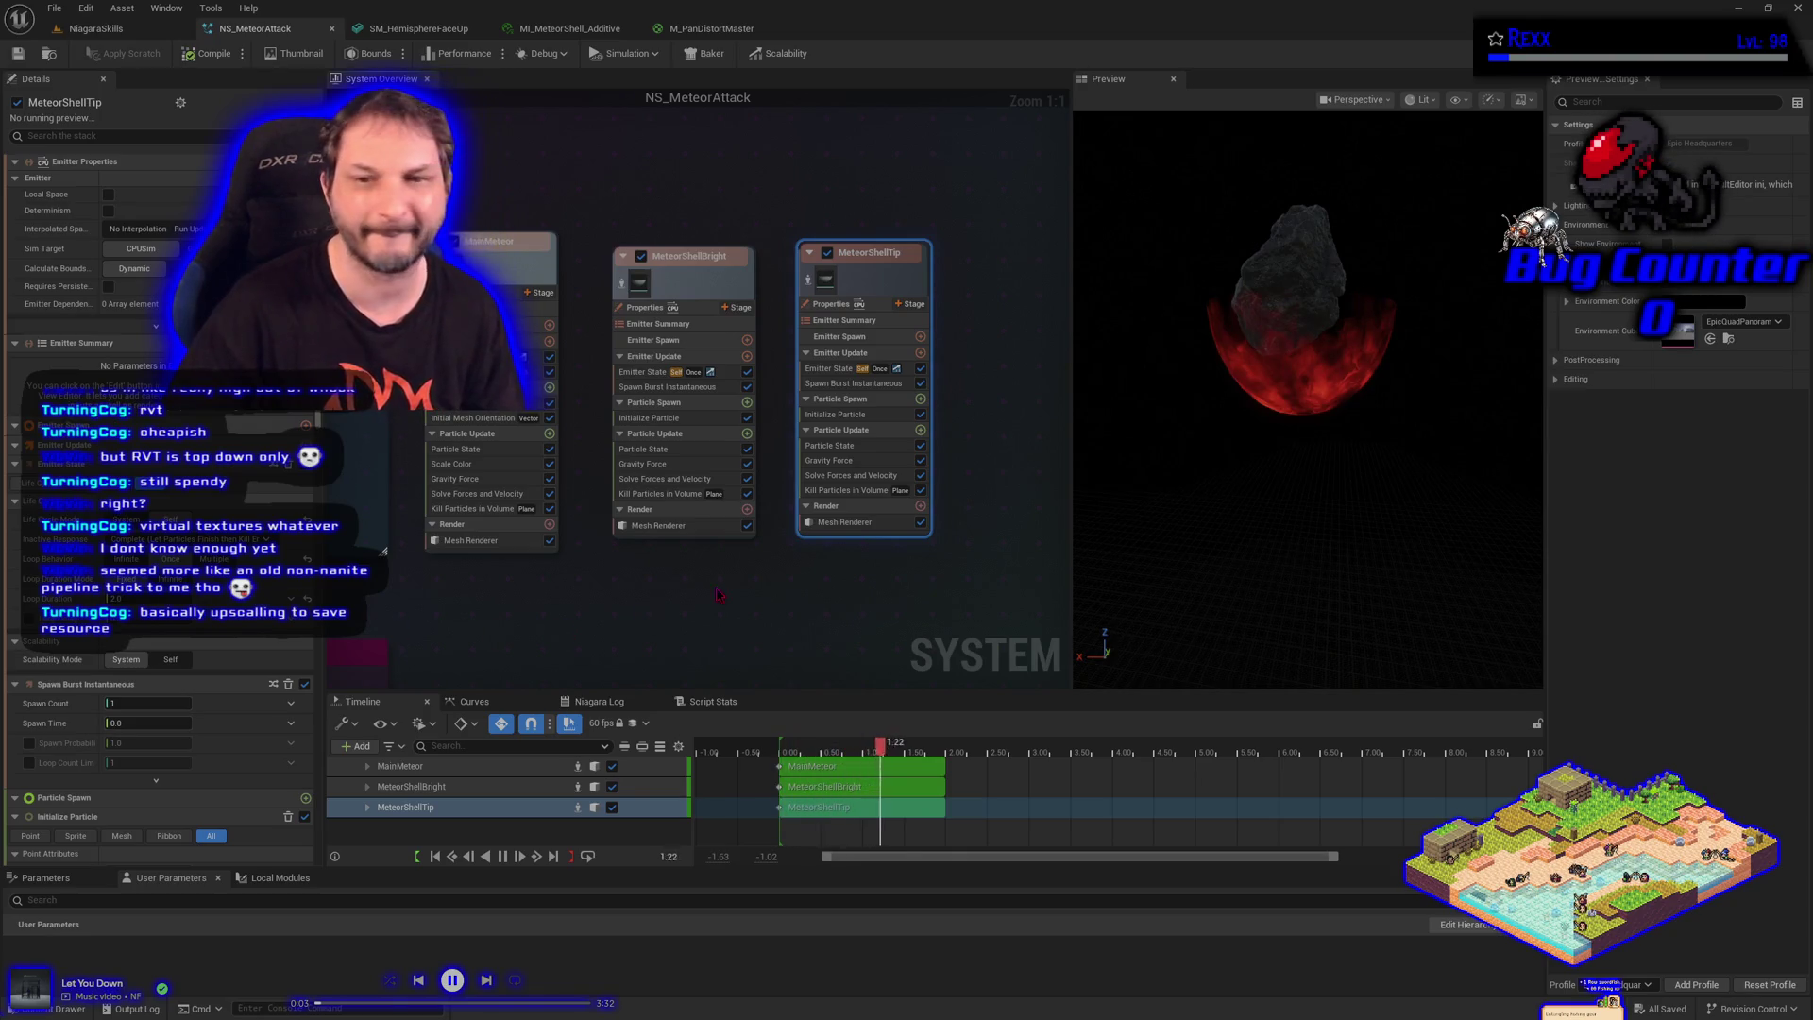
key("ctrl+space")
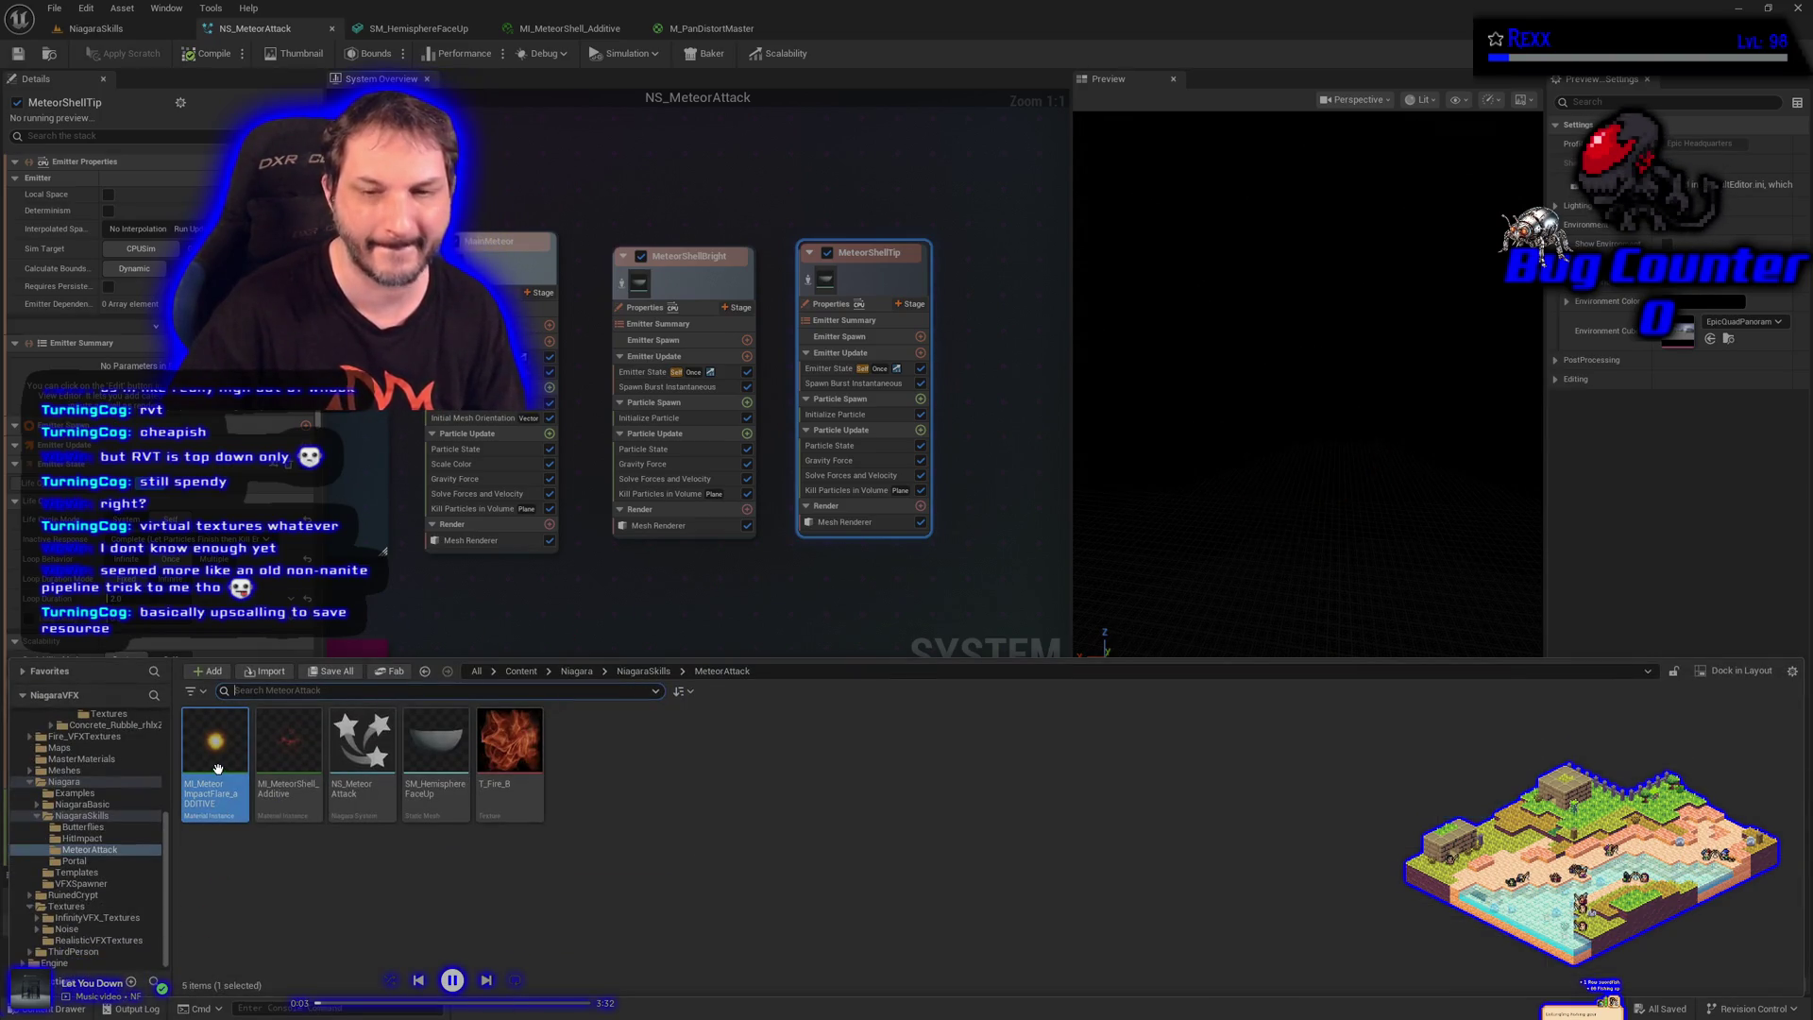
Assign MI_MeteorImpactFlare_aDDITIVE to the Explicit Mat slot of MeteorShellTip's Mesh Renderer
mouse_move(218, 769)
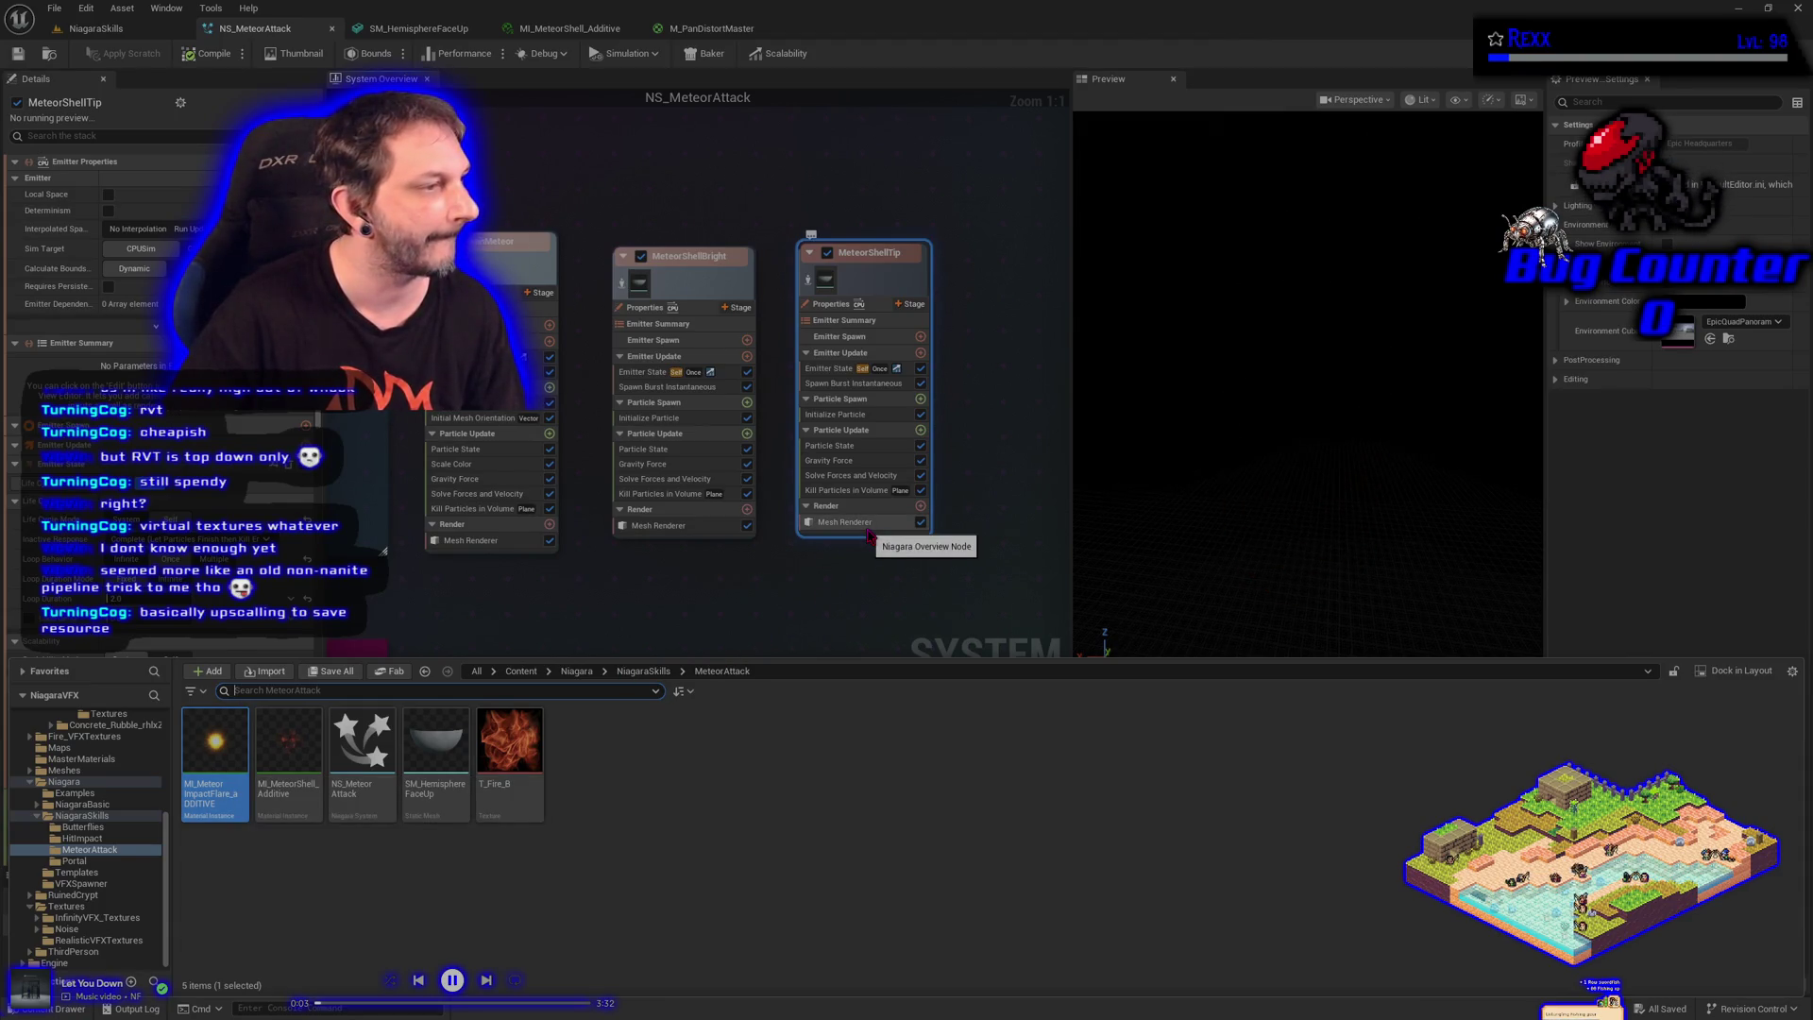
left_click(868, 526)
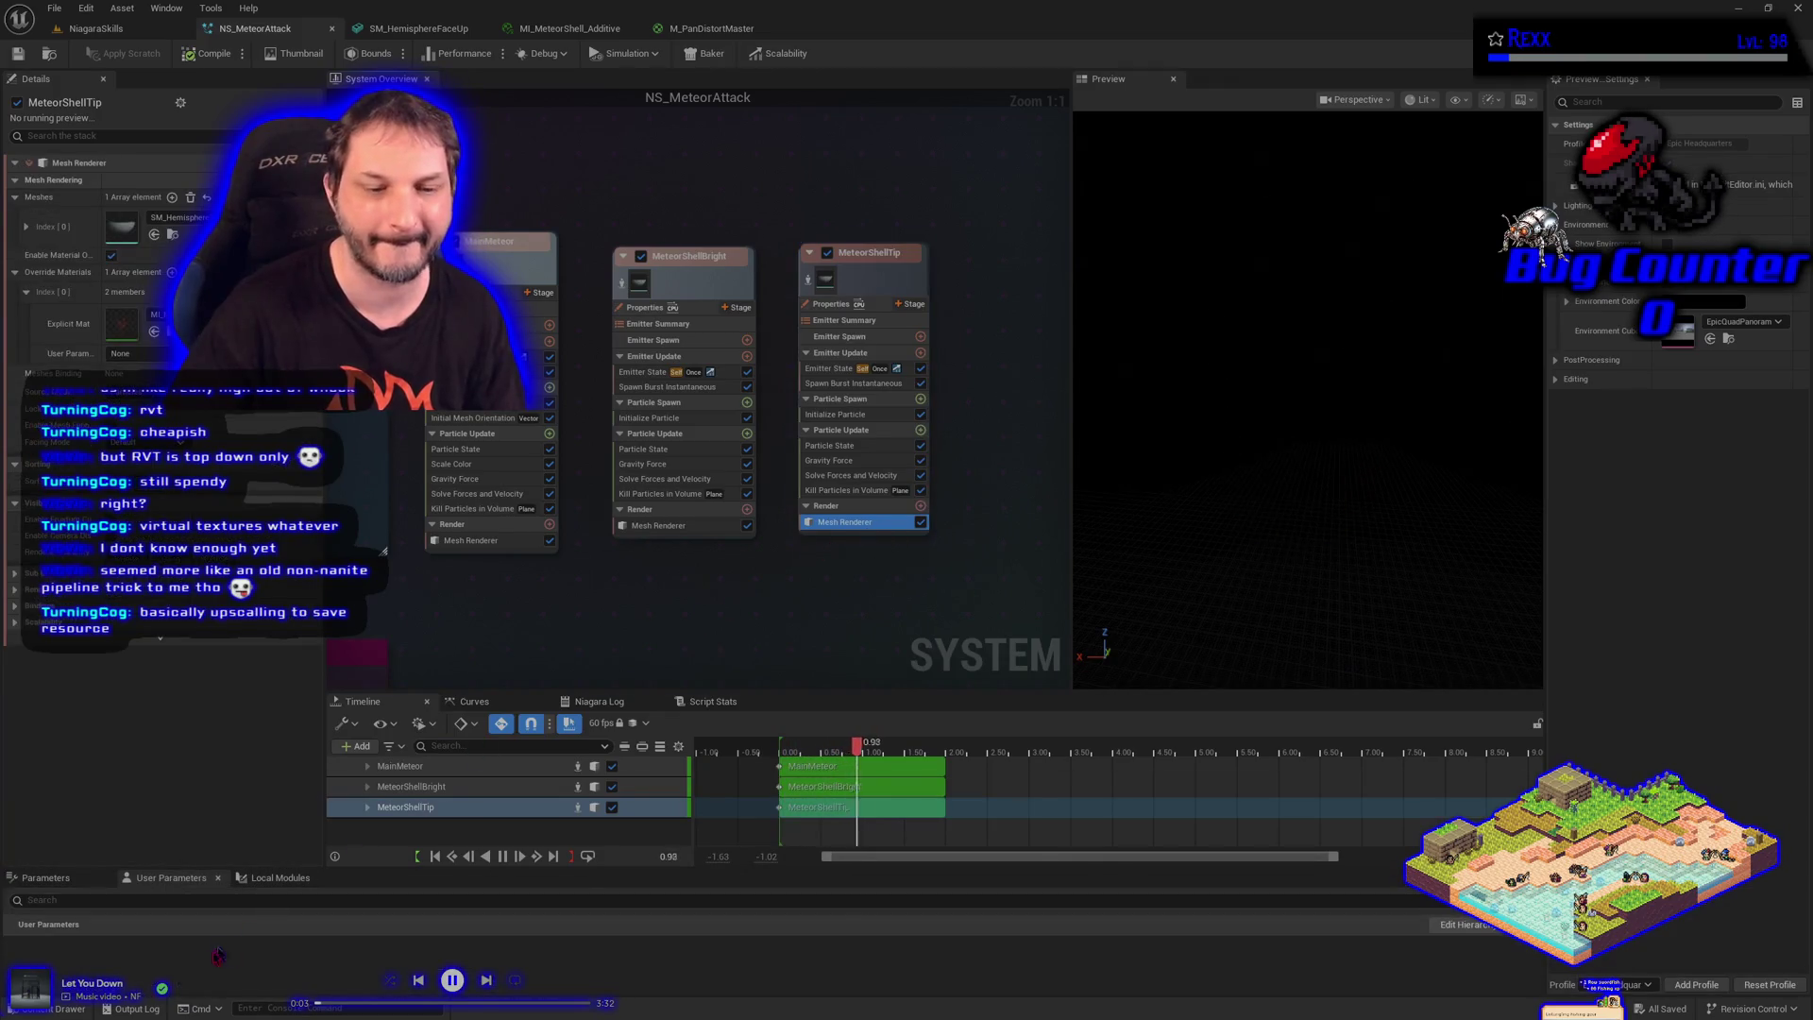
key("ctrl+space")
left_click_drag(292, 769, 137, 351)
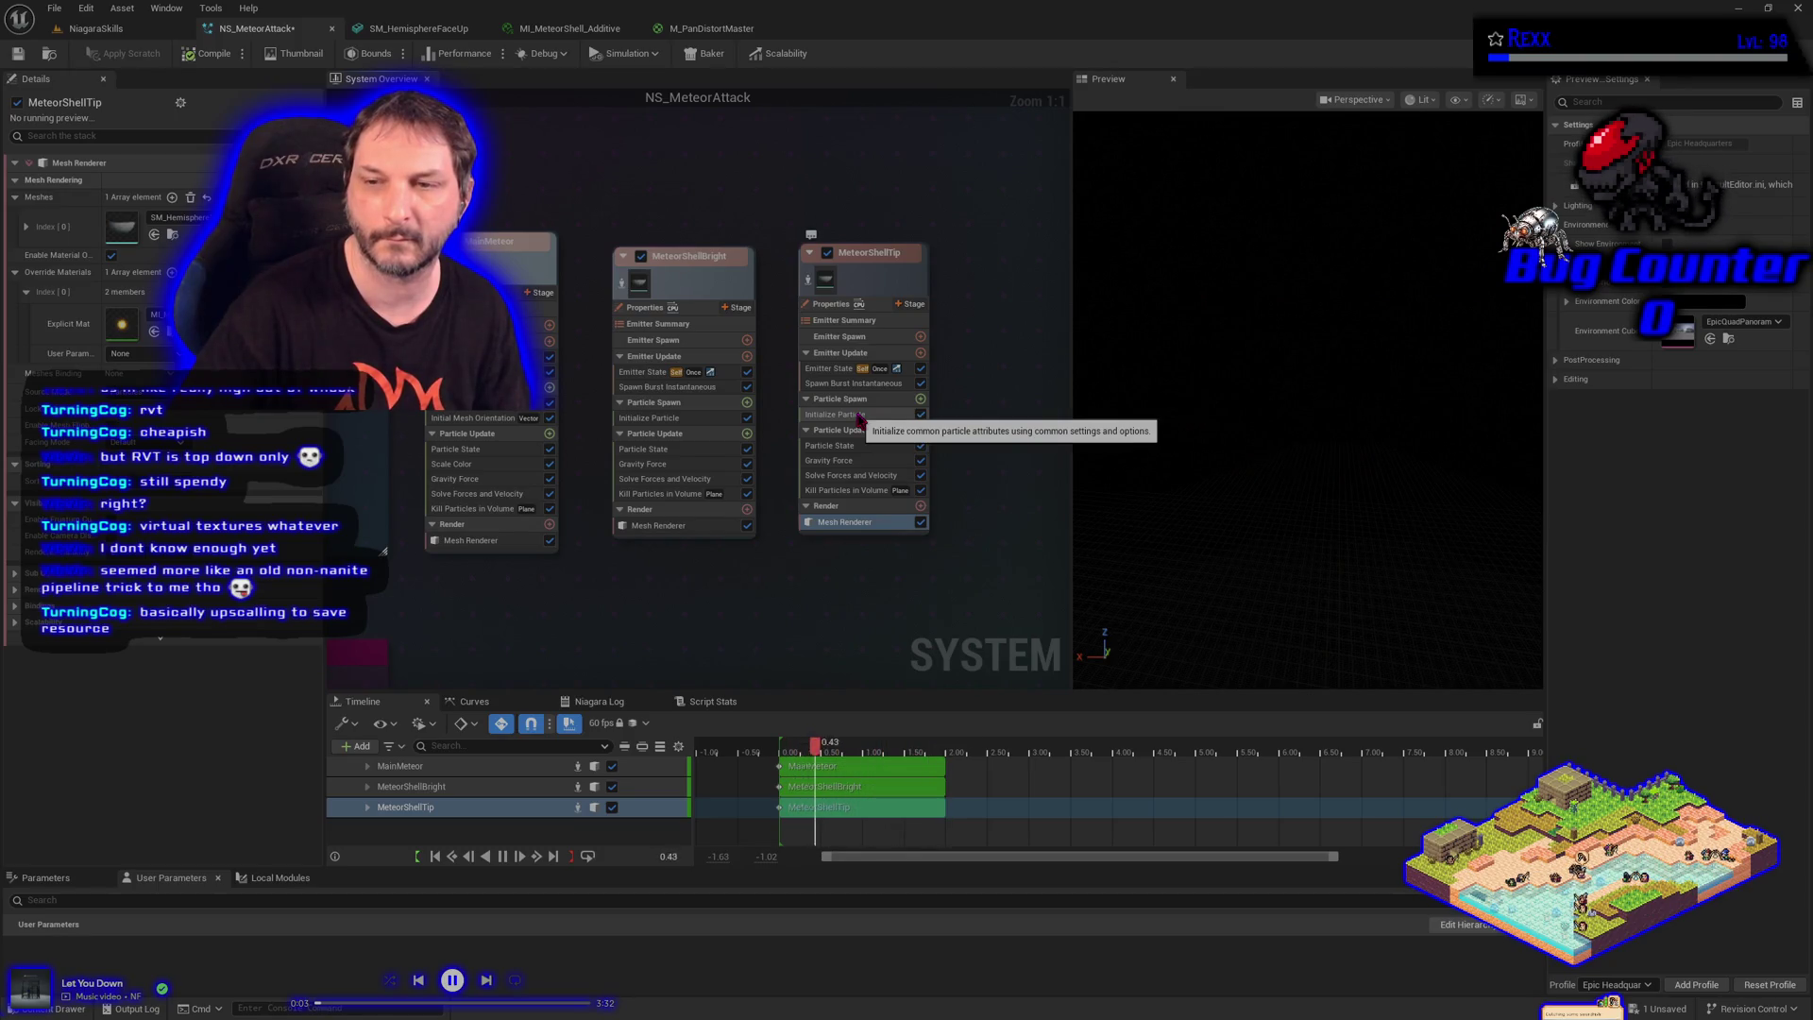
Set MeteorShellTip's Initialize Particle colour to a warm orange, ending with brightness V at 5.0
left_click(855, 415)
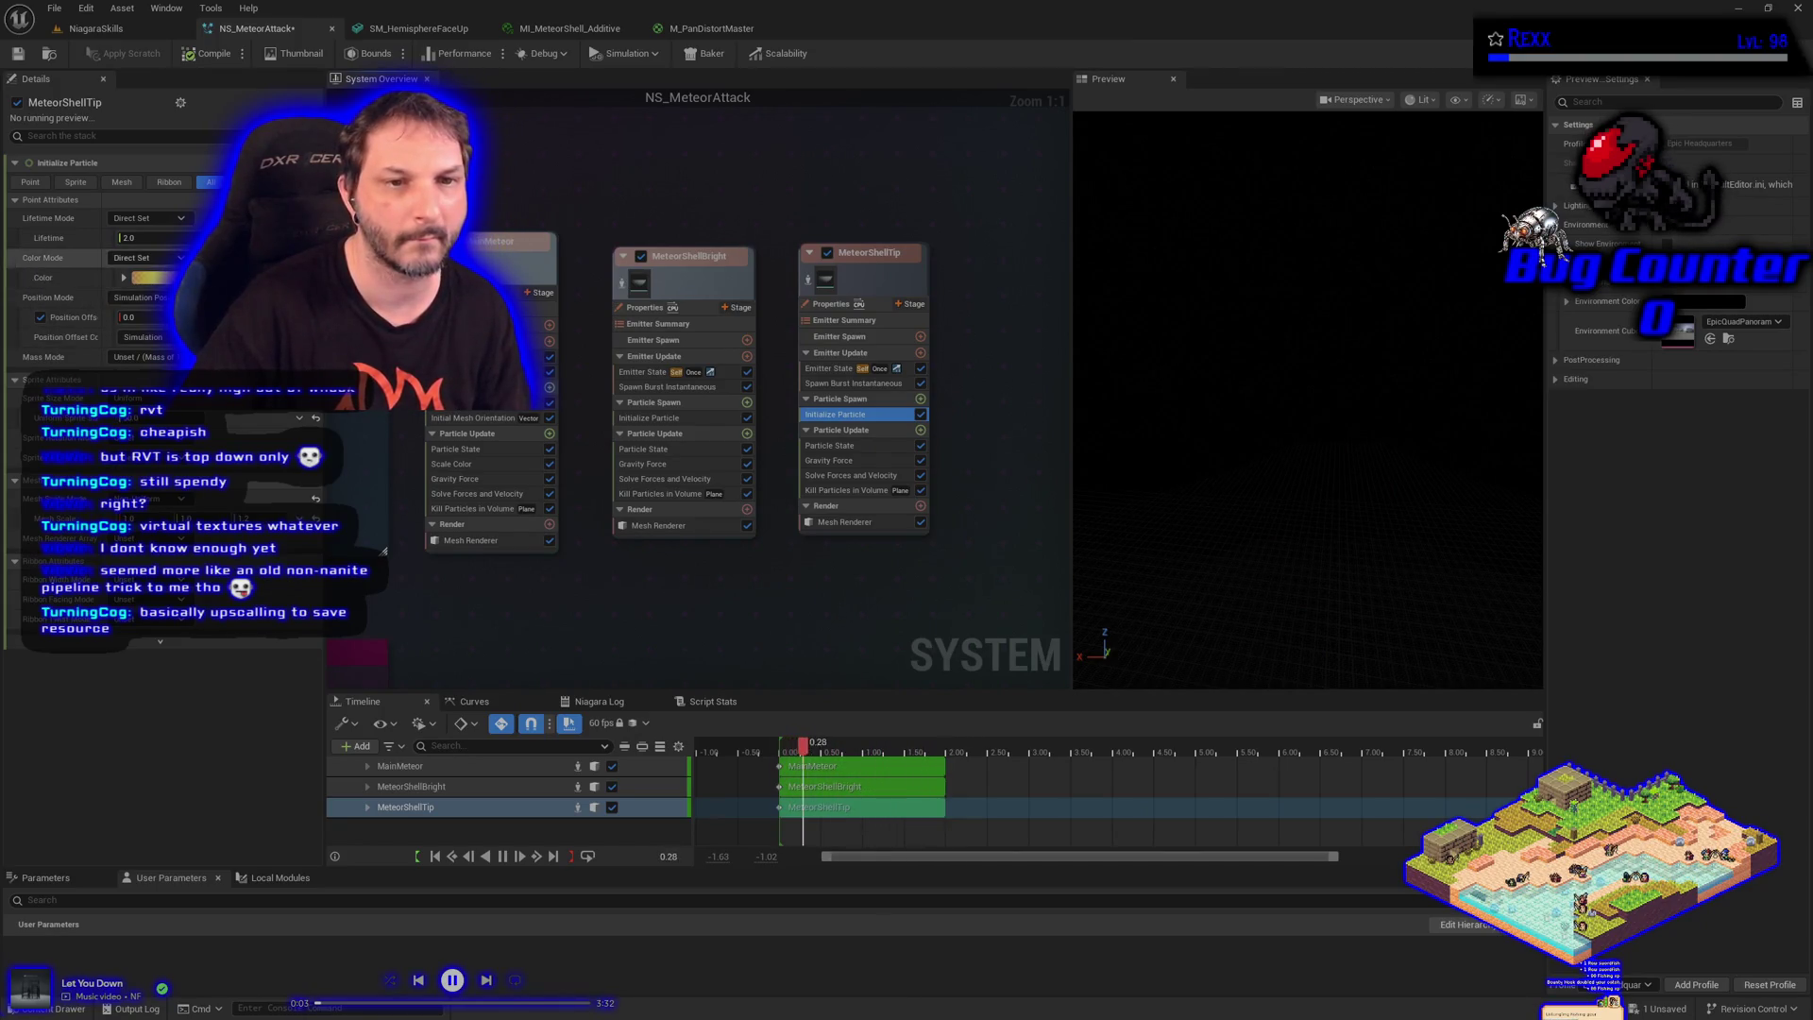
left_click(153, 277)
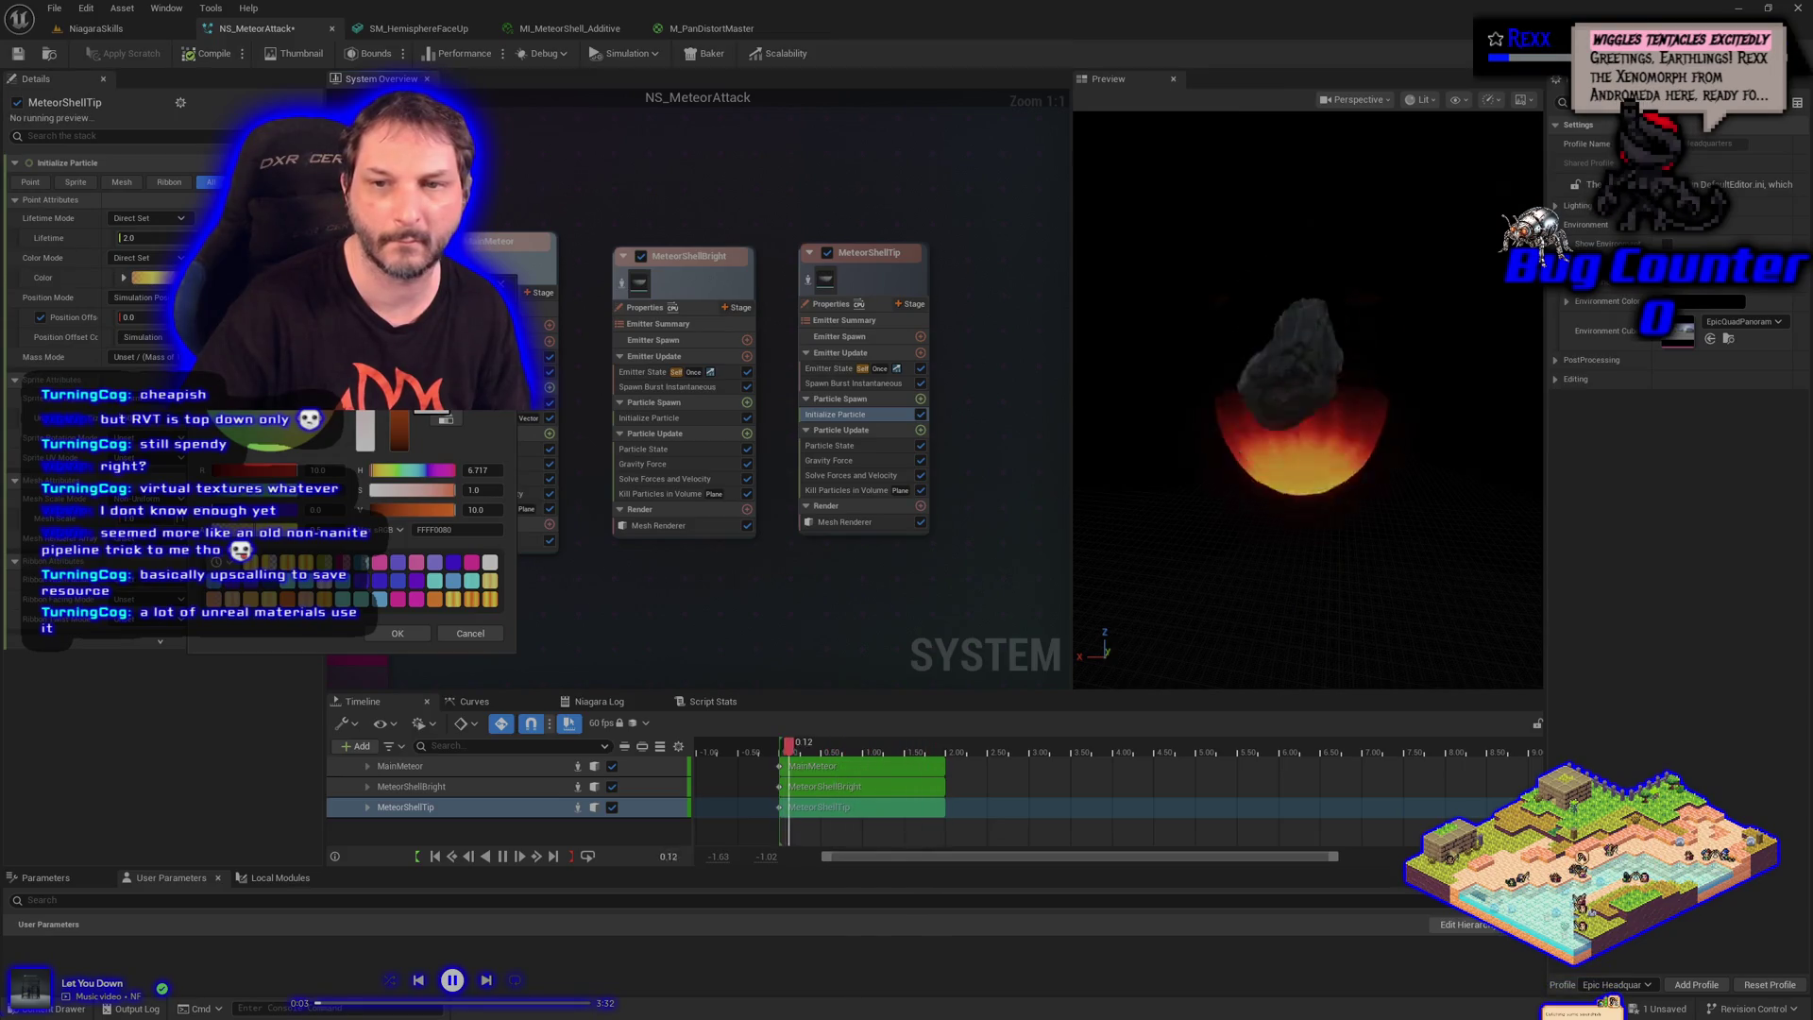
left_click_drag(477, 510, 444, 510)
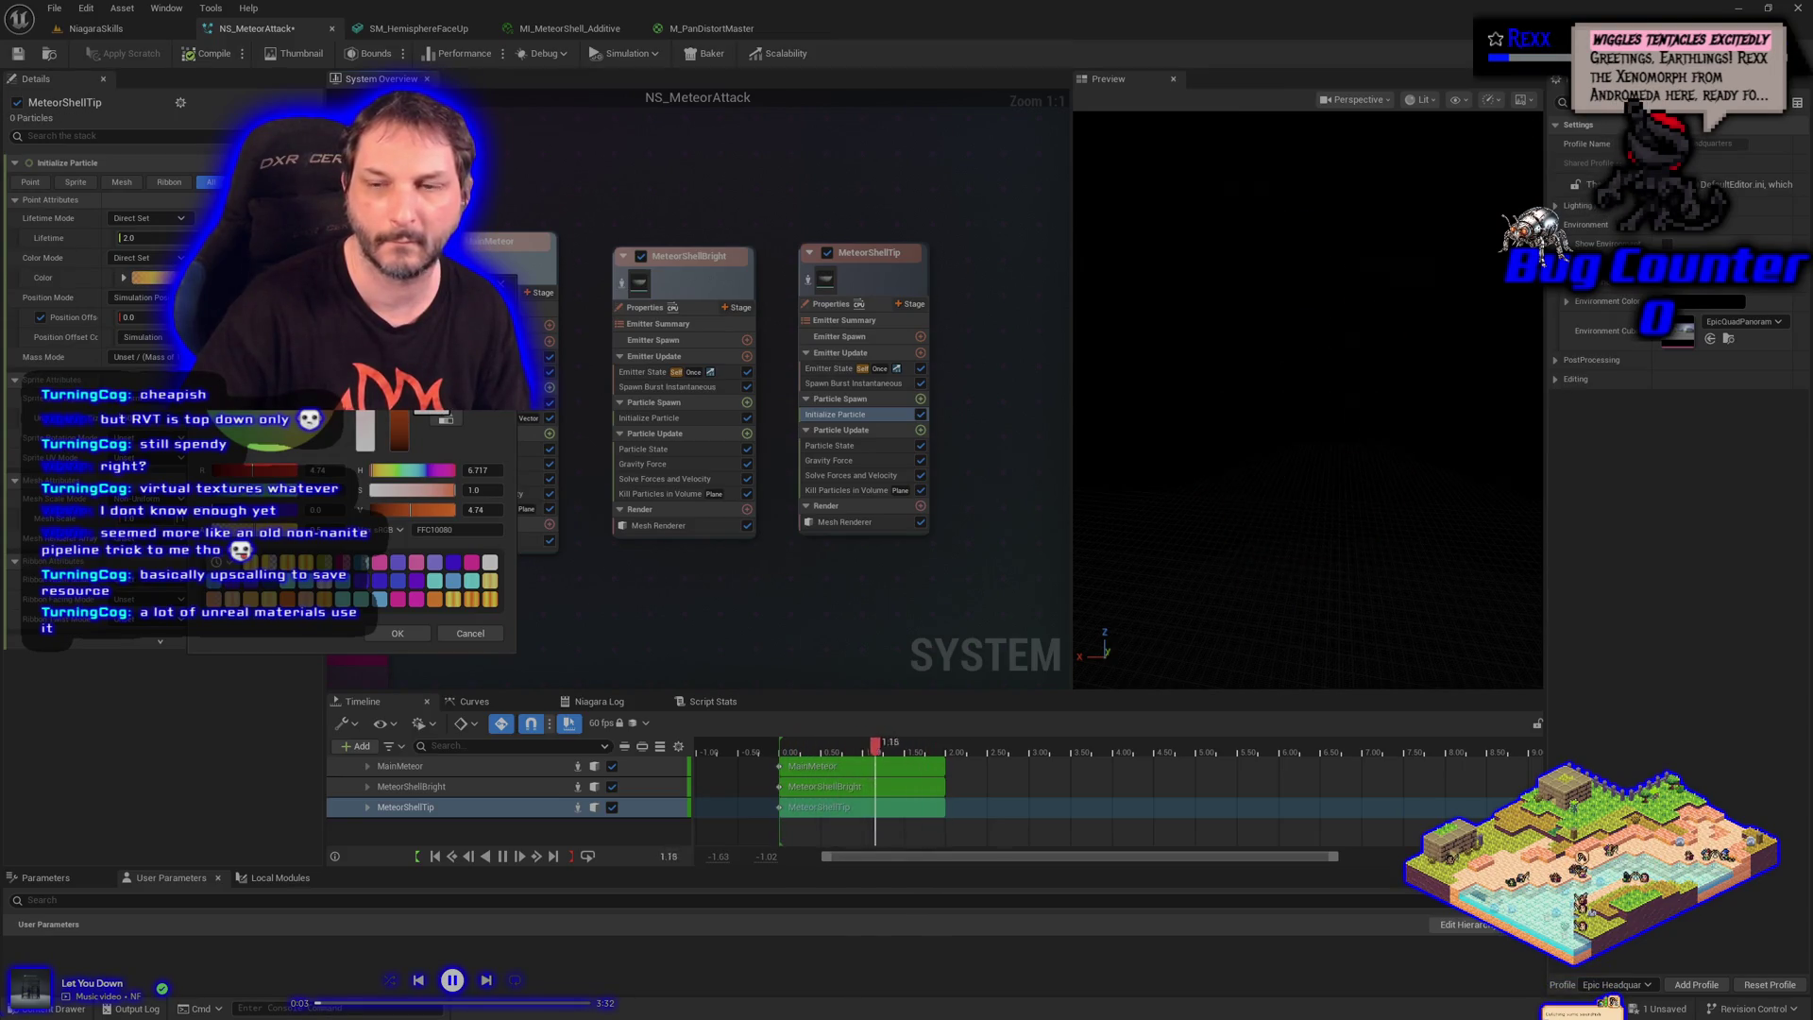
left_click_drag(444, 418, 404, 430)
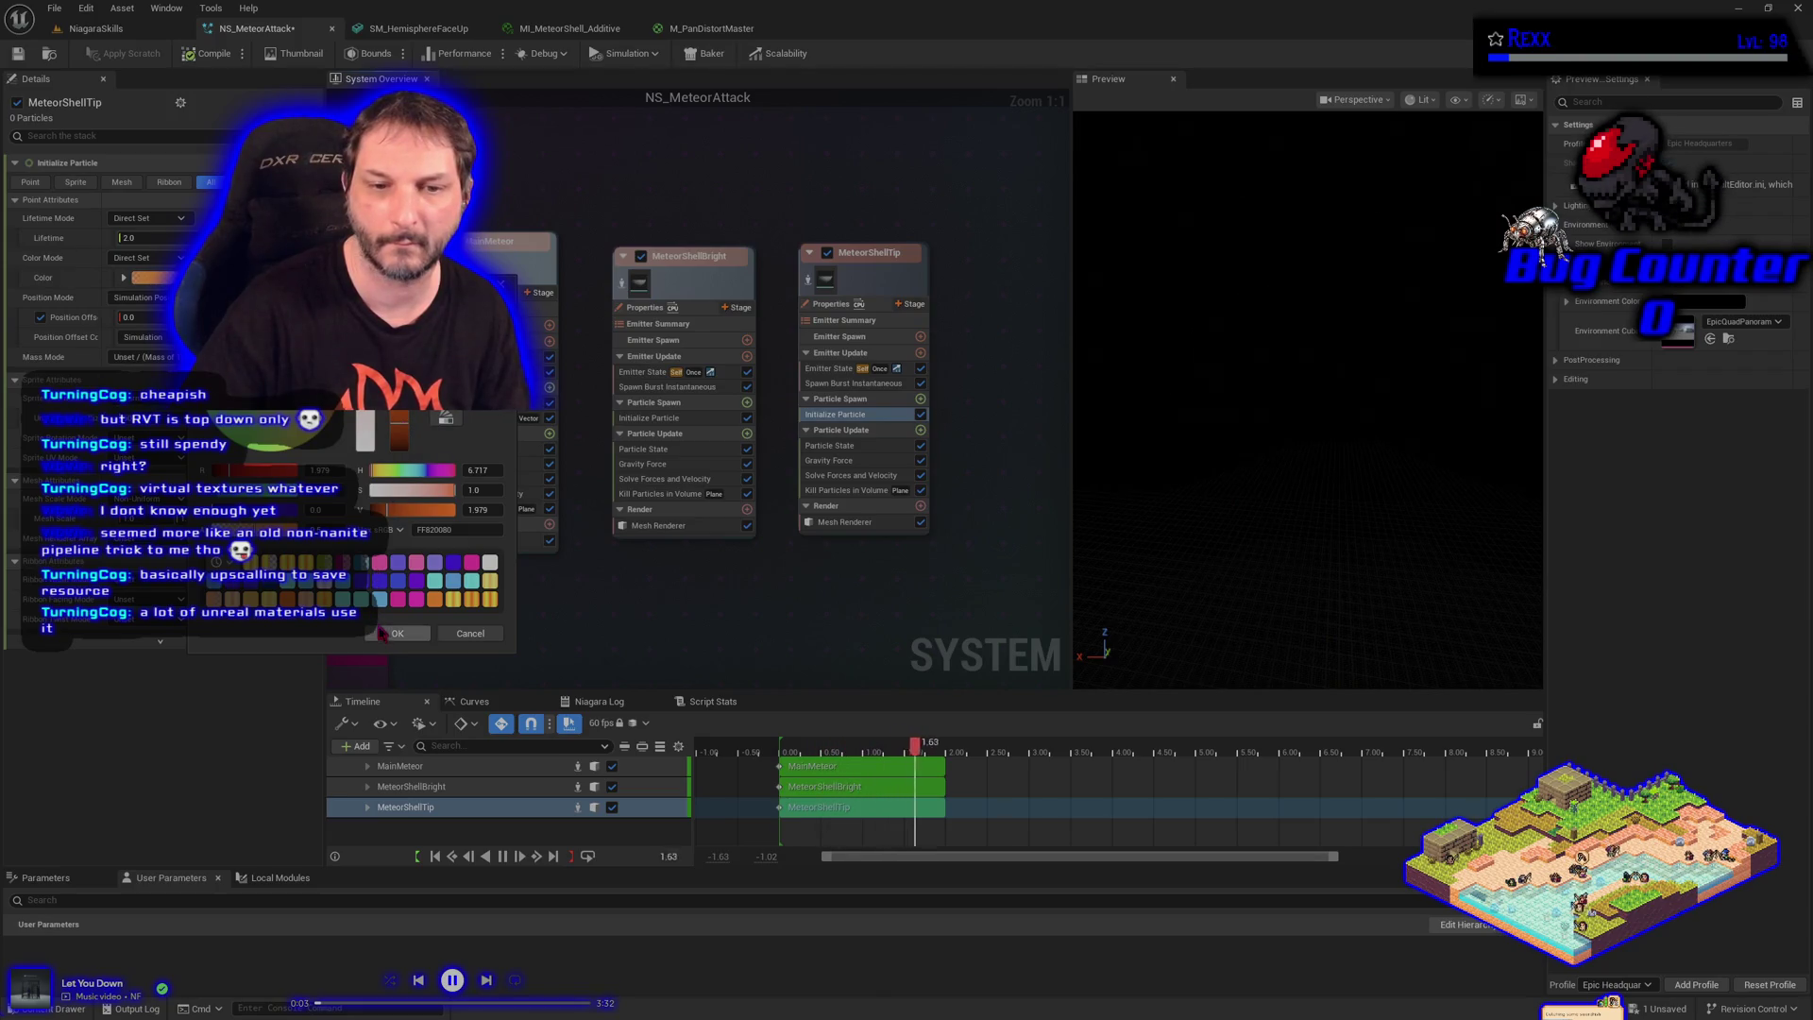
left_click(380, 634)
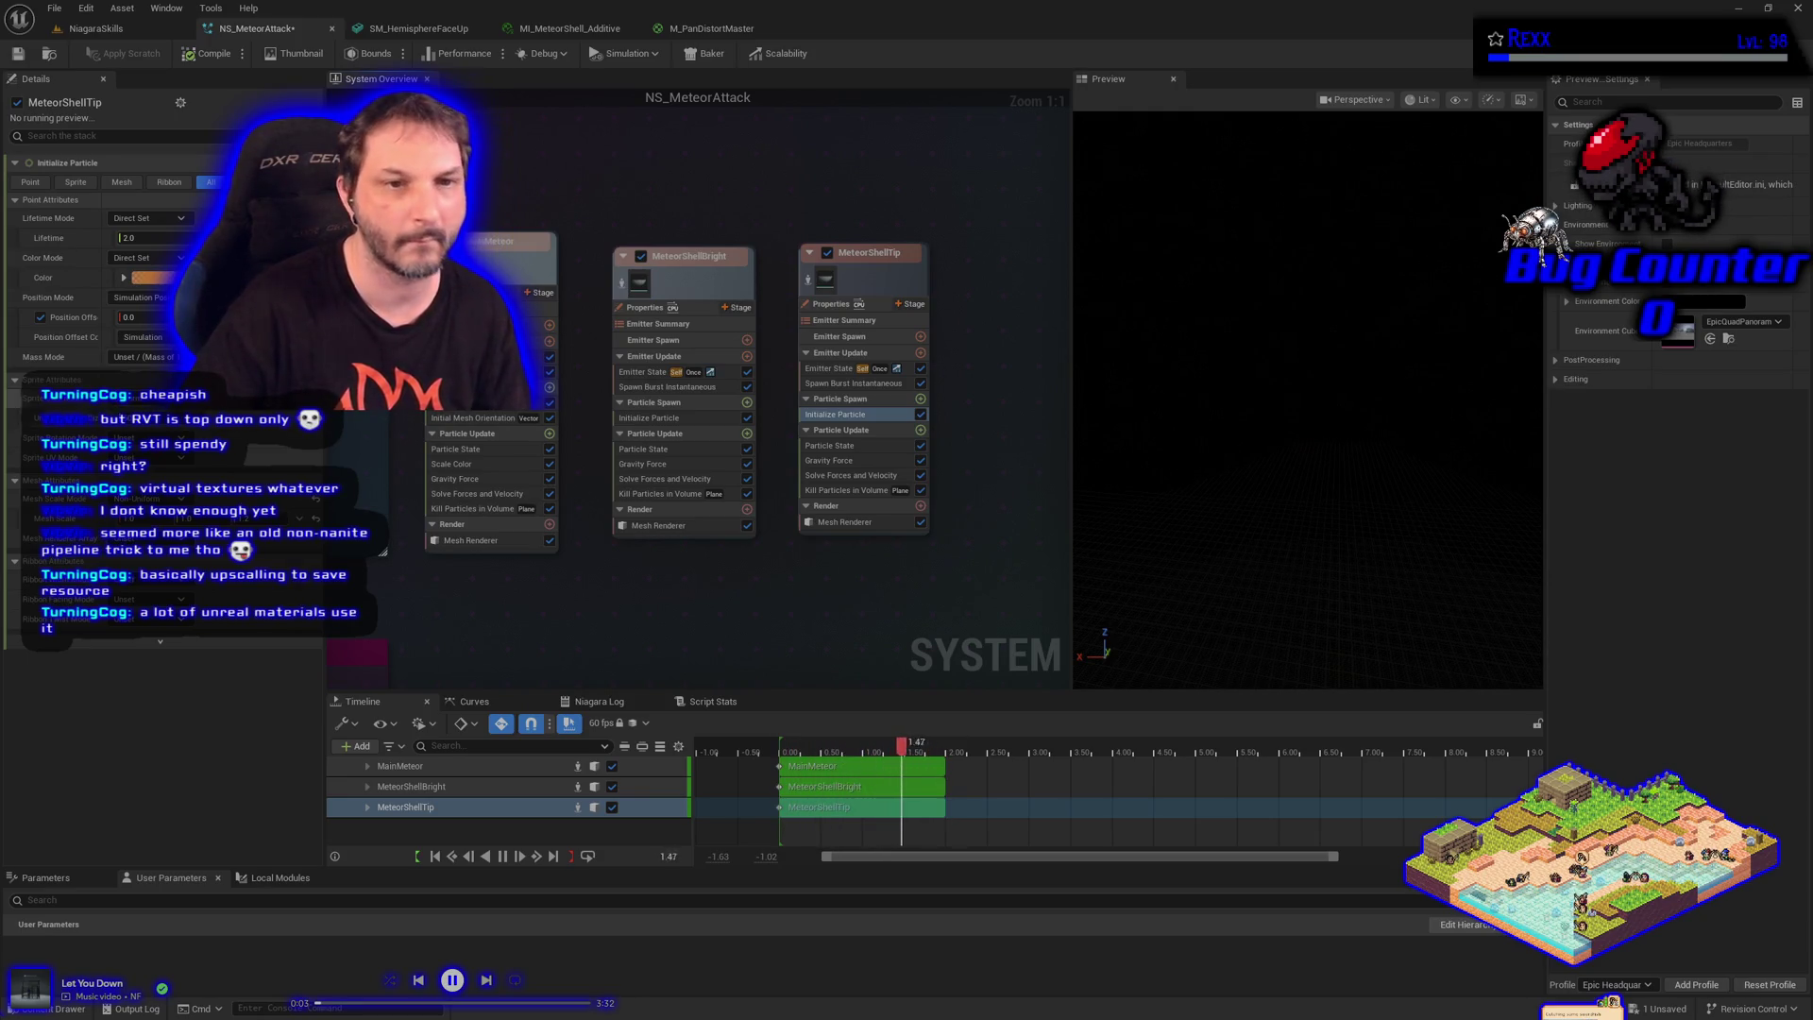
left_click(151, 277)
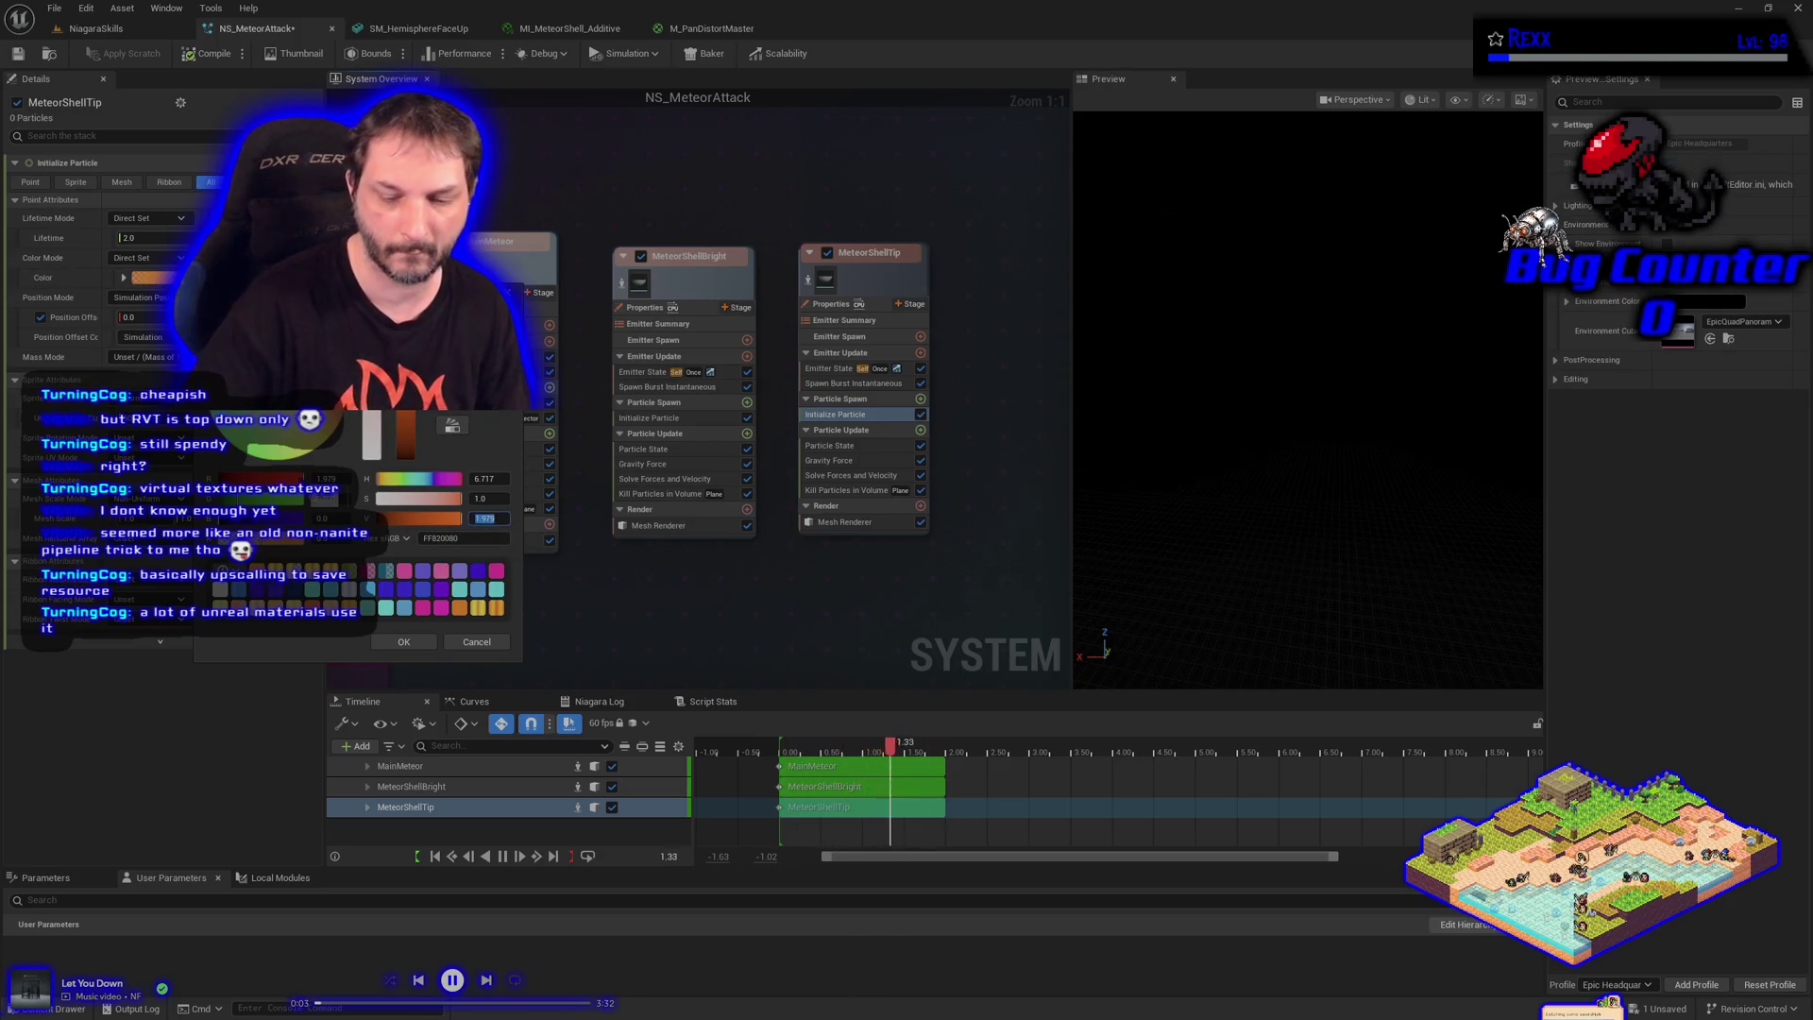
type("5")
key("Return")
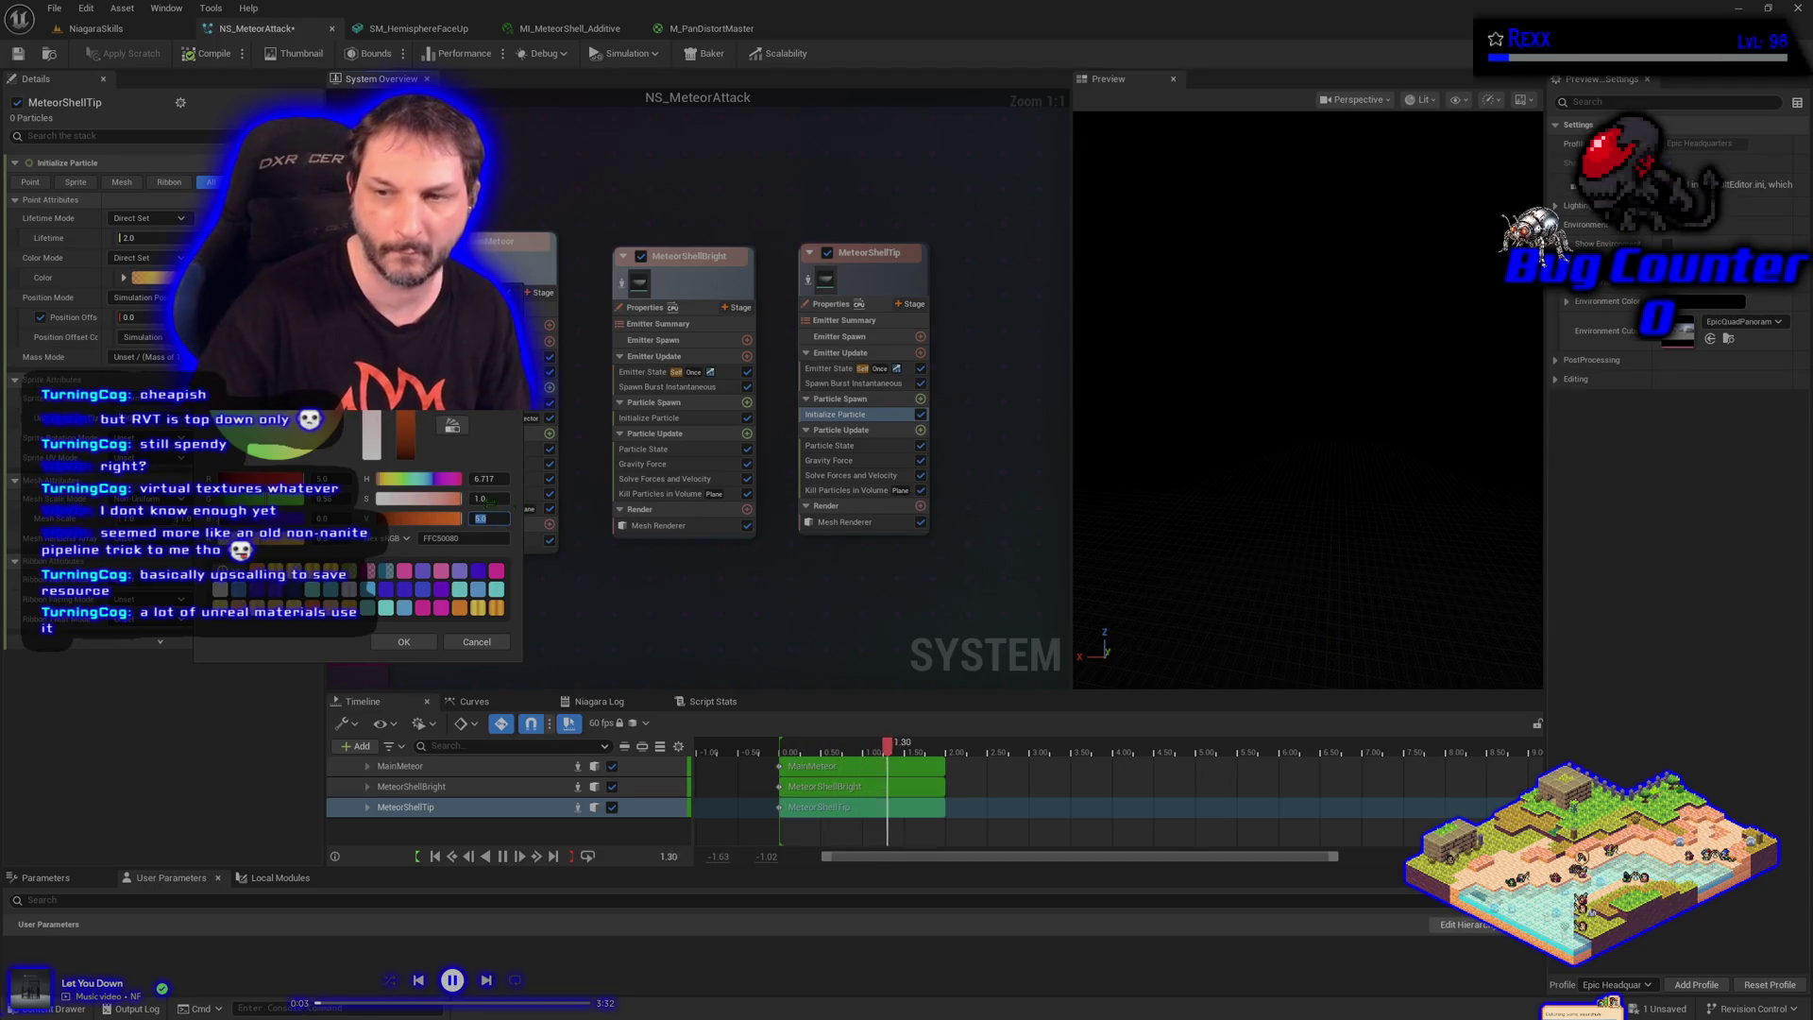
left_click(406, 642)
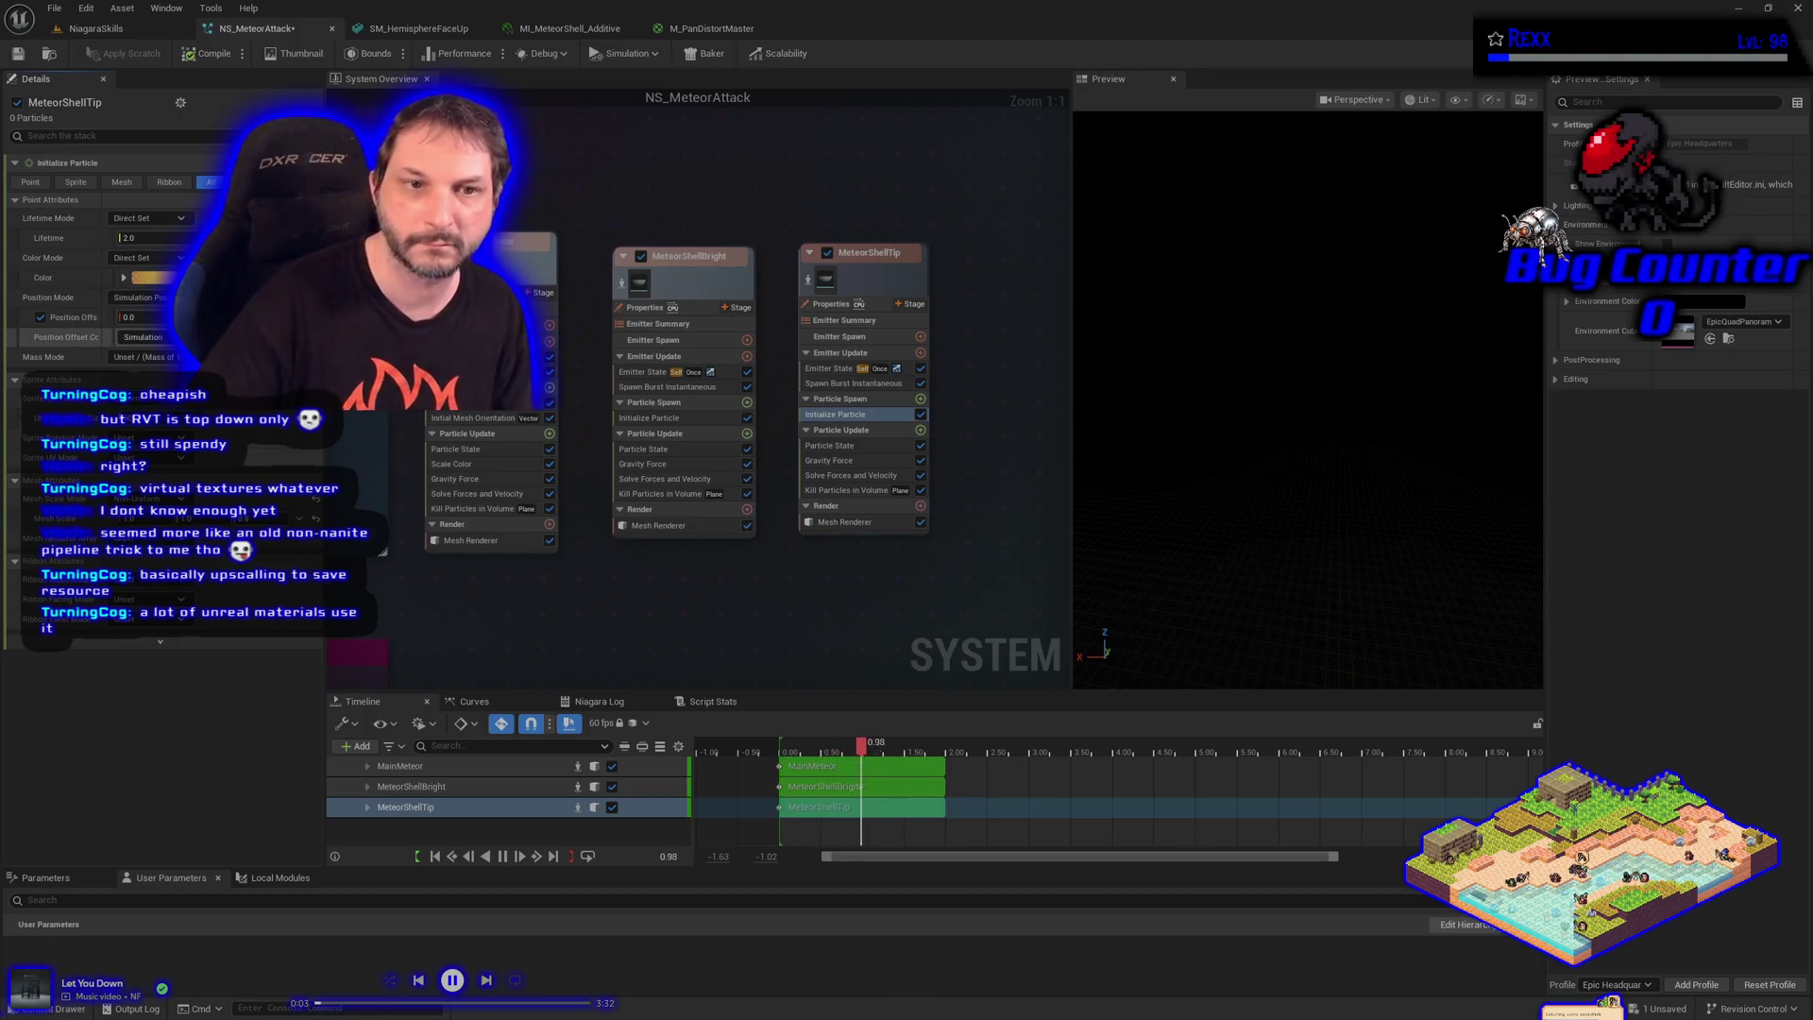
Save the system, then shift the tip particles' colour hue to yellow, about 40.9
left_click(54, 8)
left_click(94, 90)
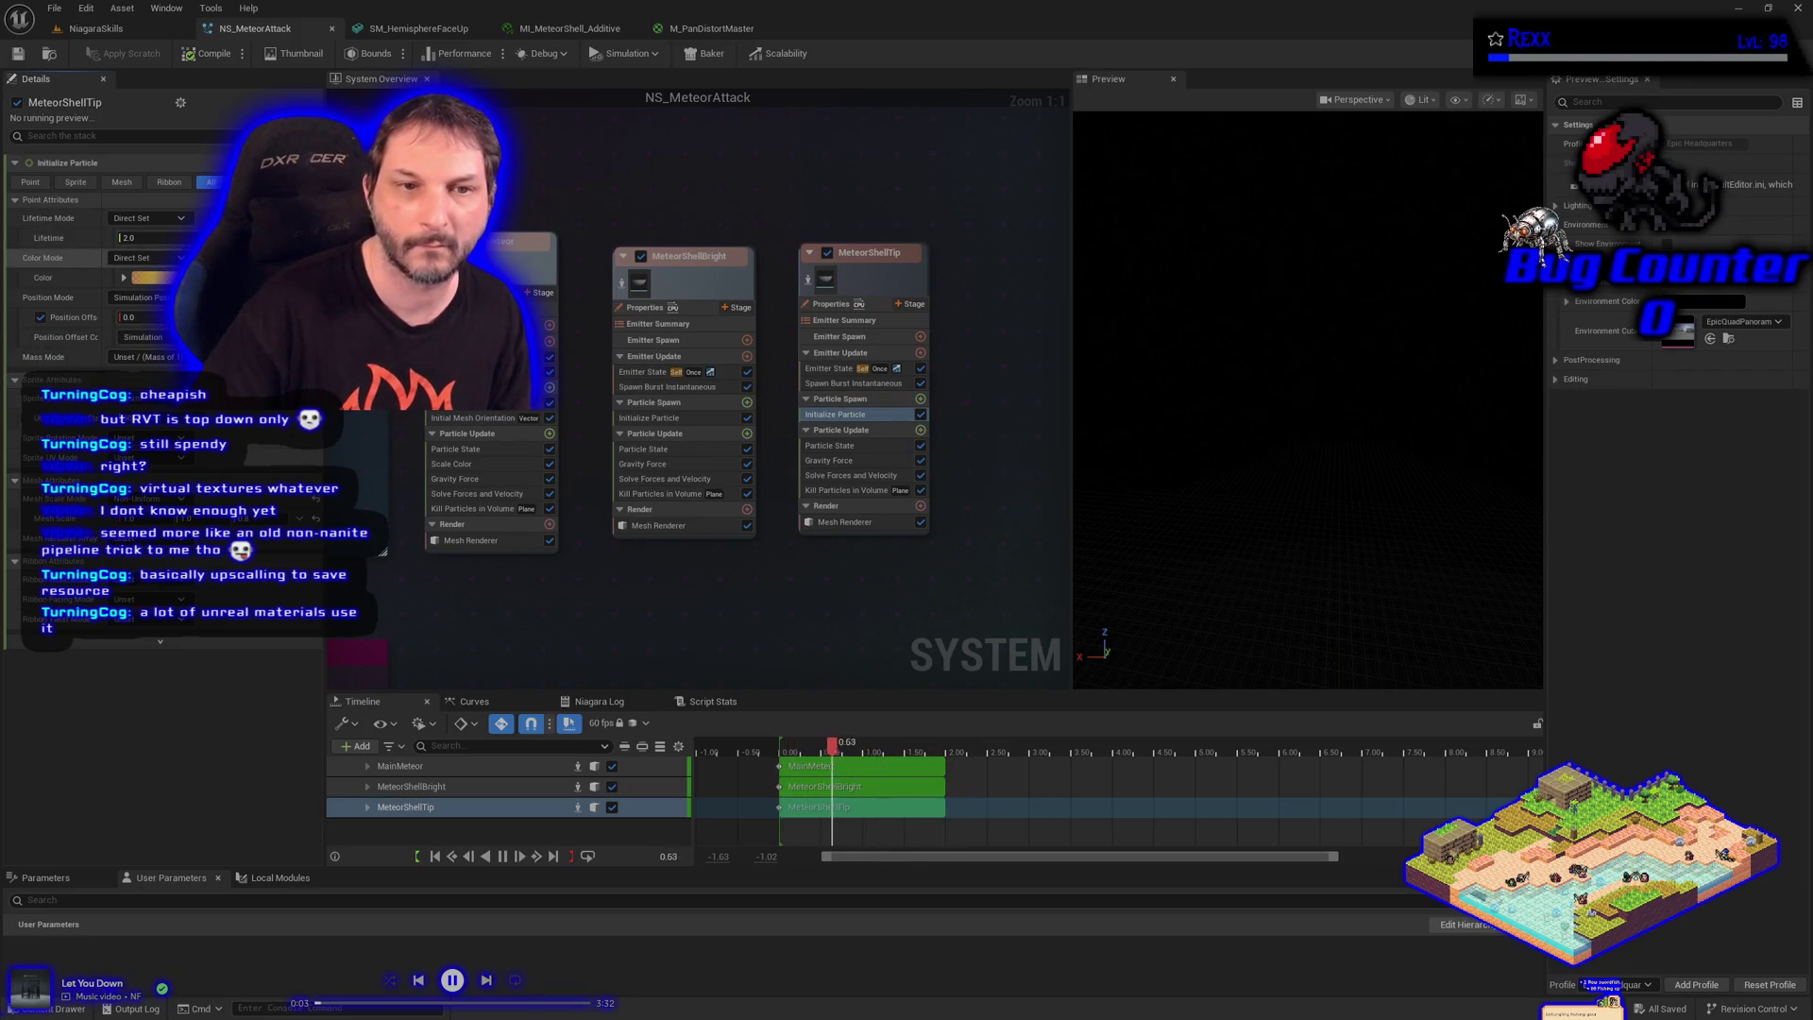
left_click(154, 276)
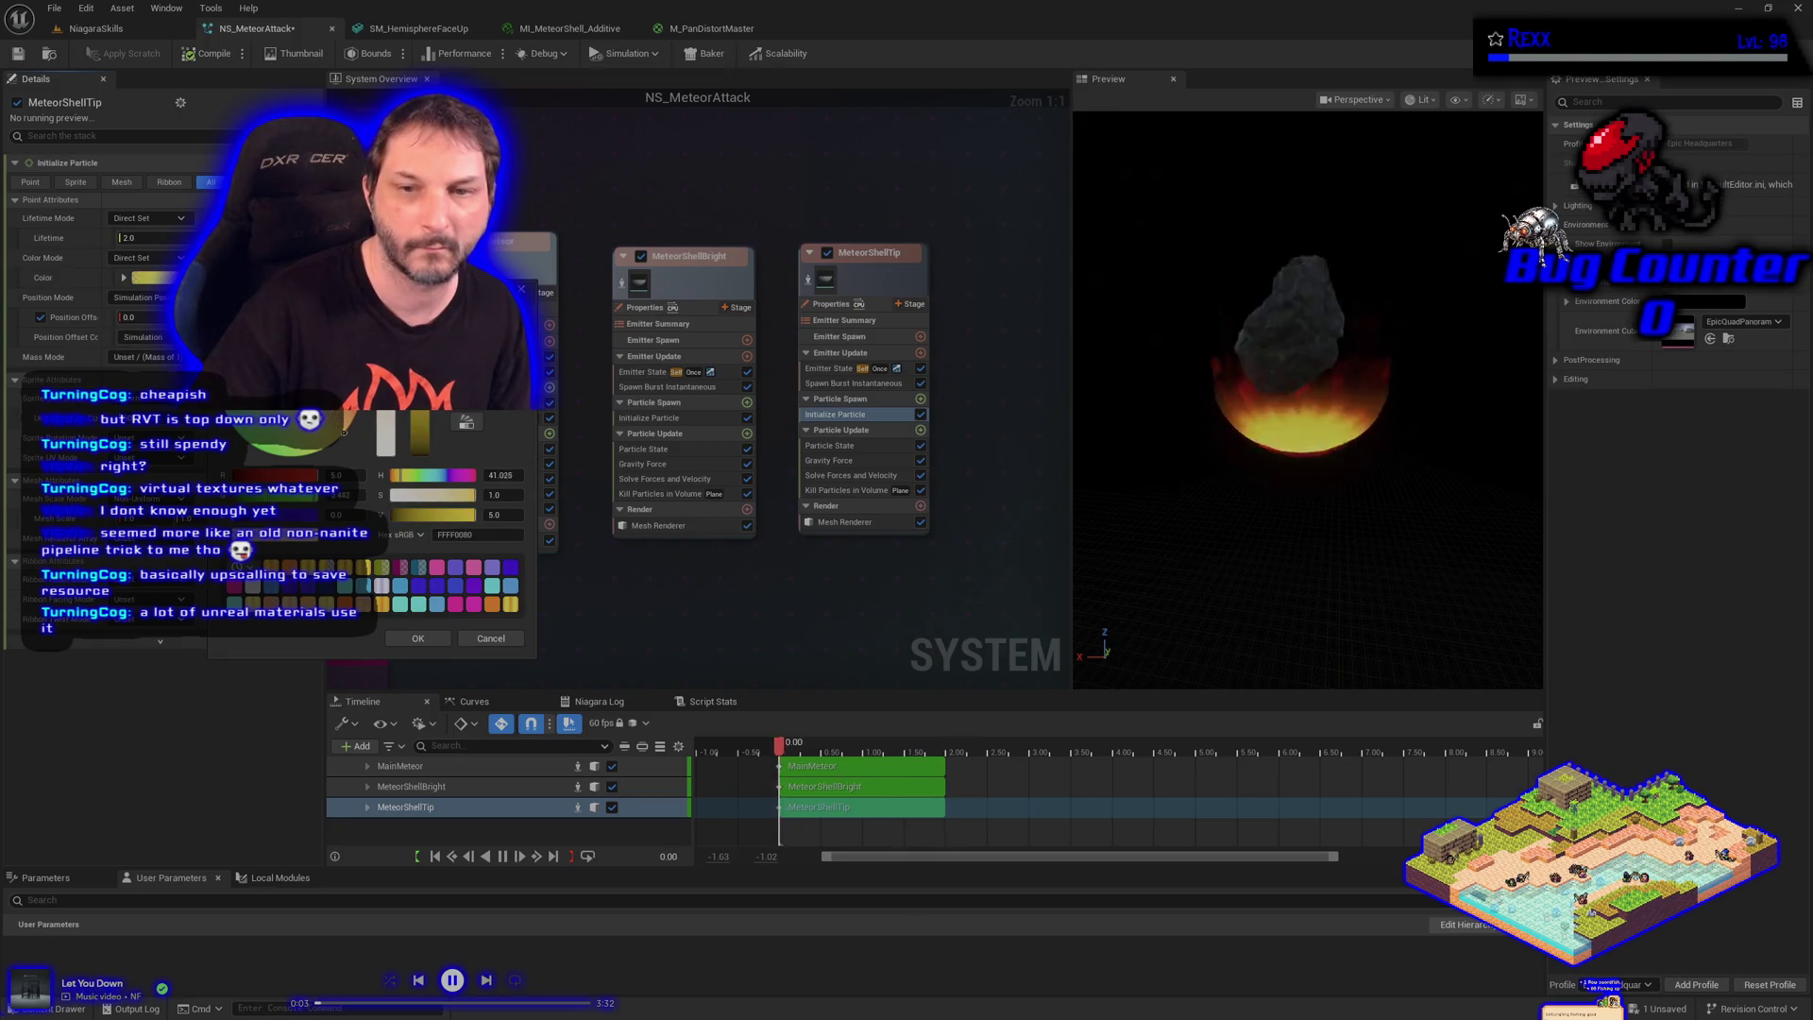
left_click(347, 433)
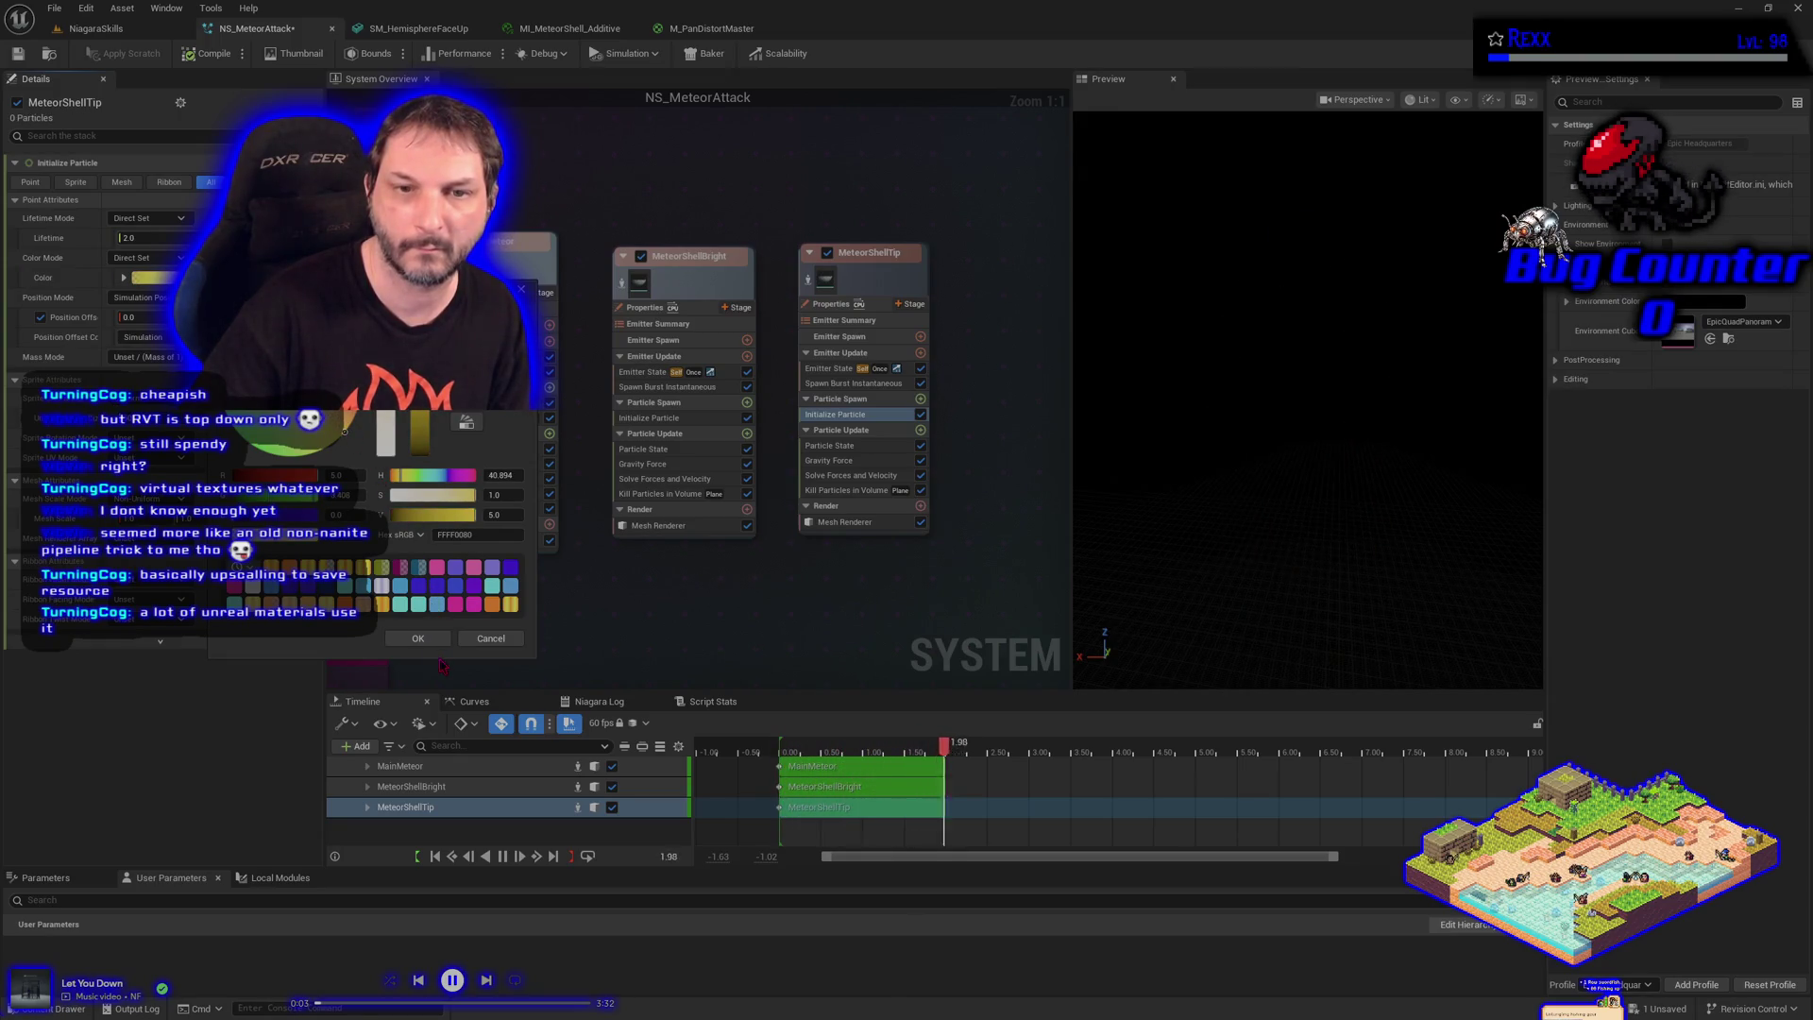
left_click(430, 645)
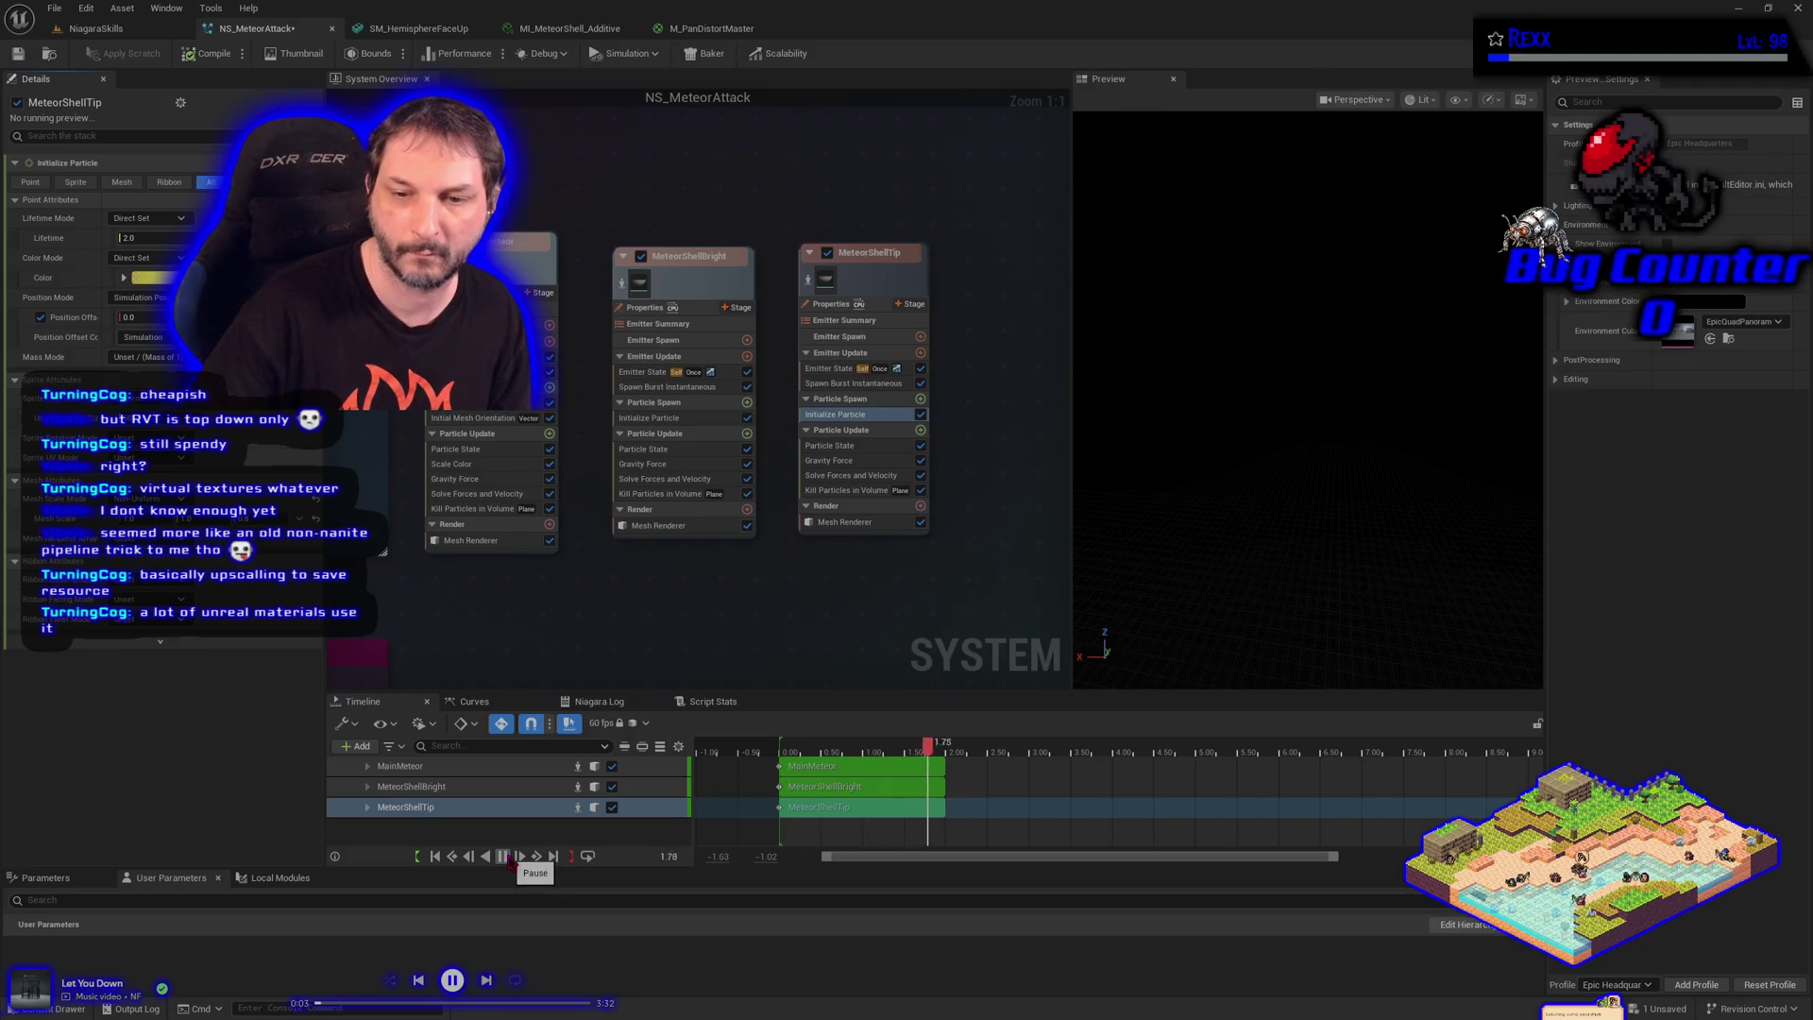
Pause the preview to inspect the meteor, save the system, and return to NiagaraSkills
left_click(508, 857)
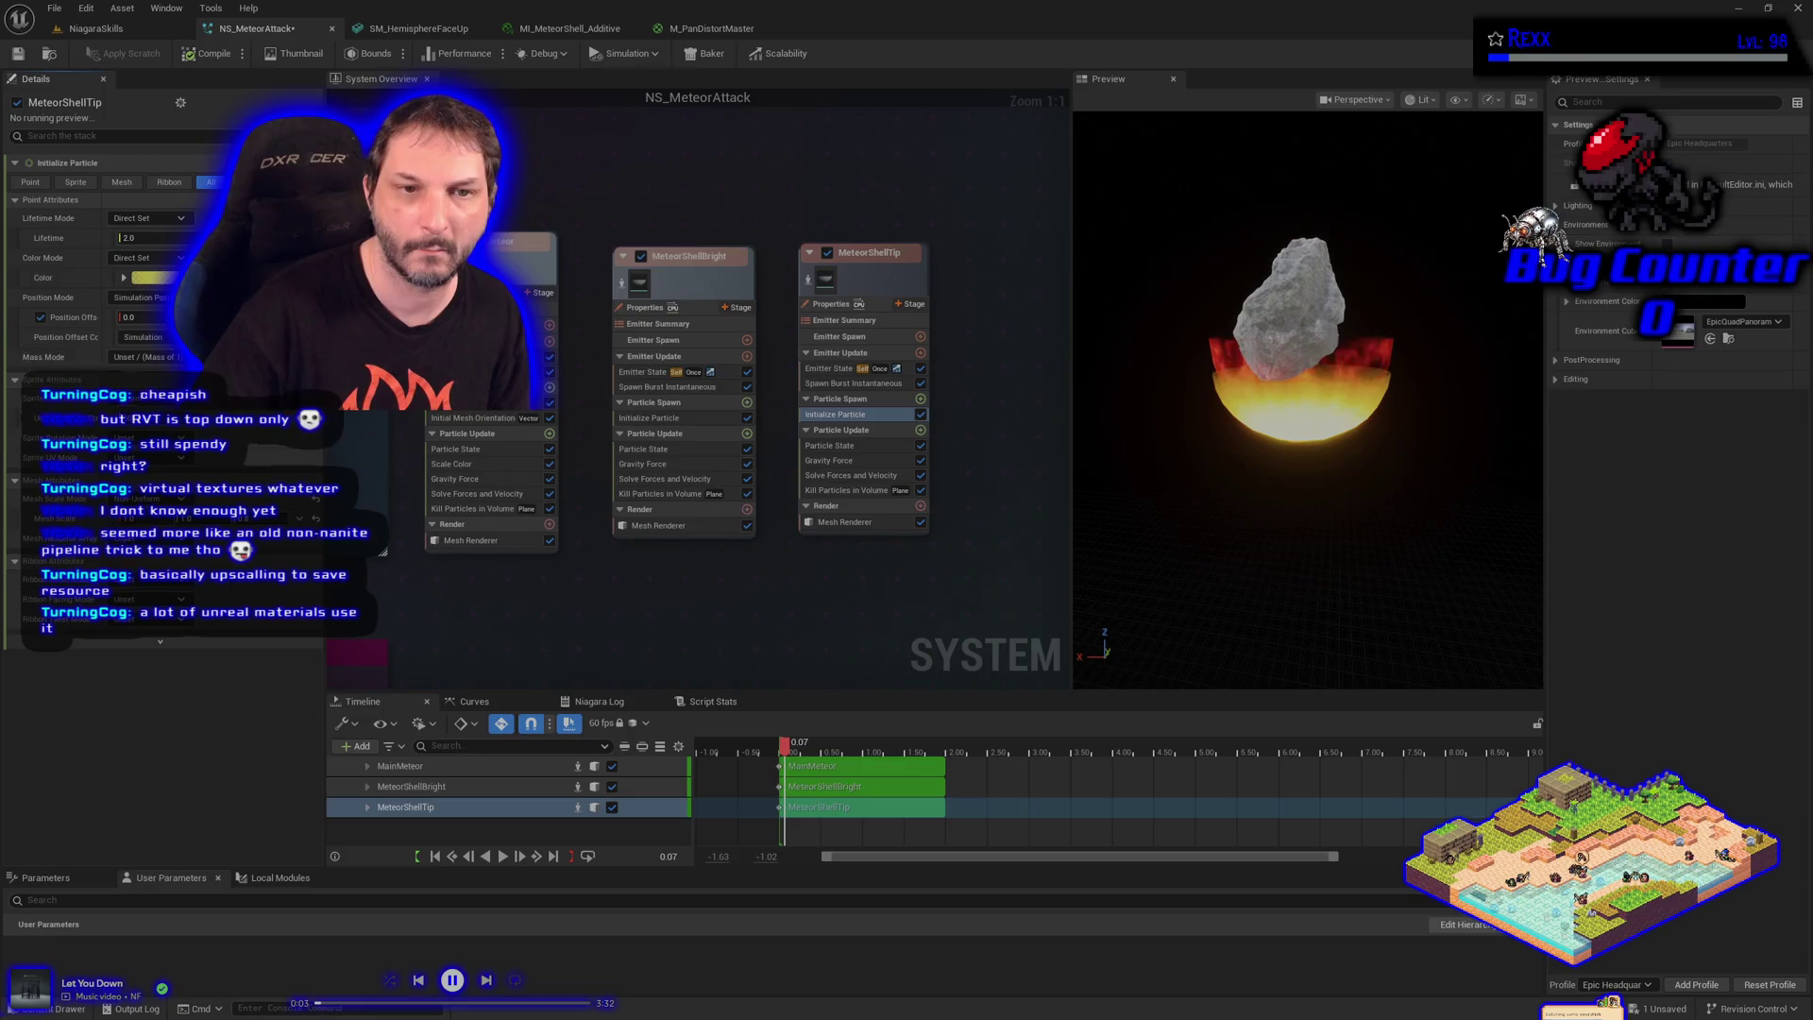
left_click(80, 318)
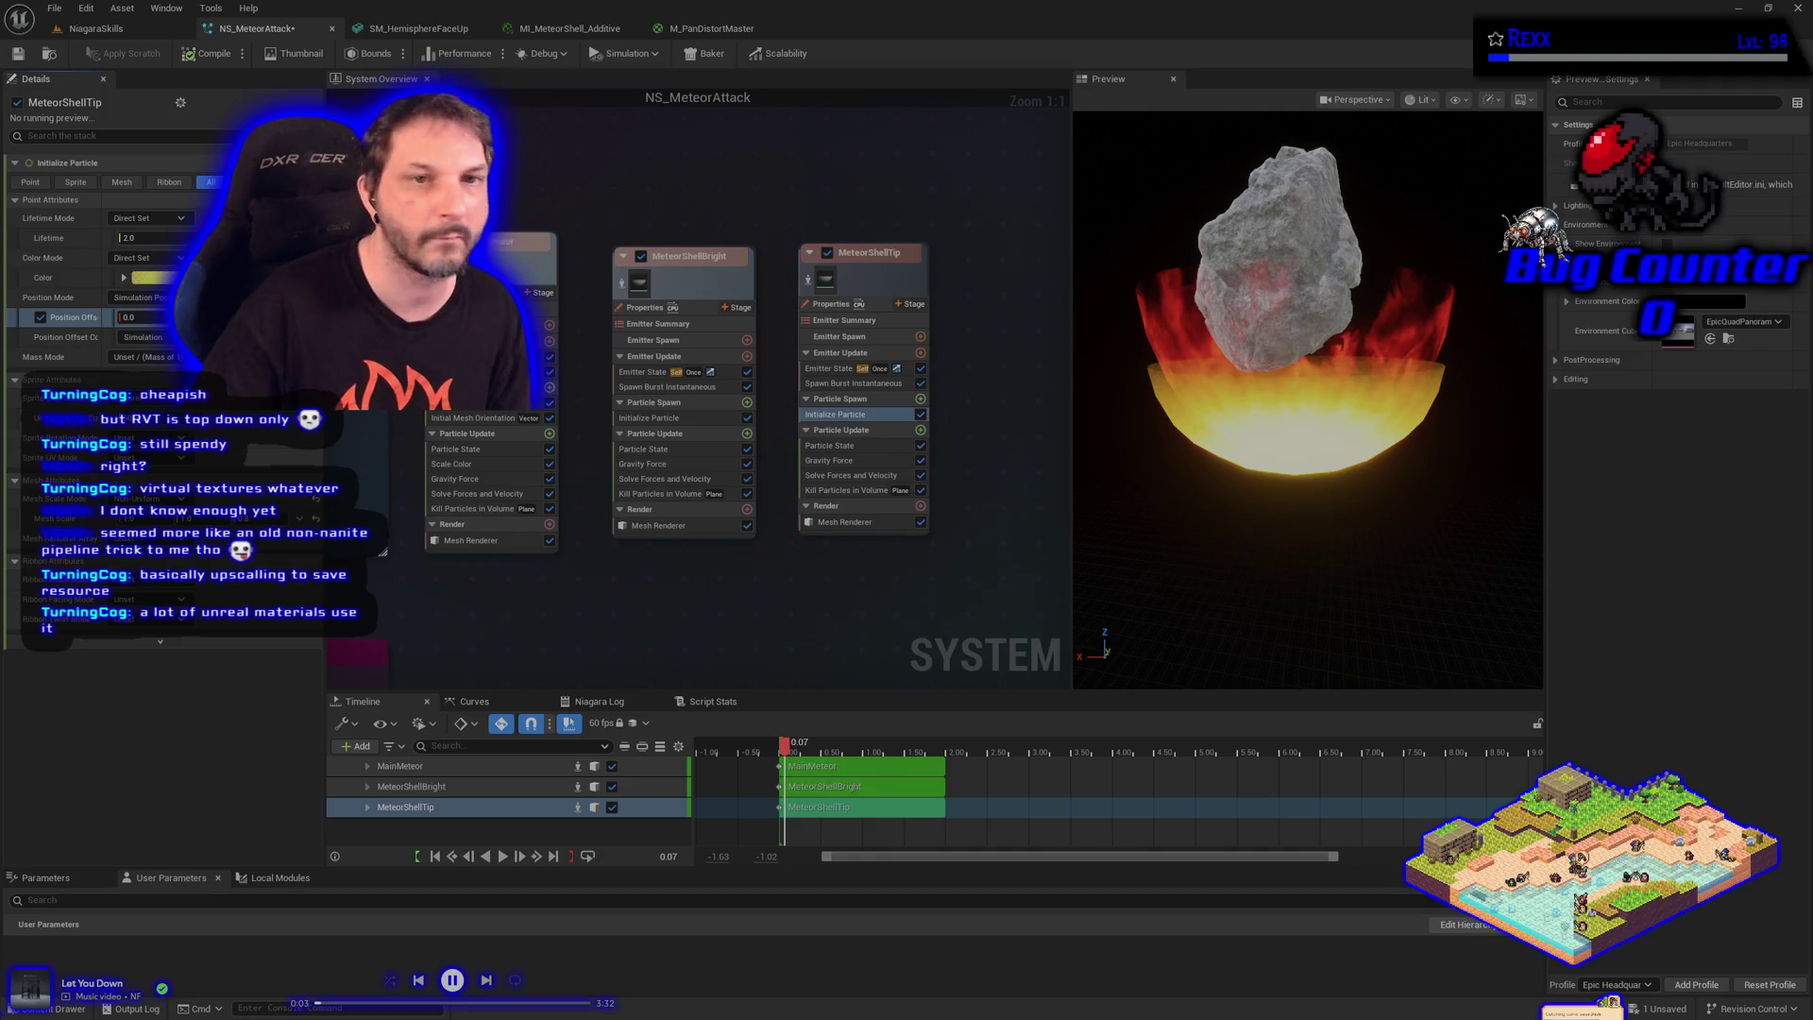
left_click(16, 55)
left_click(123, 32)
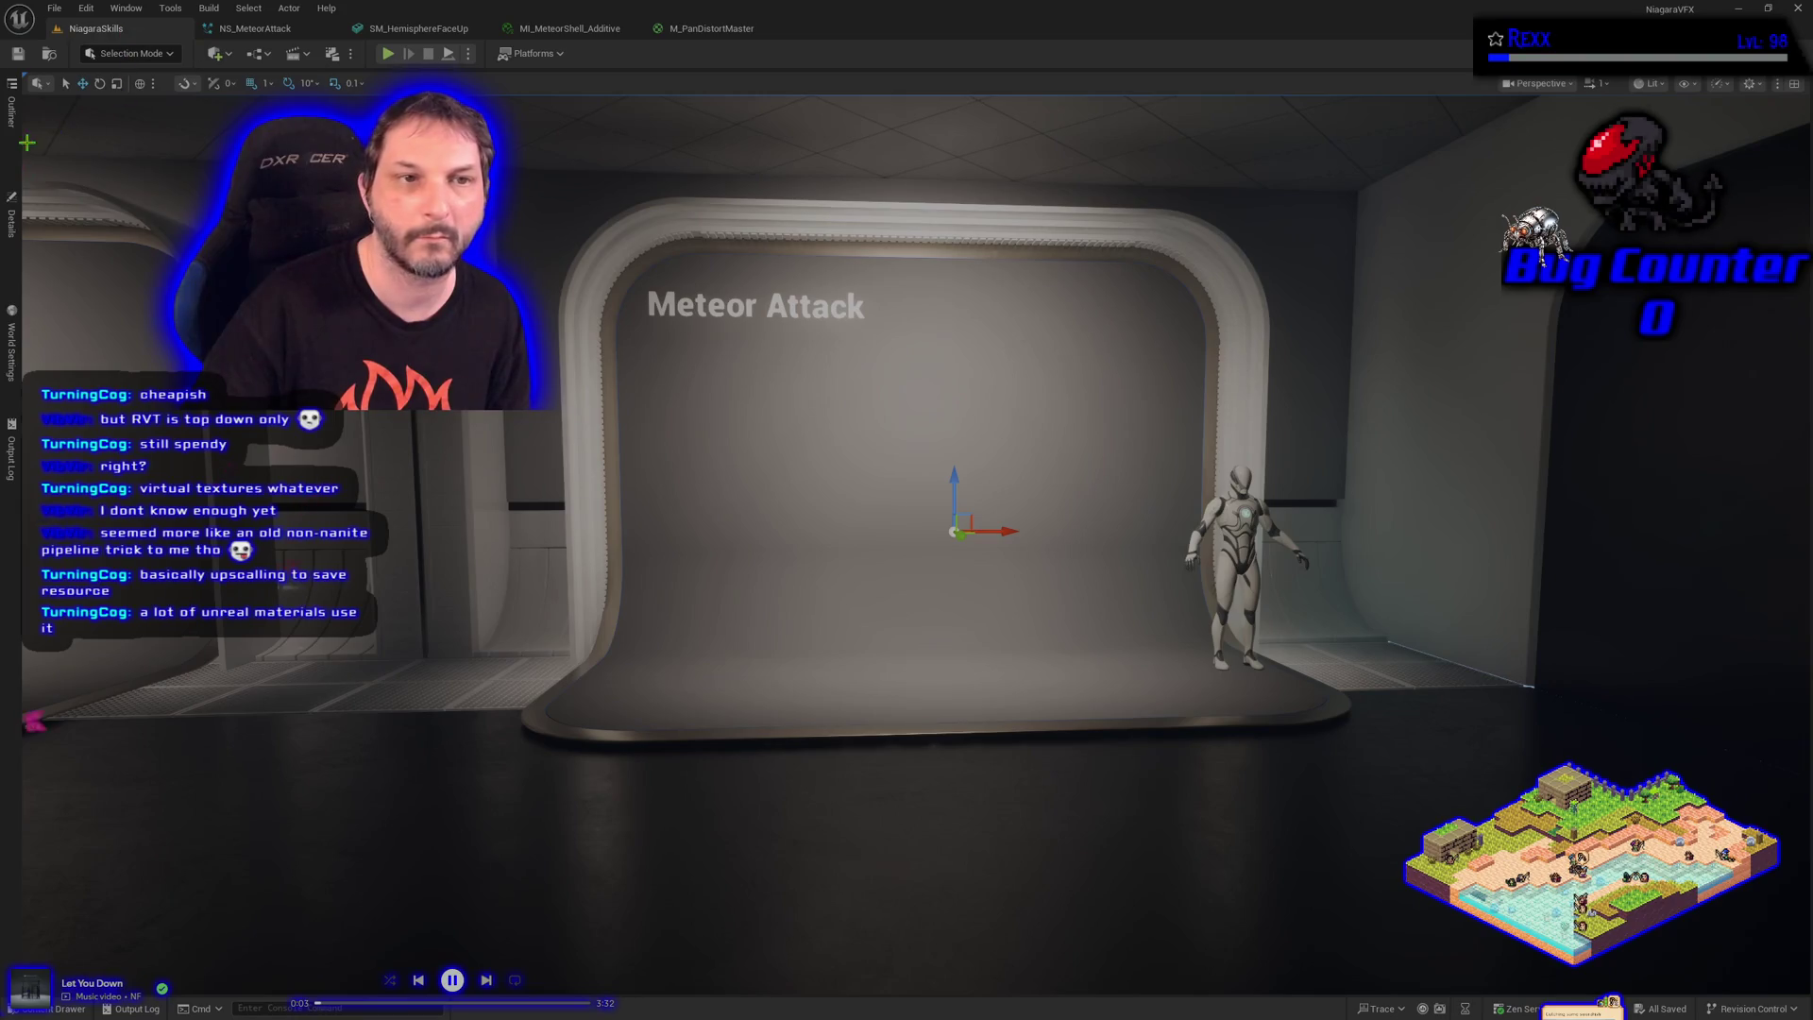
Check the VFX spawner's details and the MI_MeteorShell_Additive material, then return to NS_MeteorAttack
left_click(11, 220)
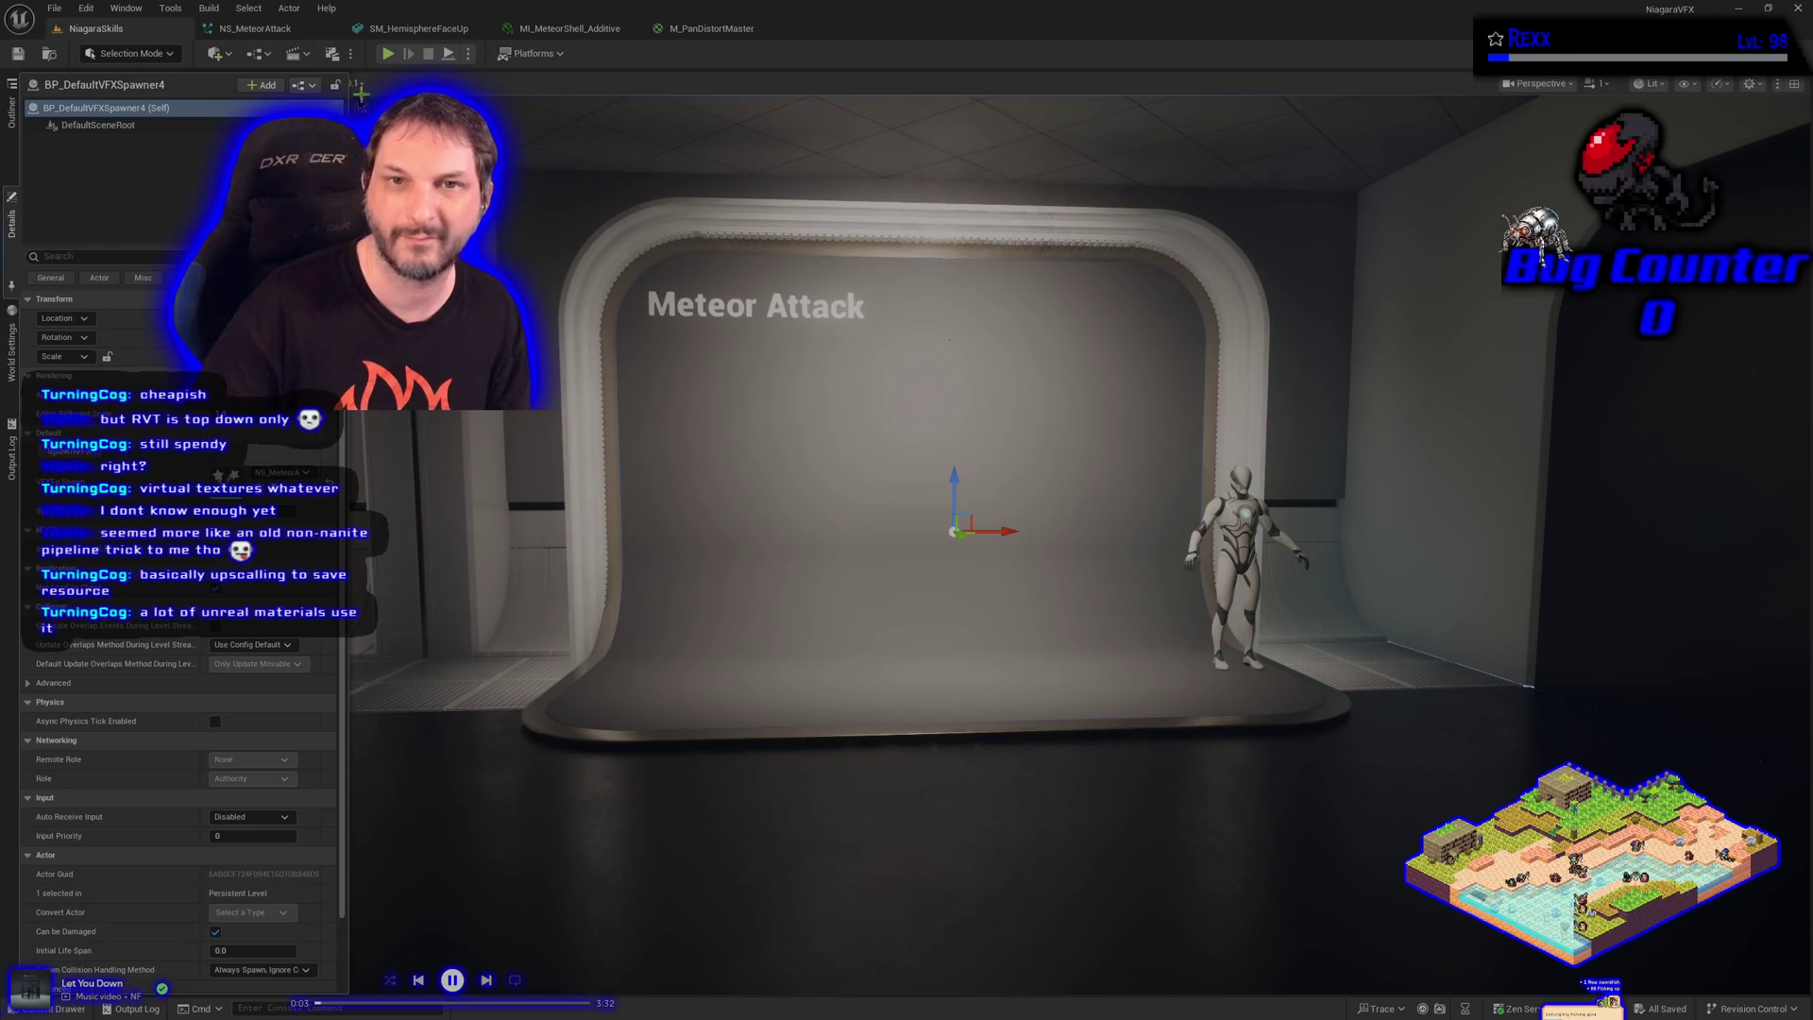
left_click(566, 28)
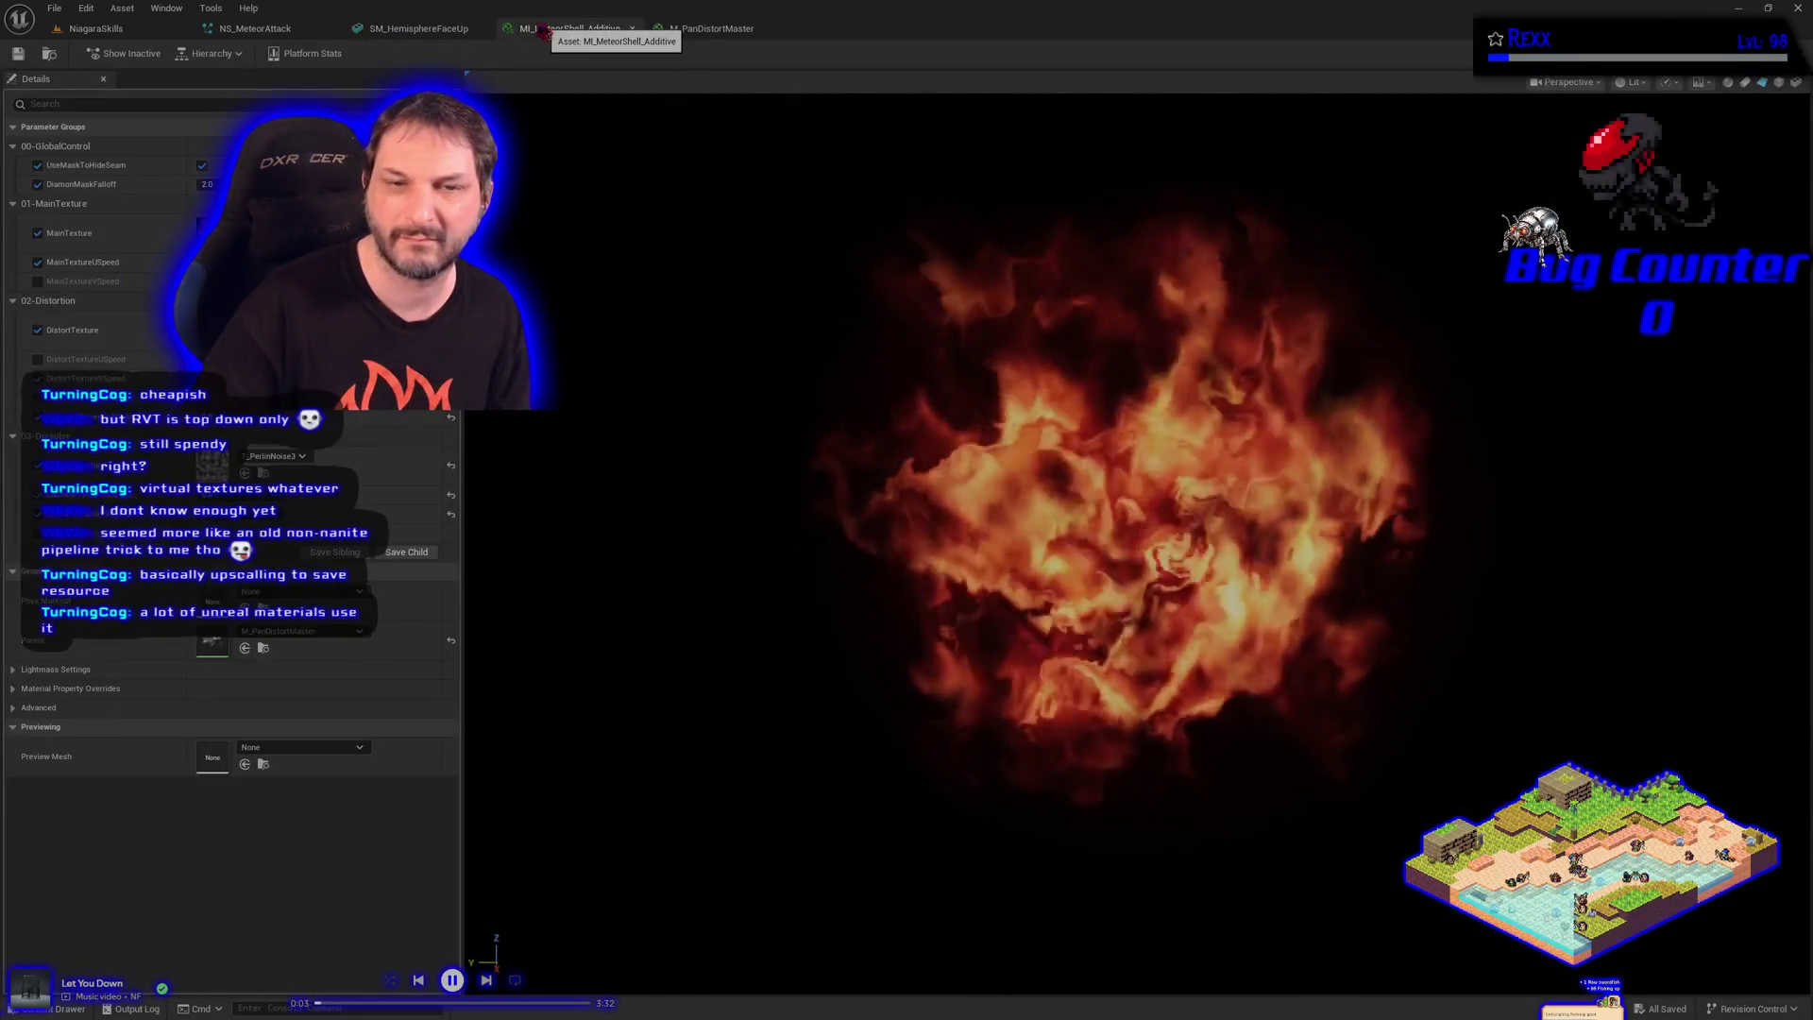
left_click(253, 29)
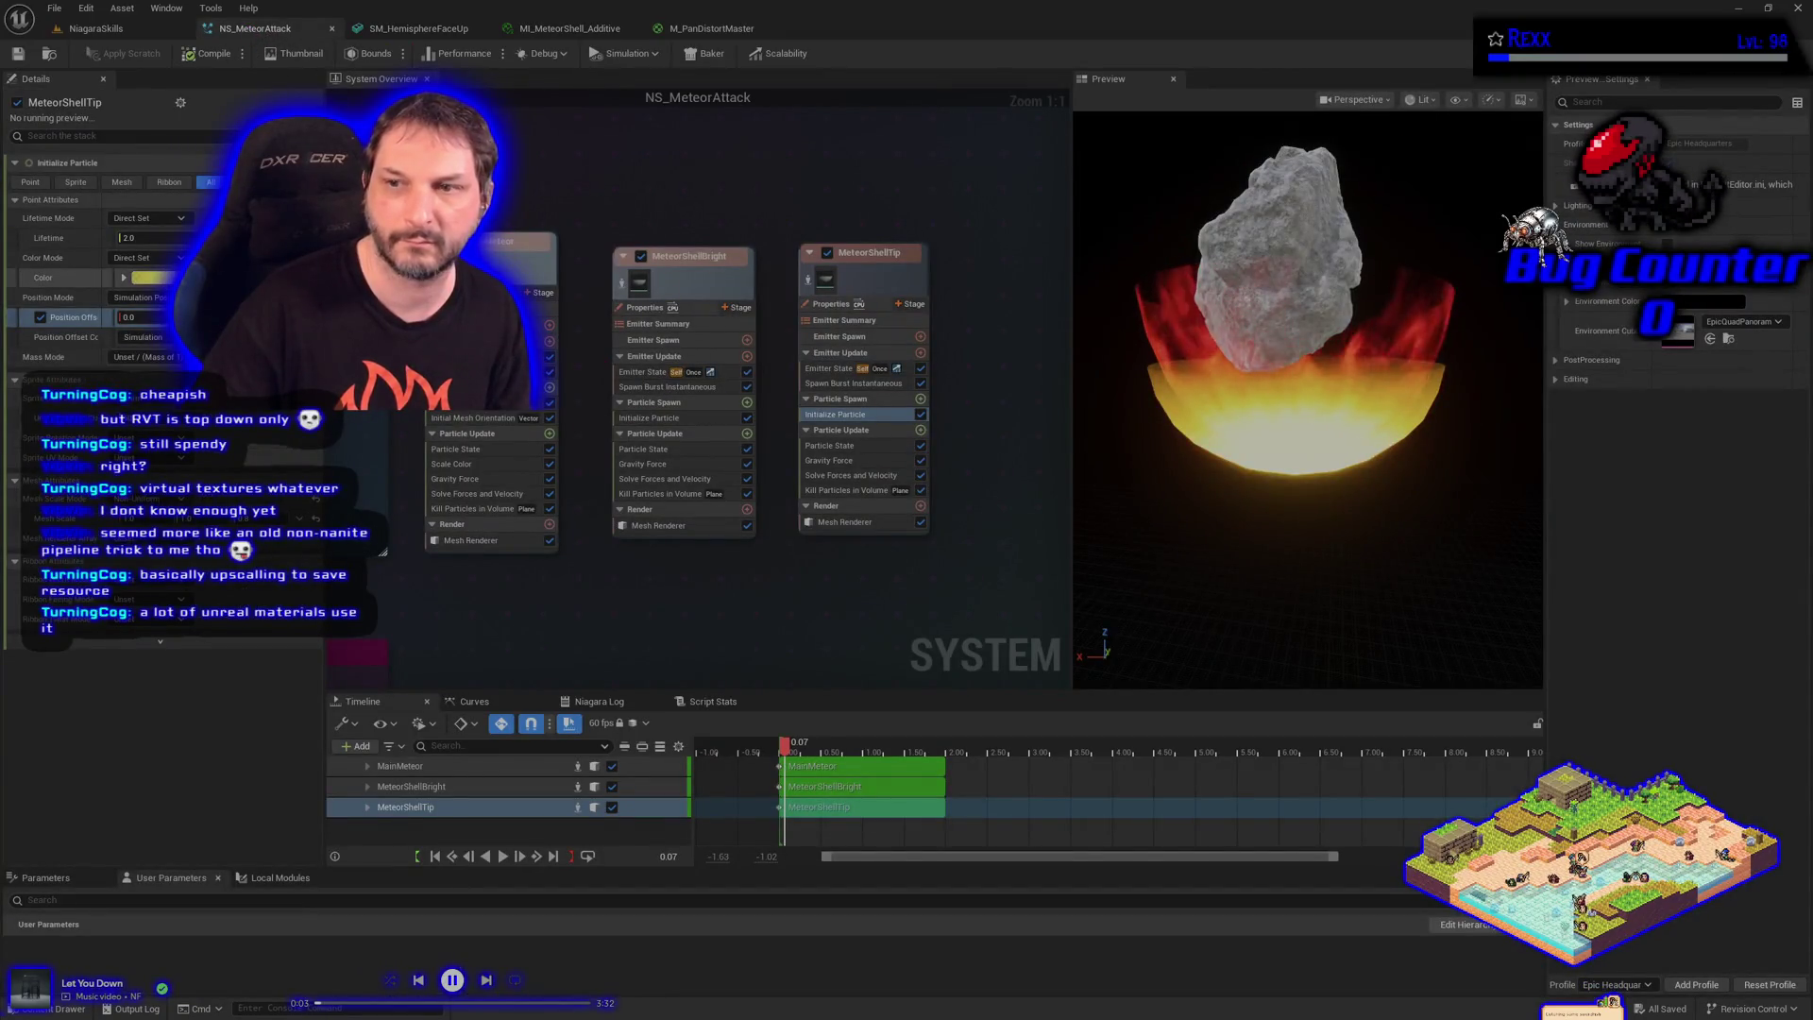
Halve the tip shell colour's alpha for more transparency and apply it
left_click(56, 278)
left_click(151, 277)
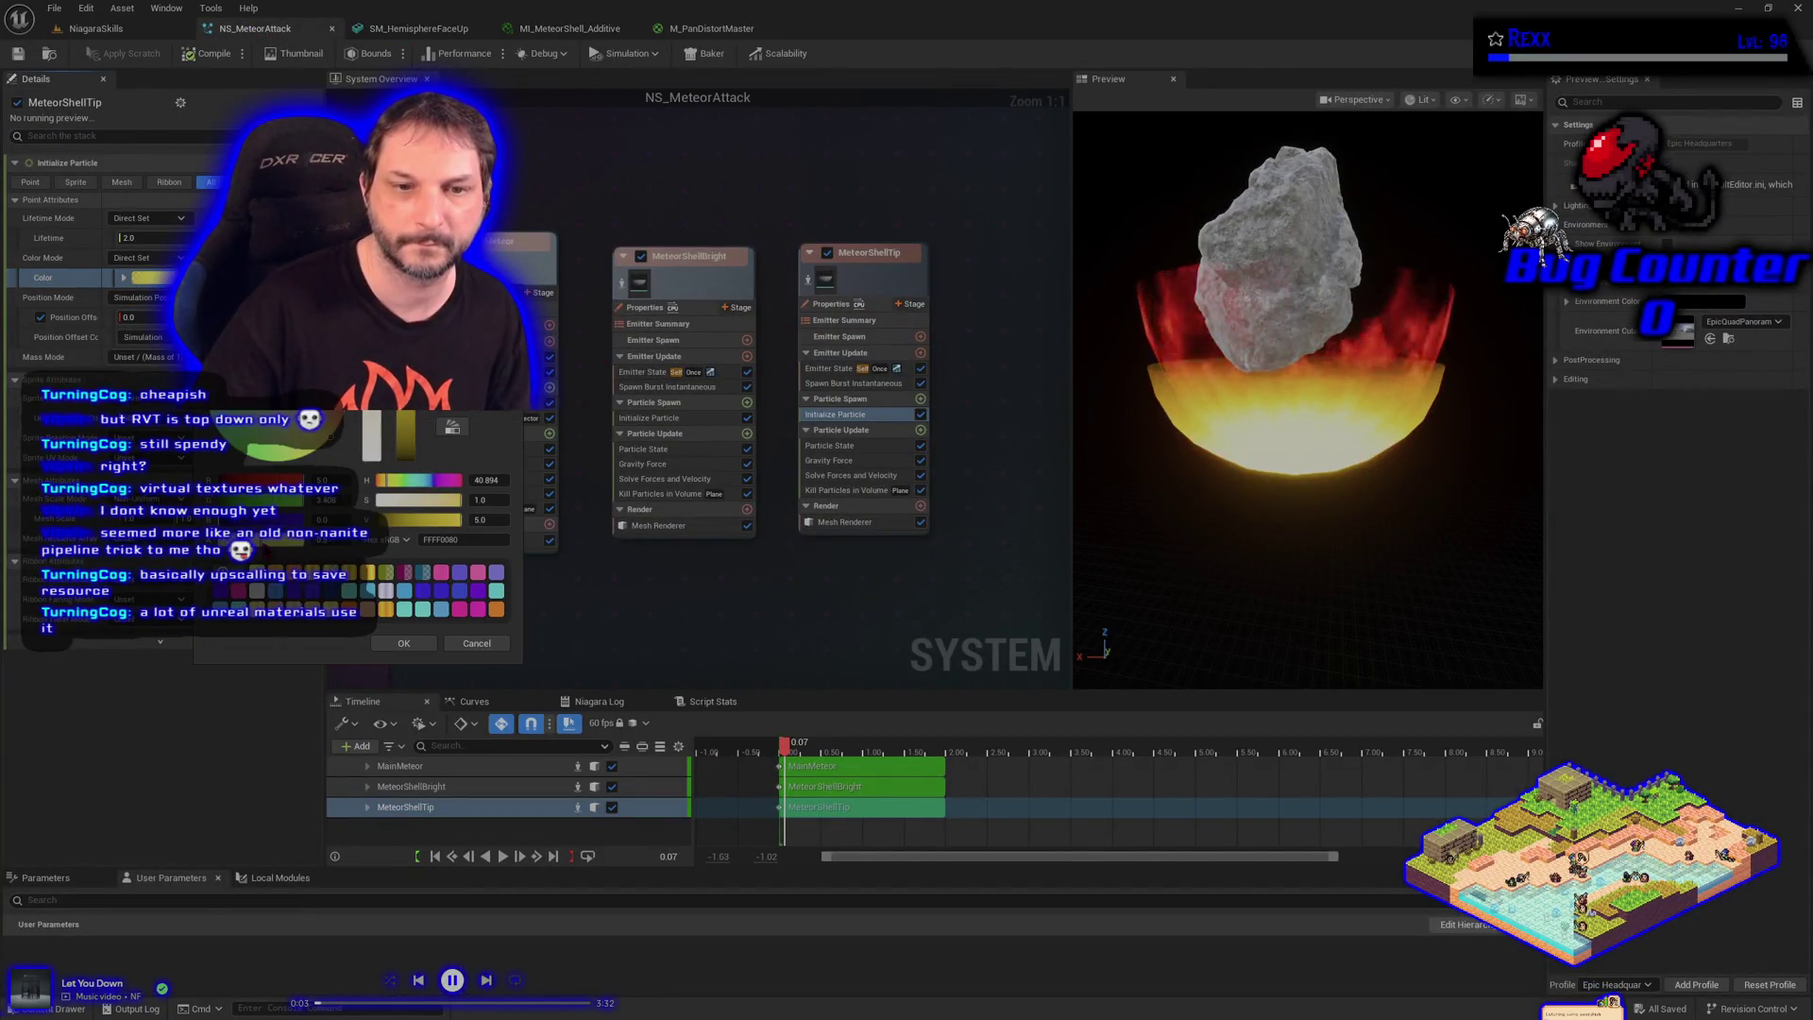
left_click_drag(283, 558, 255, 546)
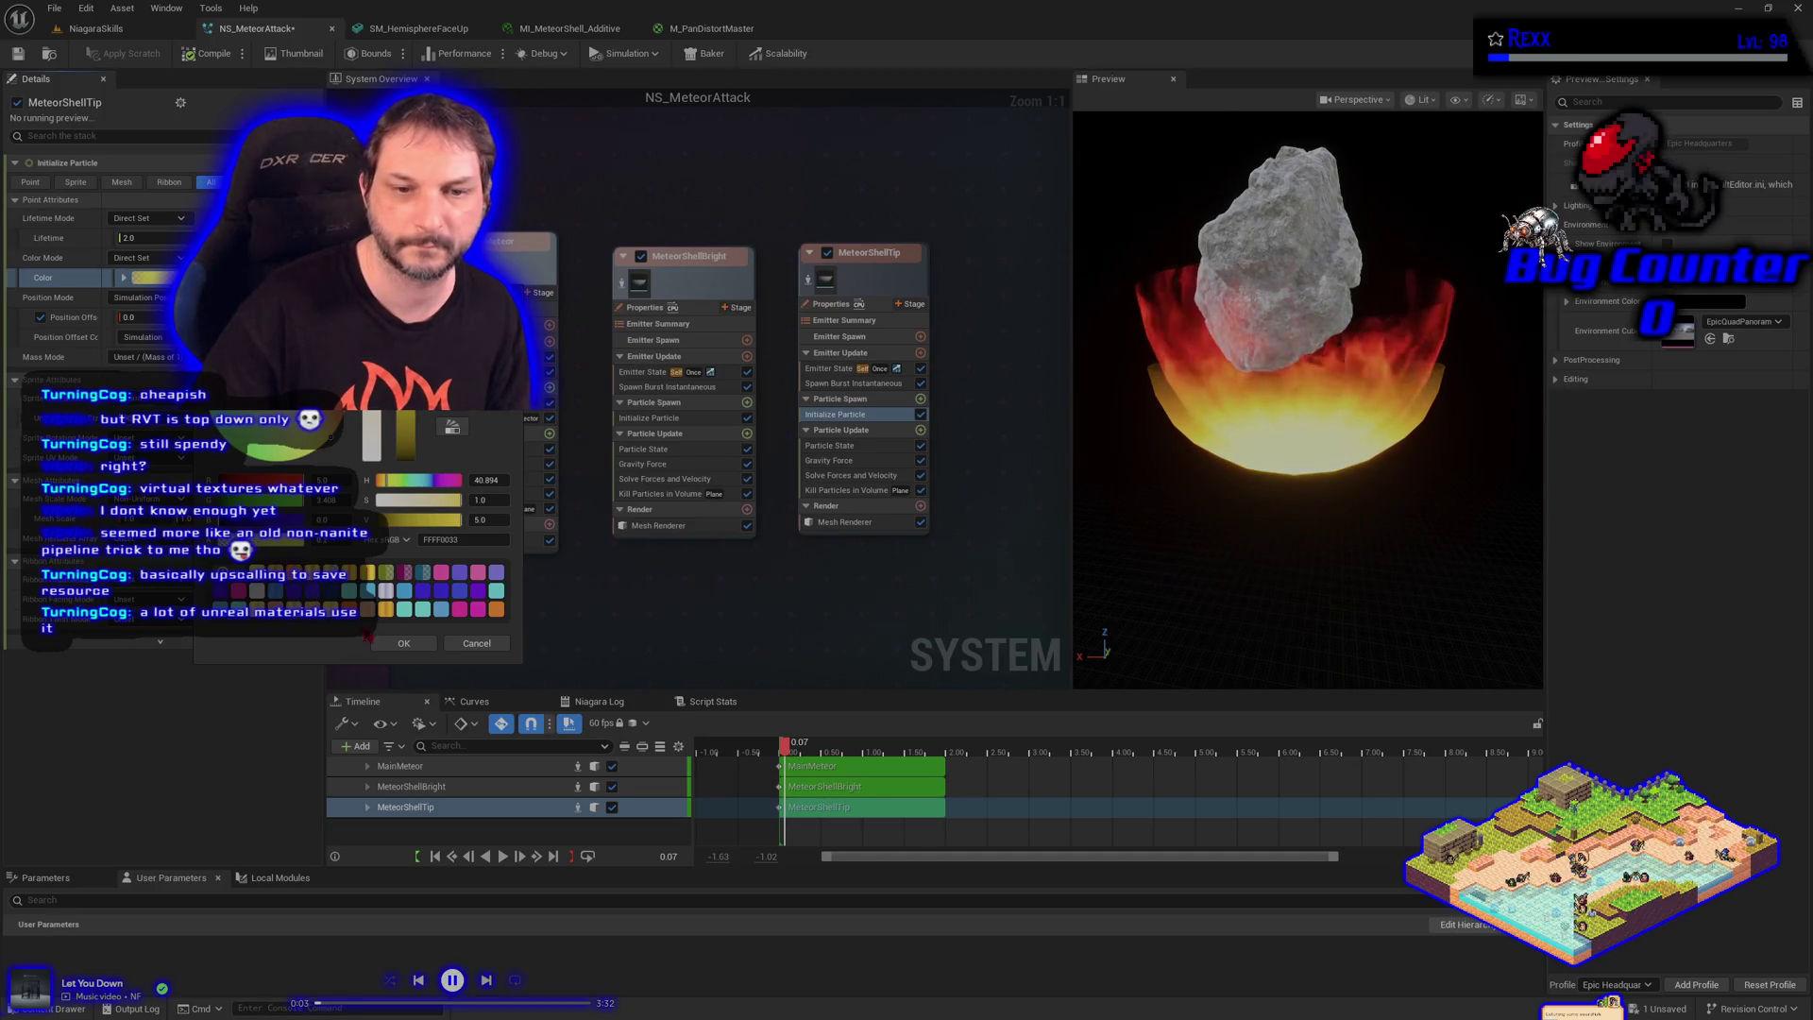
left_click(395, 648)
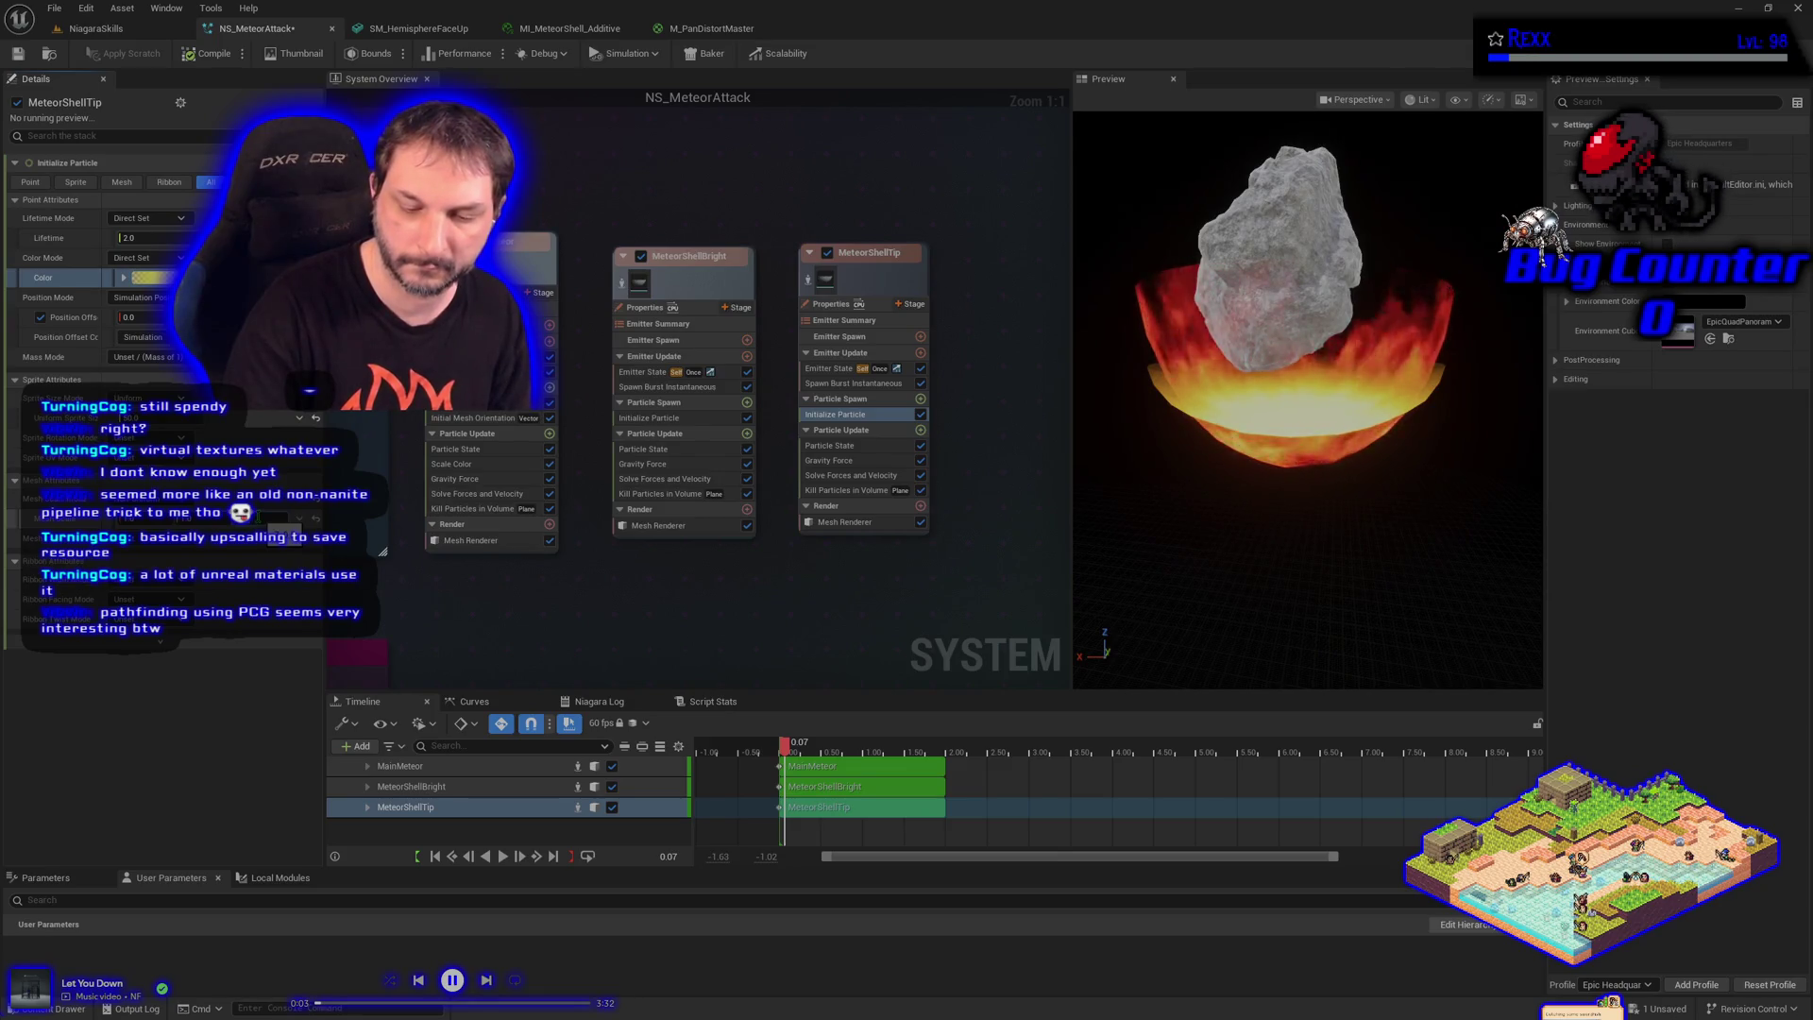
Select the 0.7 value, orbit the preview, then save and switch to NiagaraSkills
left_click(257, 518)
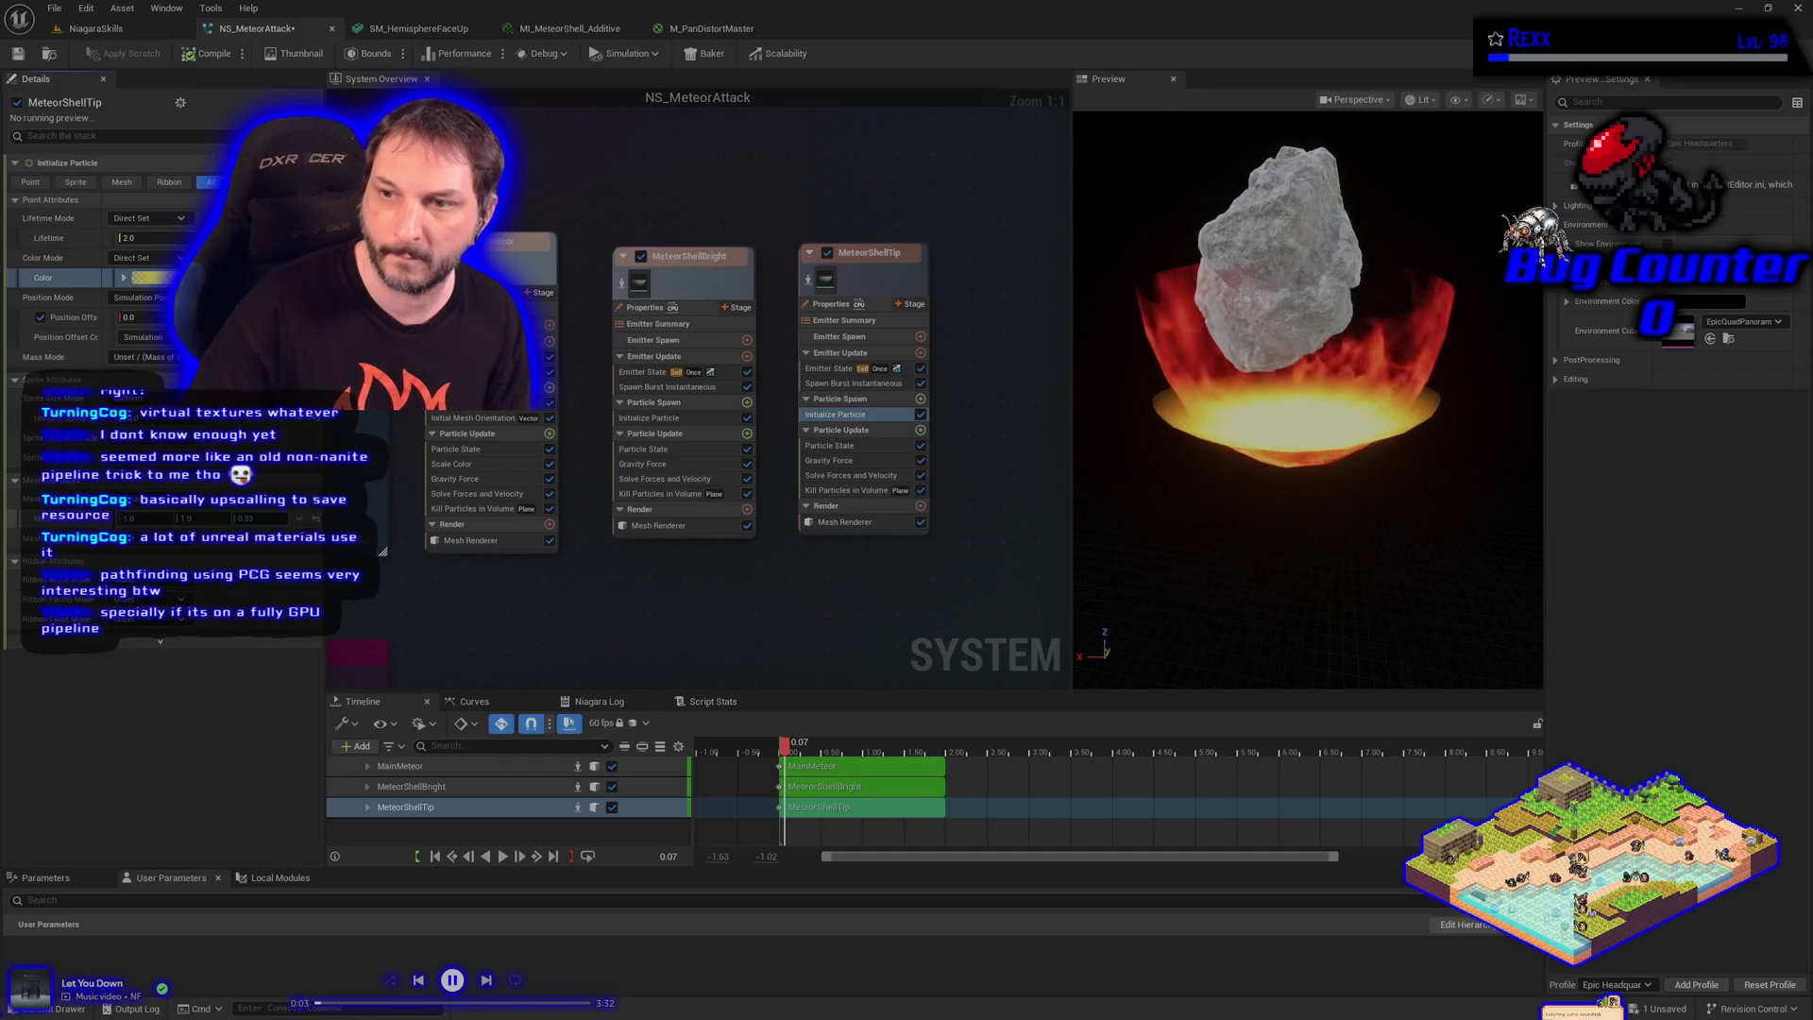
left_click_drag(1308, 397, 1341, 397)
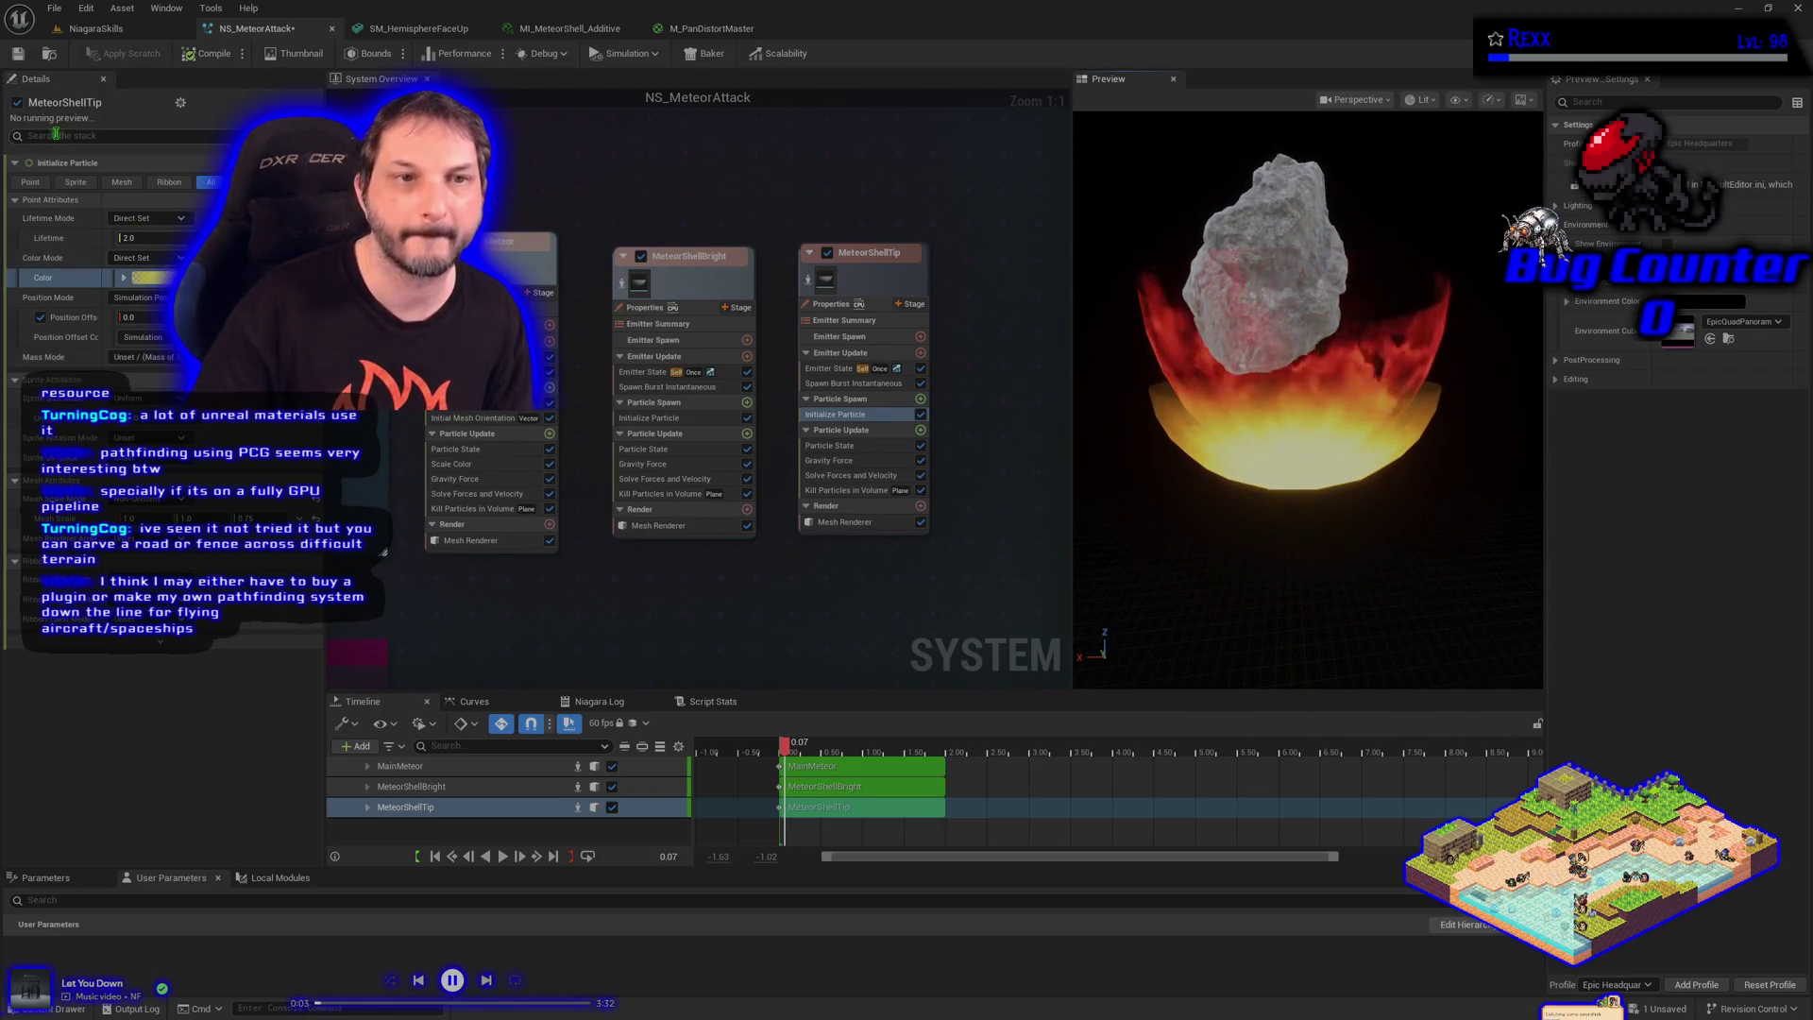
left_click(17, 53)
left_click(94, 28)
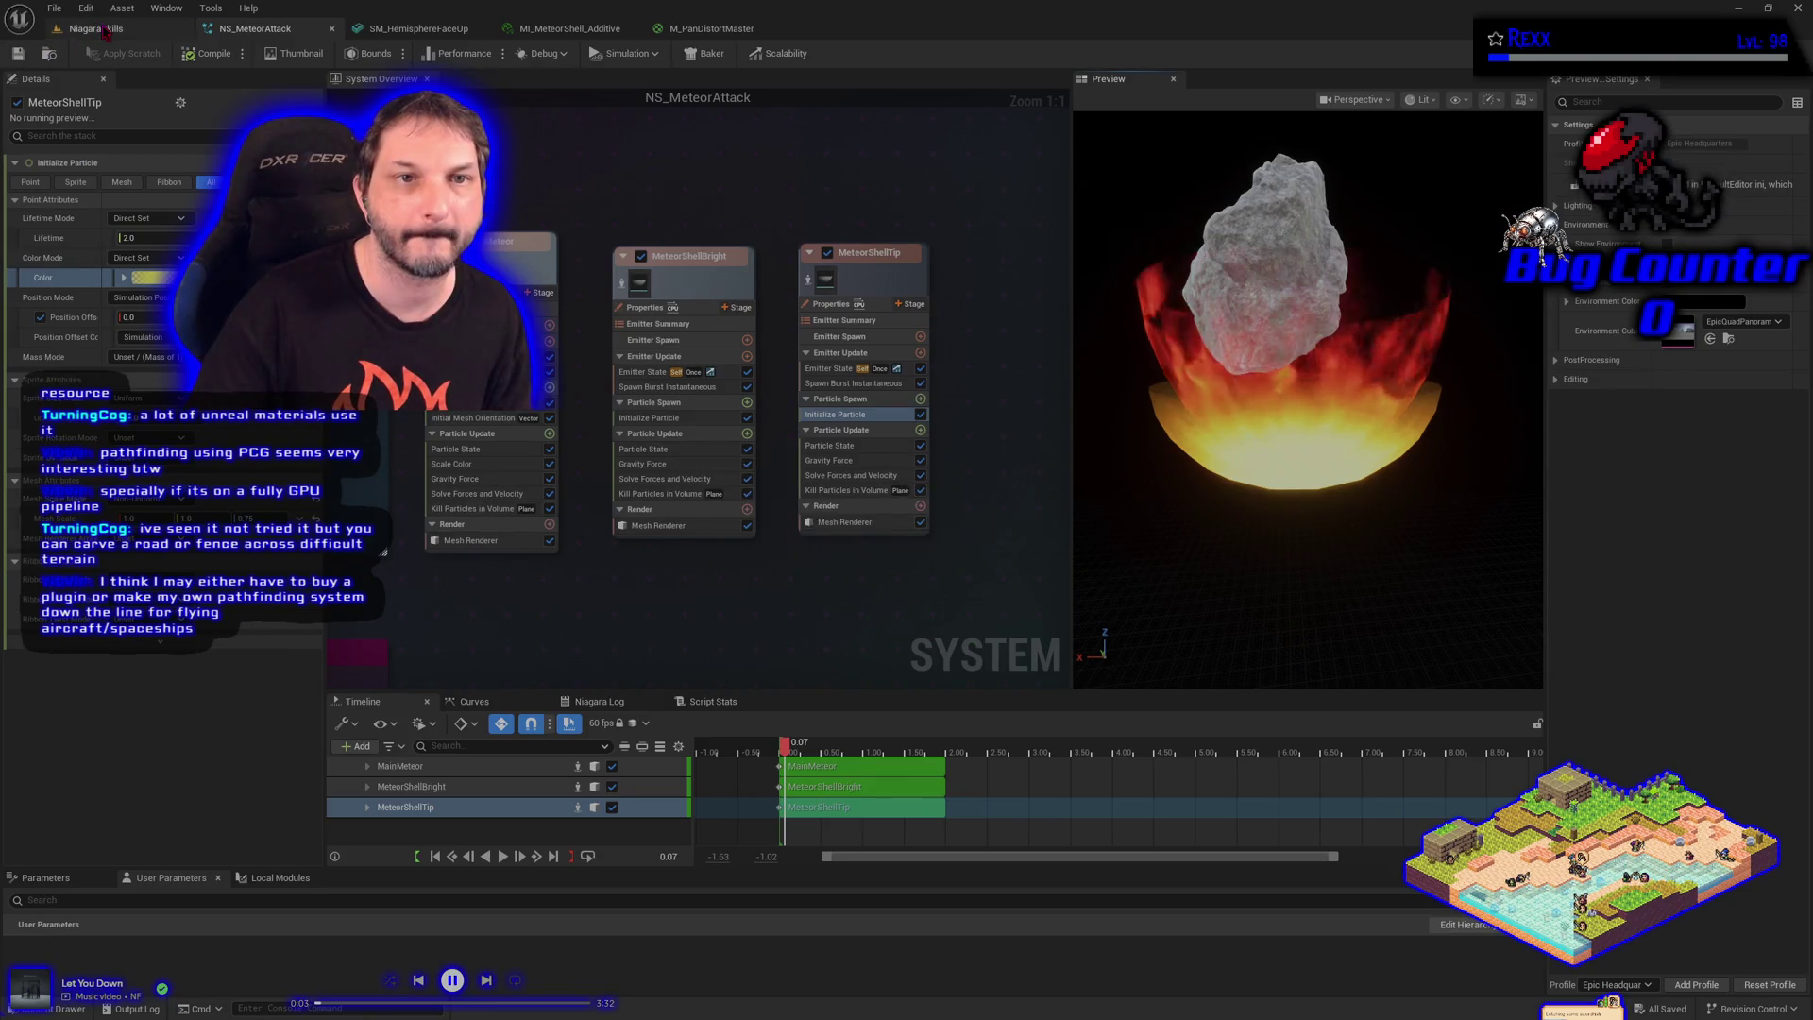
Compare MeteorShellBright and MeteorShellTip Initialize Particle settings, then save and return to NiagaraSkills
left_click(12, 222)
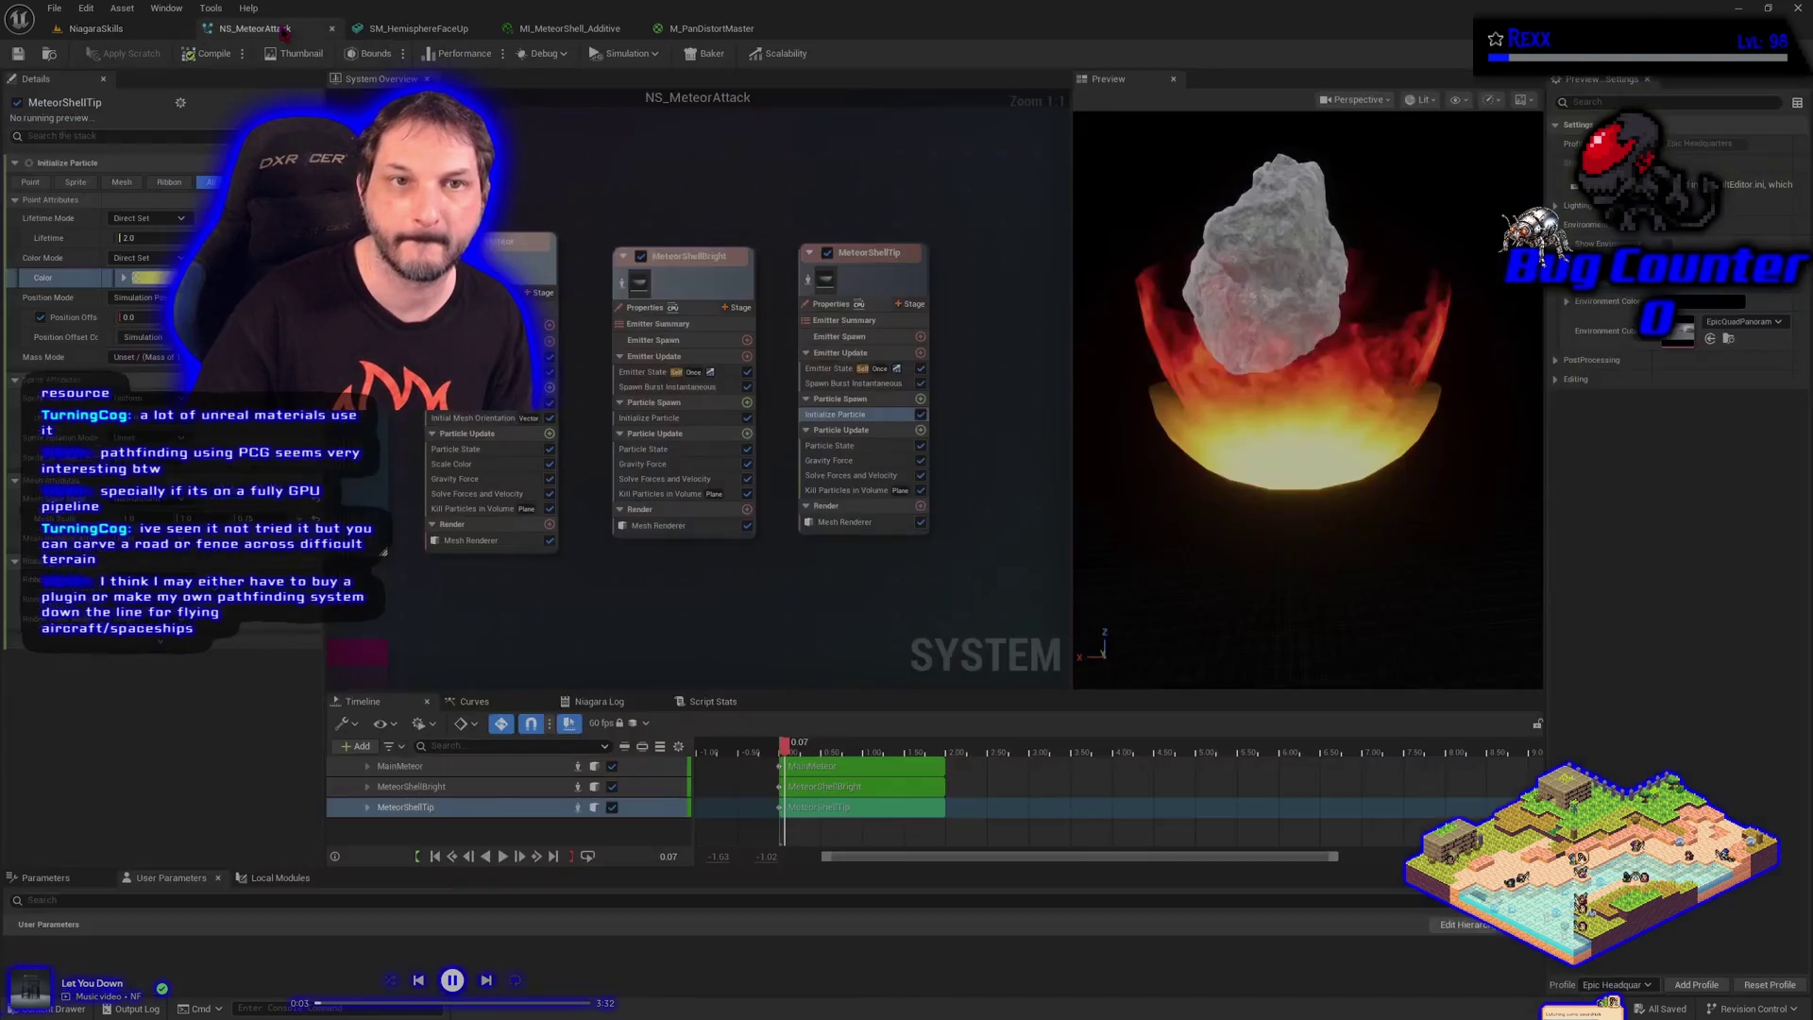
left_click(282, 29)
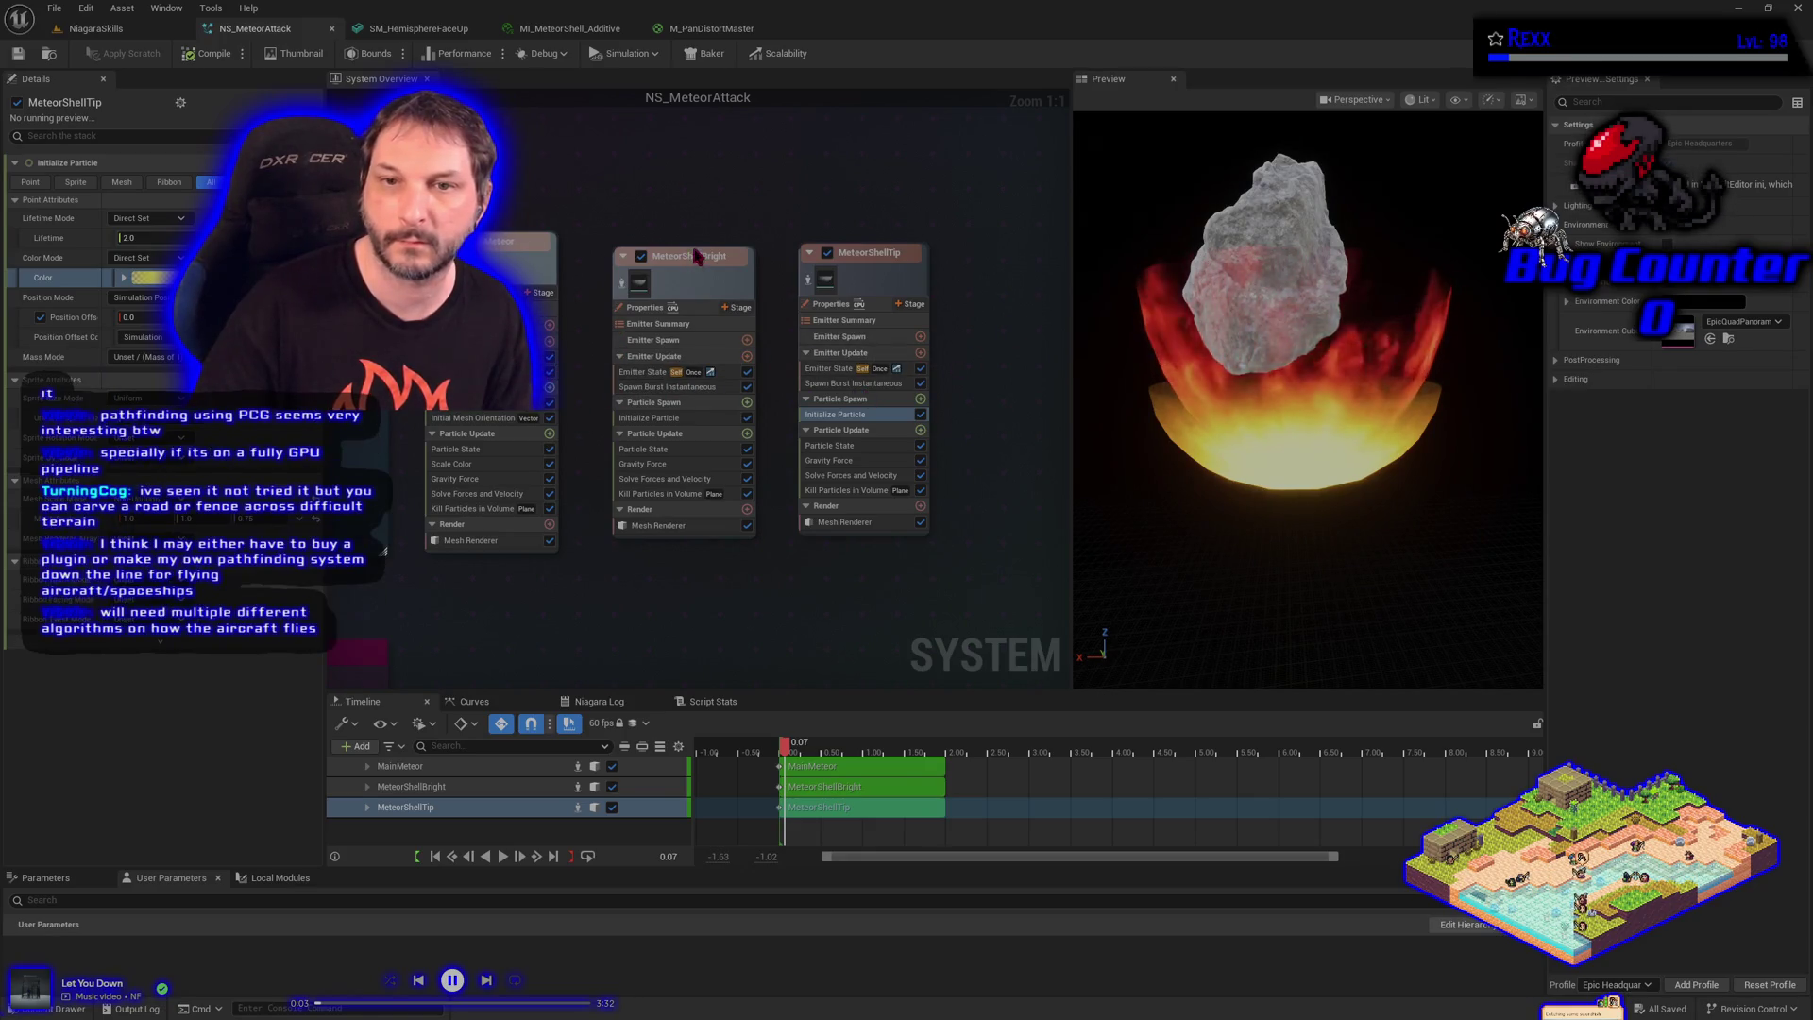
left_click(672, 418)
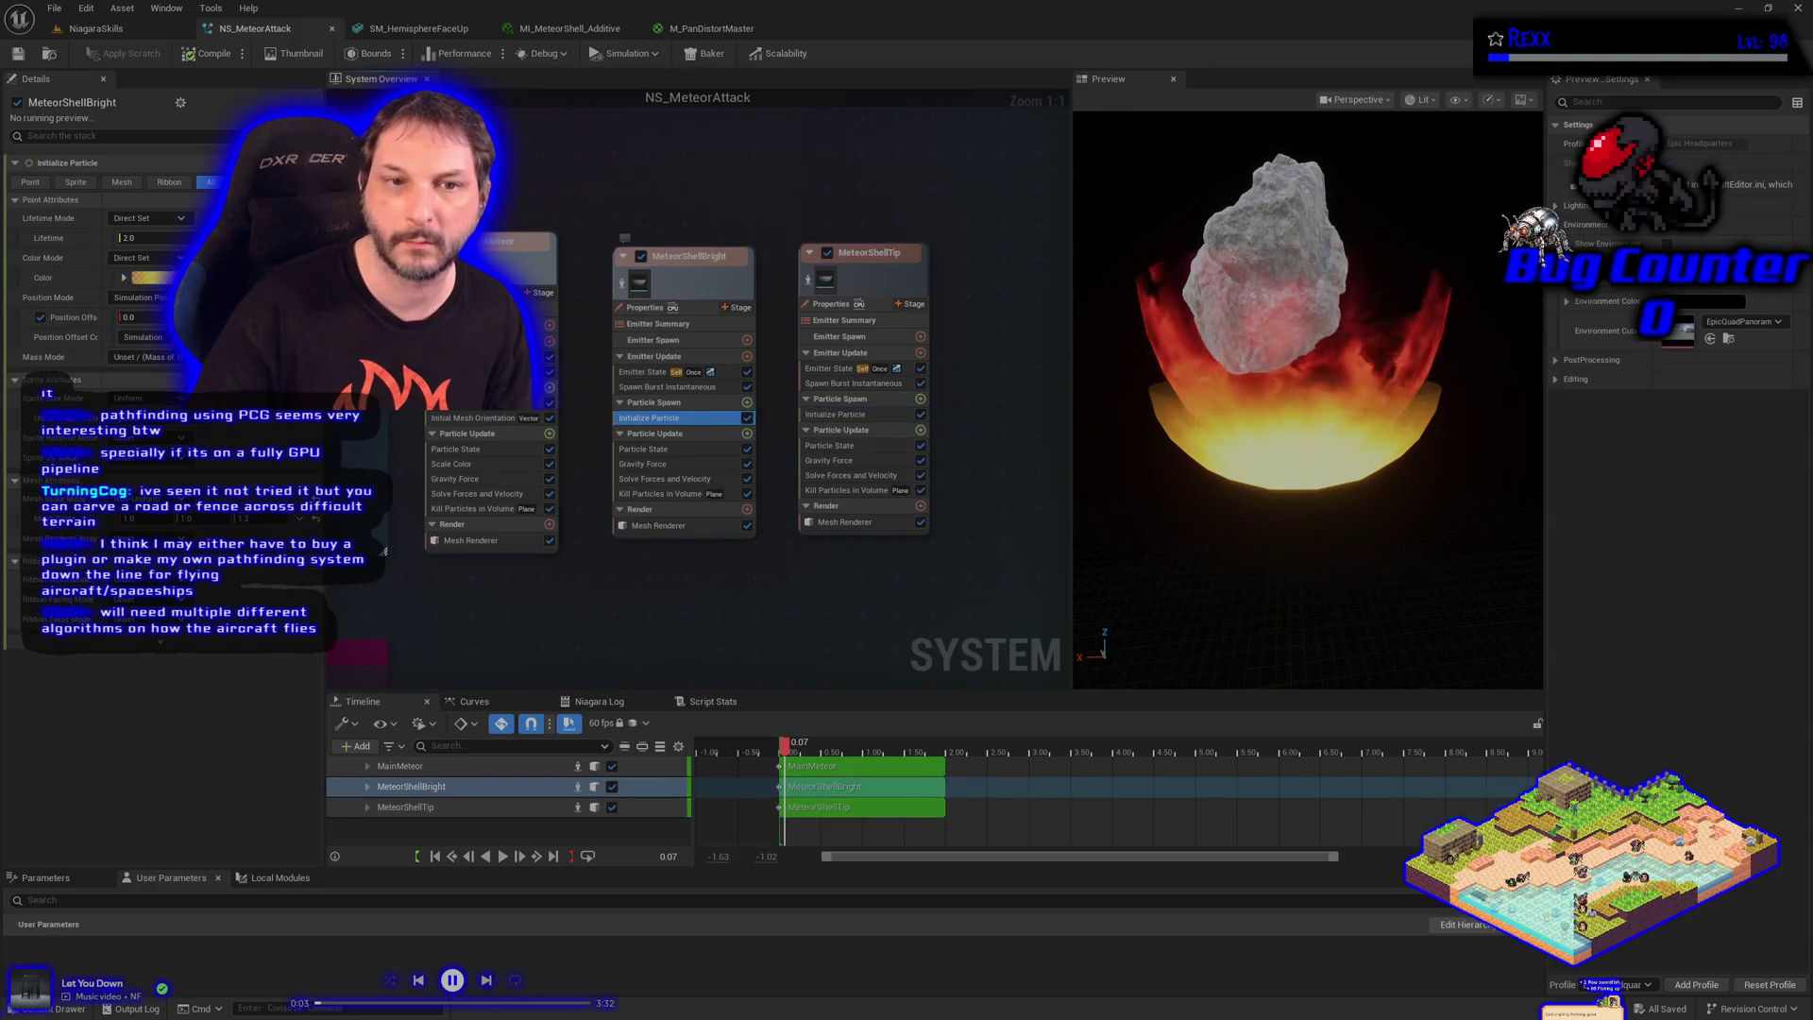
mouse_move(56, 299)
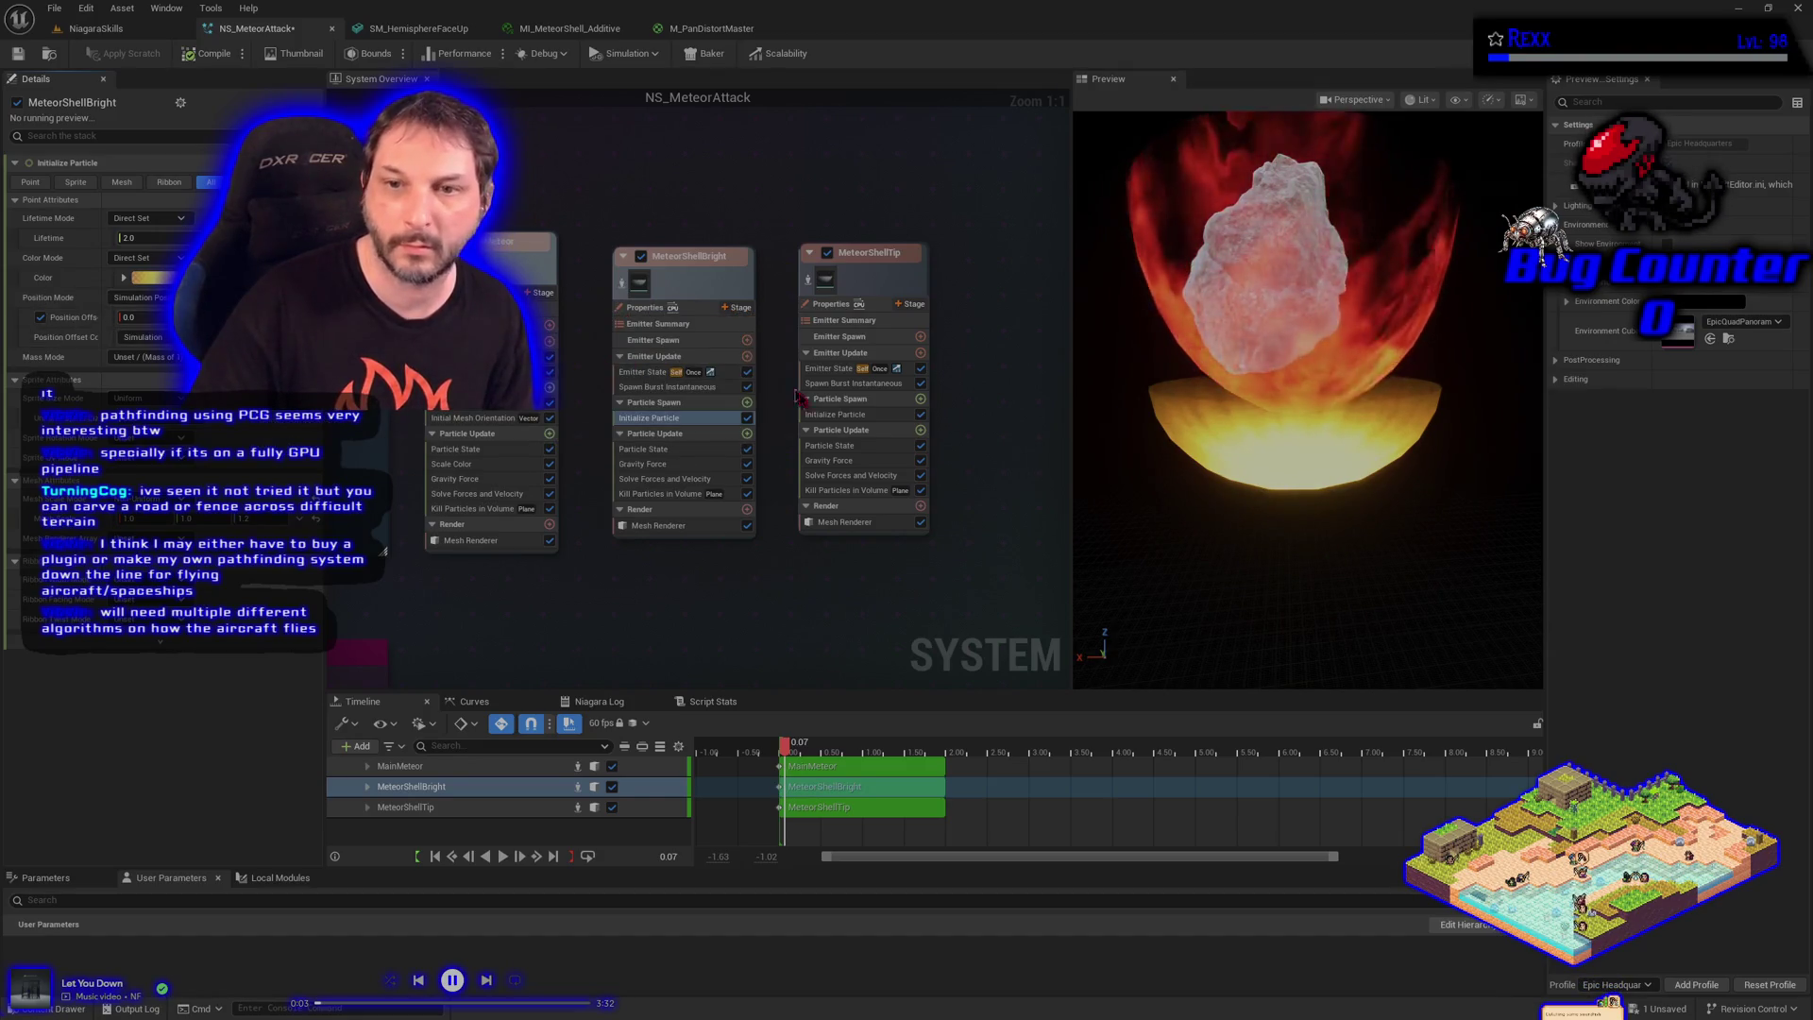
left_click(831, 415)
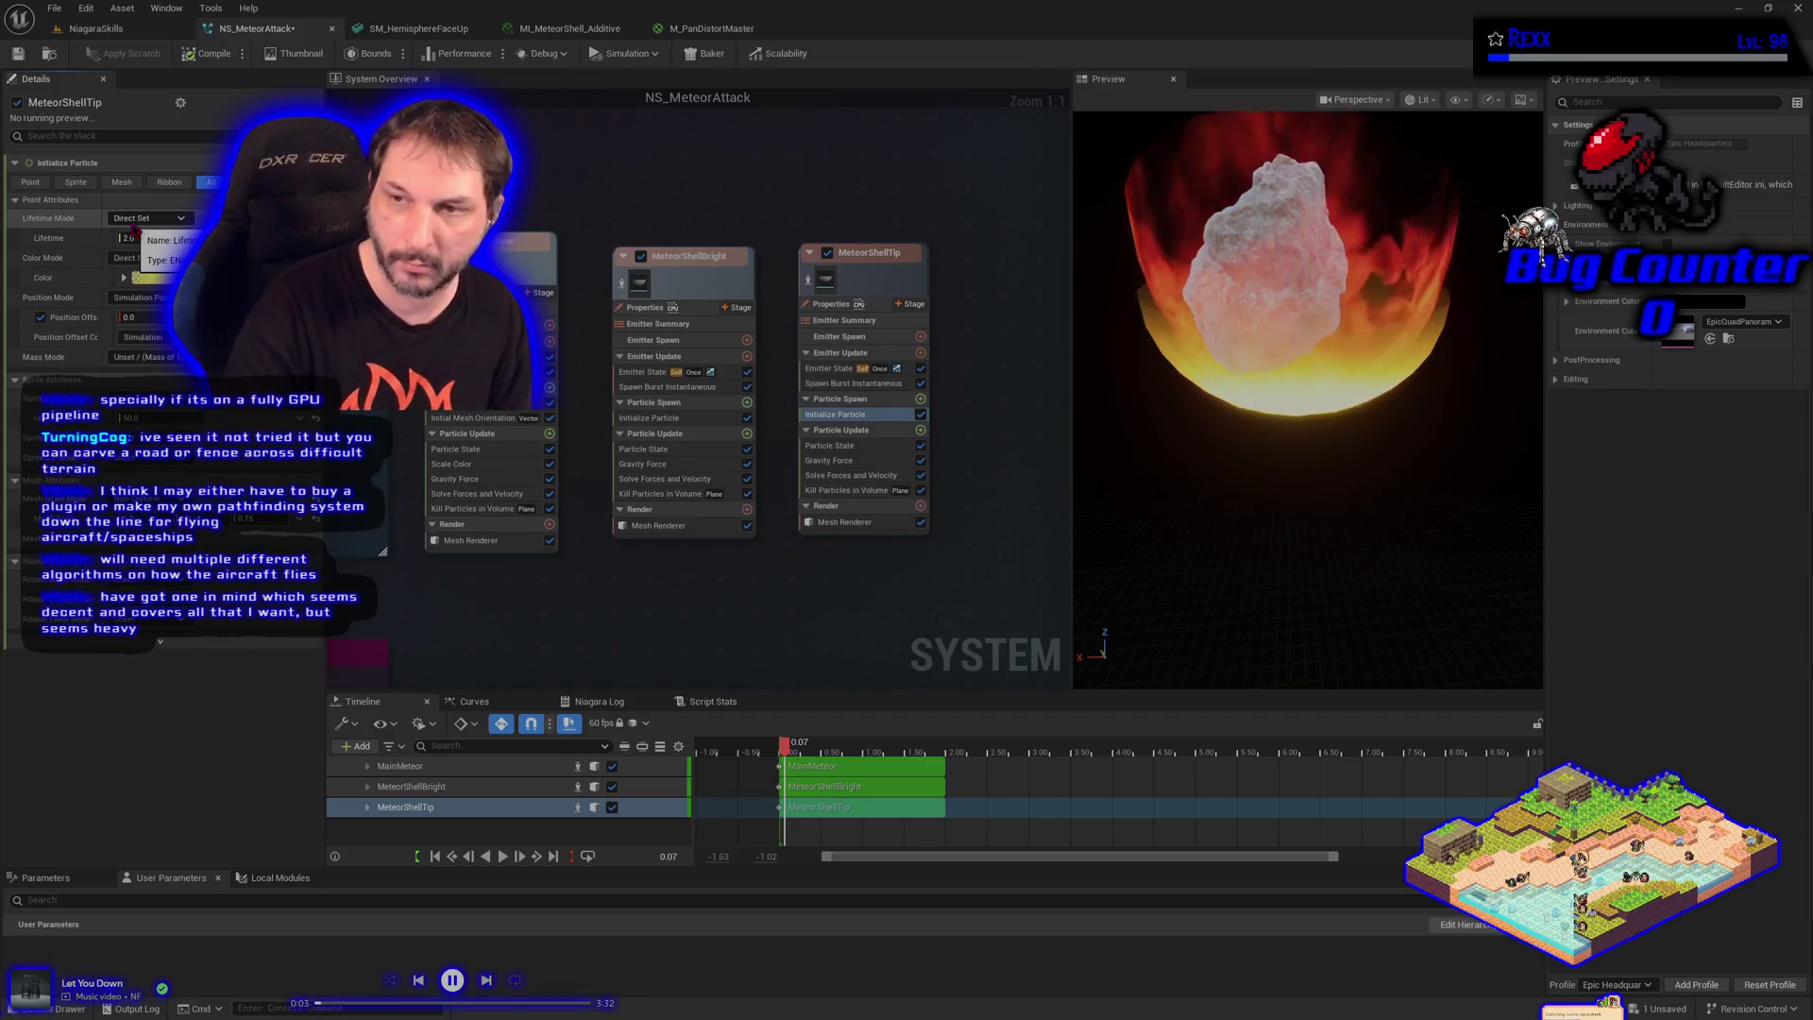
left_click(17, 53)
left_click(95, 28)
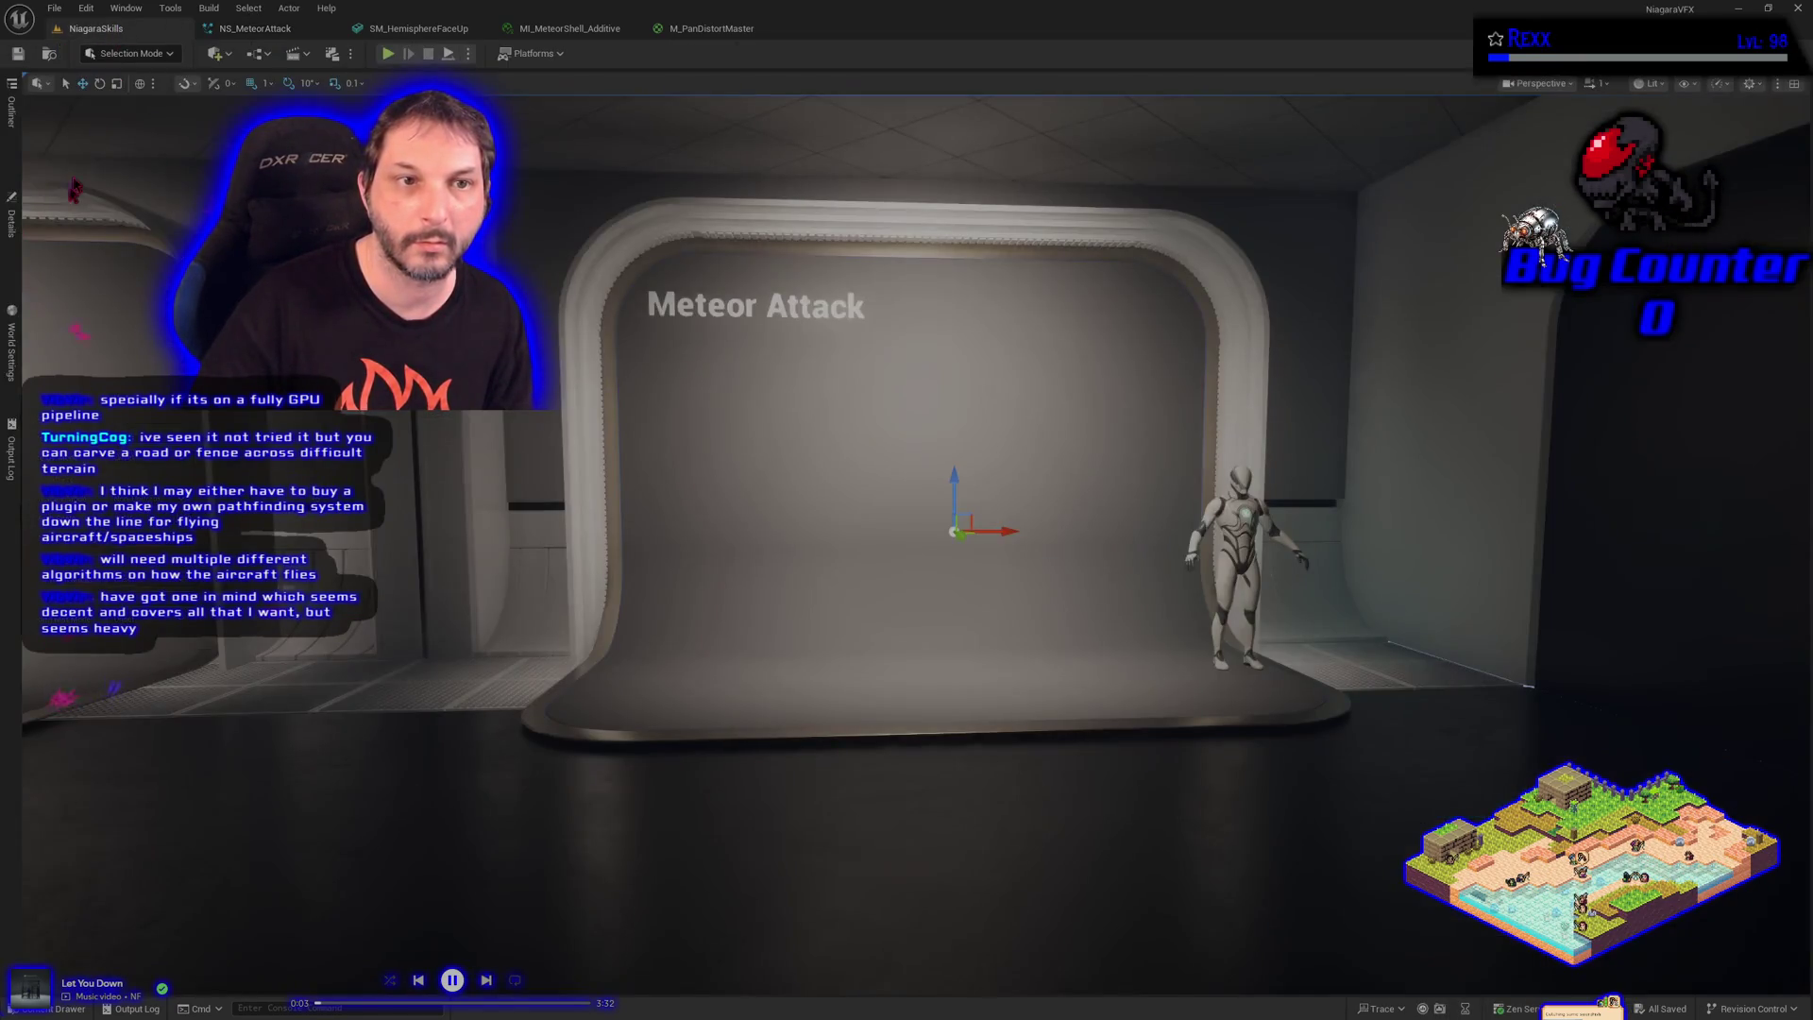
Check BP_DefaultVFXSpawner4's details and watch the meteor play in the level
left_click(11, 219)
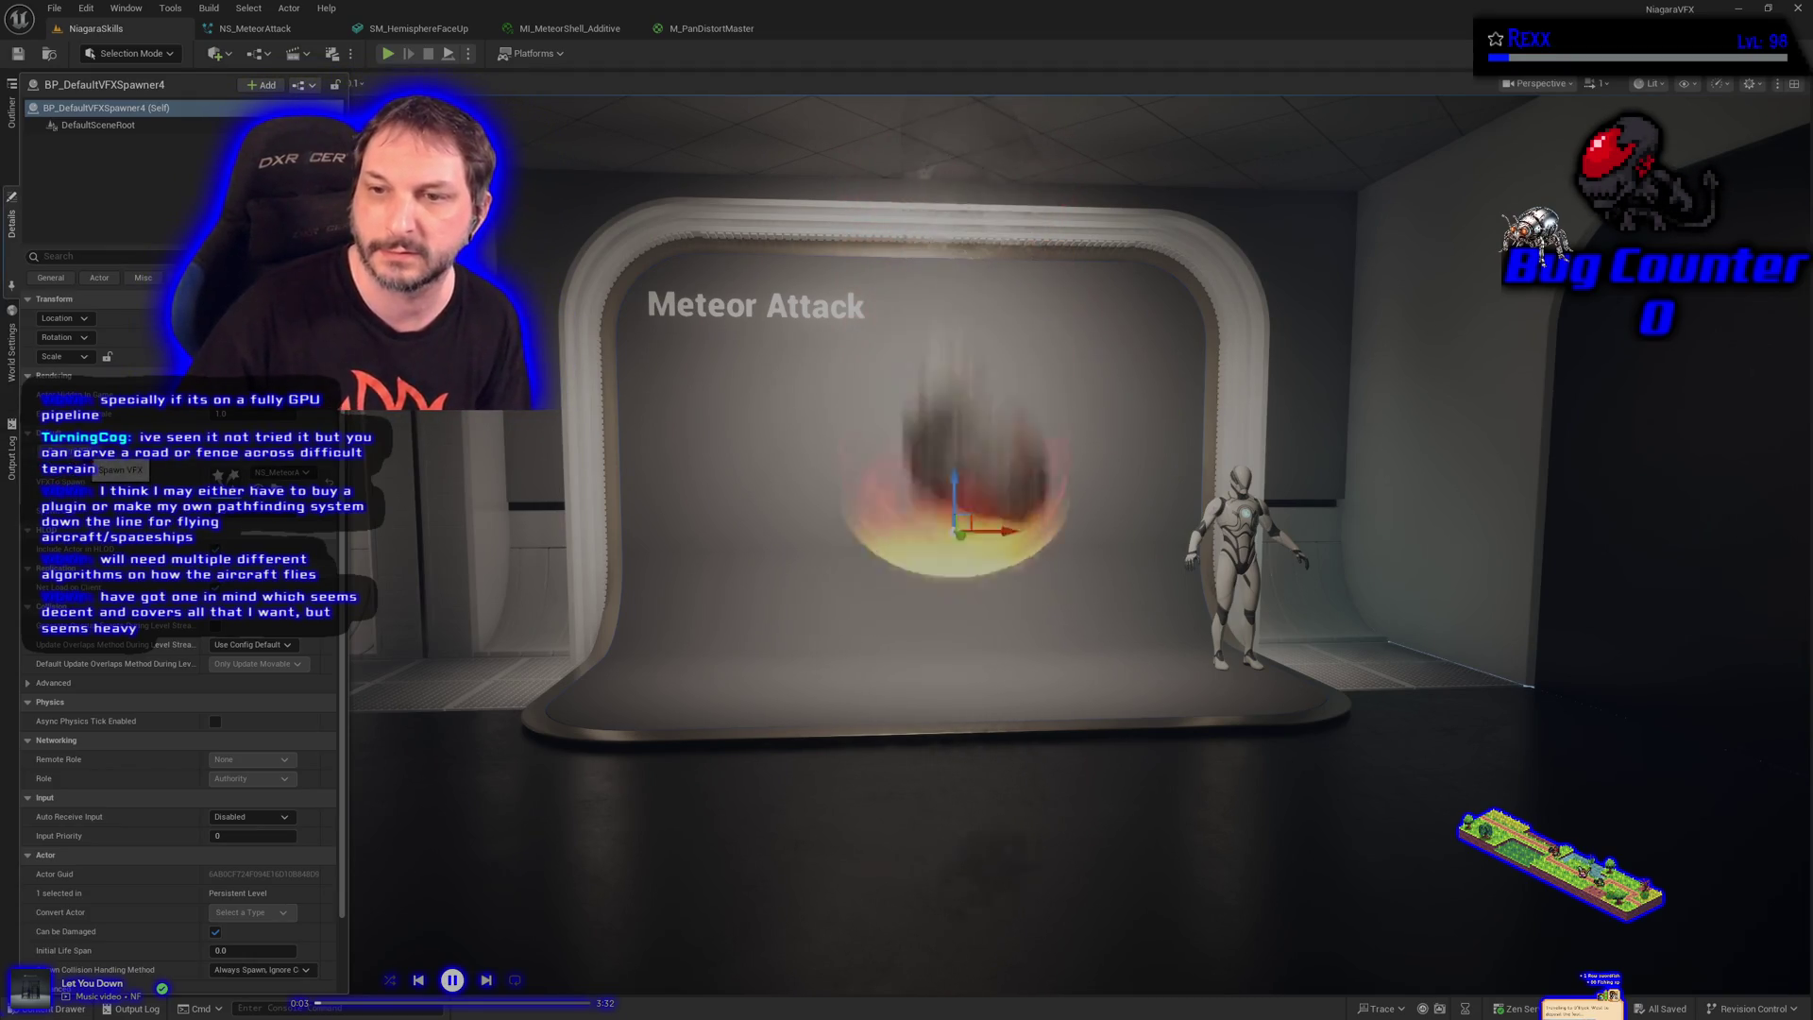
left_click(680, 26)
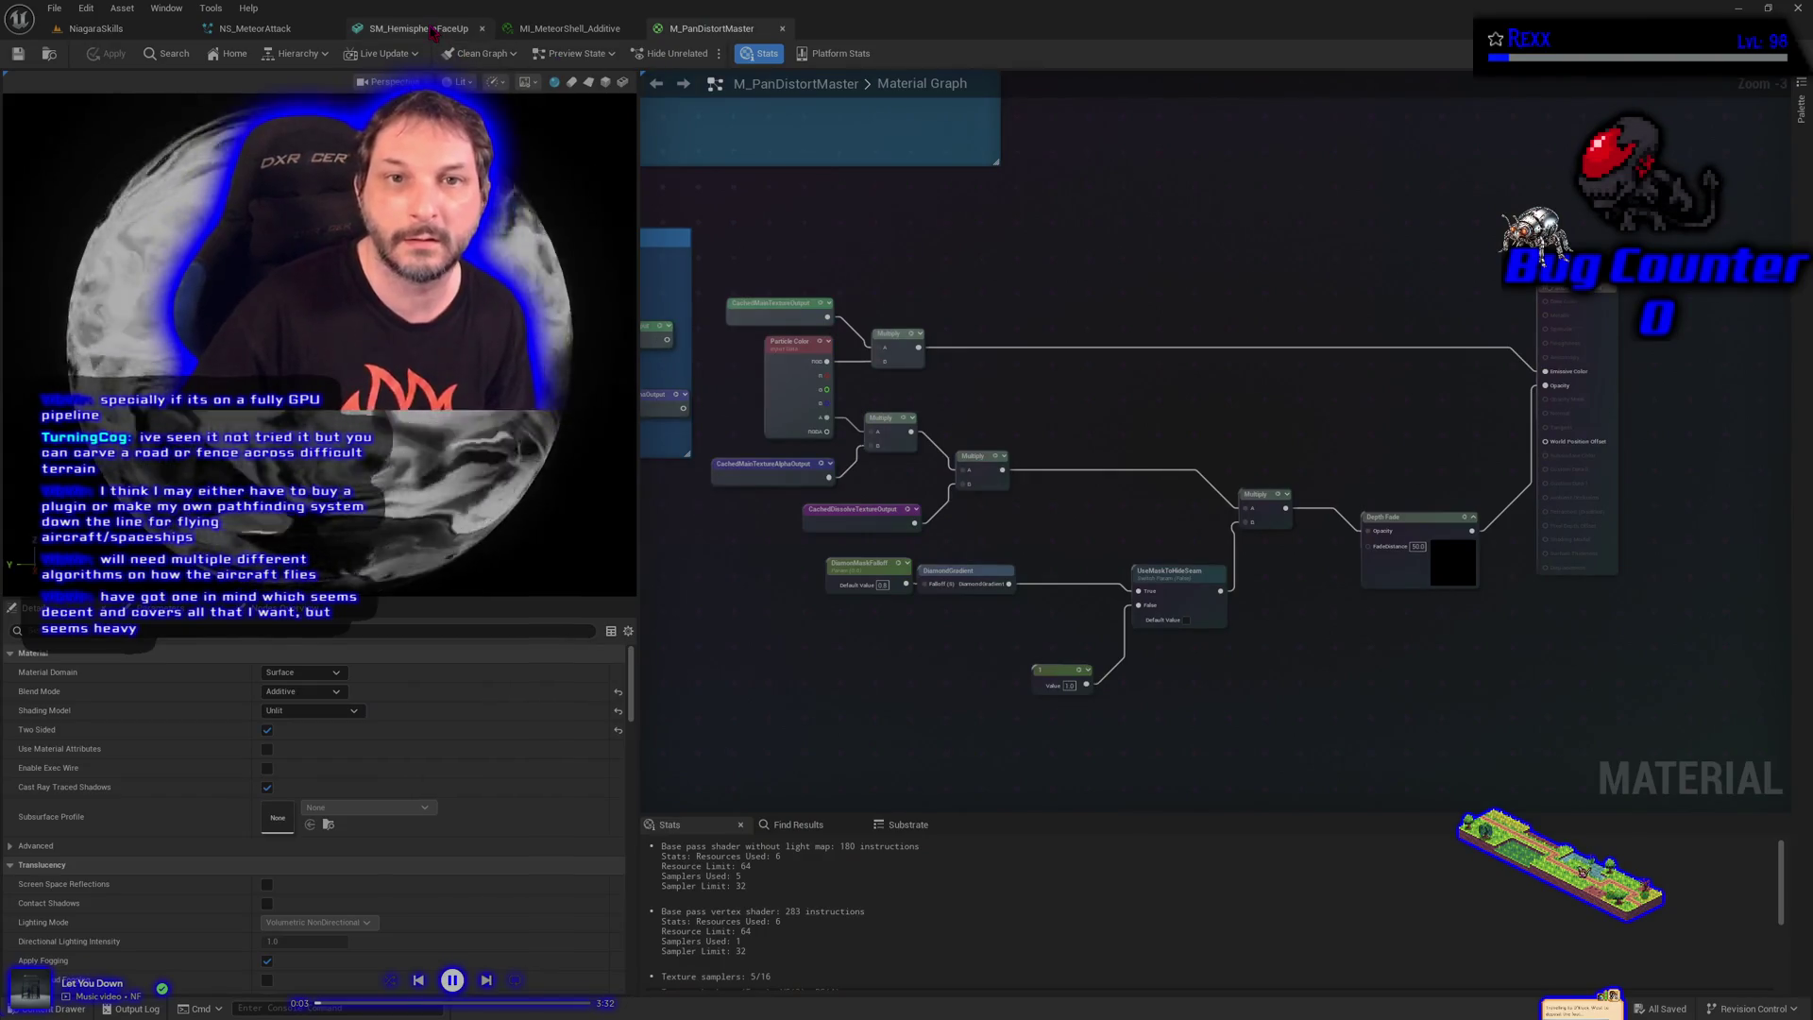
left_click(420, 29)
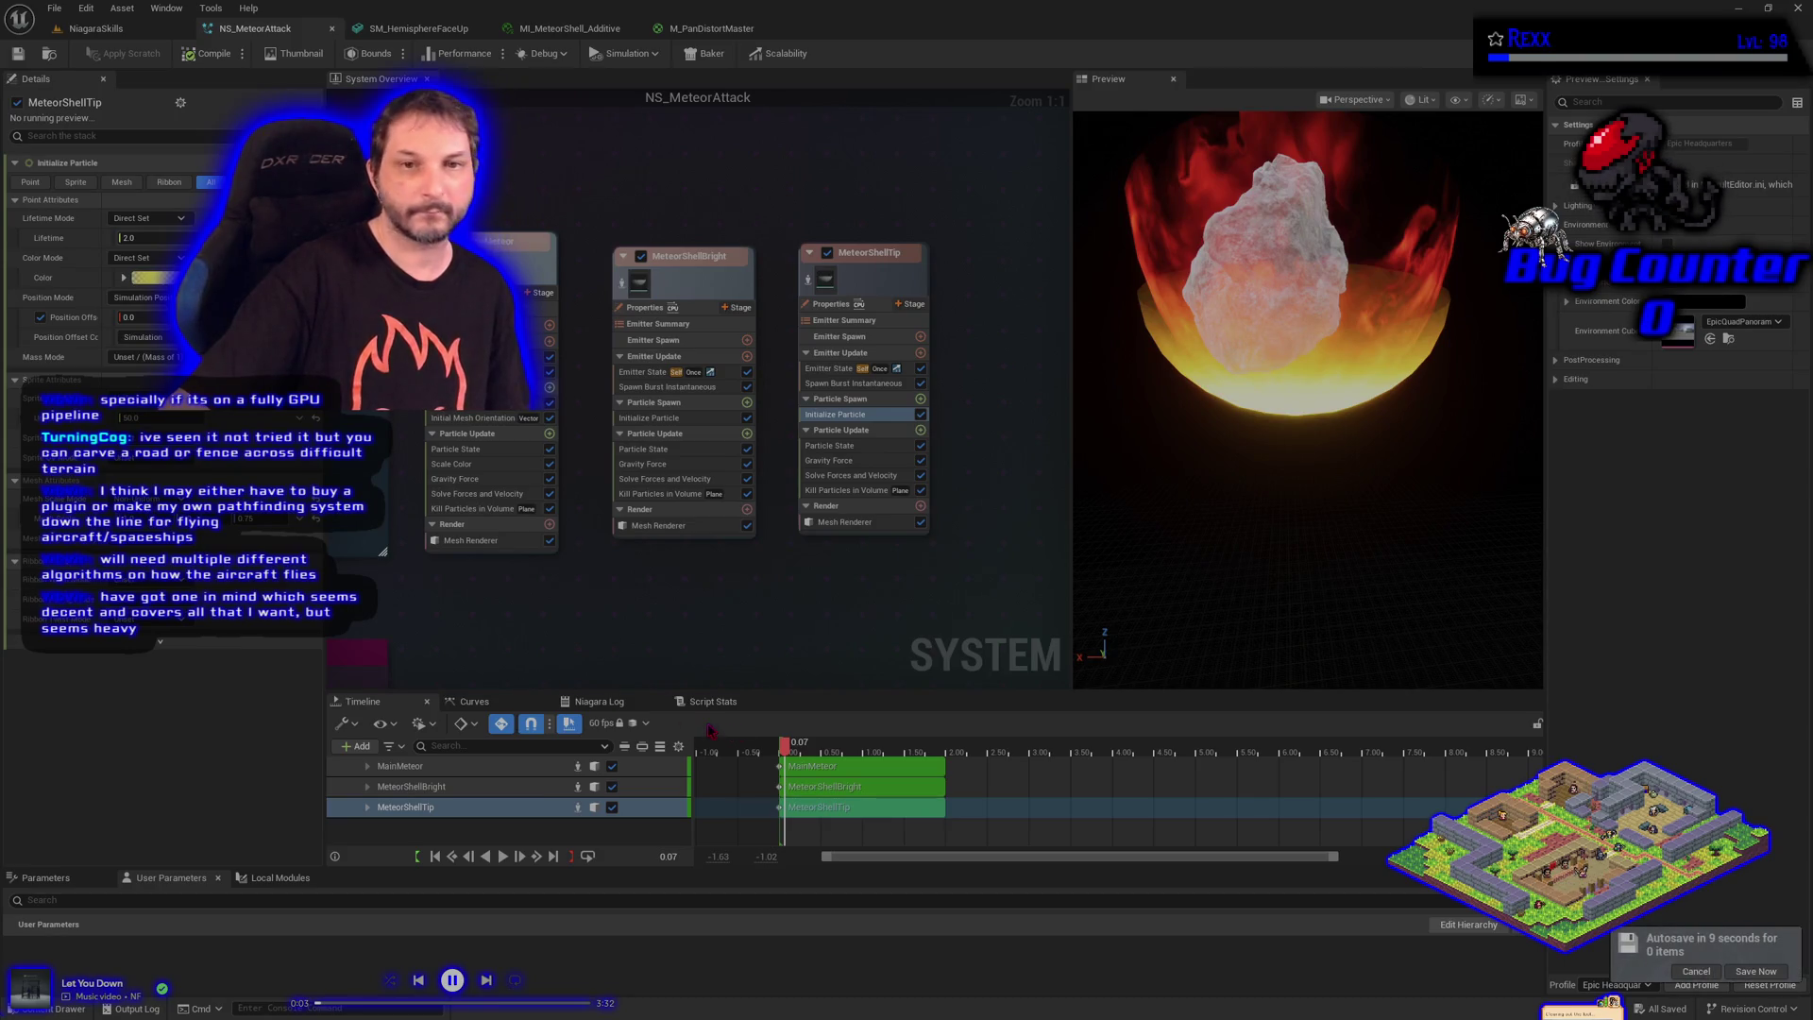
Save NS_MeteorAttack and duplicate the MeteorShellBright emitter with Ctrl+D
left_click_drag(773, 644, 602, 658)
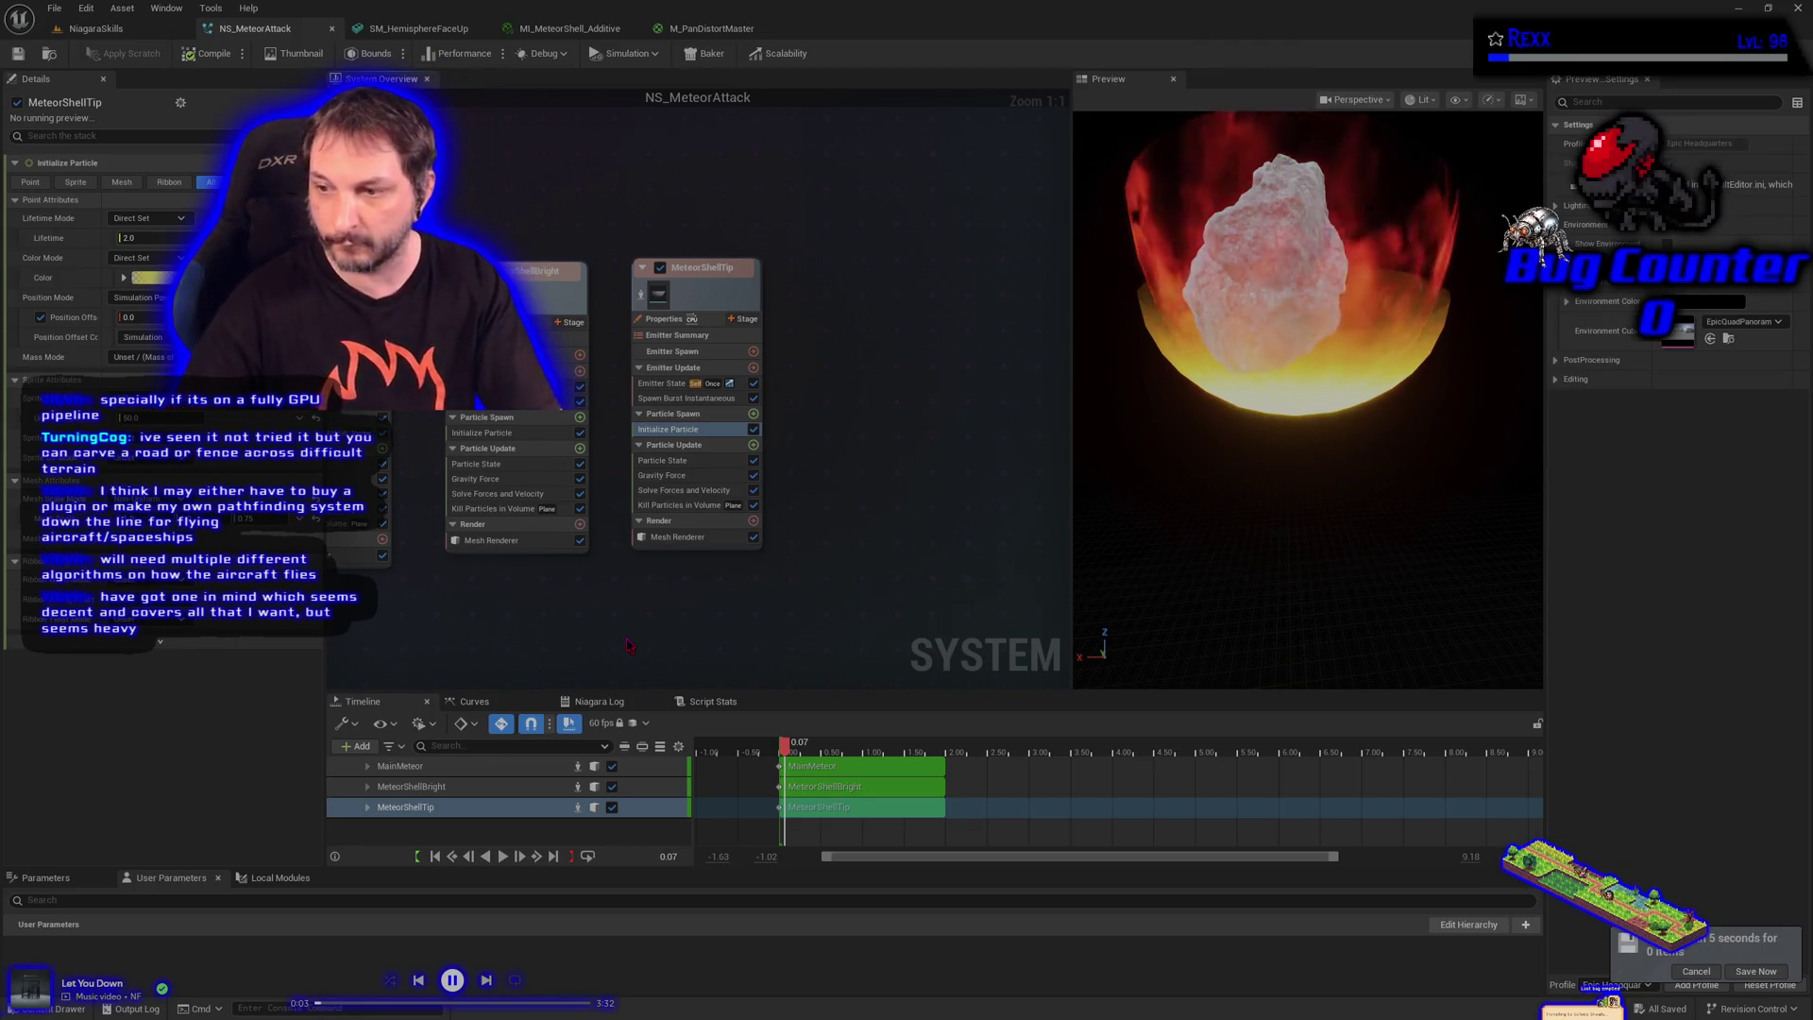
left_click(1762, 971)
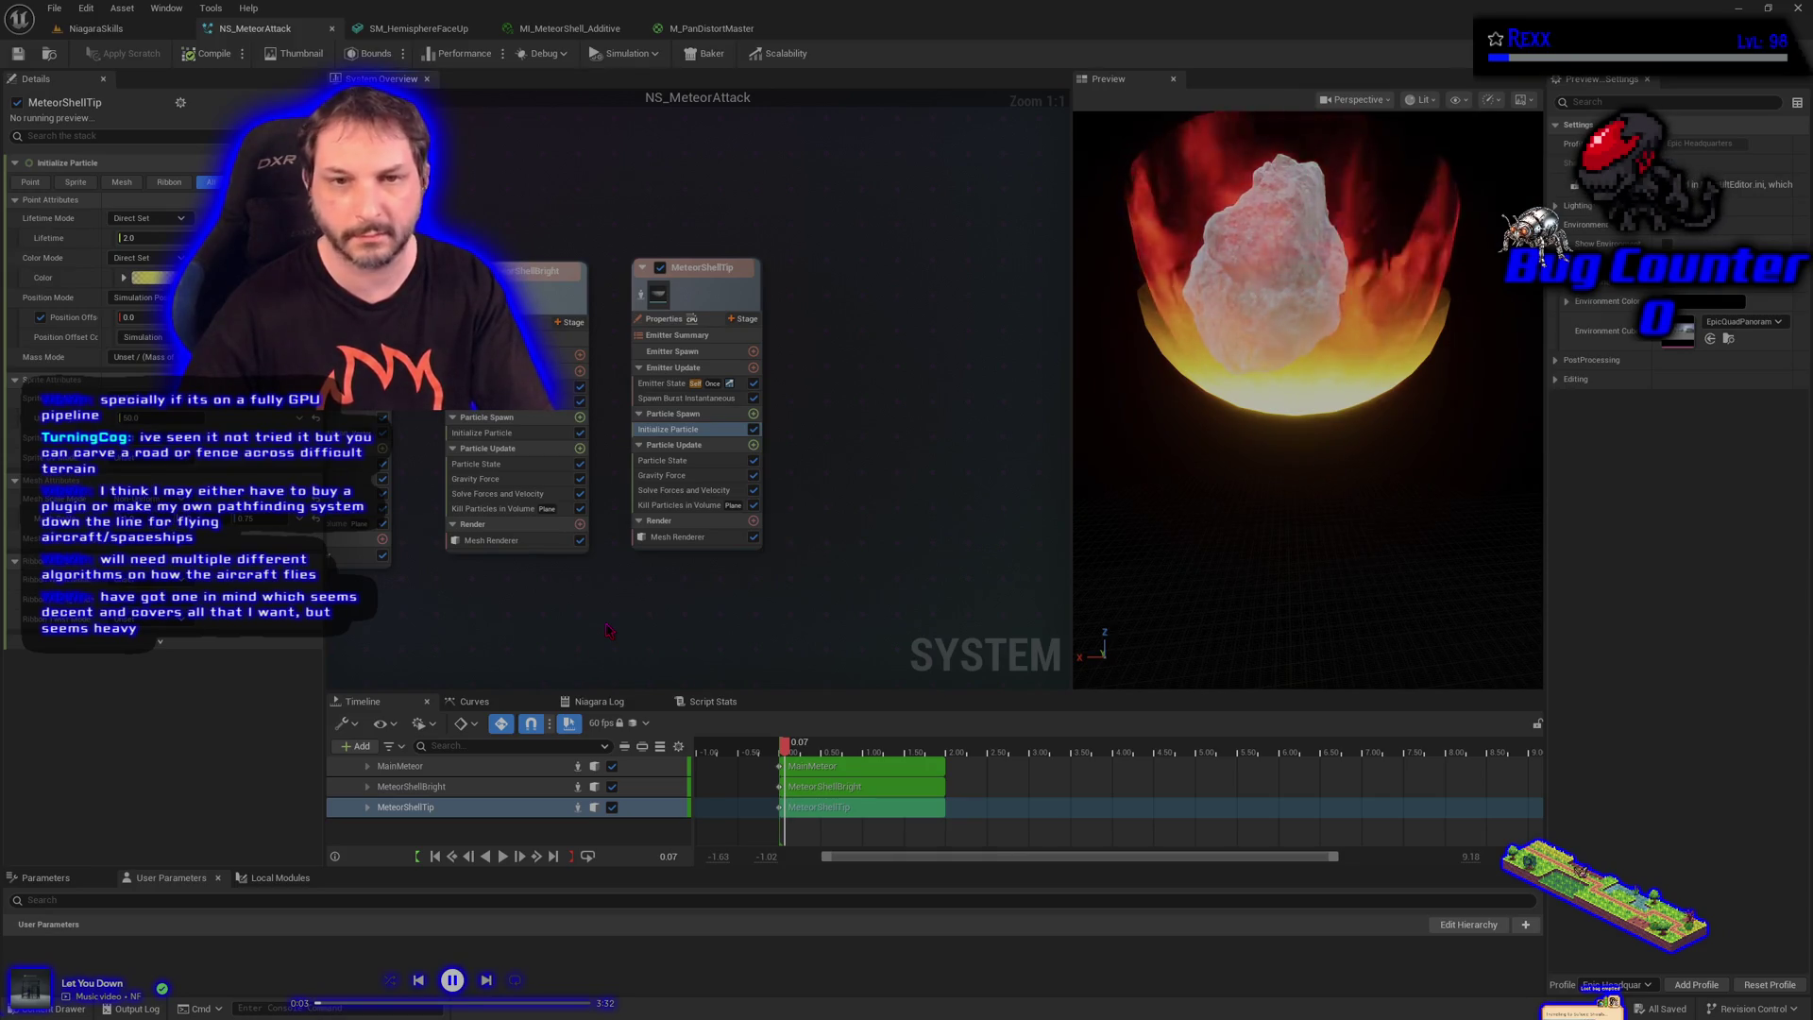
left_click(554, 277)
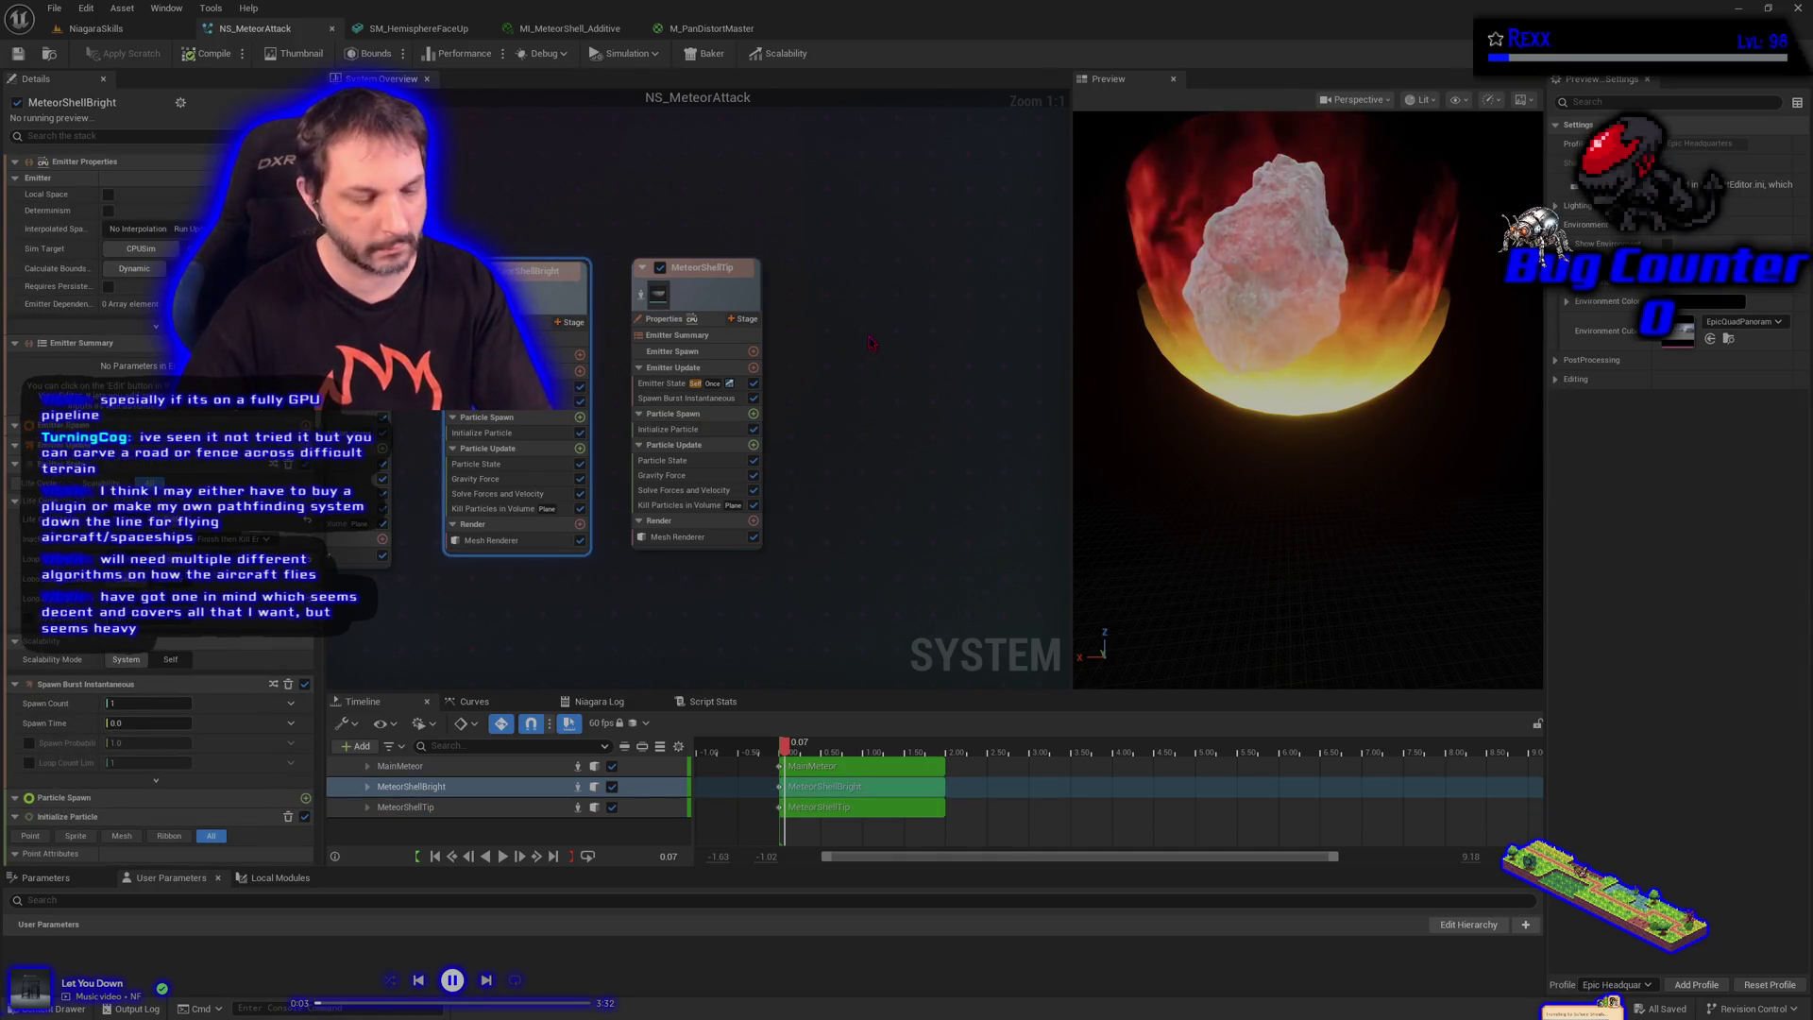
key("ctrl+d")
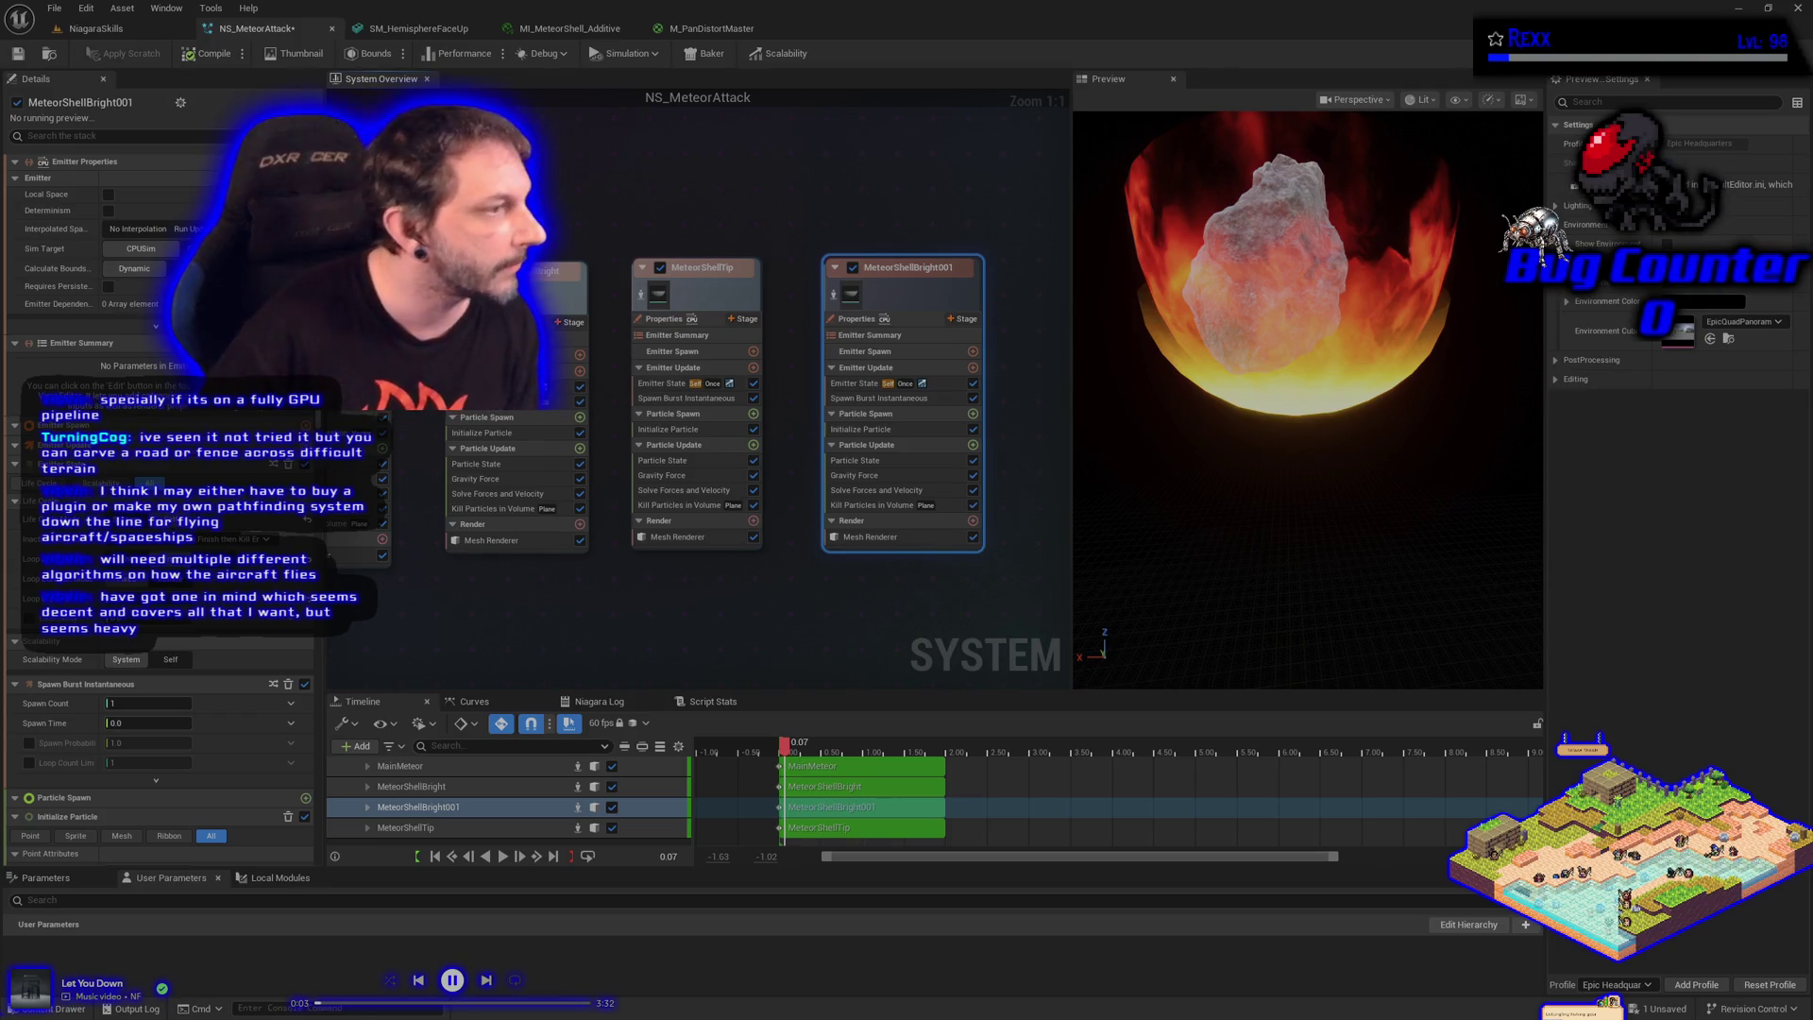
Rename the duplicated emitter to MeteorShellBlack
double_click(944, 268)
key("End")
key("BackSpace")
key("BackSpace")
key("BackSpace")
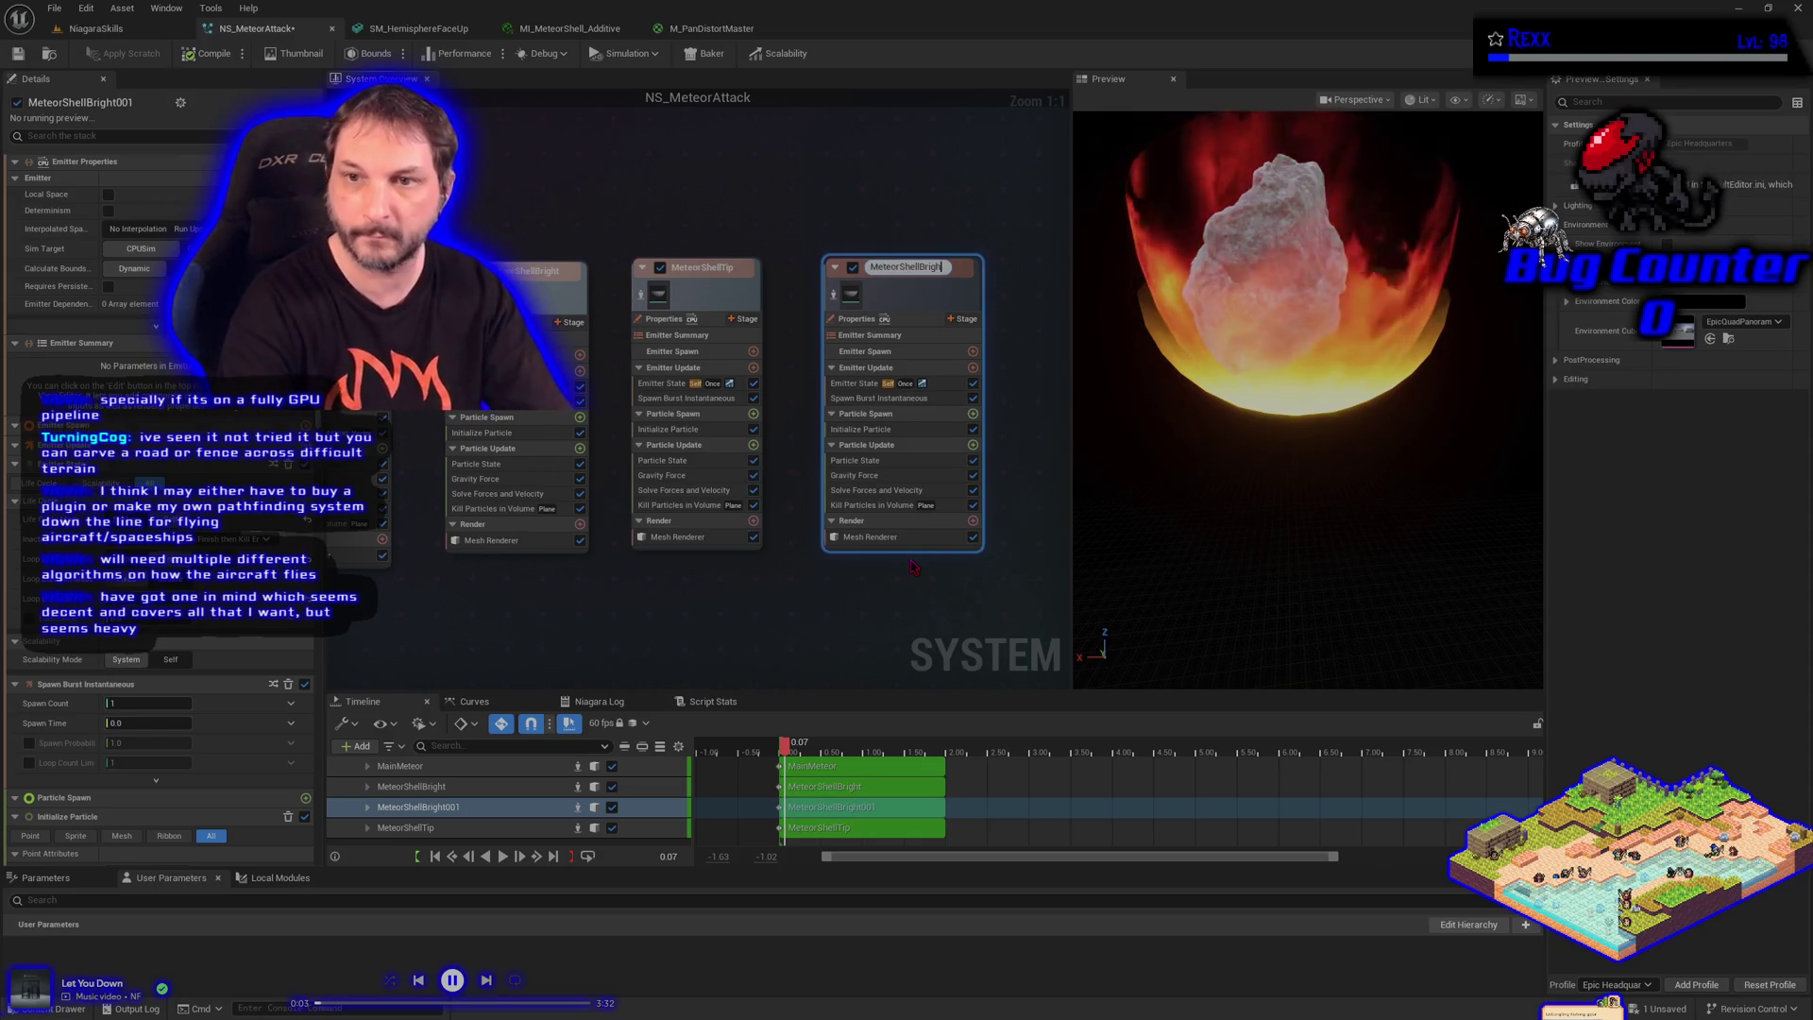
type("lack")
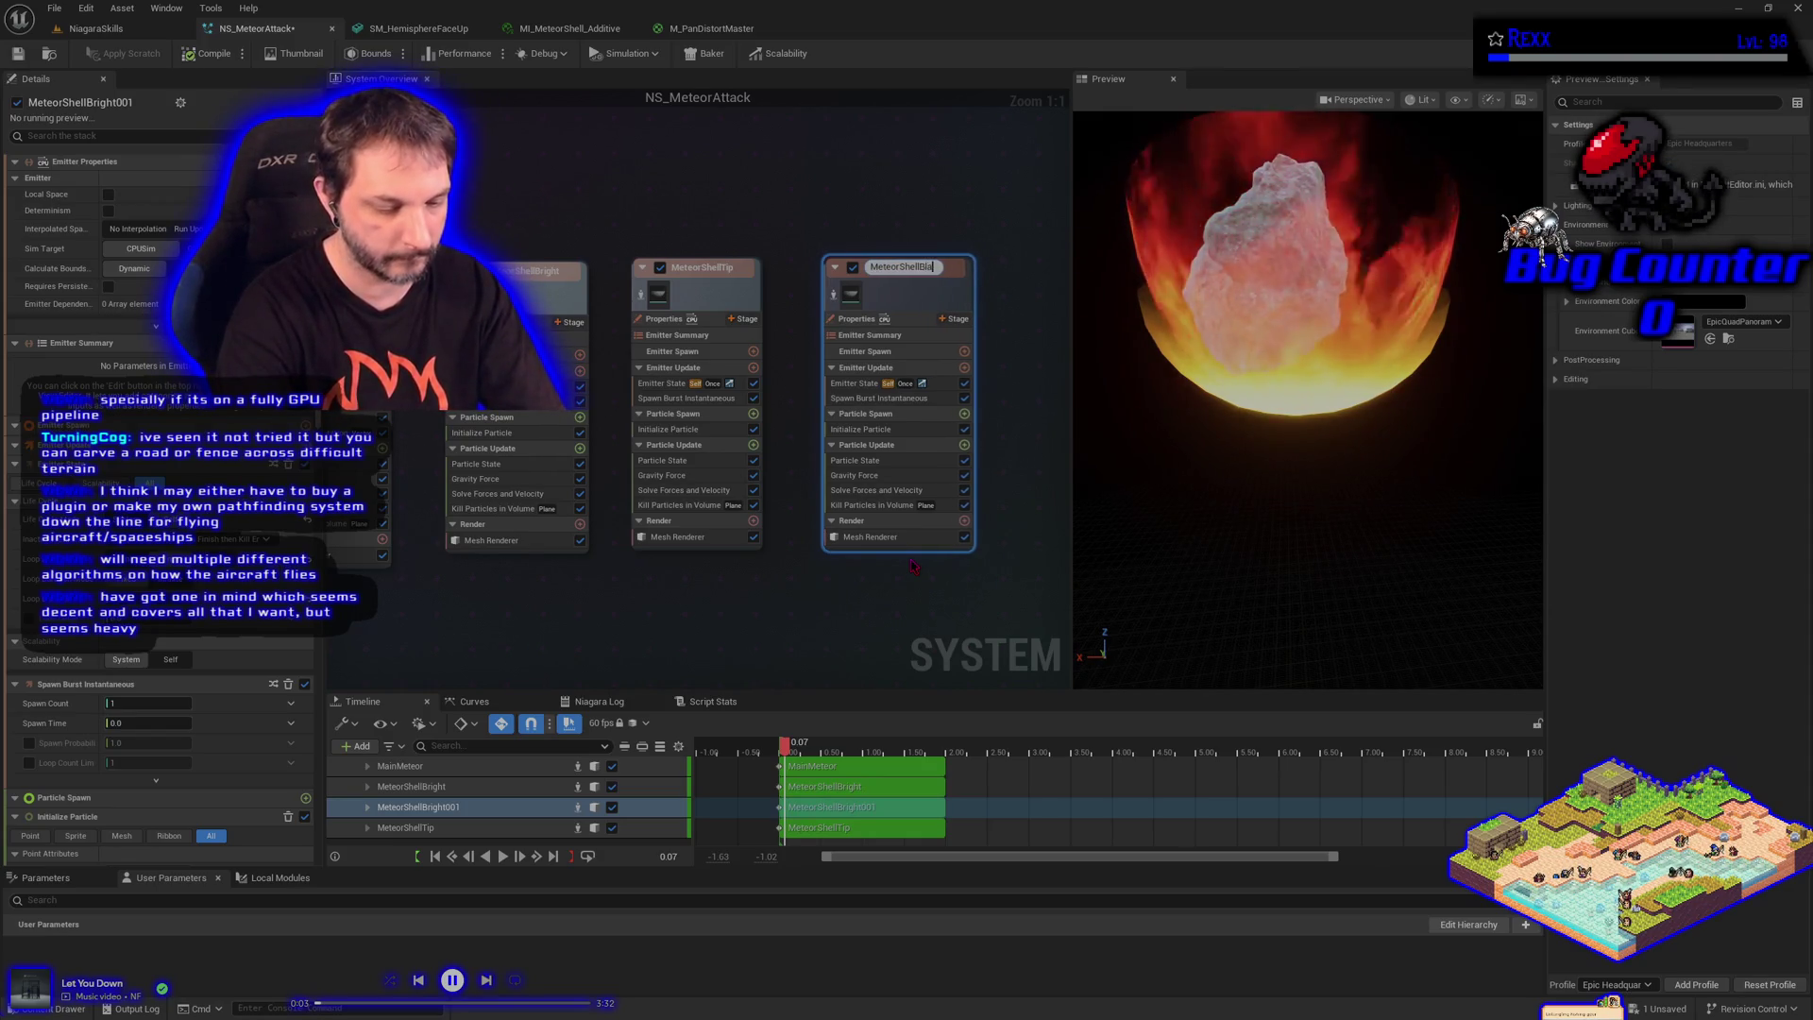
key("Return")
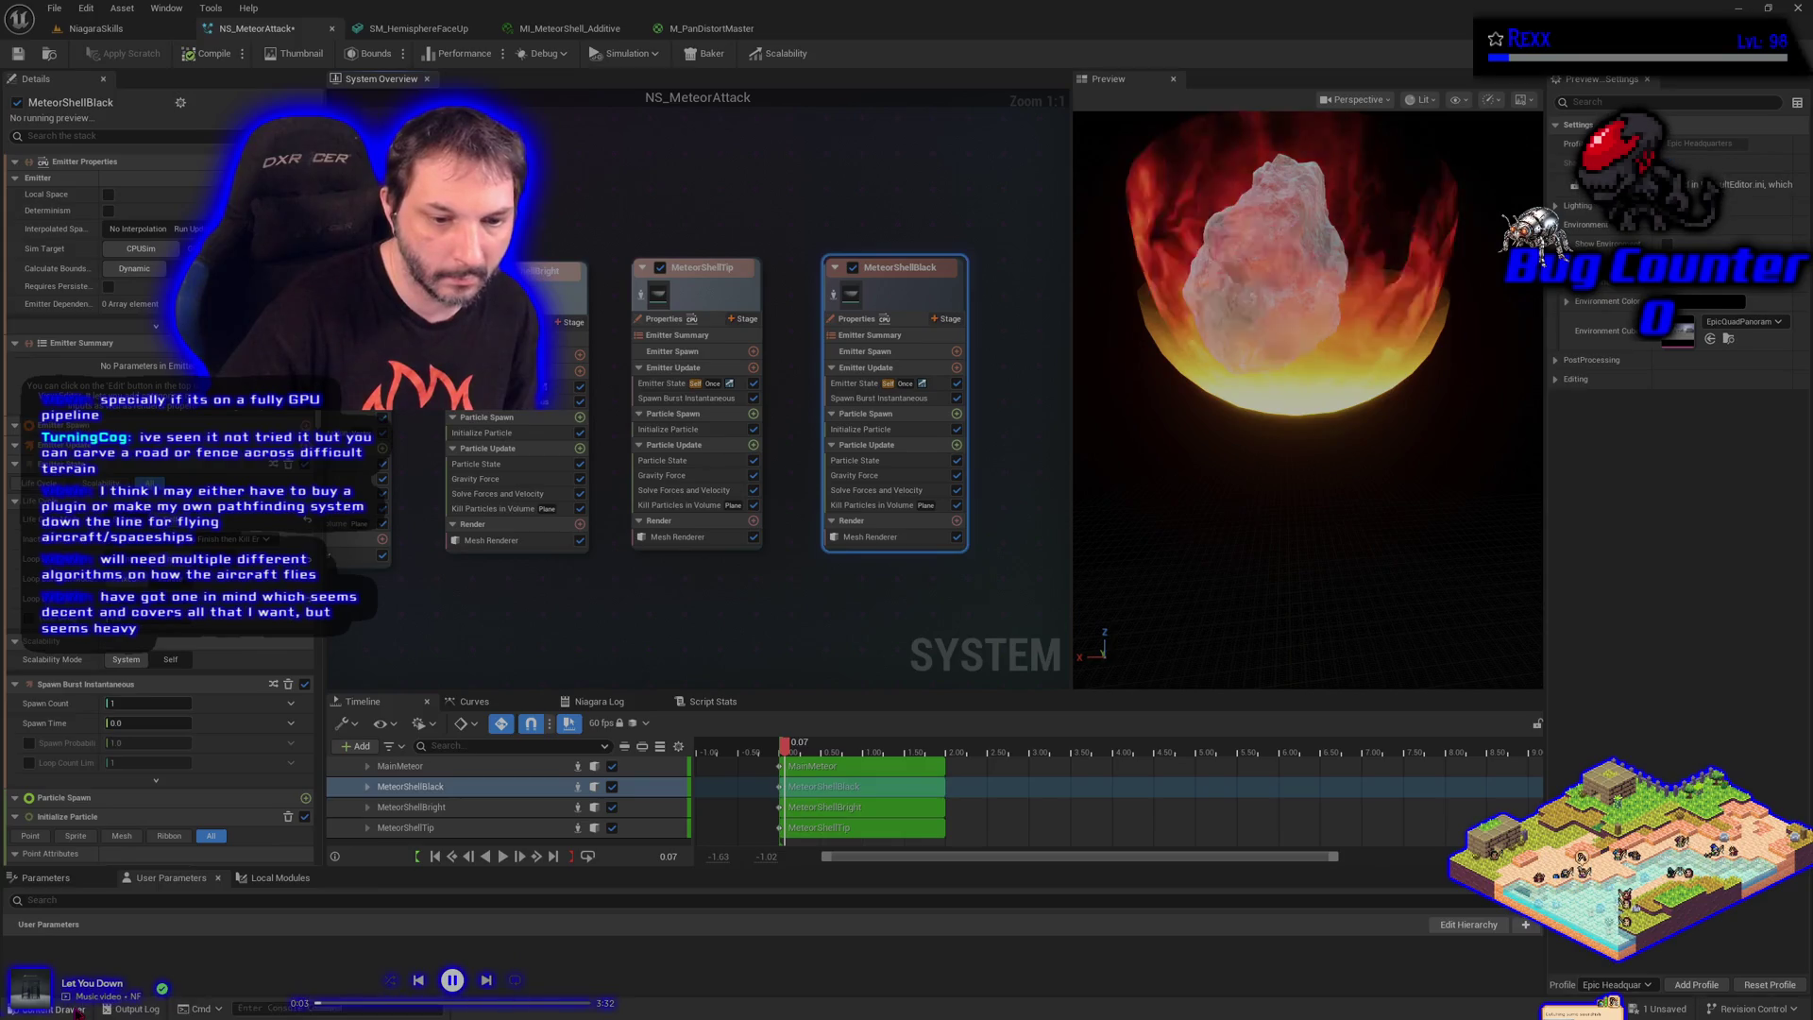
left_click(56, 1009)
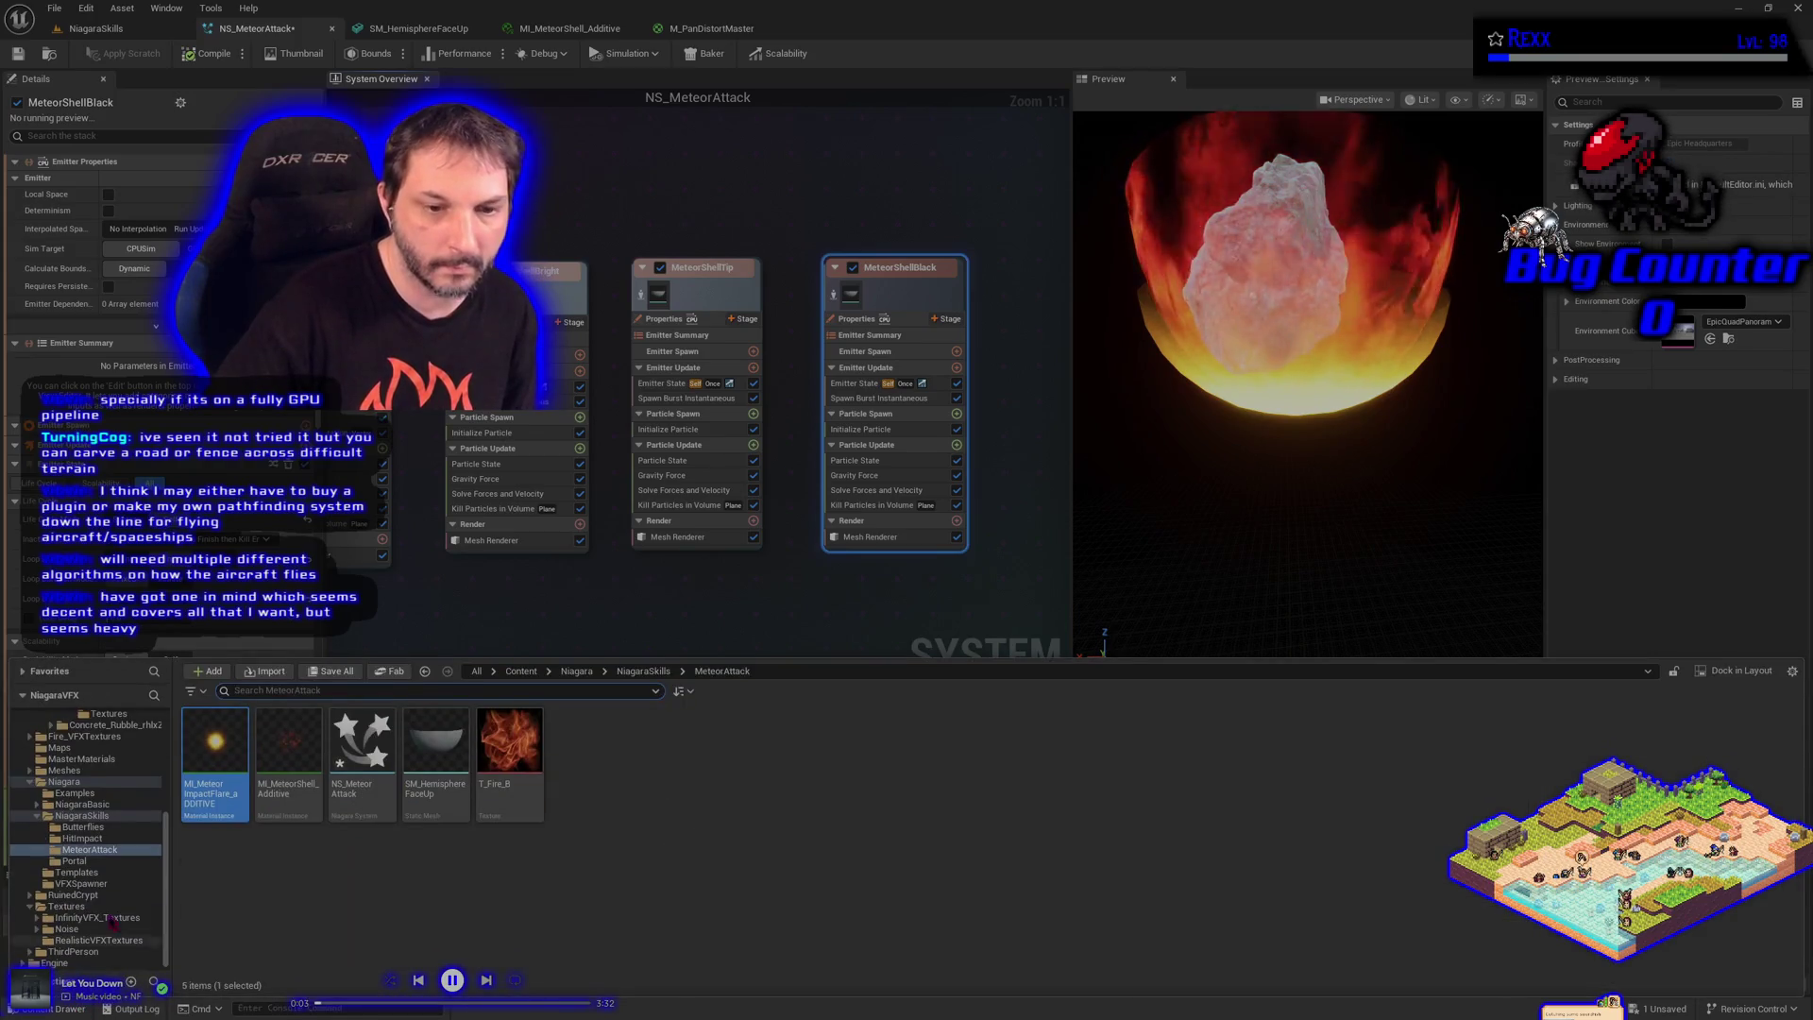
Duplicate M_PanDistortMaster in MasterMaterials as M_PanDistortMaster_Trans and open the copy
left_click(83, 760)
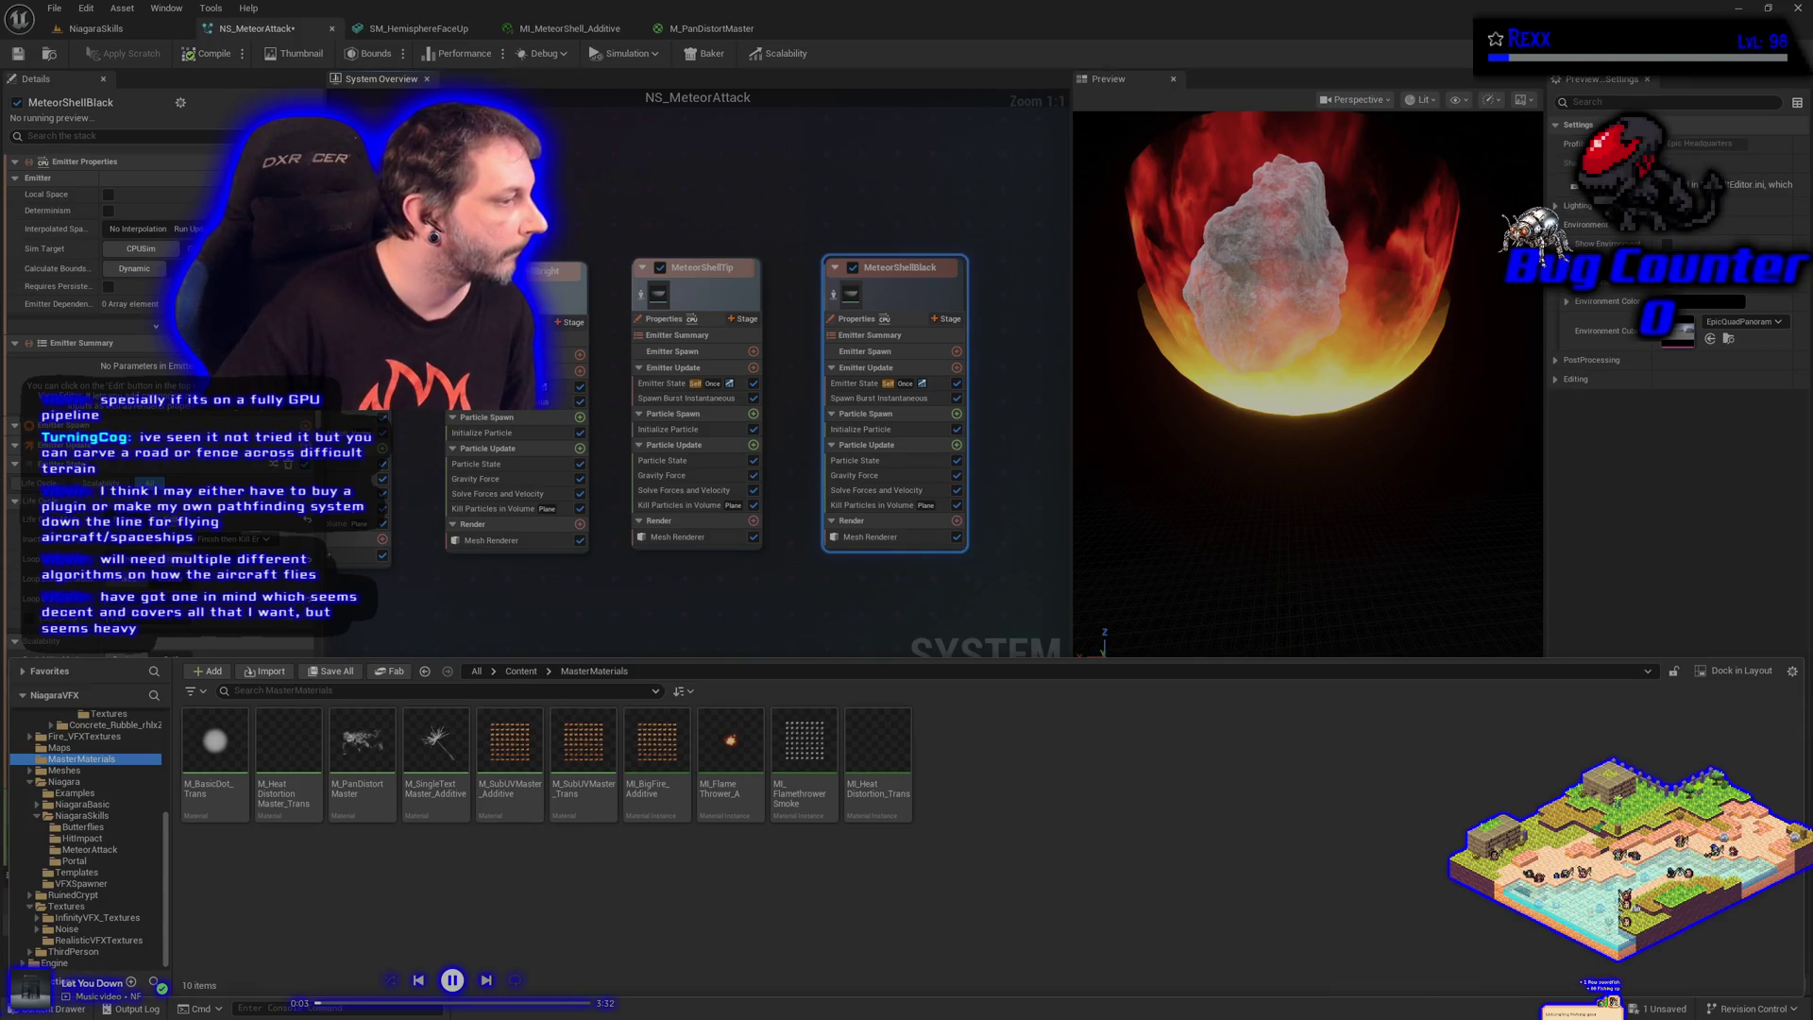
right_click(359, 765)
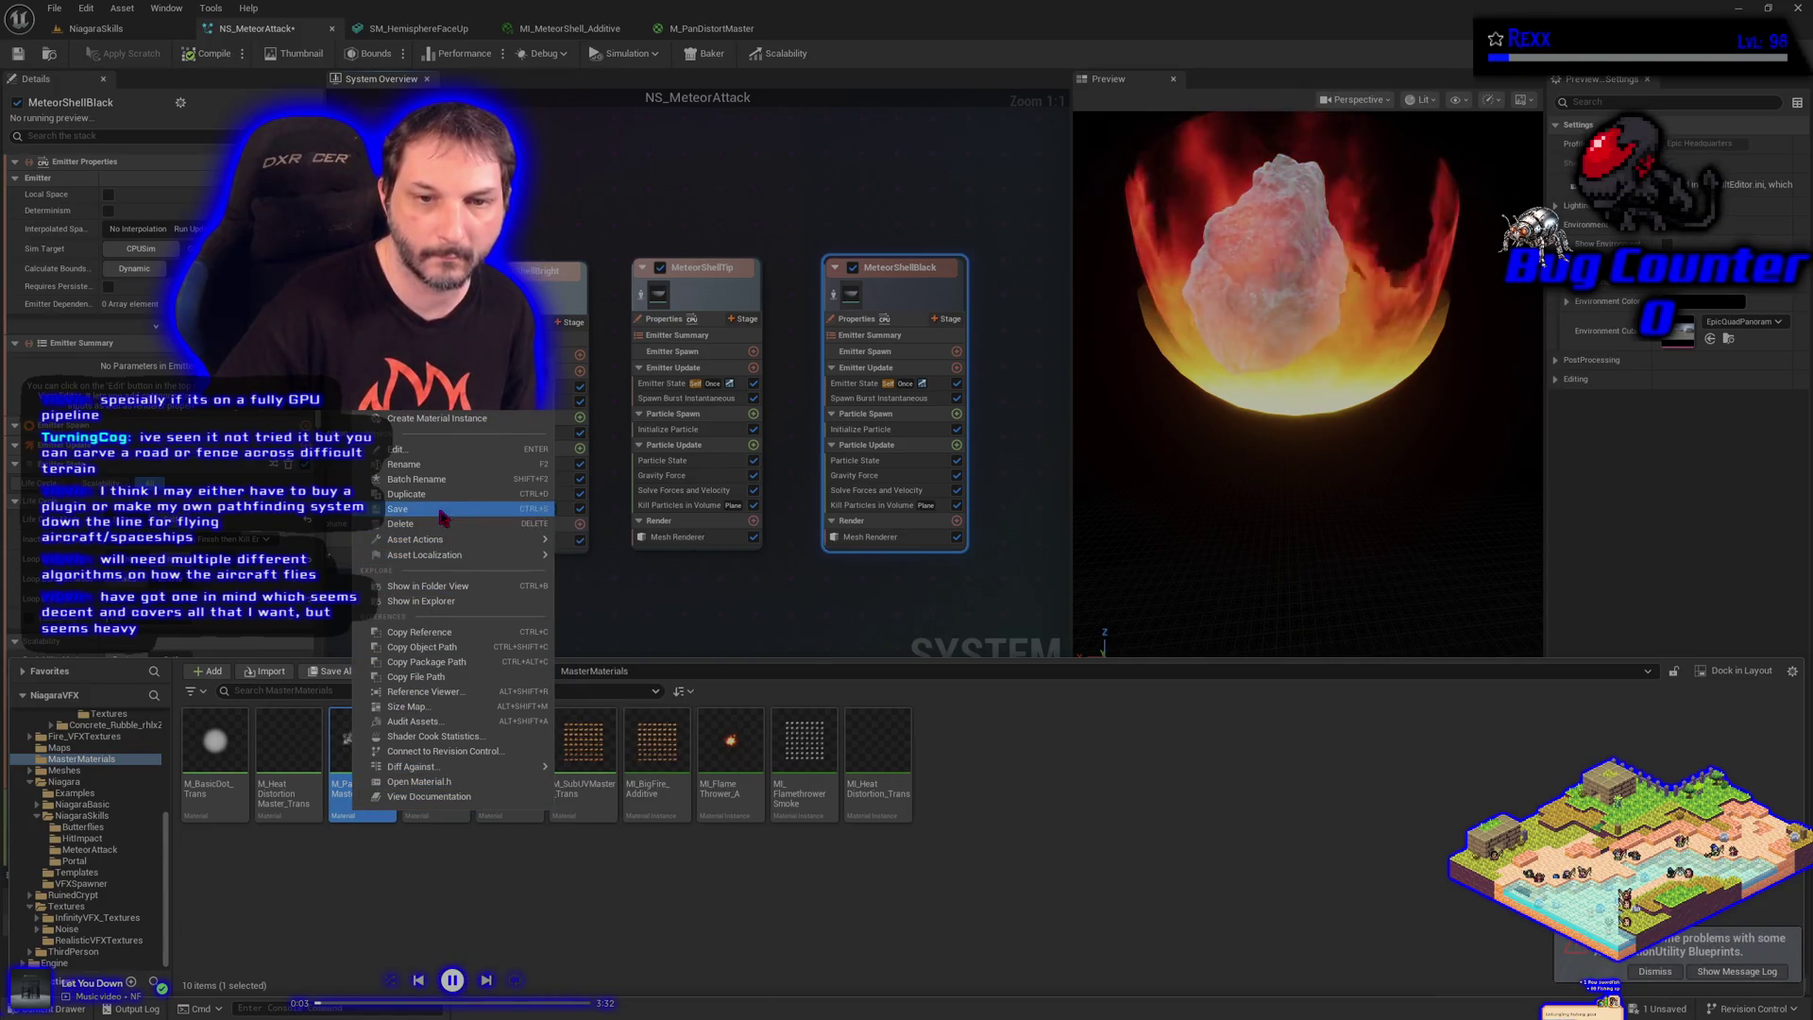
left_click(406, 494)
key("End")
key("BackSpace")
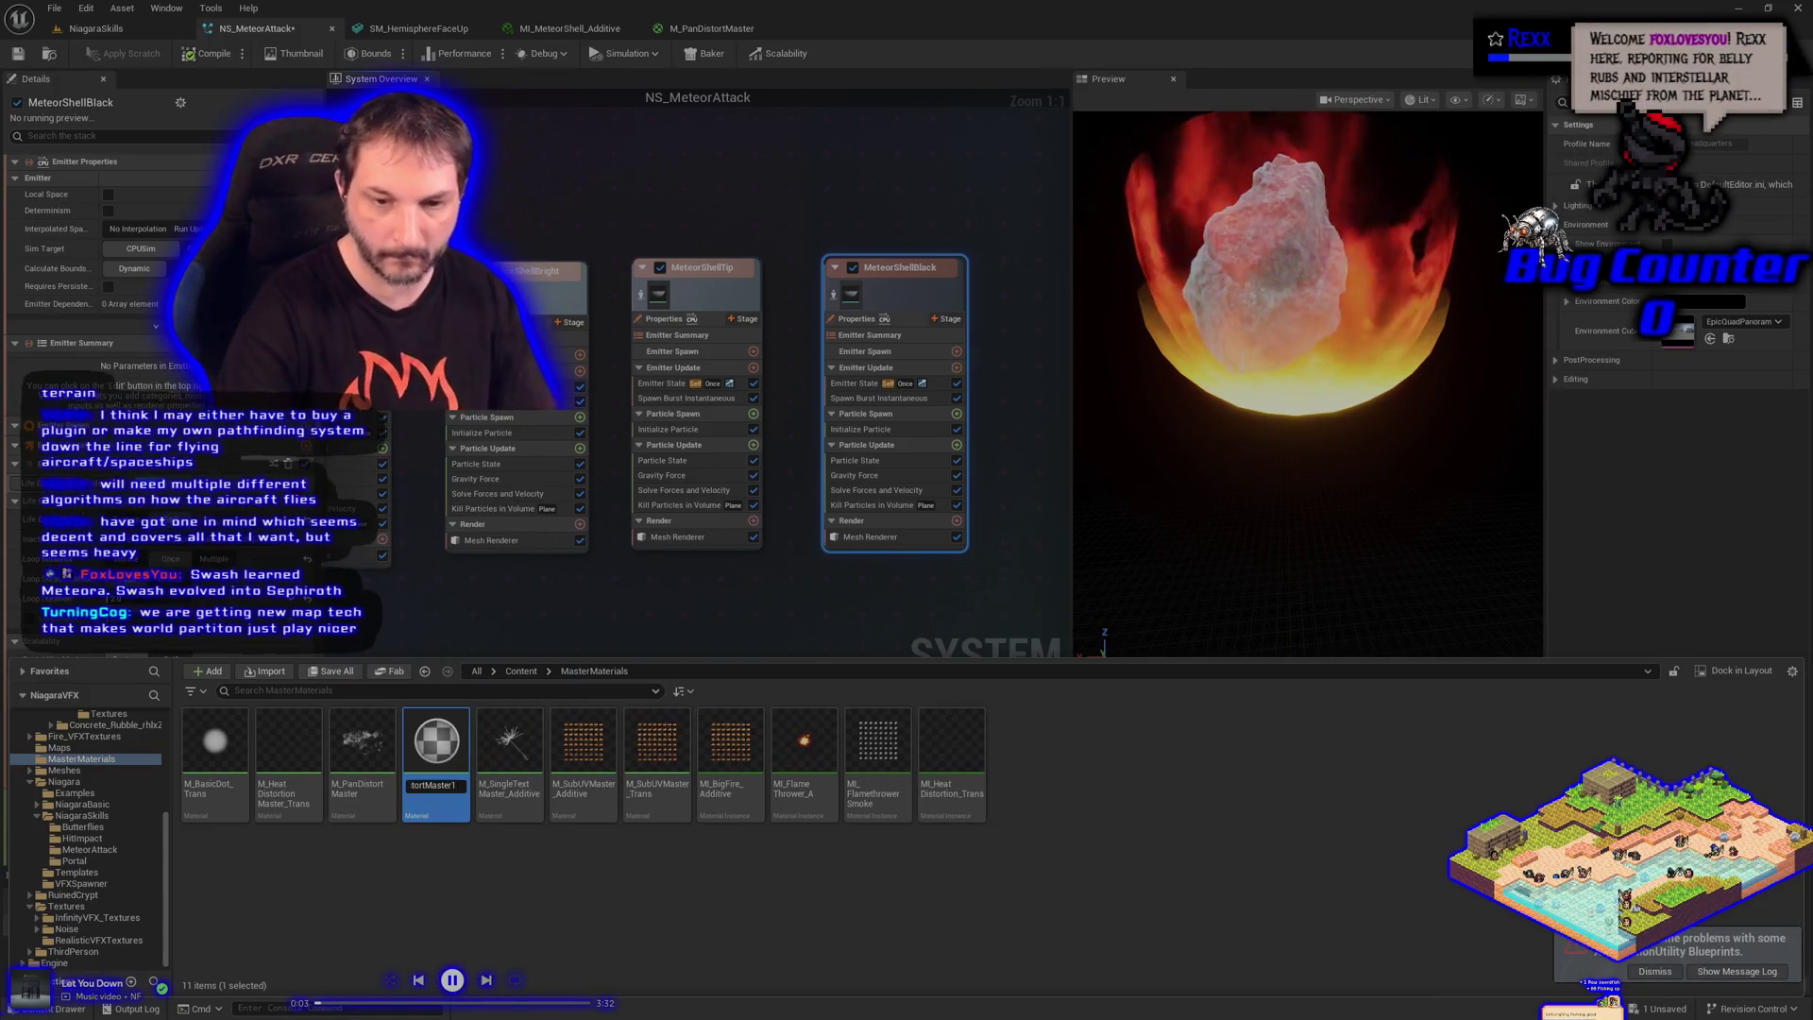
type("ster_Trazns")
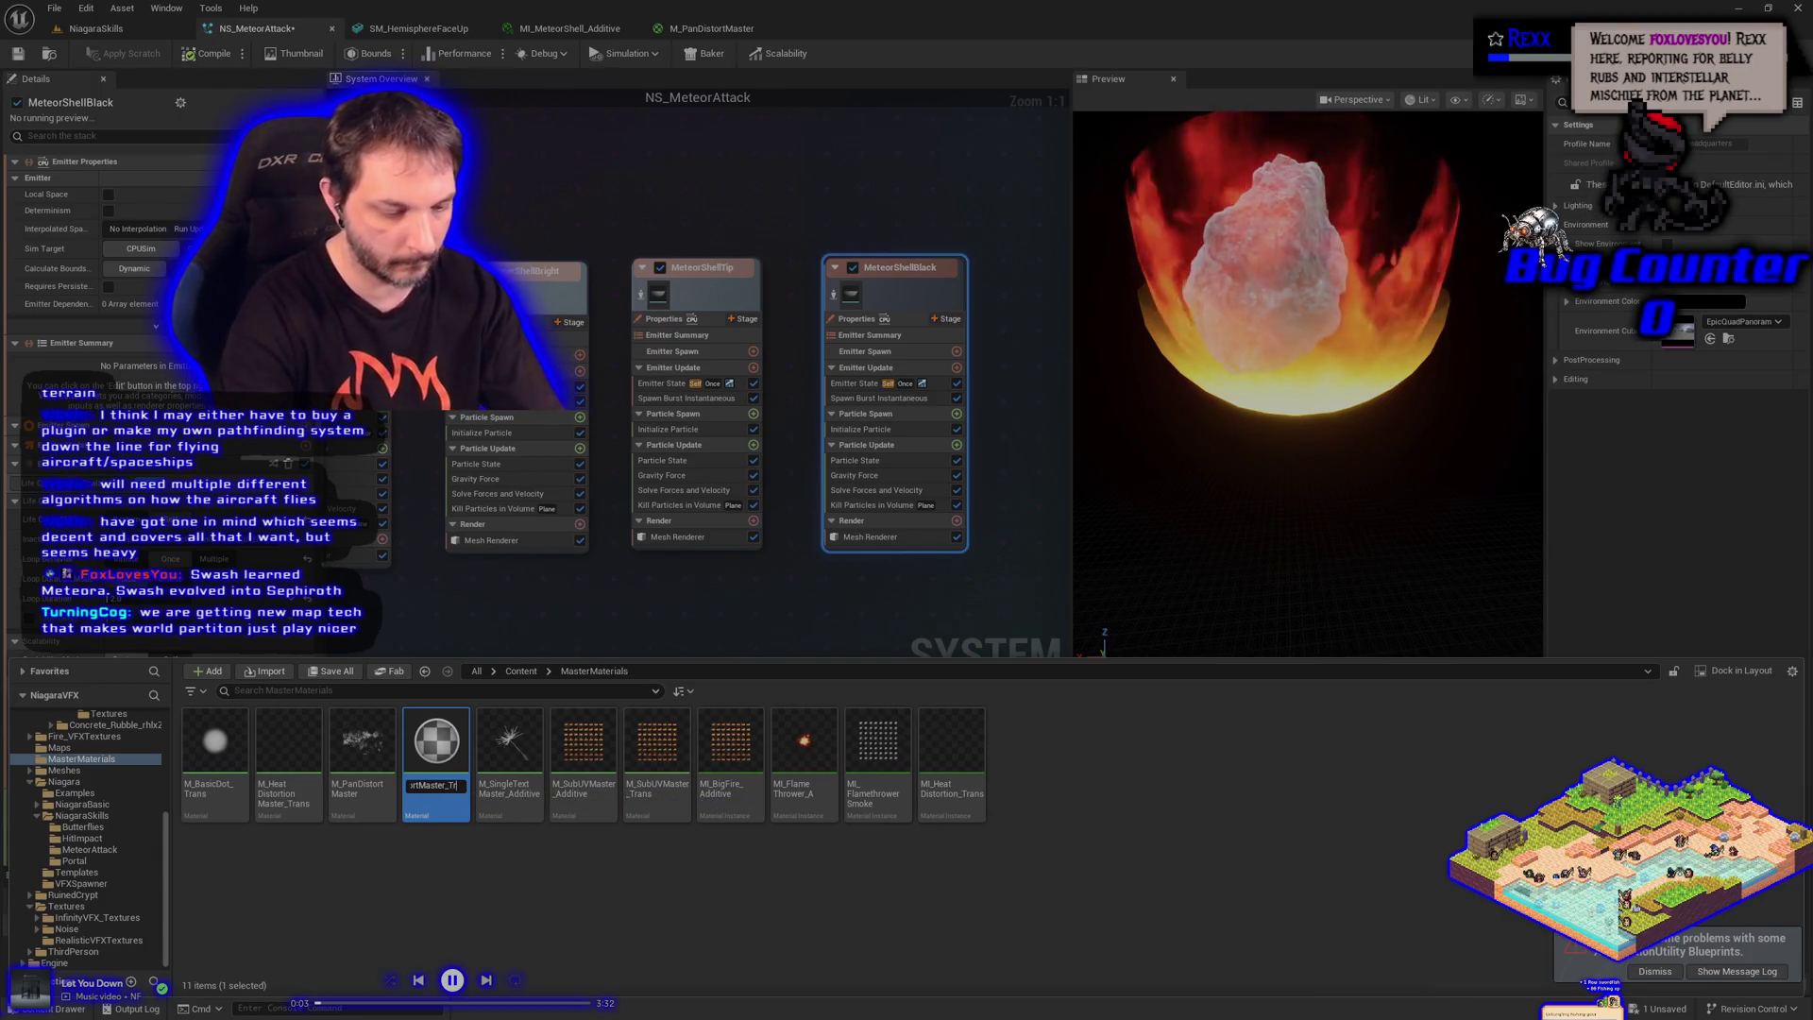
key("Return")
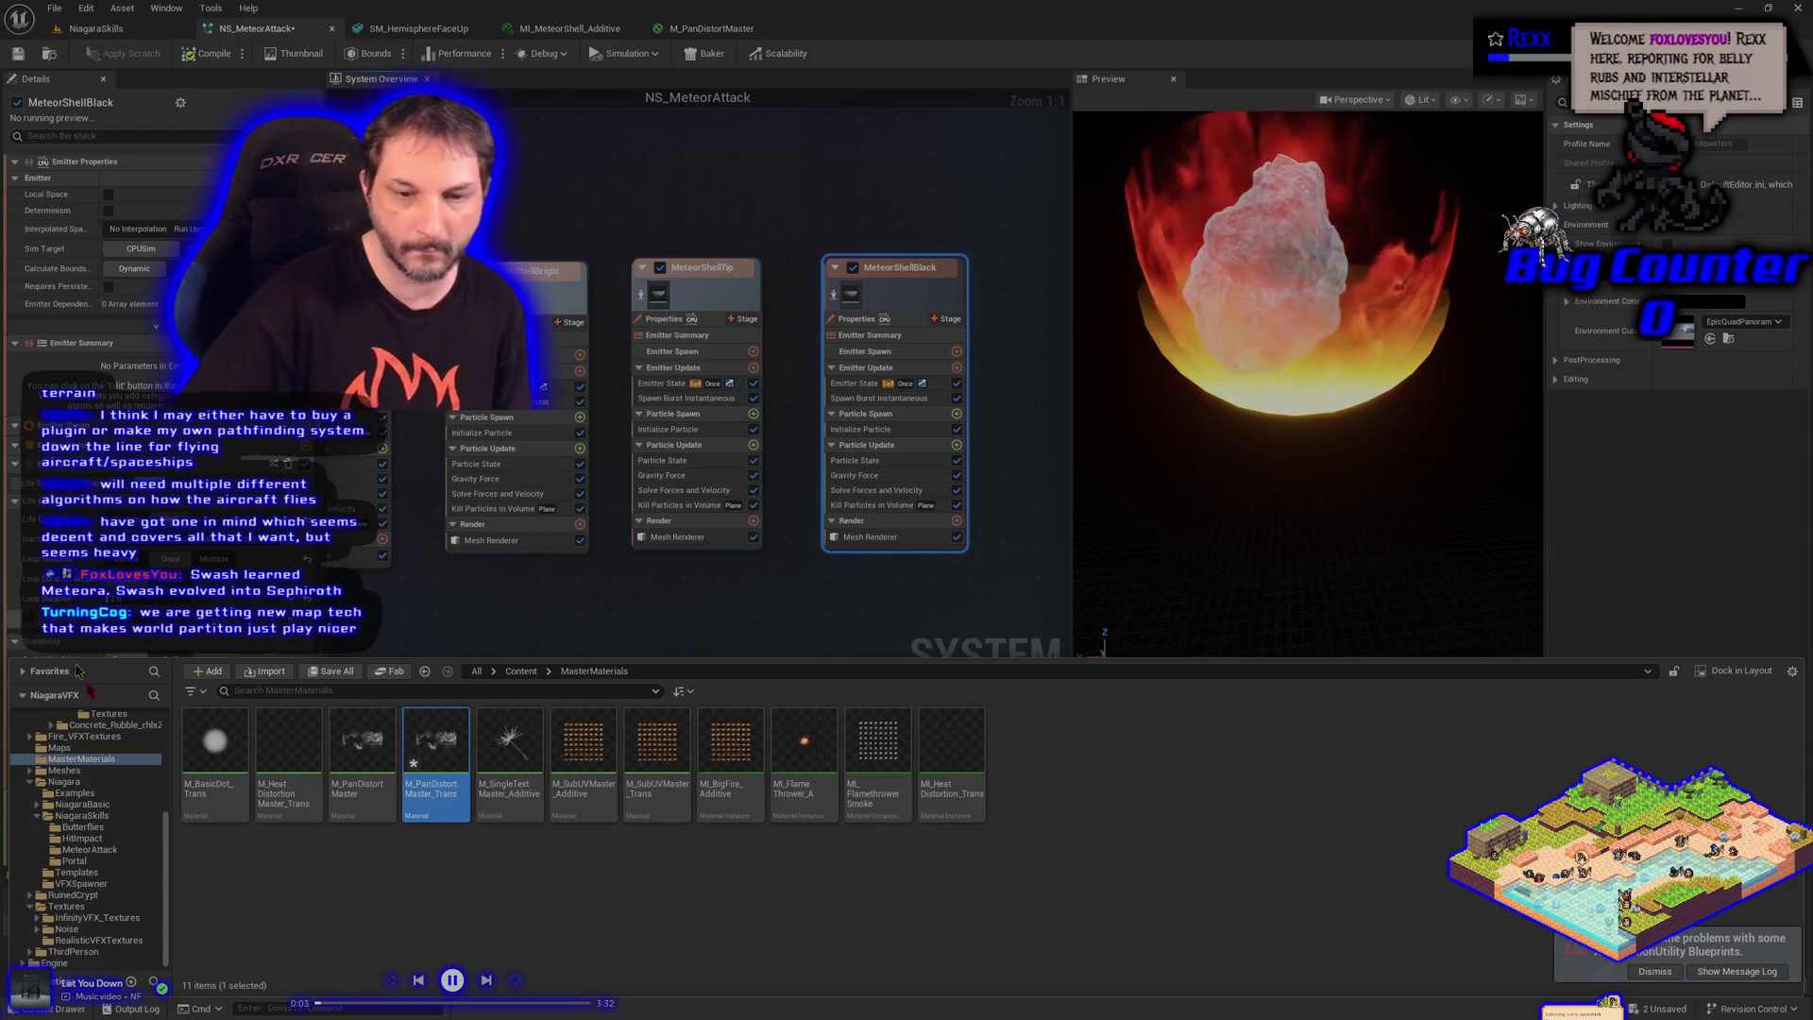
double_click(435, 746)
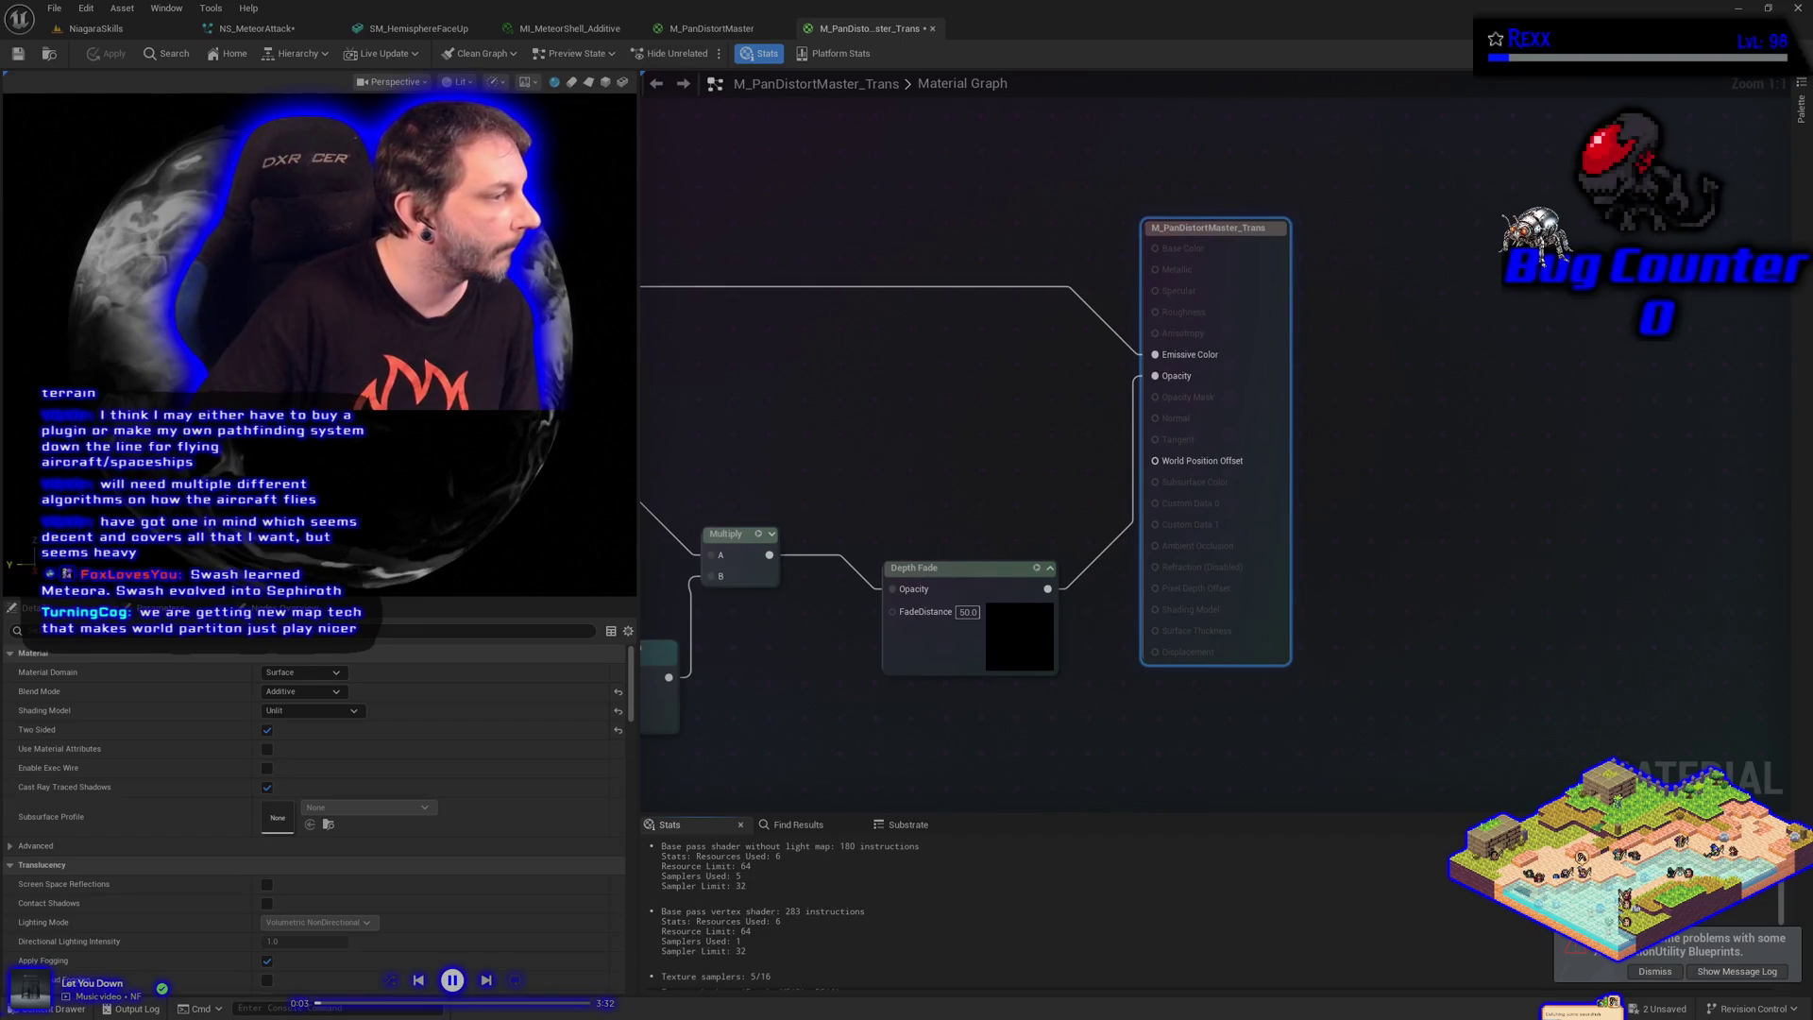
Set M_PanDistortMaster_Trans's Blend Mode to Translucent and apply the change
left_click(300, 691)
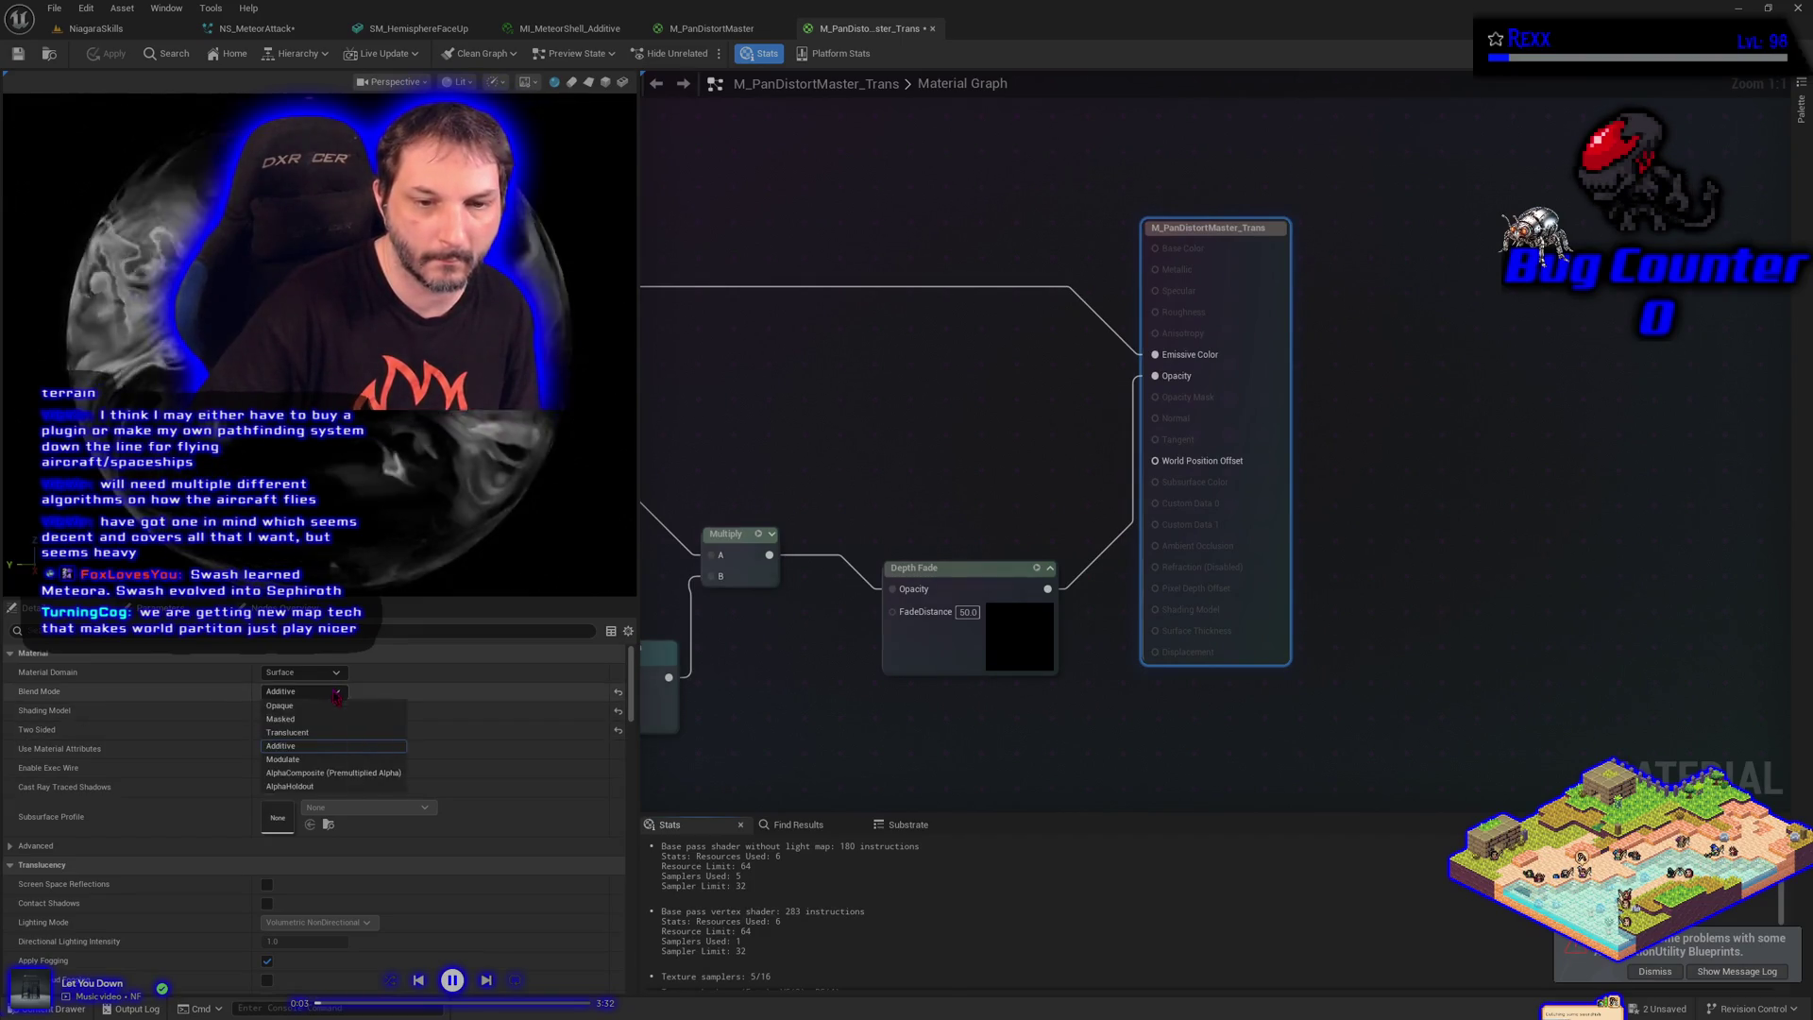
left_click(312, 733)
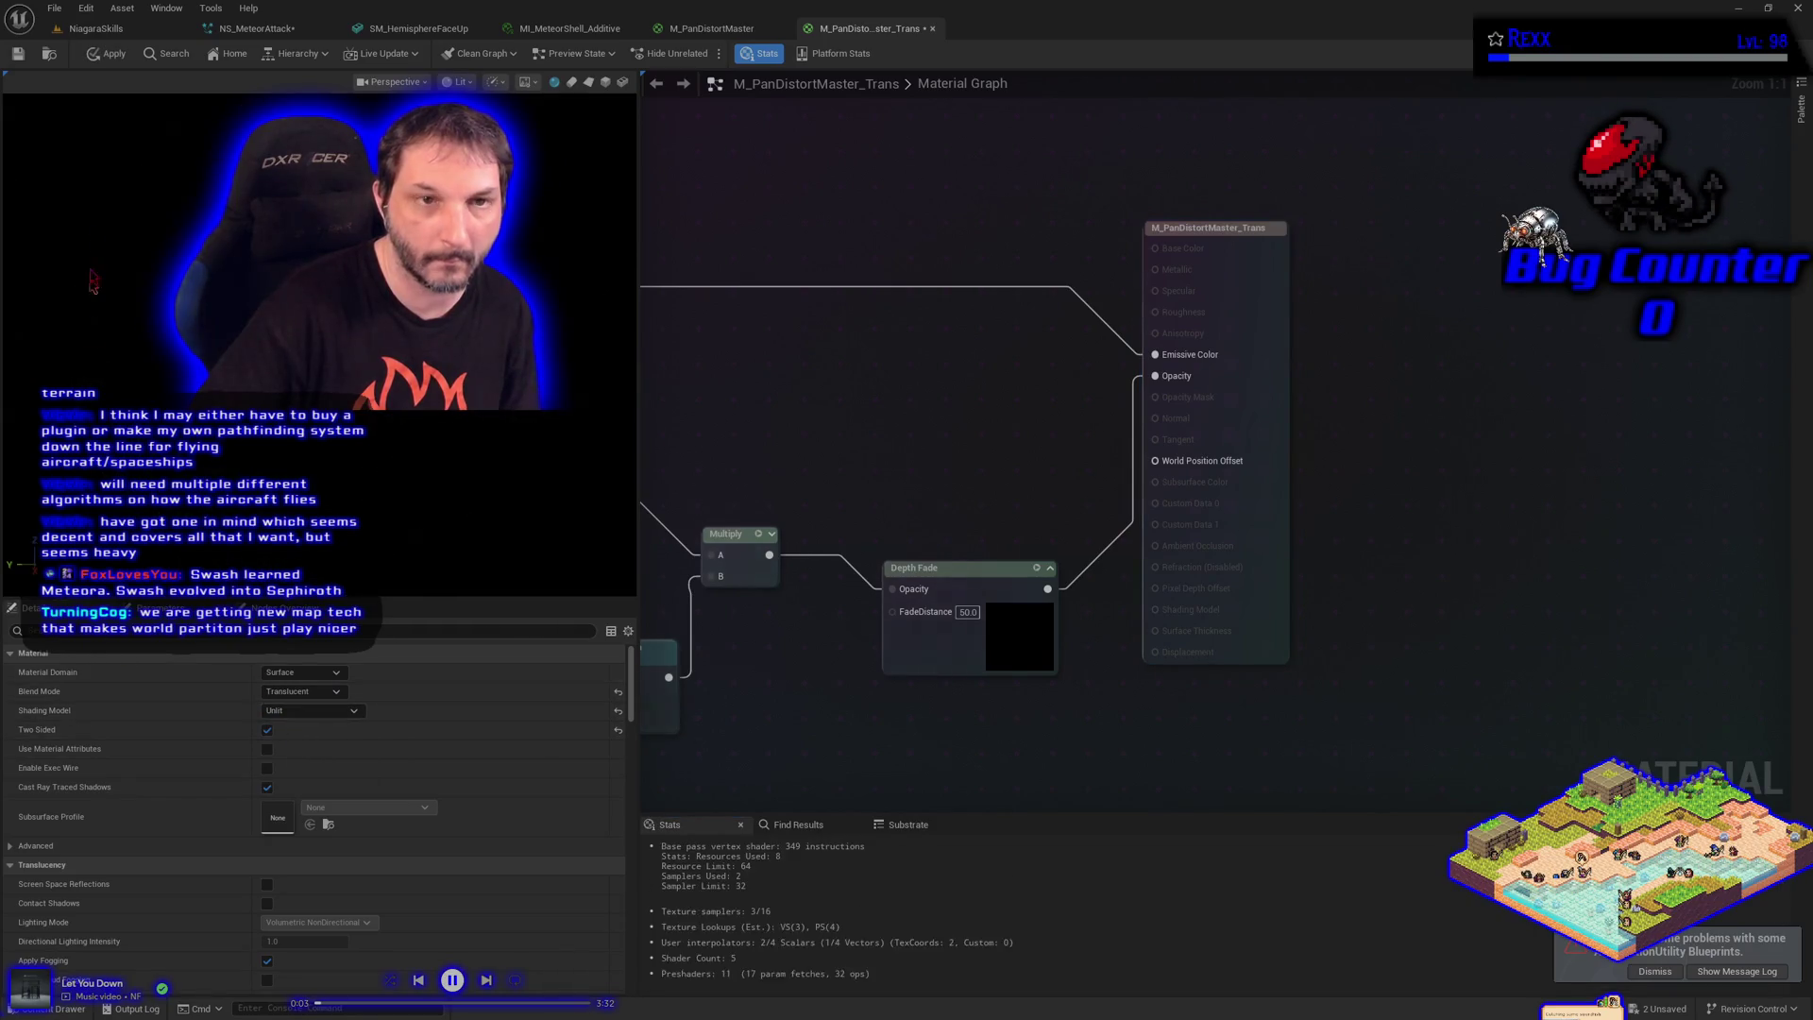
left_click(90, 54)
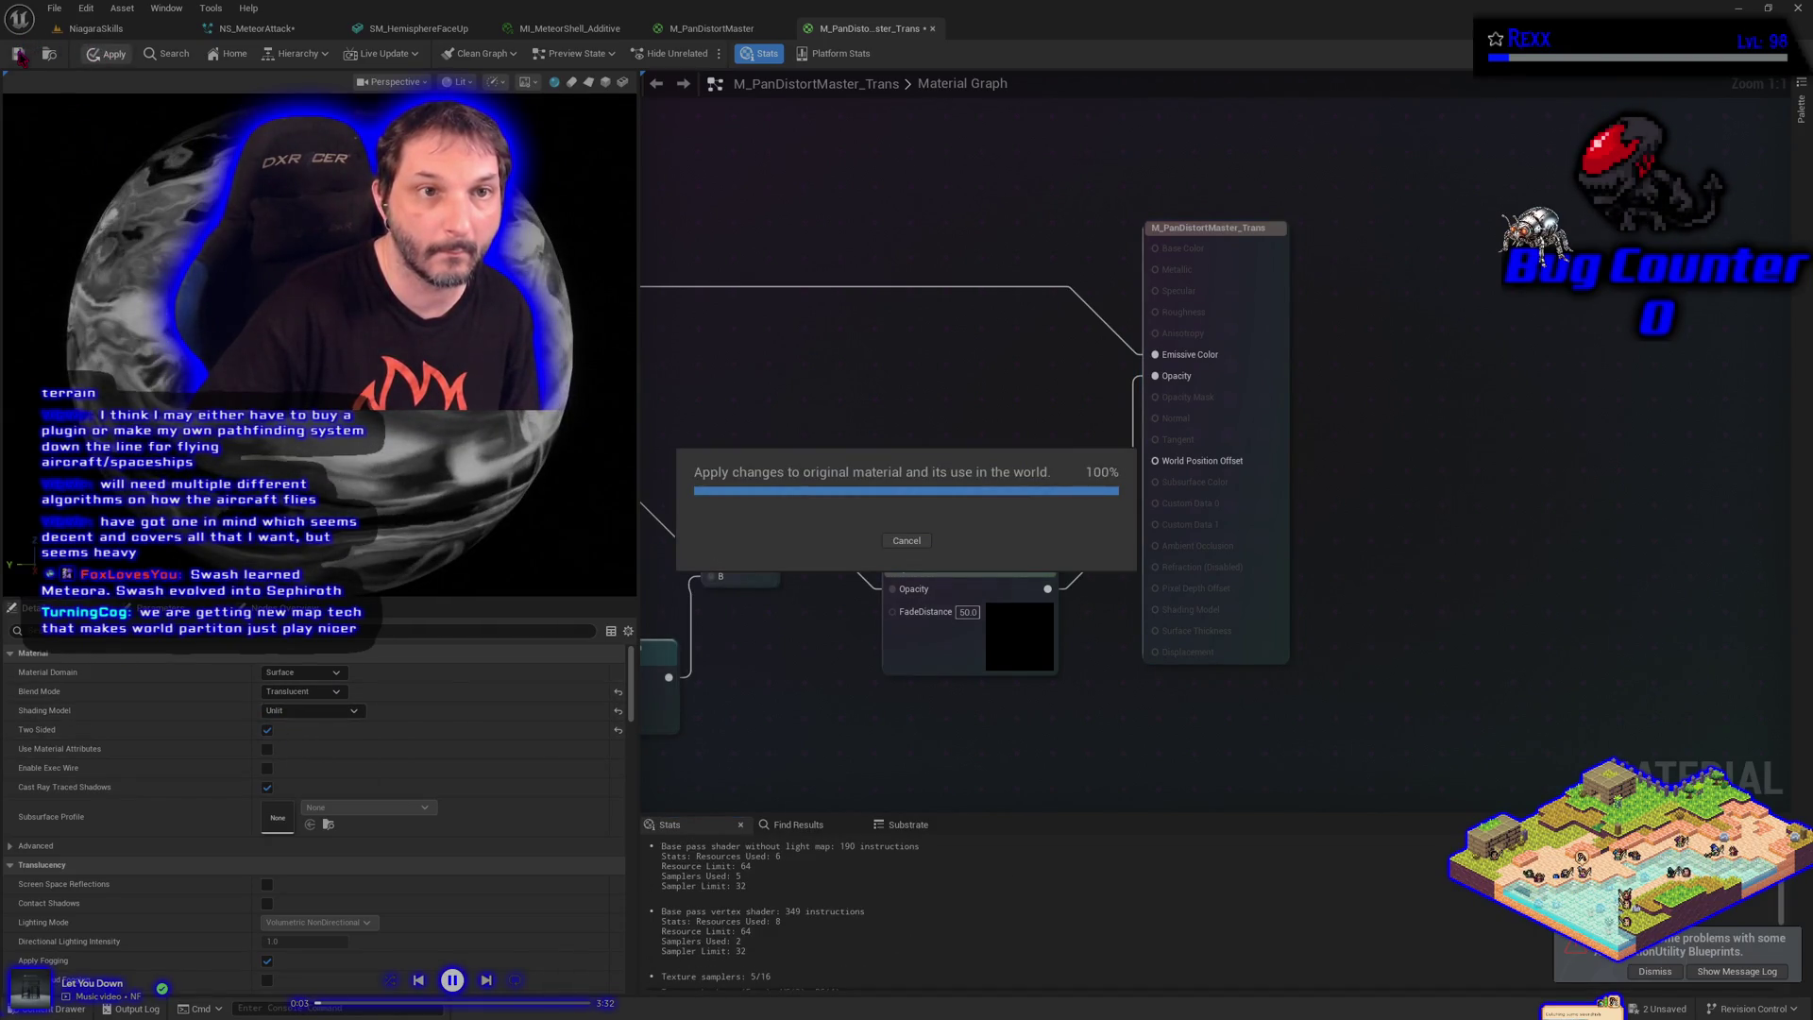
Rename the original master to M_PanDistortMaster_Additive and save all assets
left_click(19, 55)
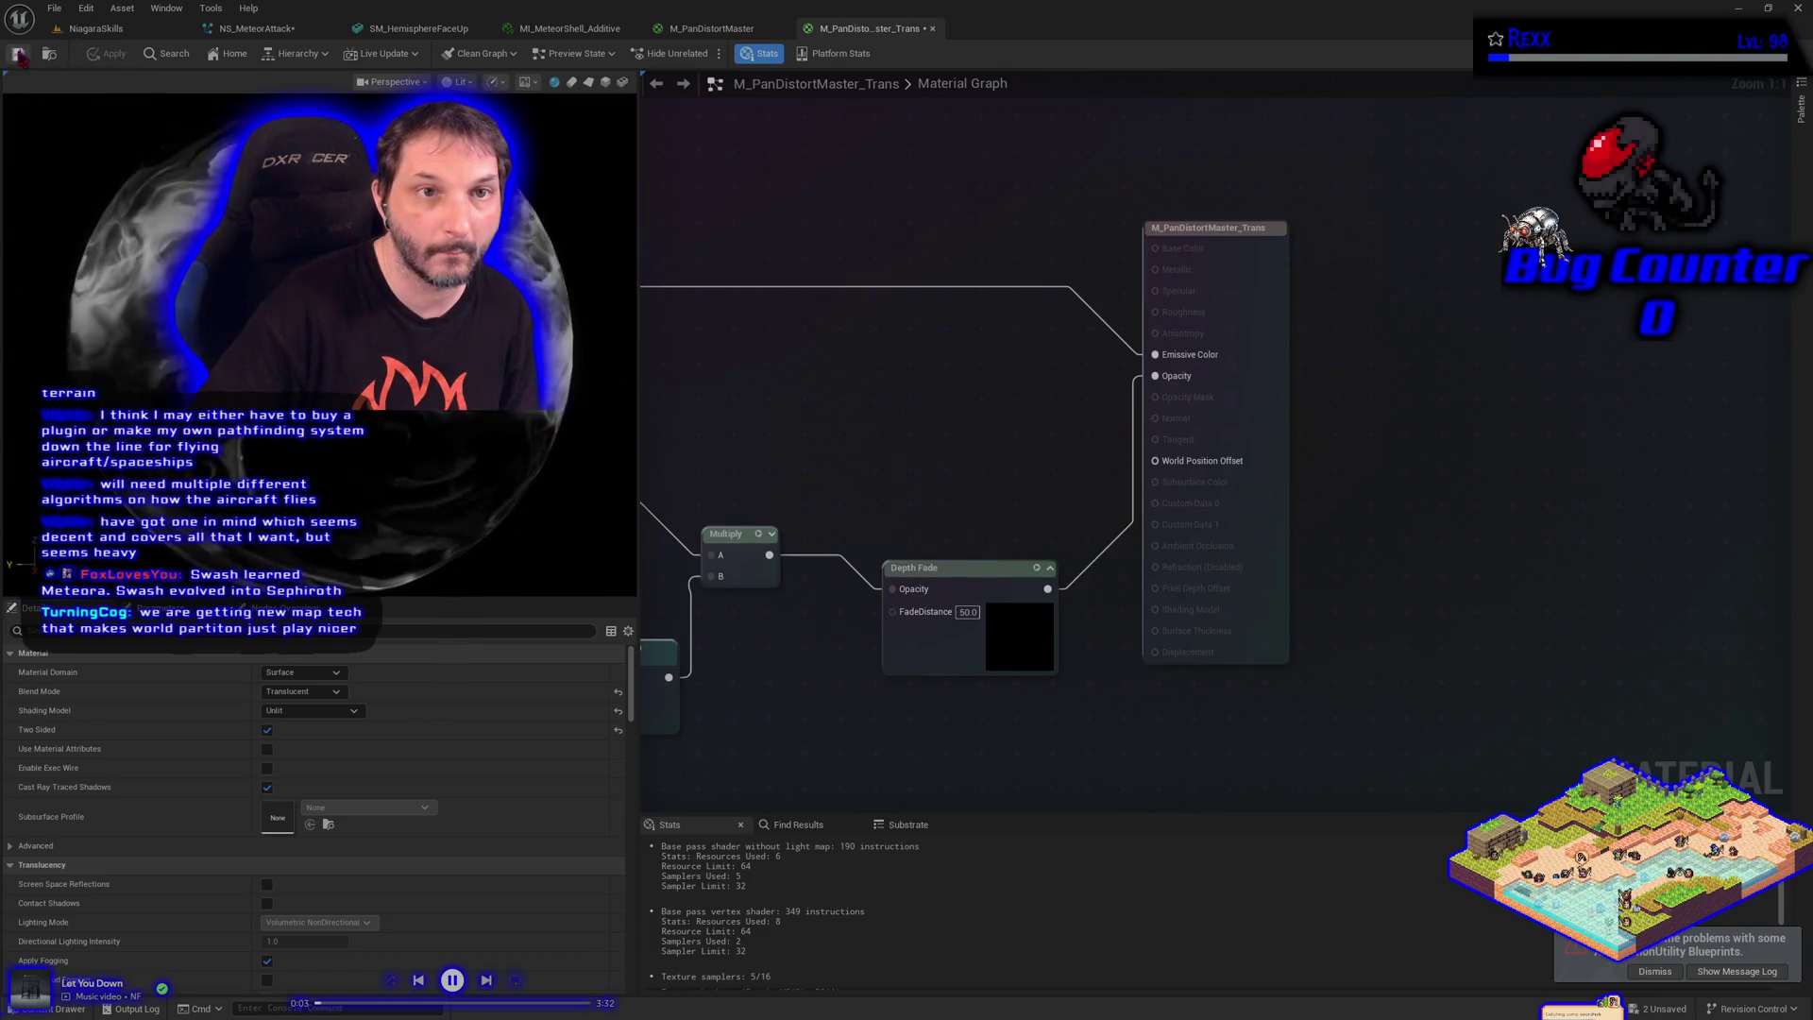
key("ctrl+space")
right_click(362, 756)
left_click(397, 811)
key("End")
type("_Additive")
key("Return")
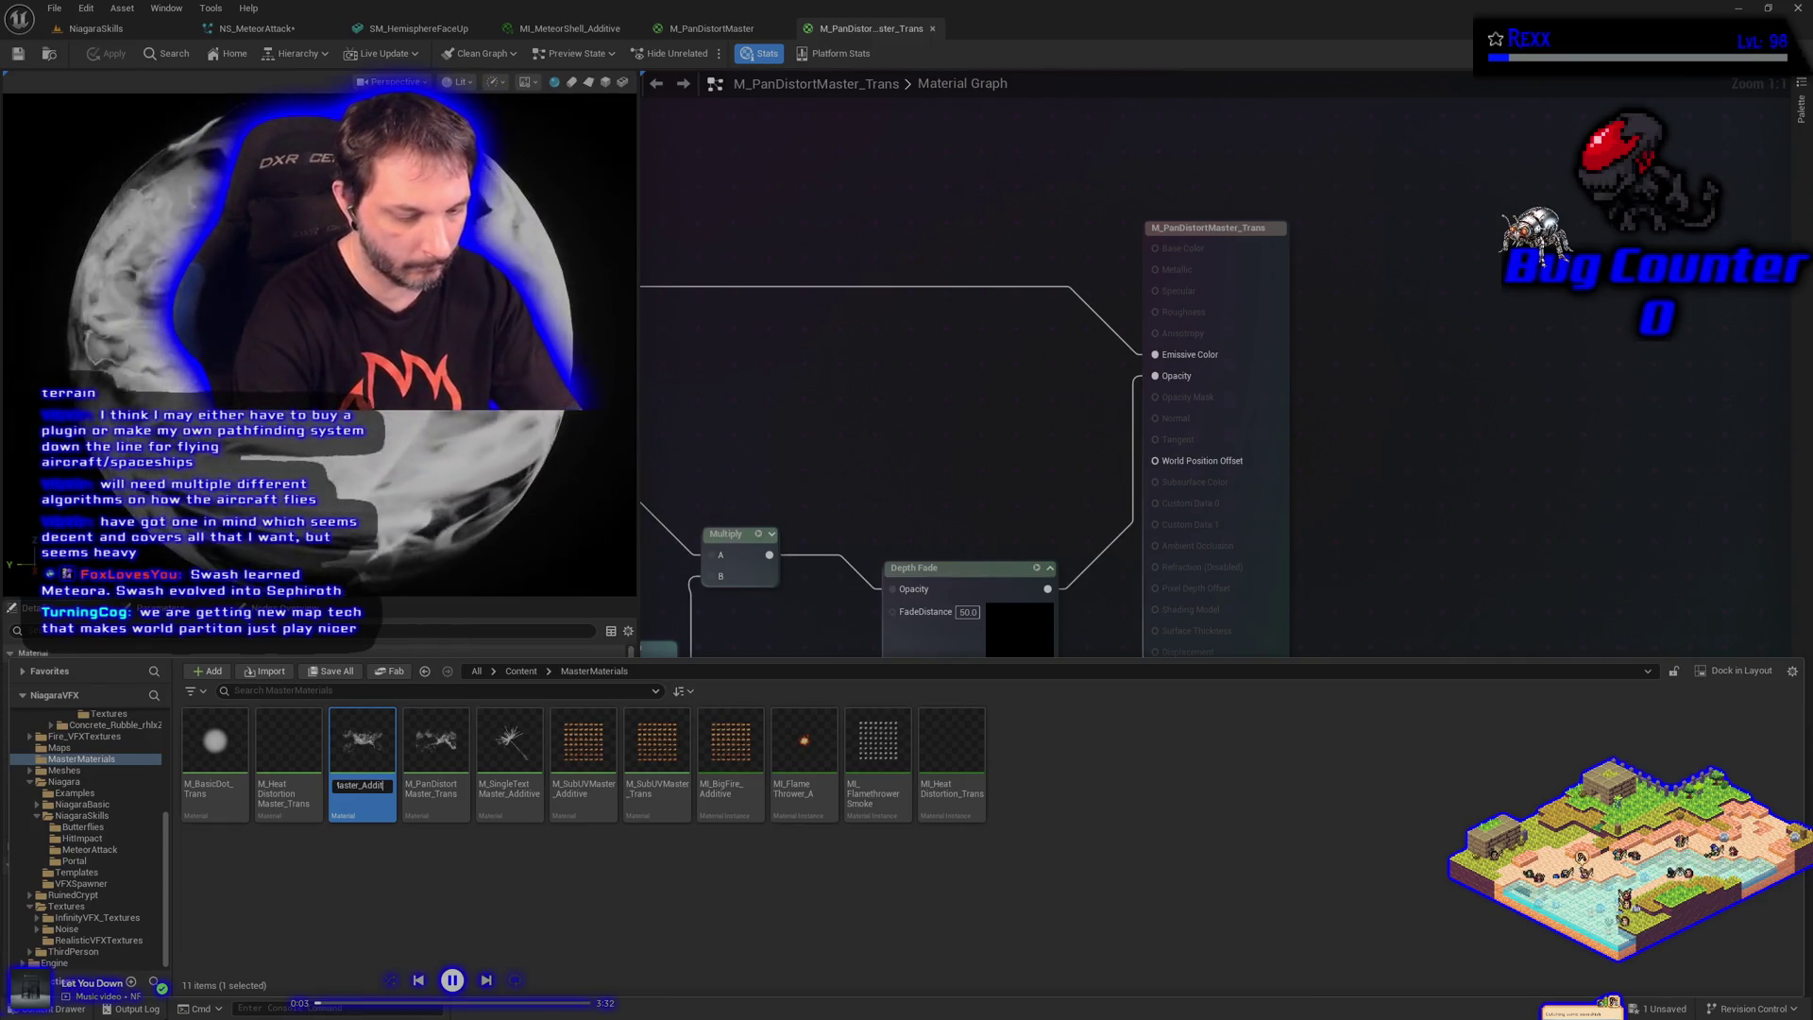
key("ctrl+s")
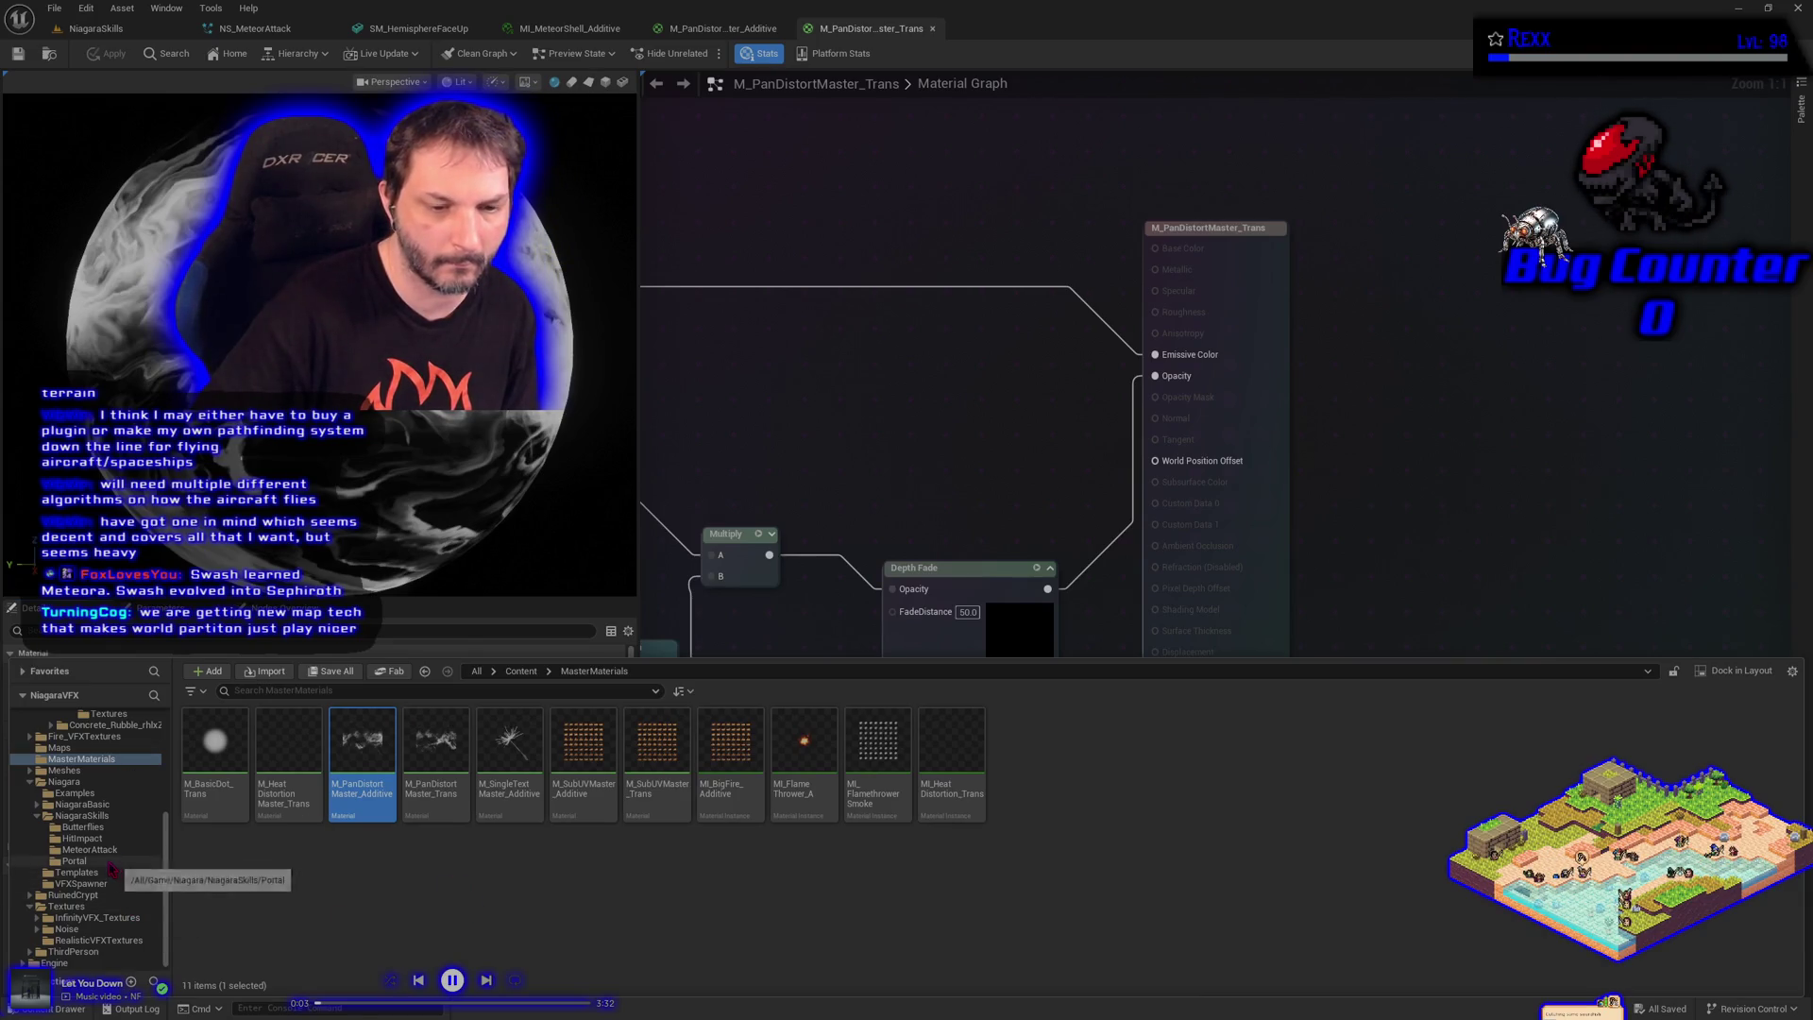
Duplicate MI_MeteorShell_Additive in MeteorAttack as MI_MeteorShell_Trans and open it
left_click(90, 849)
left_click(288, 818)
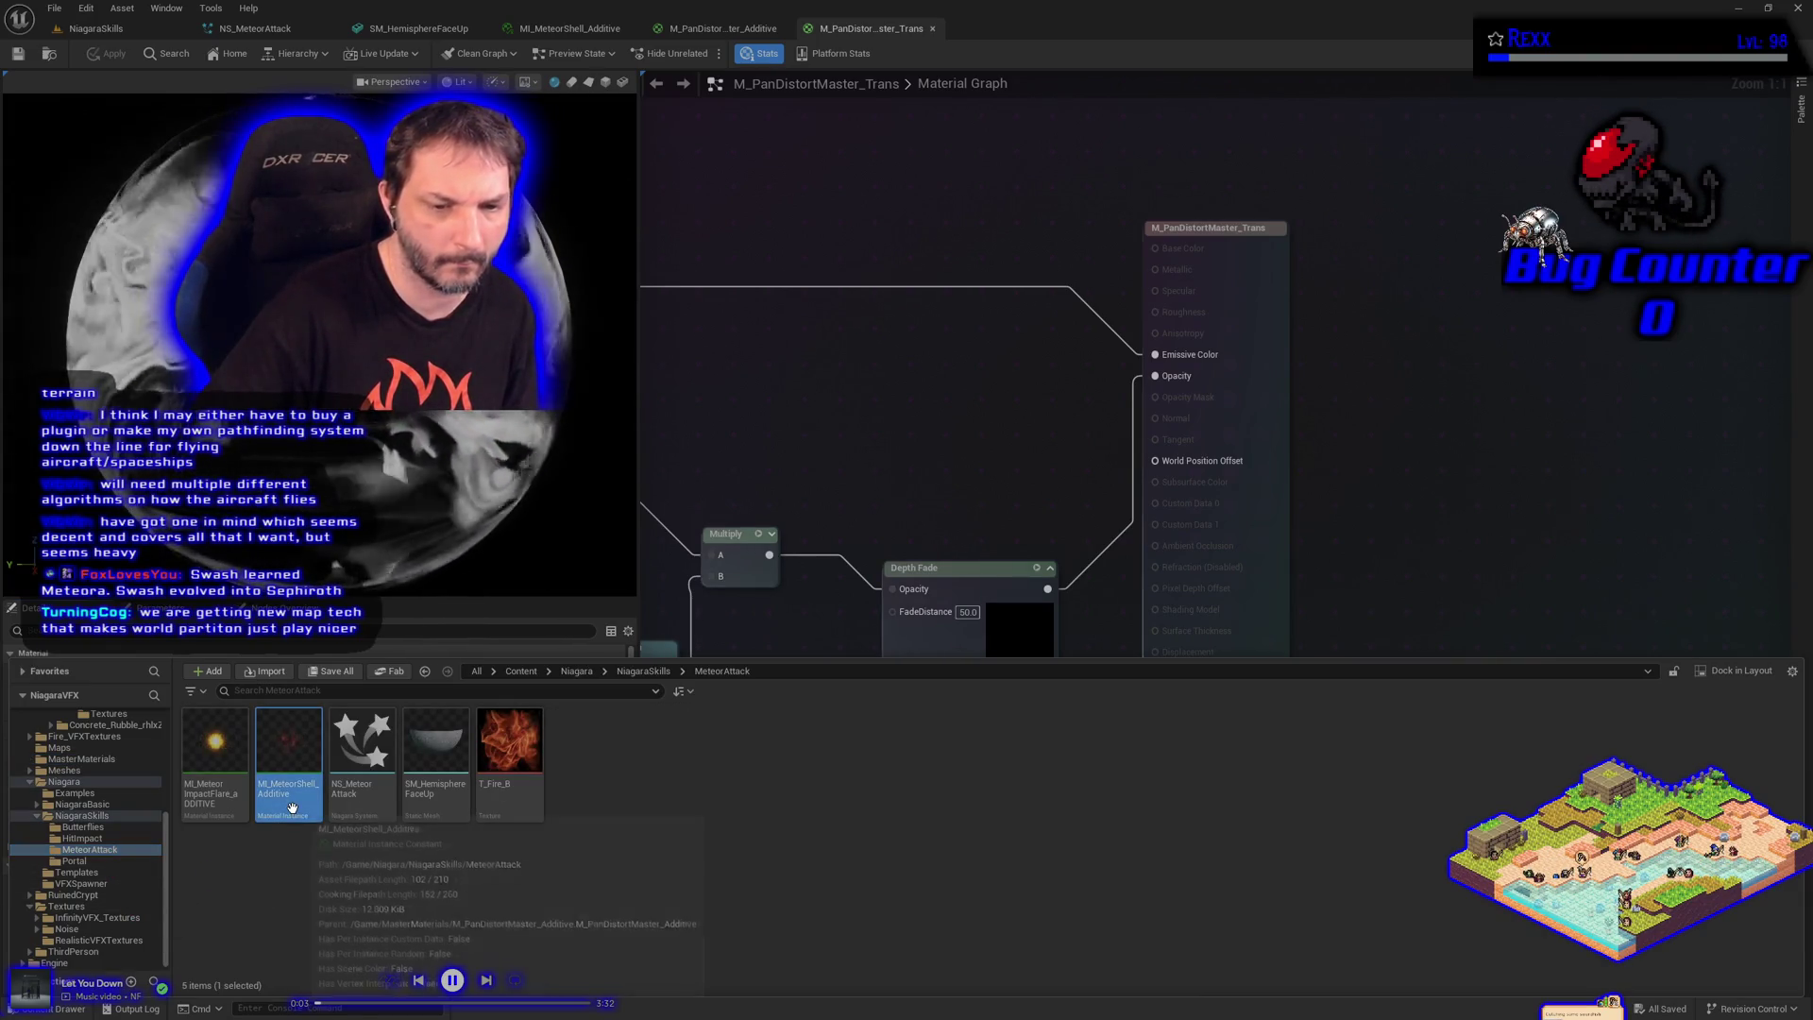
right_click(291, 808)
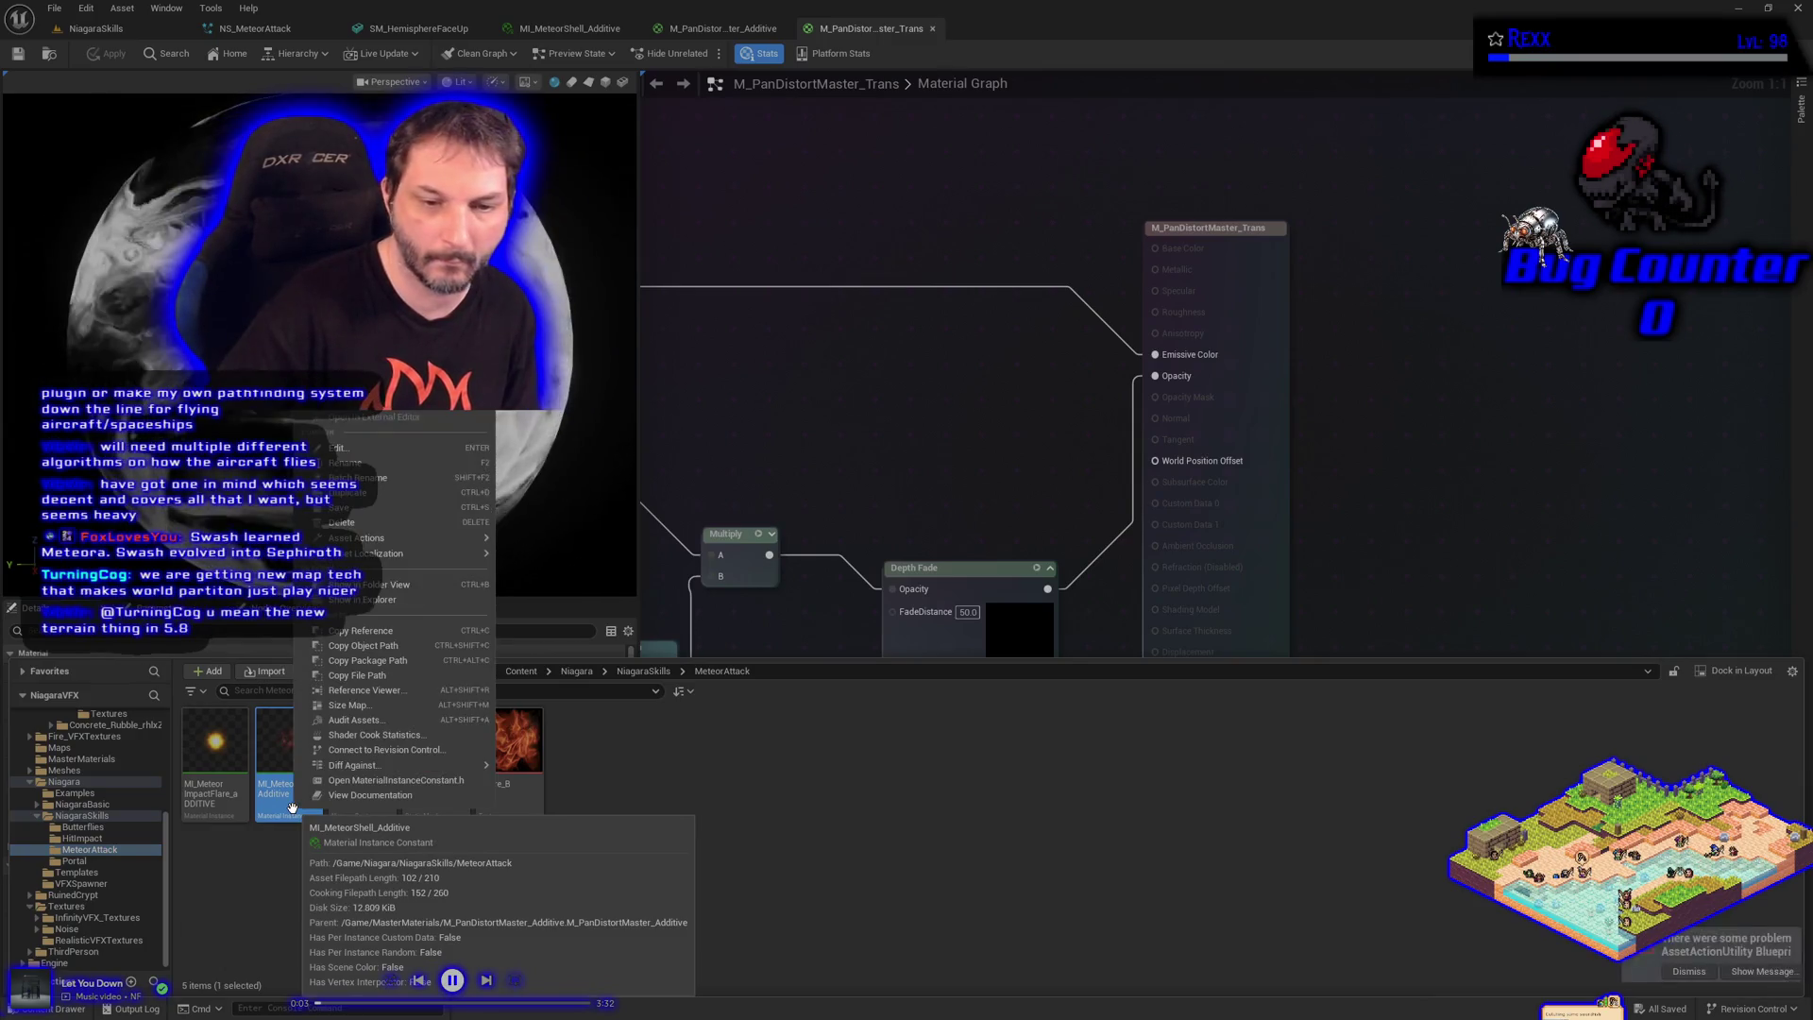
left_click(396, 493)
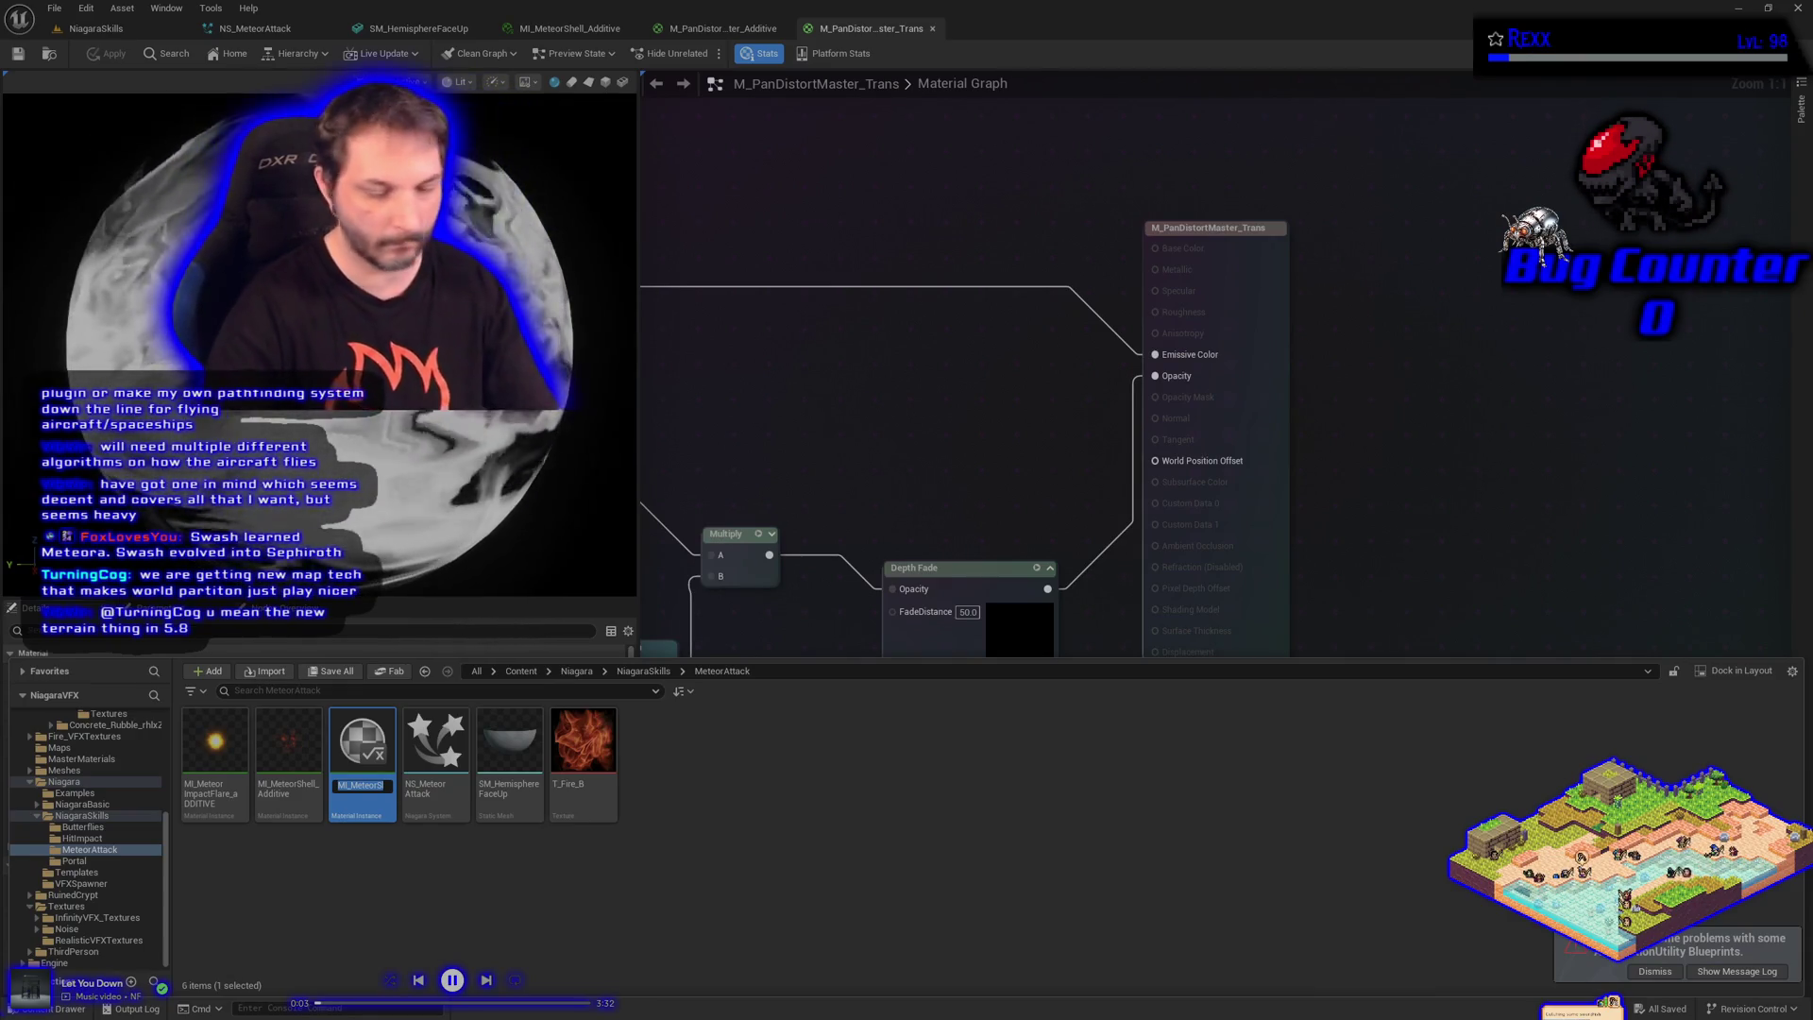
key("BackSpace")
key("BackSpace")
key("BackSpace")
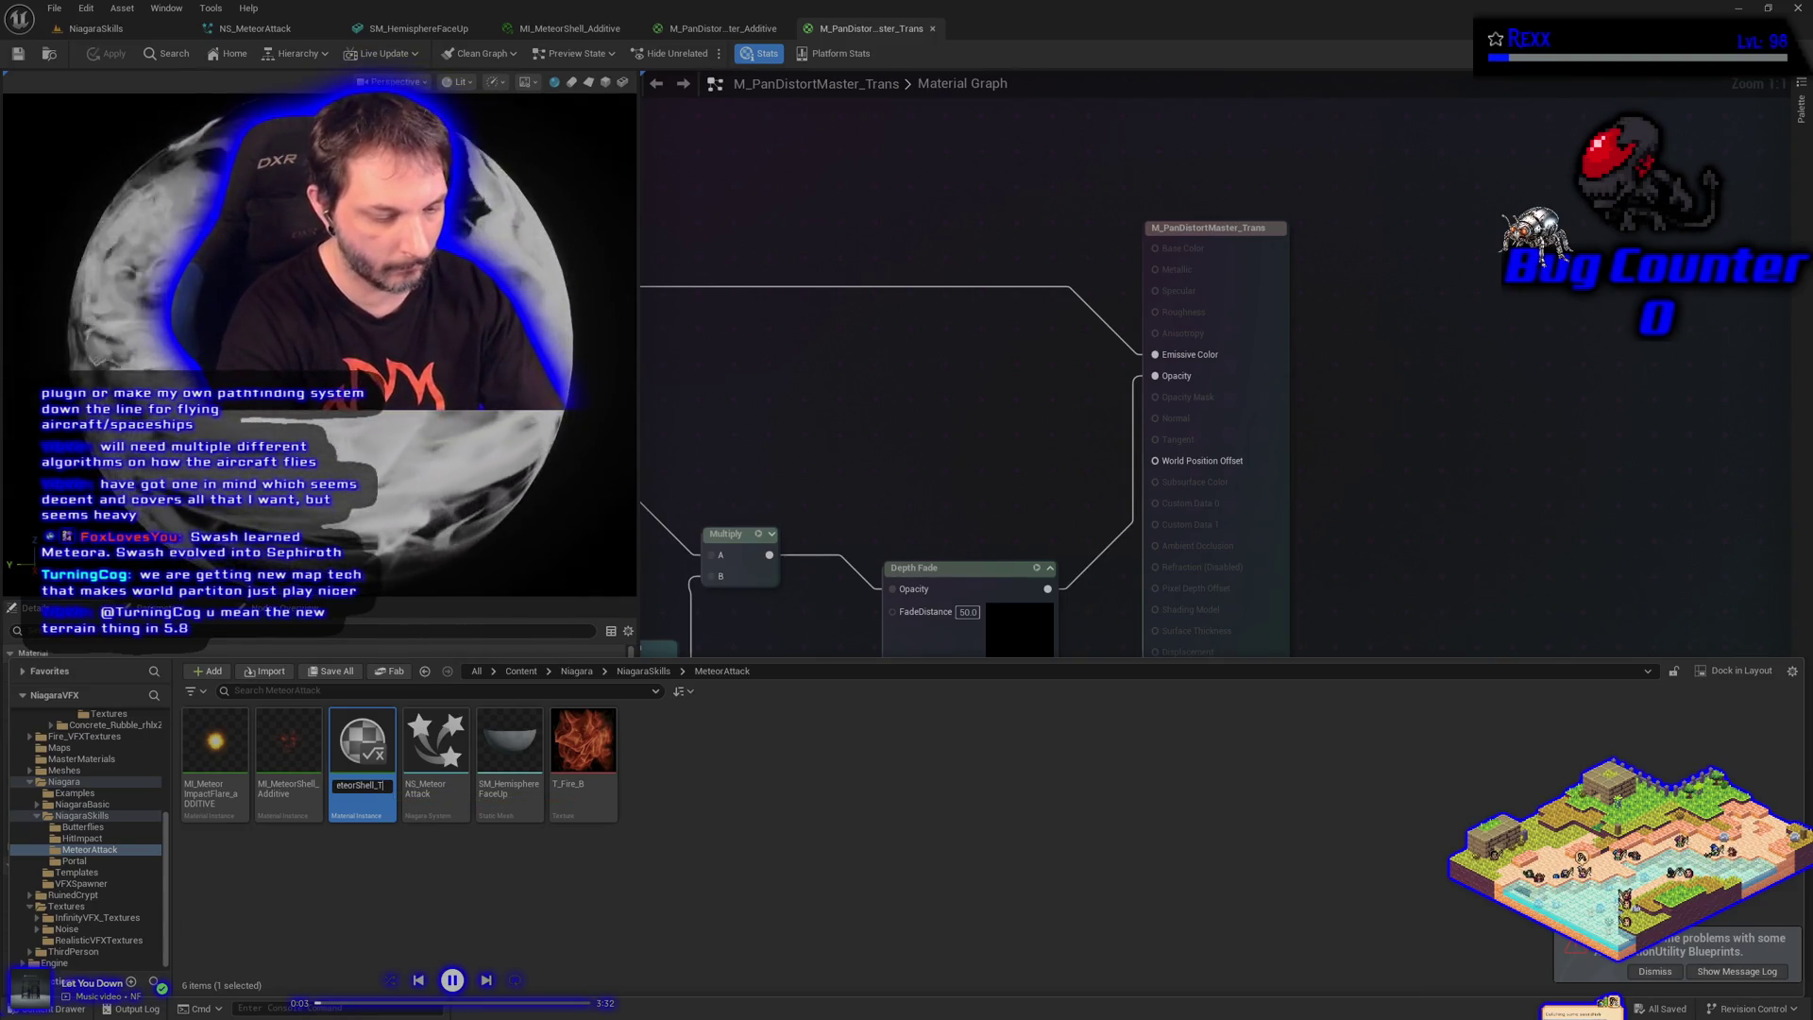
type("s")
key("Return")
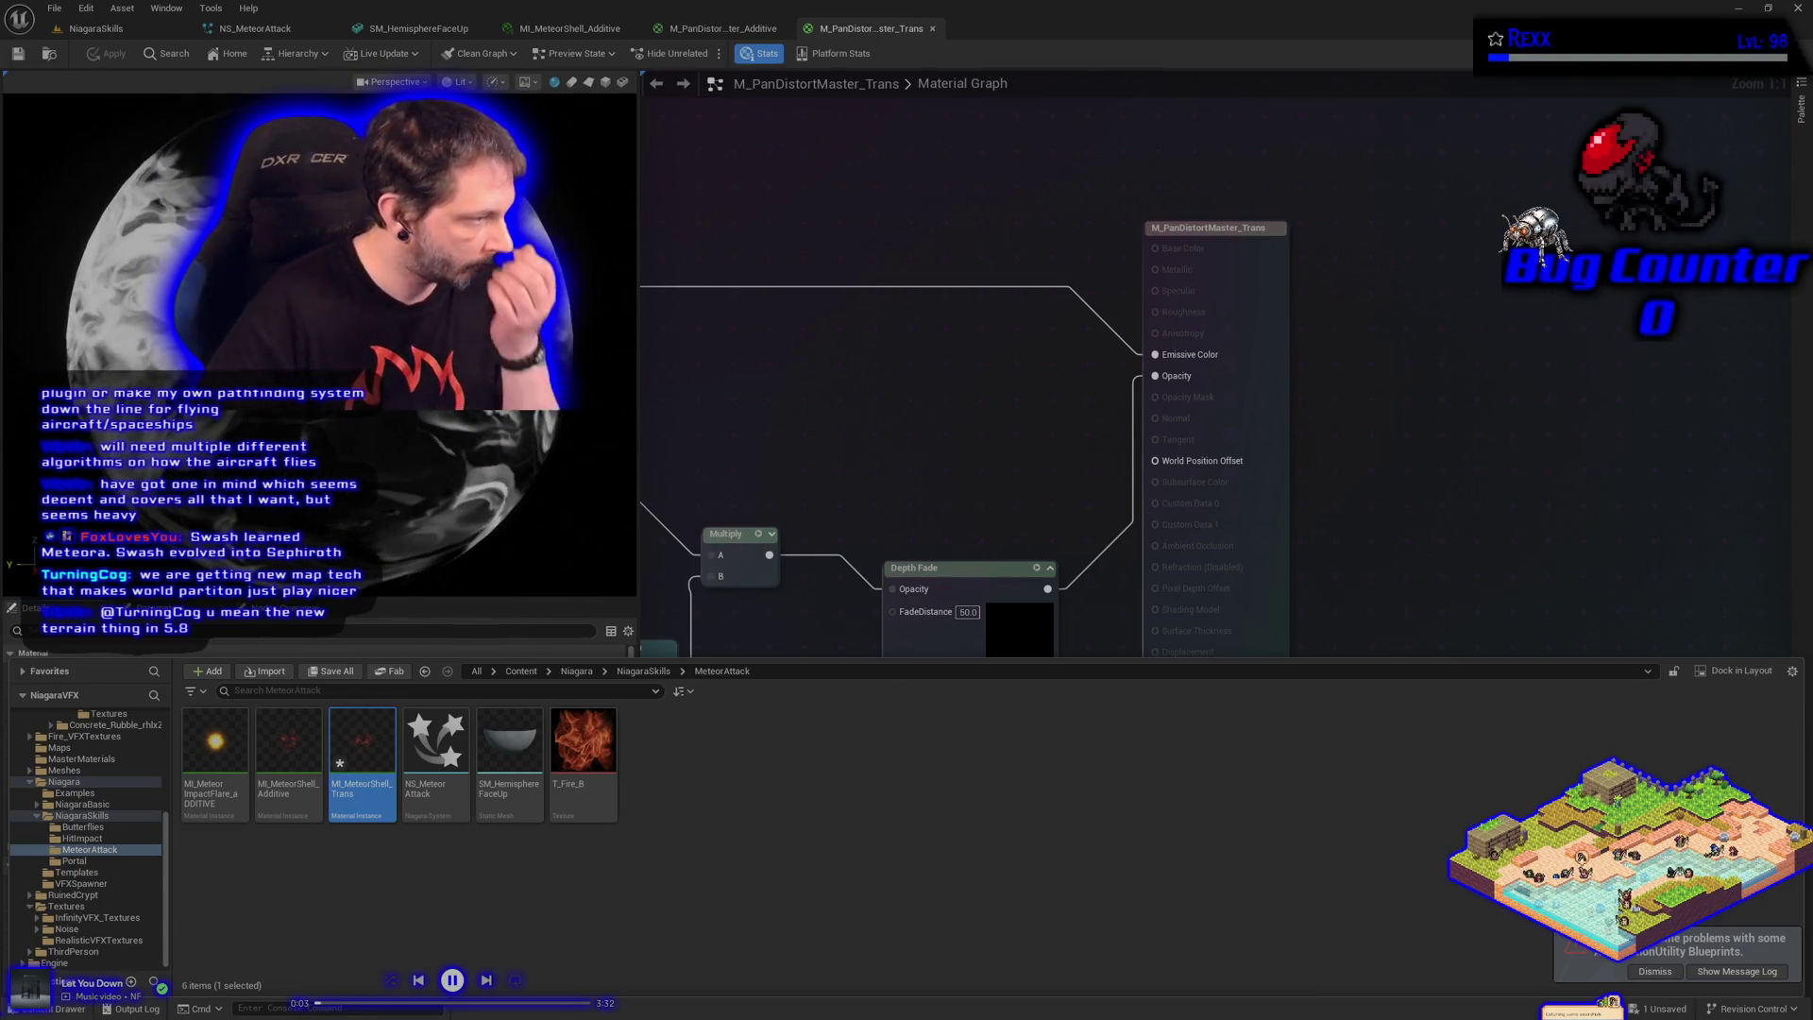
double_click(360, 818)
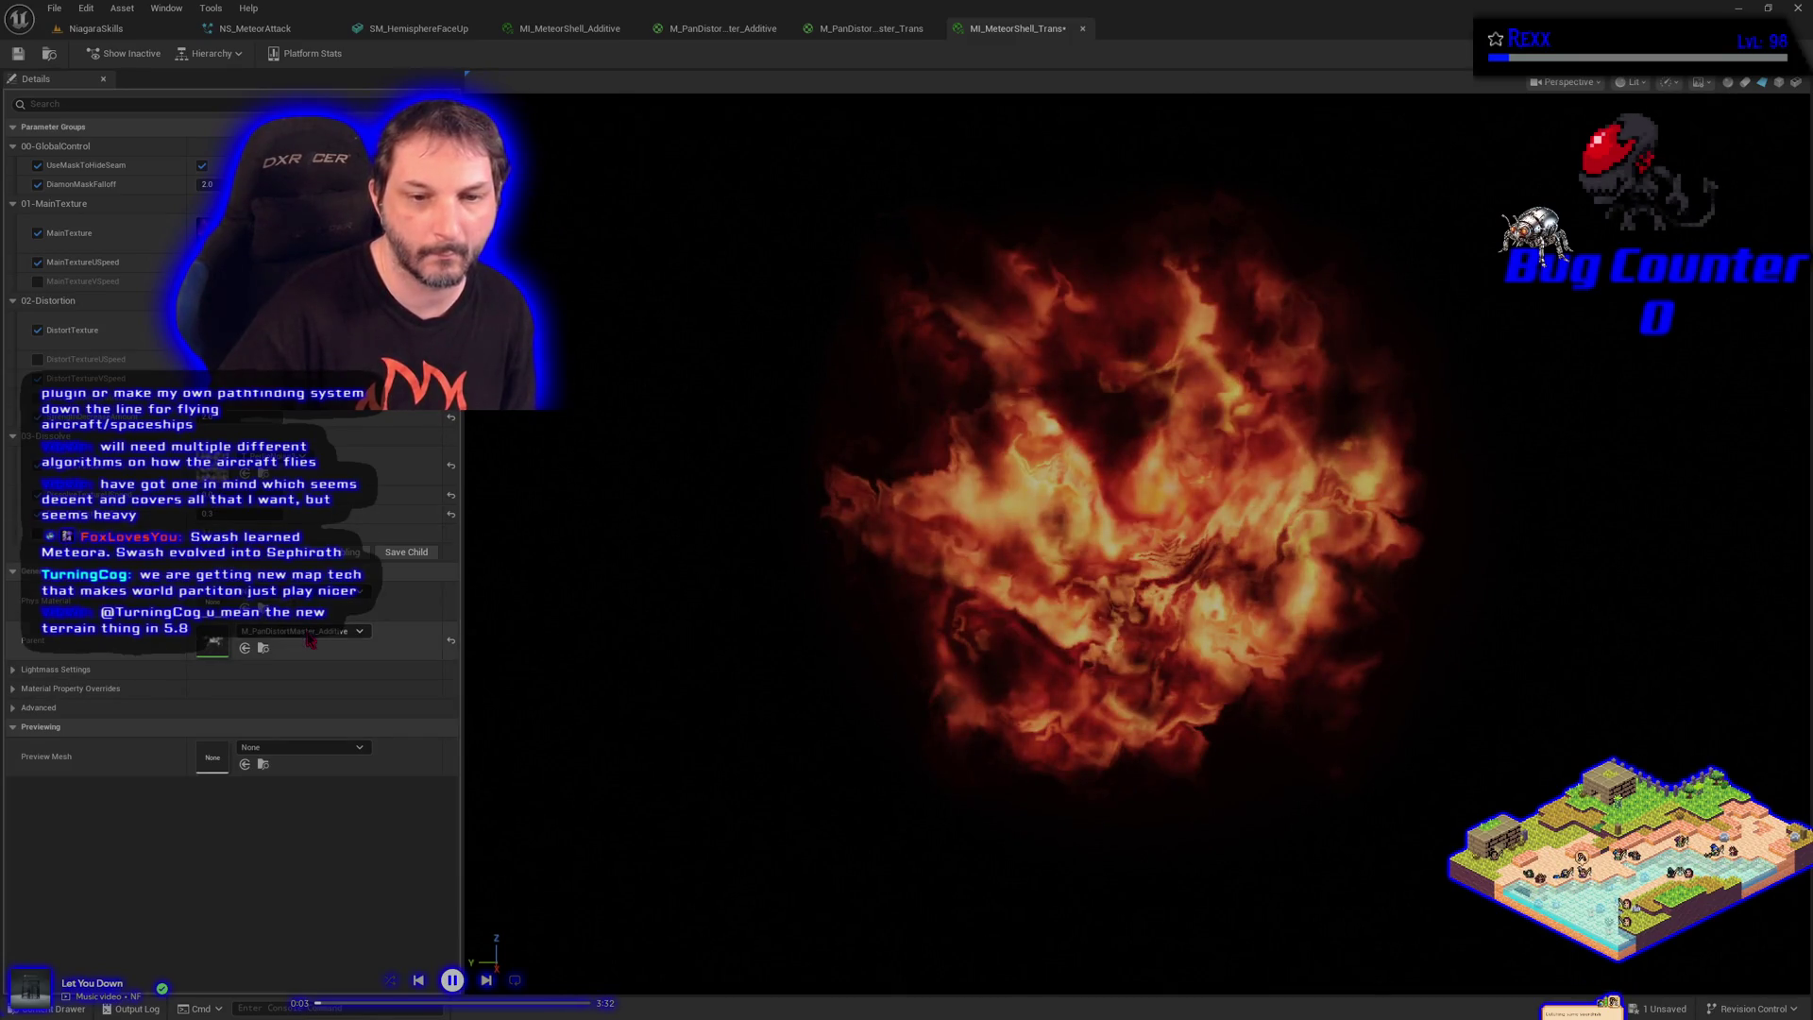
Reparent MI_MeteorShell_Trans to M_PanDistortMaster_Trans and save it
left_click(311, 631)
left_click(337, 862)
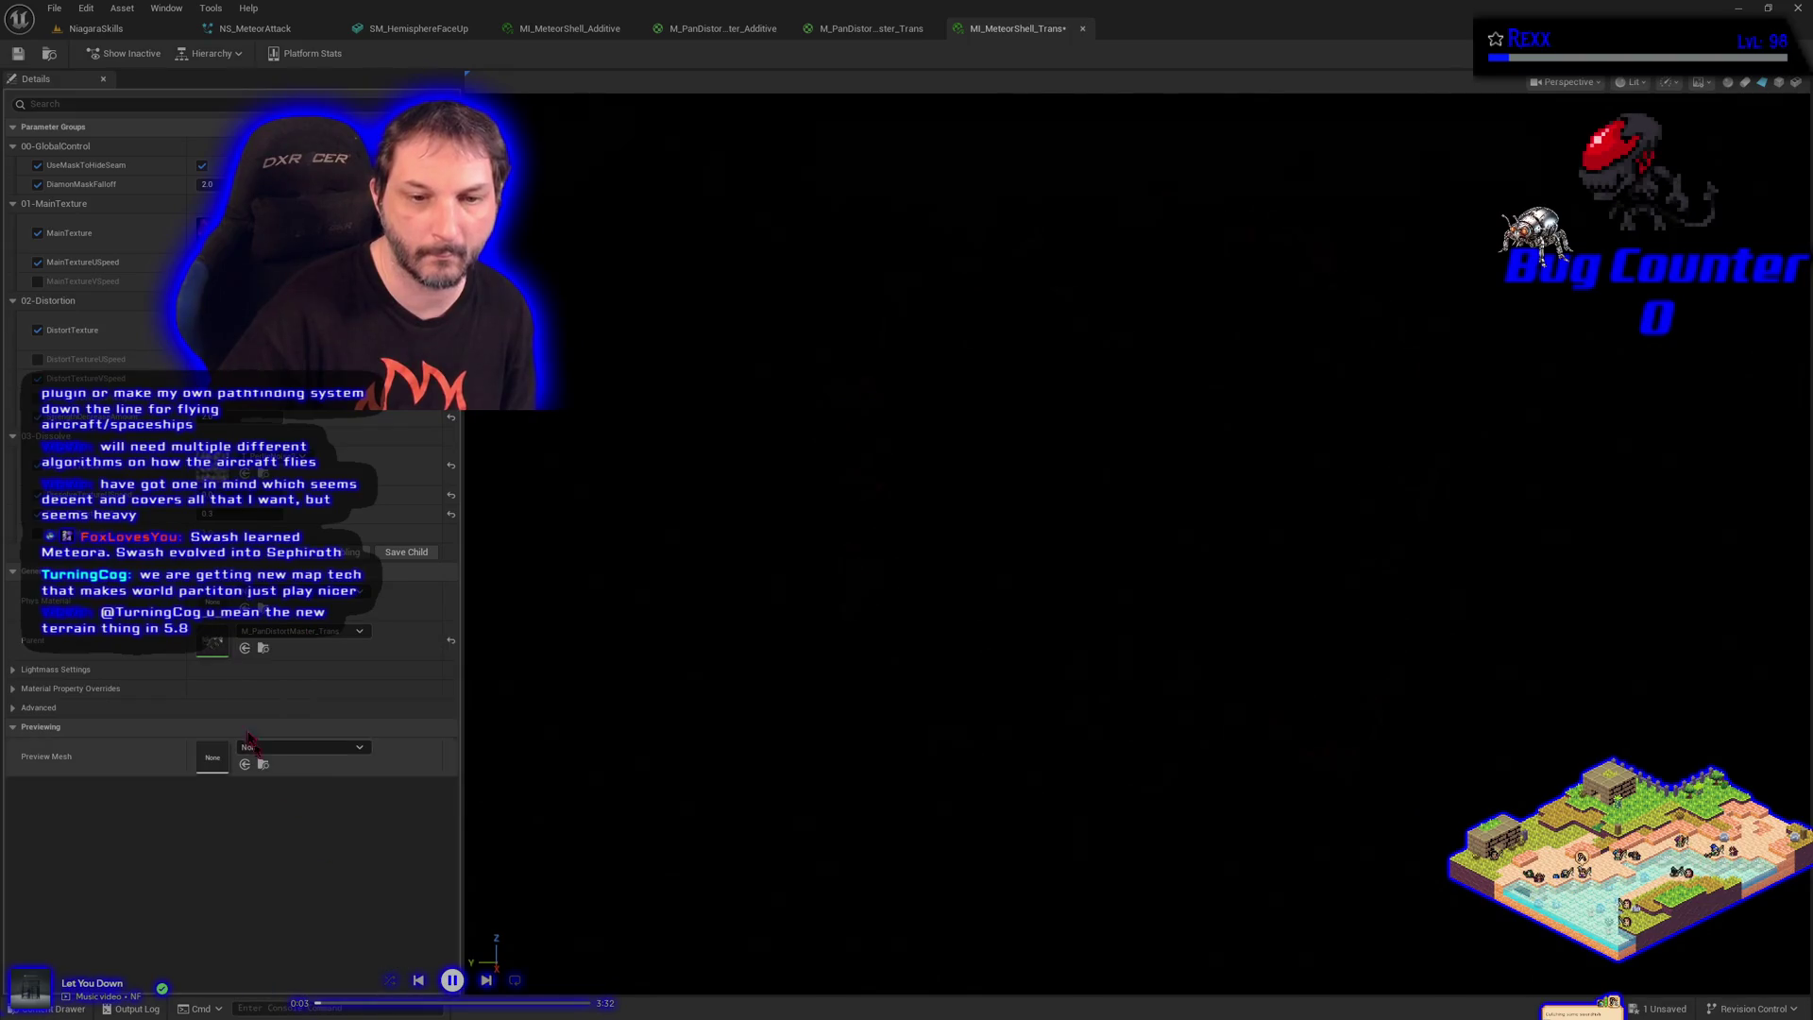
left_click(19, 55)
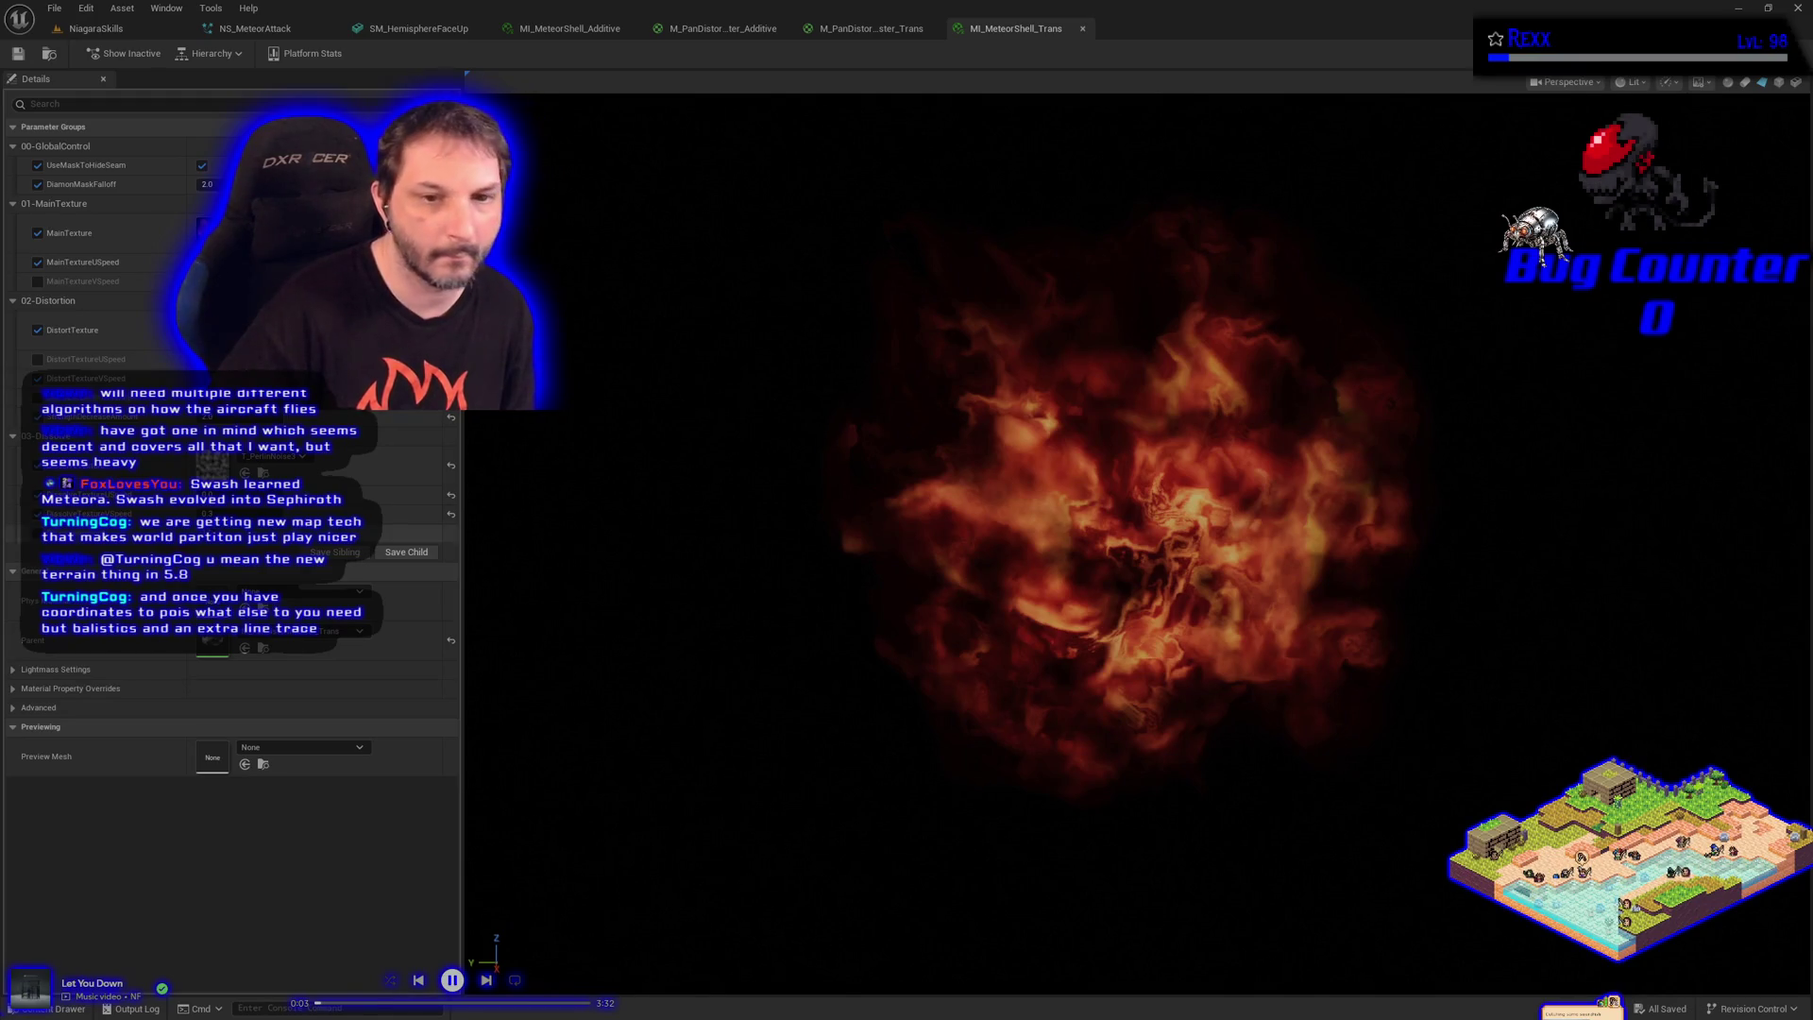
Swap the texture slot to T_MarbleNoise1 and save the material instance
left_click(283, 458)
scroll(344, 793, "up", 1)
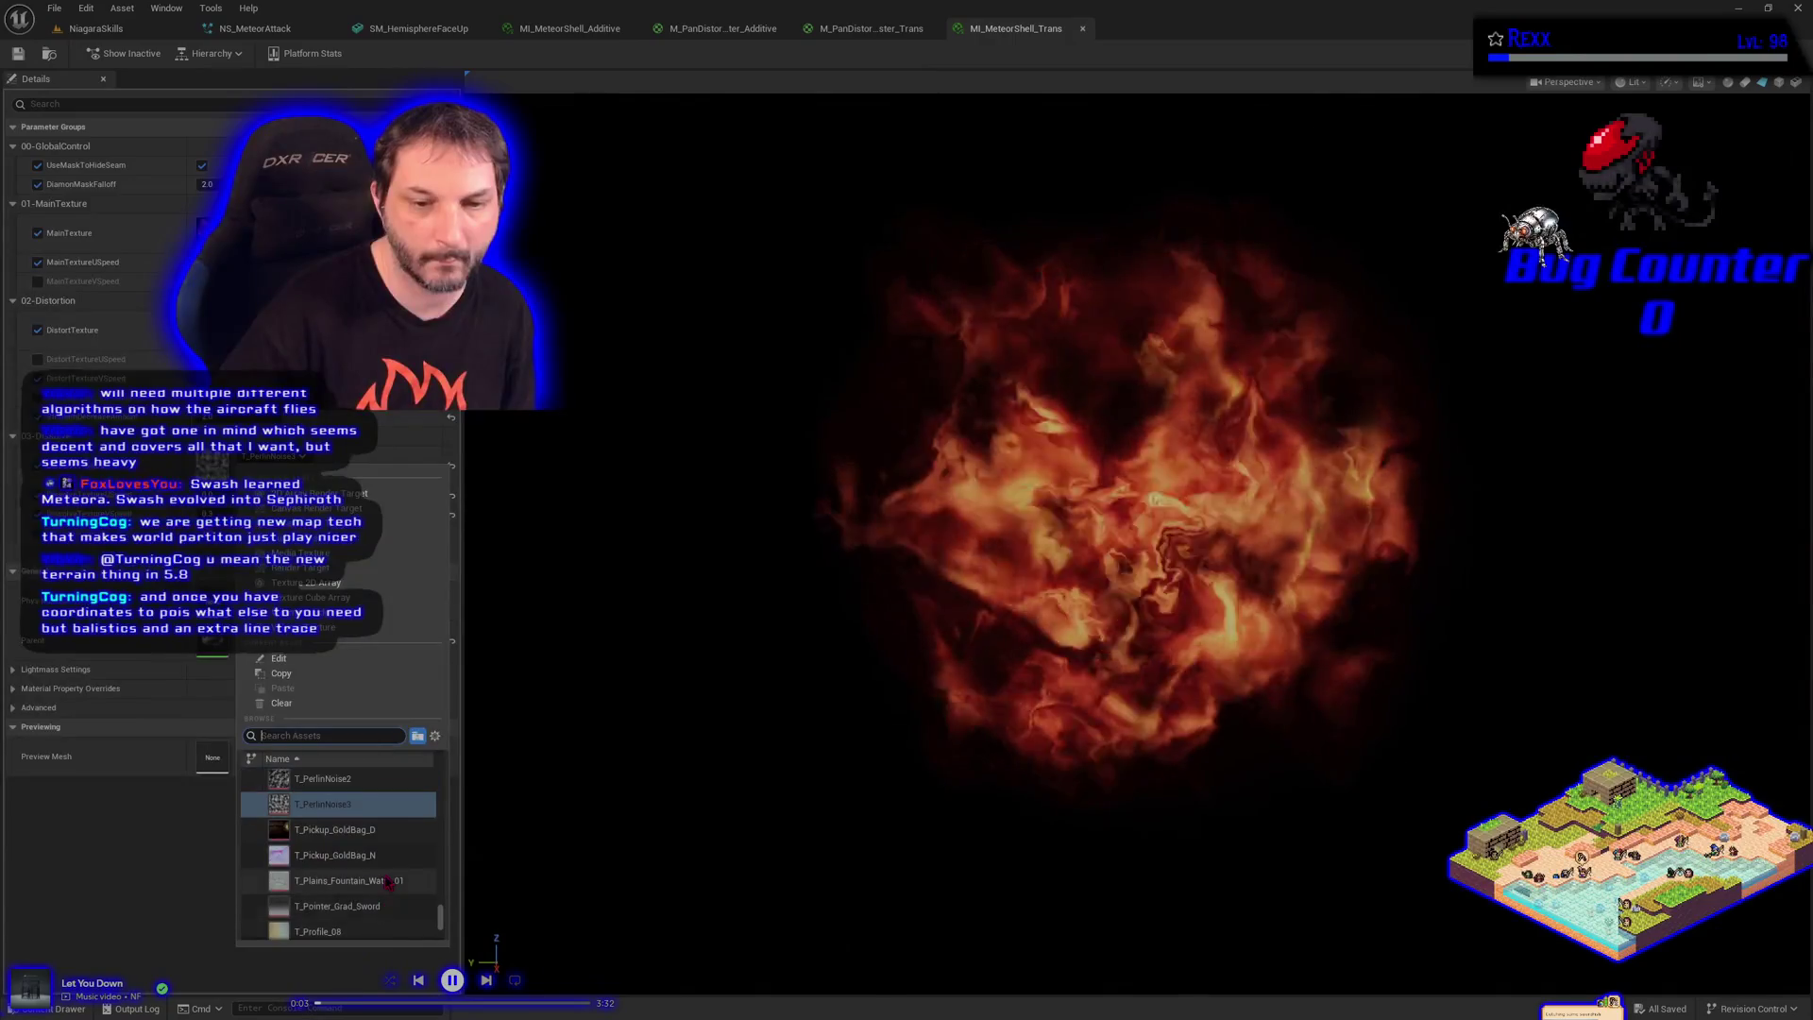
left_click(344, 782)
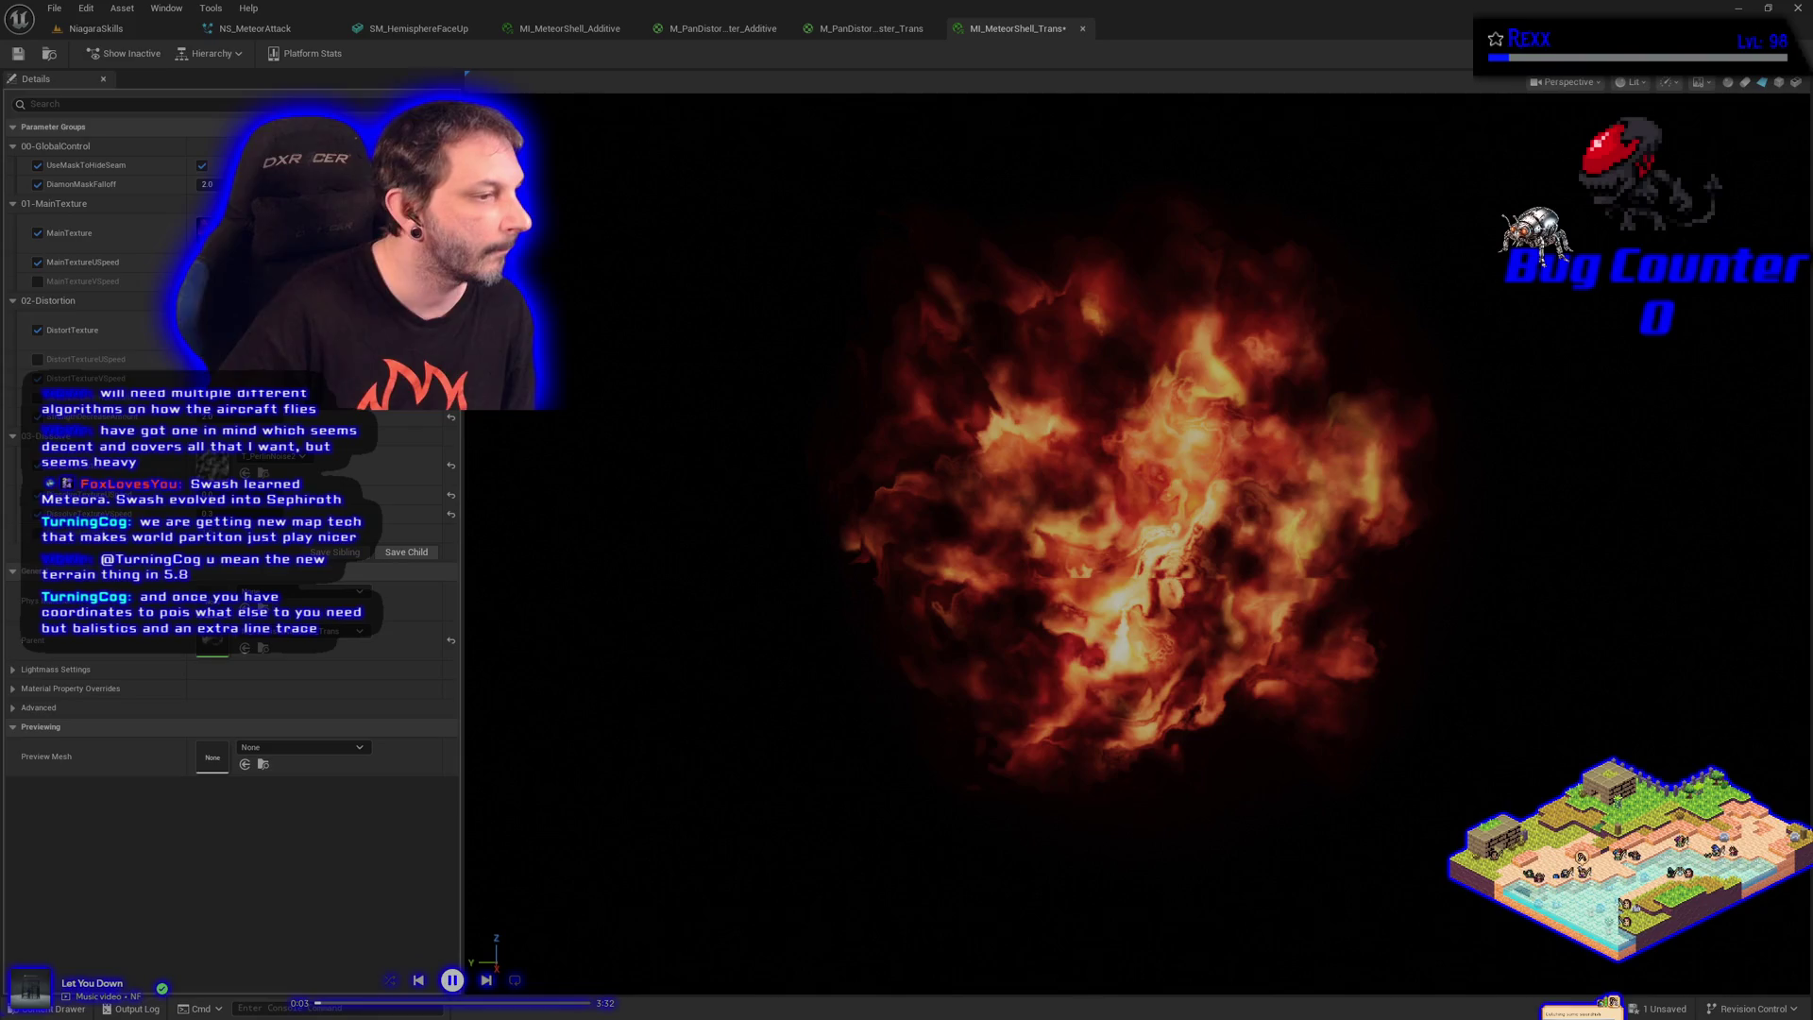
left_click(283, 406)
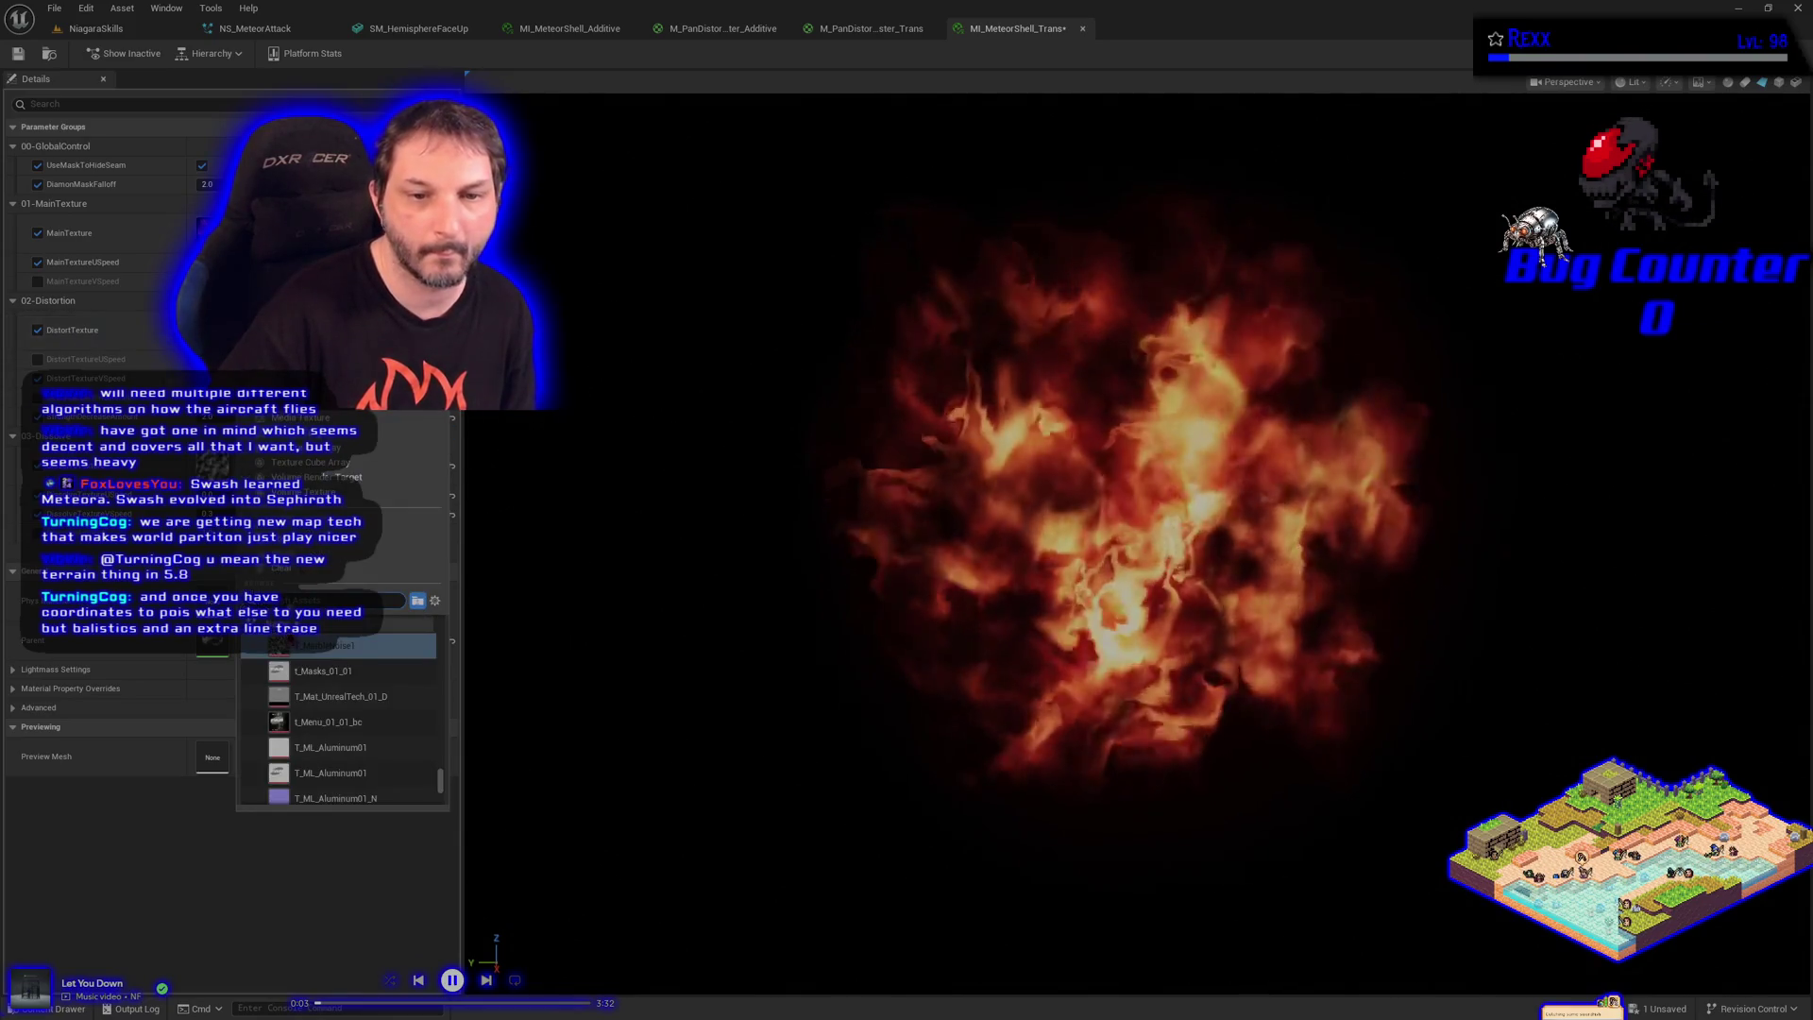
scroll(283, 715, "up", 2)
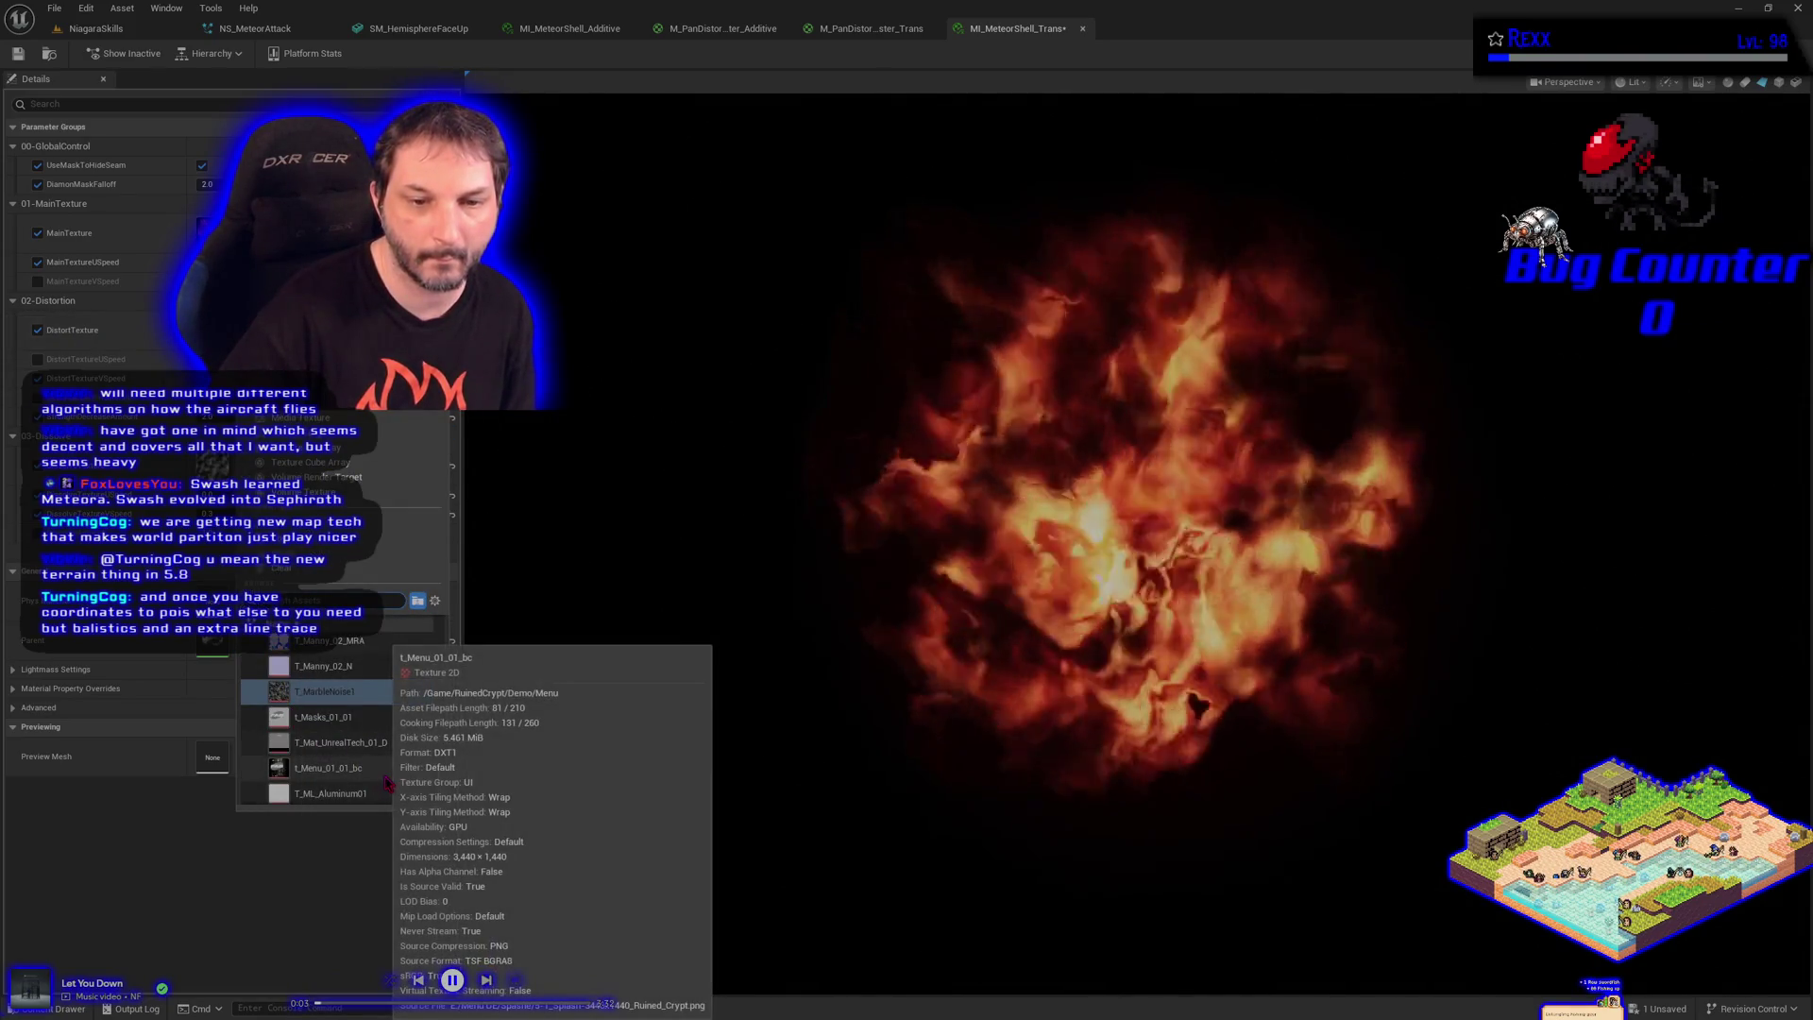
left_click(366, 757)
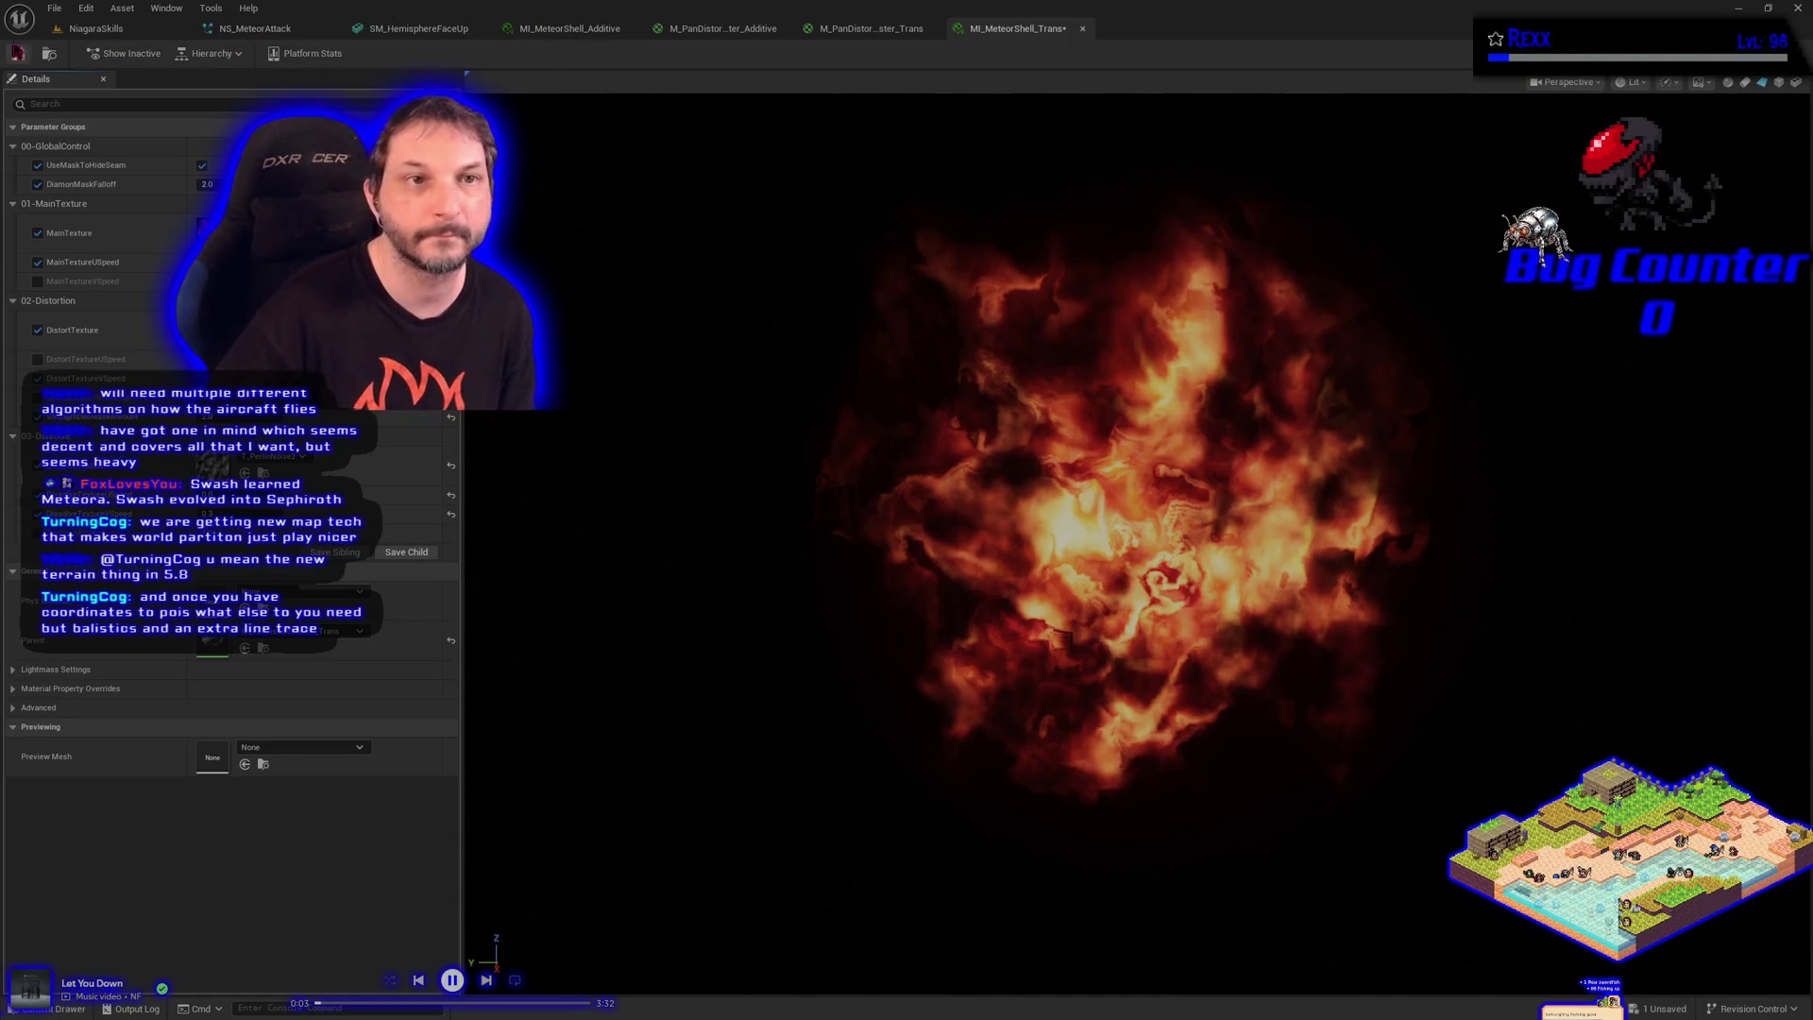
left_click(54, 8)
left_click(90, 90)
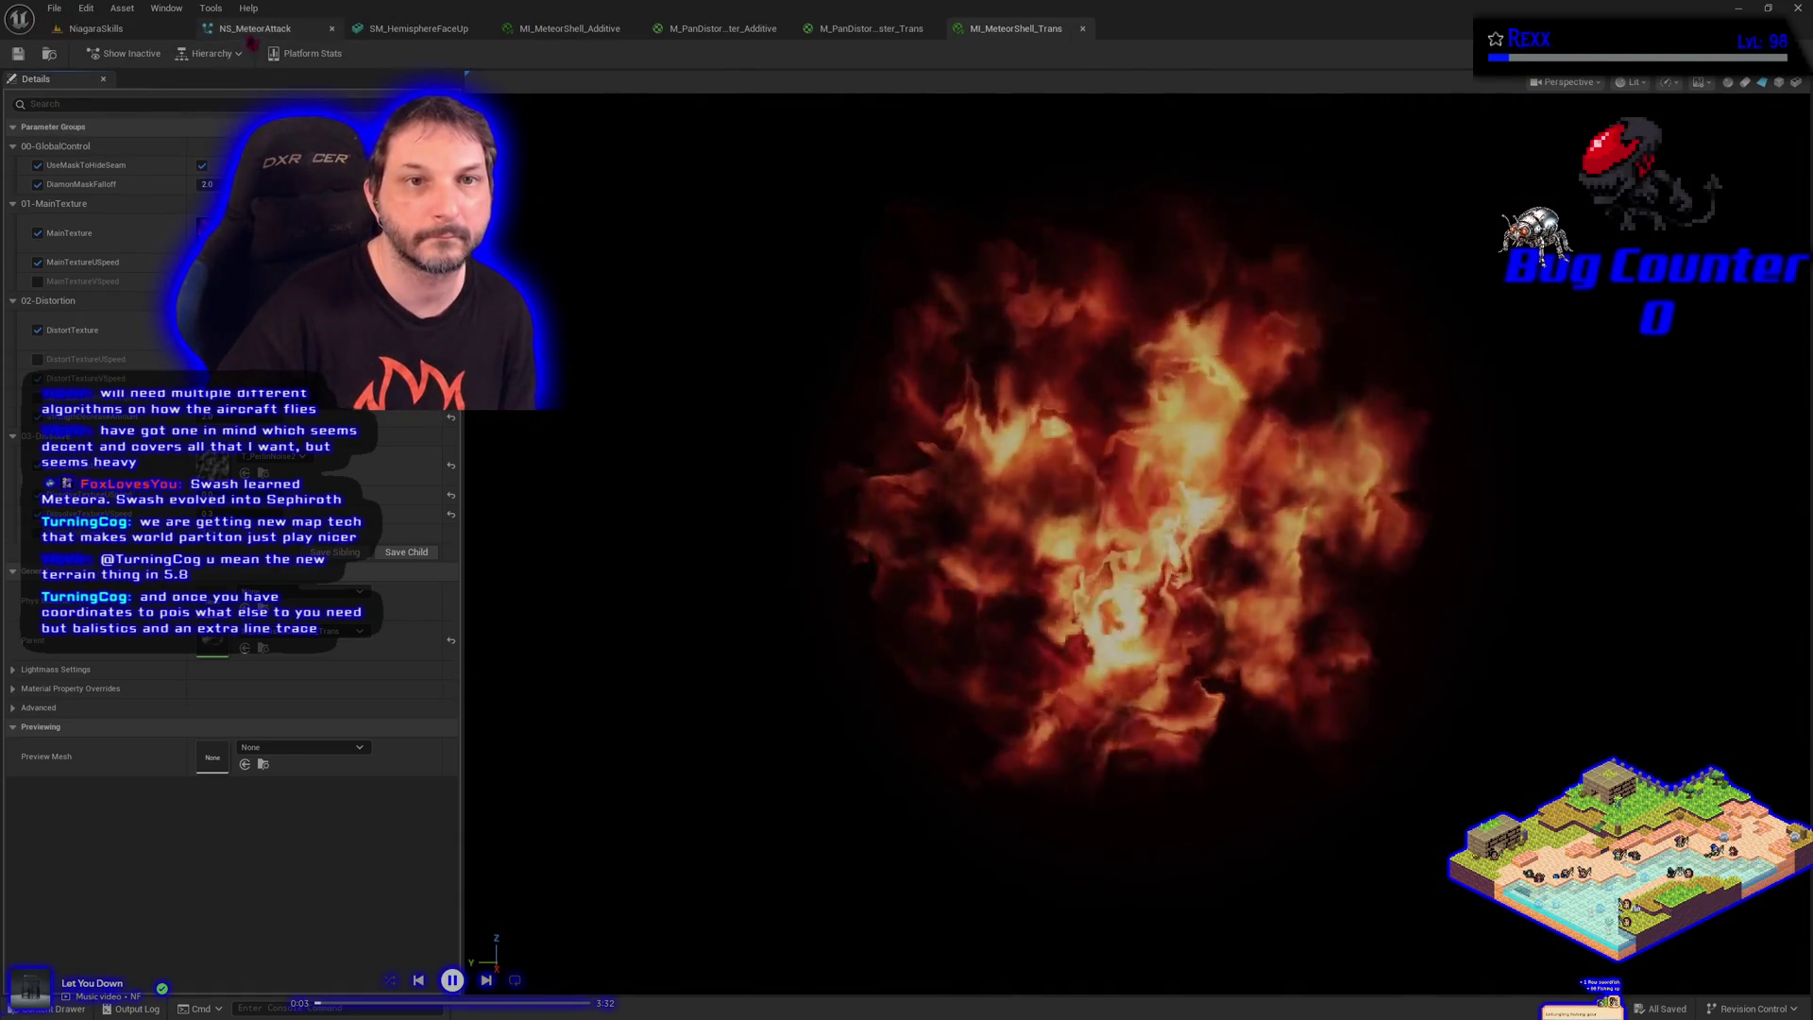
left_click(255, 34)
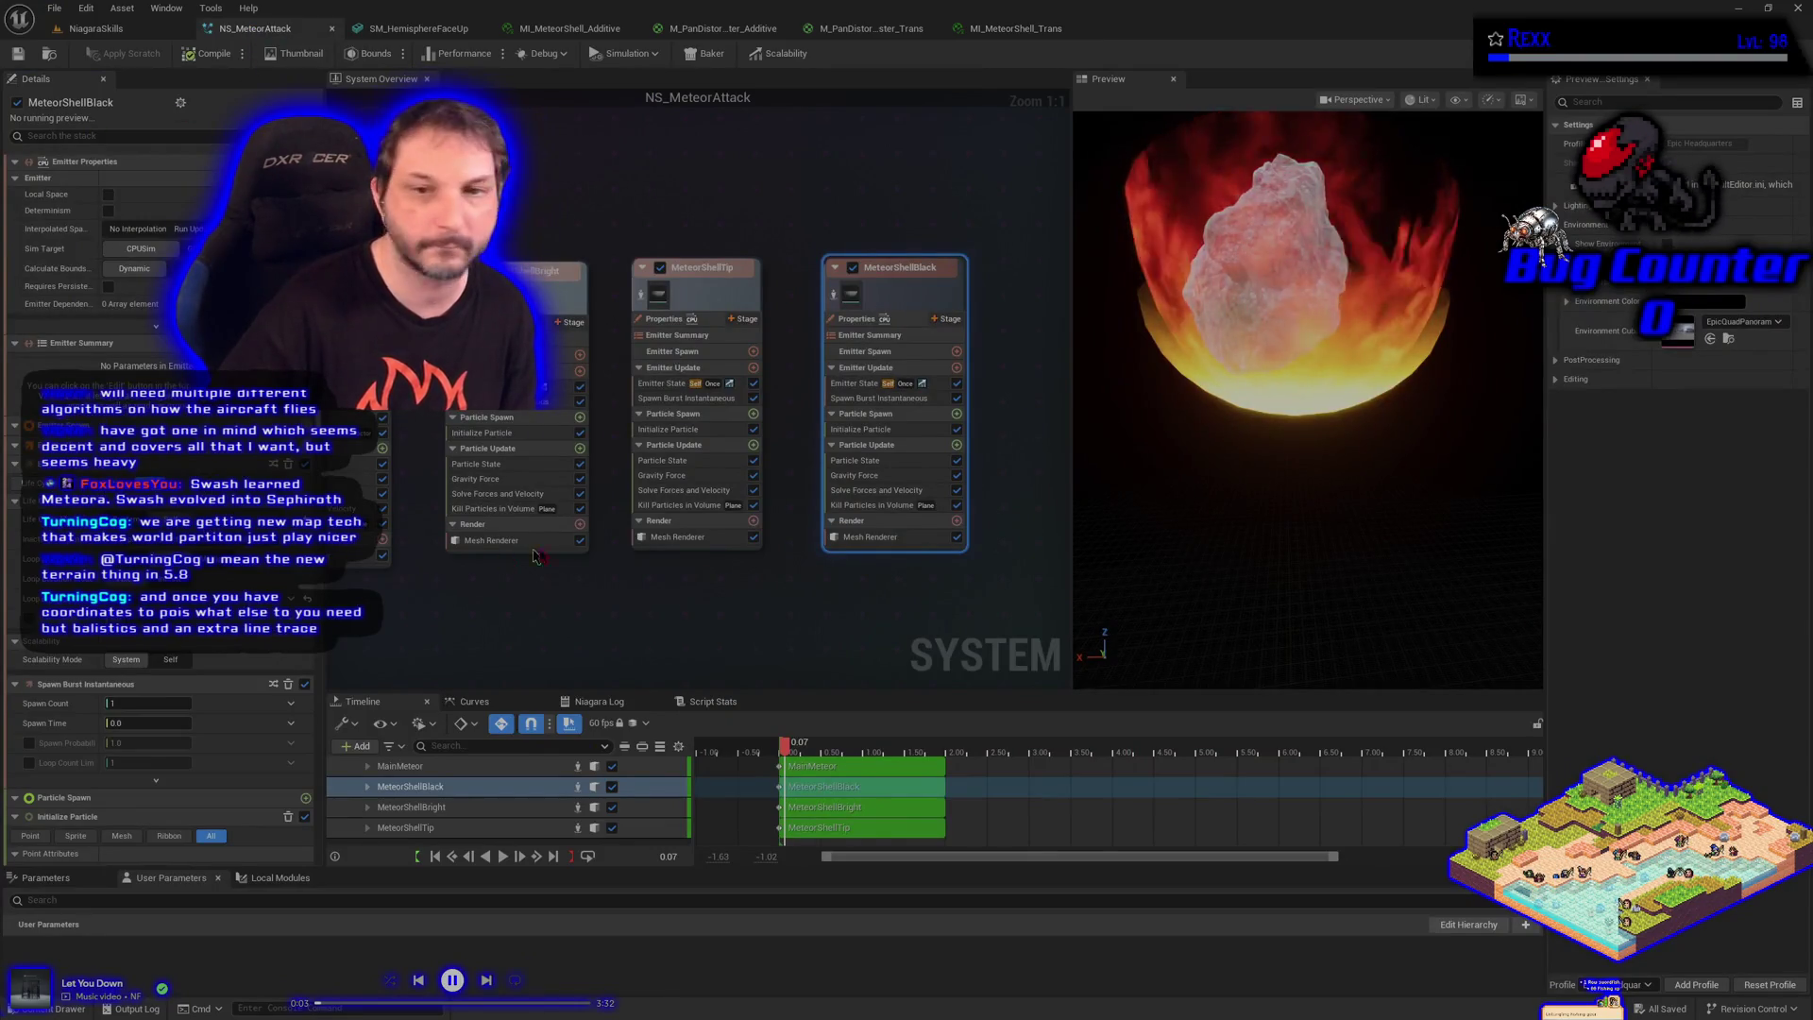
Set MeteorShellBlack's Initialize Particle color to 00000080, black and semi-transparent
left_click(876, 430)
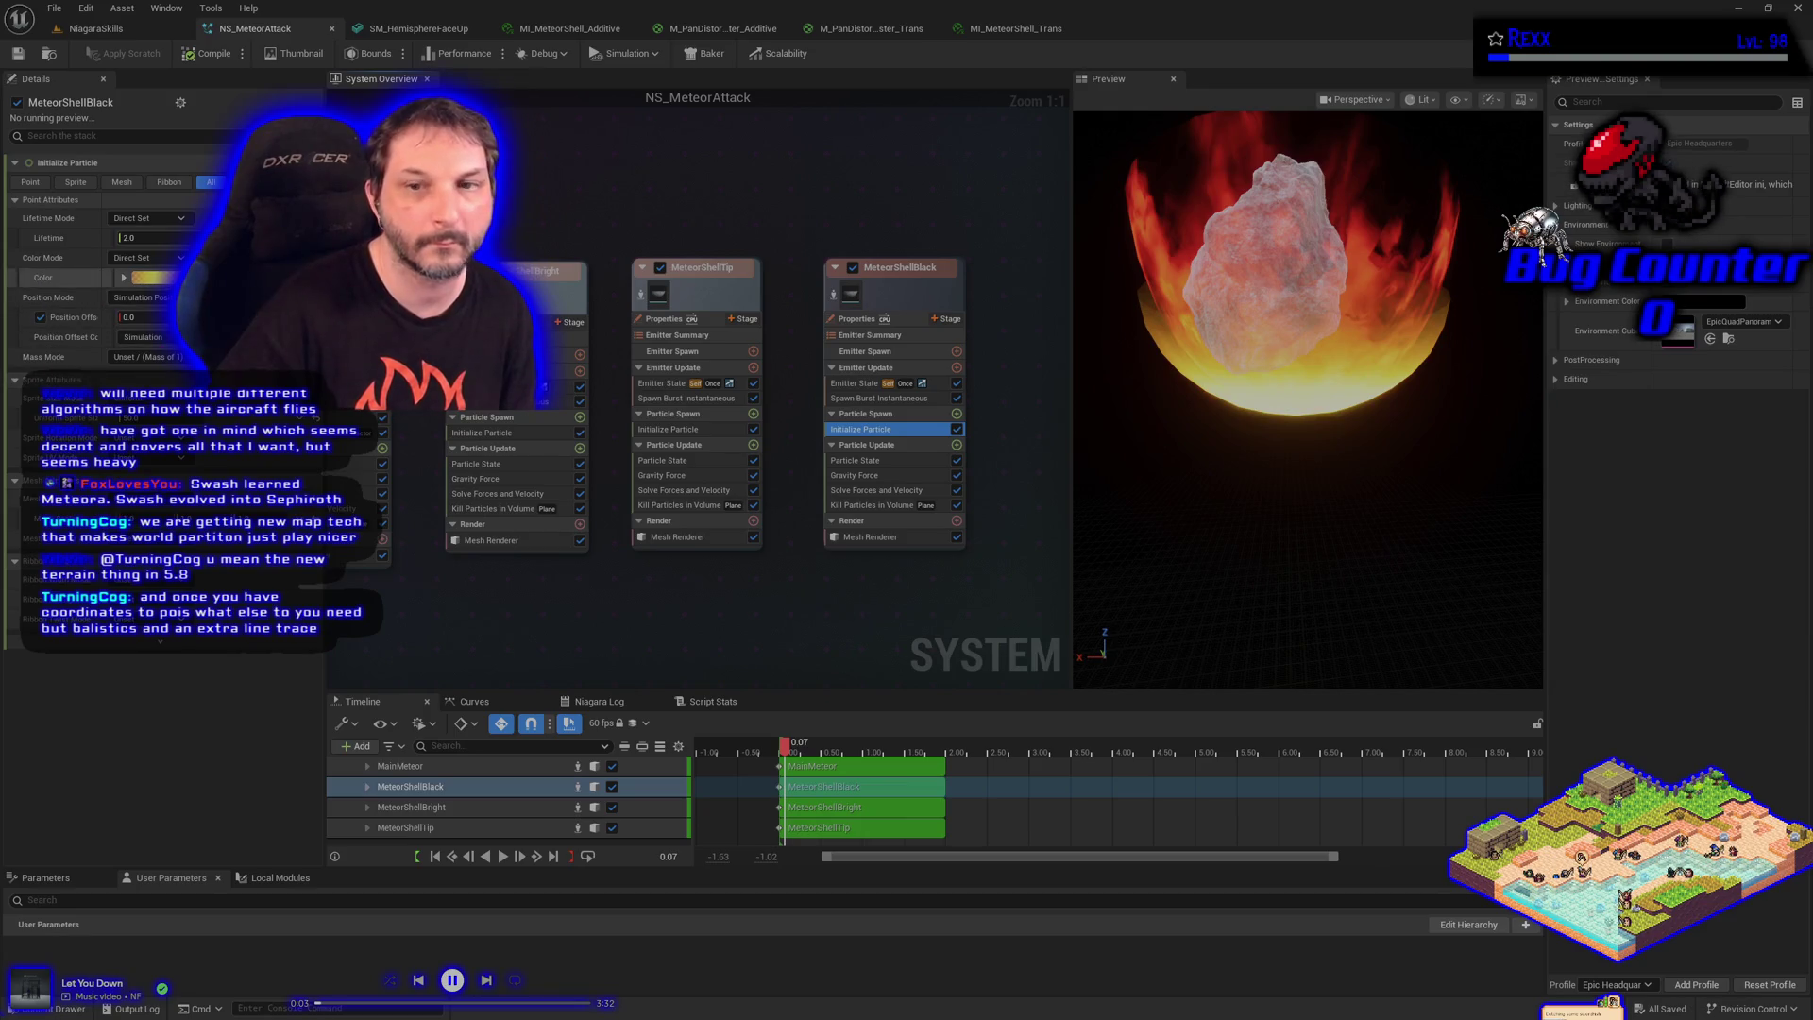
left_click(152, 278)
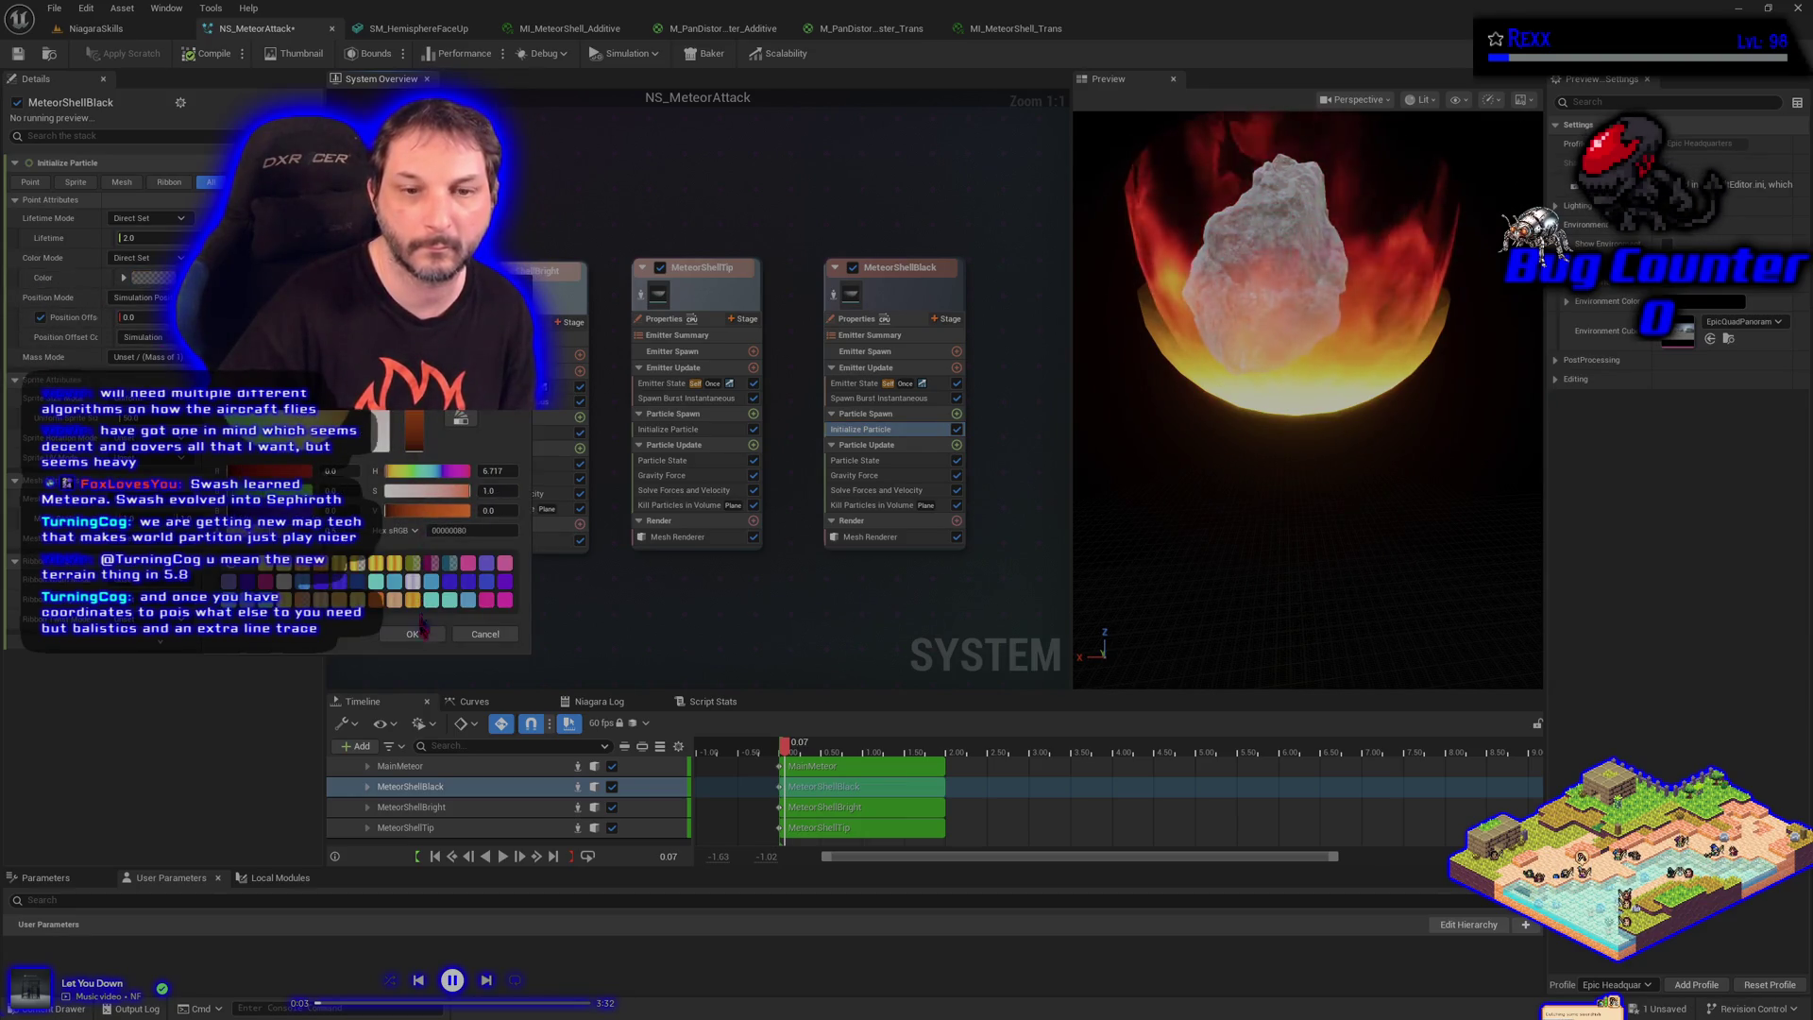
left_click(413, 633)
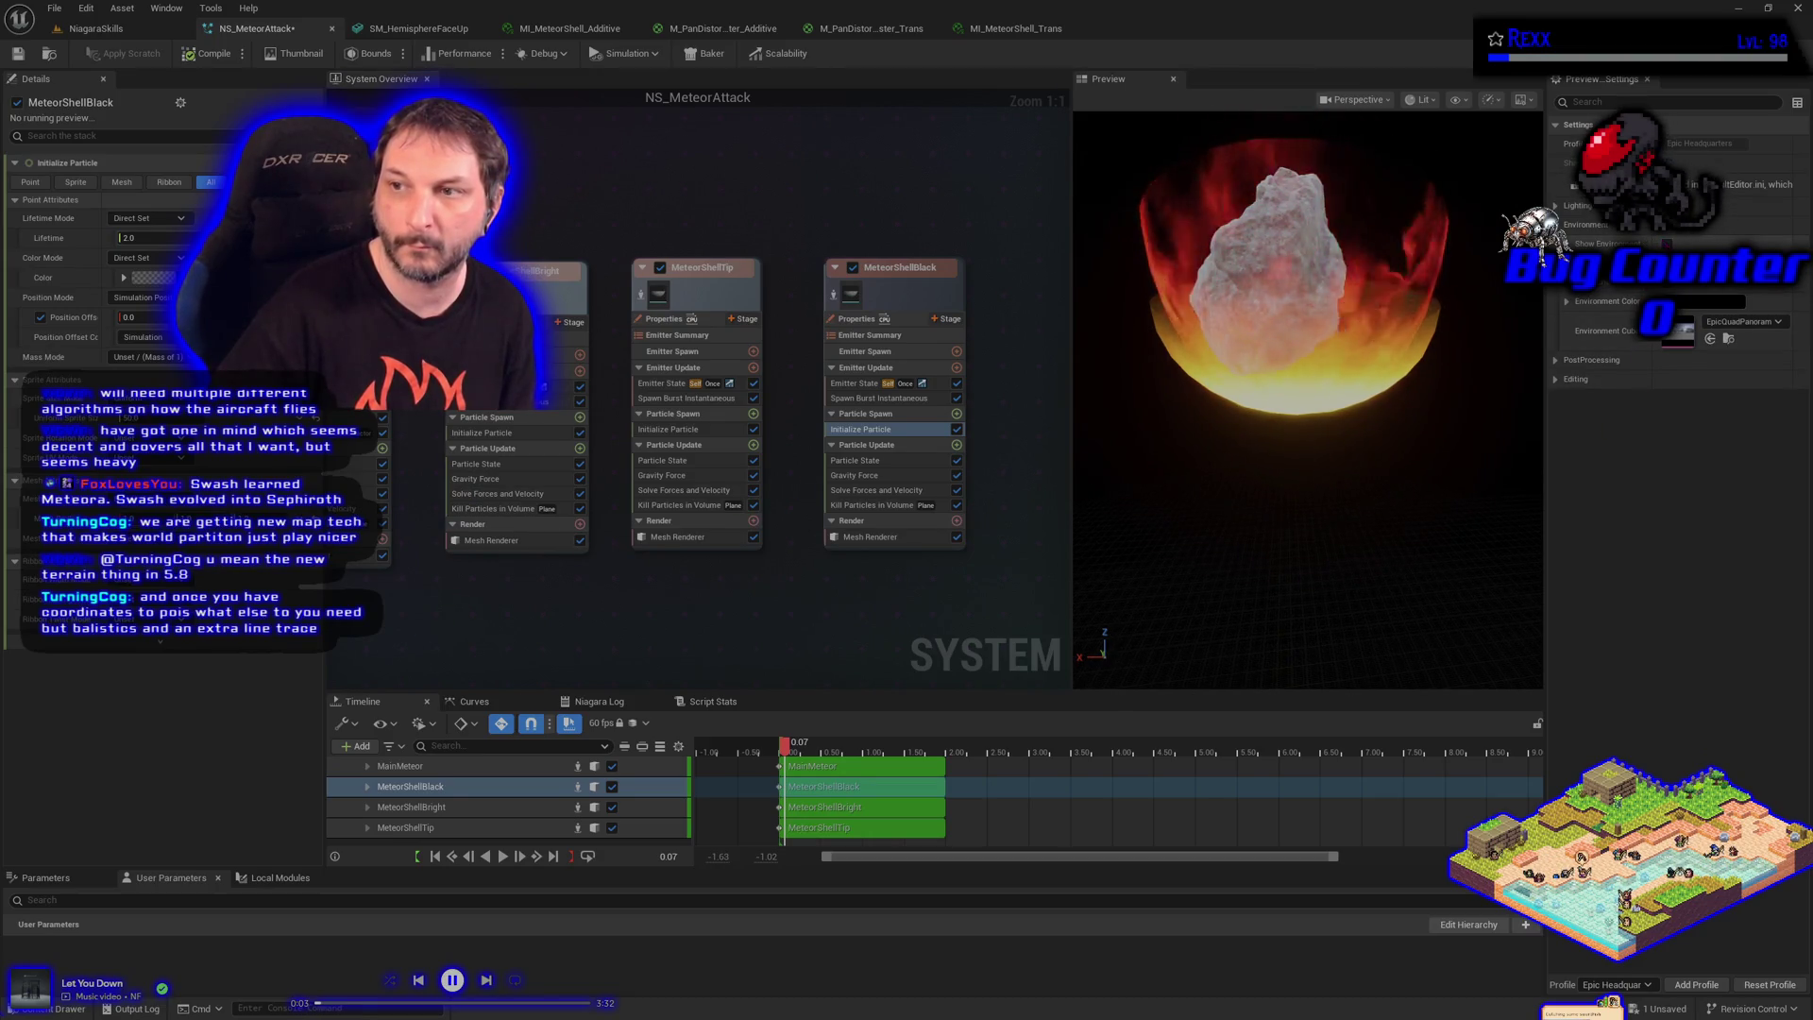
Turn on Show Environment in the preview and solo-check the MeteorShellBlack emitter
left_click(1667, 244)
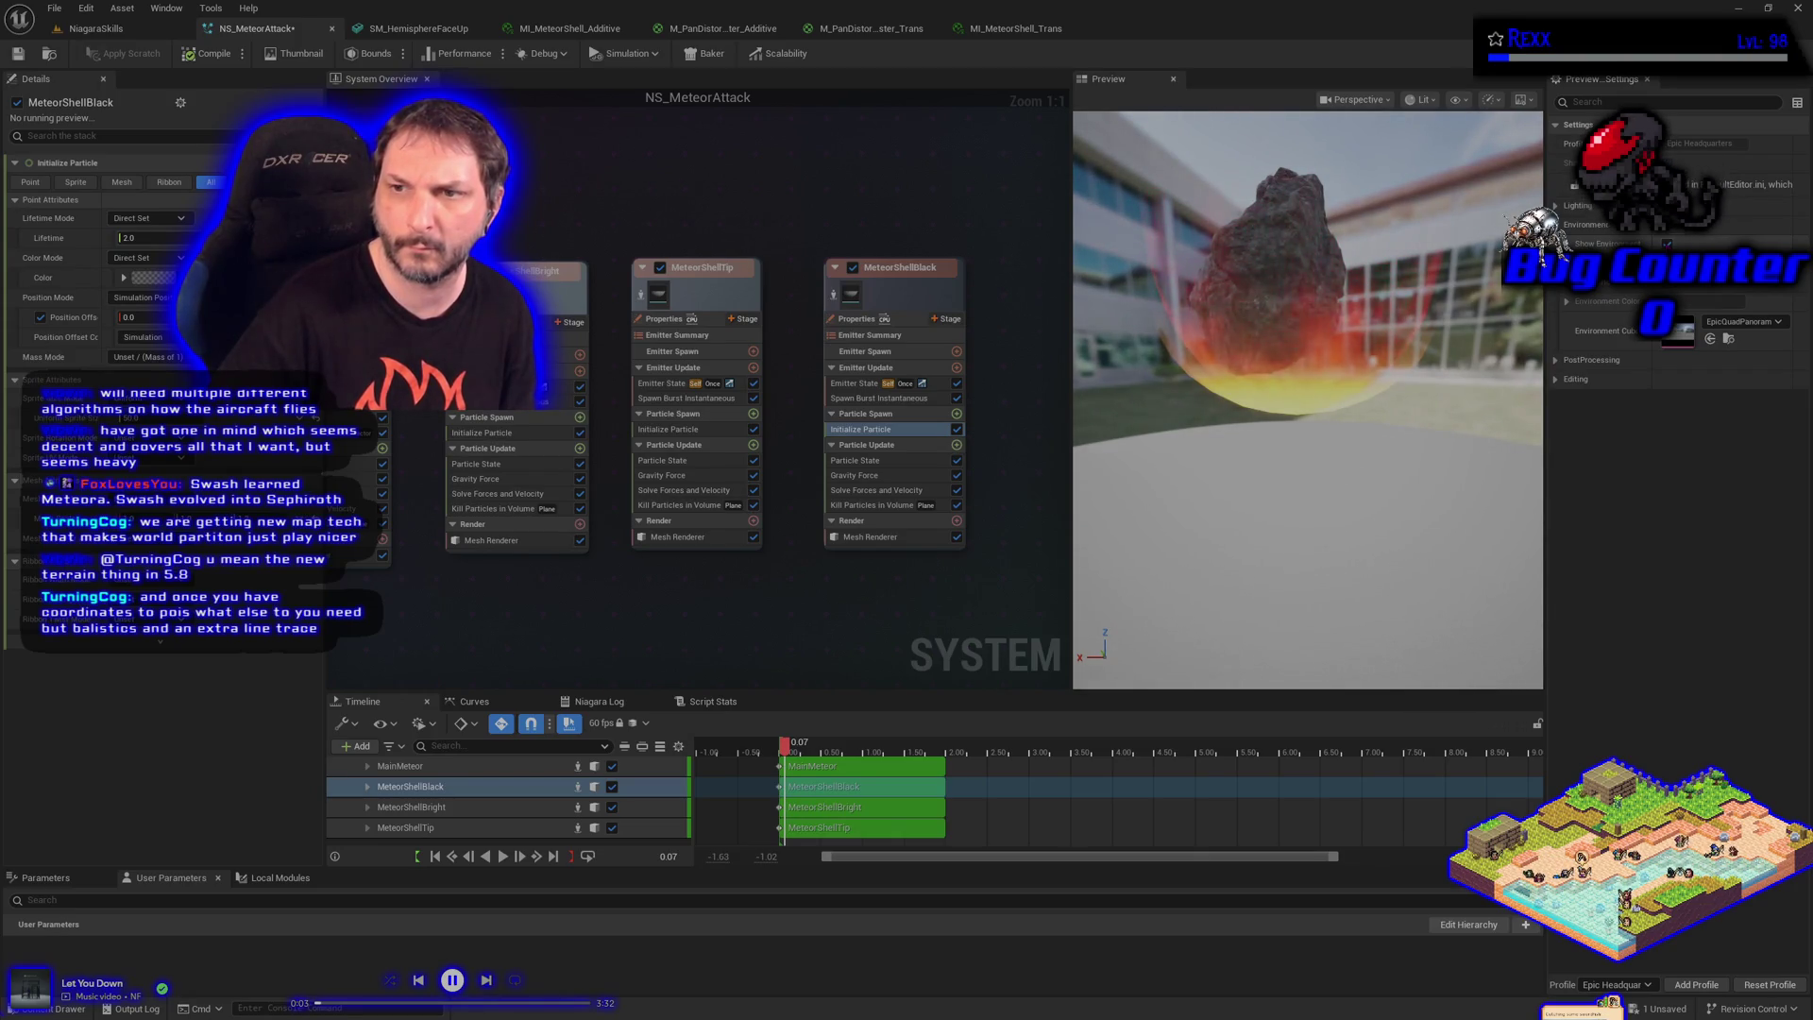
left_click(834, 295)
left_click(835, 297)
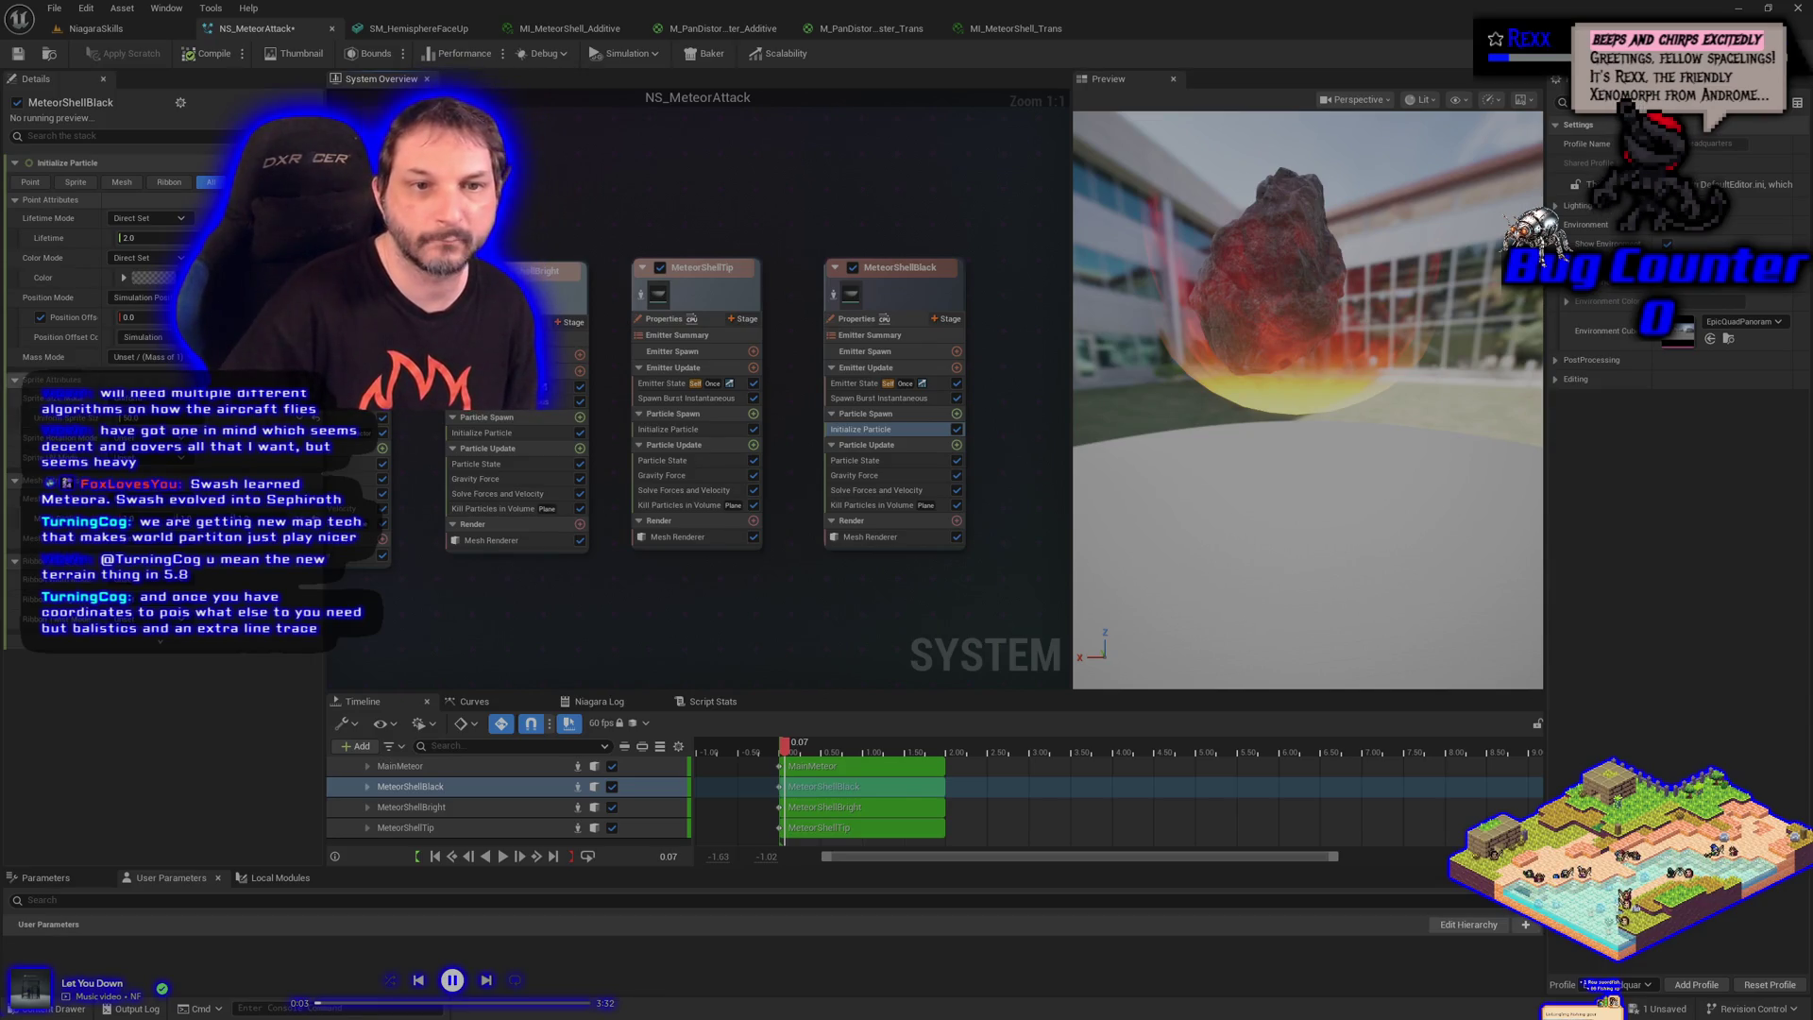
Assign MI_MeteorShell_Trans as the MeteorShellBlack mesh material and save the system
left_click(870, 537)
left_click(160, 315)
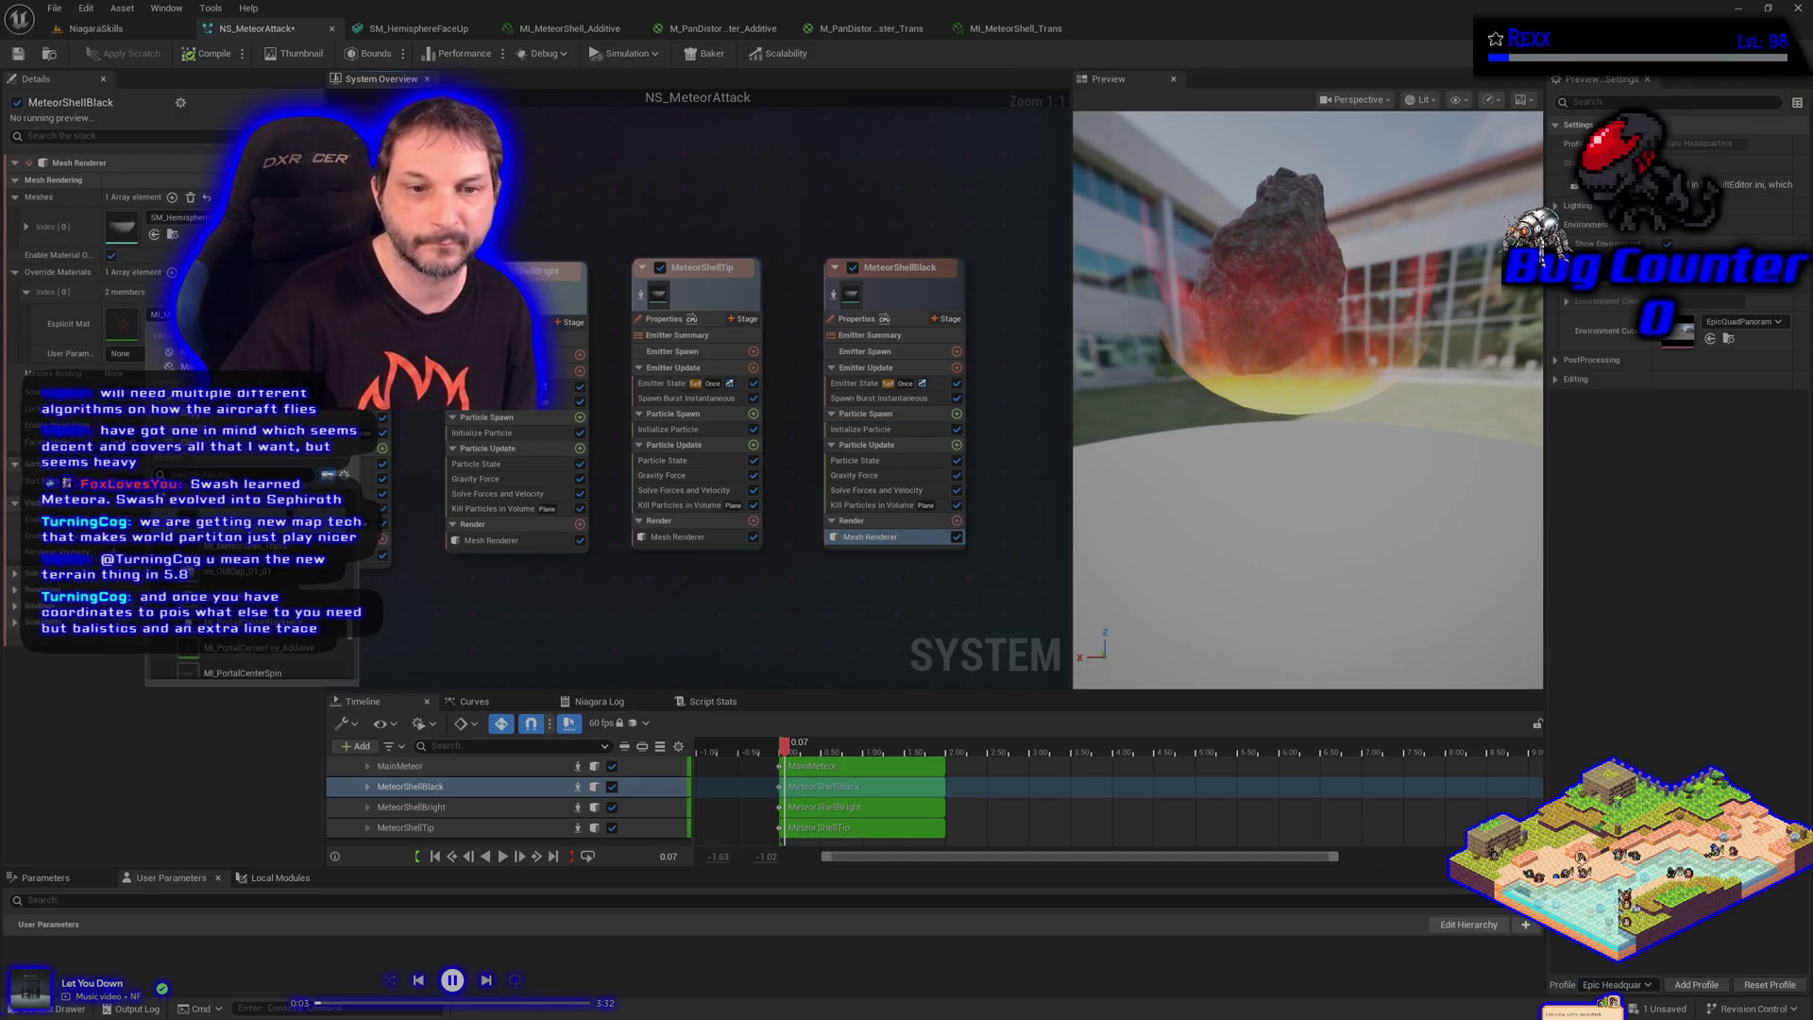
left_click(246, 546)
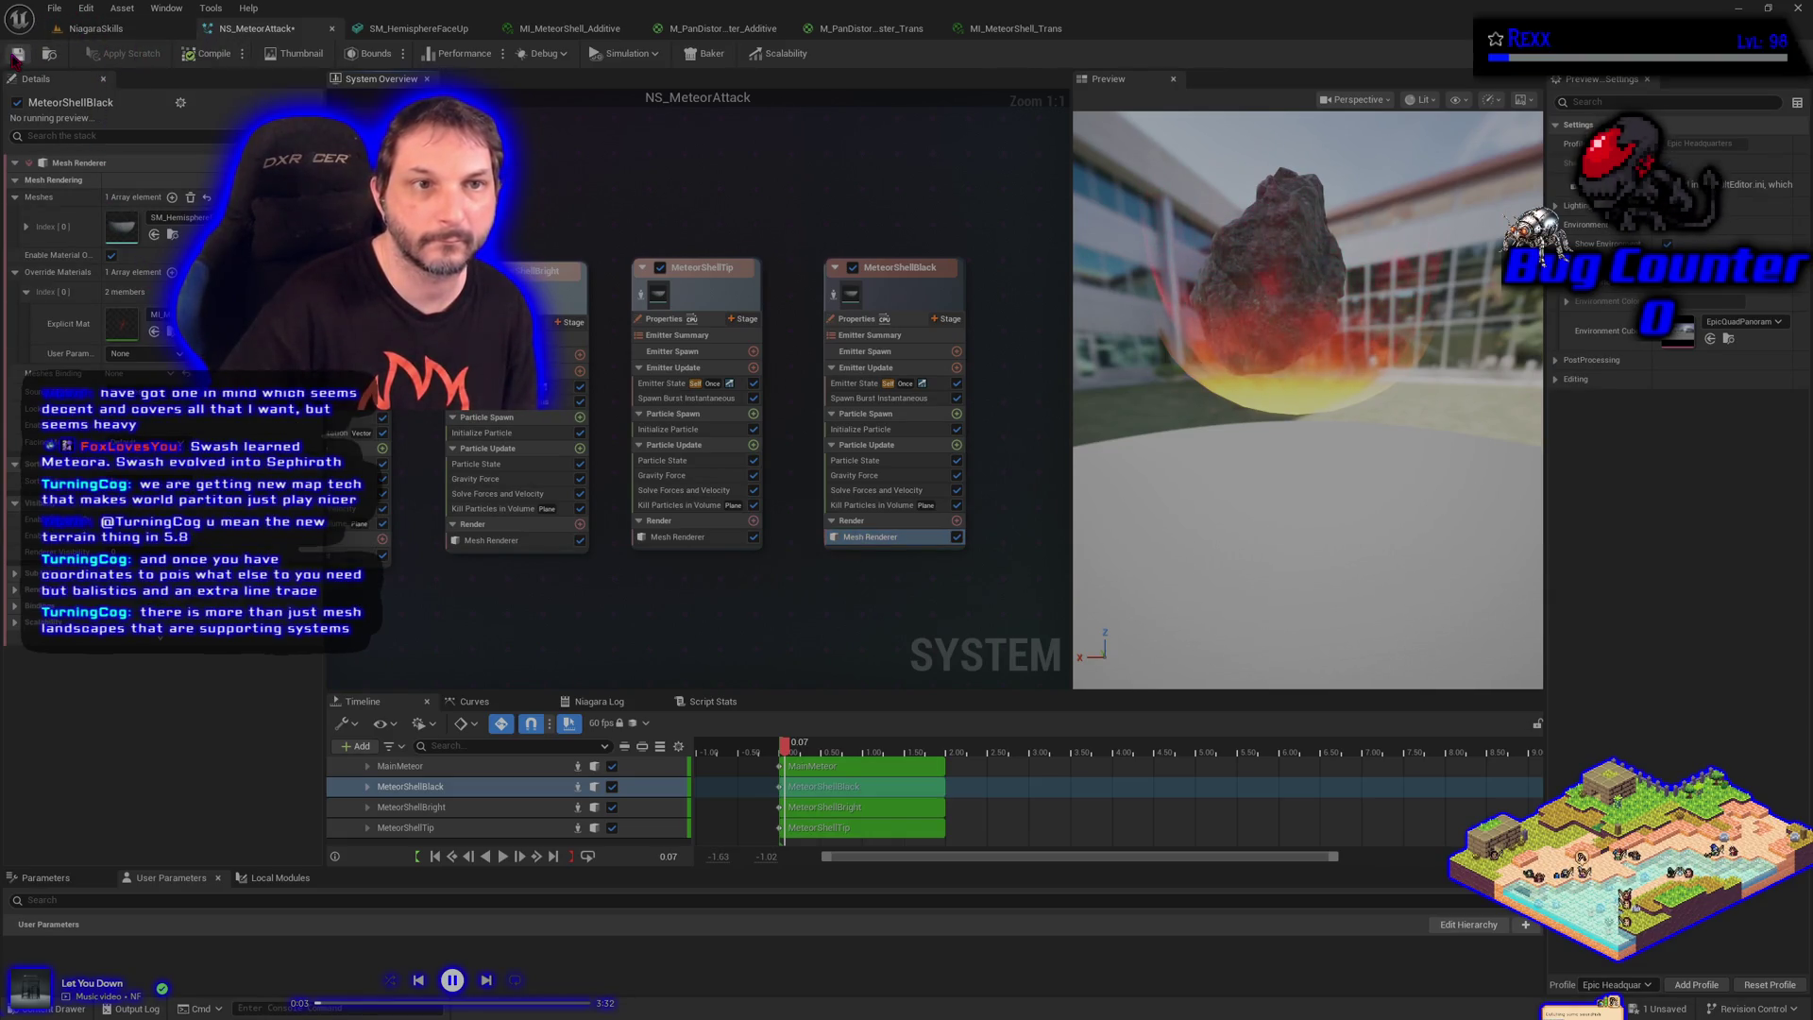
key("ctrl+s")
Set MeteorShellBlack's Initialize Particle lifetime to 2.0
left_click(837, 297)
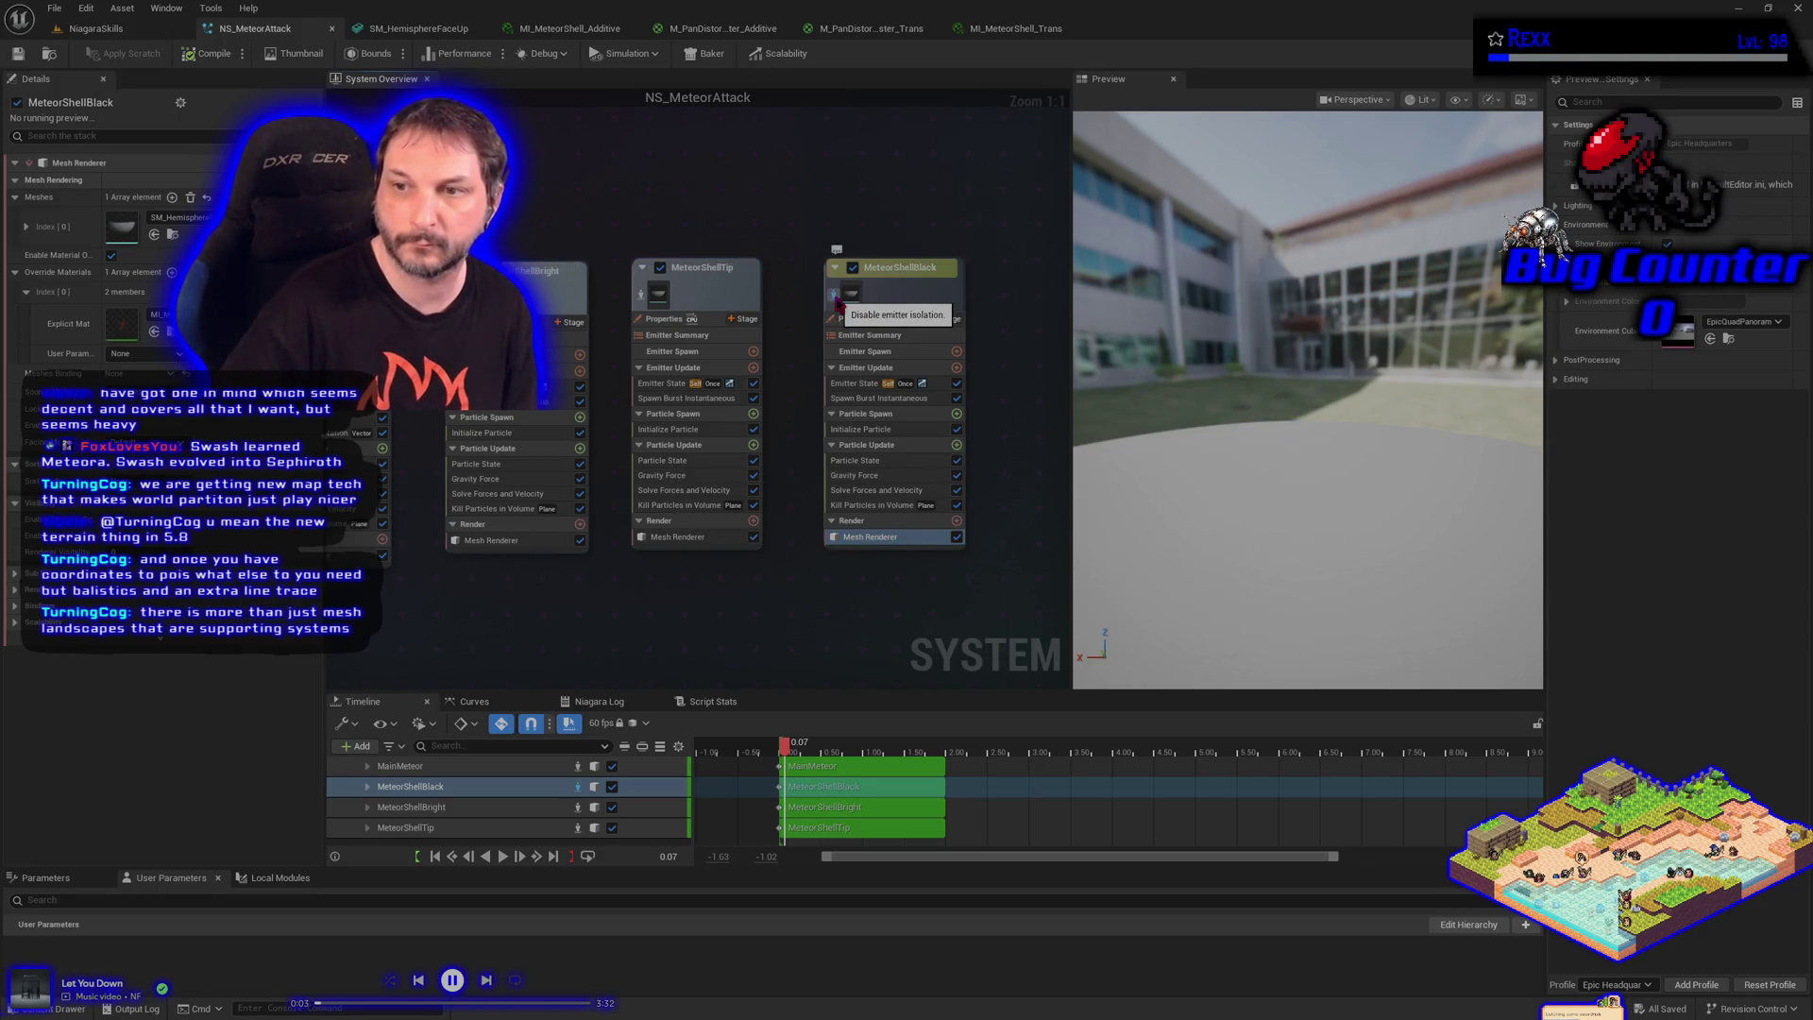
left_click(836, 299)
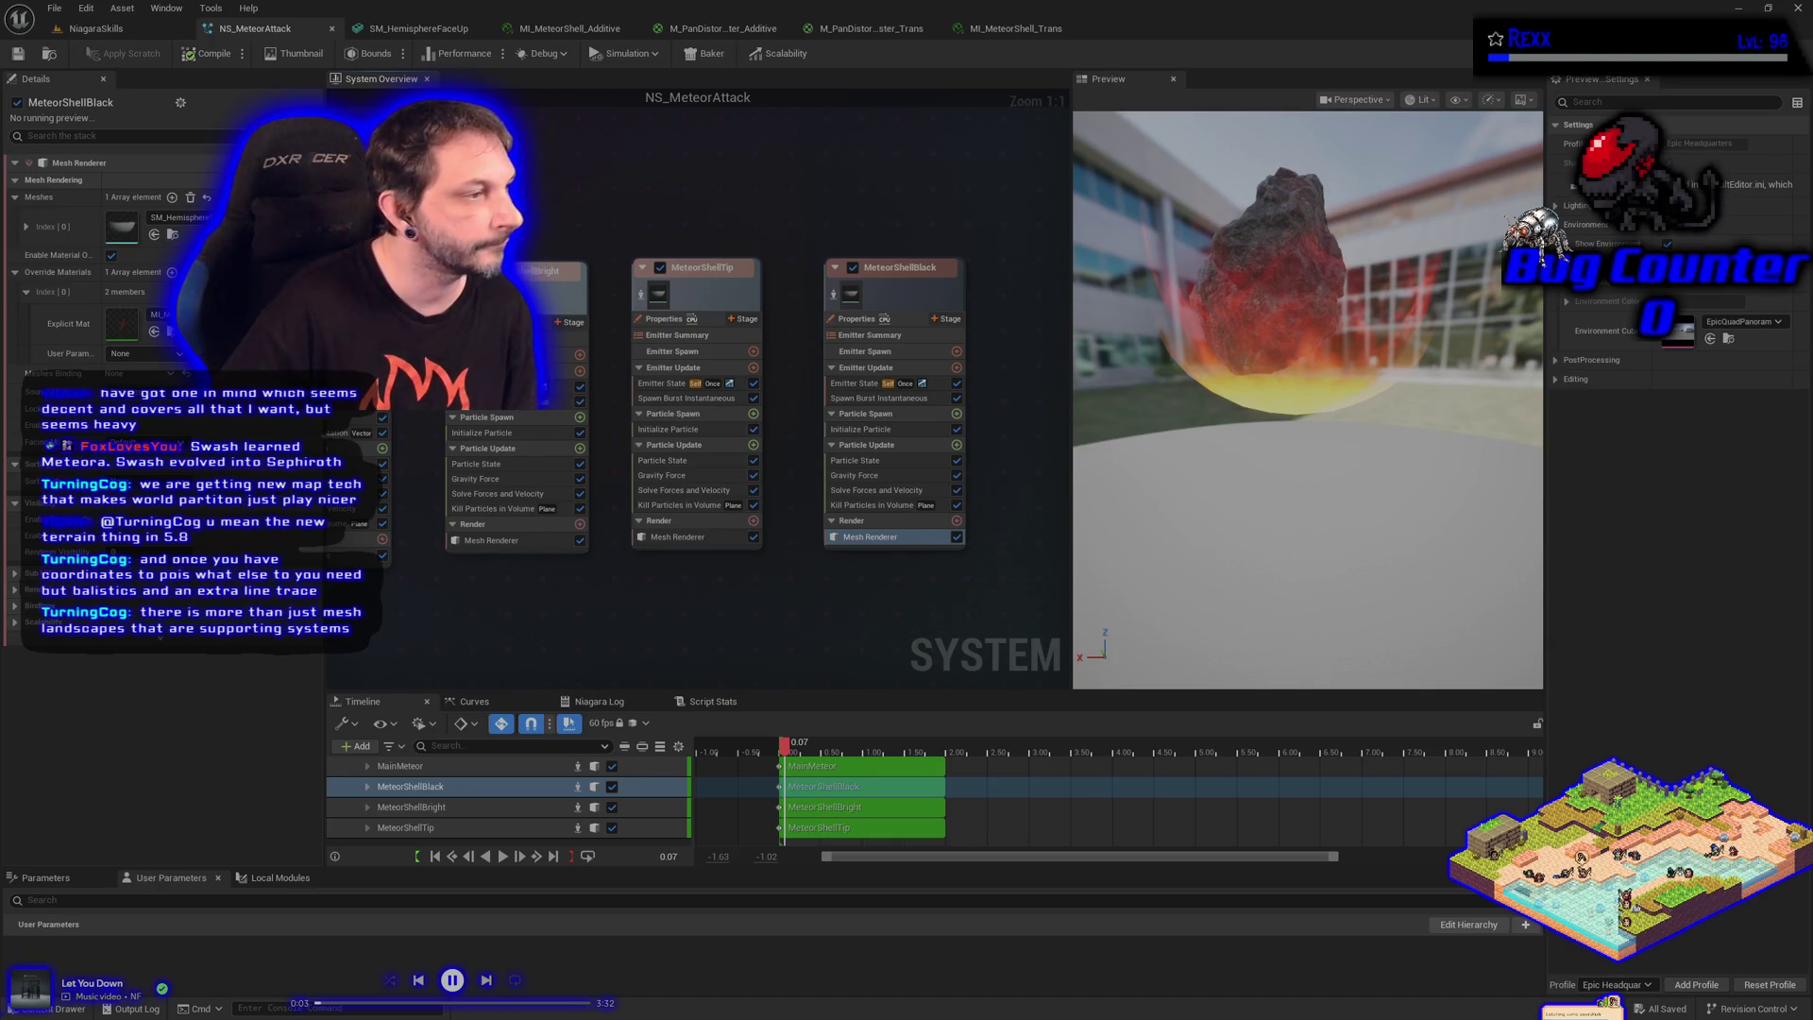
left_click(859, 428)
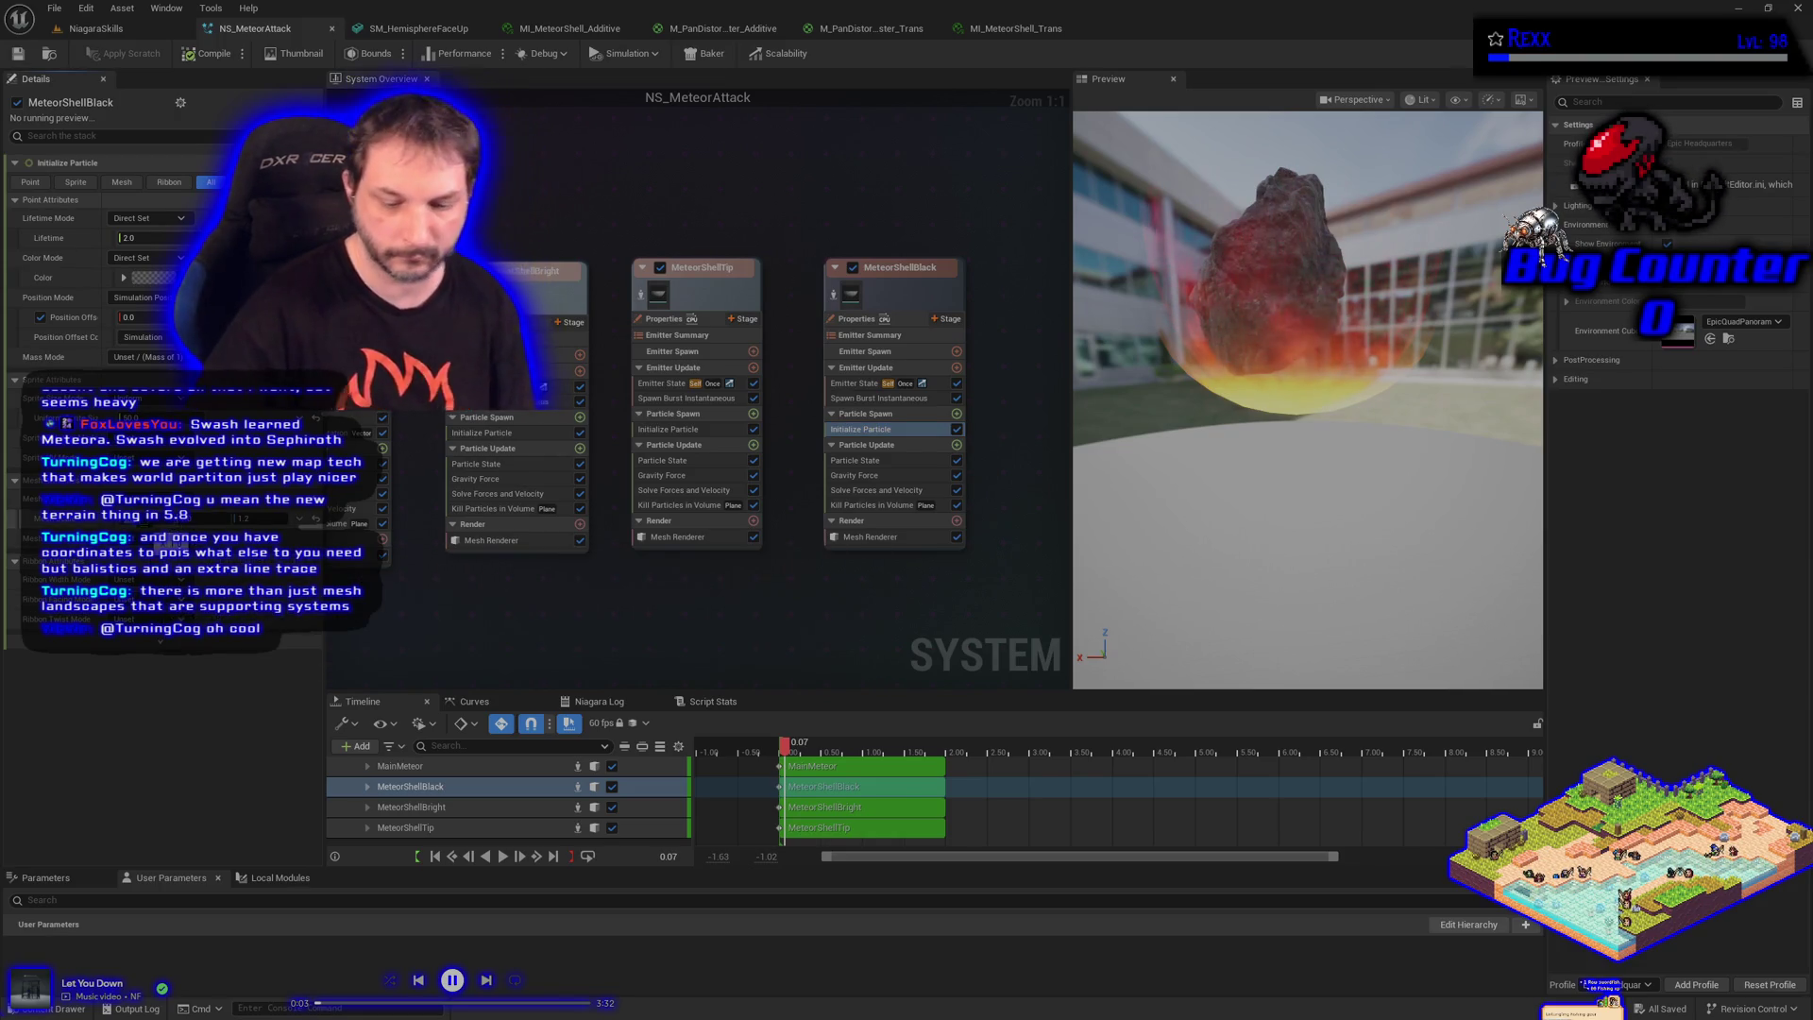
key("Return")
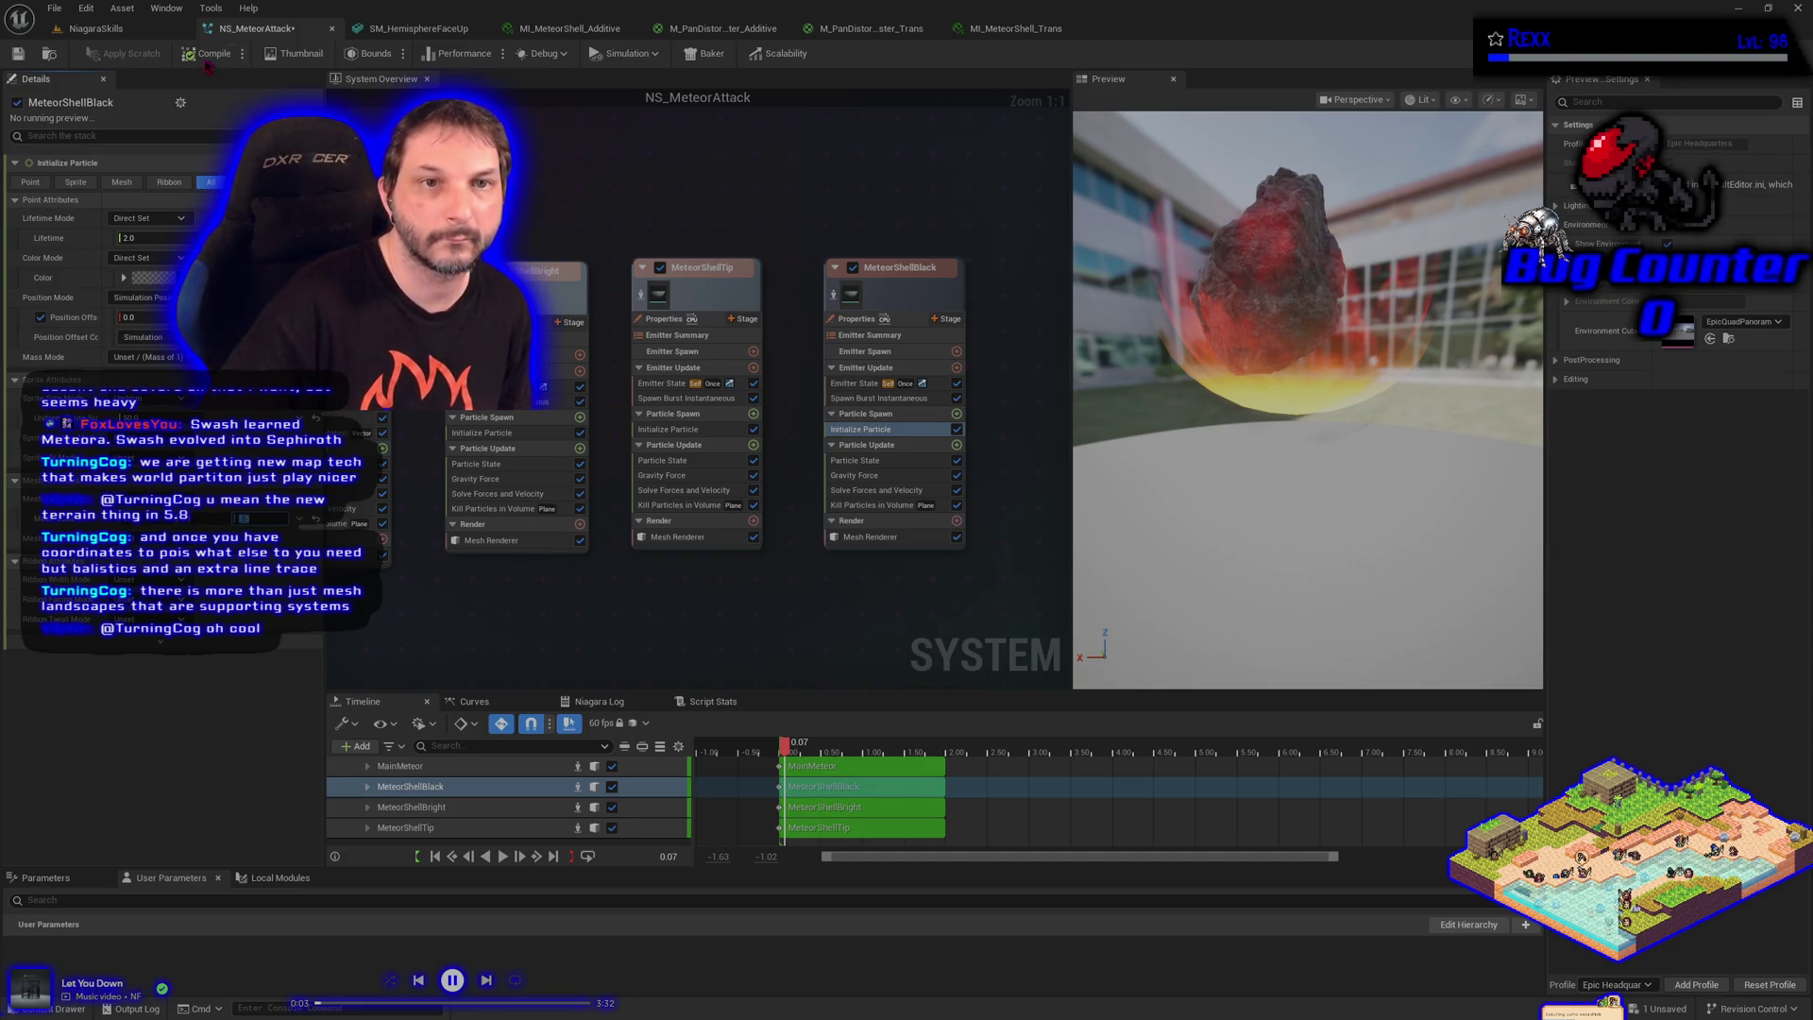
Compile and save NS_MeteorAttack, then switch to the MI_MeteorShell_Trans editor
left_click(18, 54)
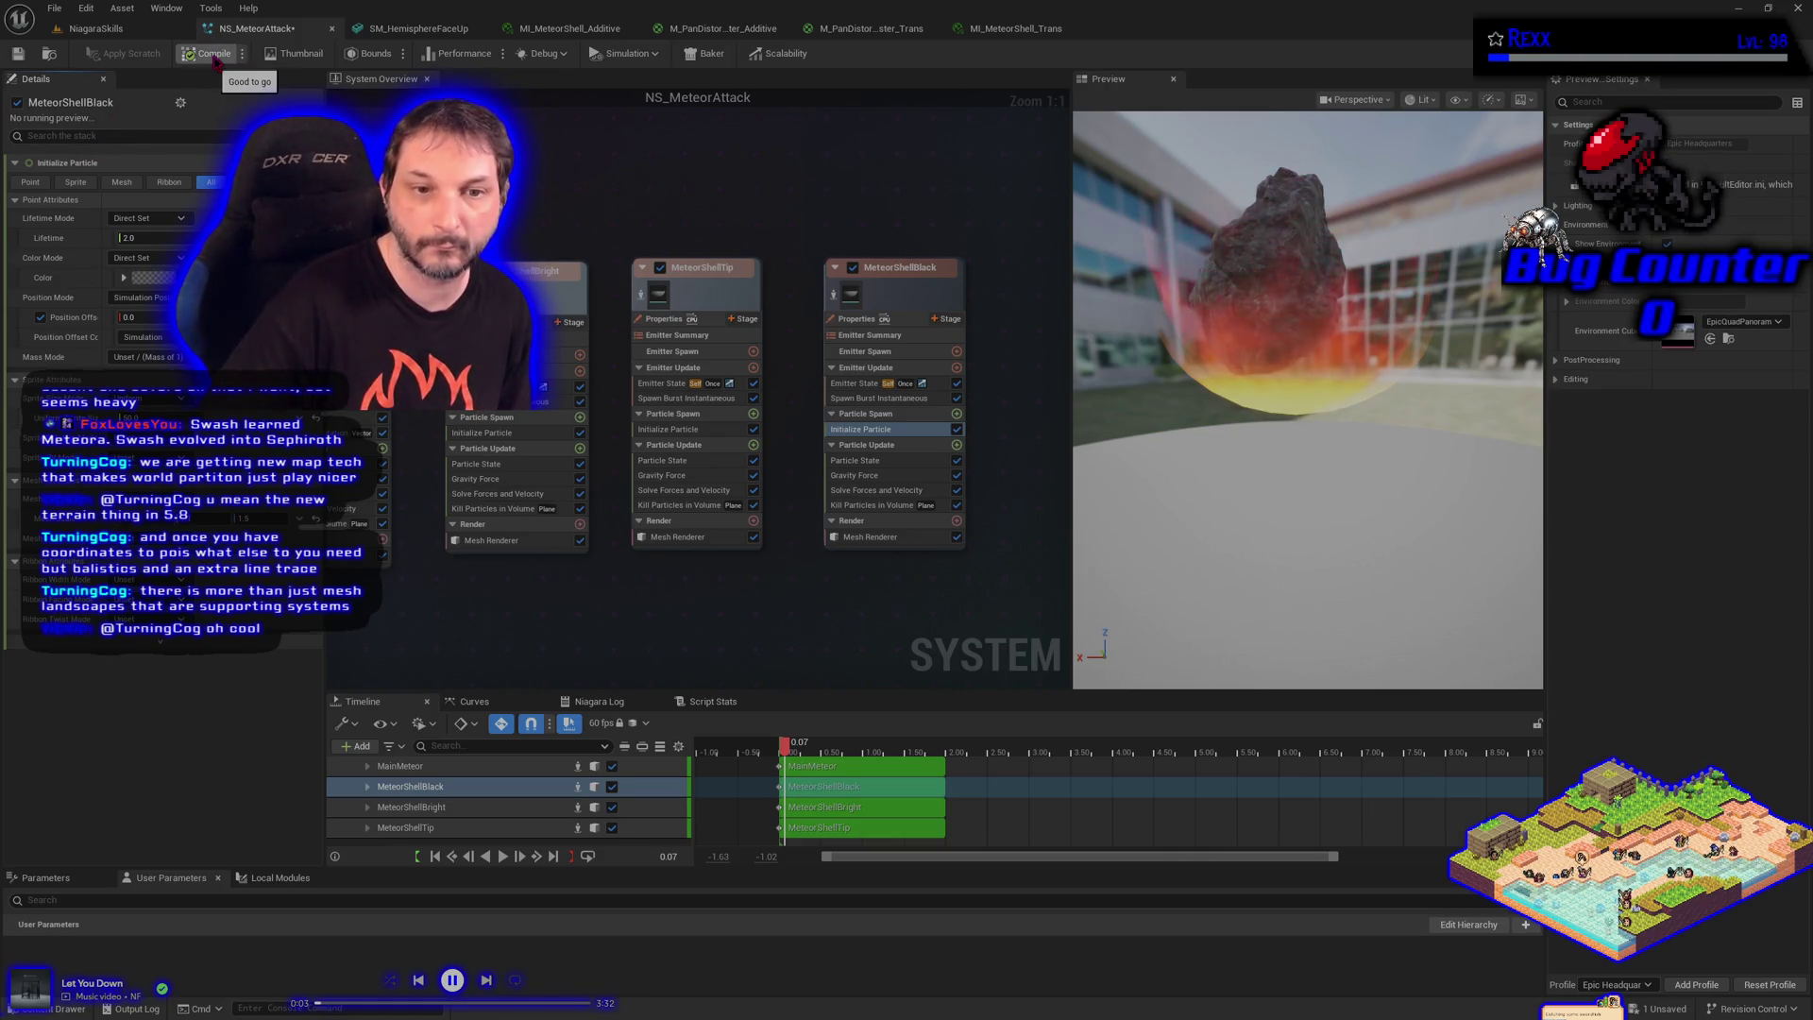
key("ctrl+s")
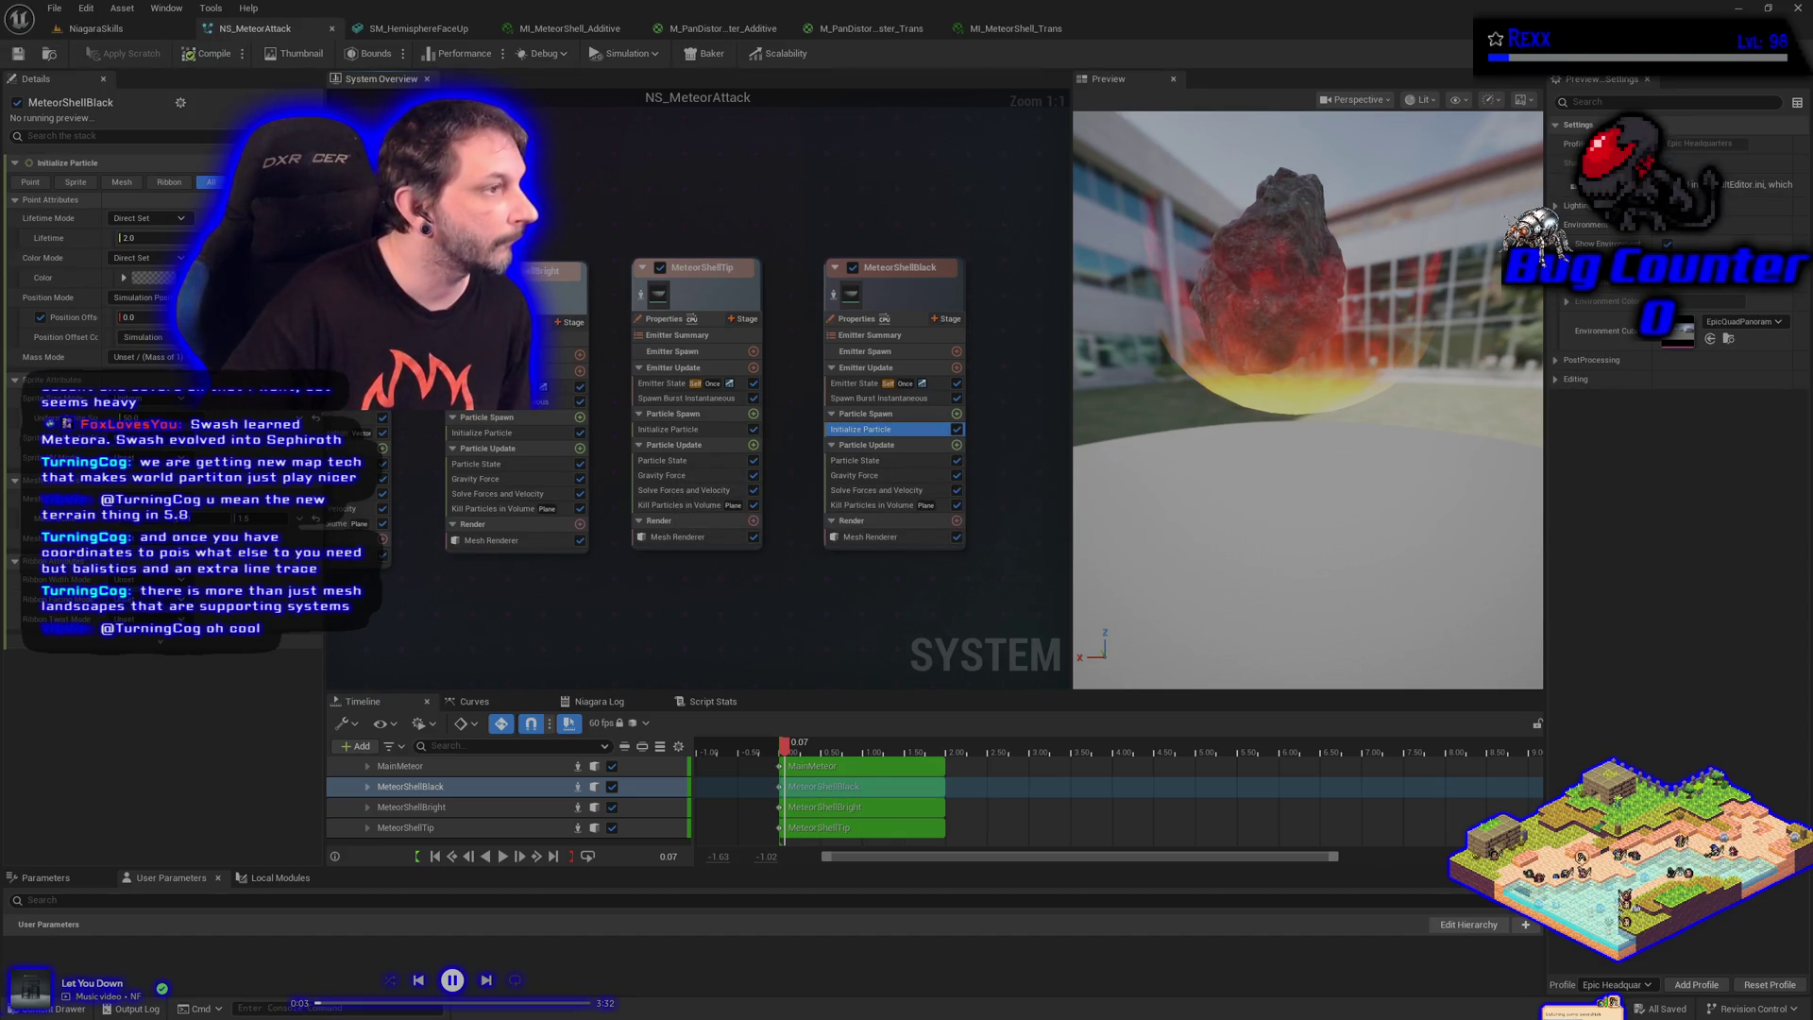
left_click(1033, 26)
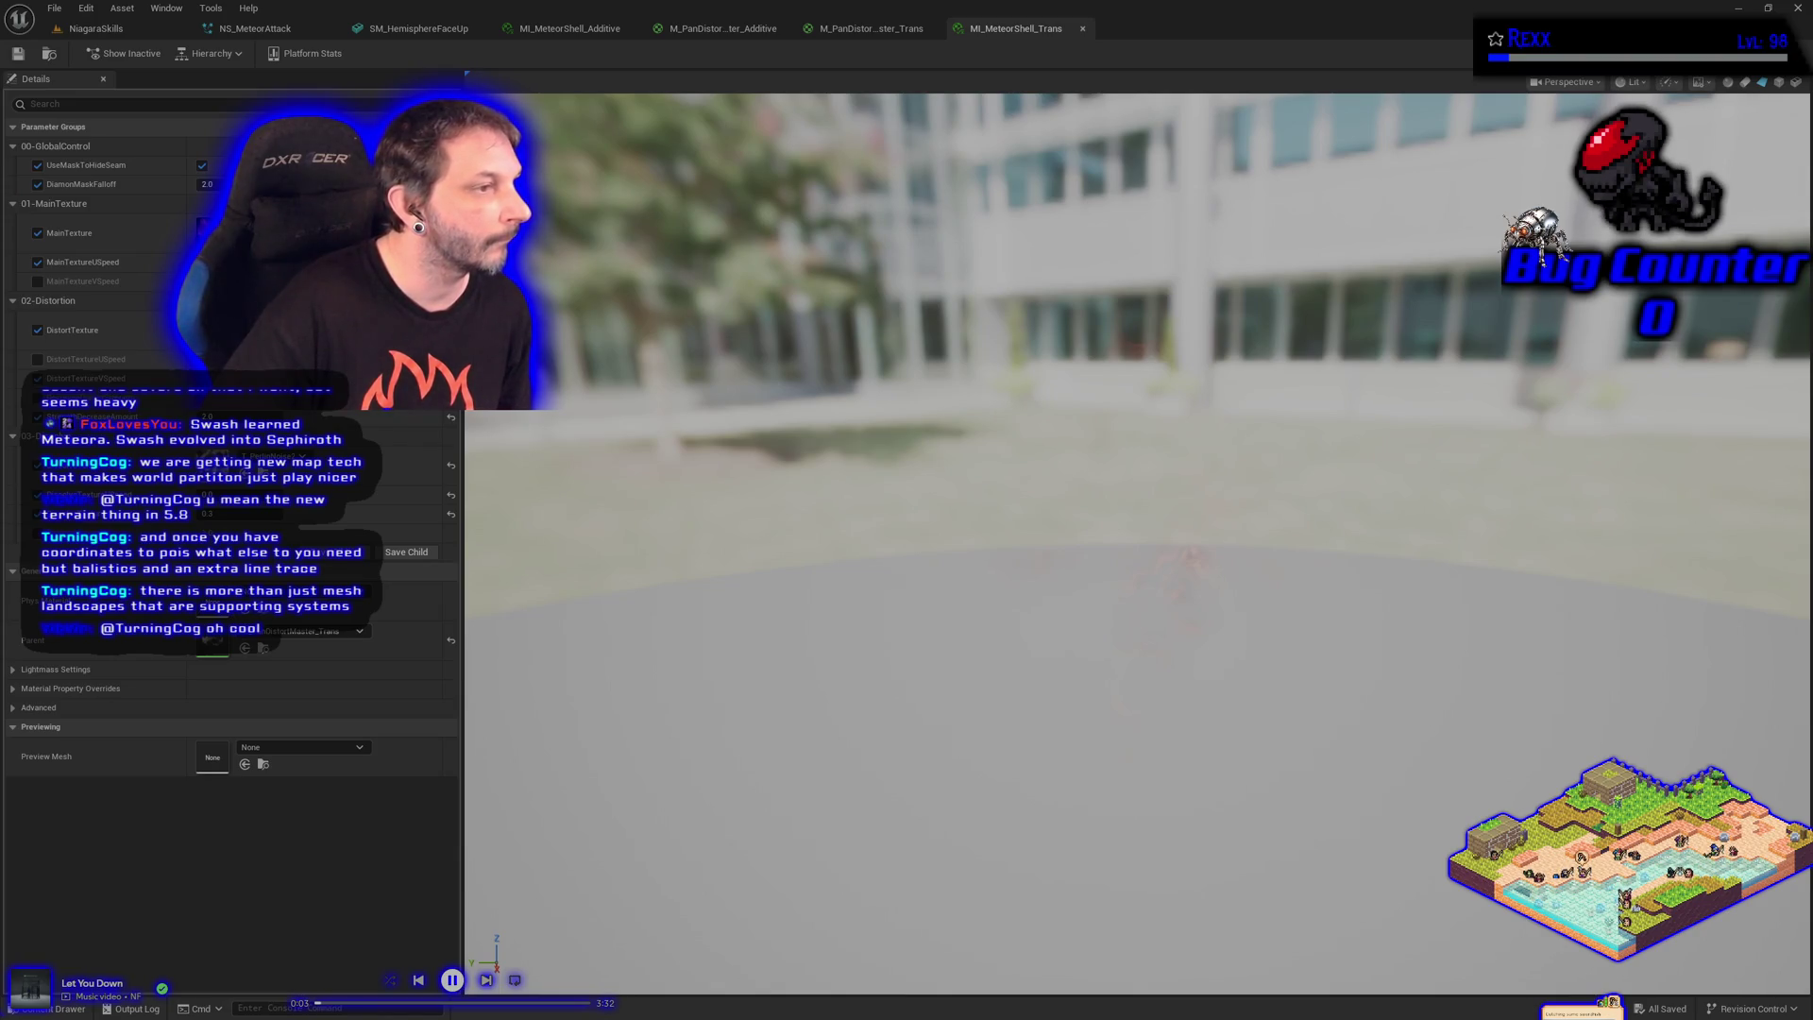
Change MI_MeteorShell_Trans's DiamonMaskFalloff to 1.5 and save all modified assets
left_click(207, 184)
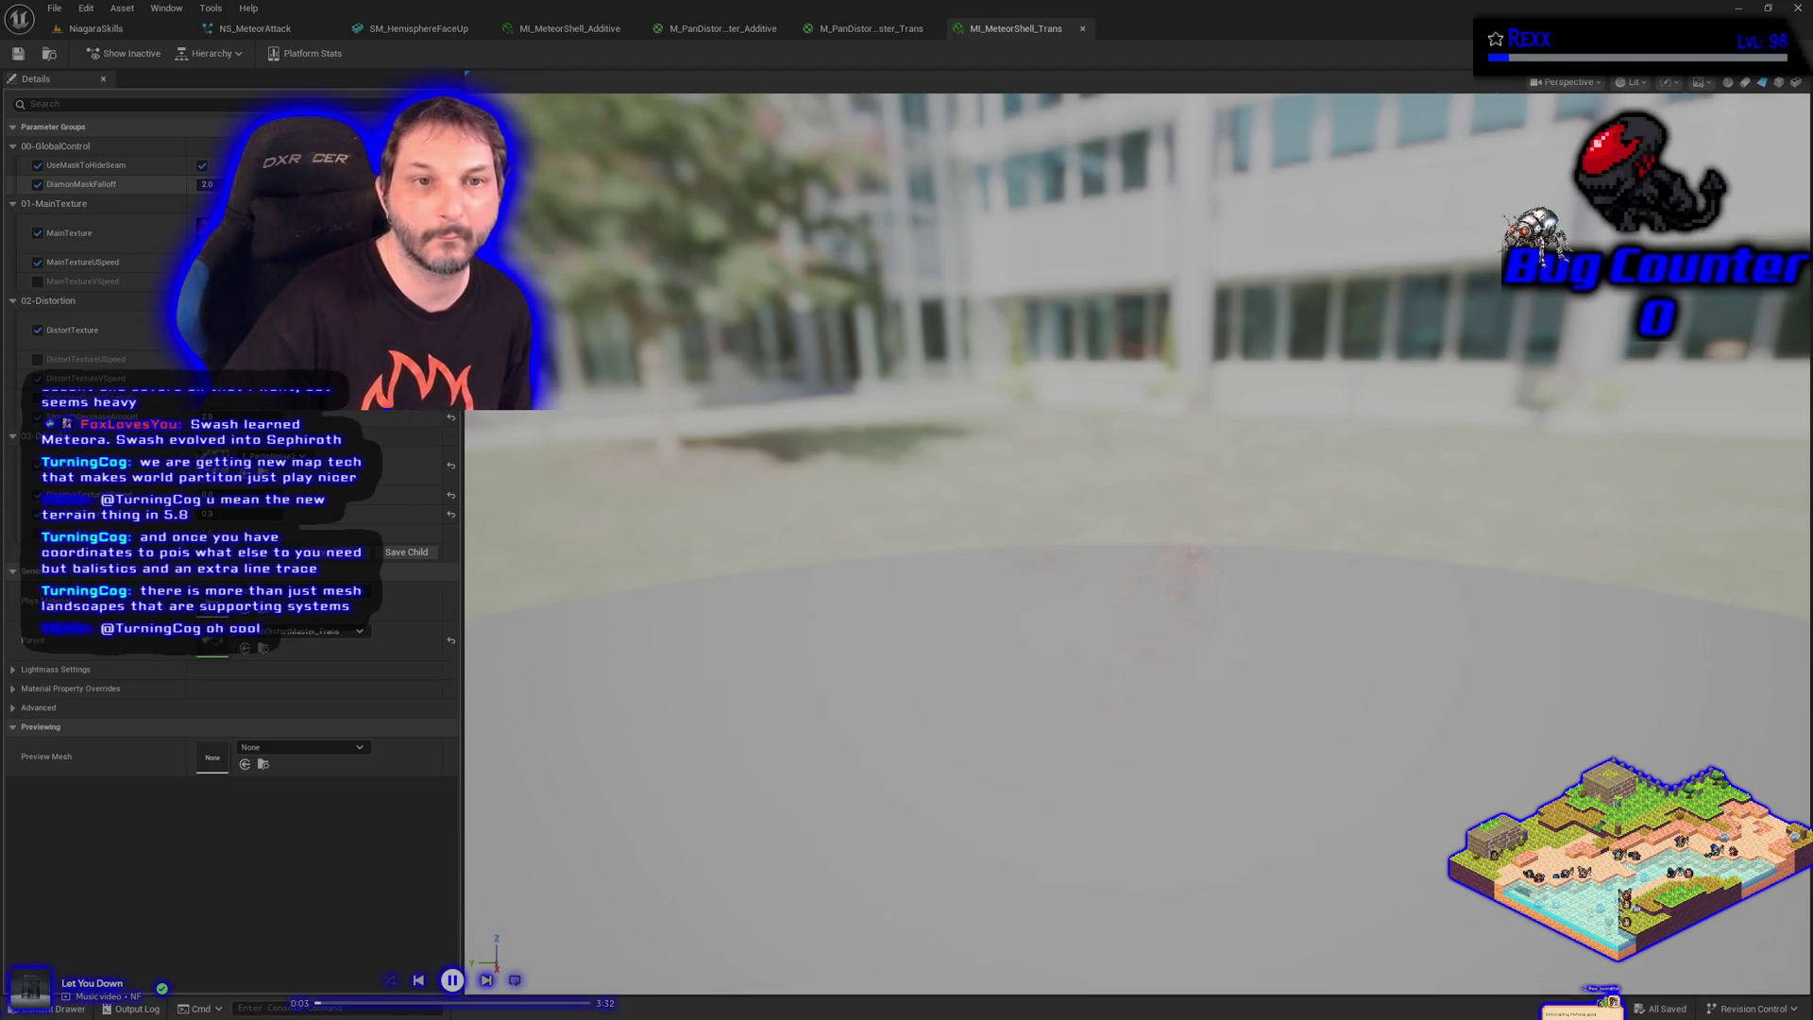
type("1.5")
key("Return")
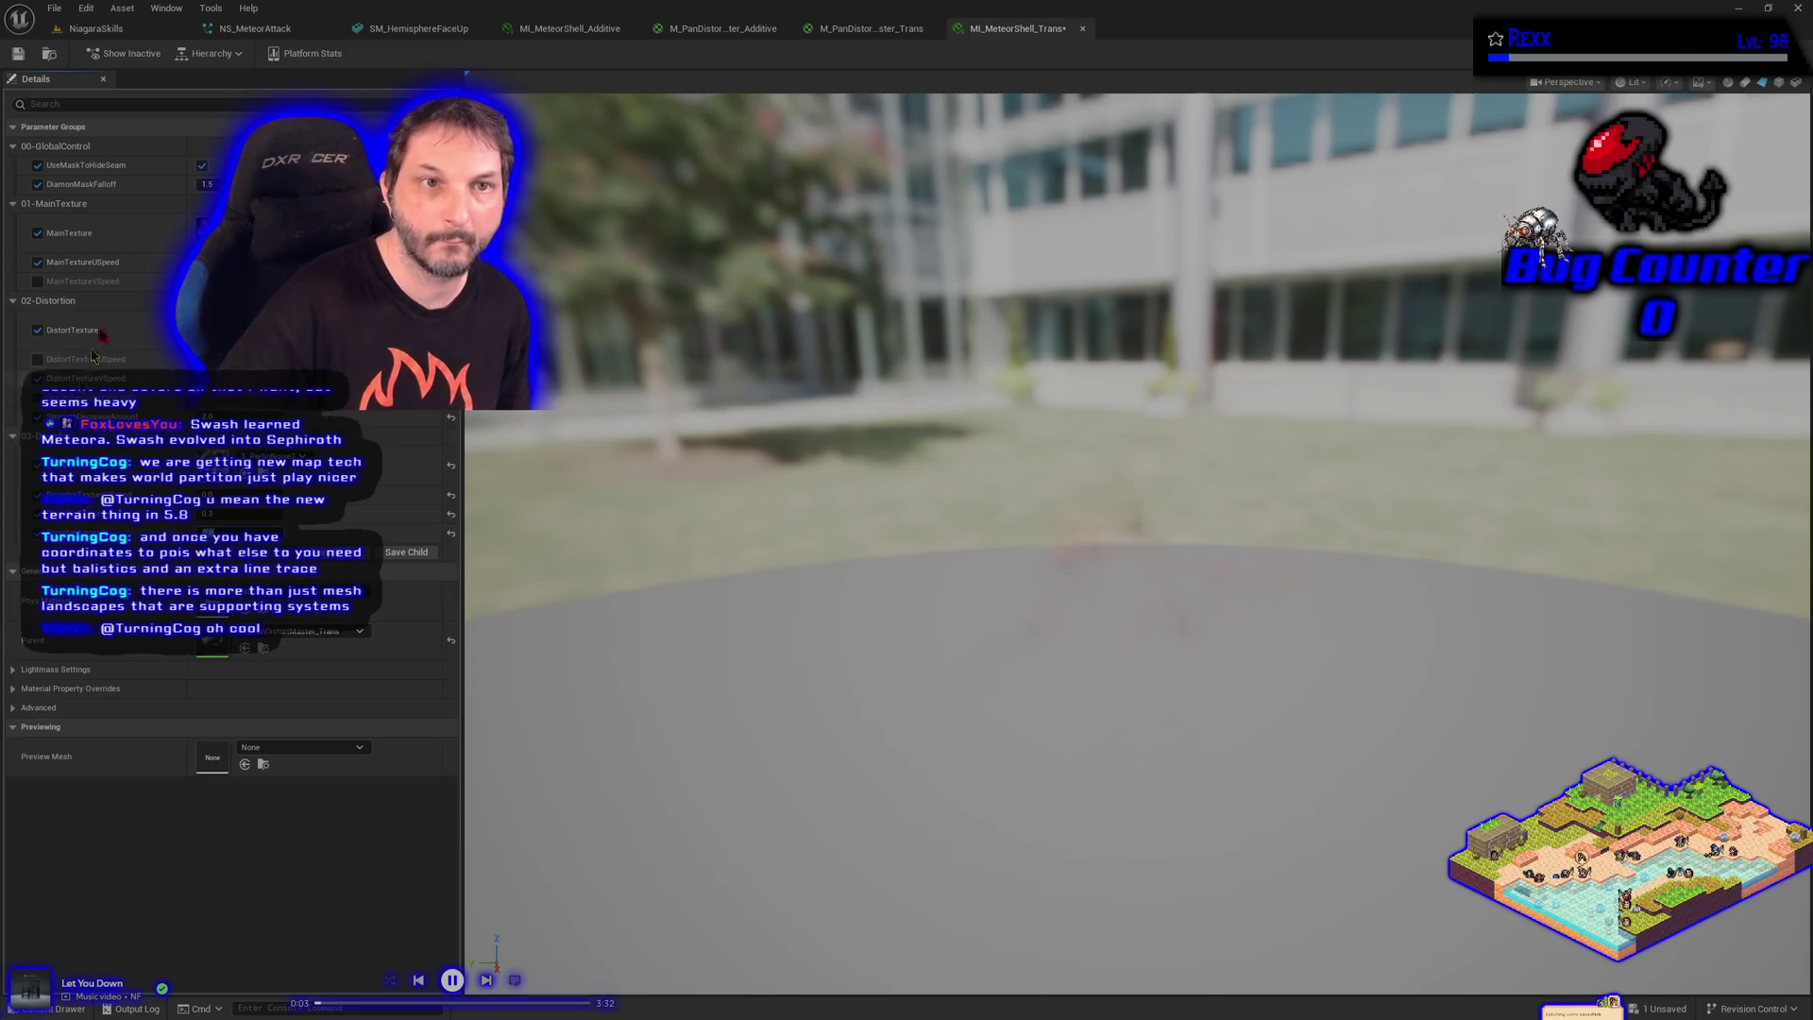
left_click(54, 9)
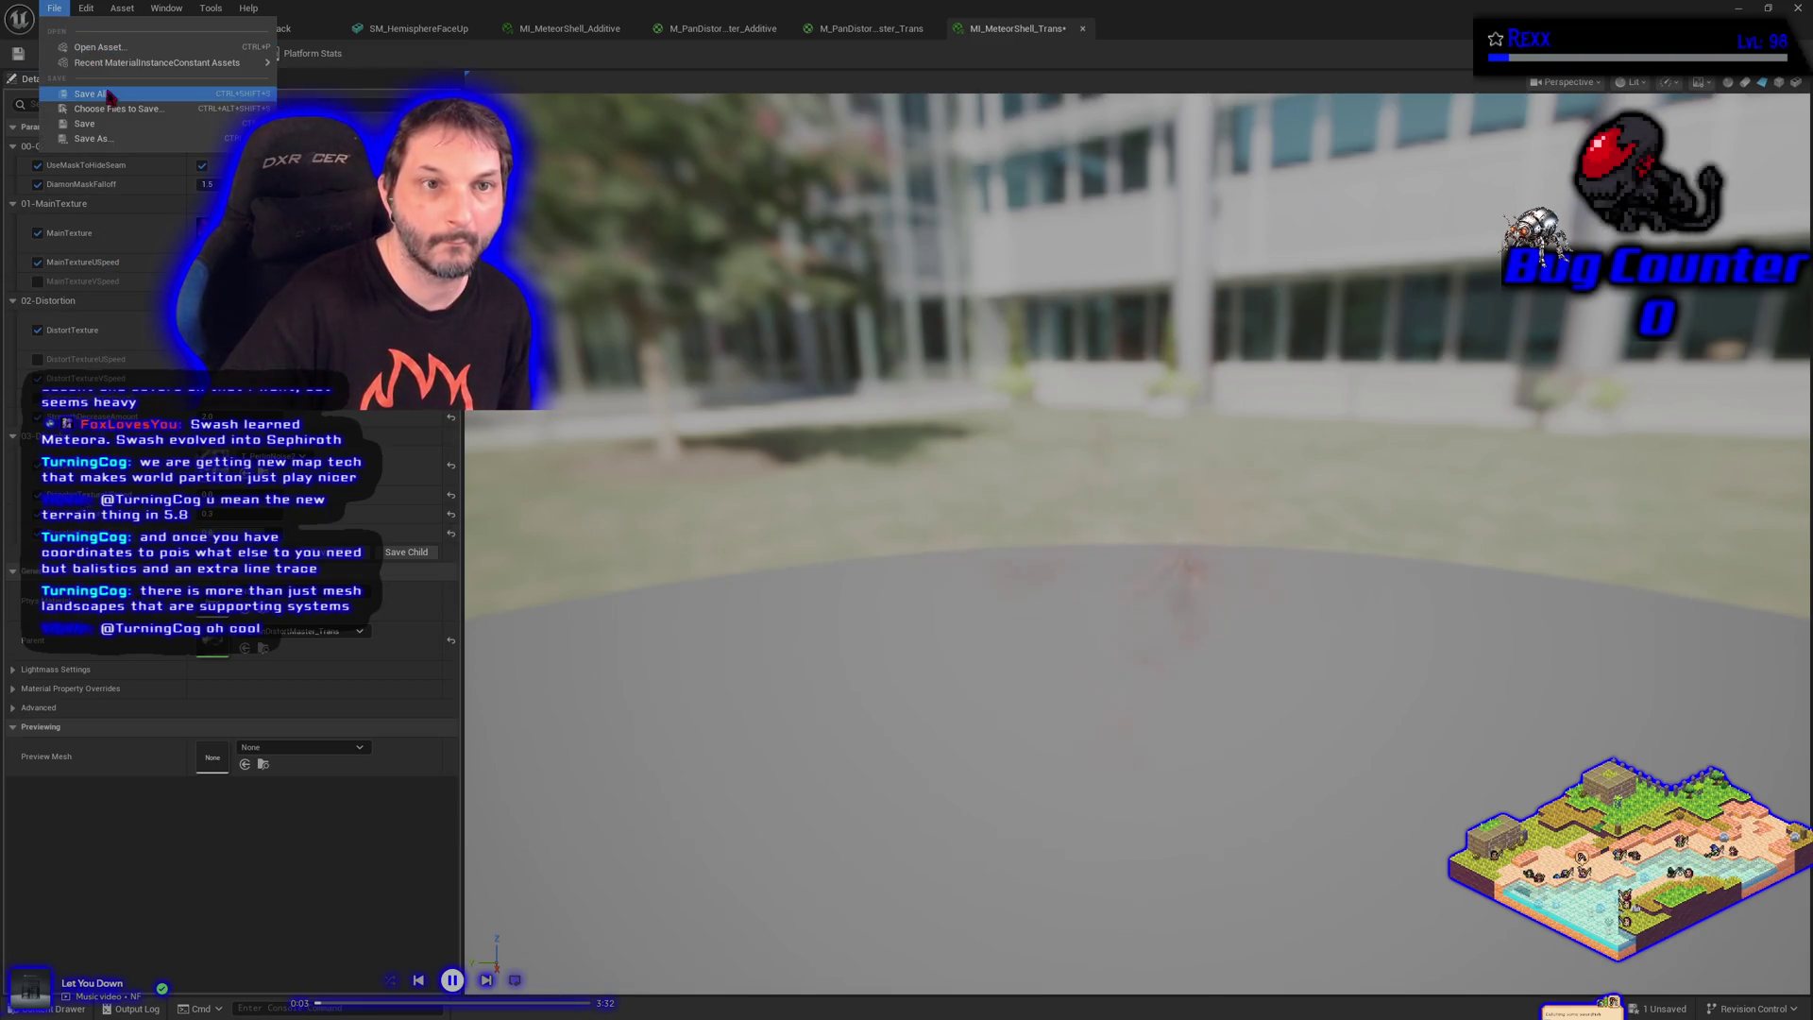
left_click(84, 123)
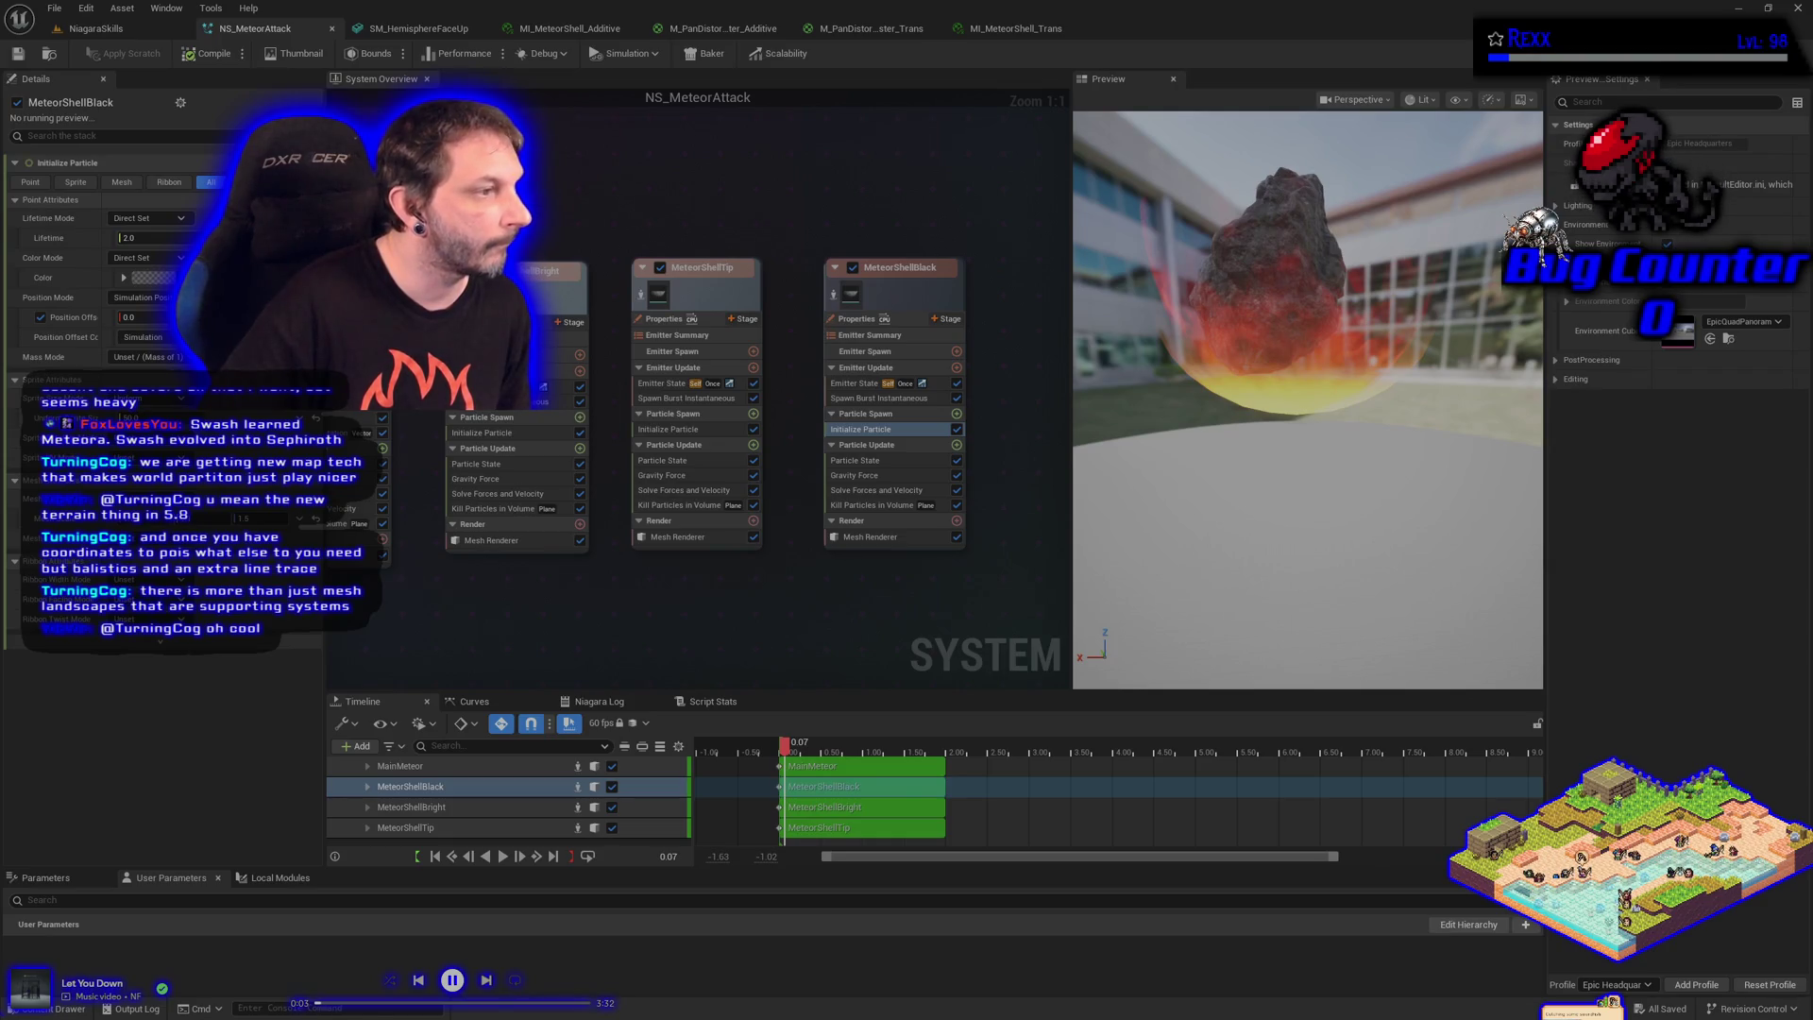
Set DiamonMaskFalloff to 1.0 and save the material instance
left_click(977, 30)
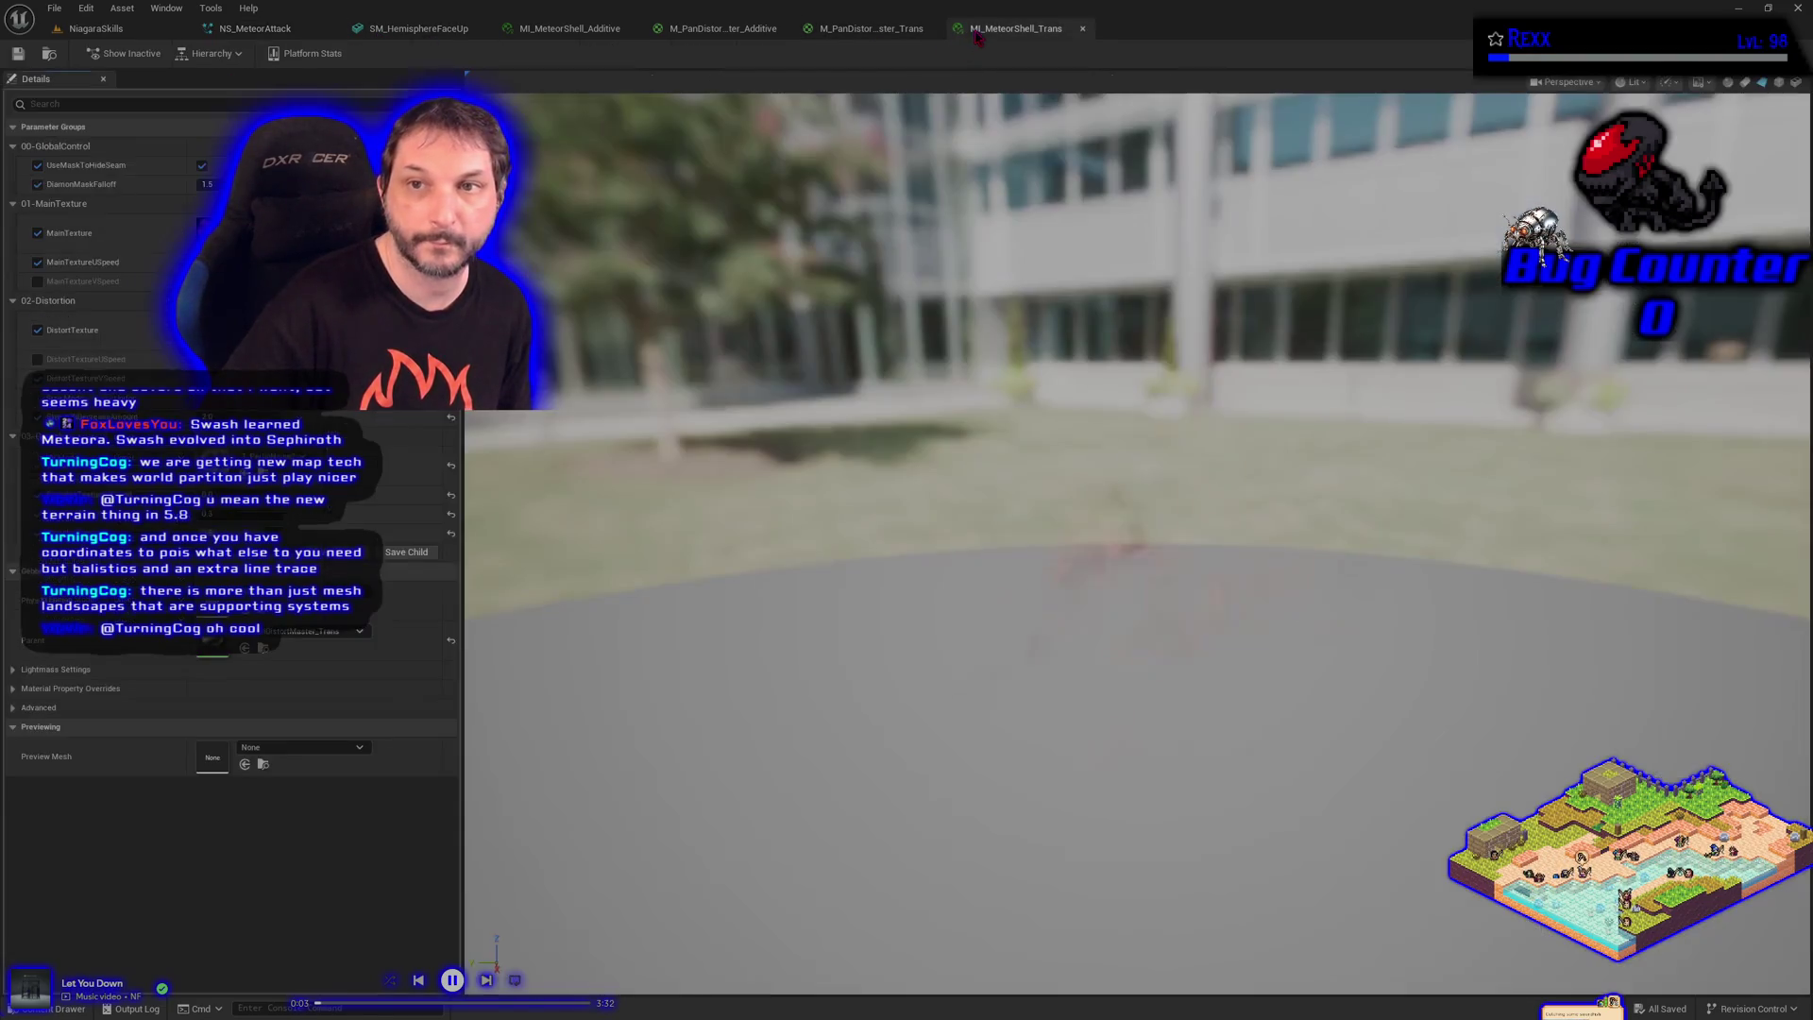
left_click(205, 184)
type("1")
key("Return")
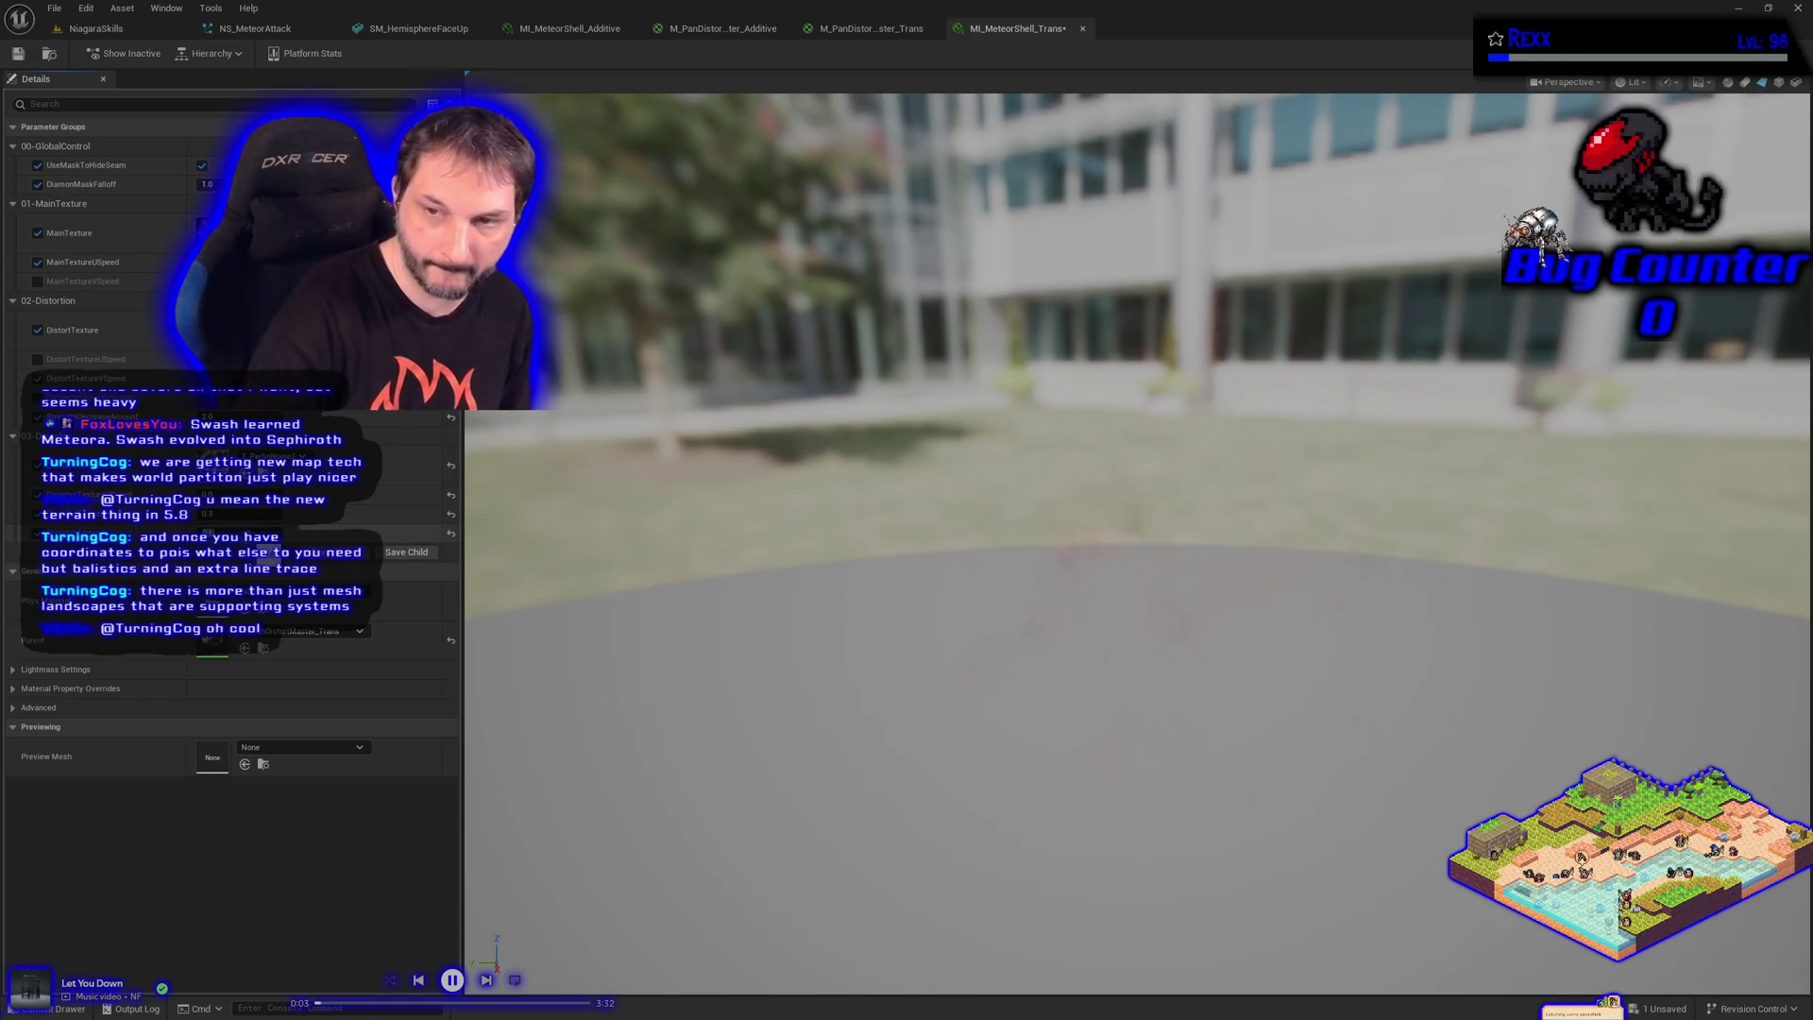
left_click(18, 54)
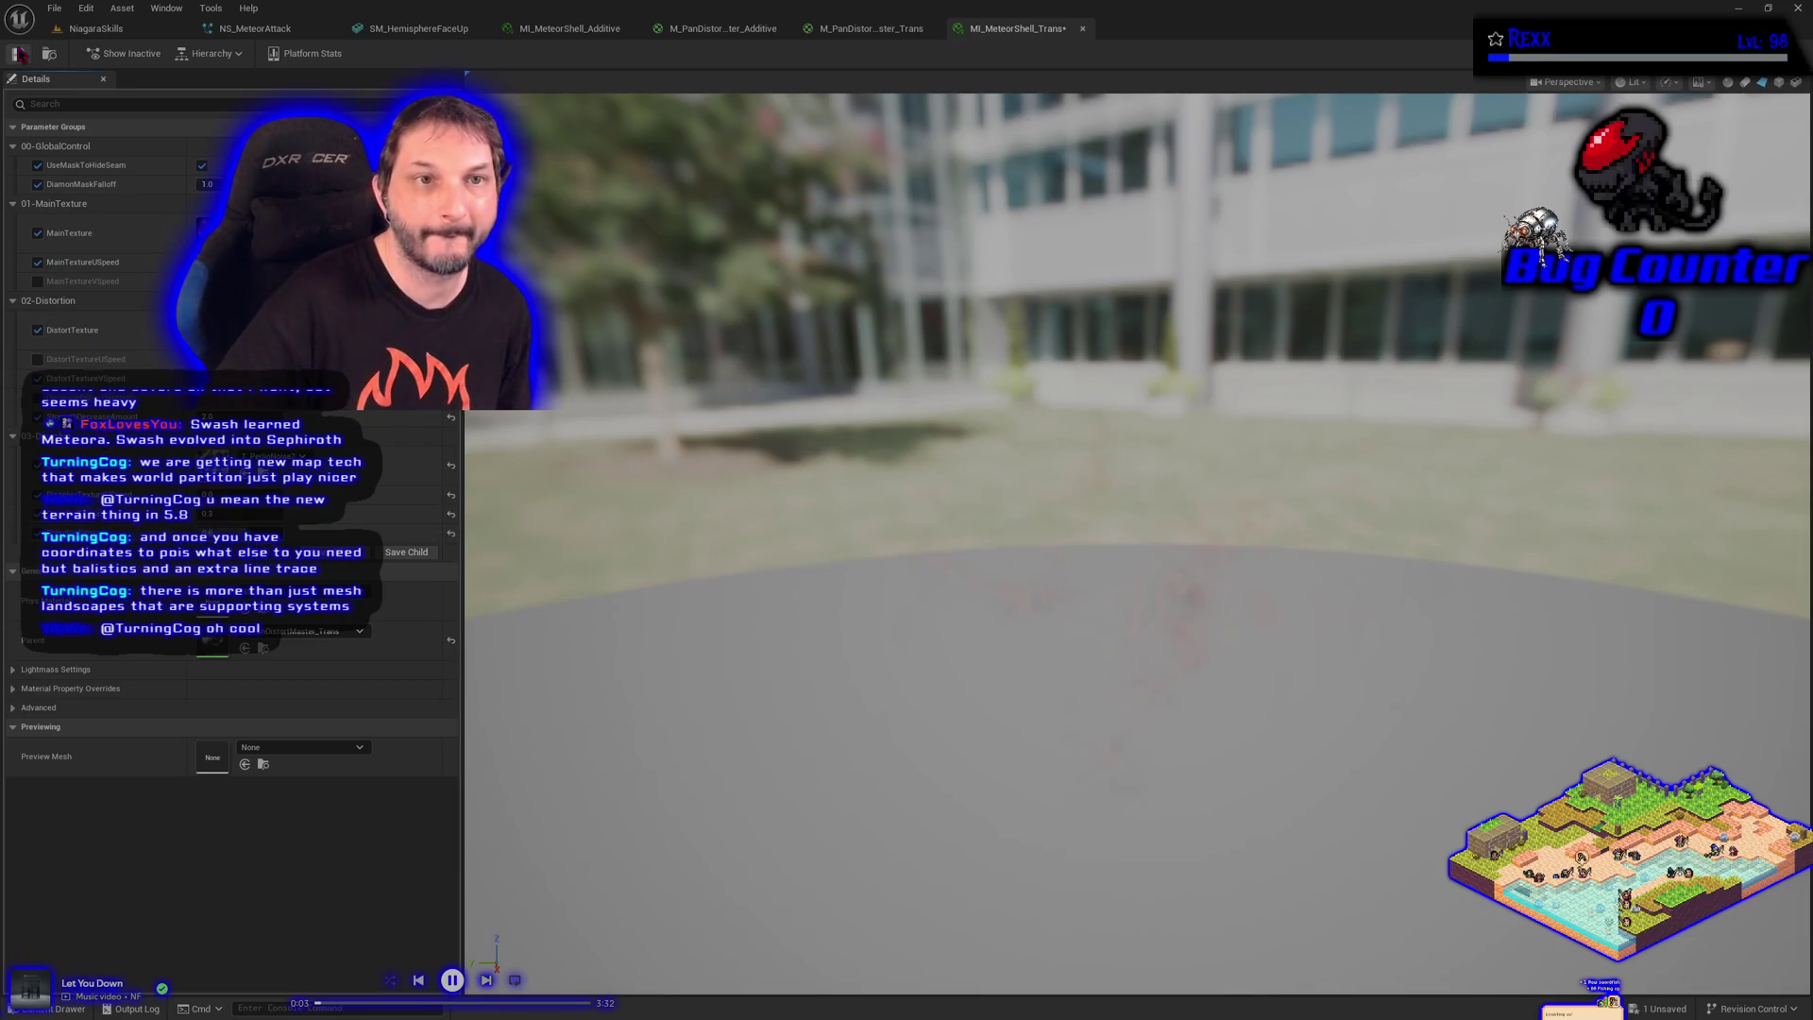
left_click(260, 34)
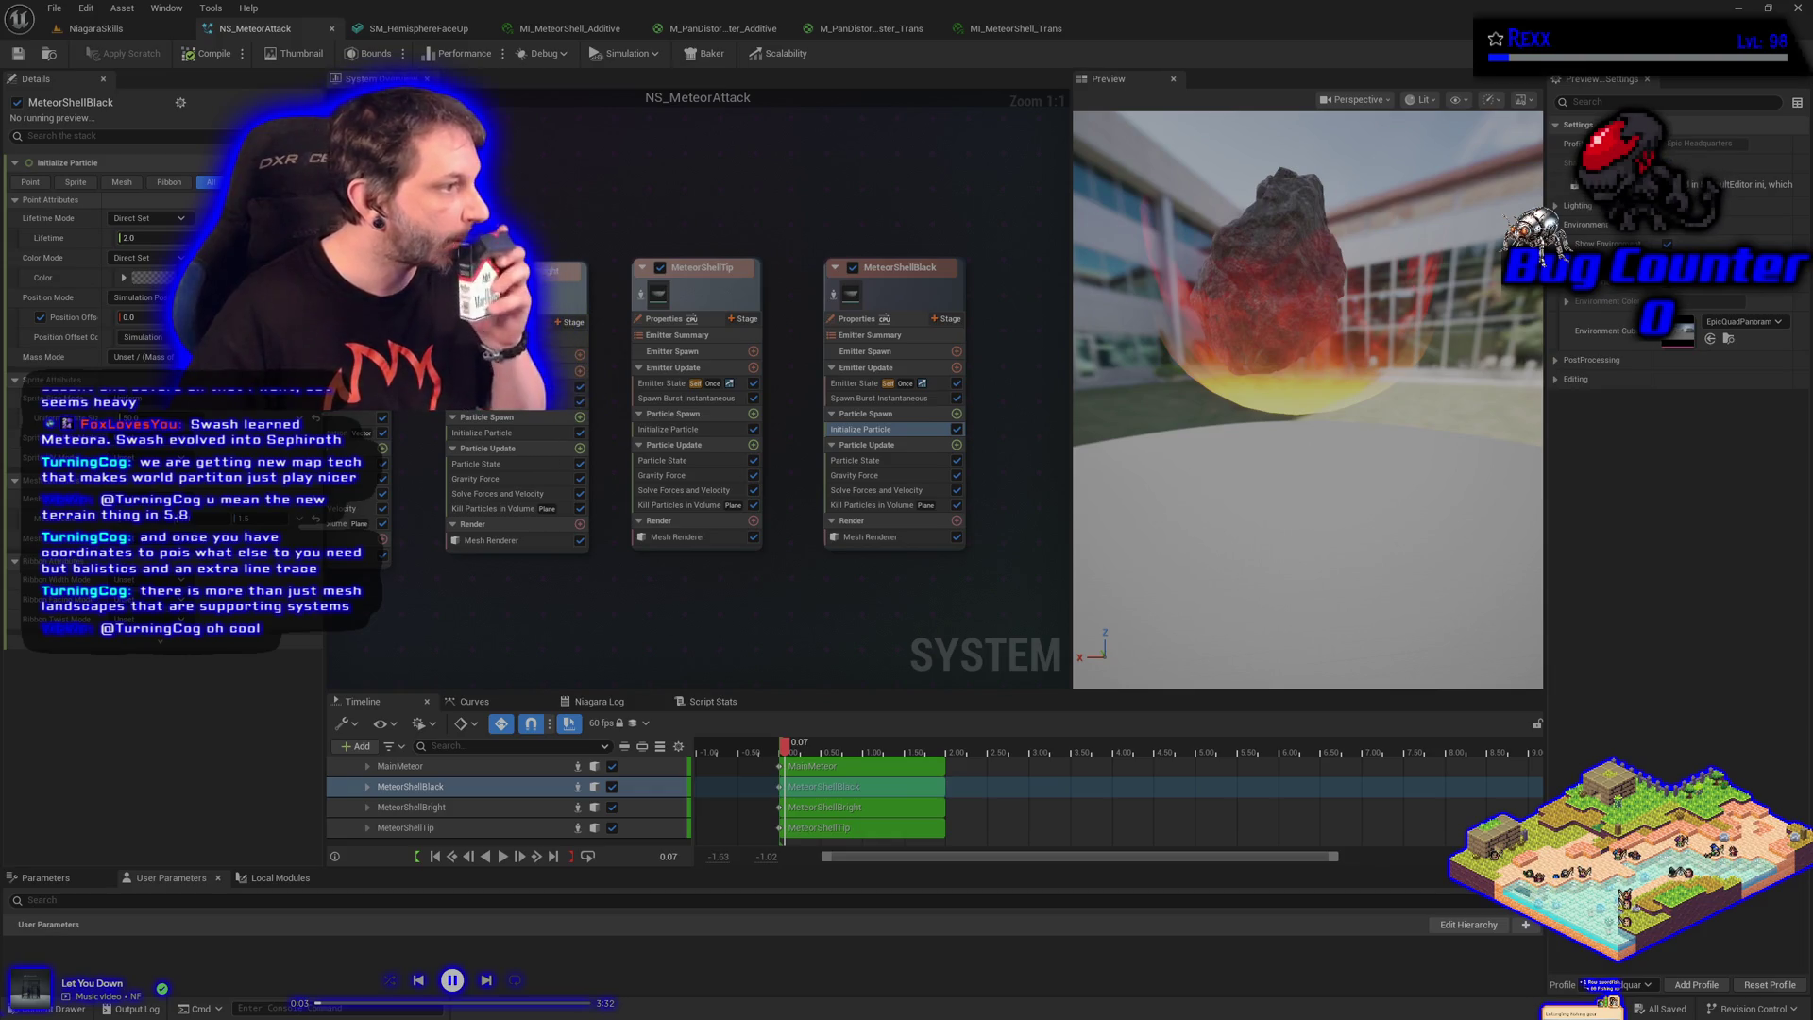
left_click(140, 36)
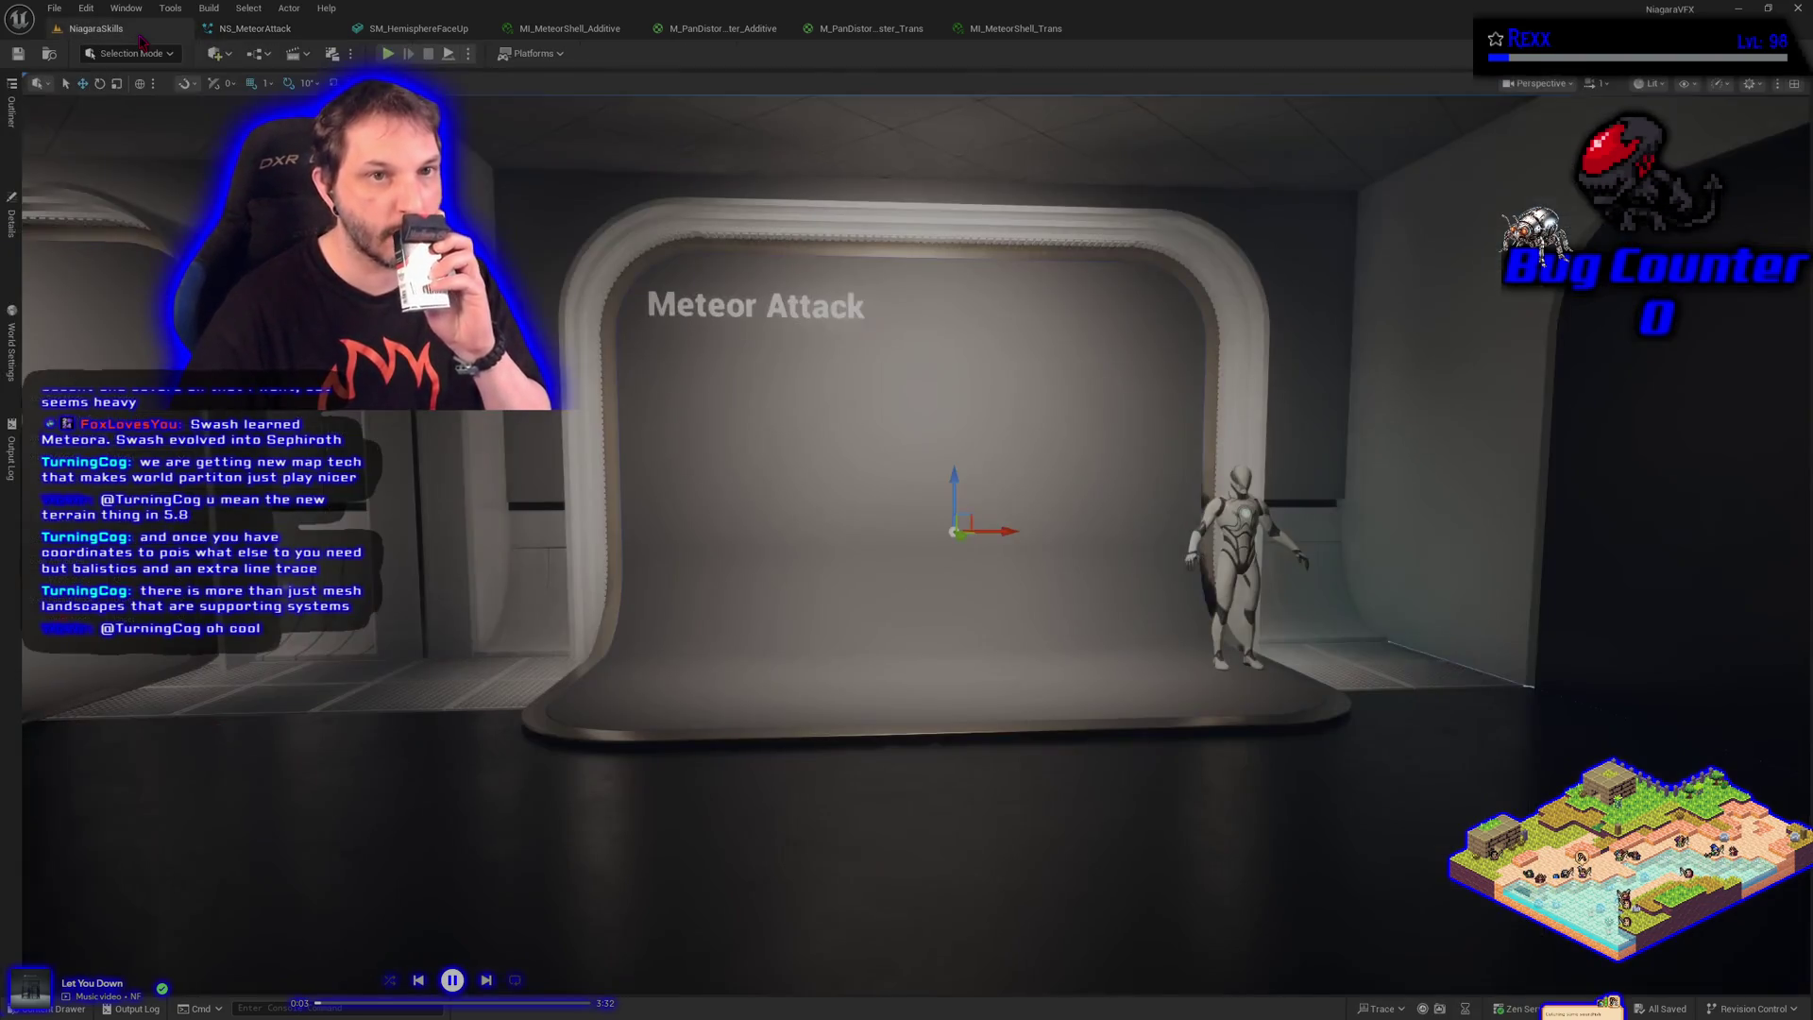
left_click(12, 222)
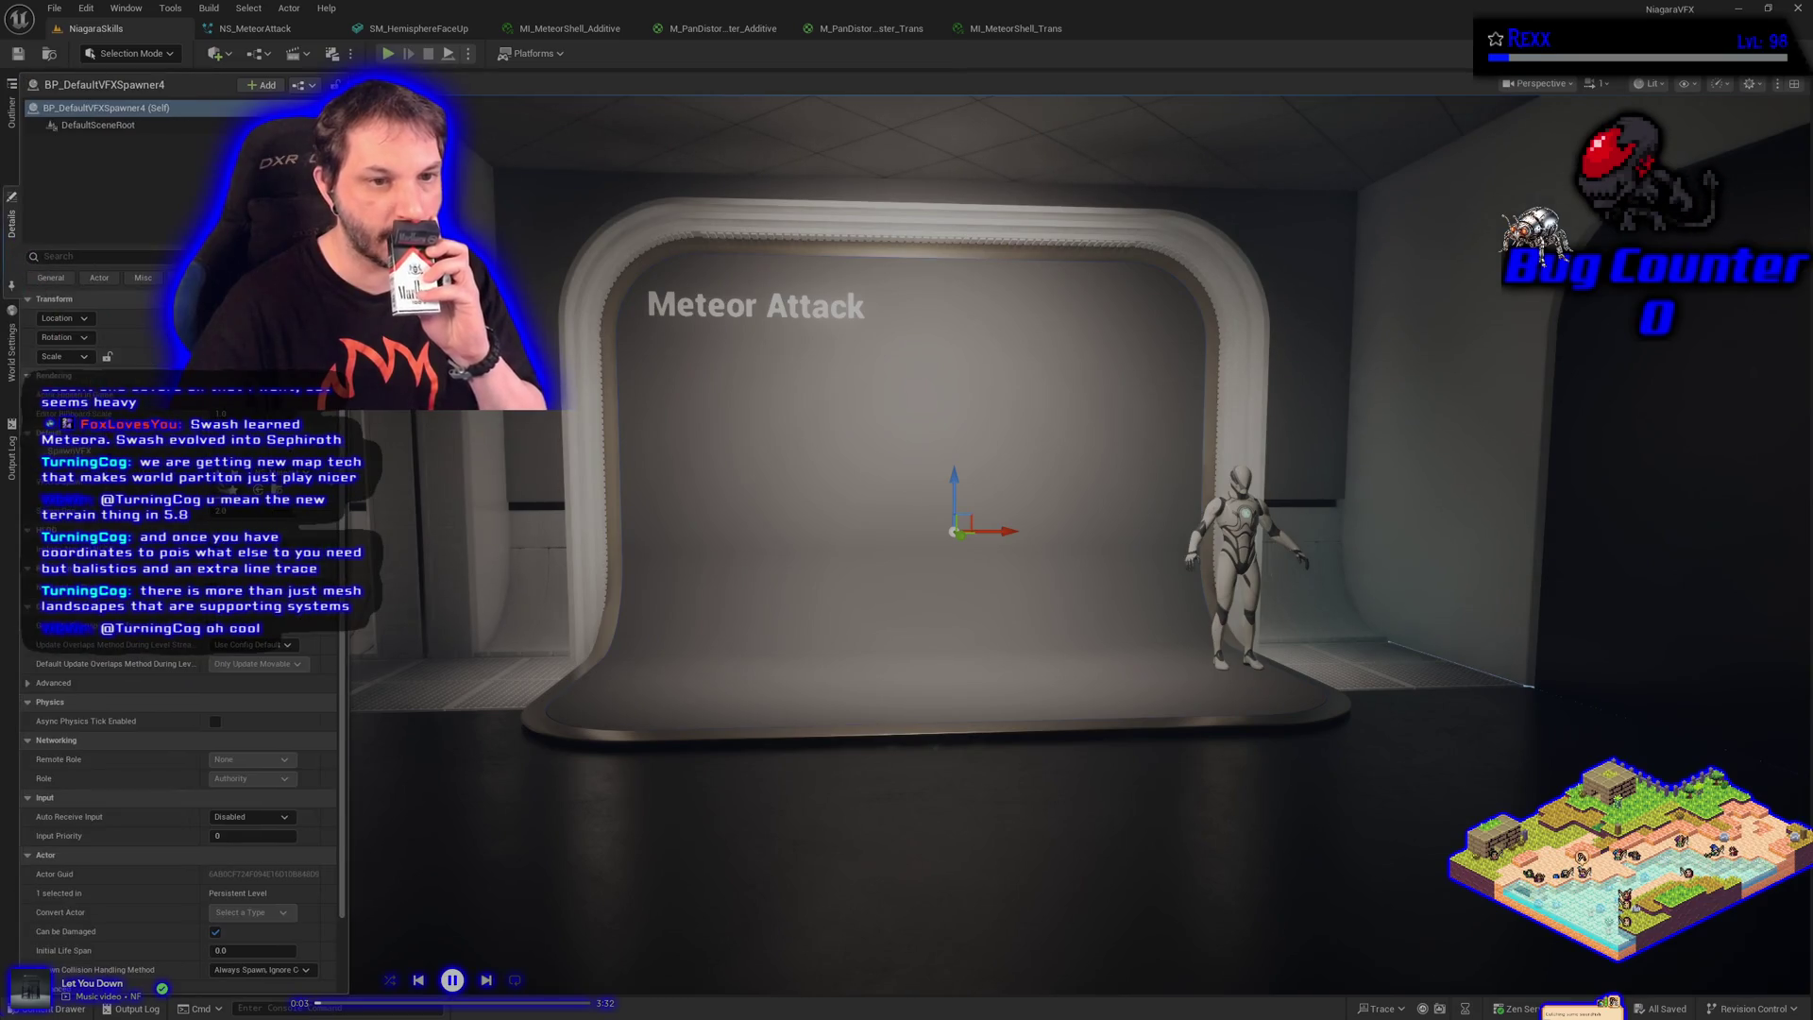
scroll(180, 755, "down", 2)
scroll(179, 756, "up", 2)
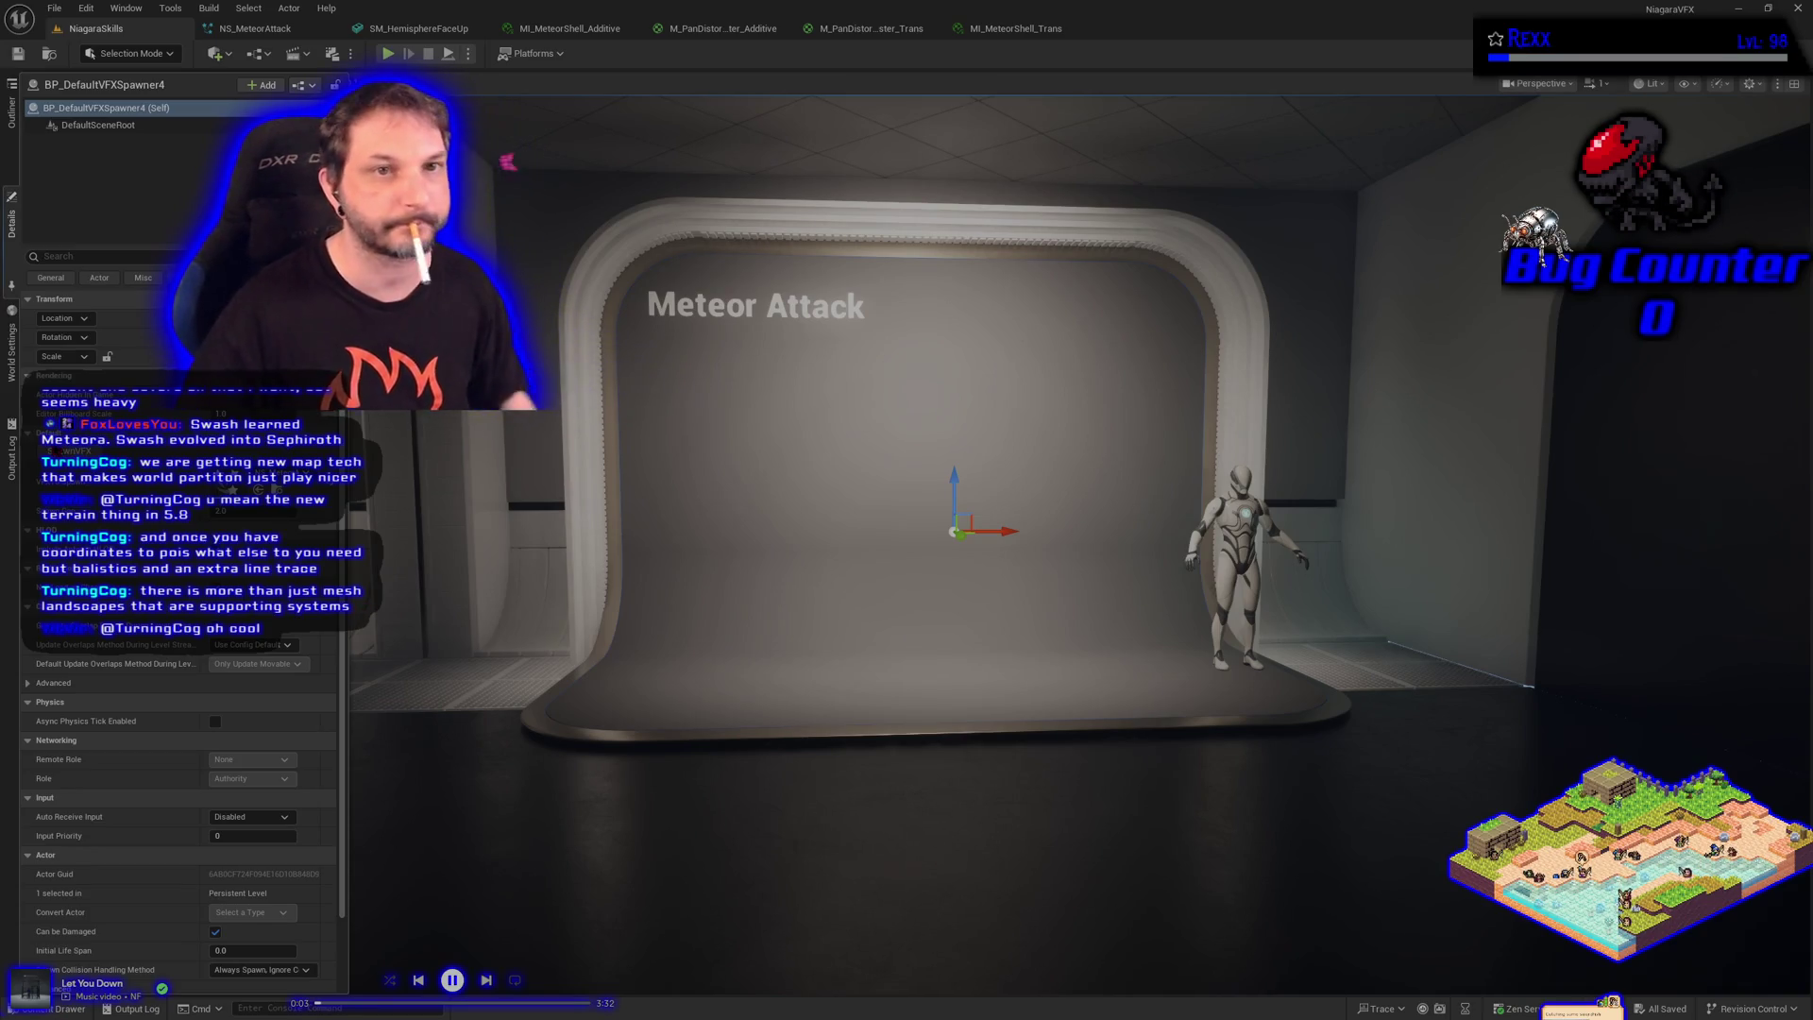
left_click(255, 29)
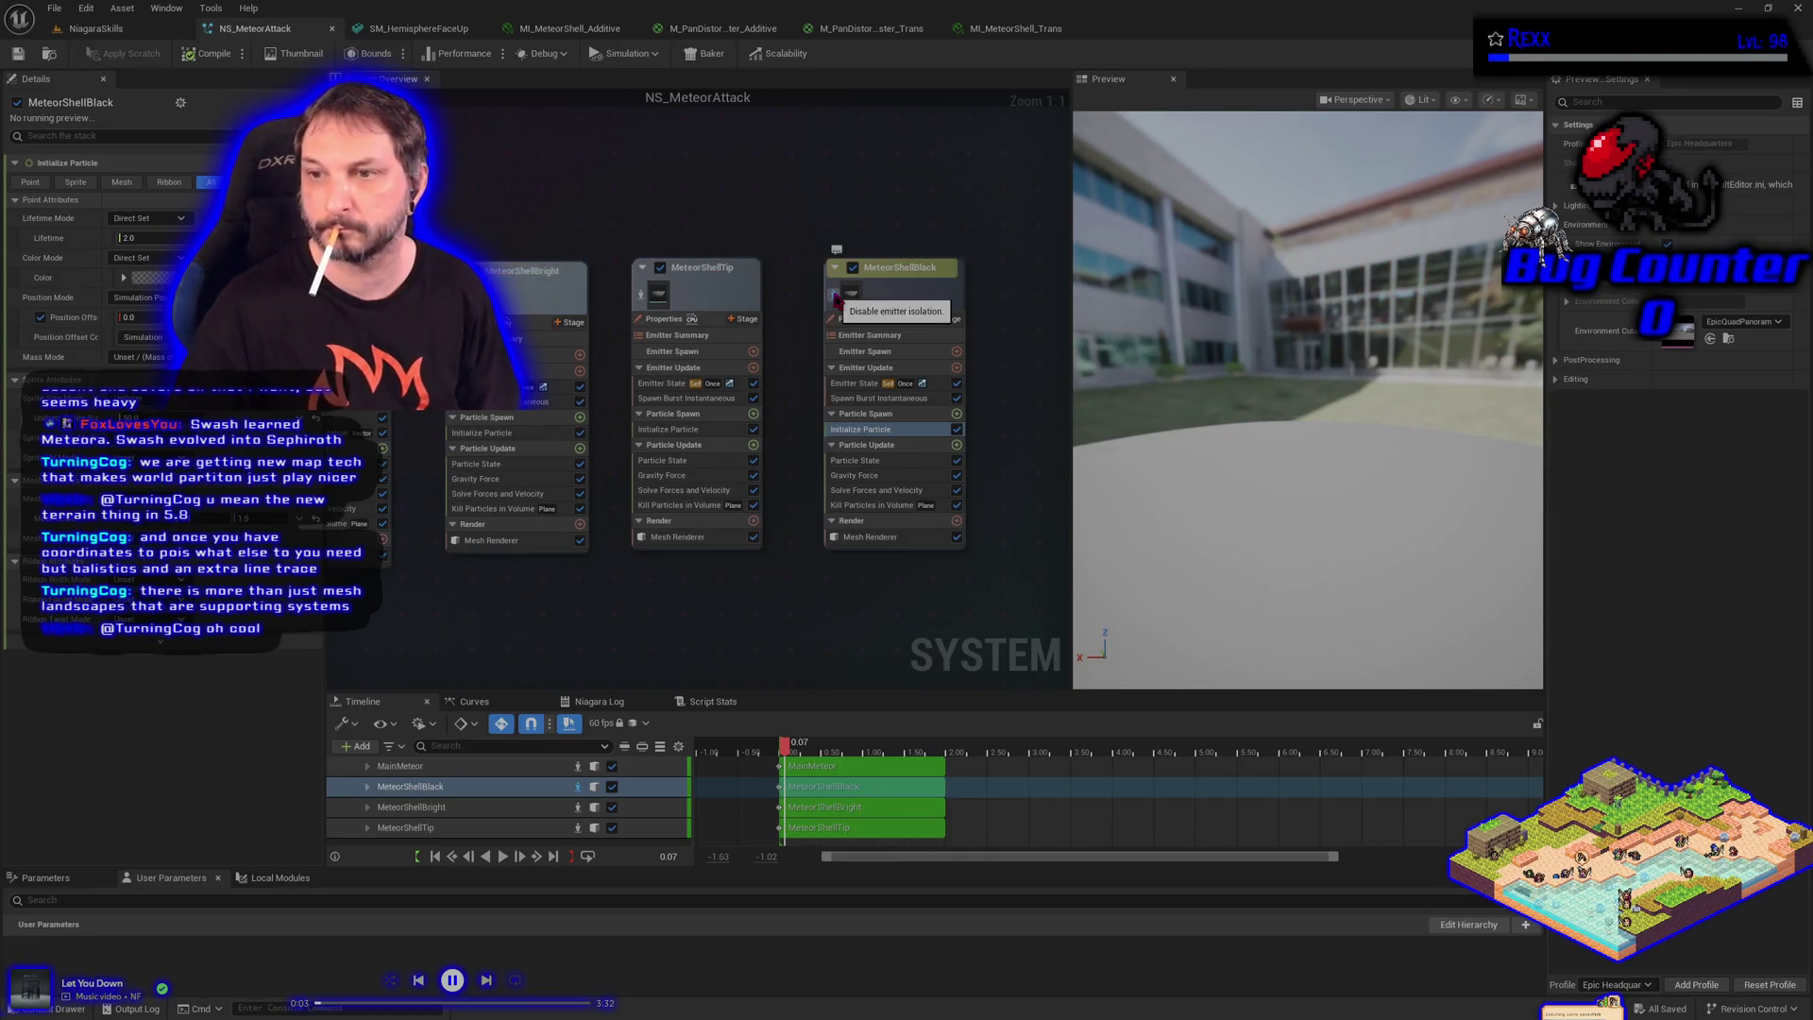
Show all emitters in the preview and set MeteorShellBlack's Initialize Particle Color to solid black
left_click(836, 298)
left_click(836, 298)
left_click(836, 298)
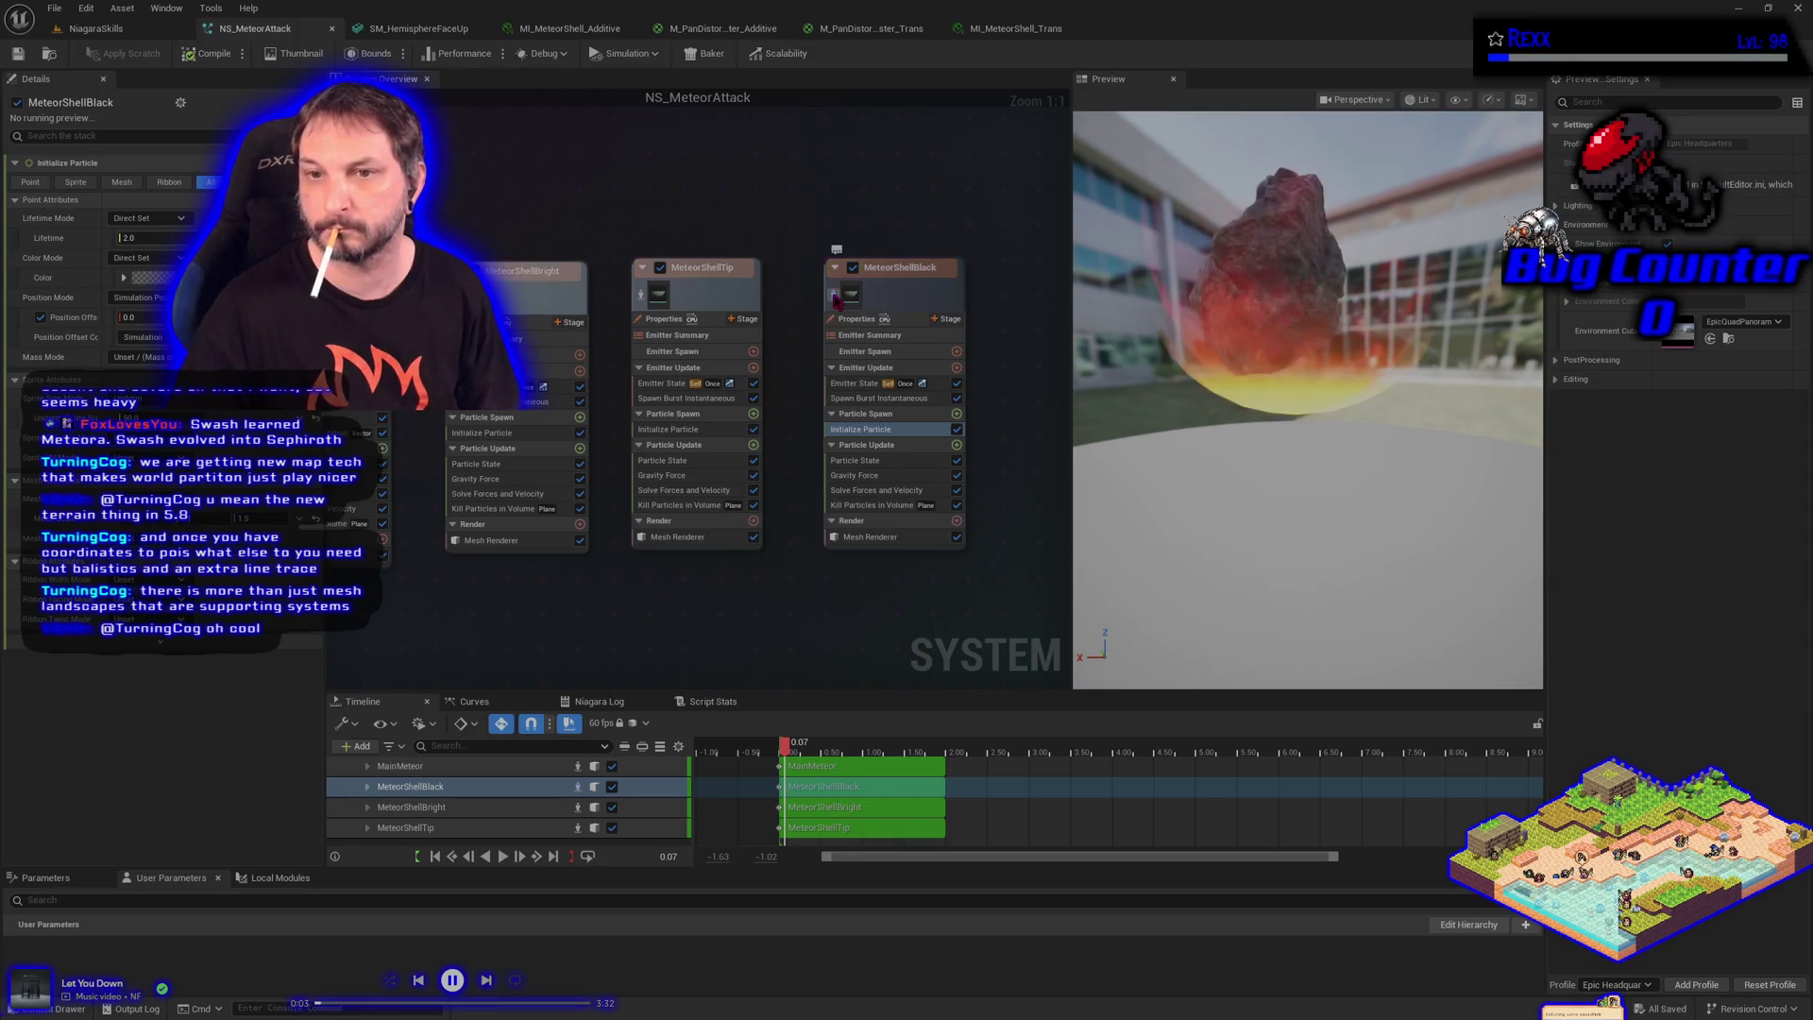
left_click(151, 278)
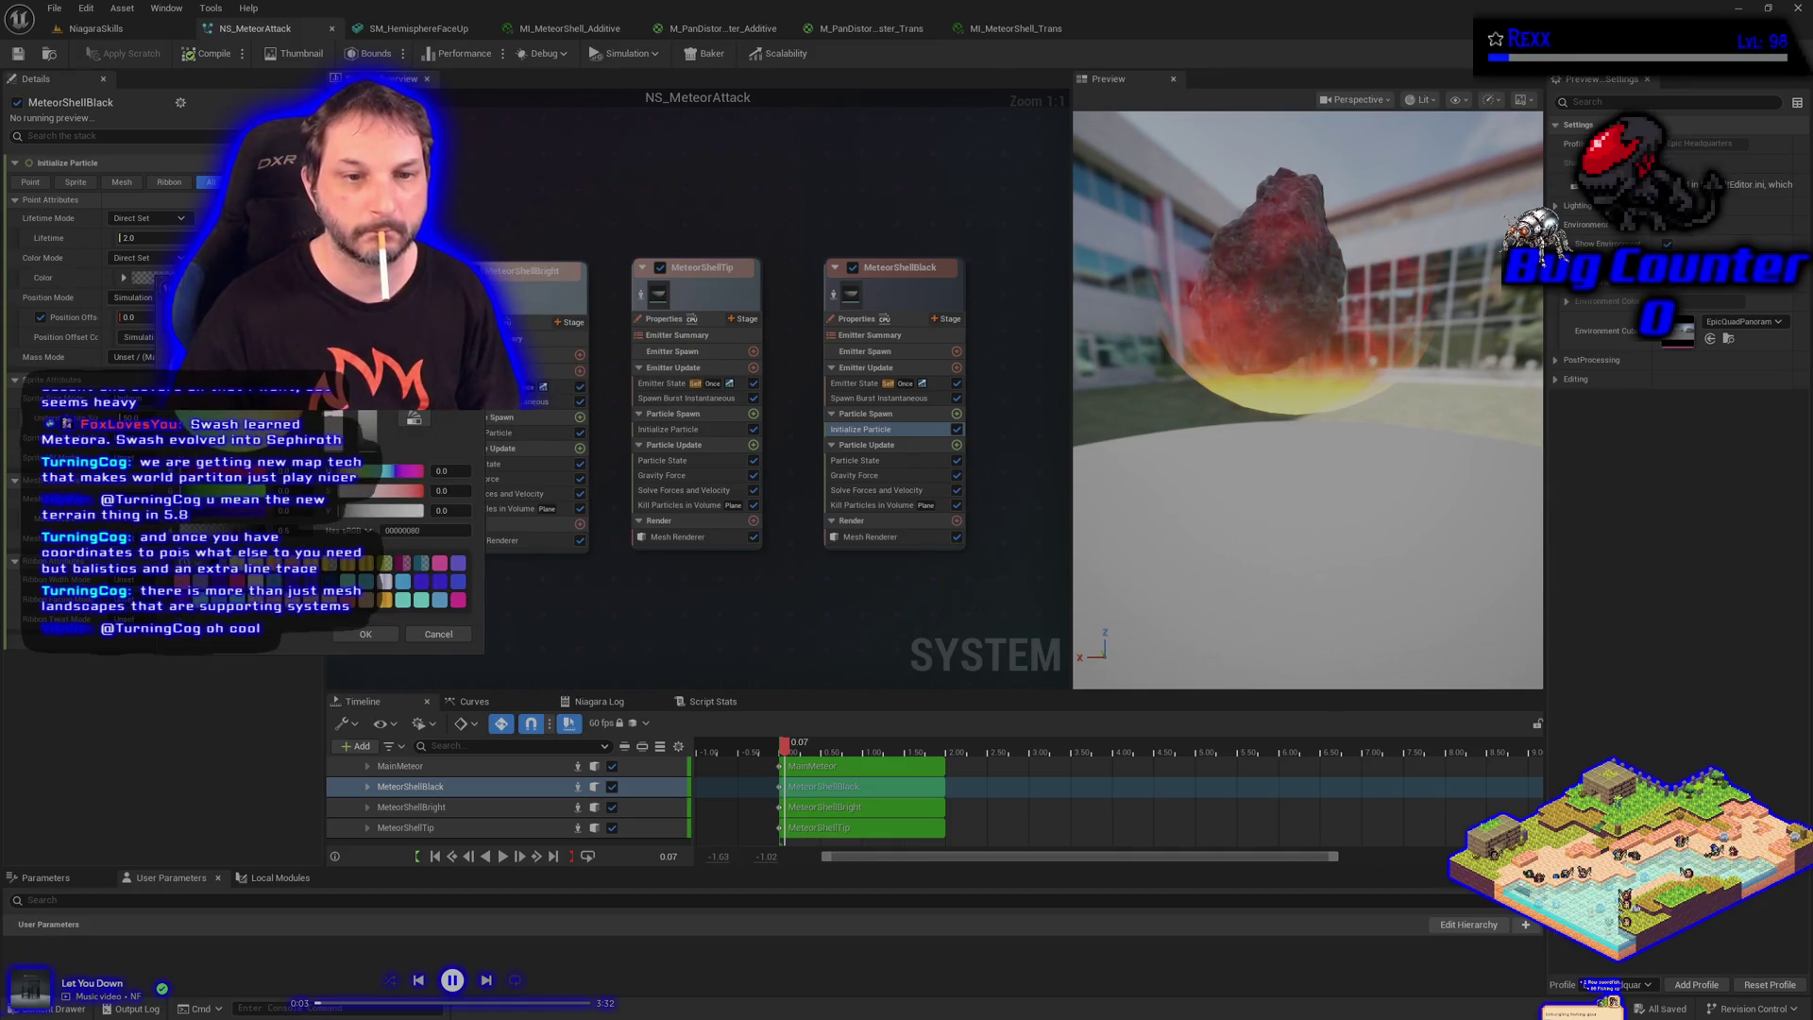
left_click(365, 634)
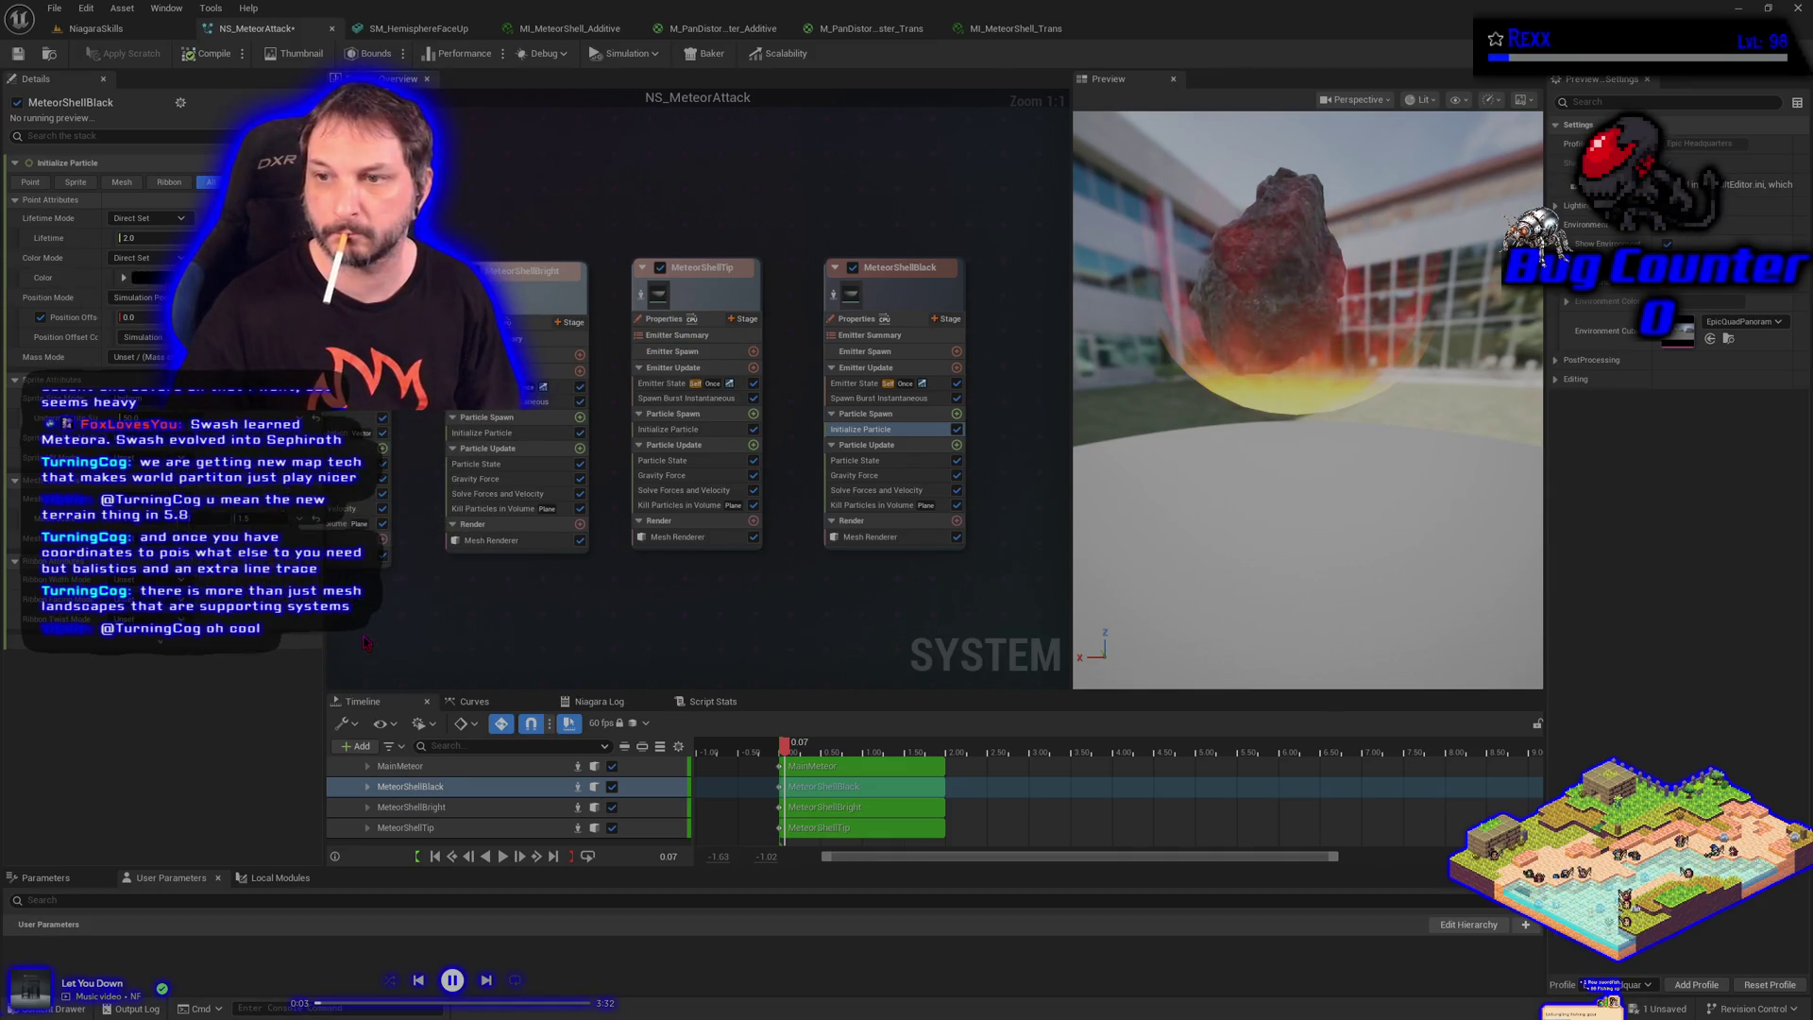
Save the meteor system and bring up the VFX spawner's properties in the NiagaraSkills level
left_click(20, 57)
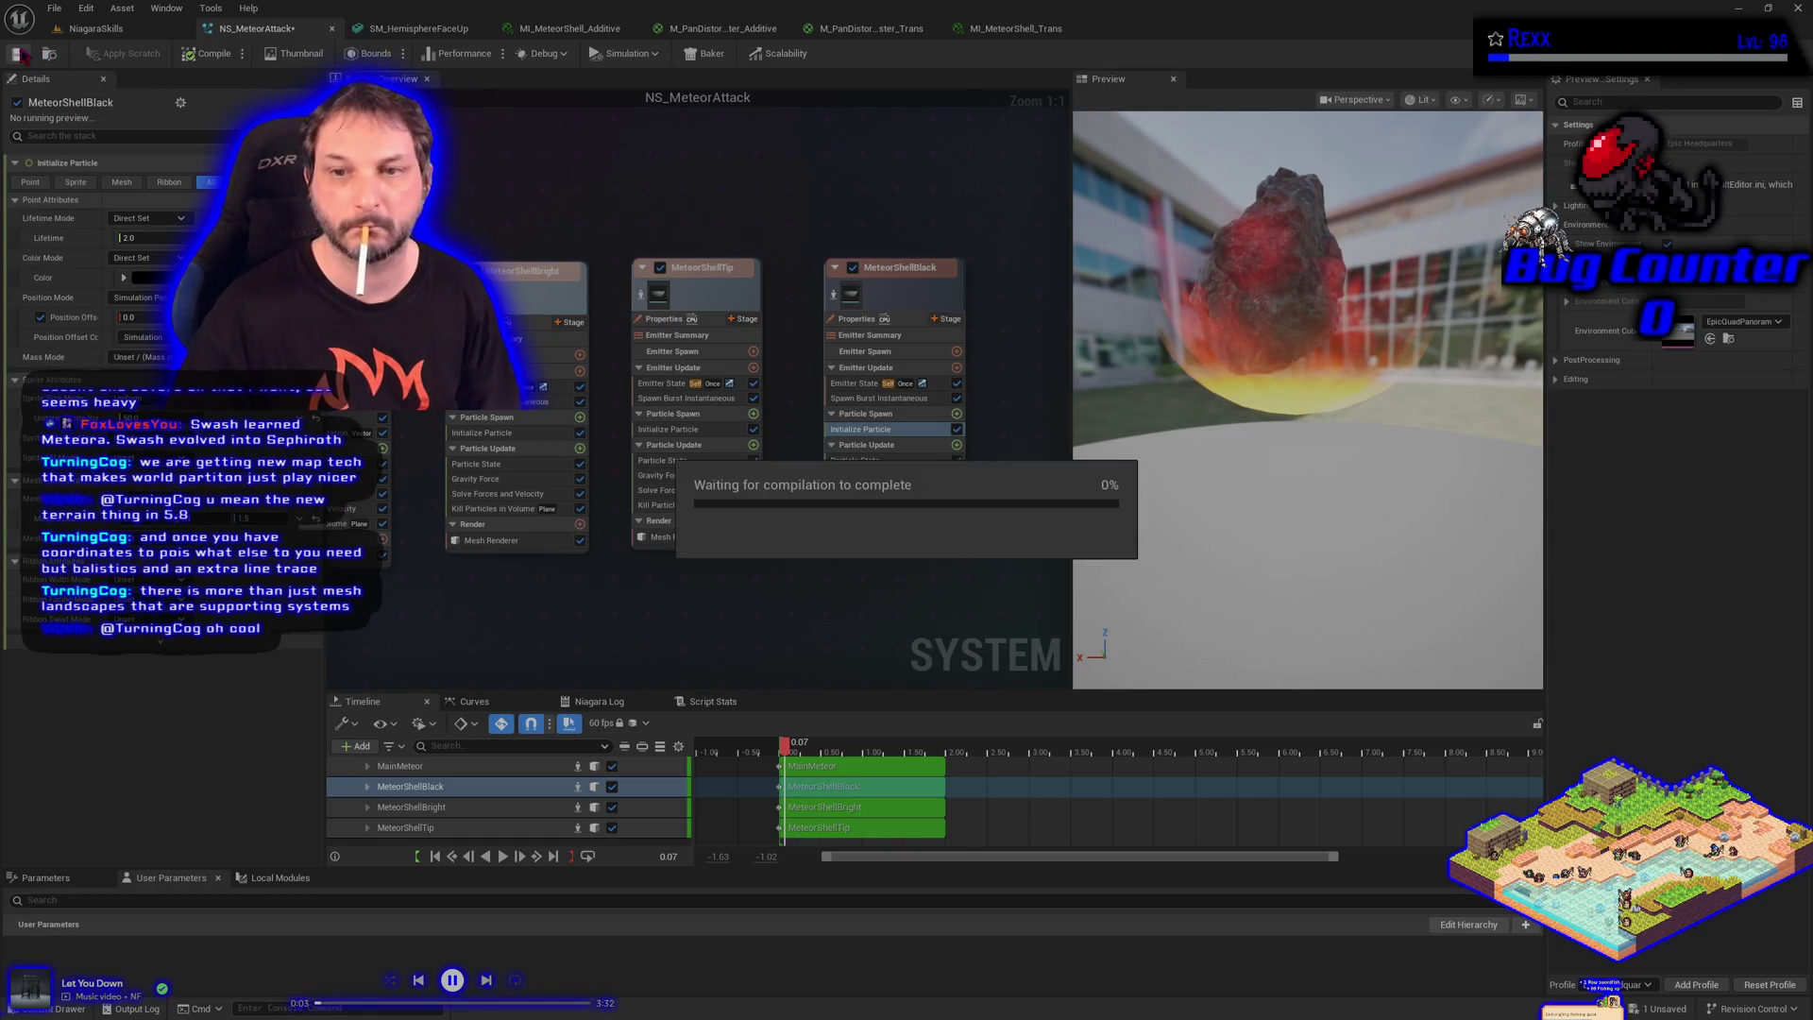
left_click(95, 28)
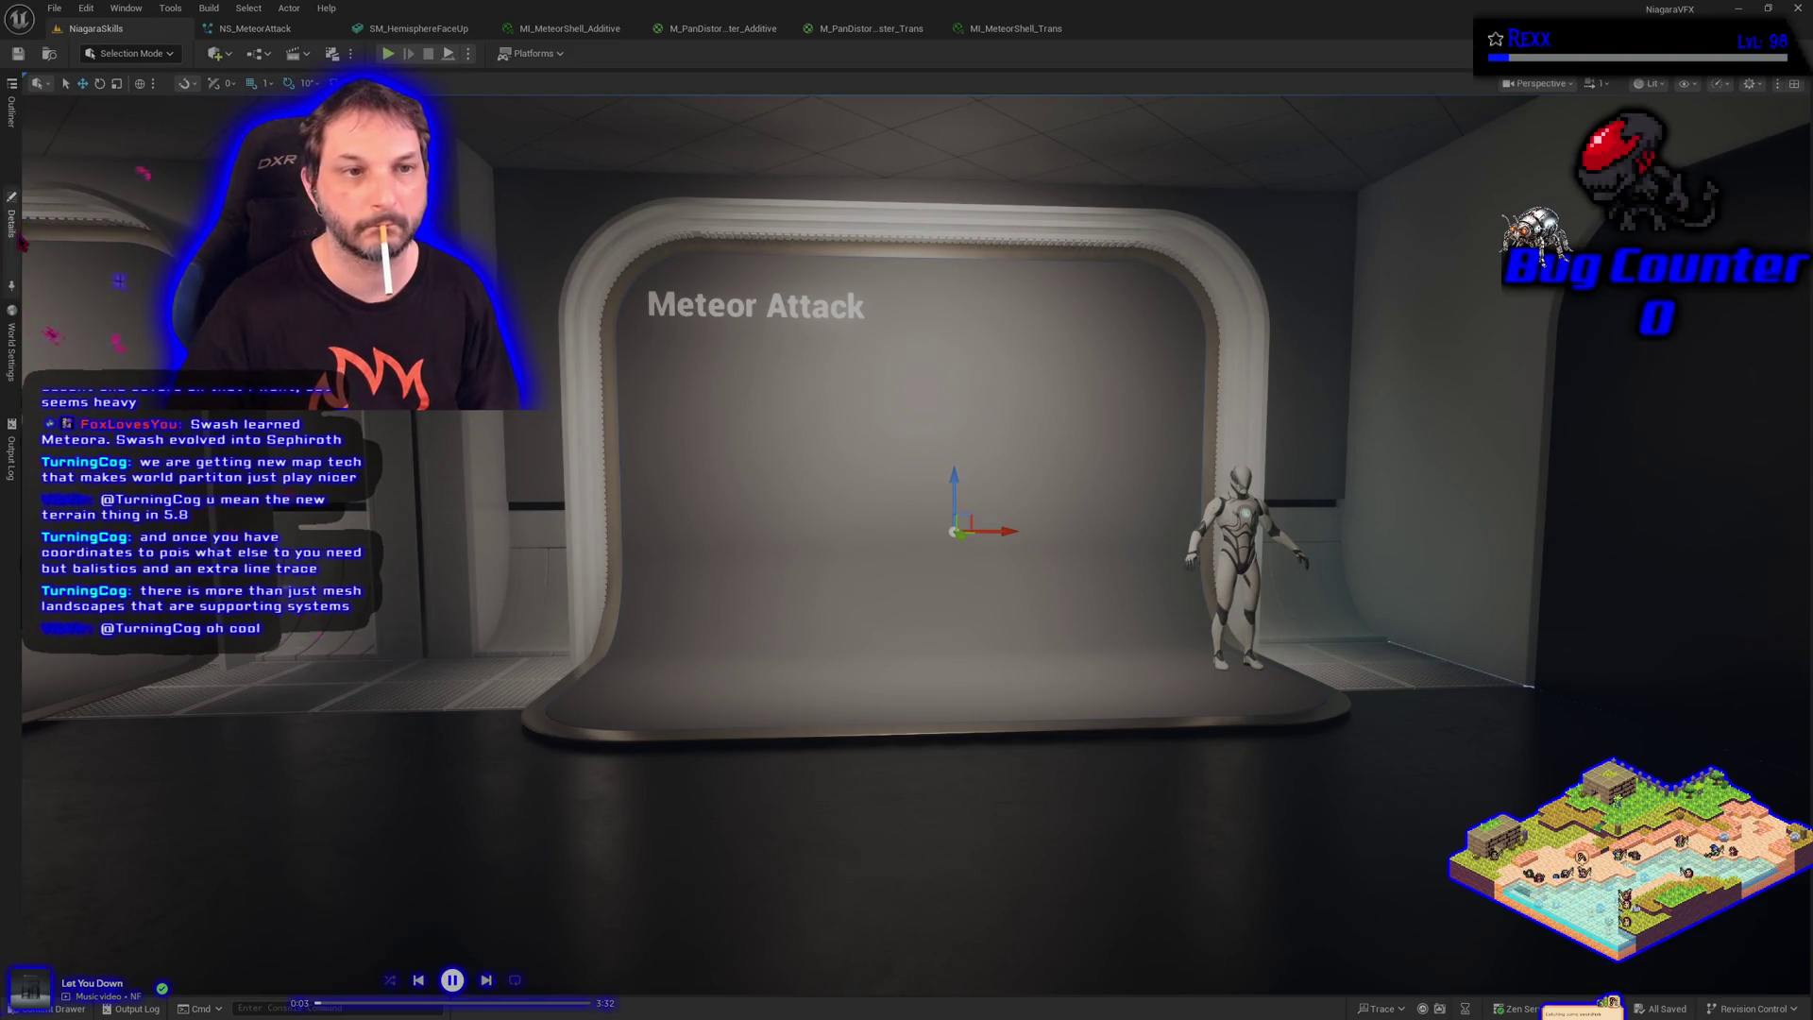
left_click(11, 222)
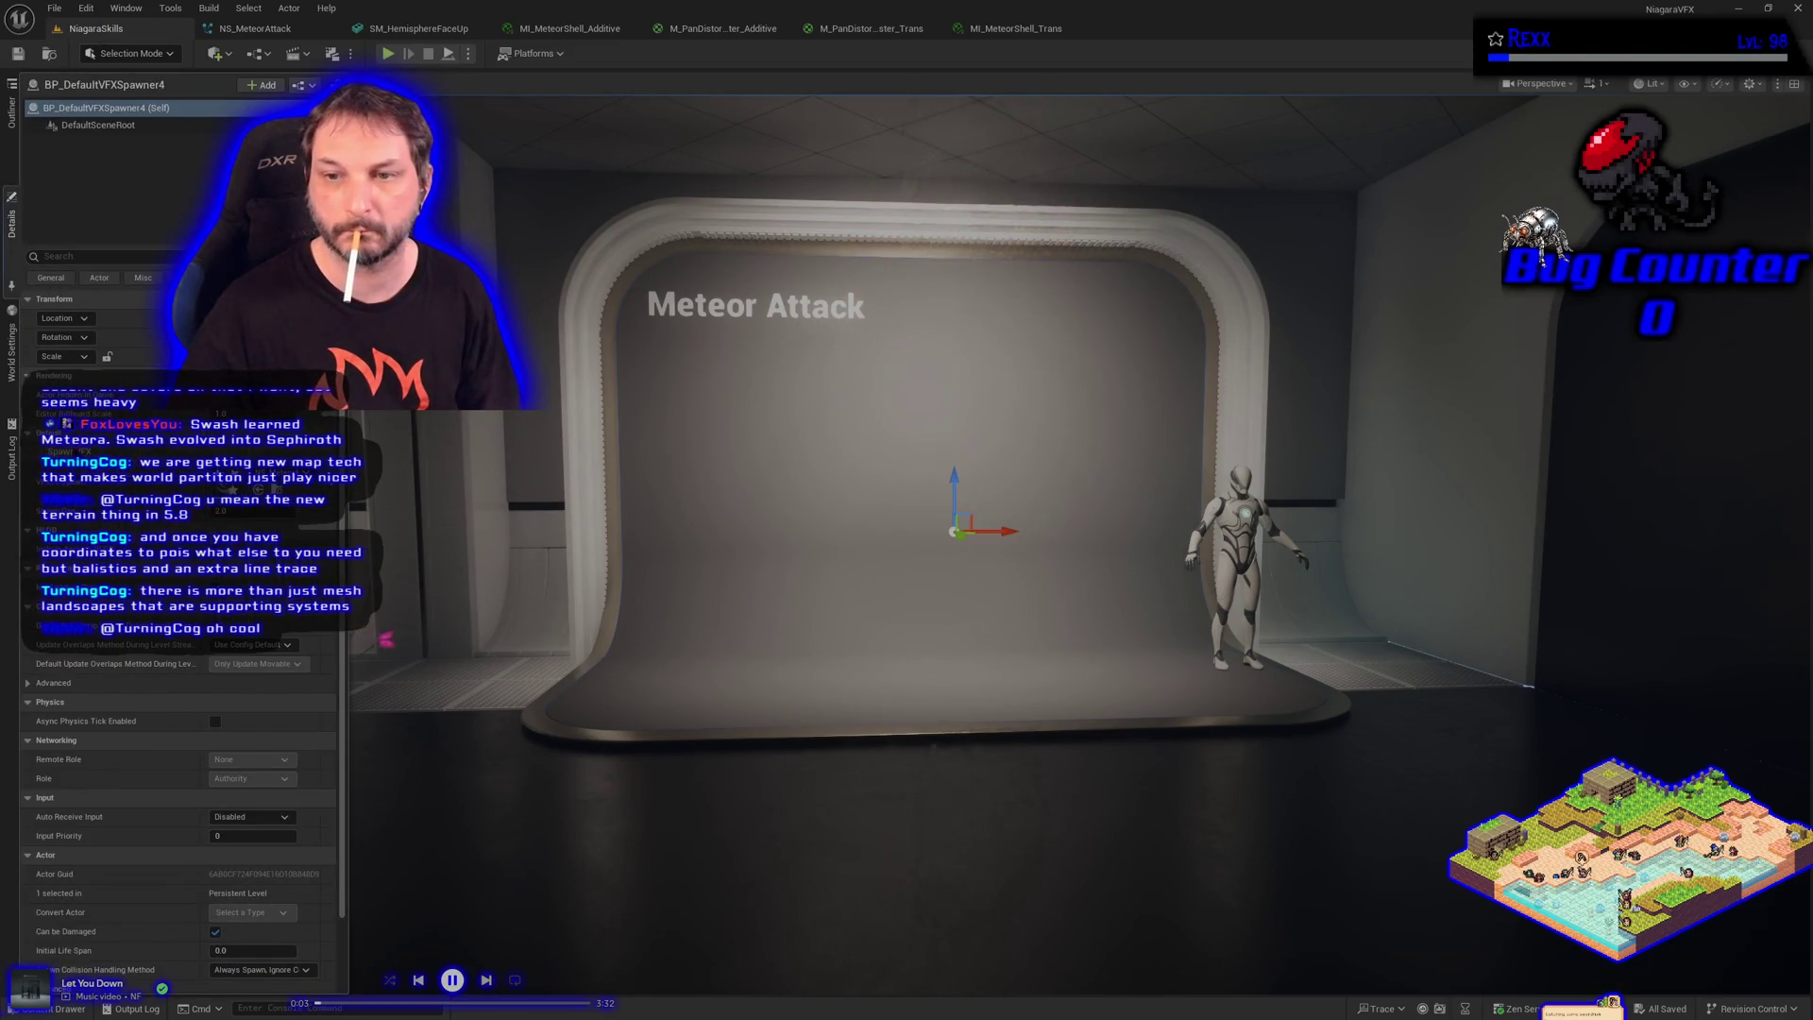
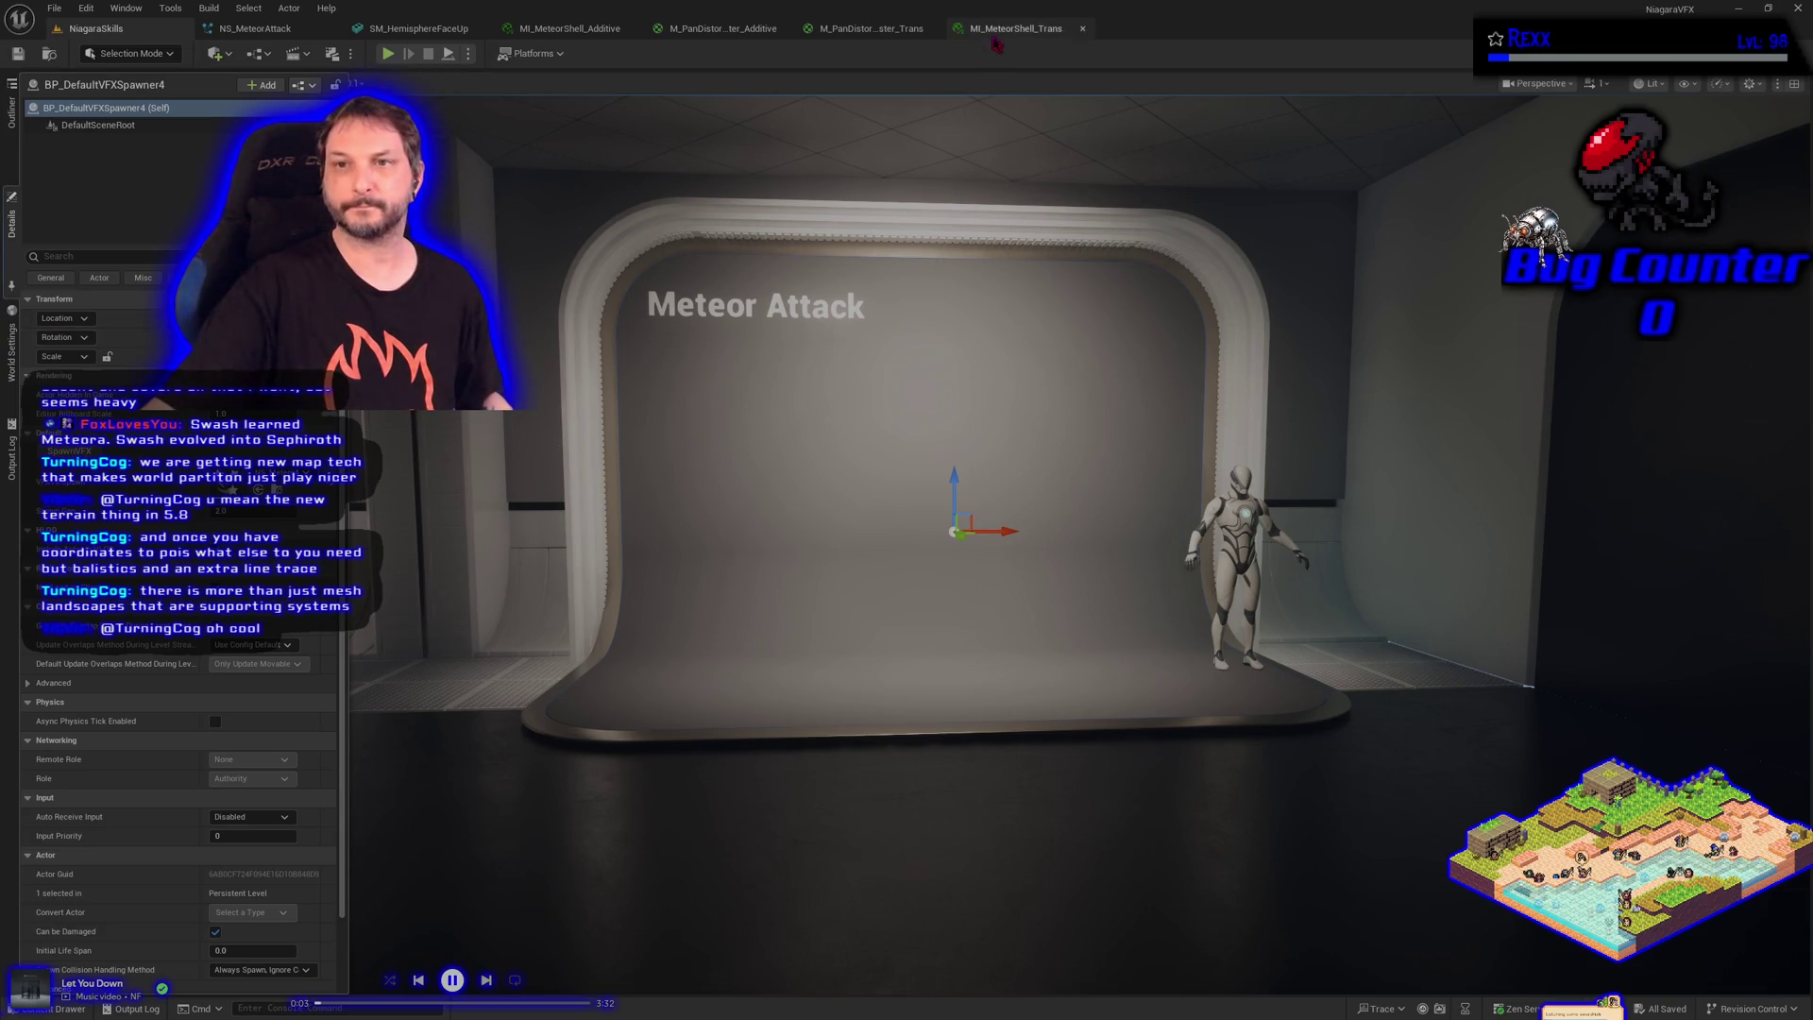
Close the MI_MeteorShell_Trans and M_PanDistor tabs, keep only NS_MeteorAttack open, and recentre its graph
left_click(1077, 28)
left_click(934, 28)
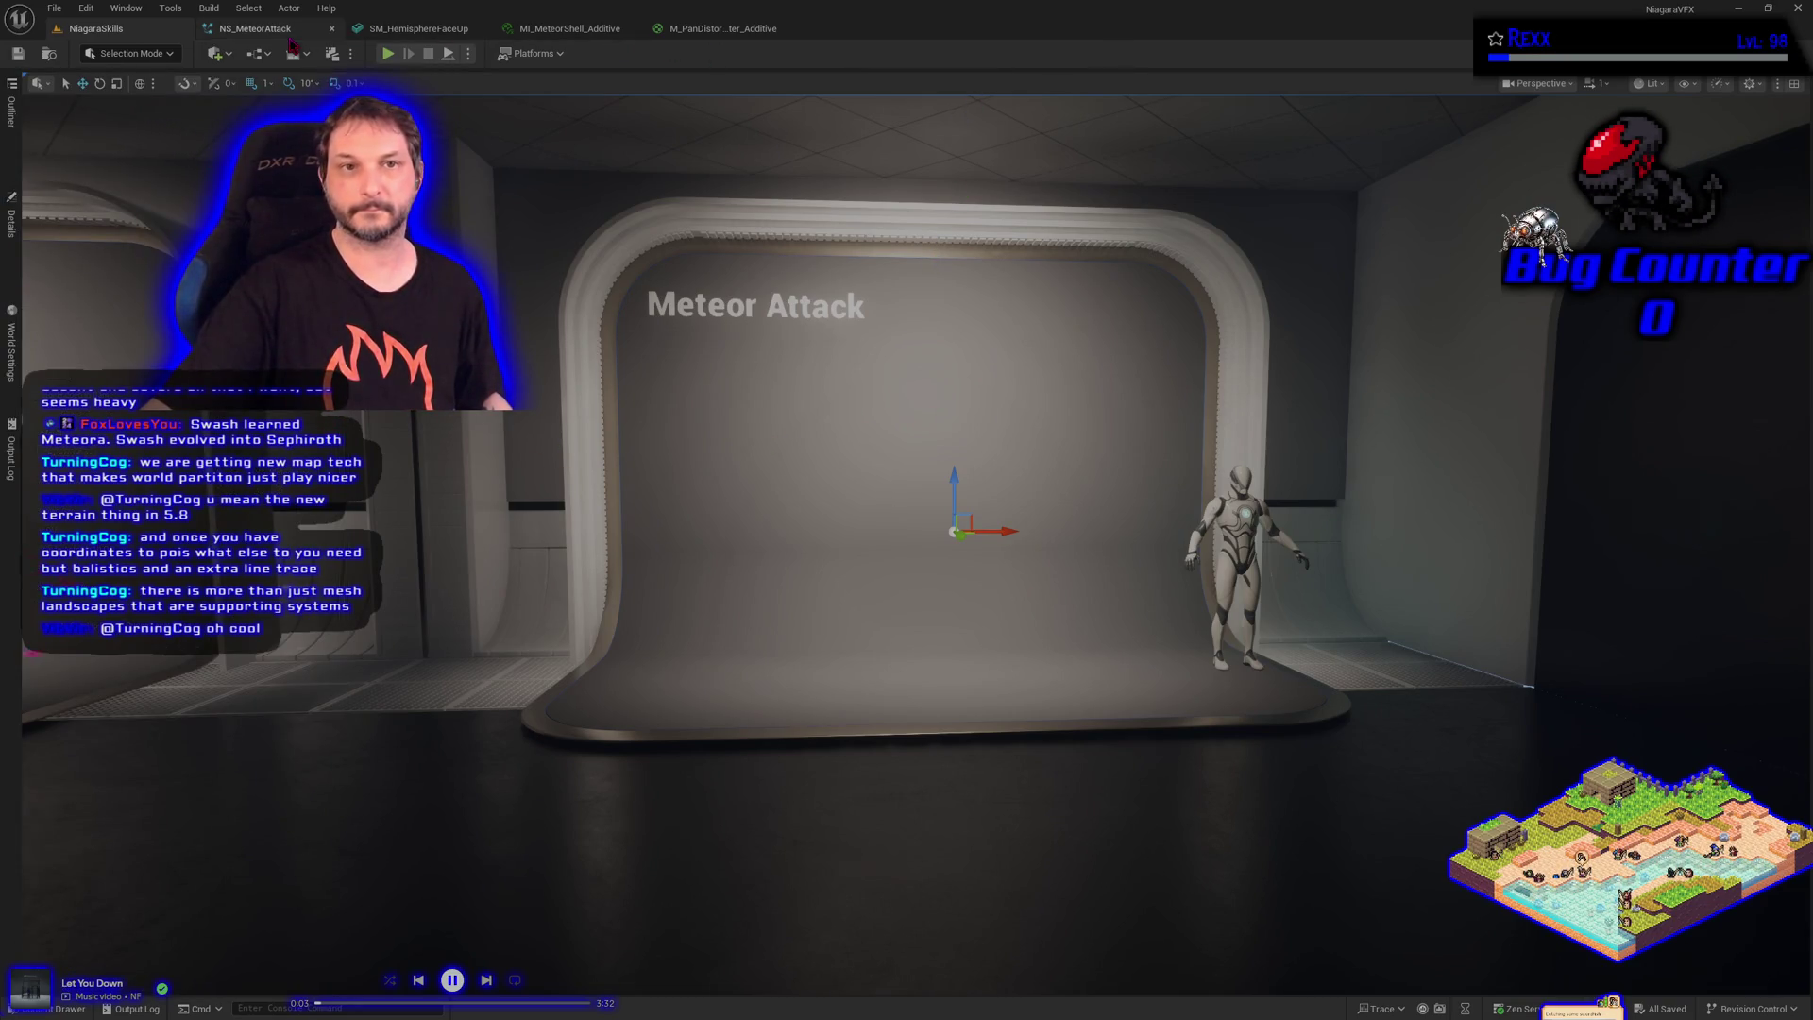
right_click(290, 36)
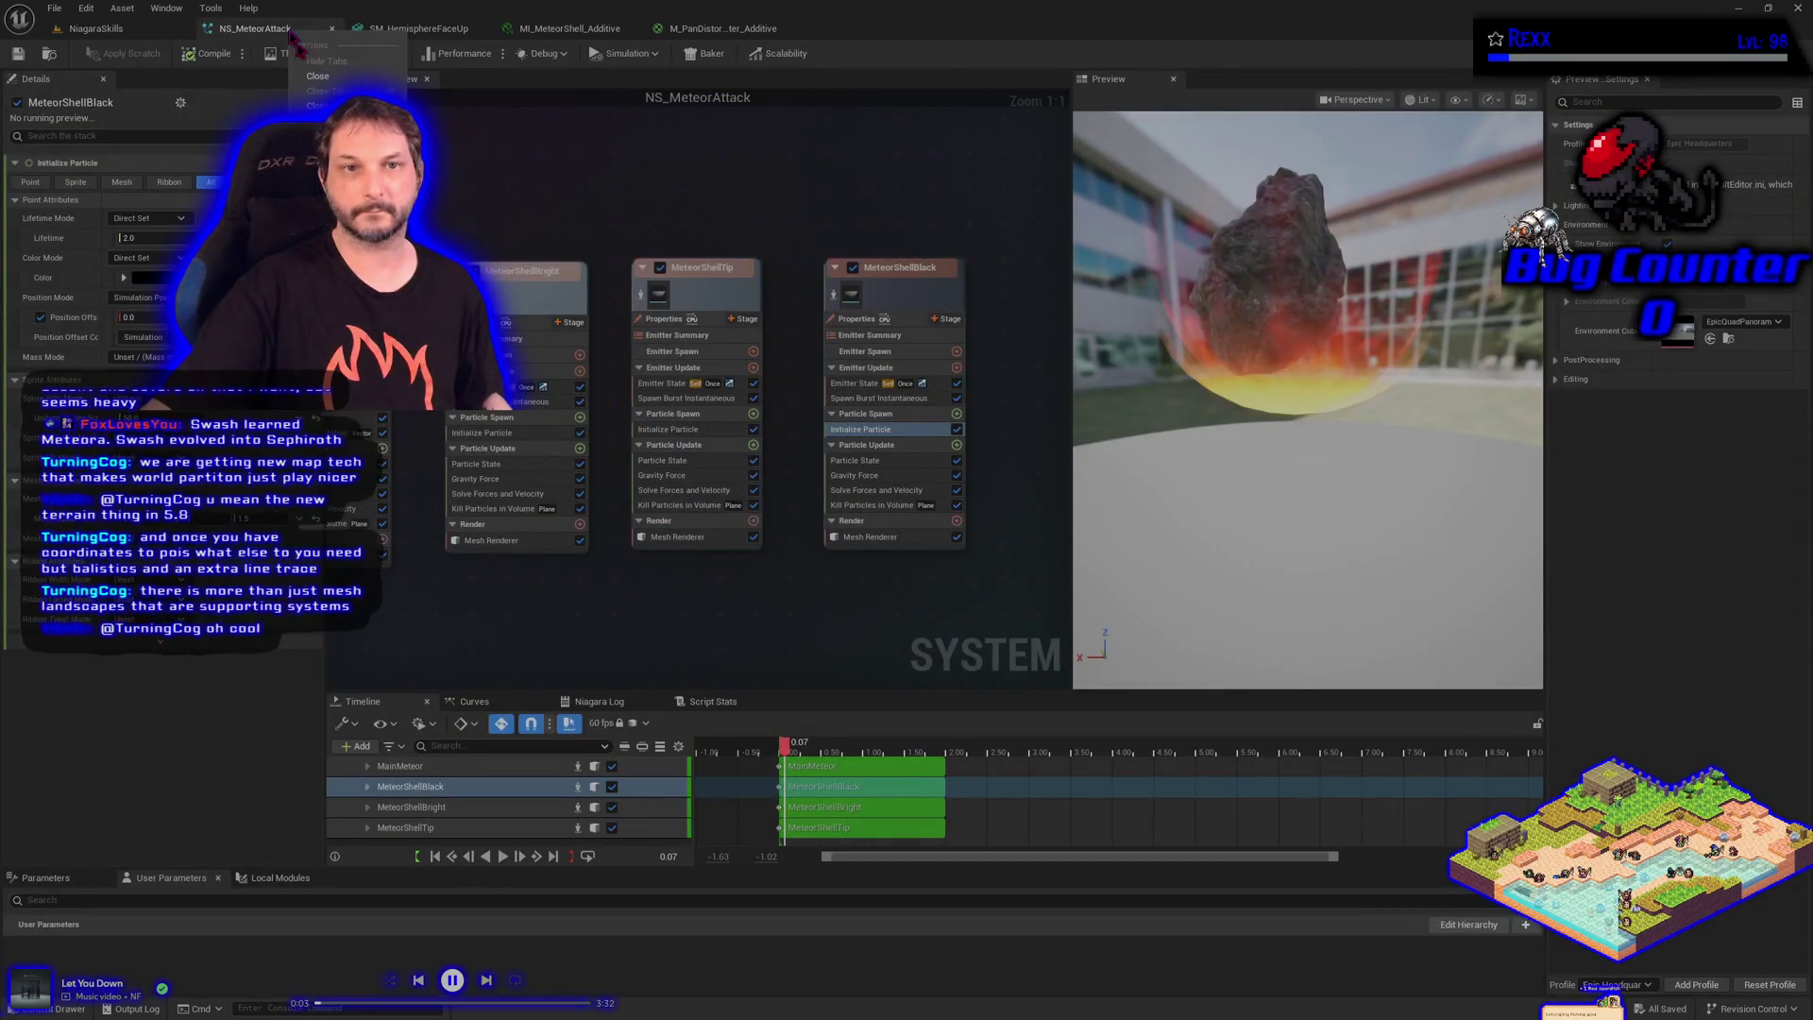
left_click(321, 90)
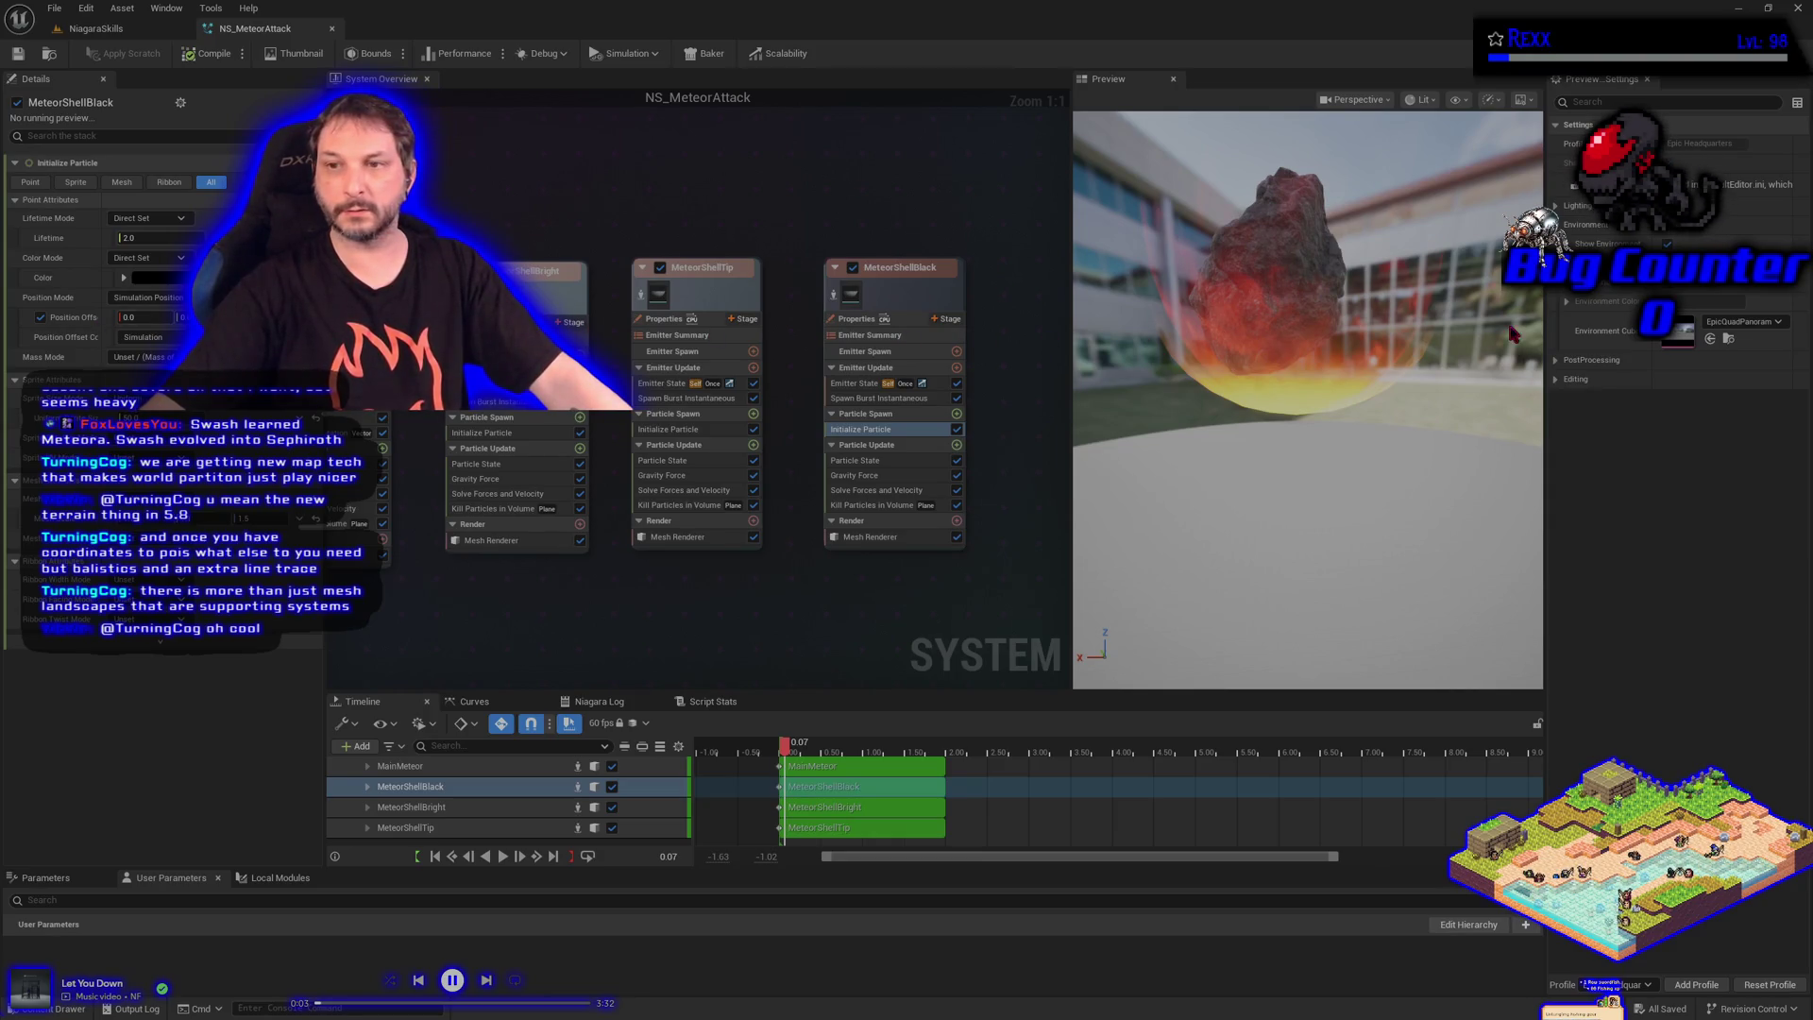
key("Home")
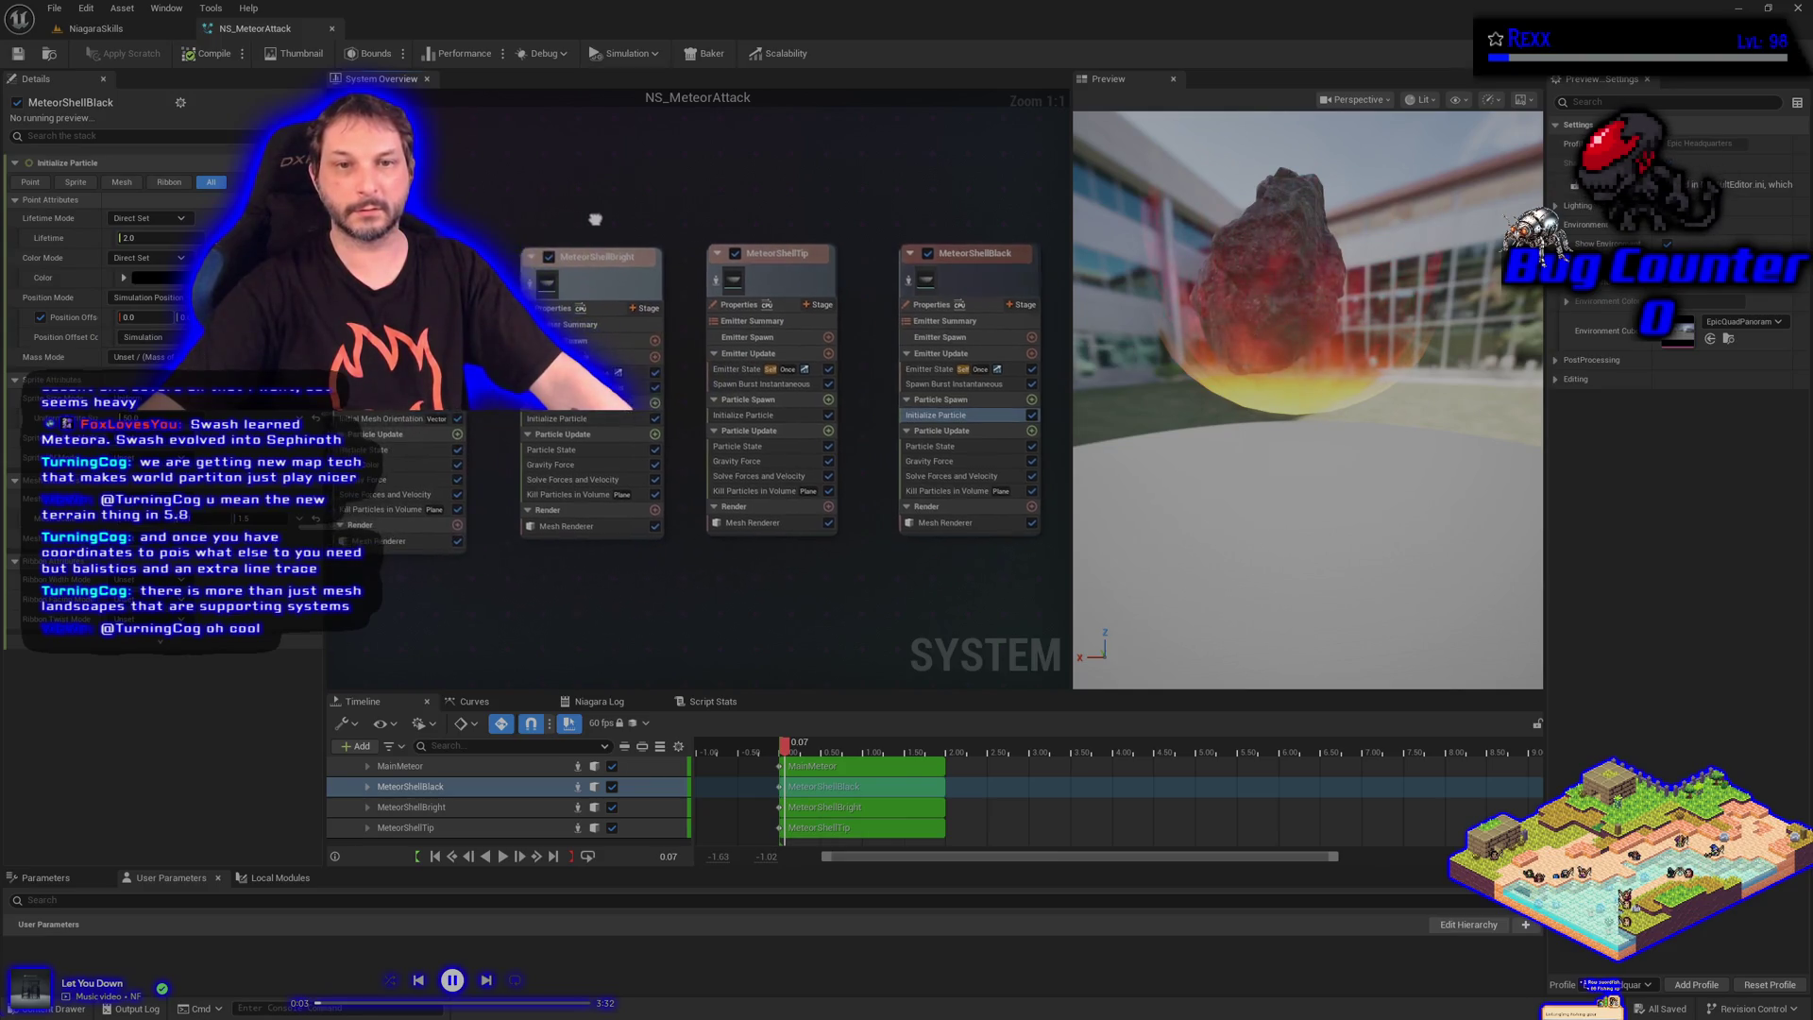
Select MainMeteor's Initialize Particle module and save NS_MeteorAttack
left_click(388, 405)
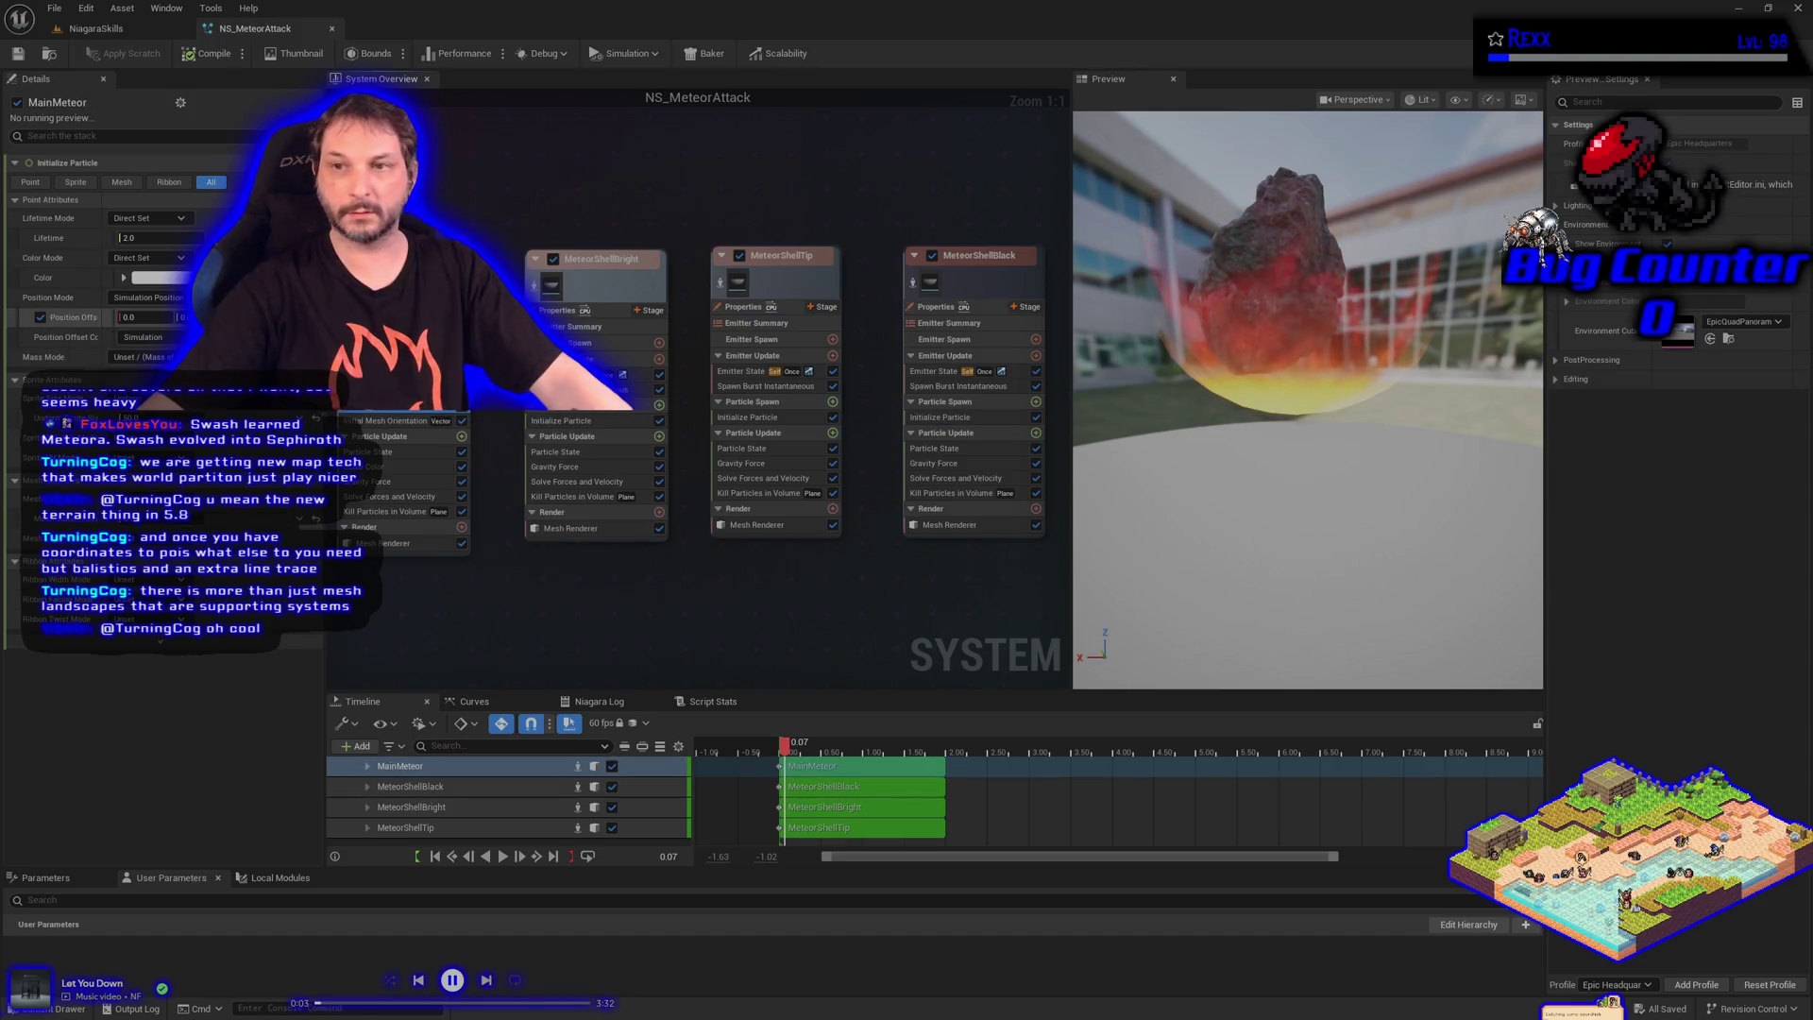
key("Return")
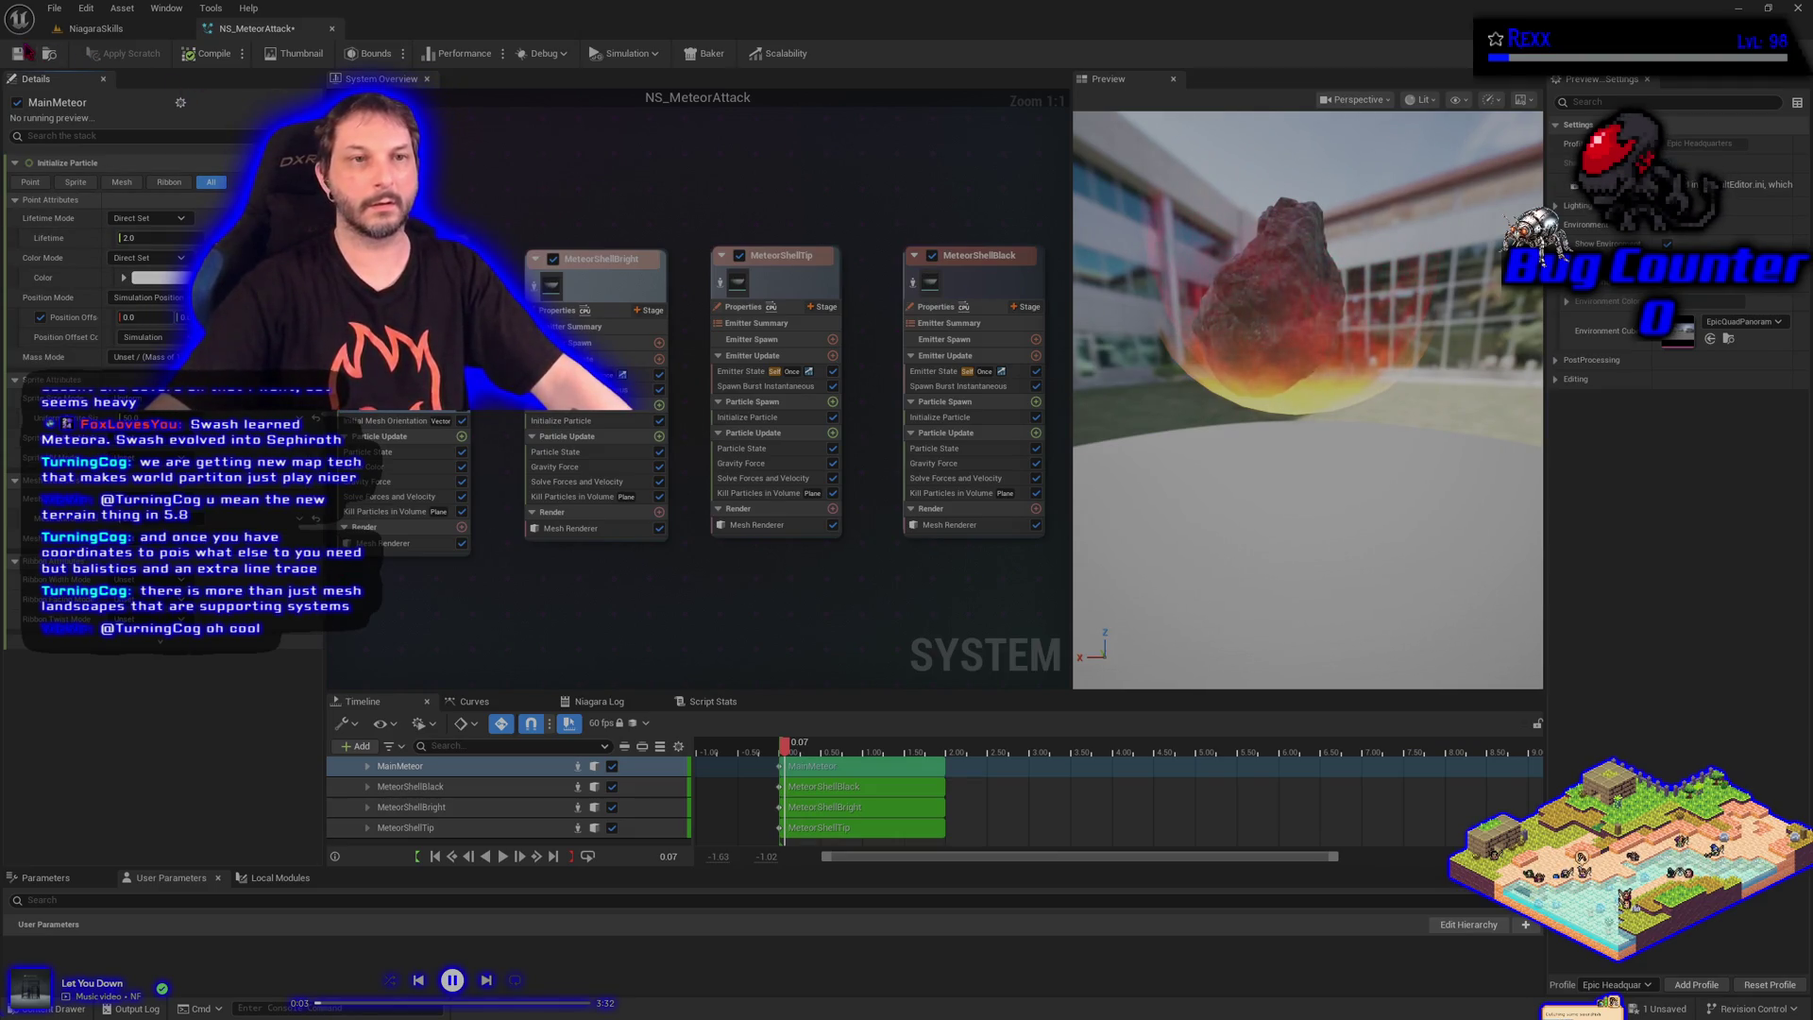
left_click(17, 54)
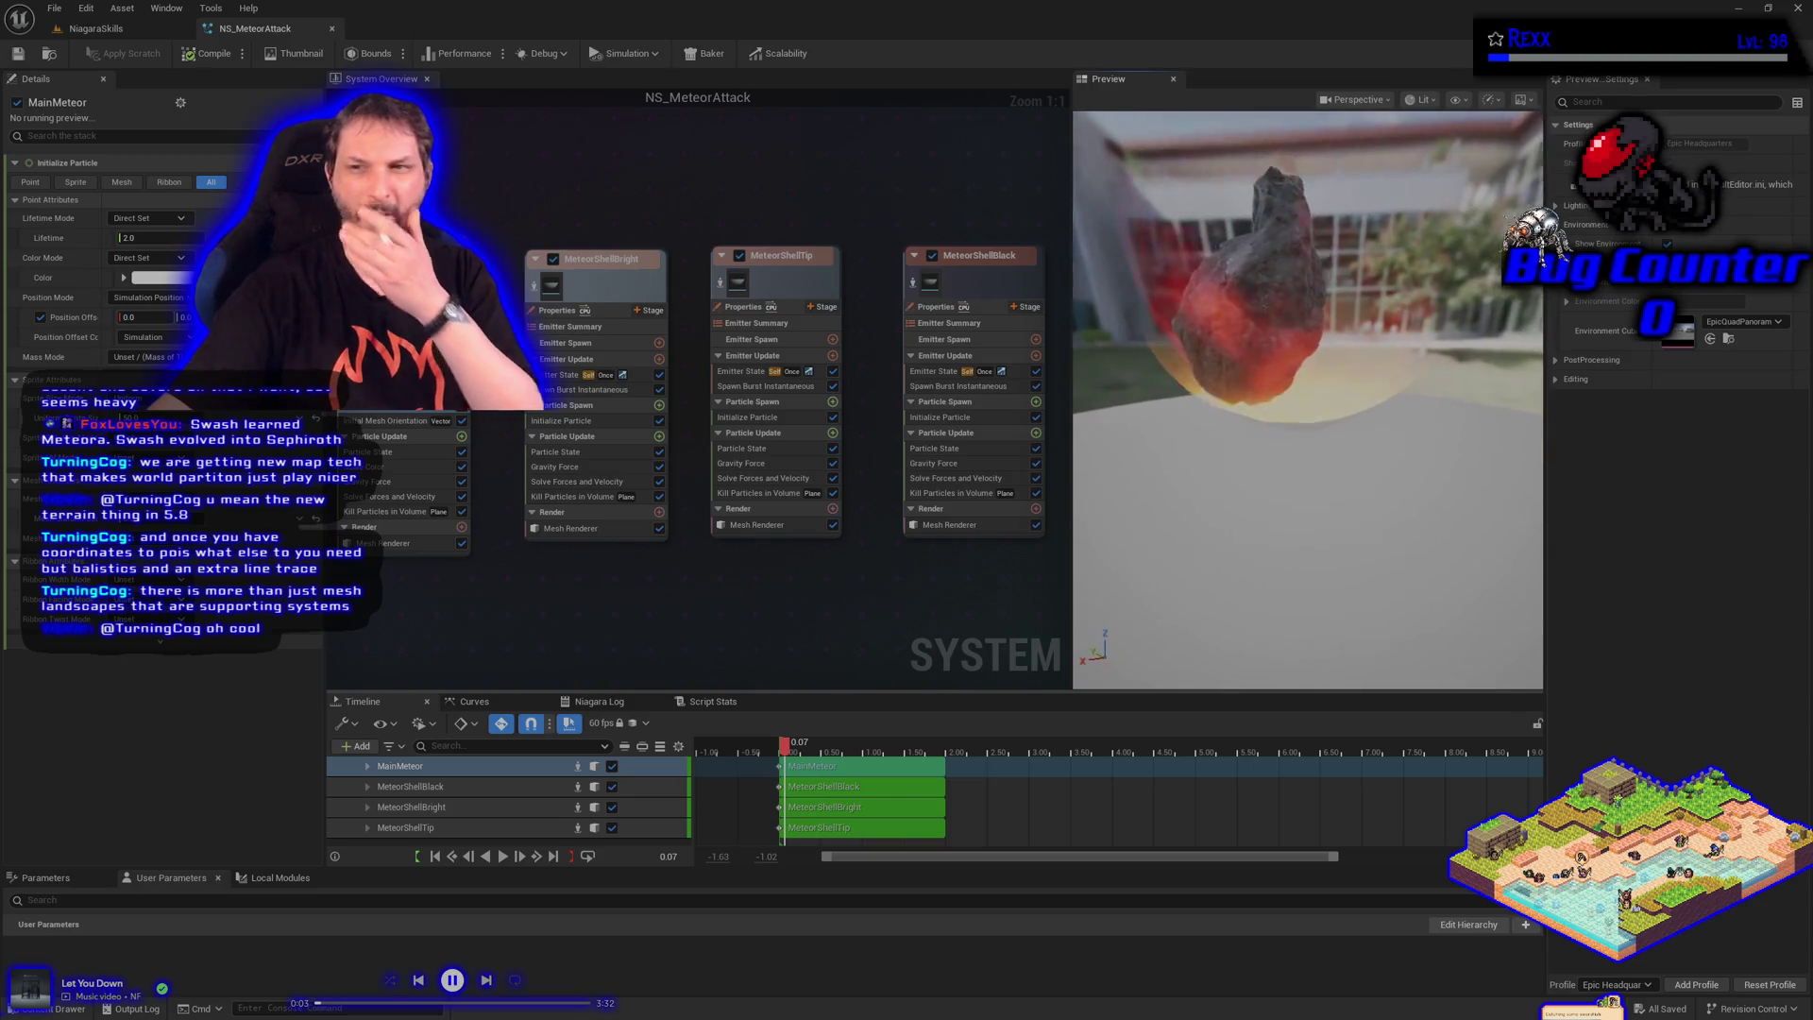
Try MainMeteor Position Offset X values of 20, -20, -25, -30 and -40
left_click(129, 318)
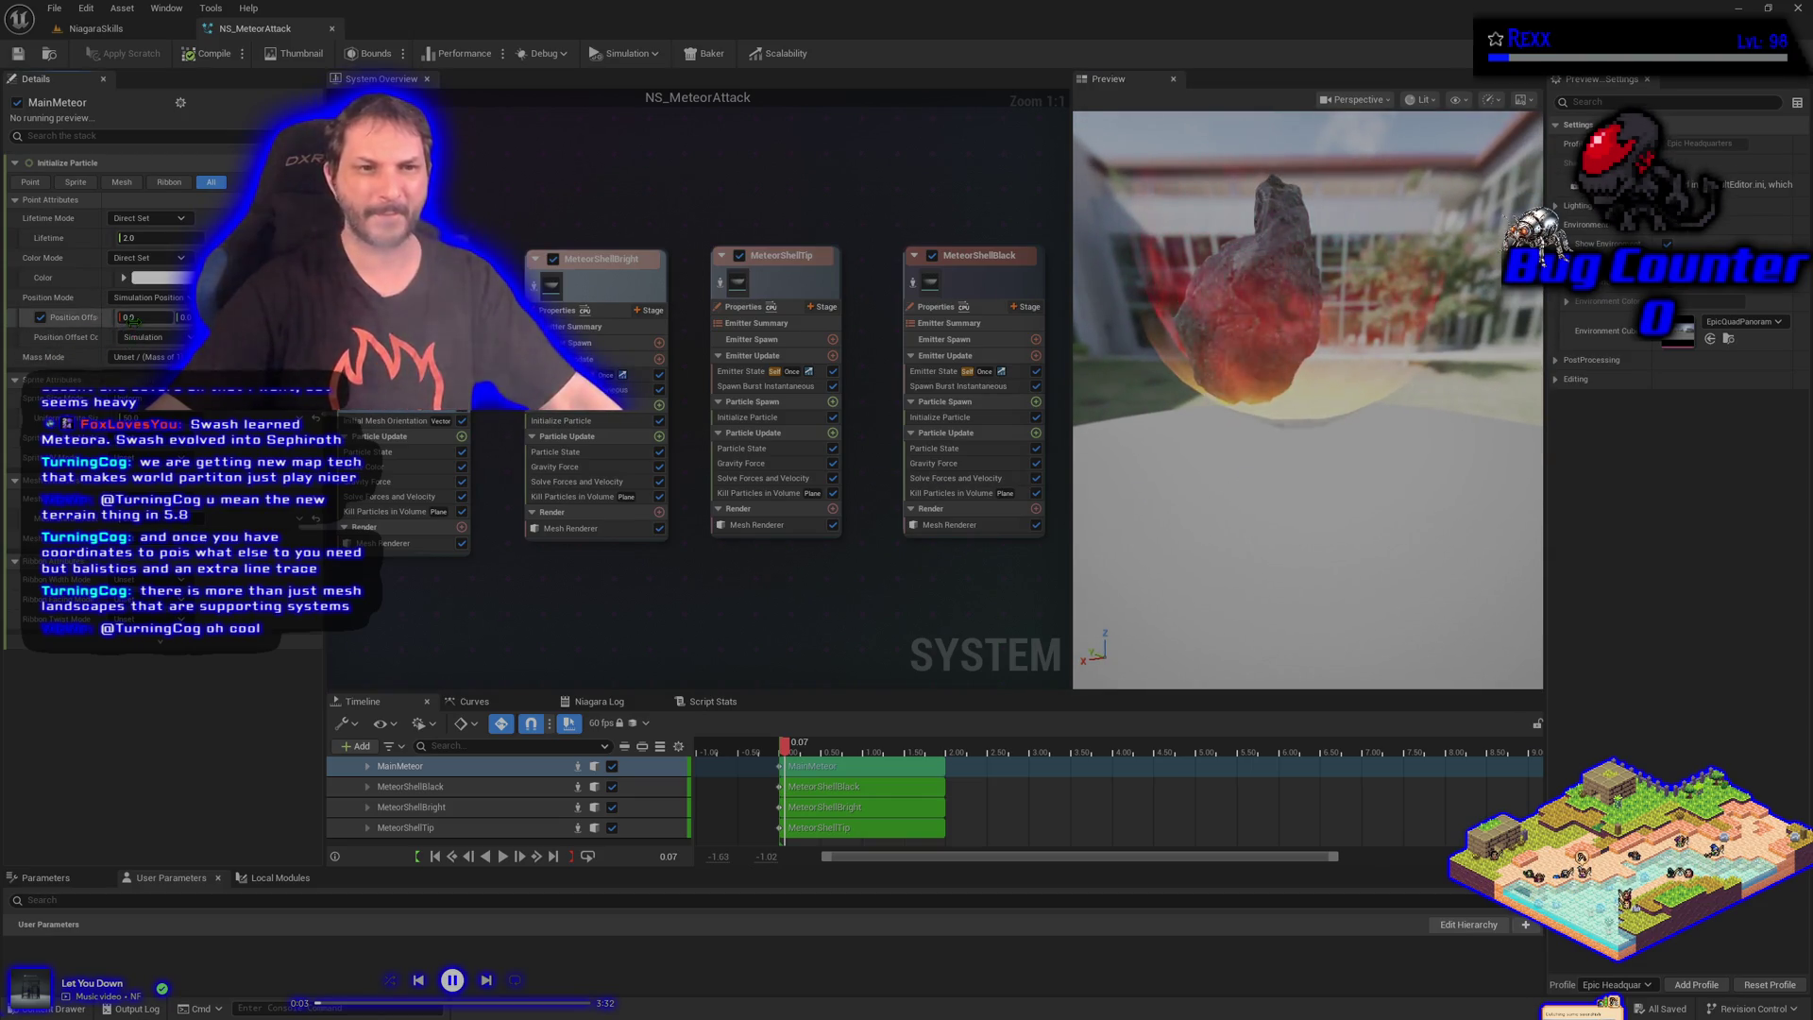
type("20")
key("Return")
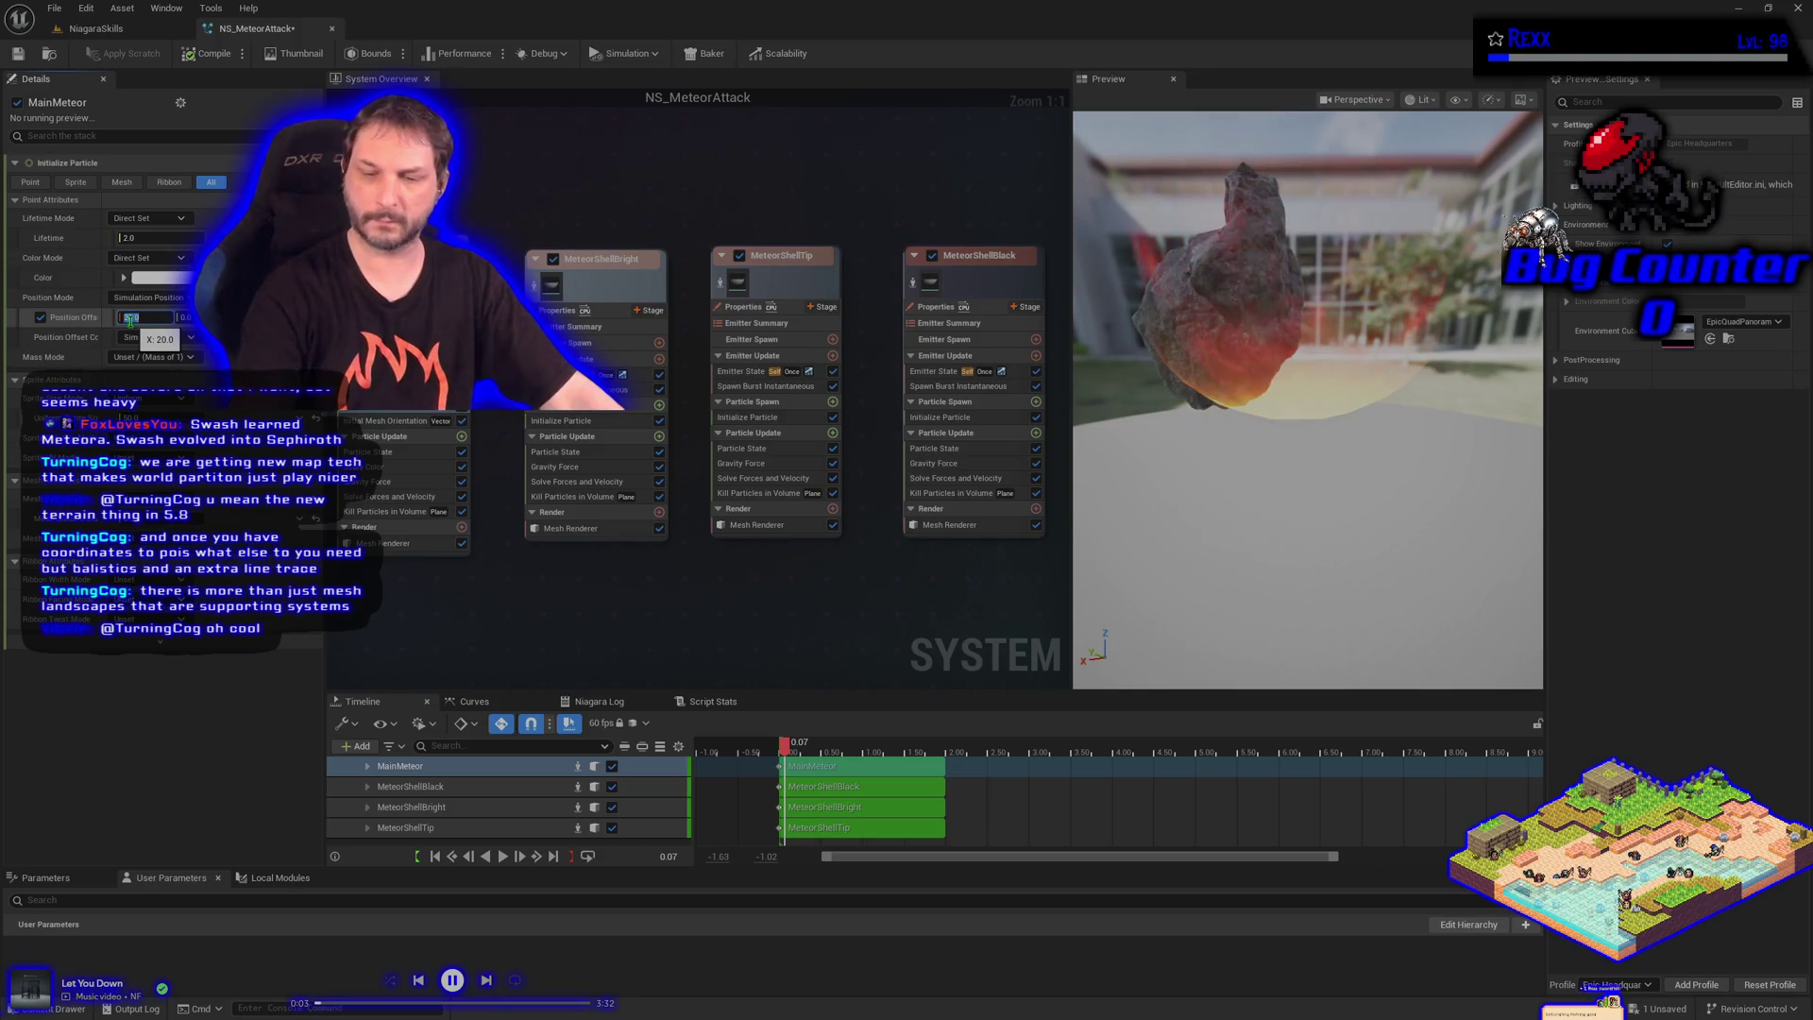
key("BackSpace")
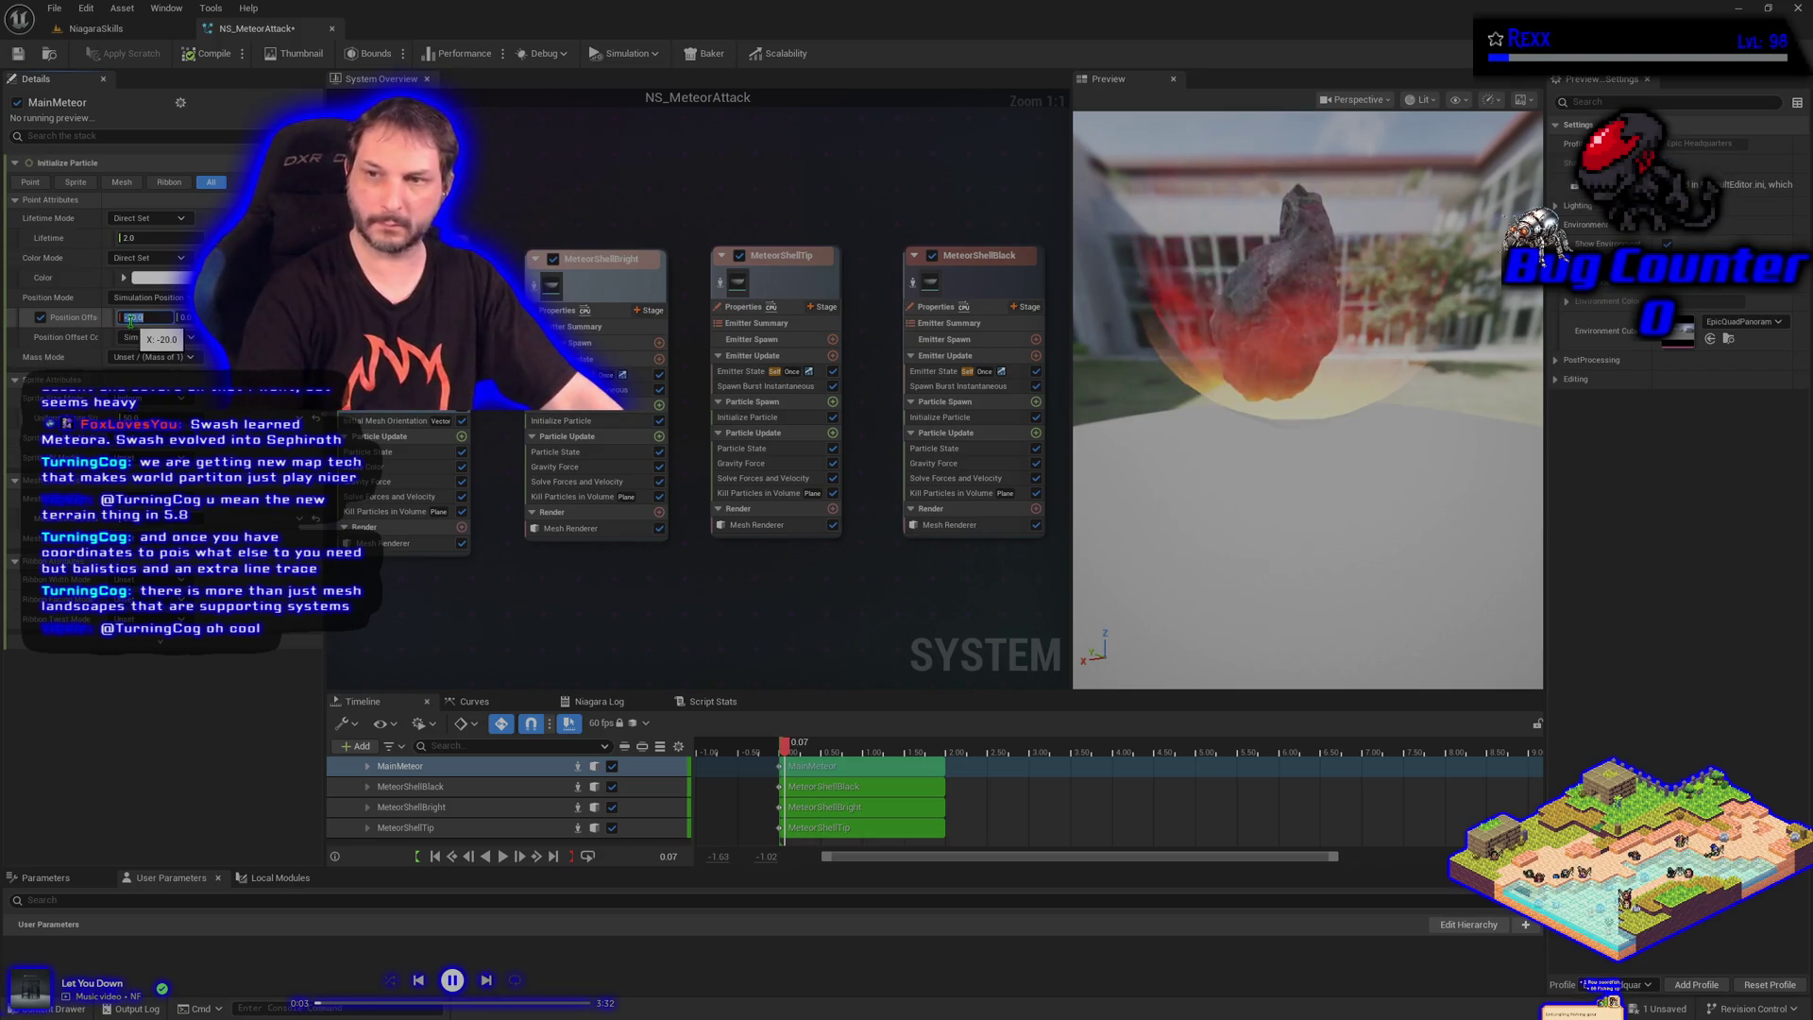
type("20")
key("Return")
type("-25")
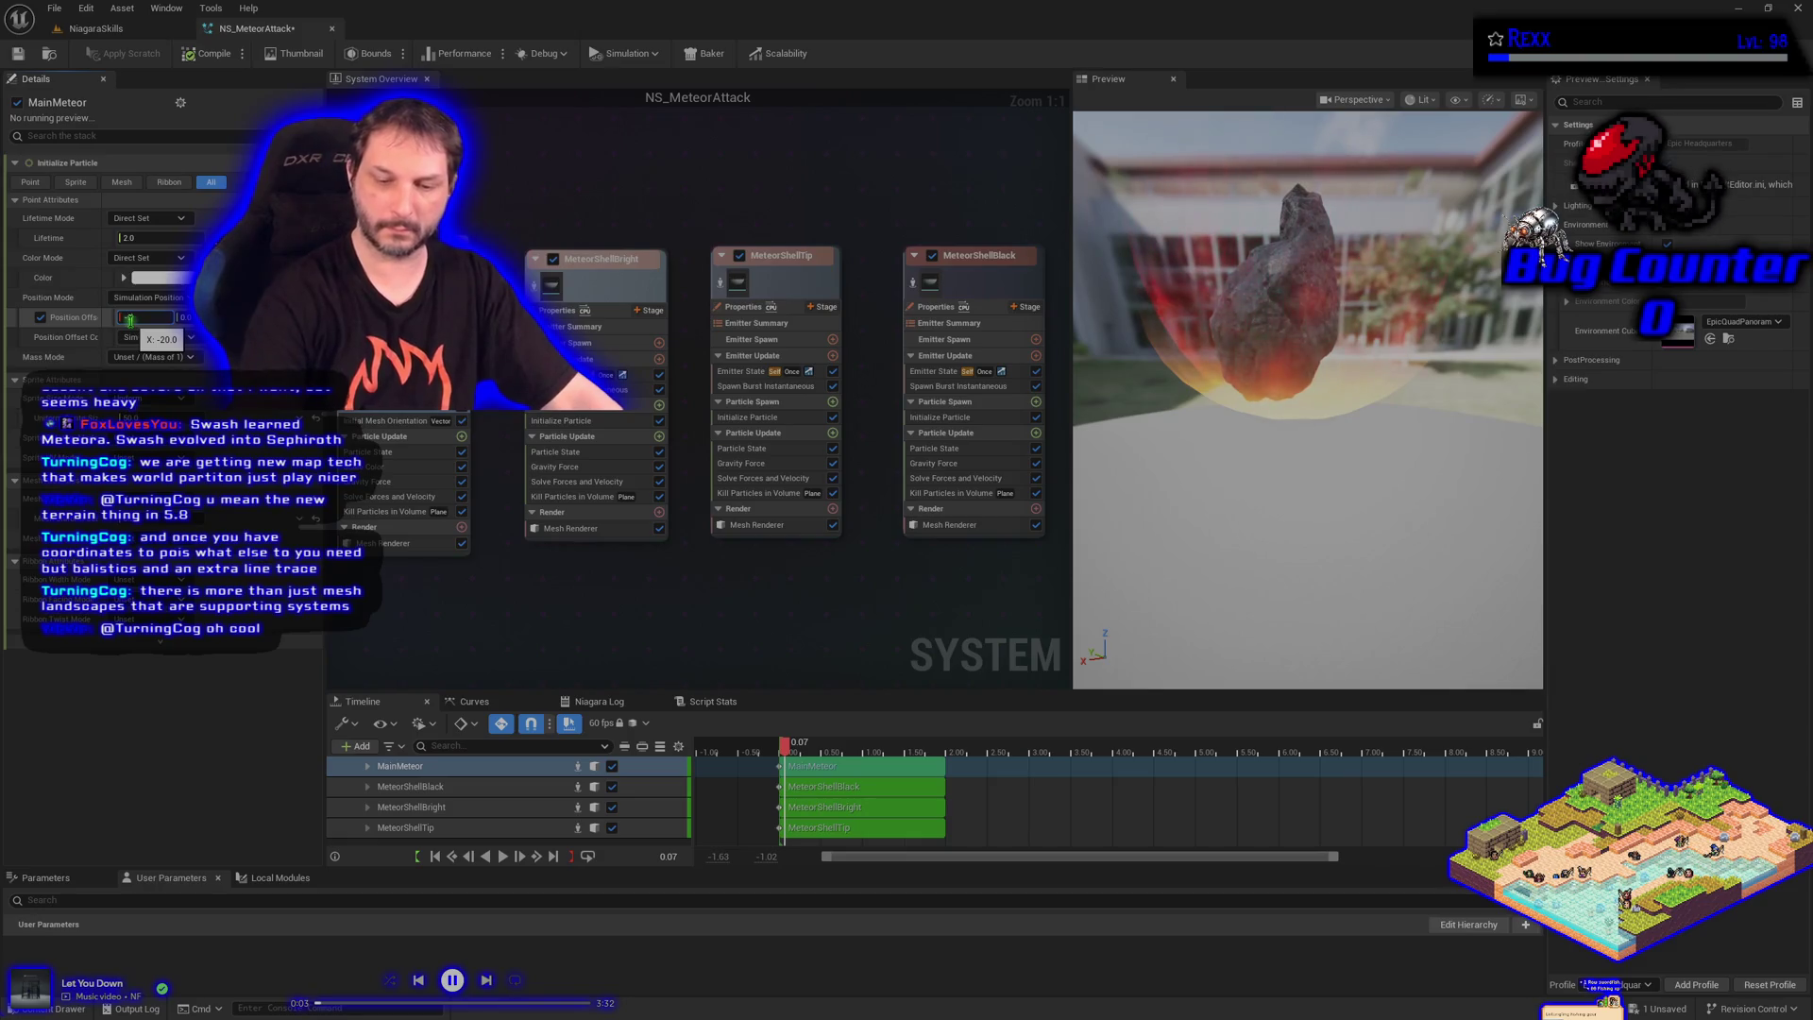
key("Return")
type("-30")
key("Return")
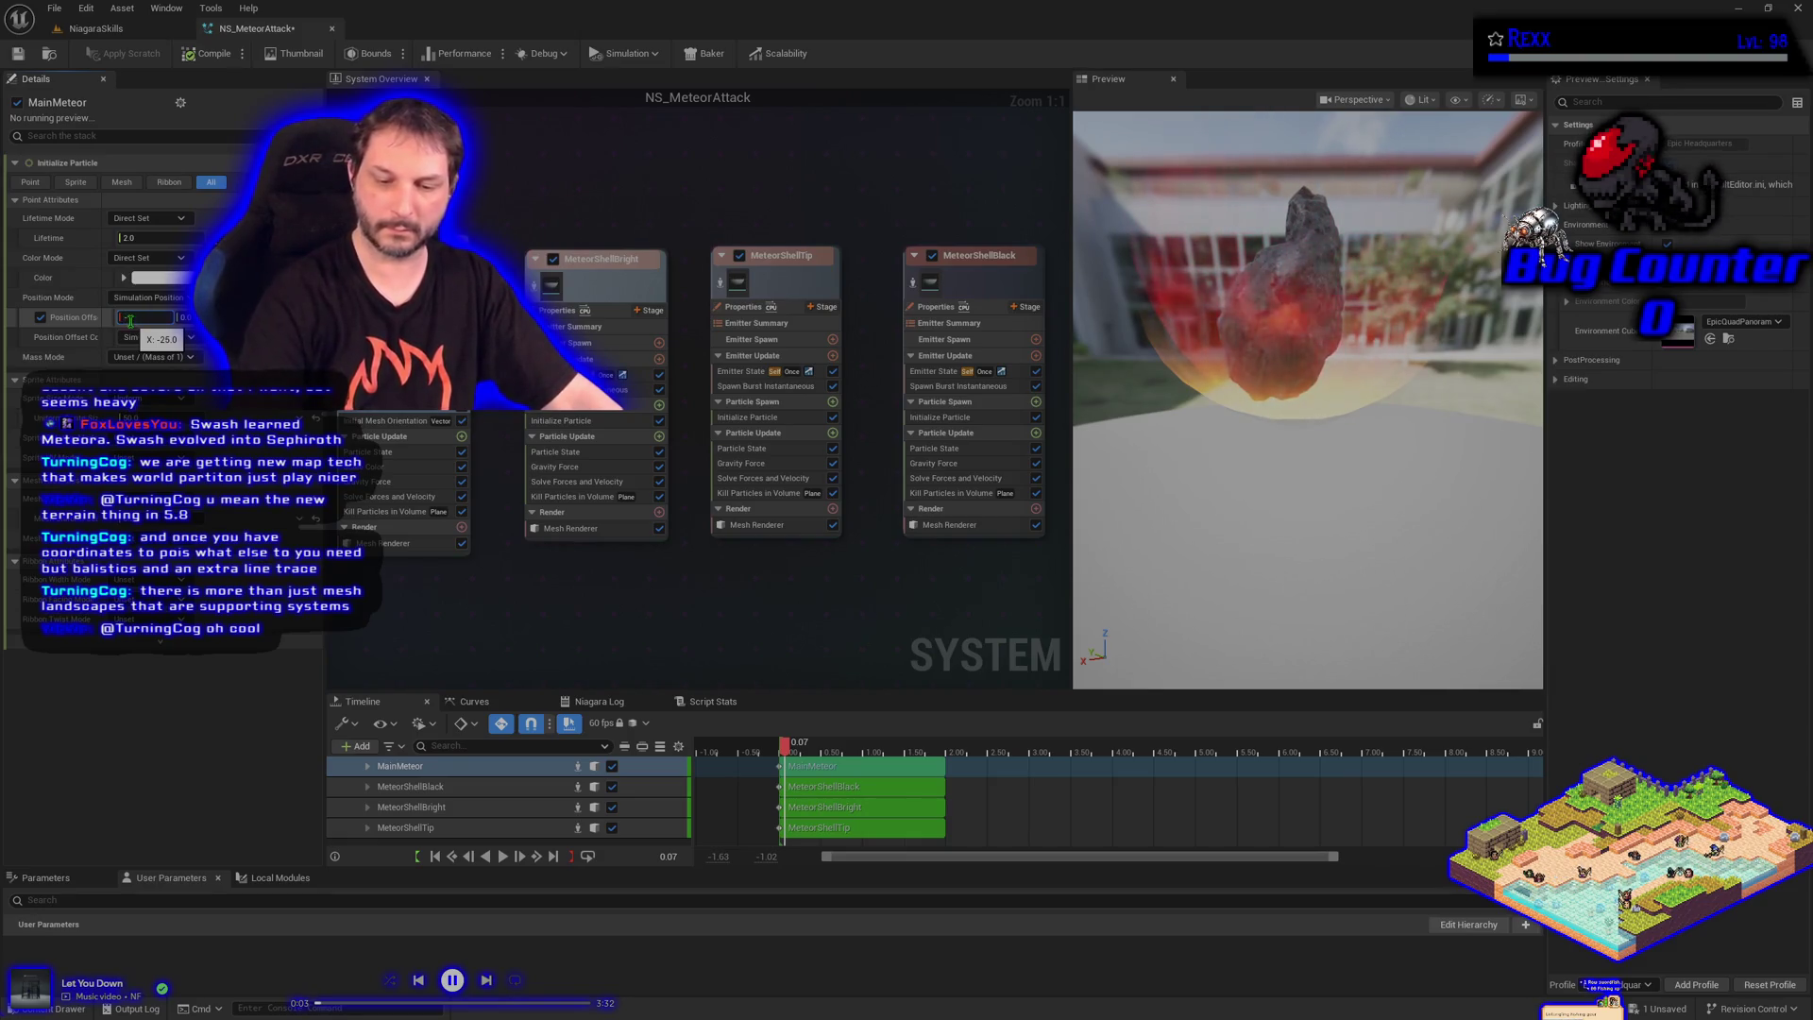
type("-40")
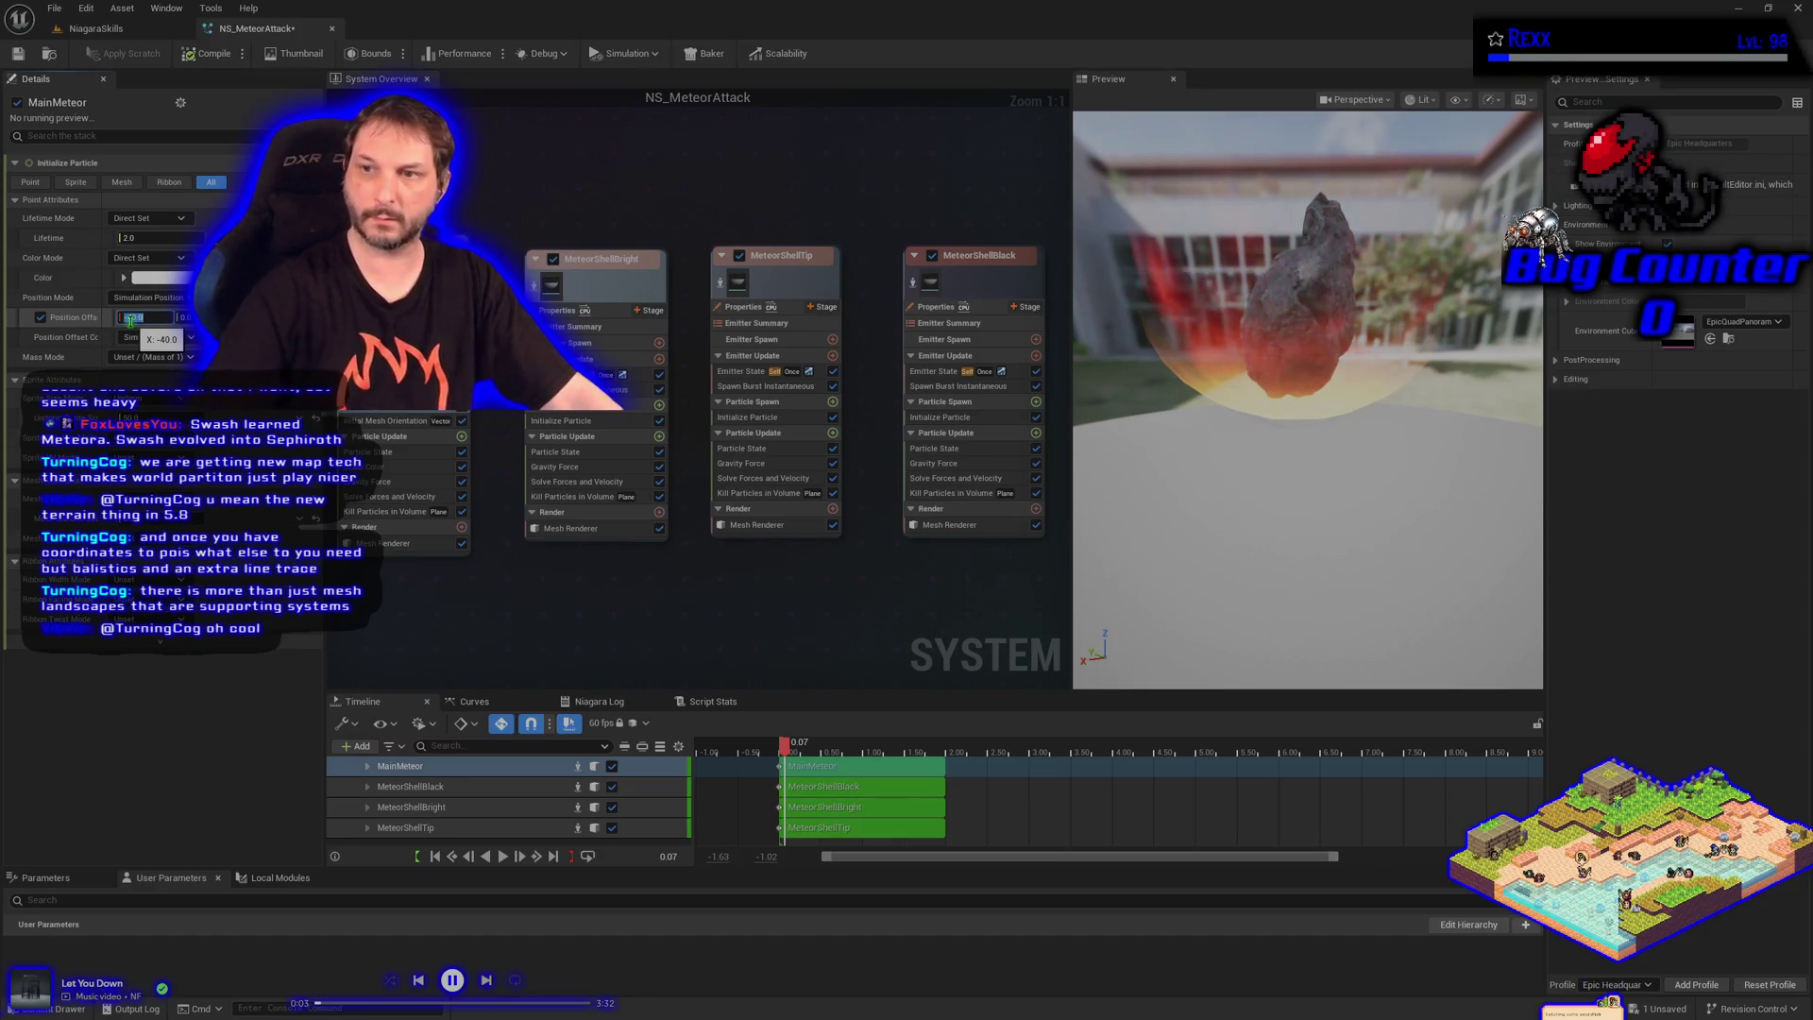
key("Return")
Orbit the preview to inspect the meteor, then settle Position Offset X at -20
mouse_move(1396, 505)
left_mouse_down()
mouse_move(1304, 515)
mouse_move(1396, 505)
mouse_move(1355, 512)
left_mouse_up()
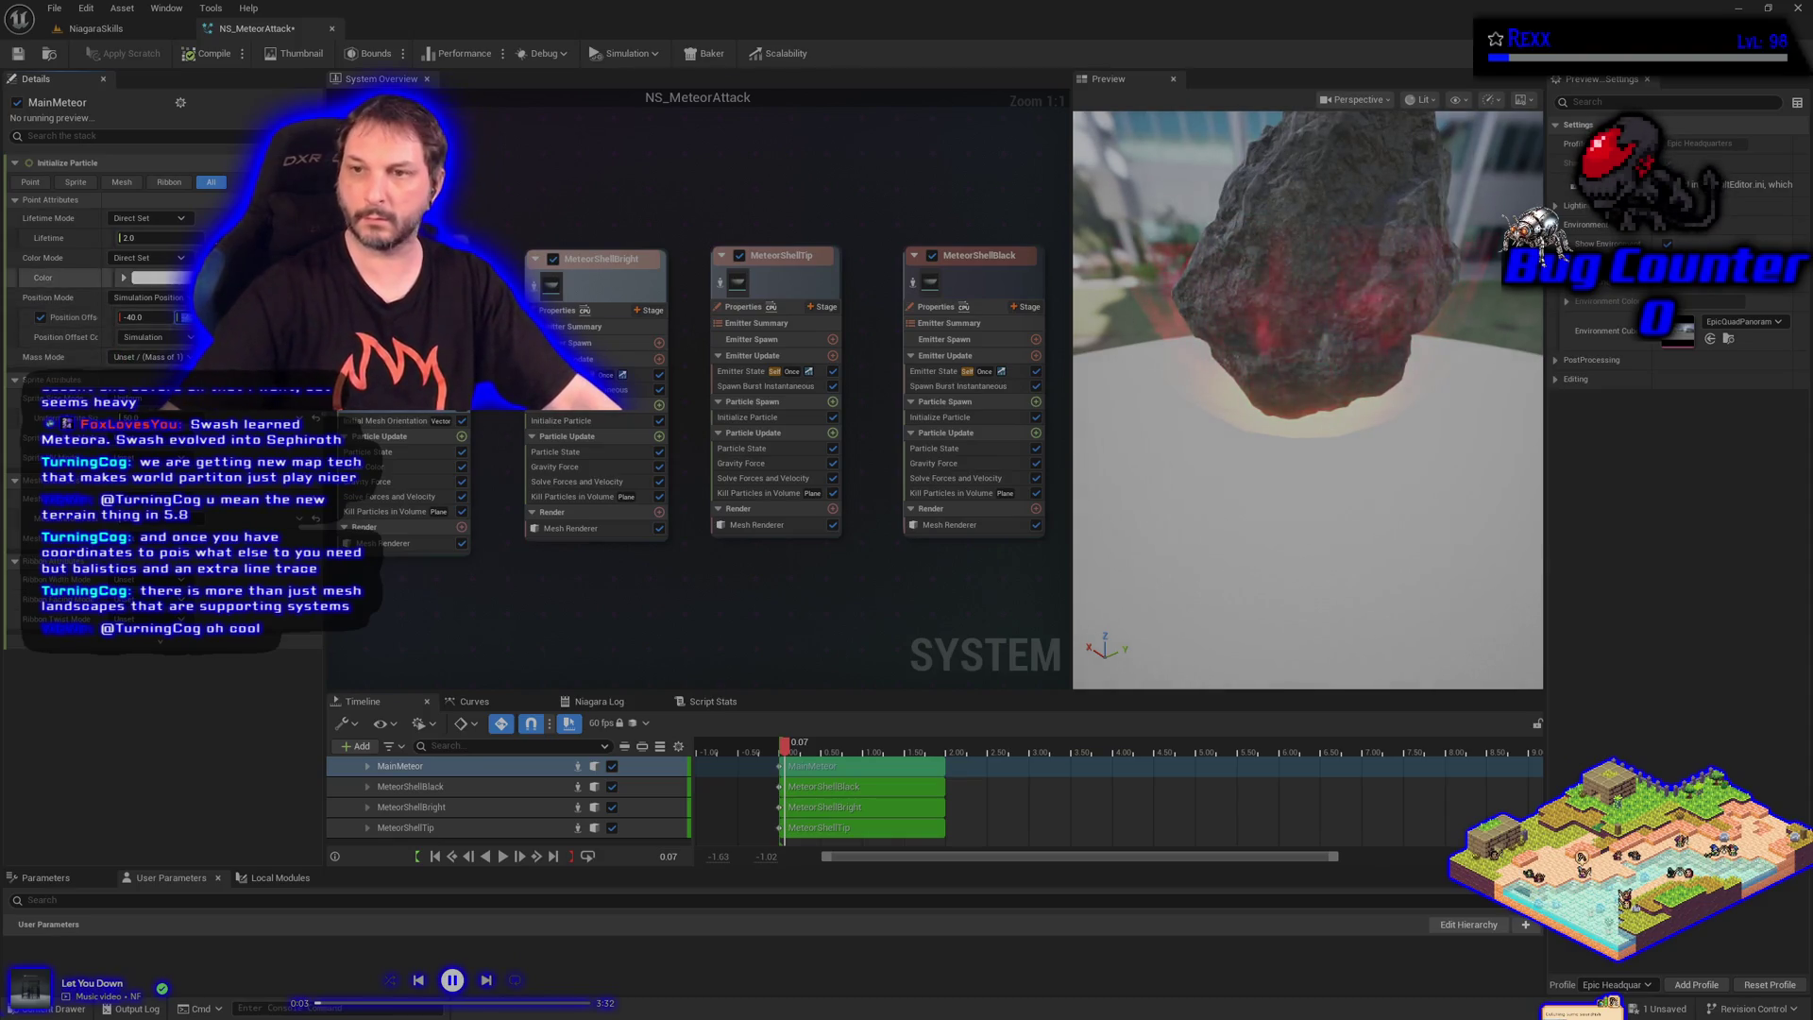
left_click_drag(1174, 425, 1114, 426)
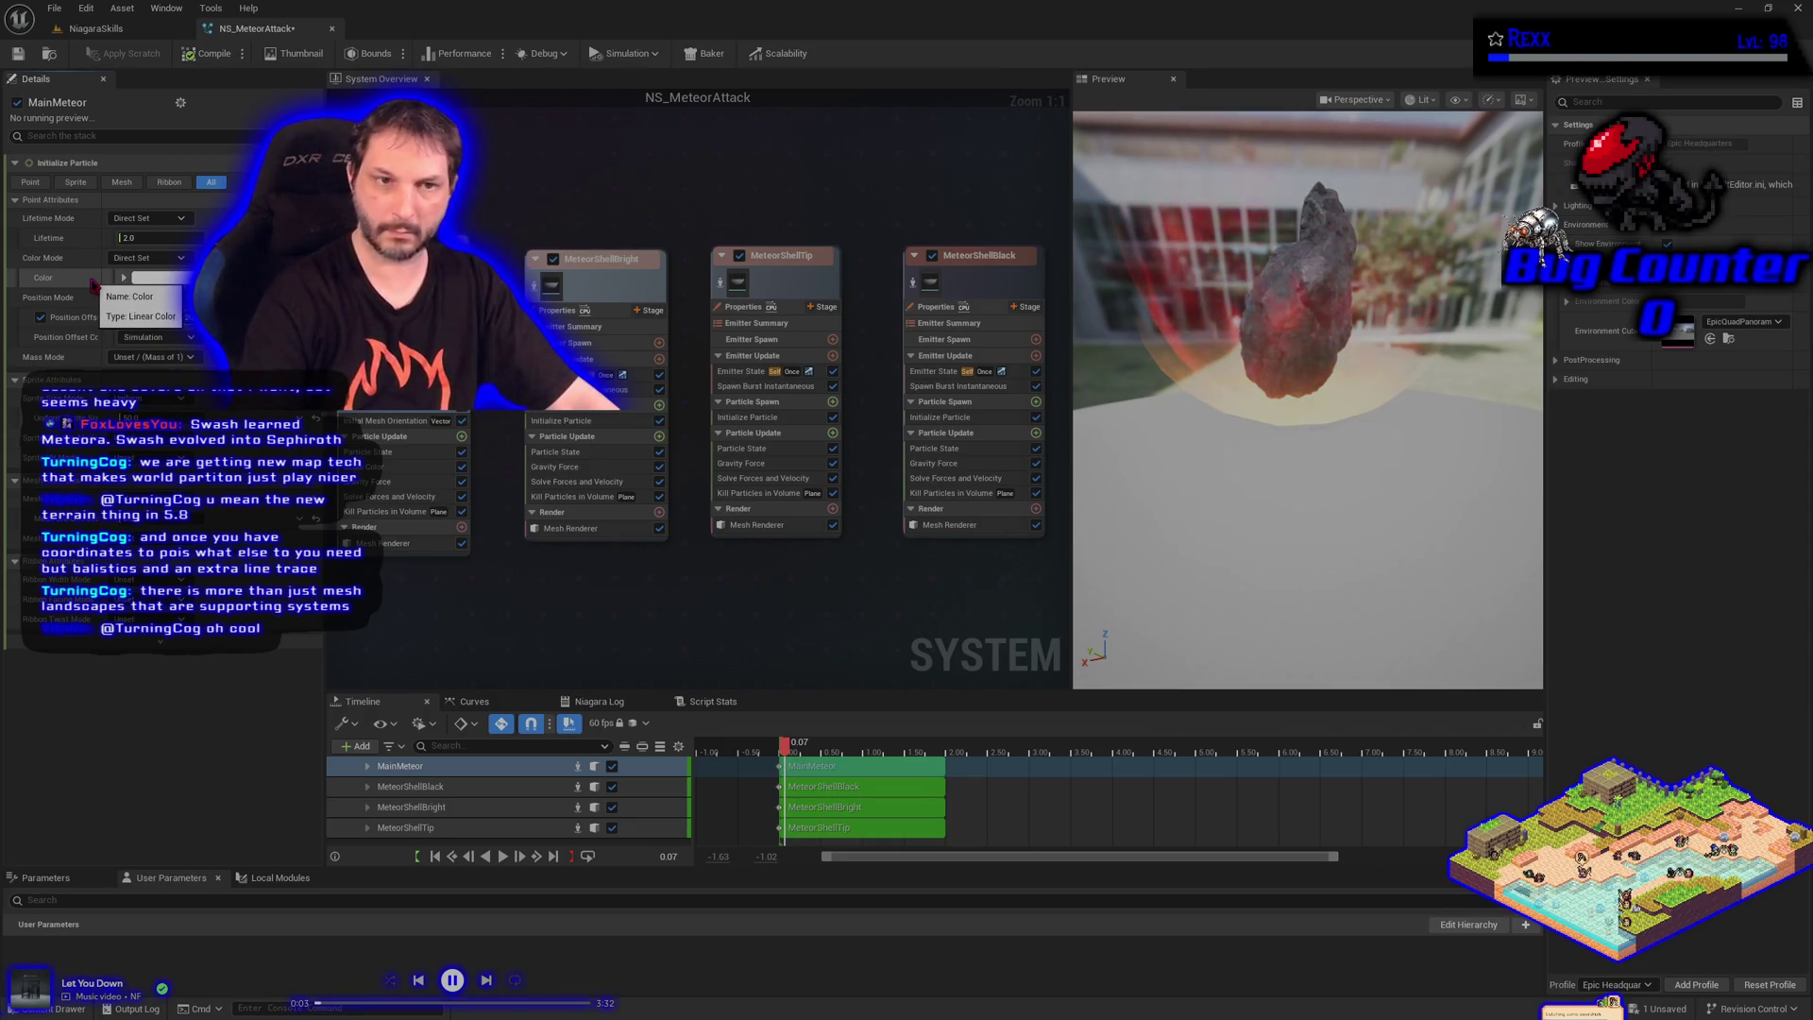
left_click(137, 317)
type("-20")
key("Return")
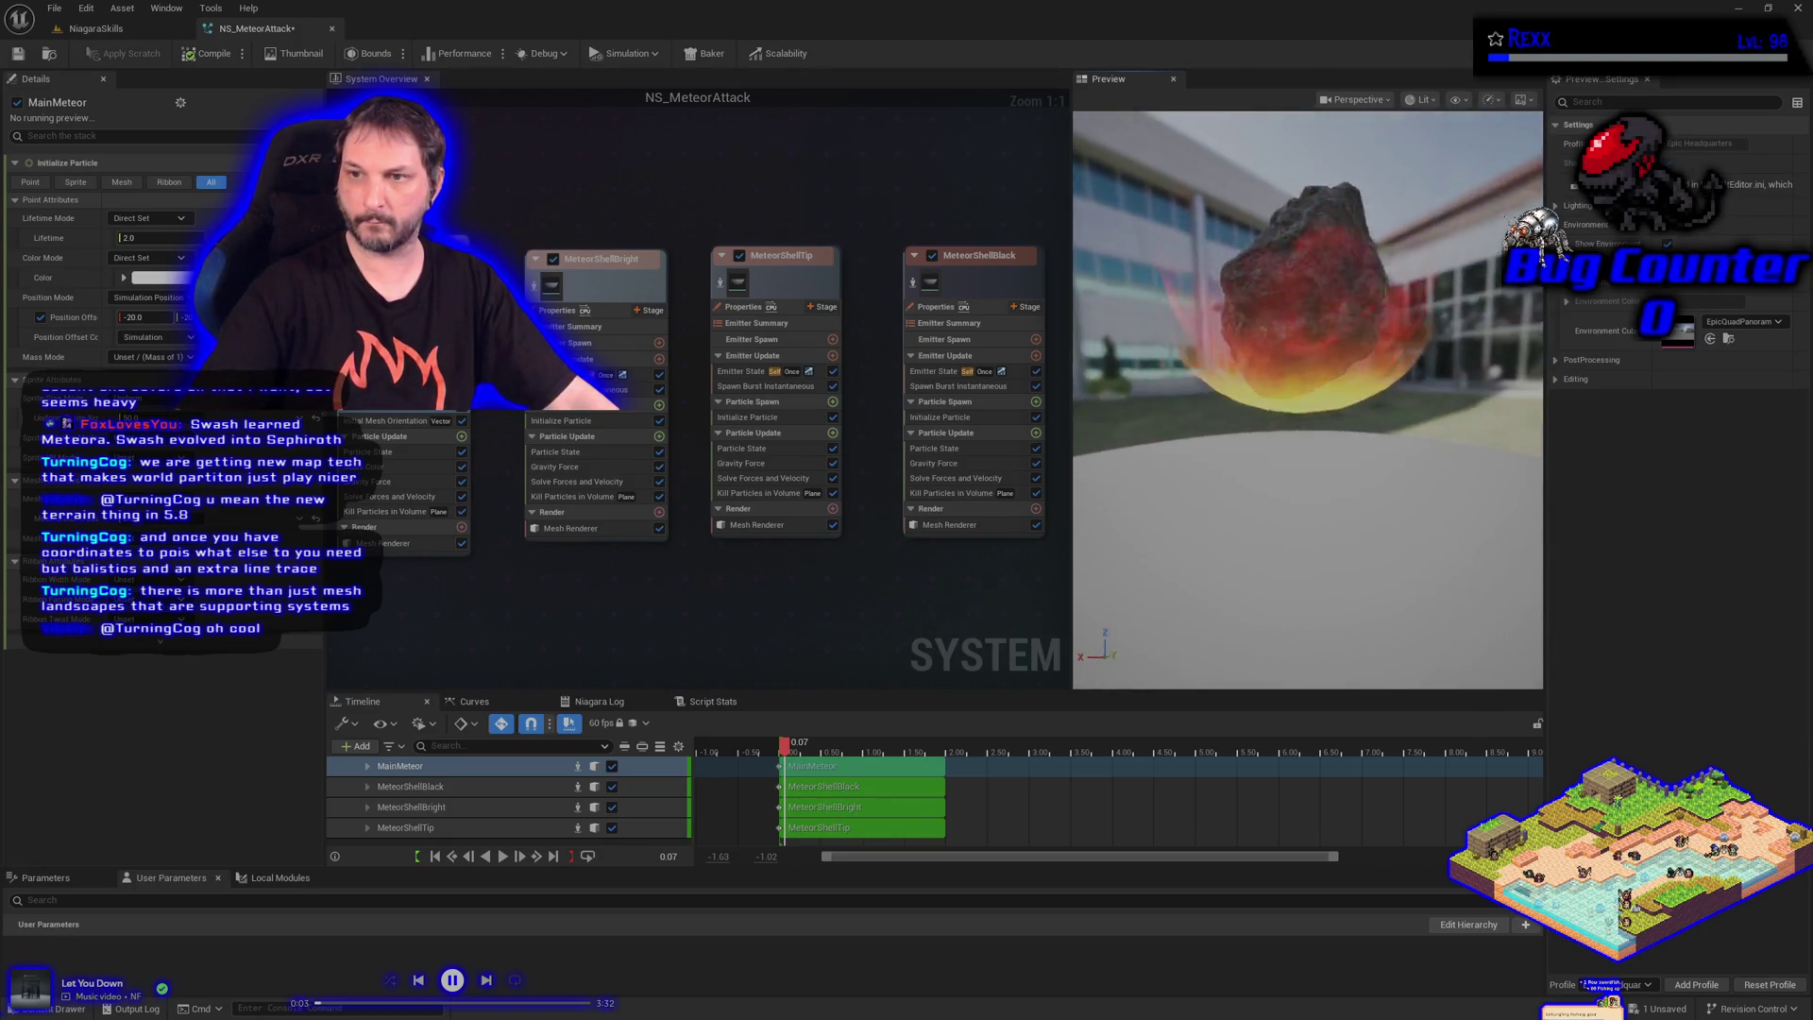
left_click_drag(1153, 392, 1153, 392)
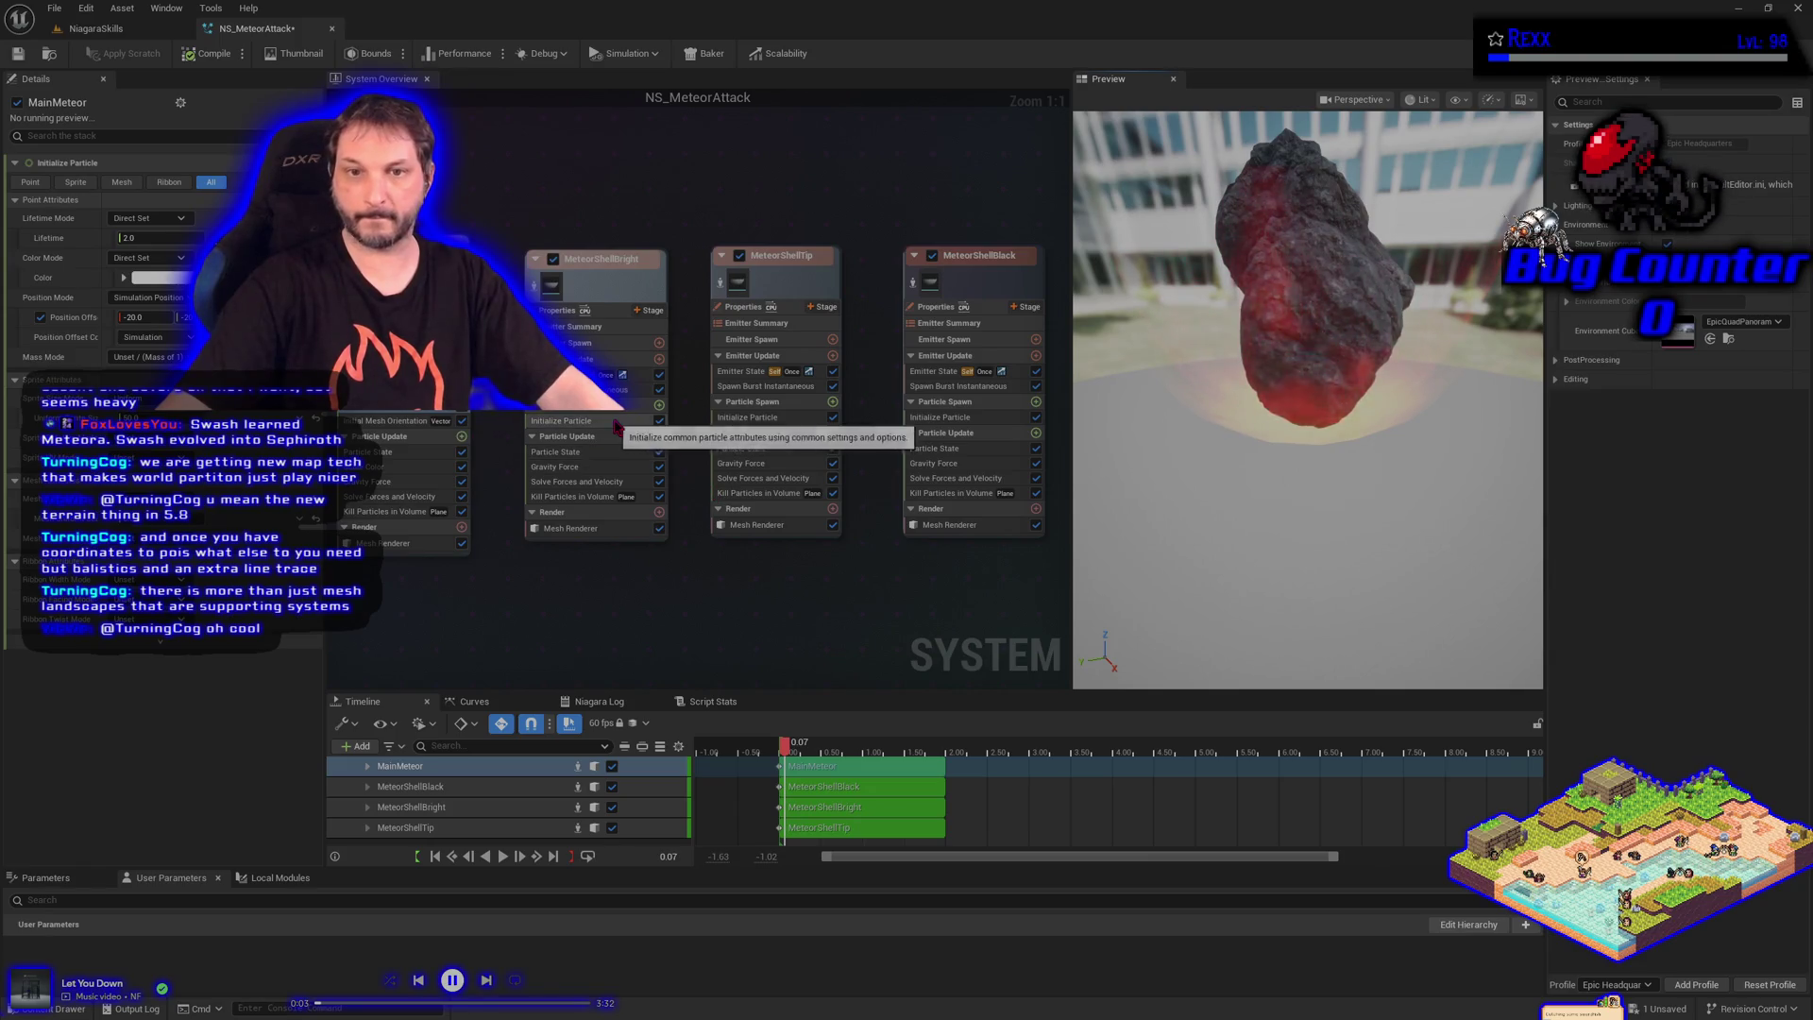
Pick a new MeteorShellBright particle colour, save NS_MeteorAttack, and return to the NiagaraSkills level
left_click(567, 422)
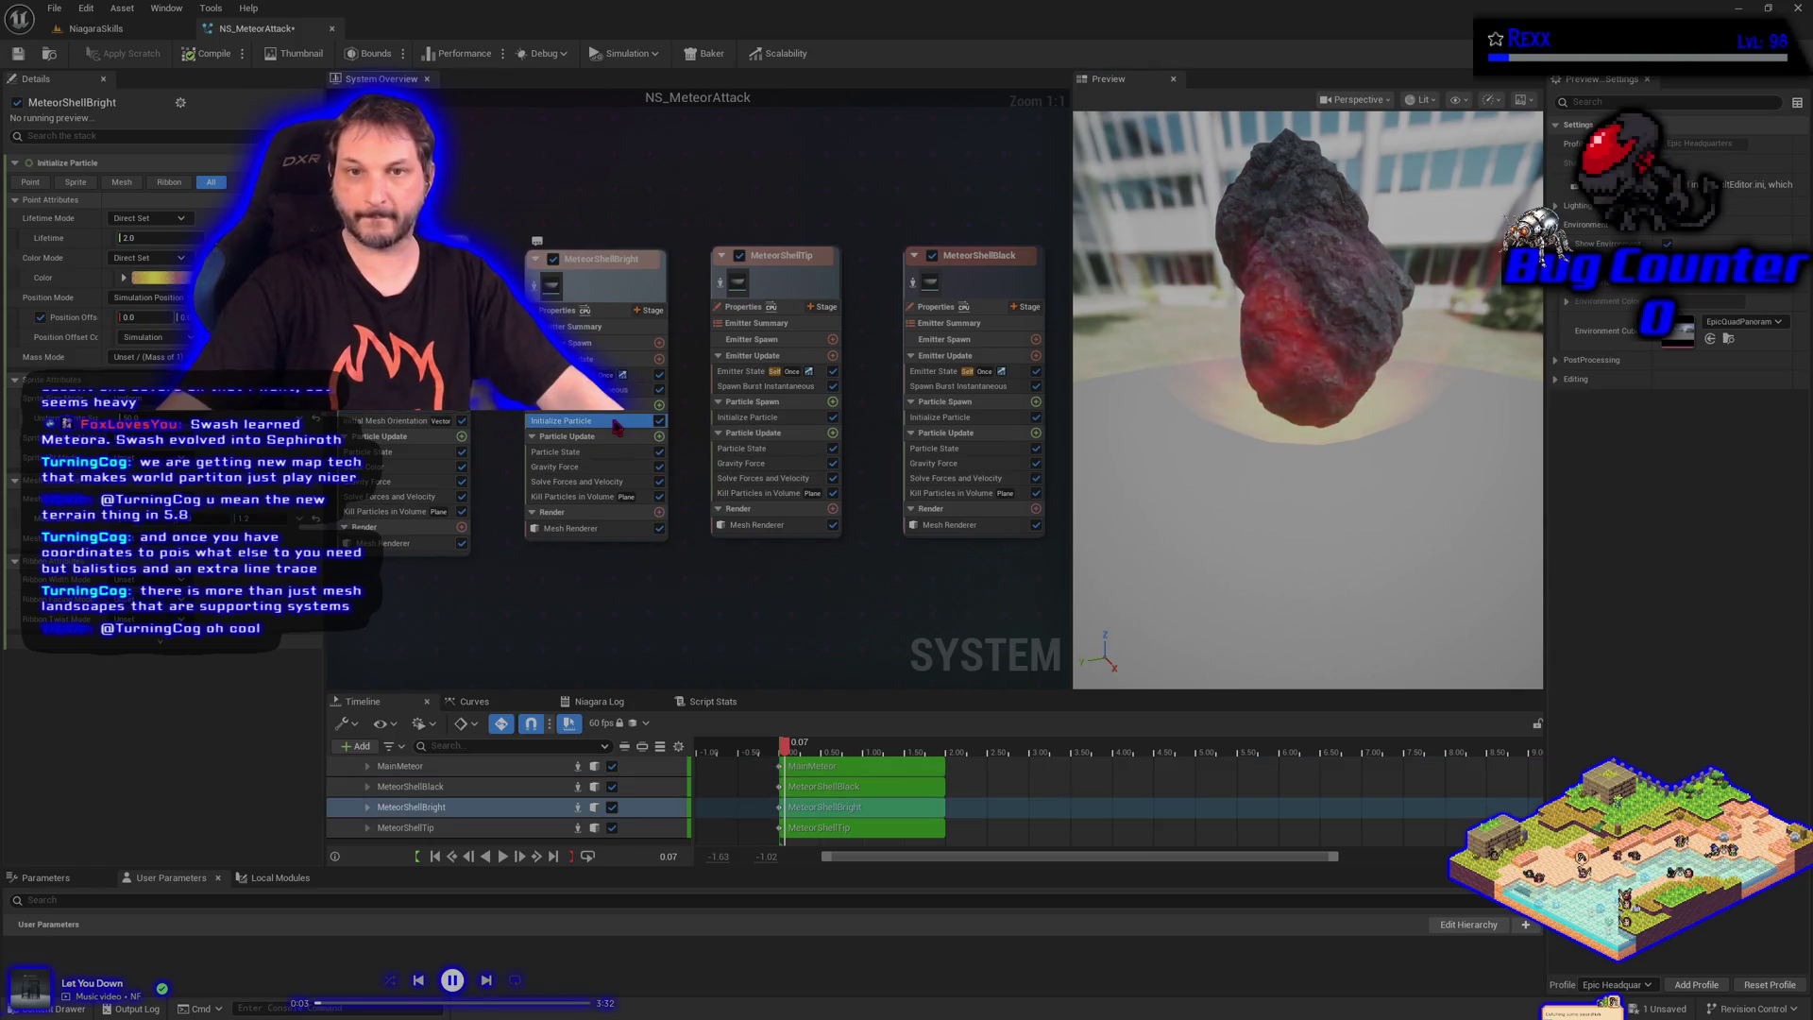
left_click(156, 277)
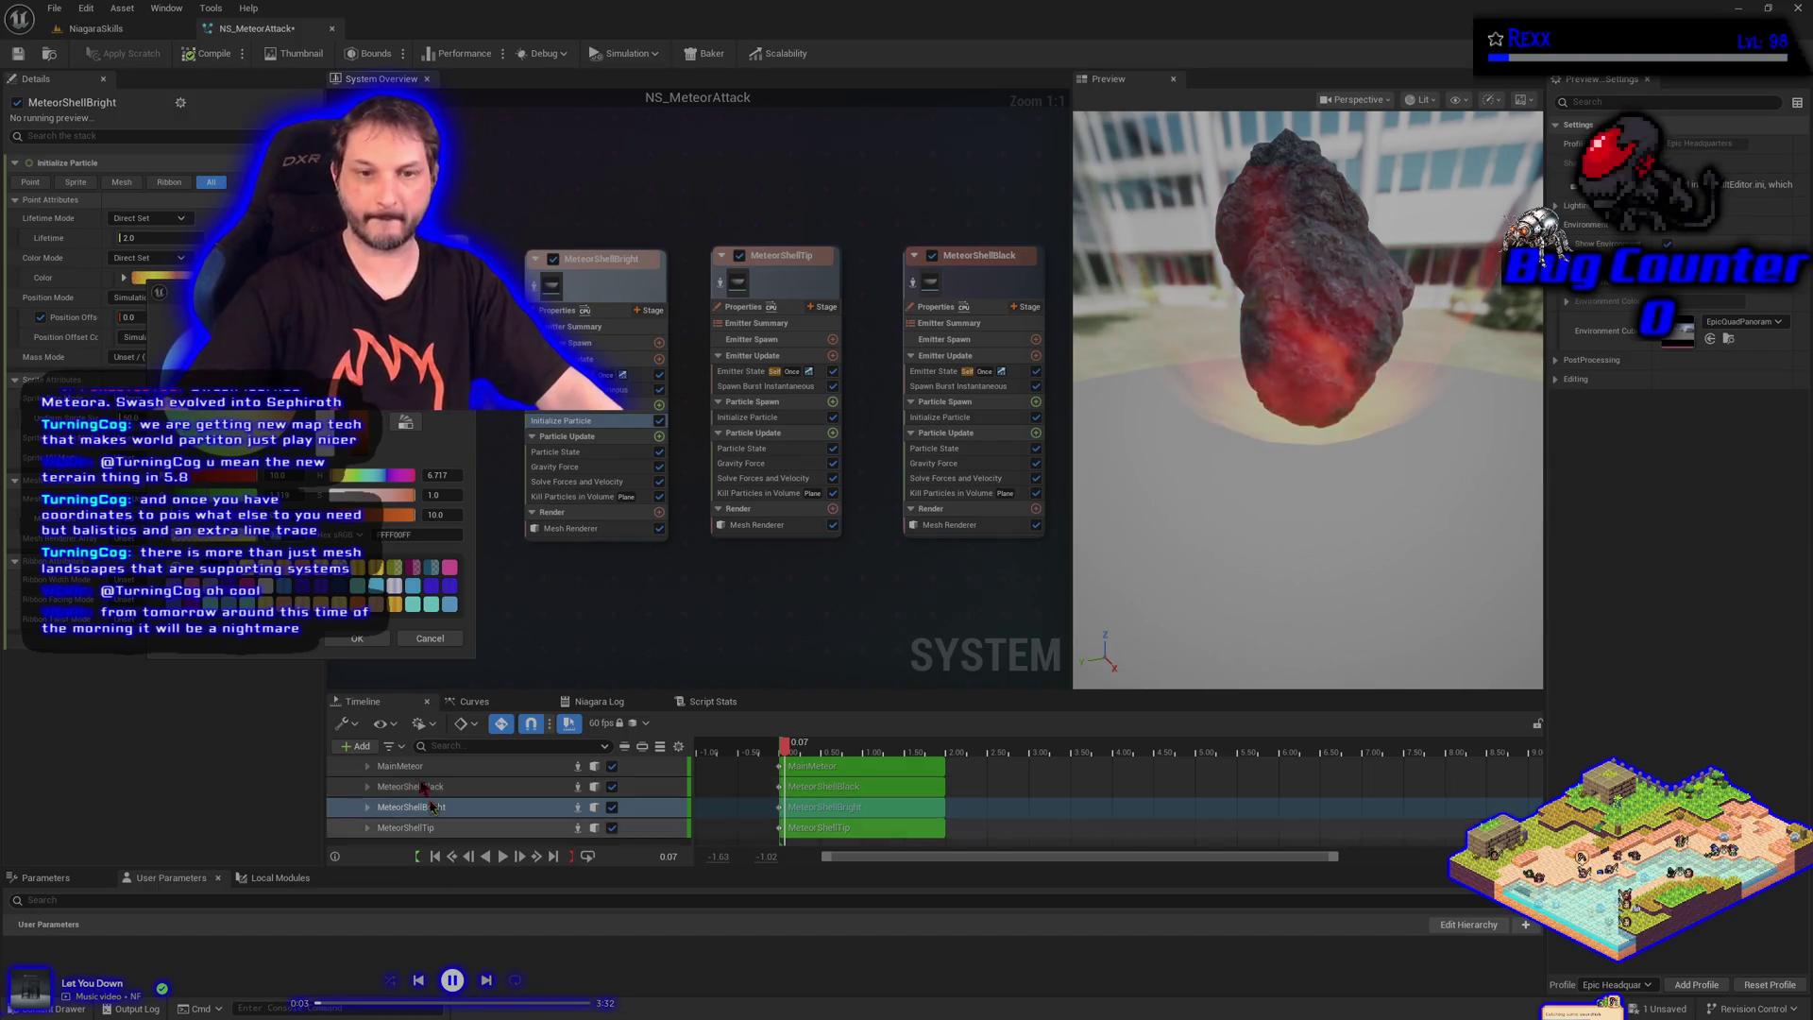
left_click(357, 639)
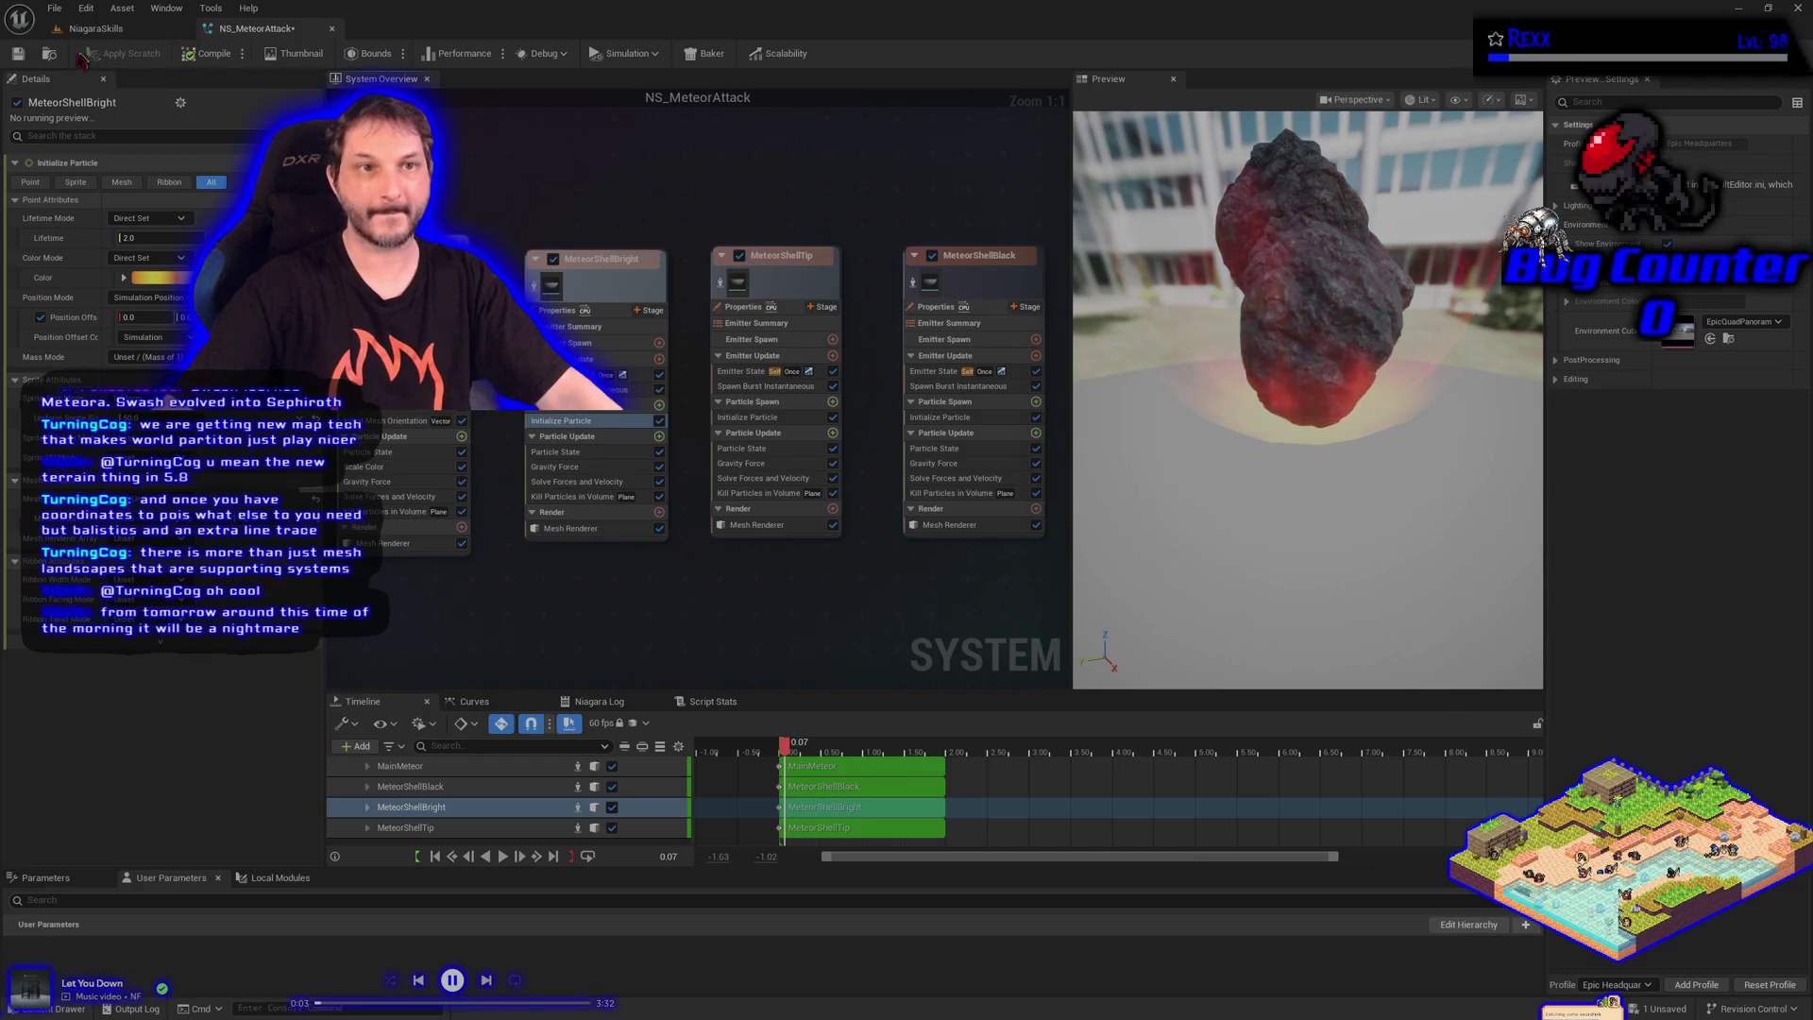
left_click(26, 57)
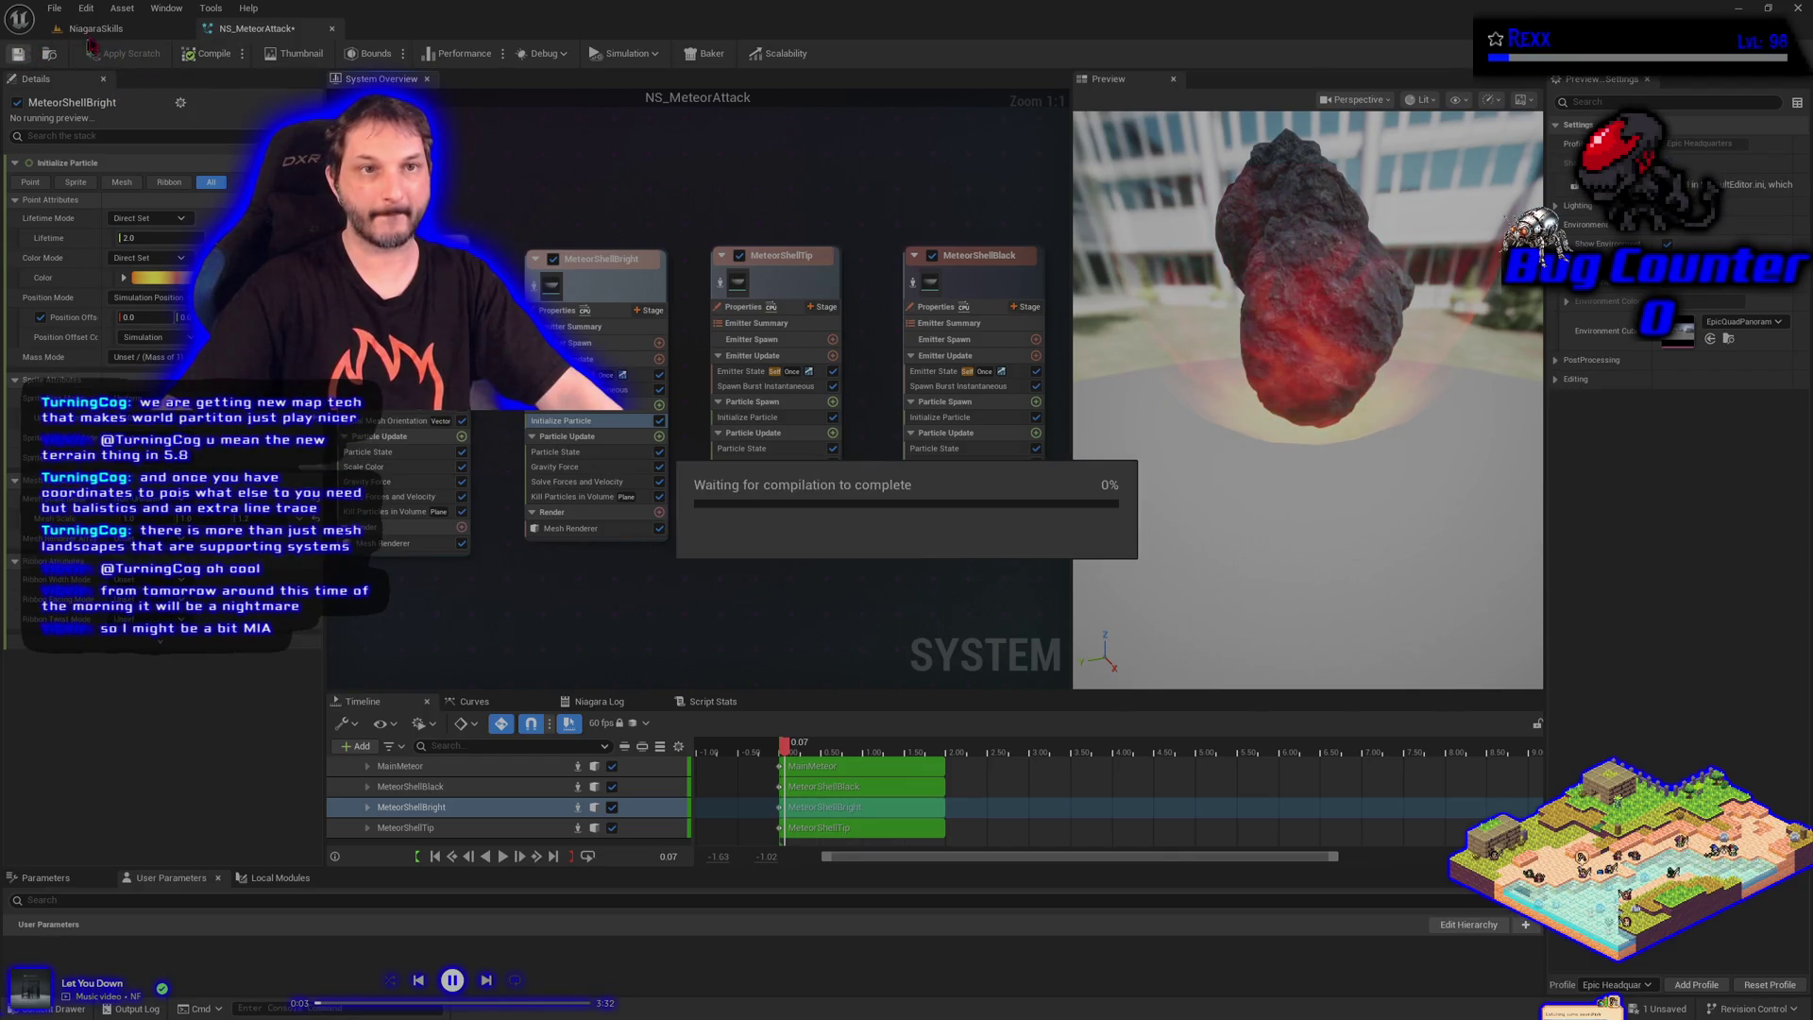
left_click(105, 36)
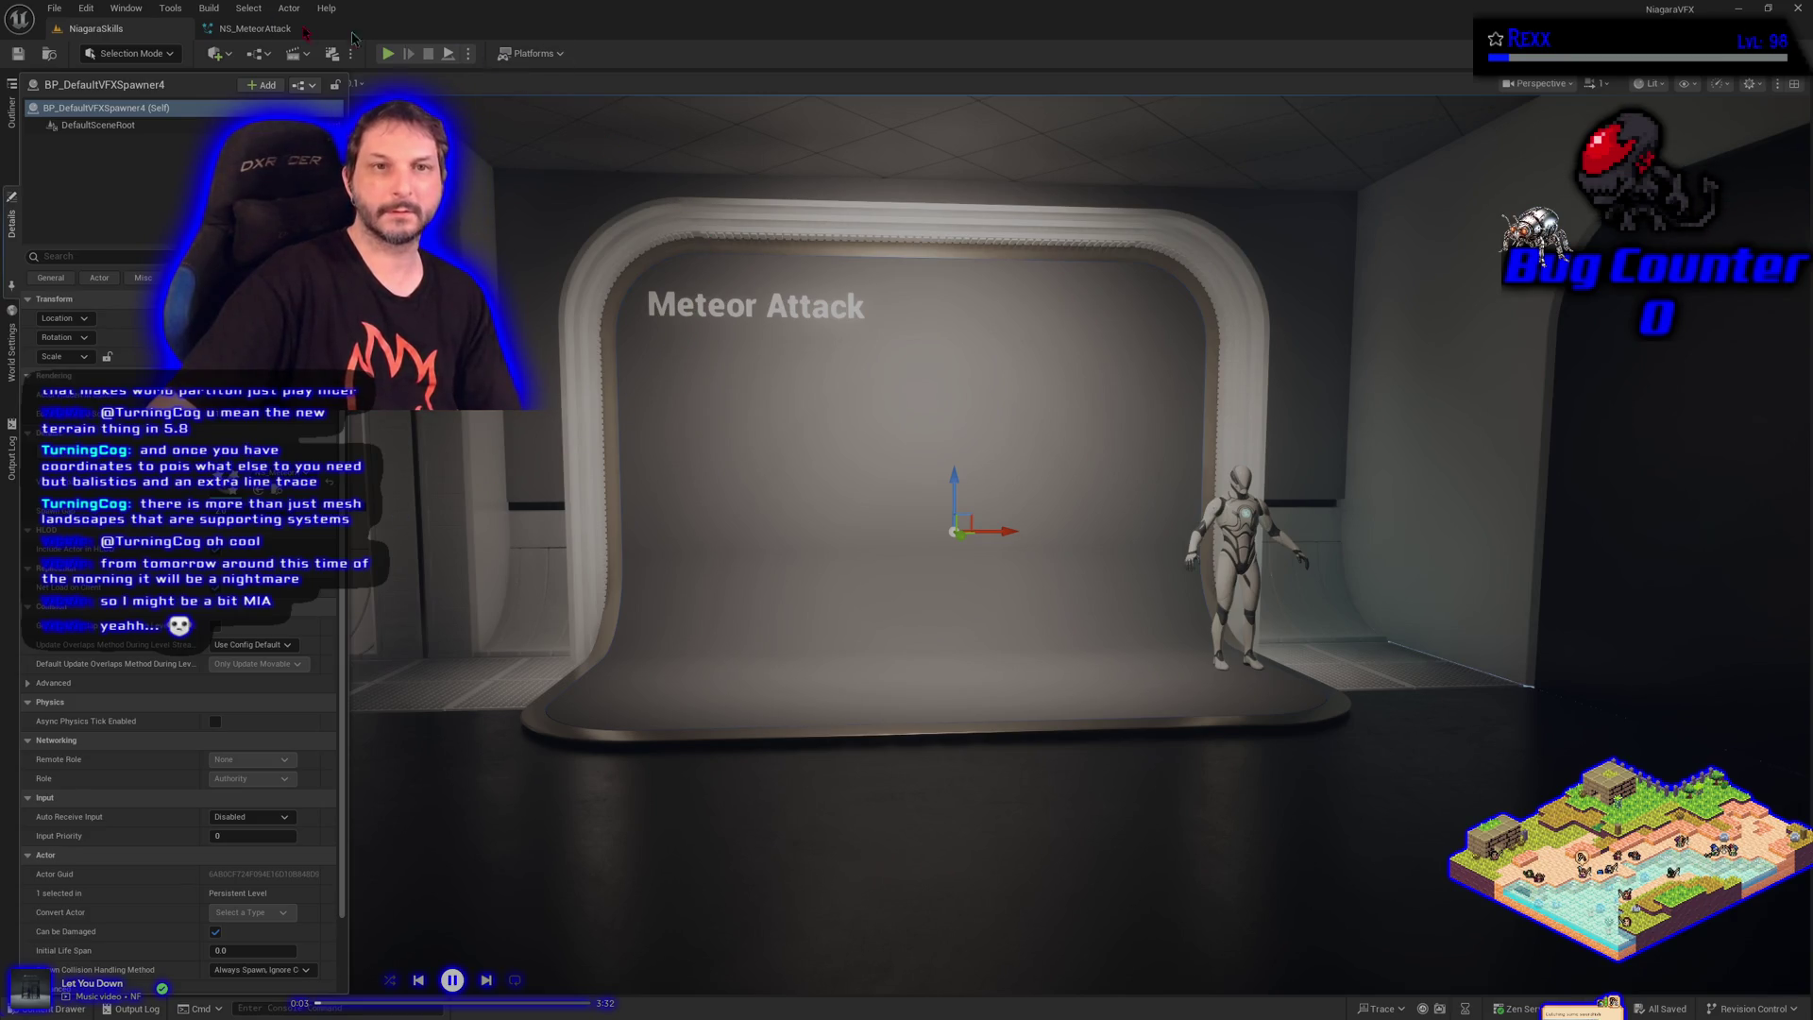
Group the three shell emitters in an orange 'Meteor Shell' comment box, moved right
left_click(253, 28)
left_click_drag(529, 214, 855, 458)
key("c")
scroll(855, 458, "up", 2)
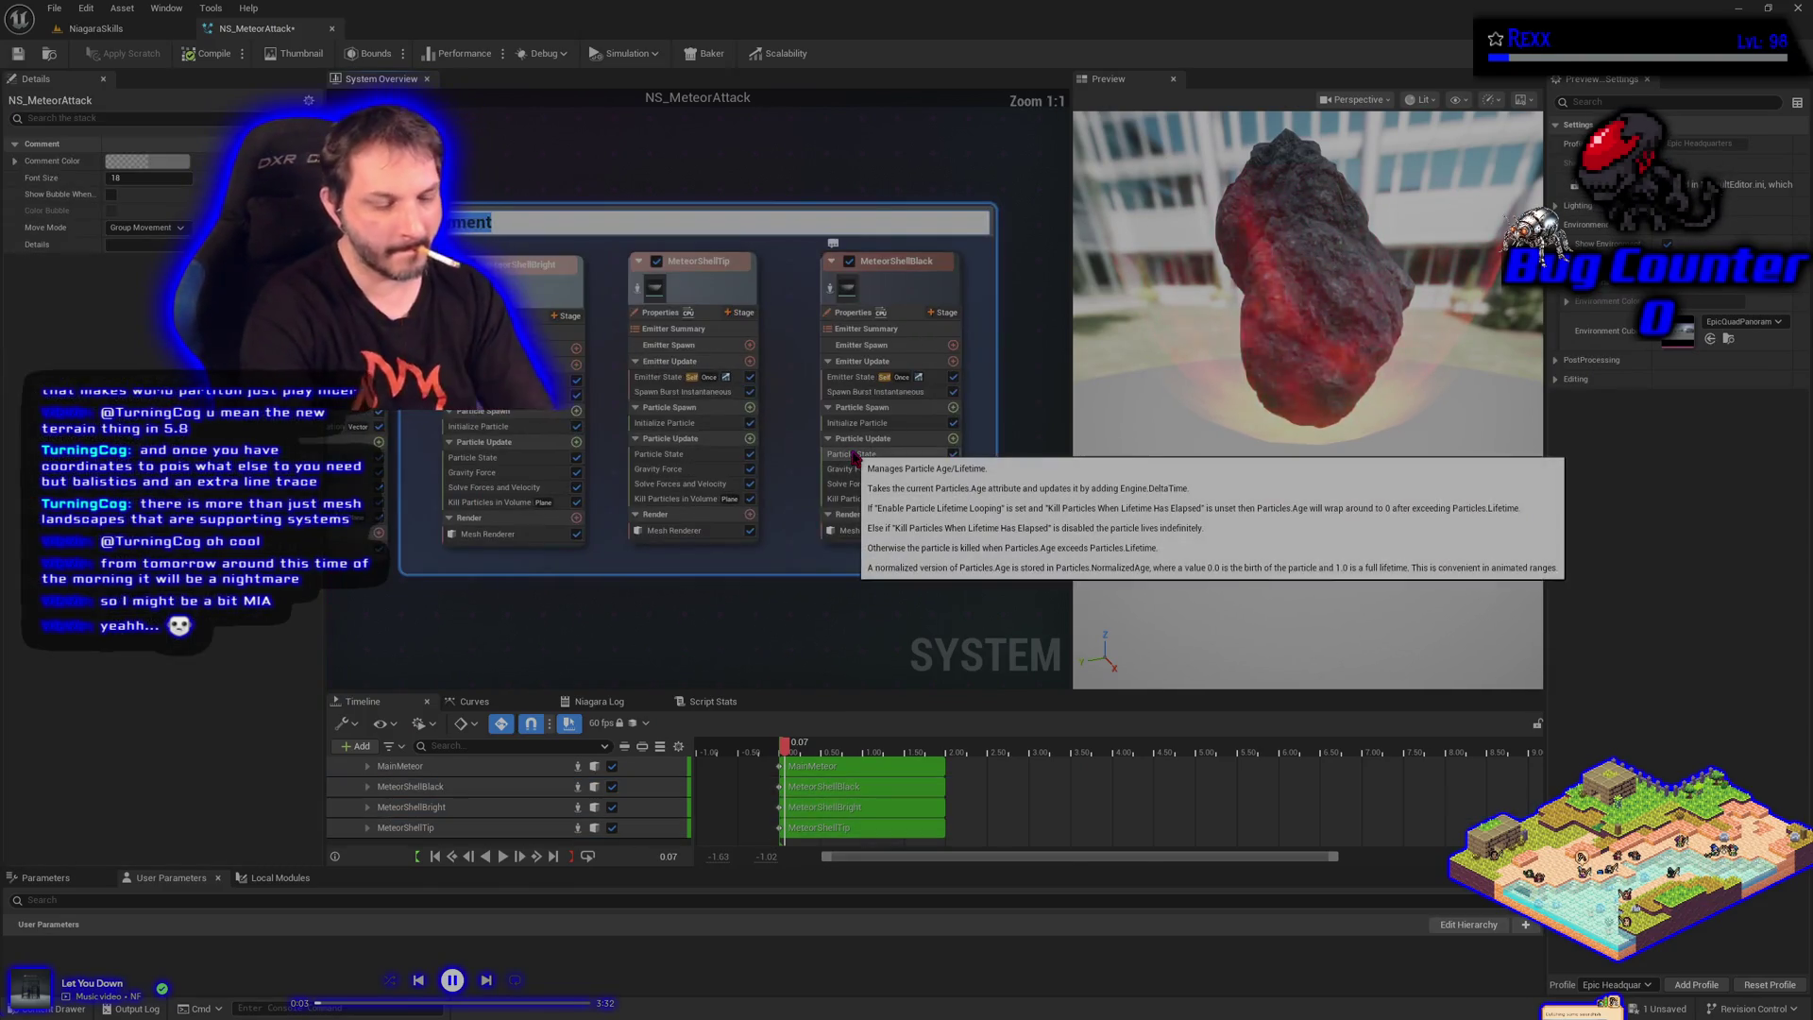
type("eor")
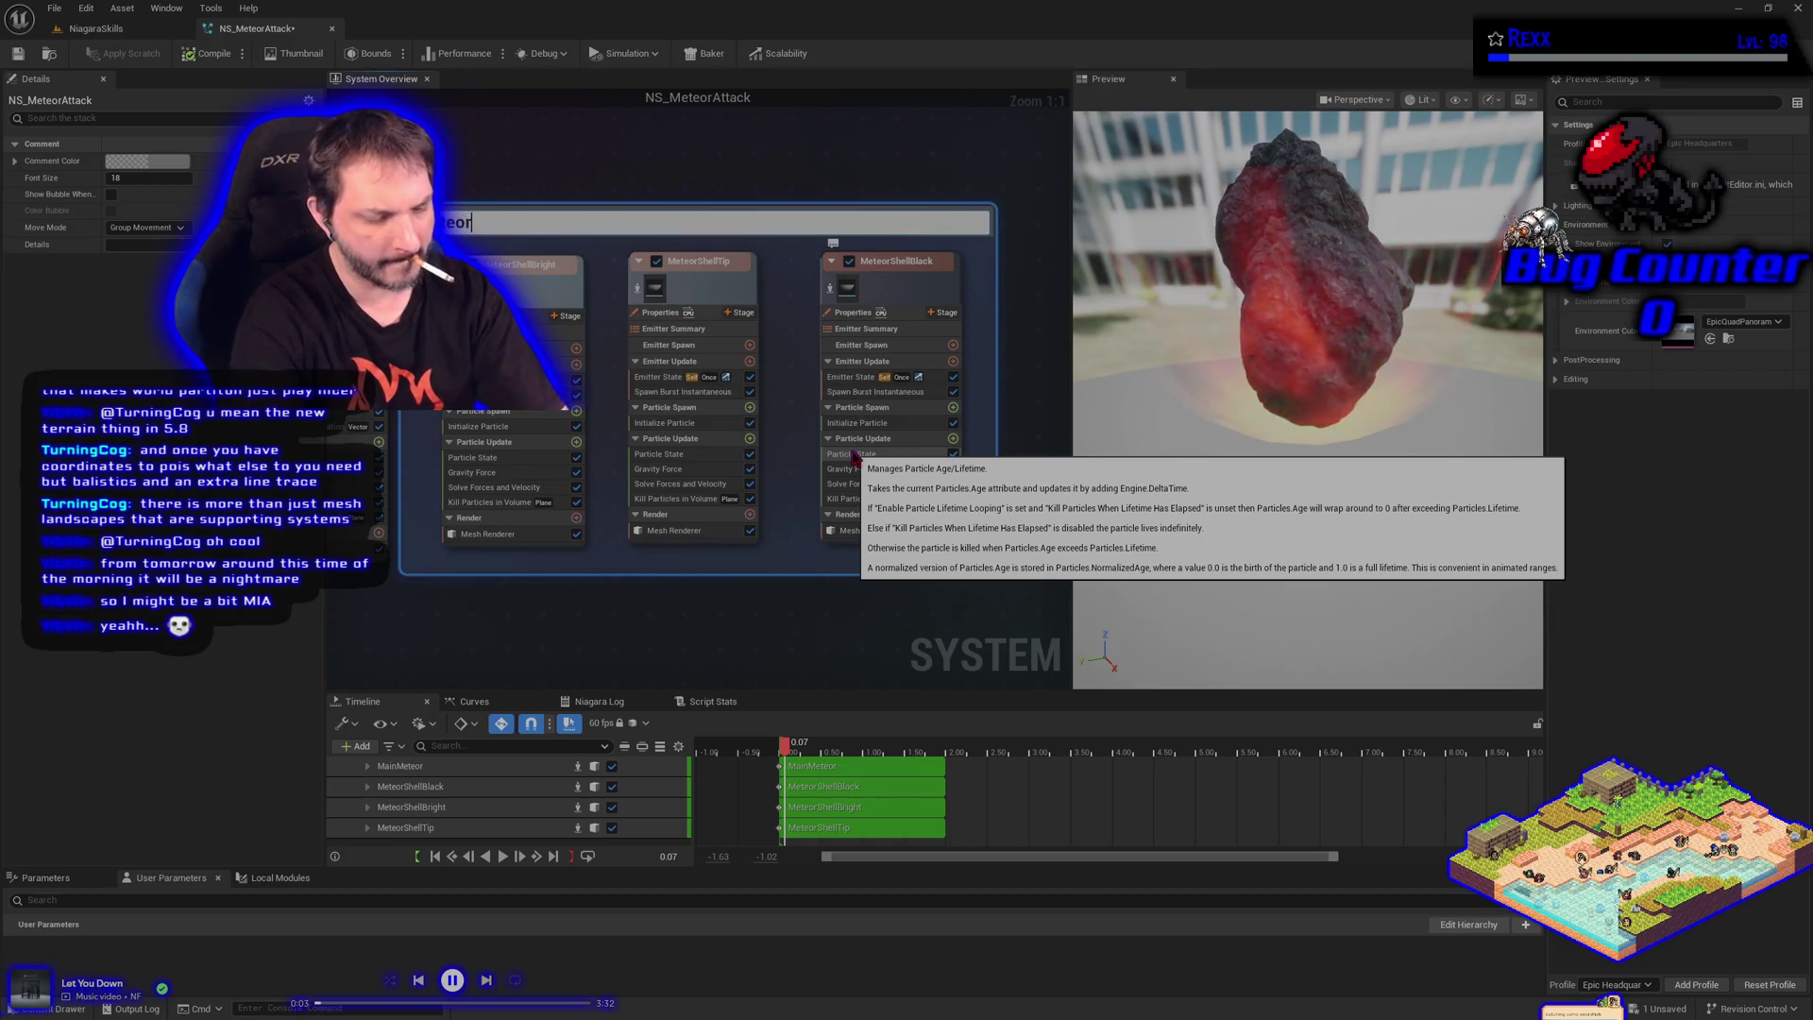
type(" Shell")
key("Return")
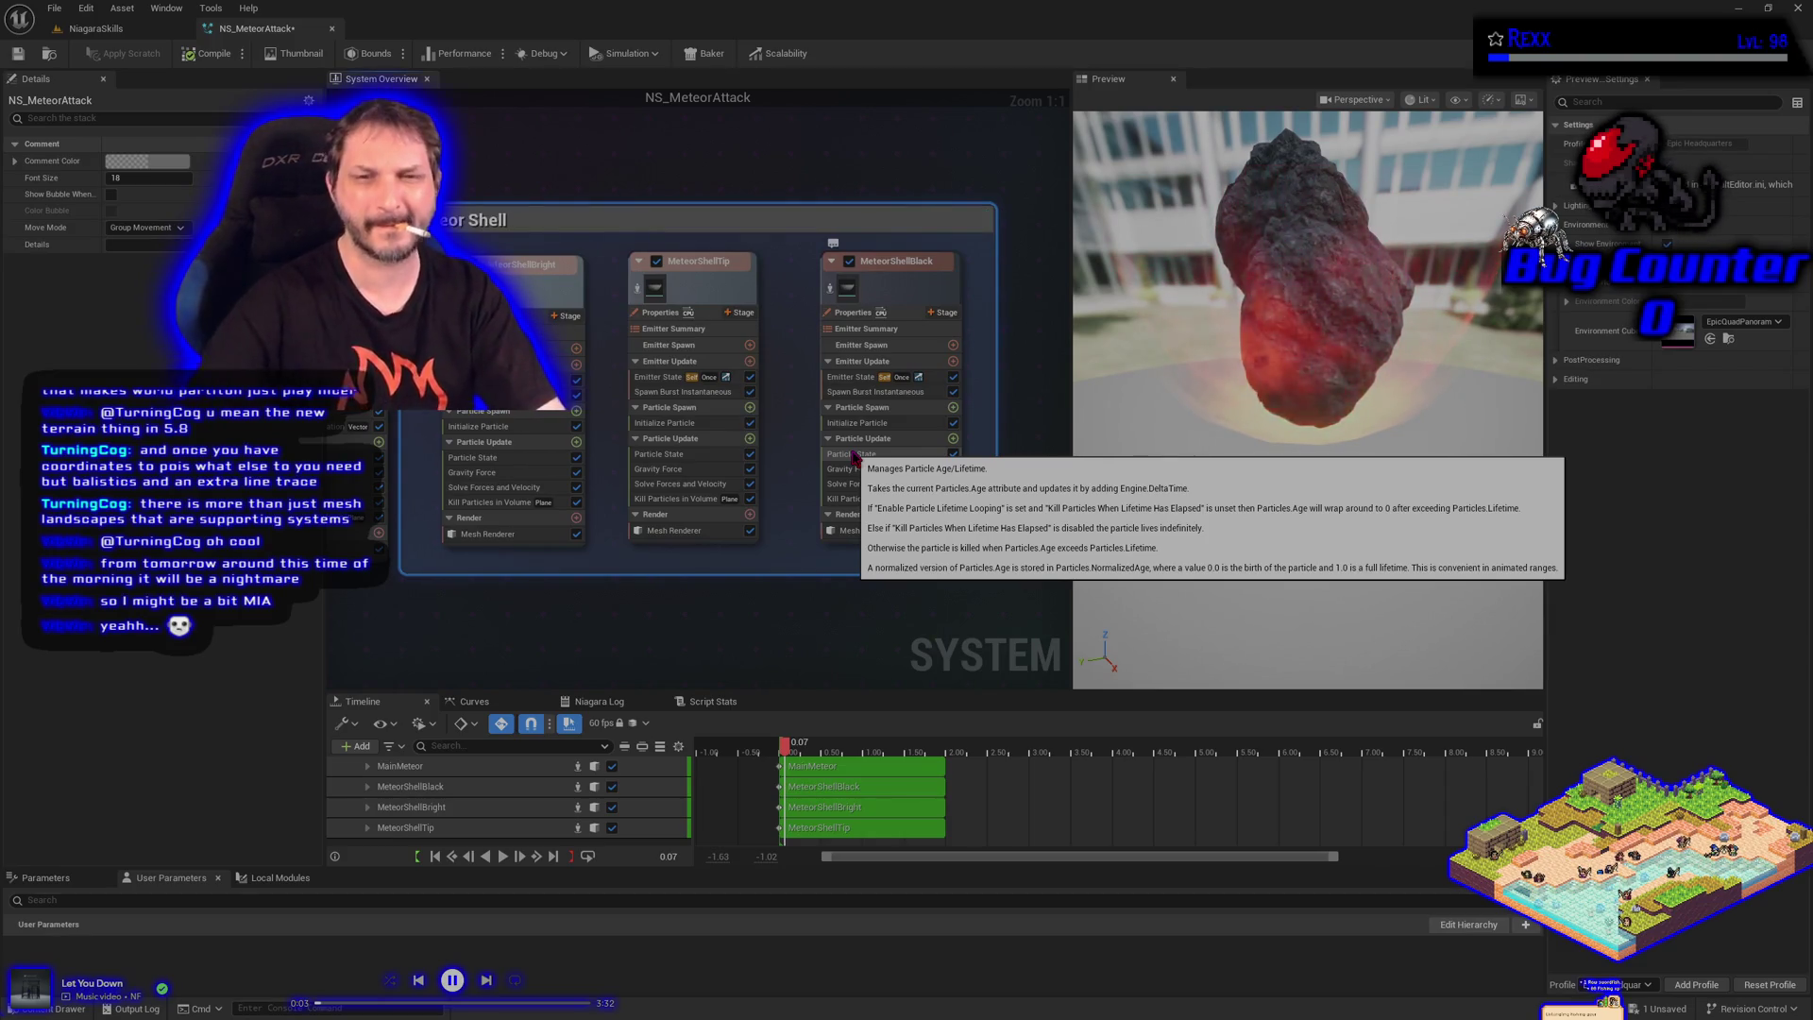
left_click(146, 161)
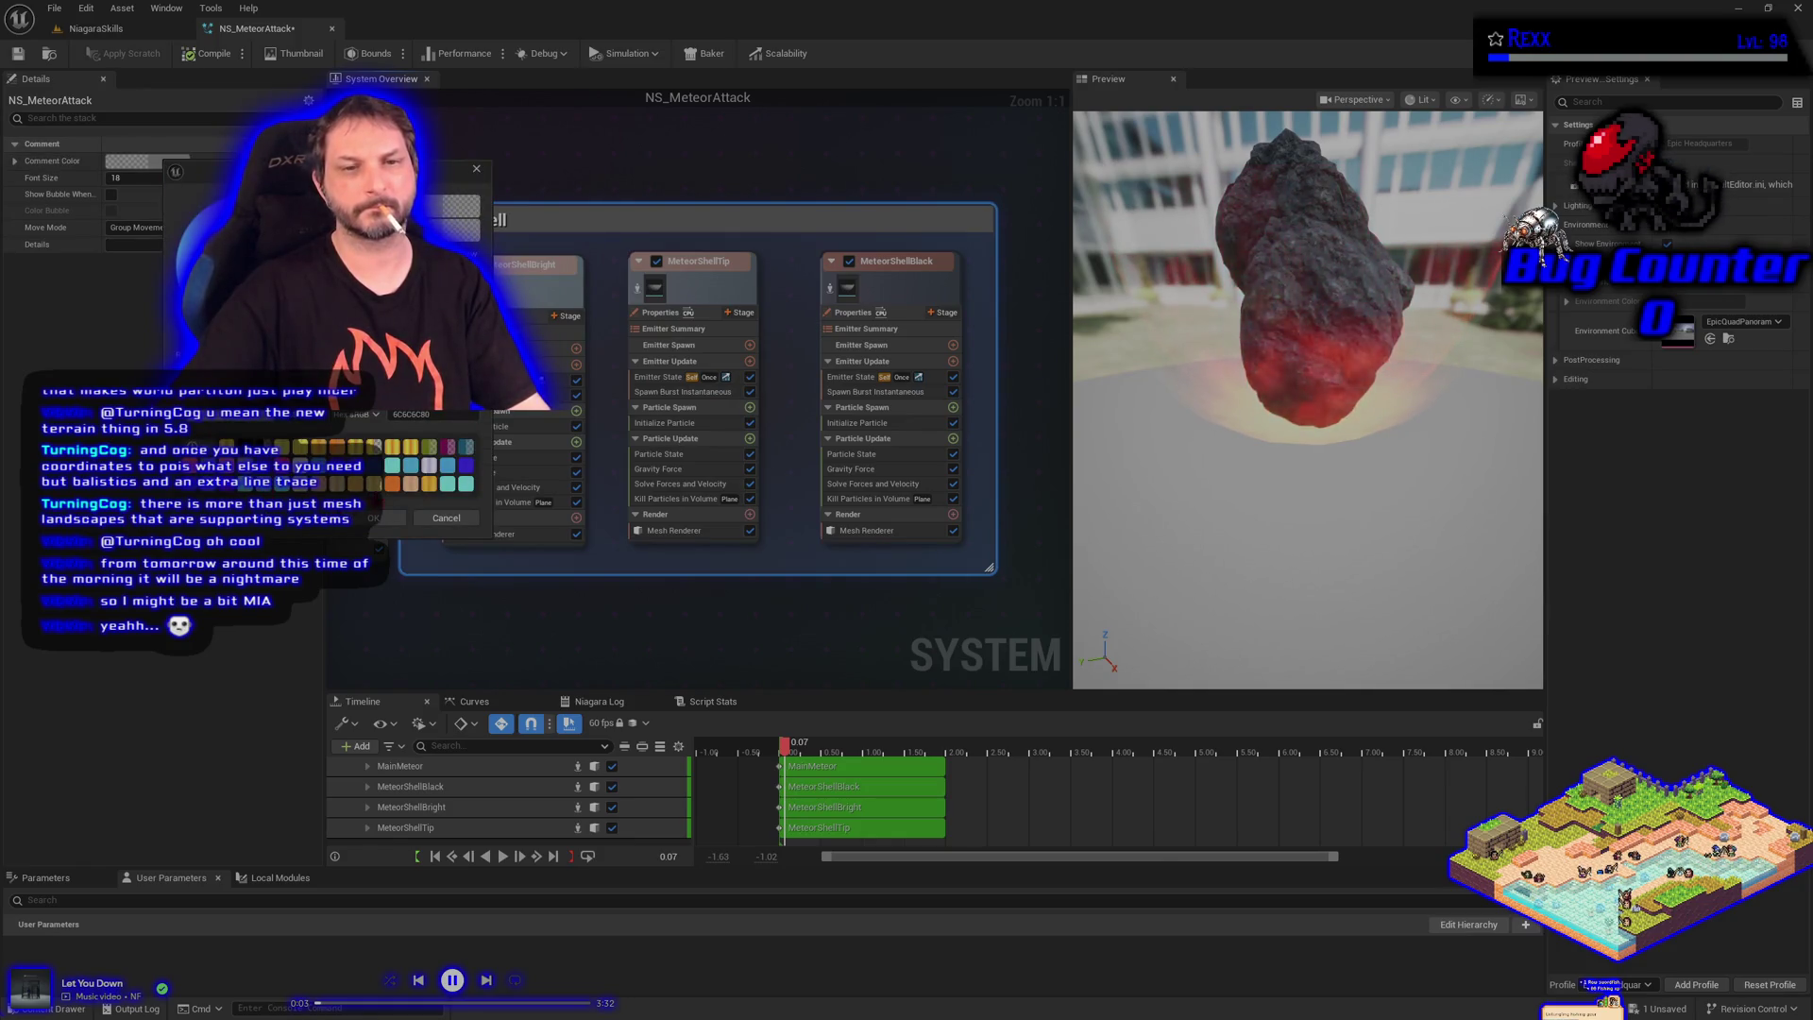
left_click(394, 484)
left_click(373, 517)
scroll(503, 594, "down", 3)
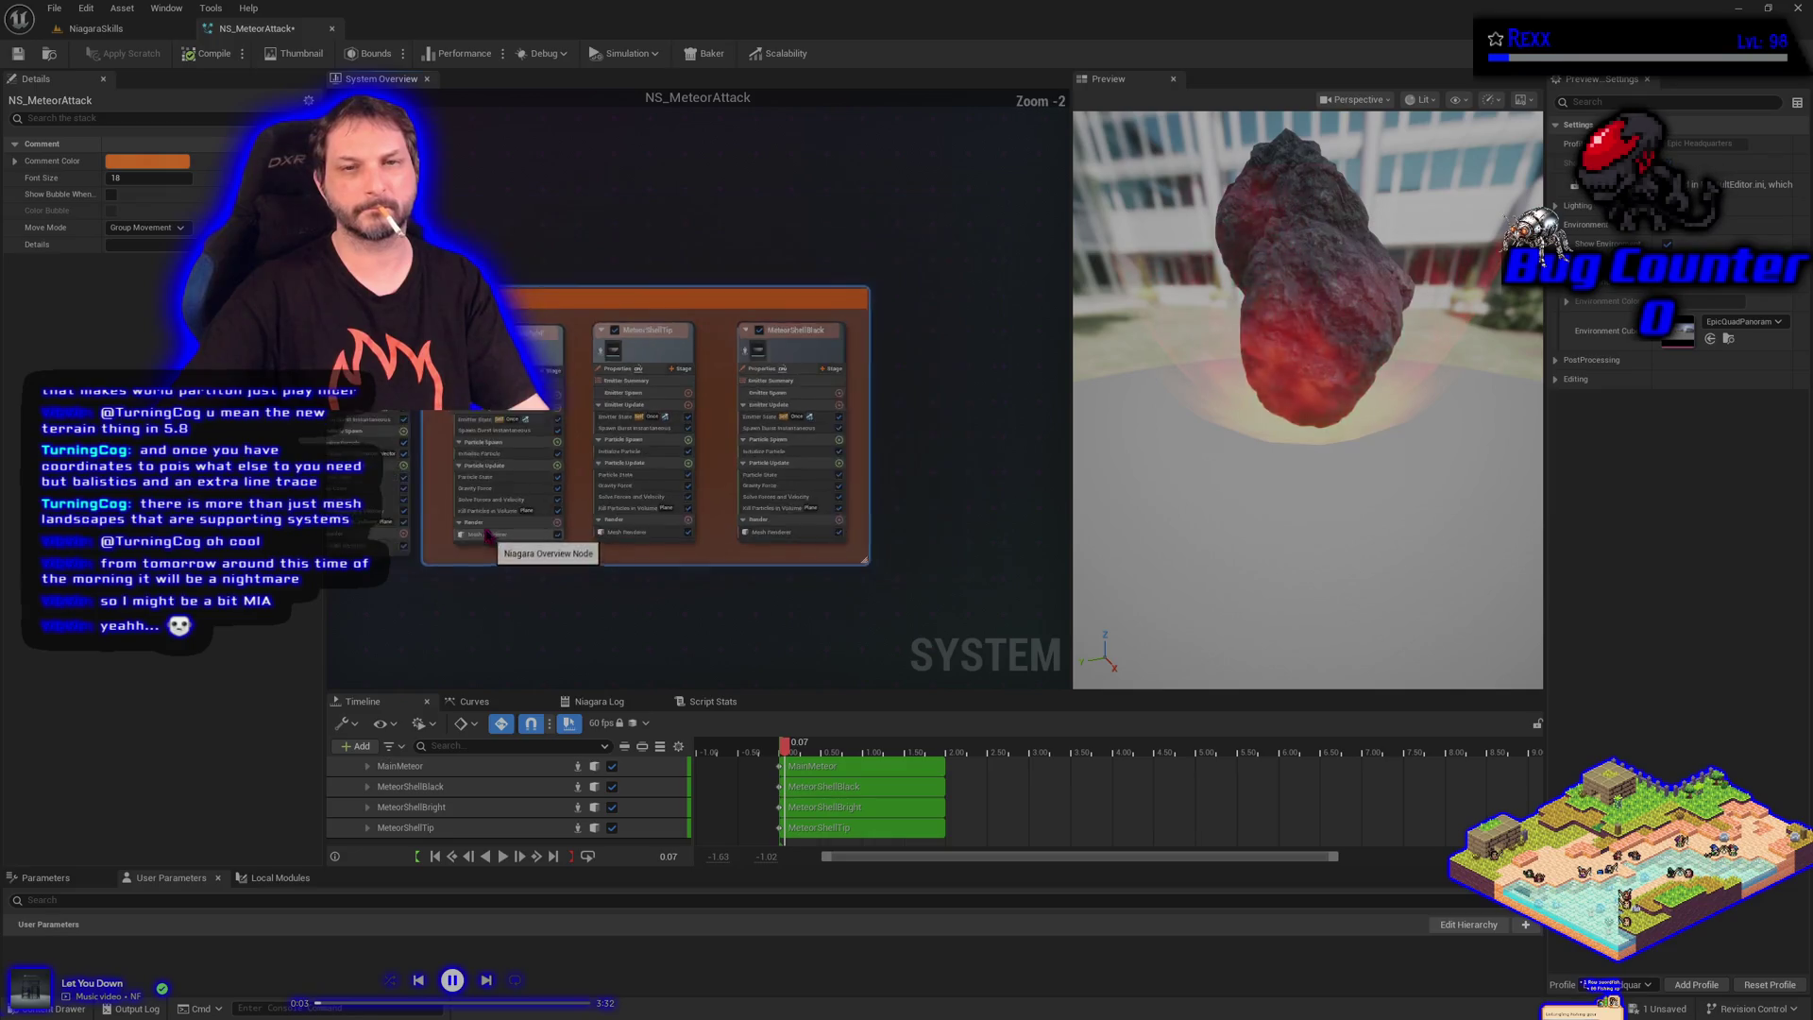
type("Meteor Shell")
left_click_drag(708, 321, 990, 327)
Wrap MainMeteor in a 'Main Meteor' comment coloured darker grey 6C6C6C80, then frame the graph
left_click_drag(567, 371, 605, 354)
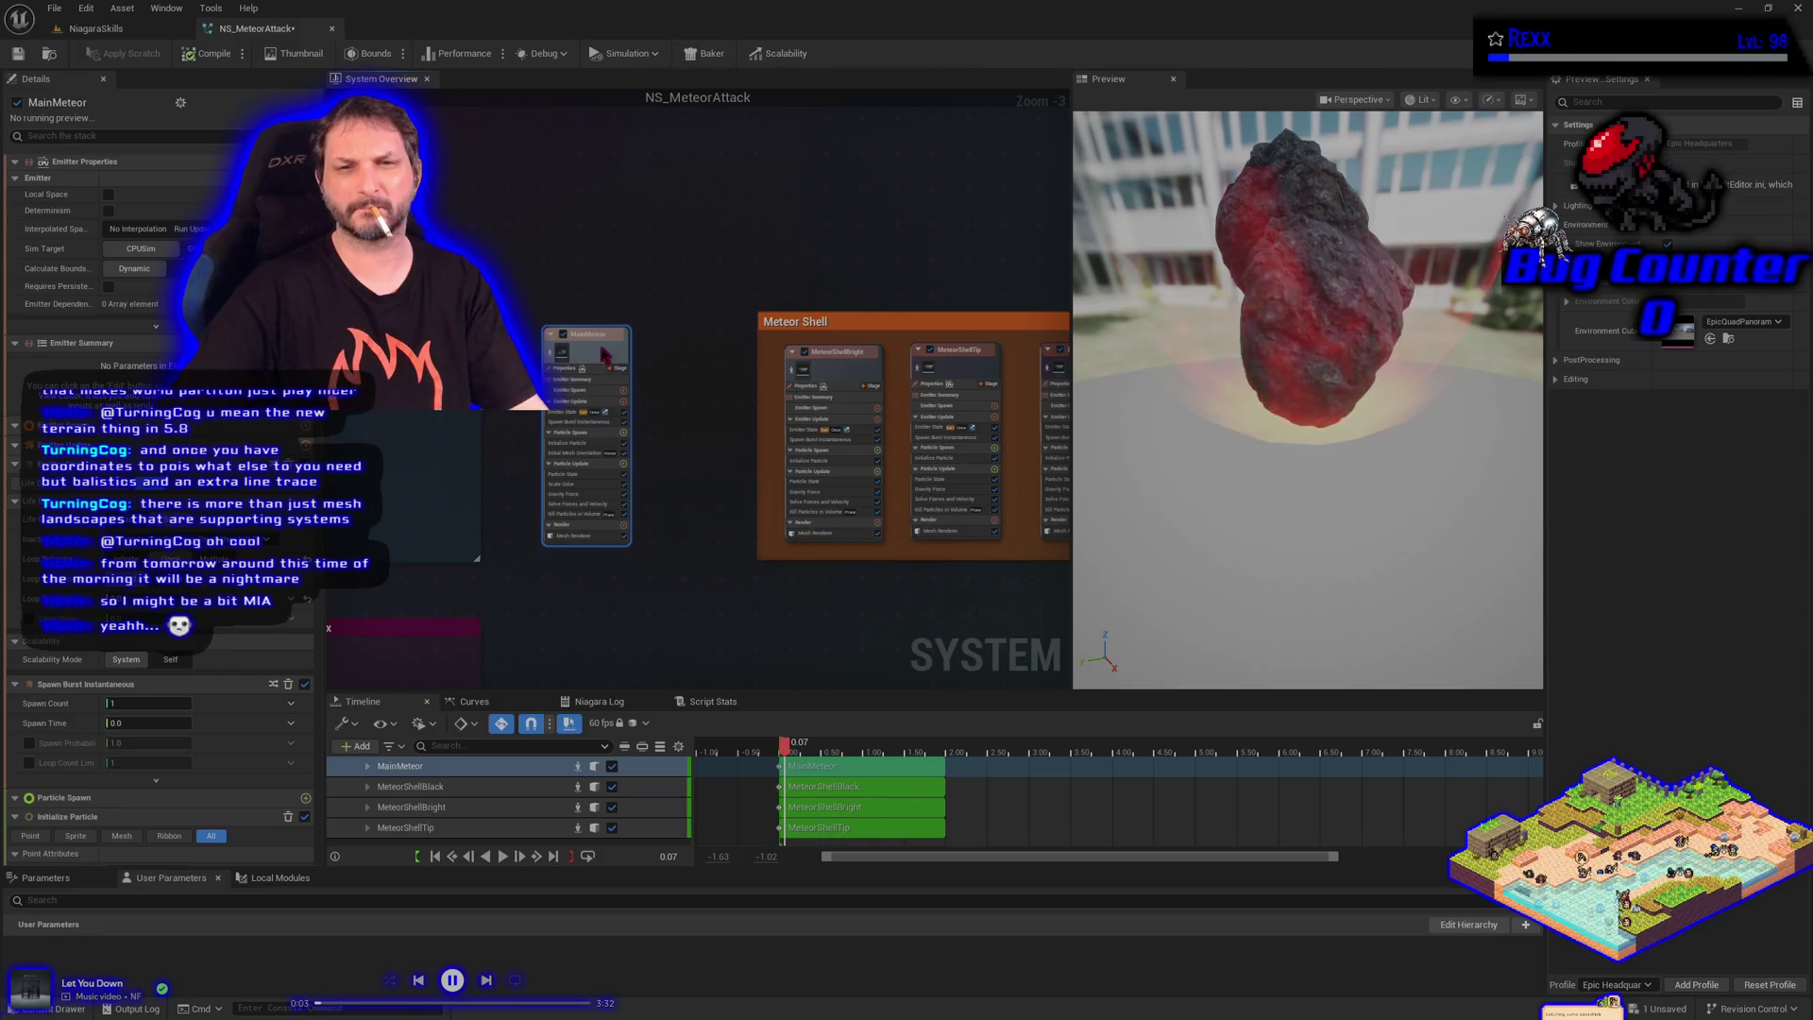
type("c")
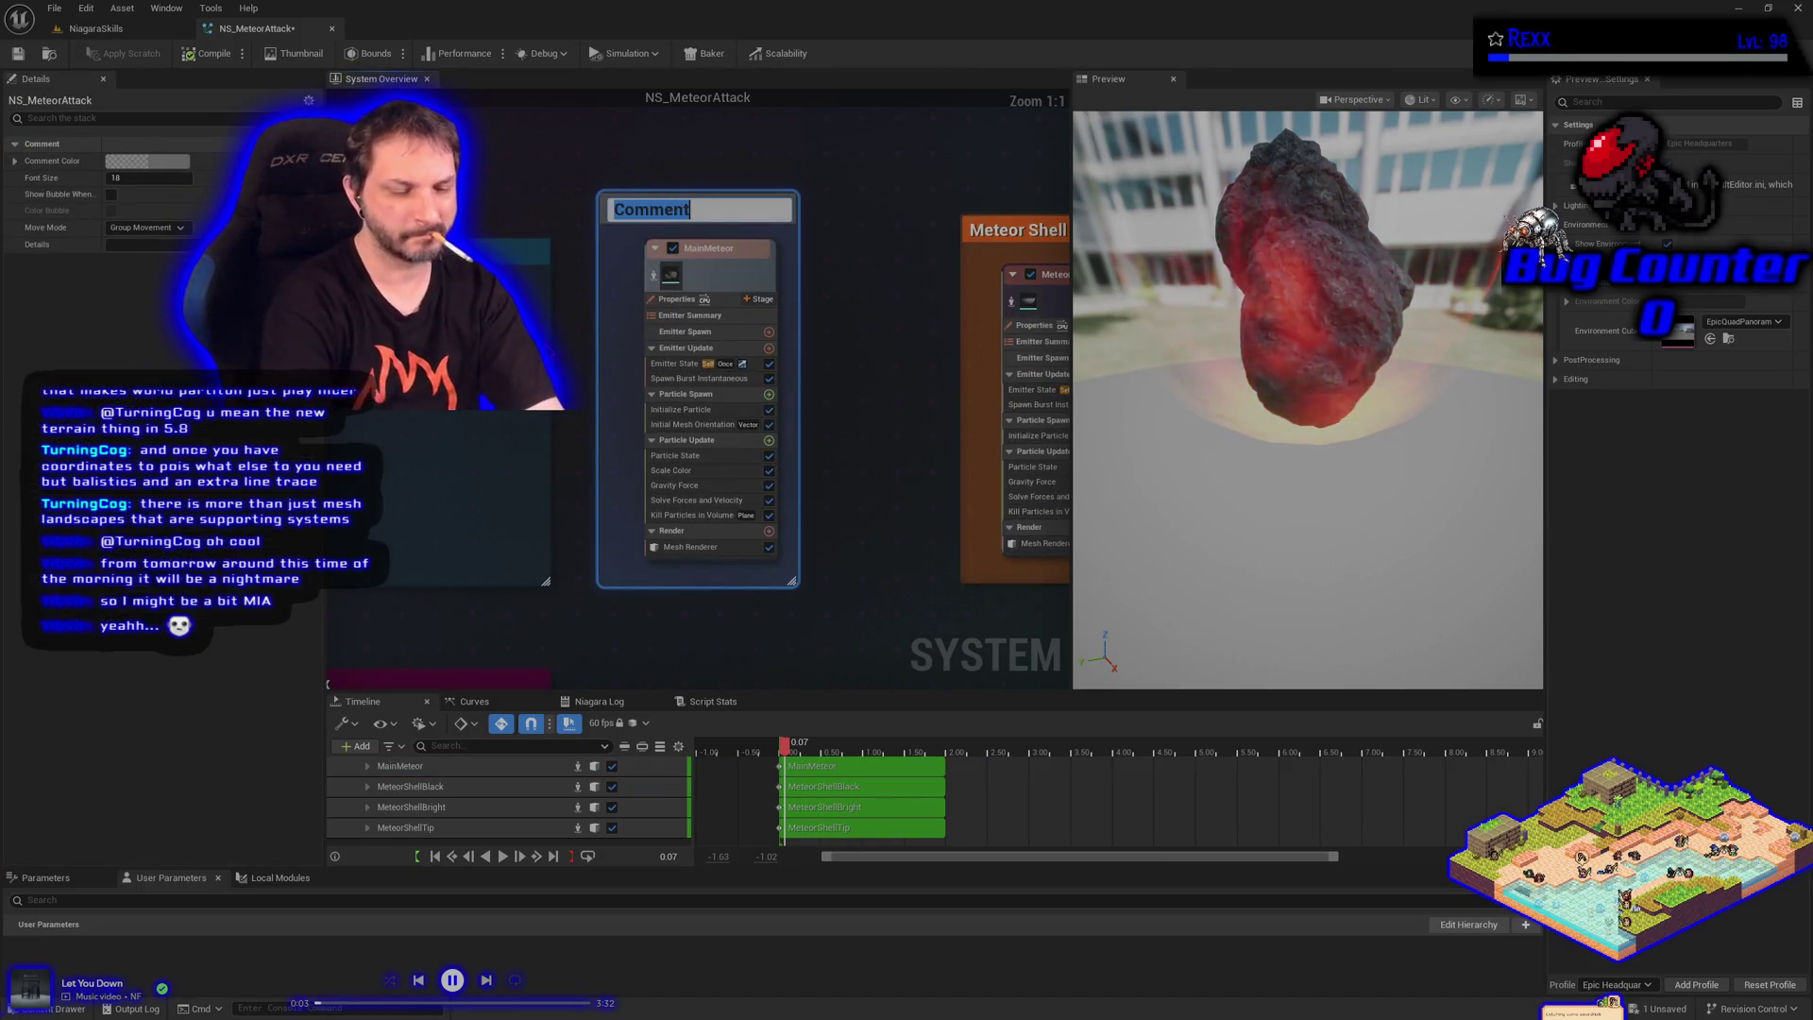
type("Main")
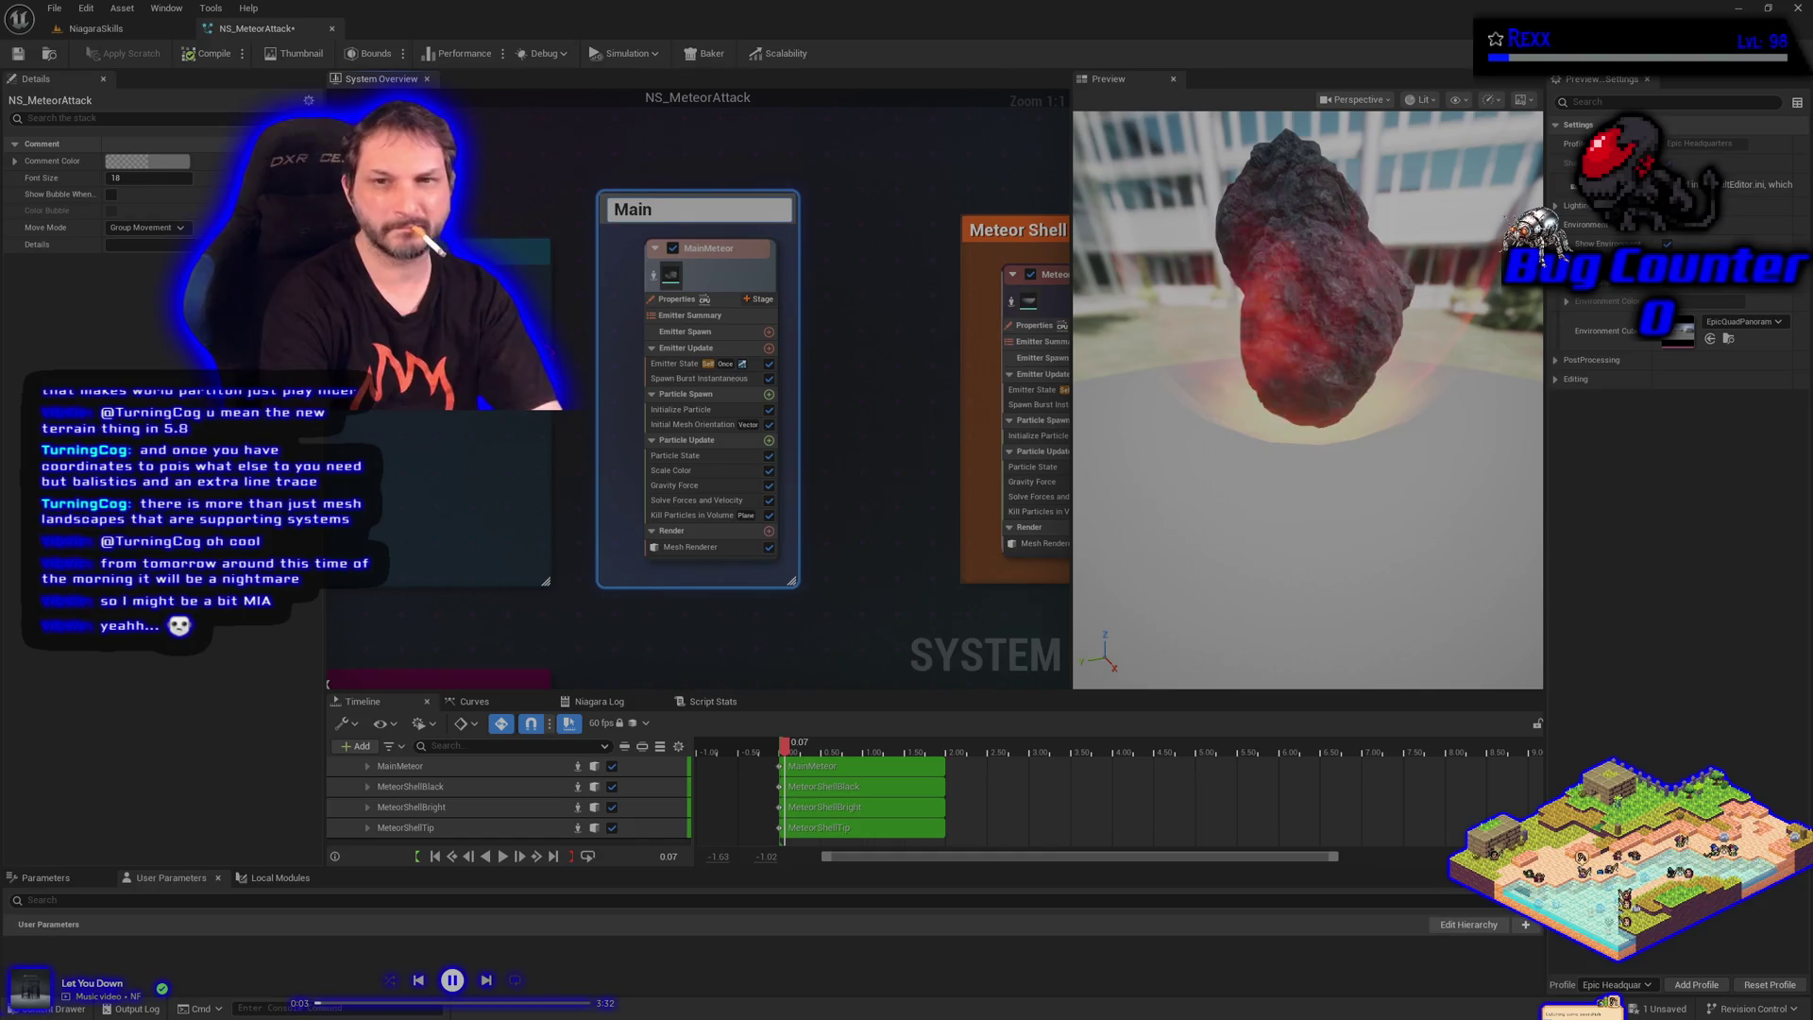
type("eteor")
key("Return")
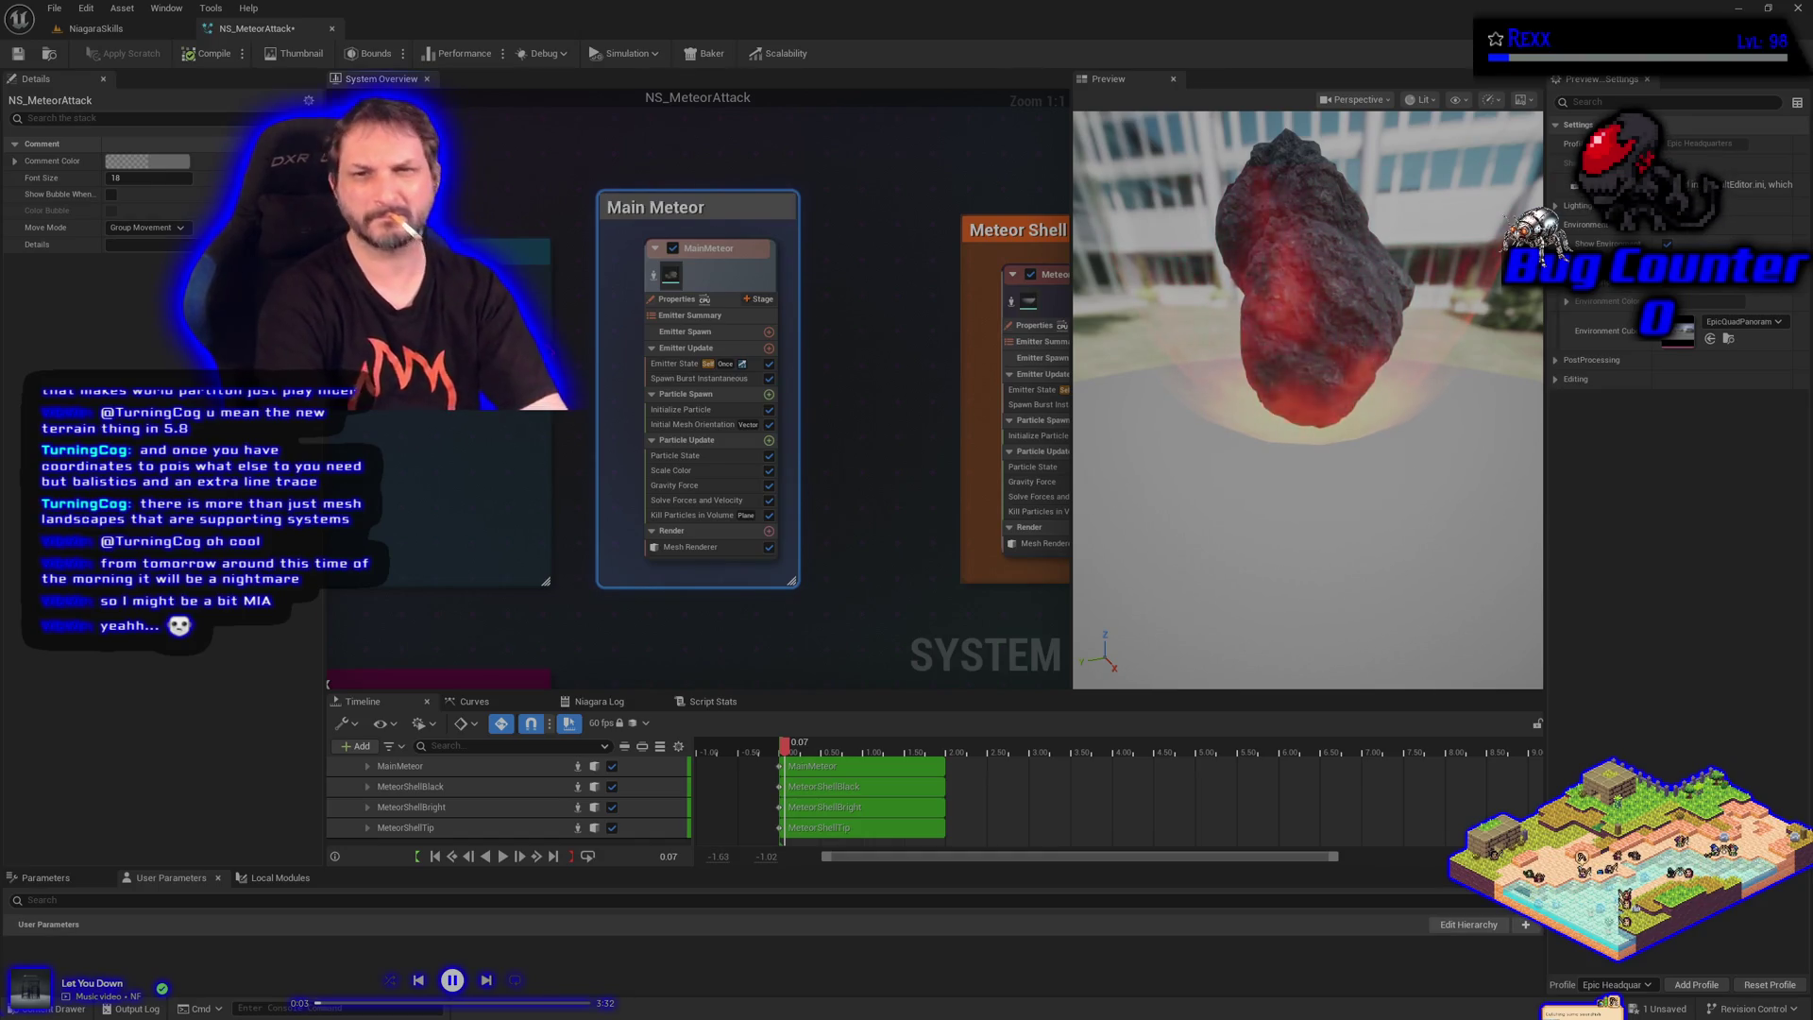
left_click(175, 164)
left_click(212, 274)
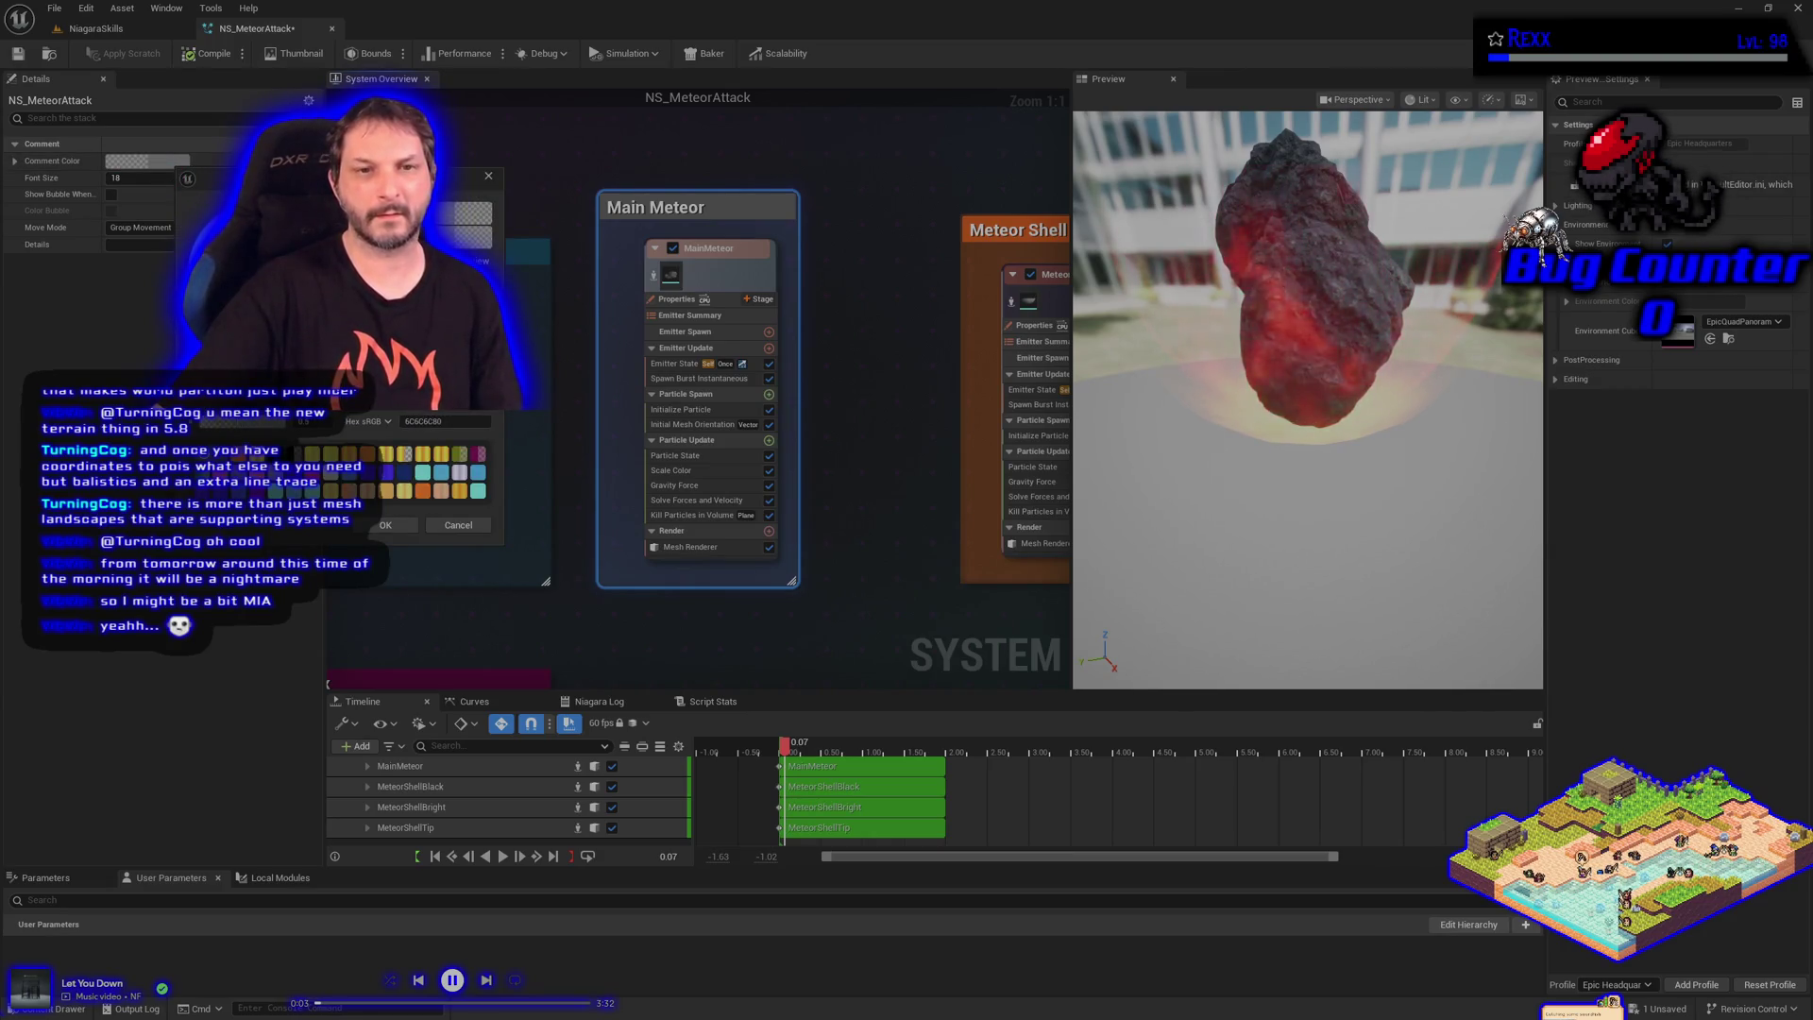
left_click(386, 526)
scroll(469, 516, "down", 1)
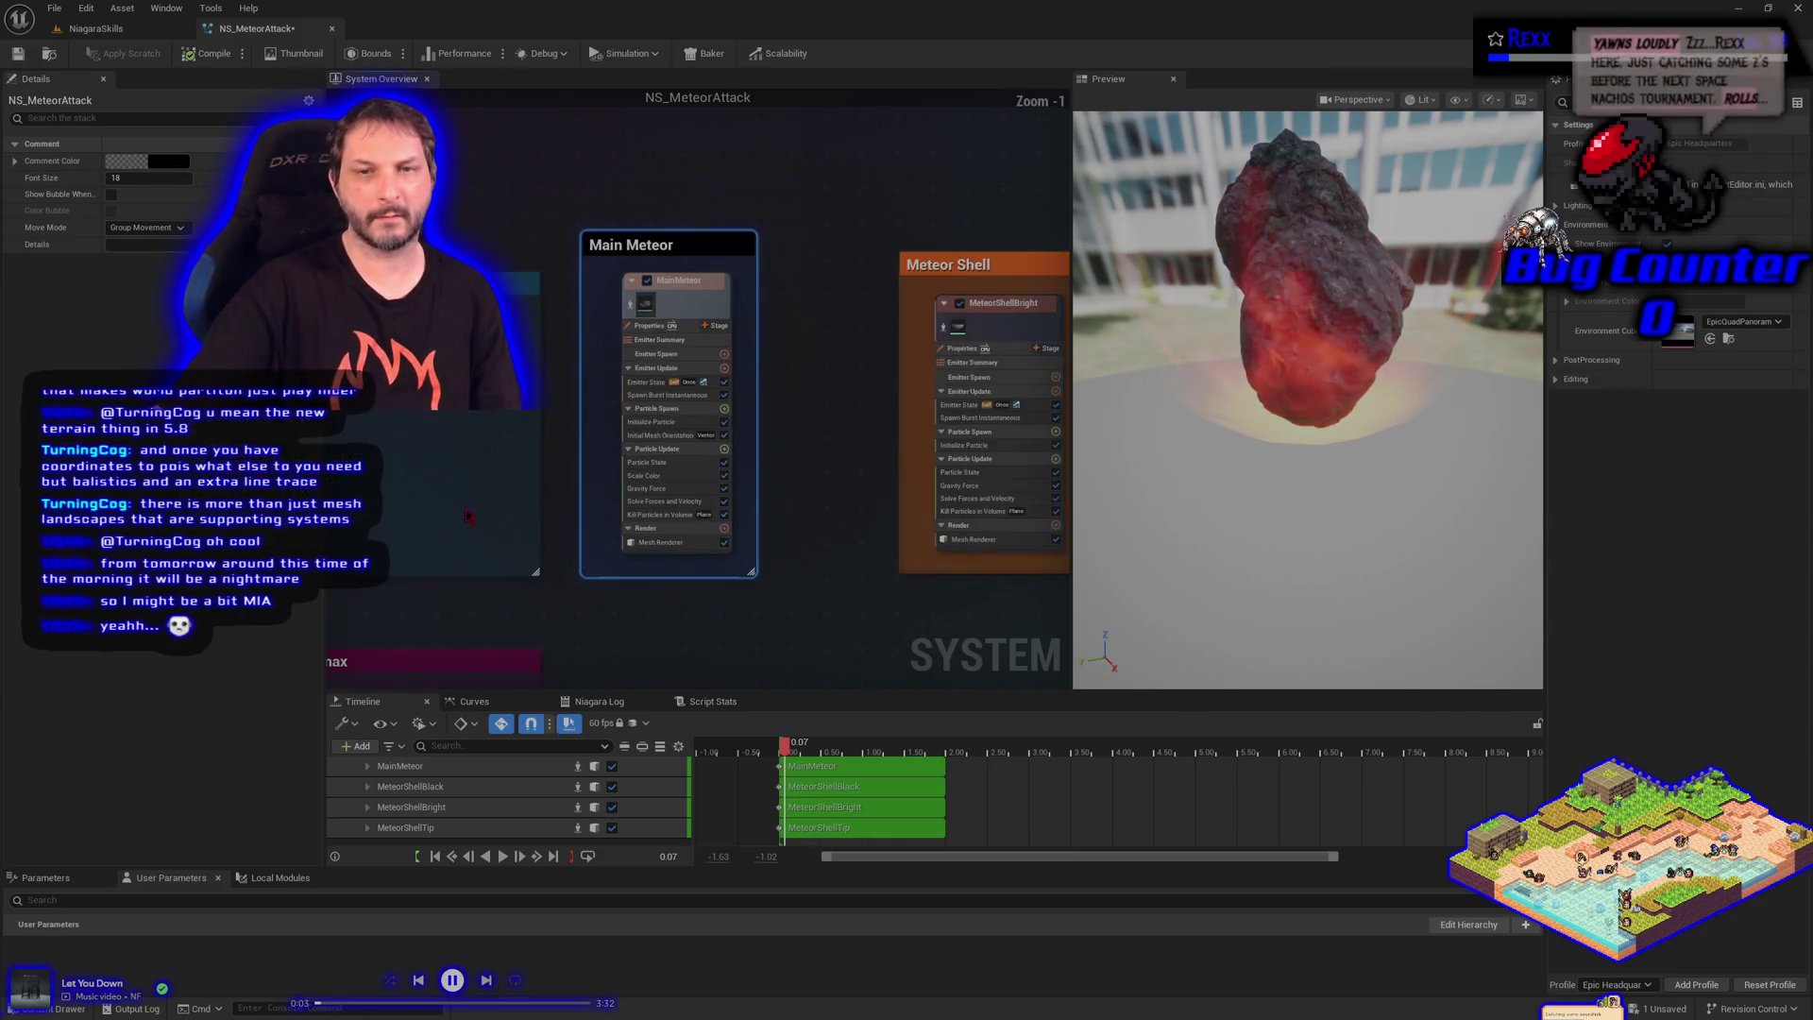
left_click_drag(704, 246, 748, 267)
left_click(602, 203)
scroll(609, 348, "down", 2)
left_click_drag(776, 630, 546, 559)
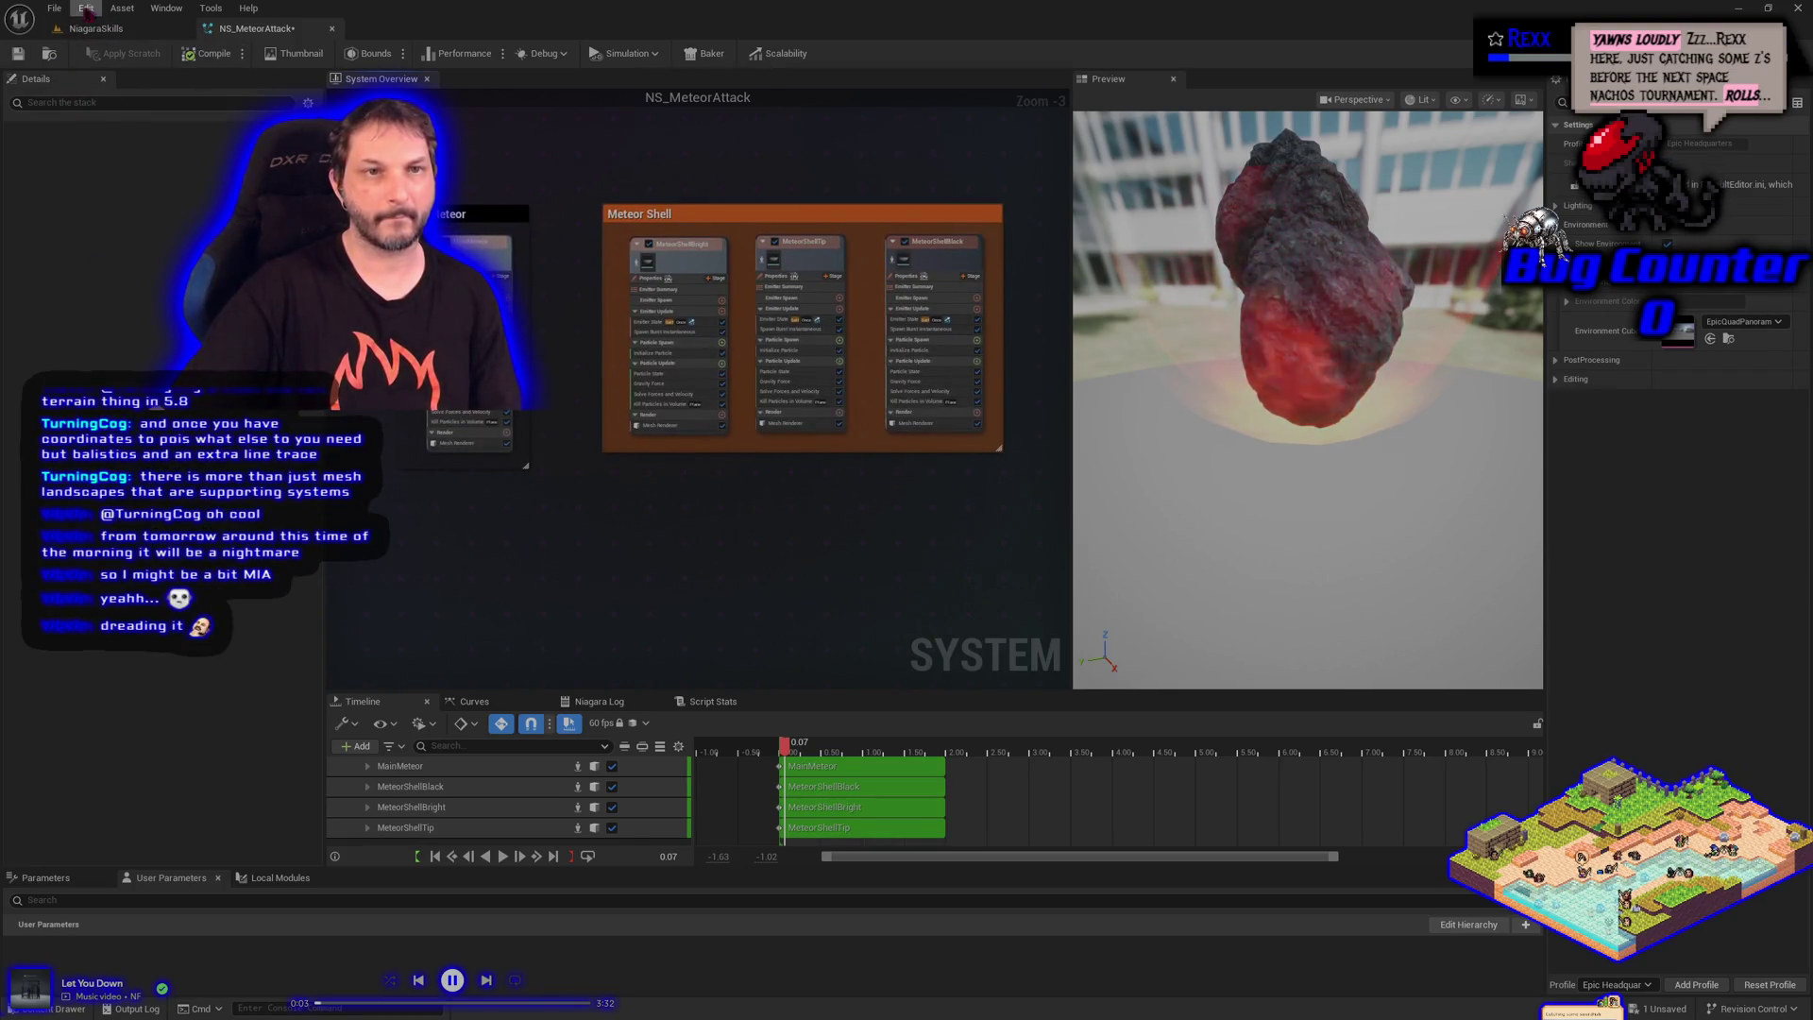
left_click(54, 7)
Save NS_MeteorAttack through File > Save and pan to empty graph space below the emitters
left_click(116, 97)
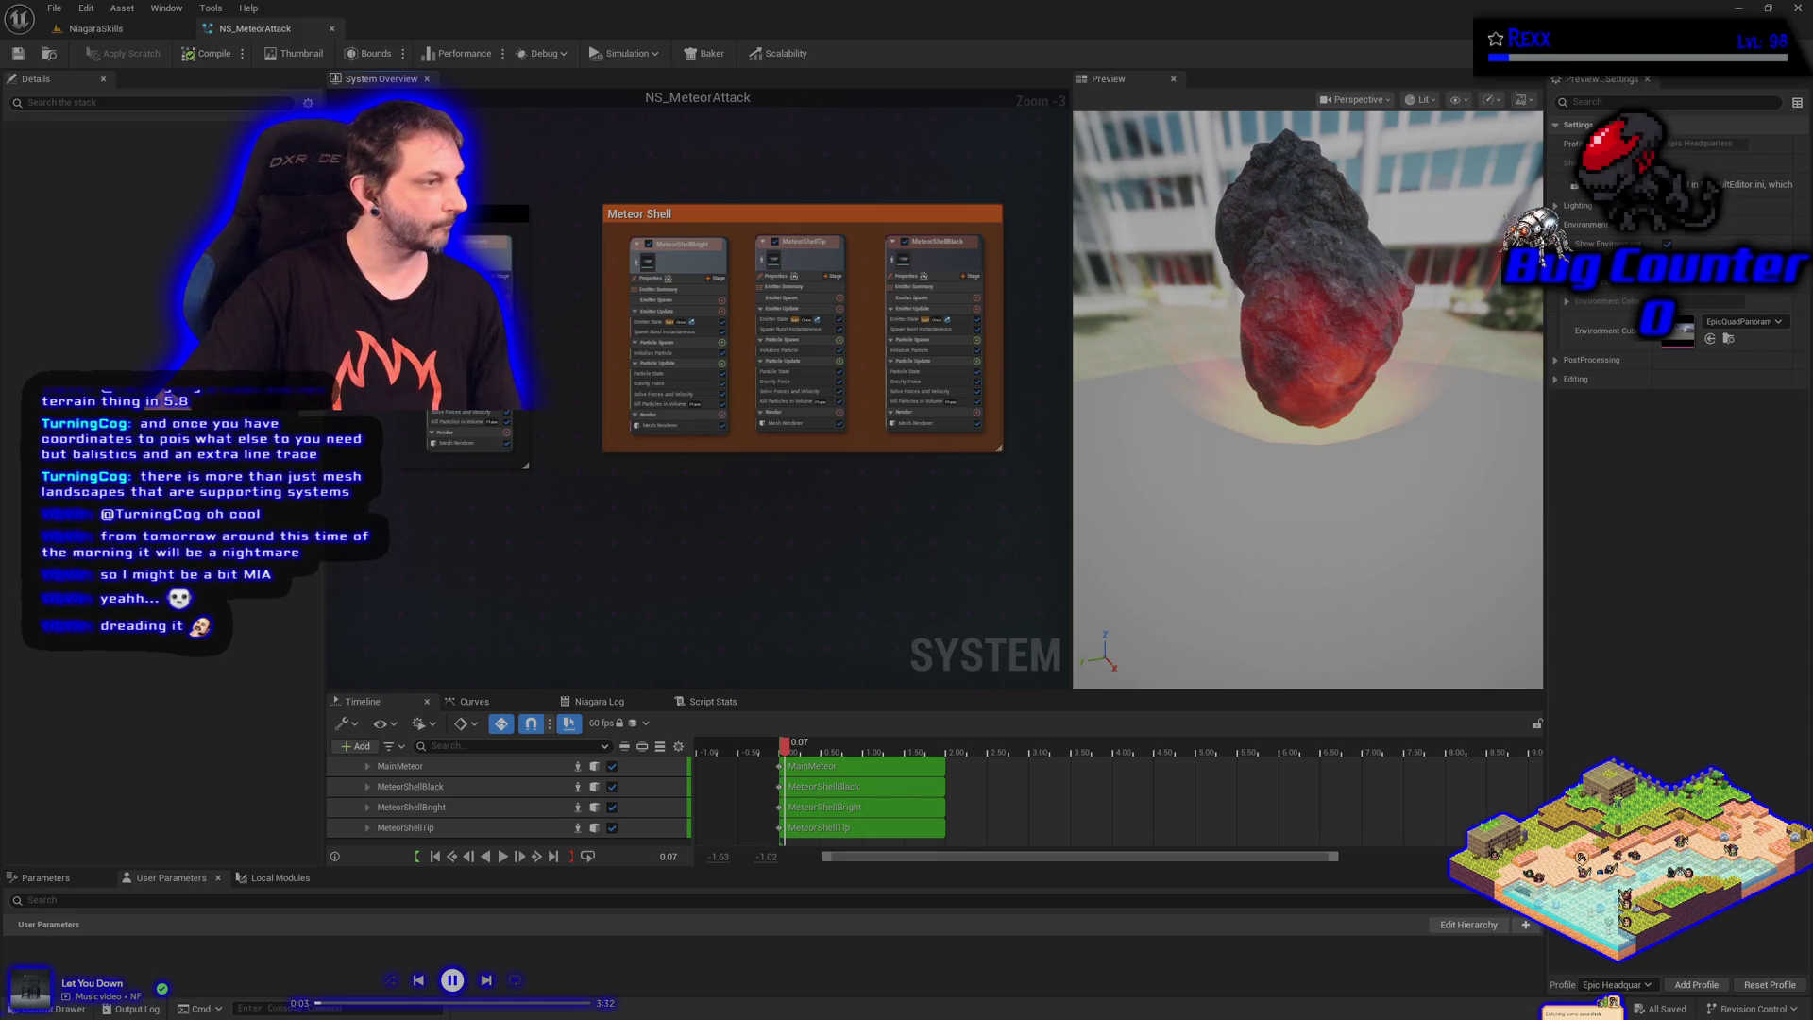
mouse_move(474, 616)
left_mouse_down()
mouse_move(627, 433)
mouse_move(671, 421)
left_mouse_up()
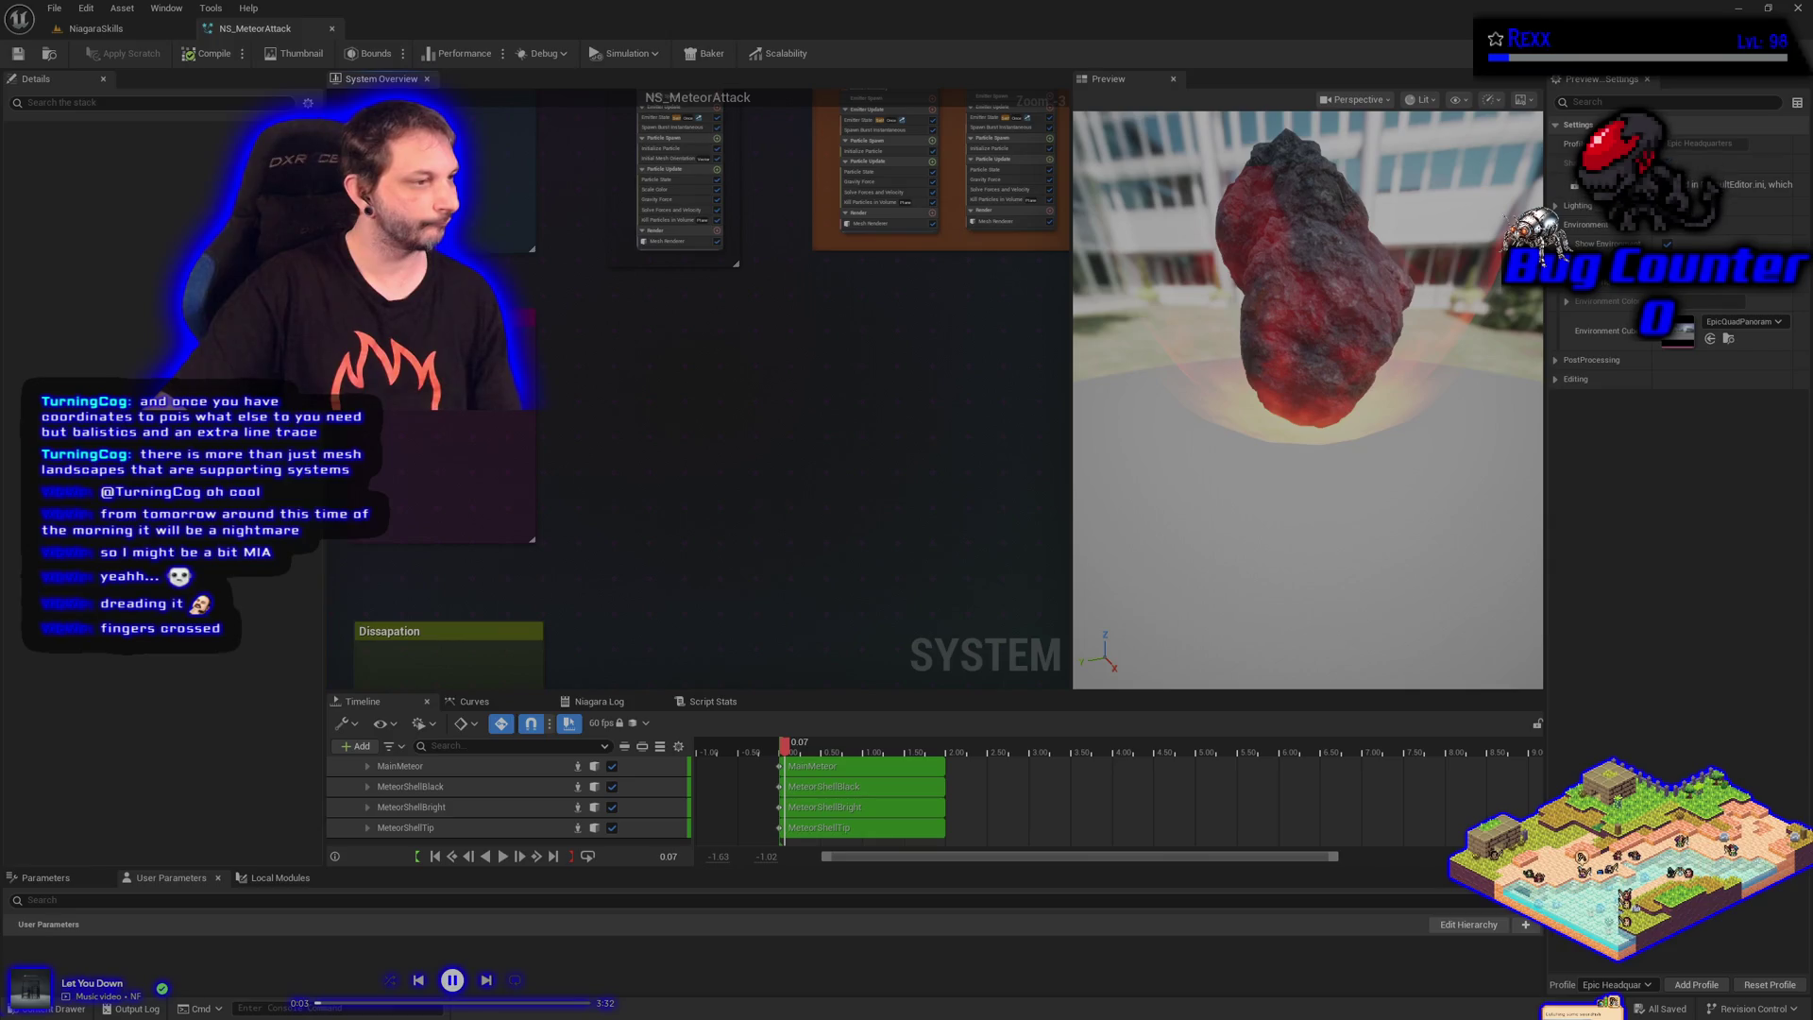
right_click(665, 440)
Add a SimpleSpriteBurst emitter and rename it Explosion_Flash
left_click(699, 457)
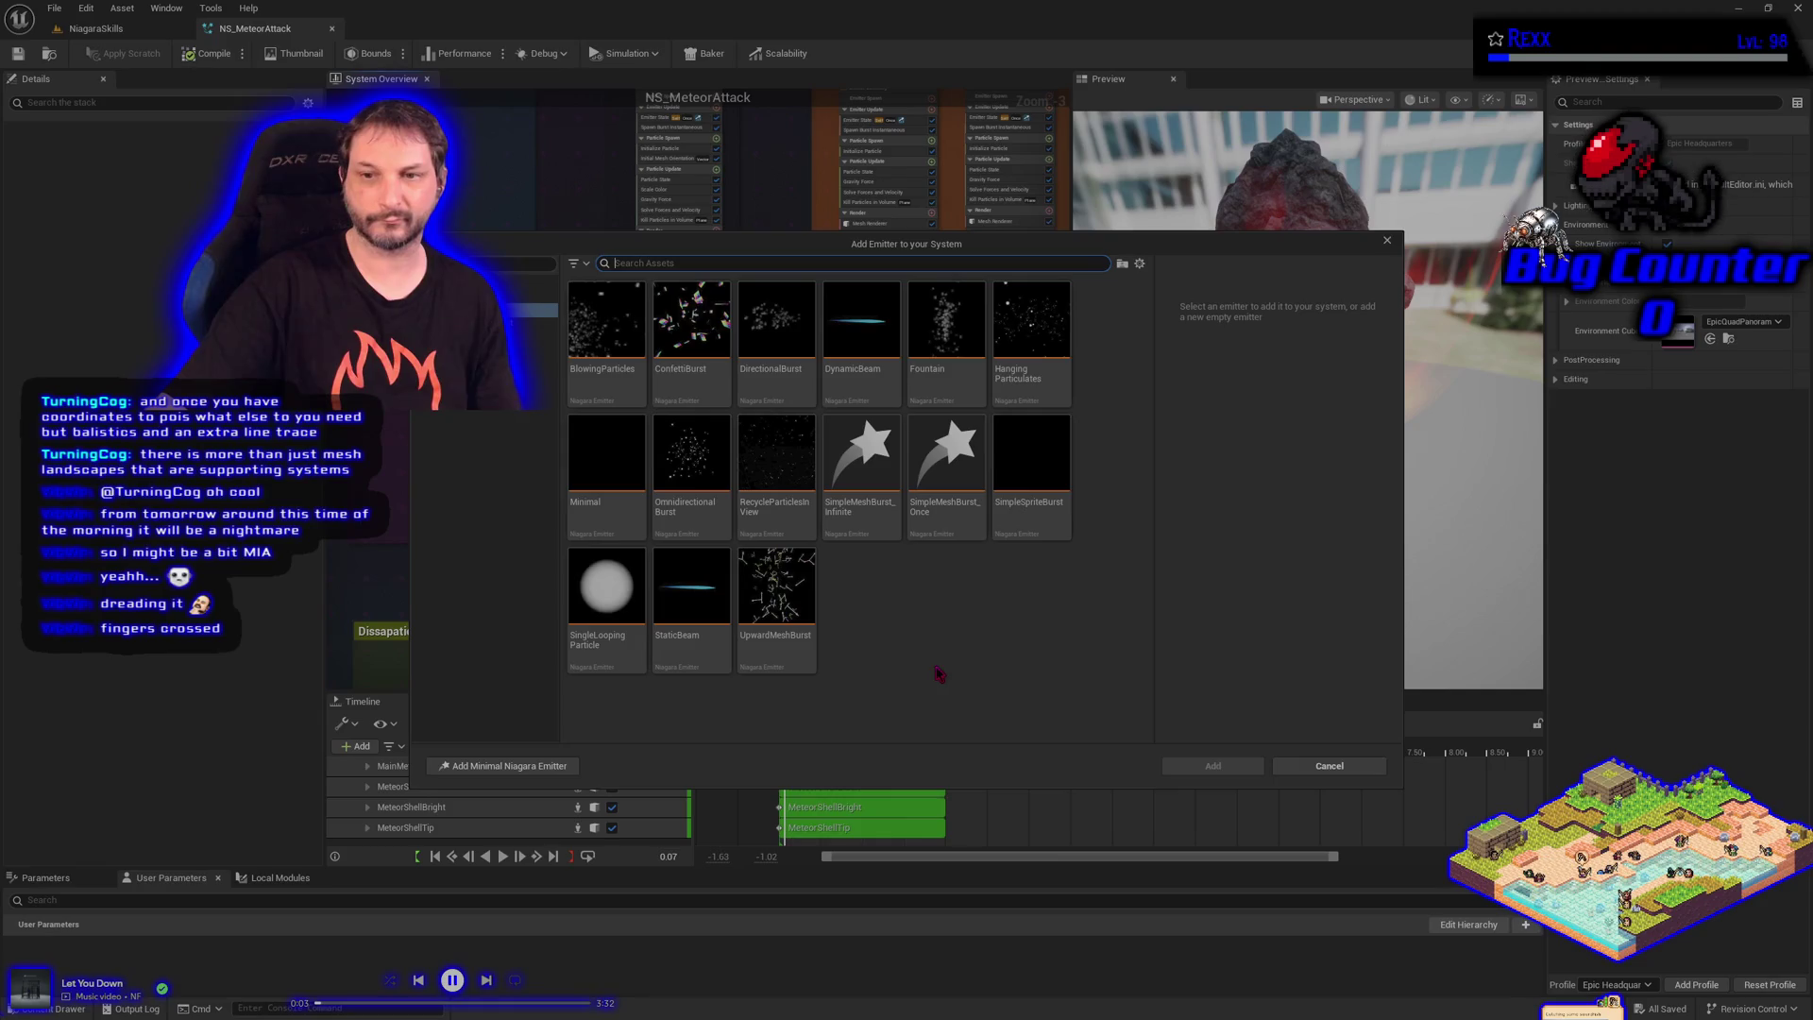
left_click(1028, 537)
left_click(1213, 766)
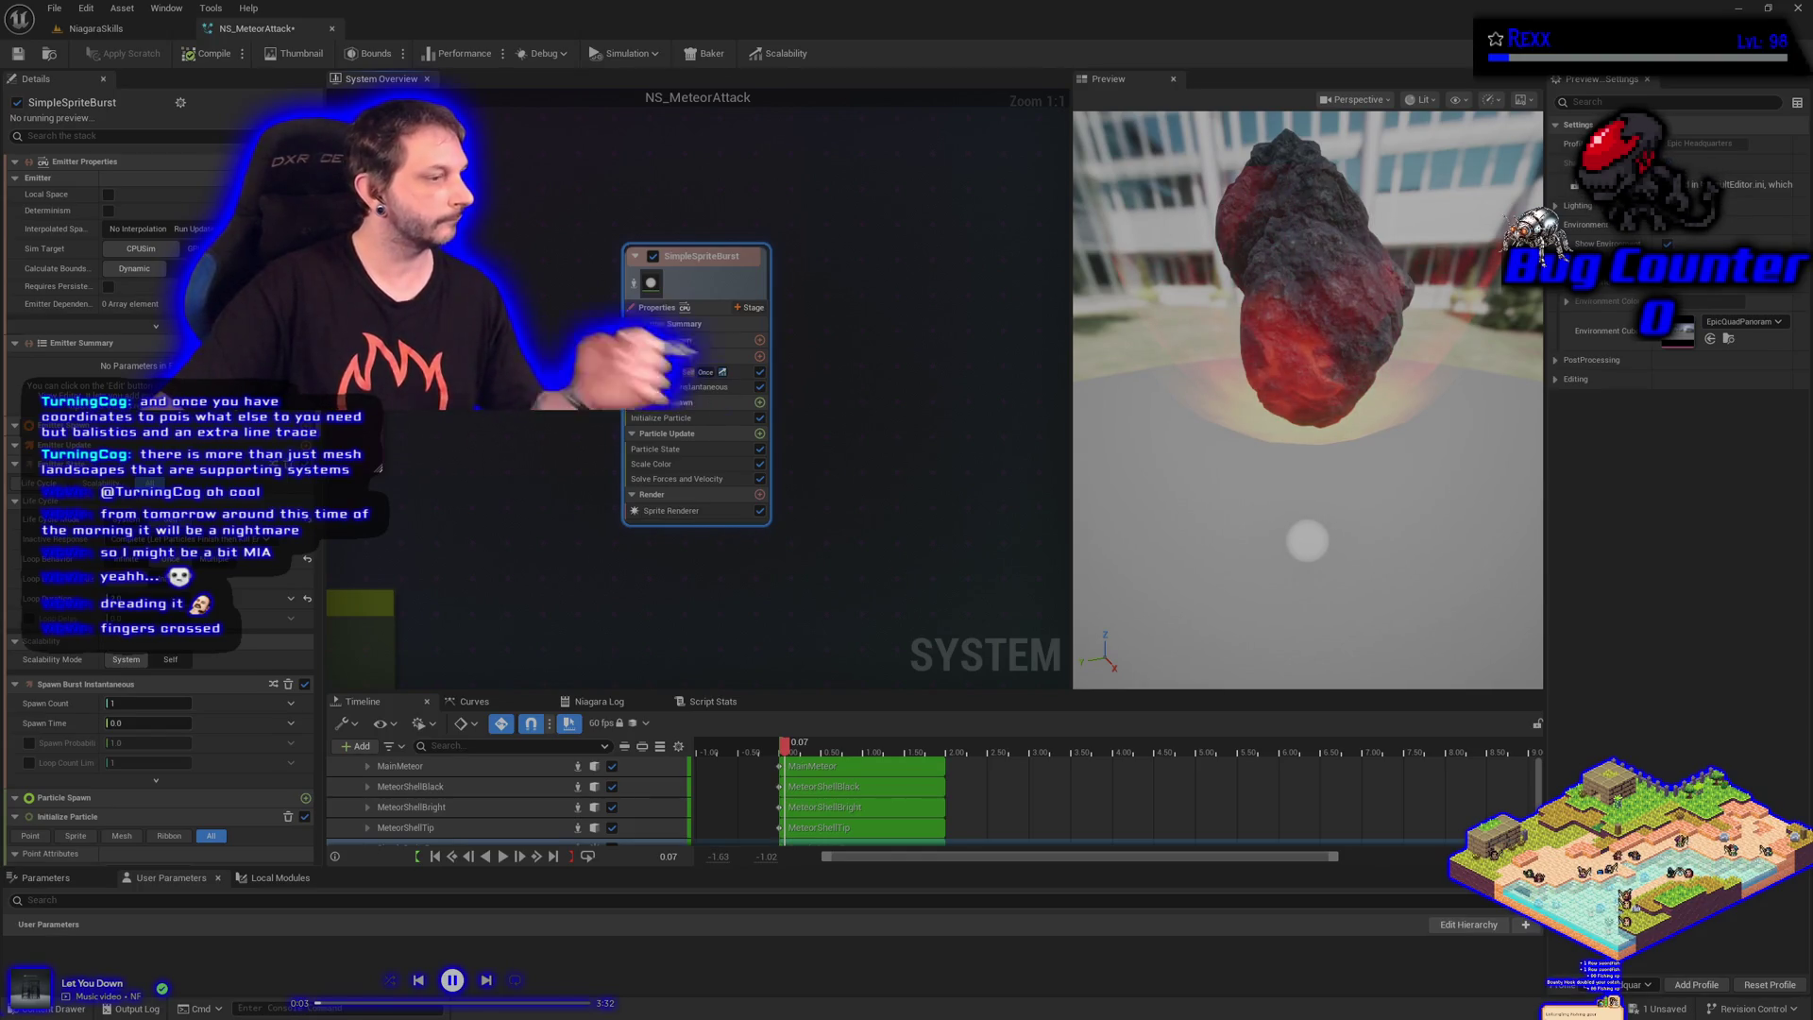
double_click(746, 264)
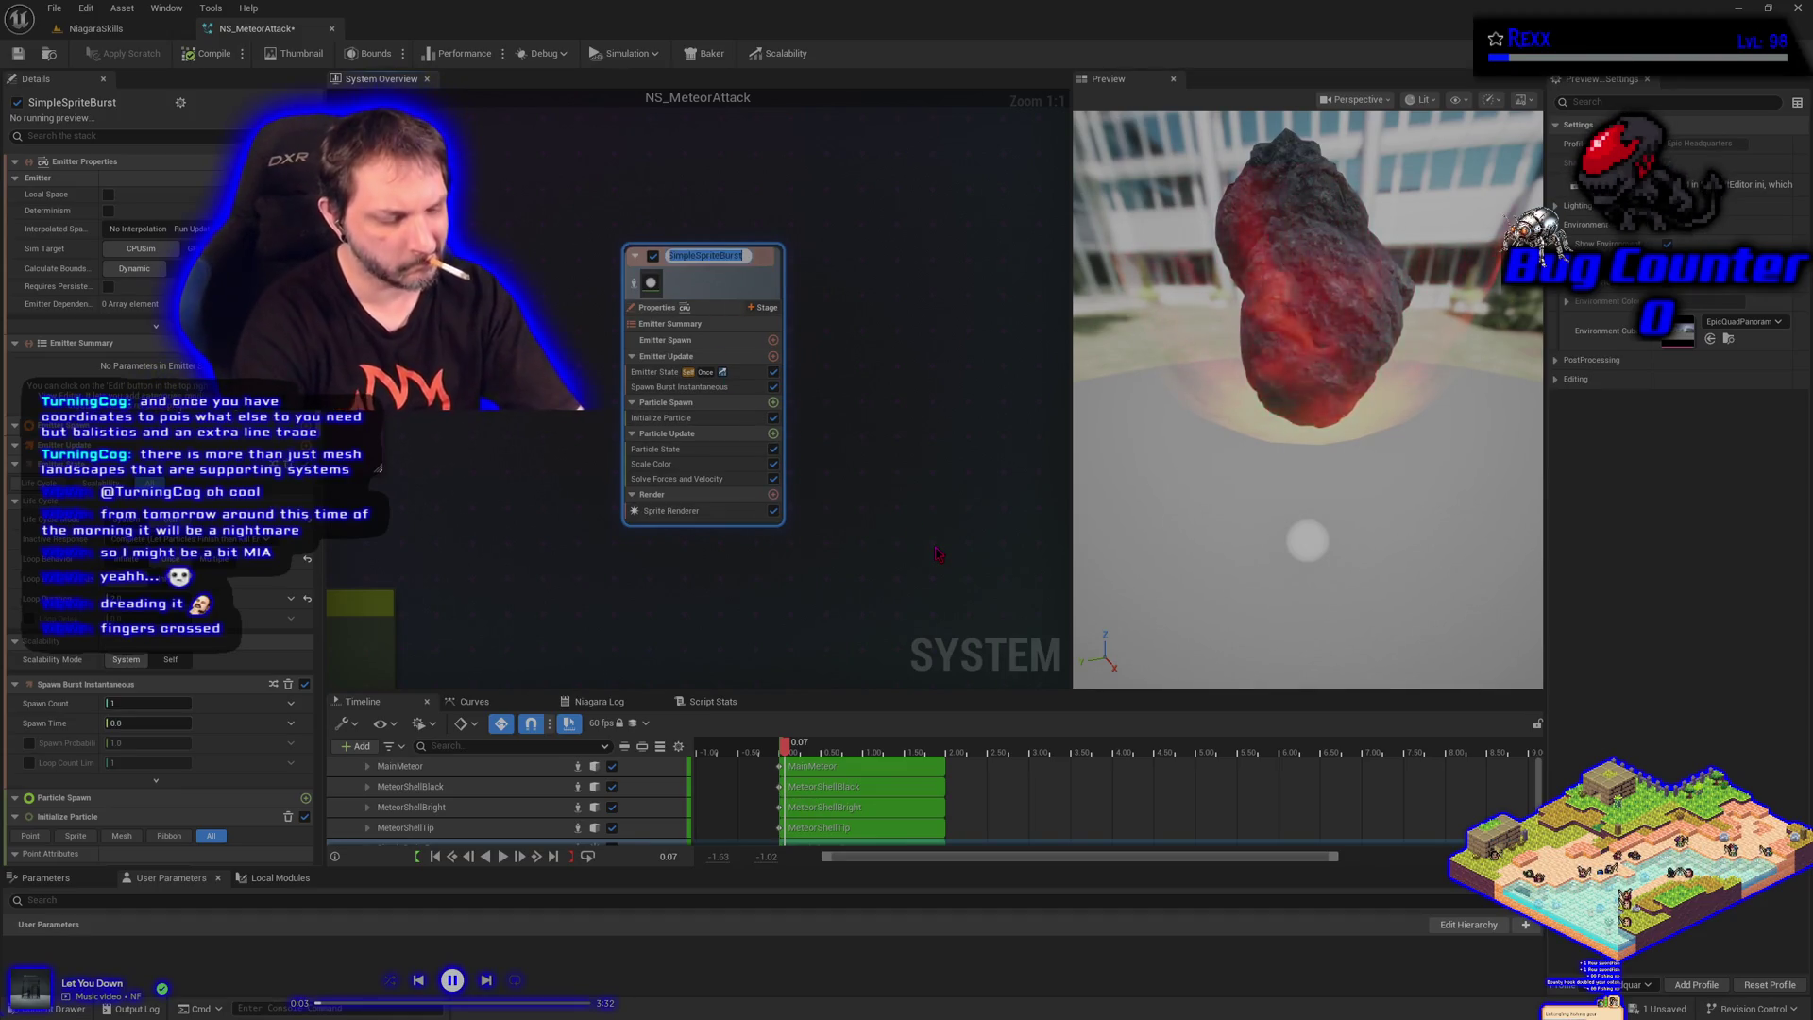
type("Explosion Flas")
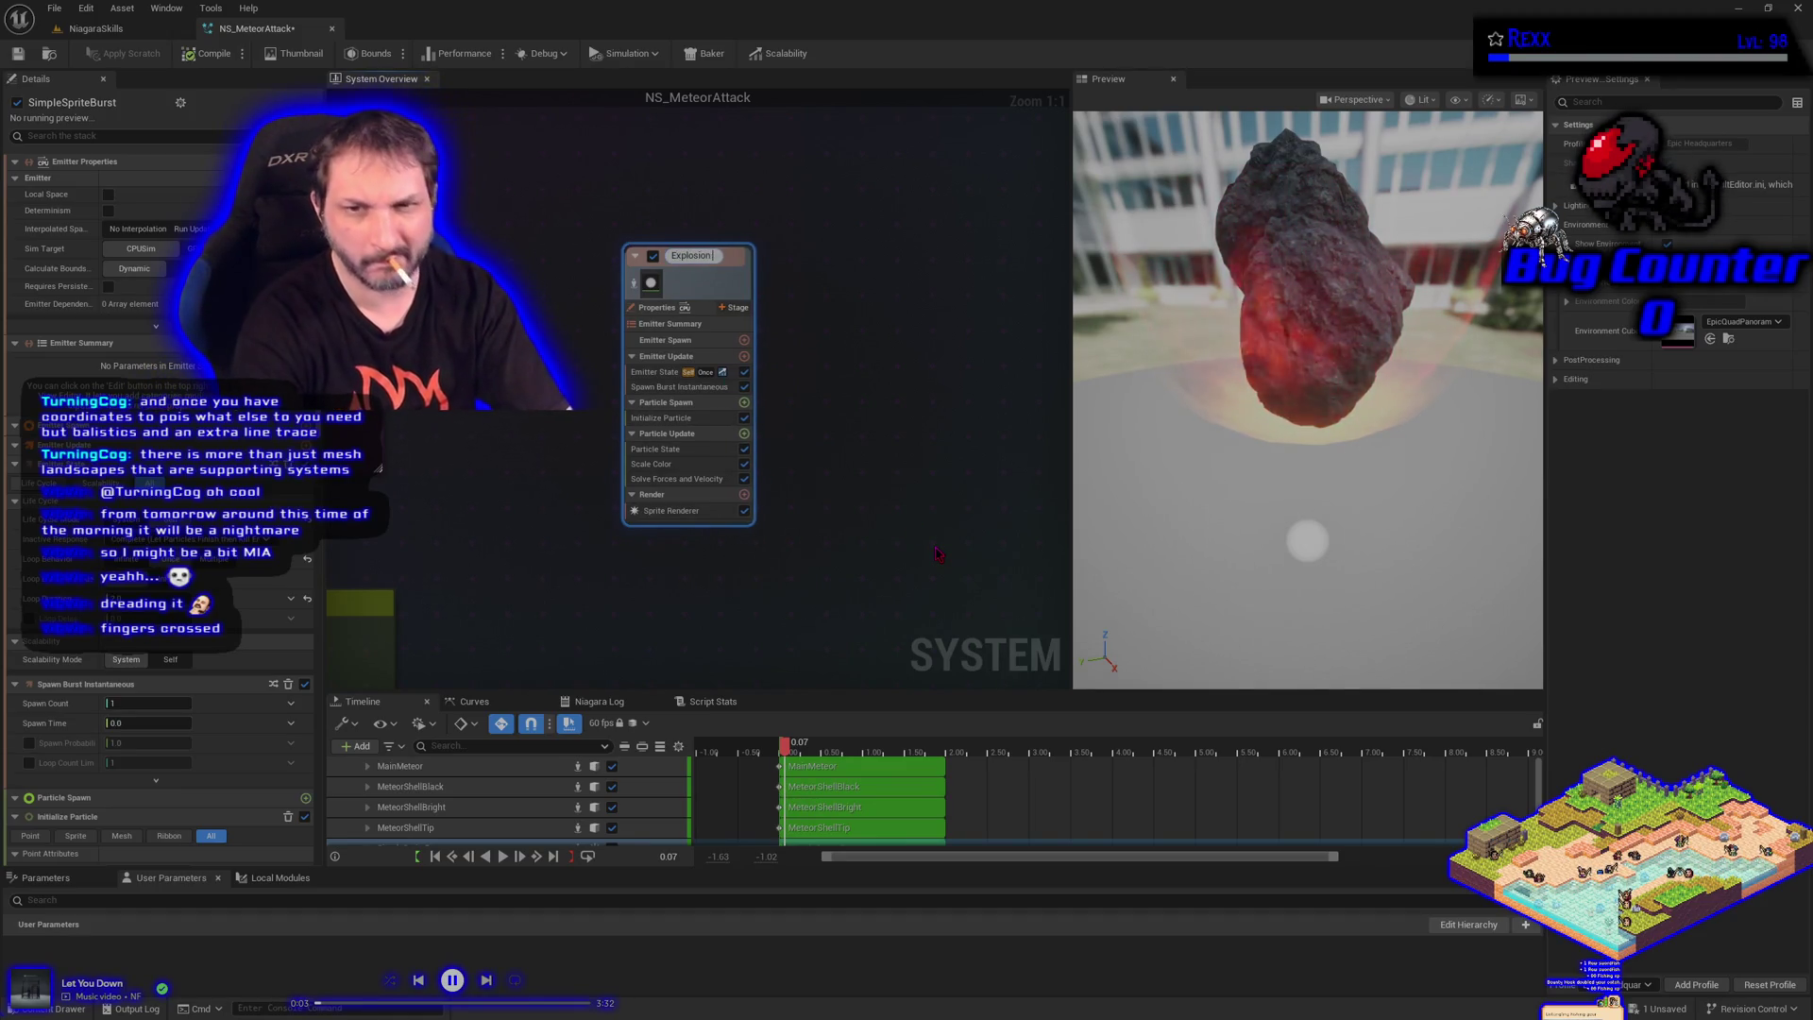
type("h")
key("Return")
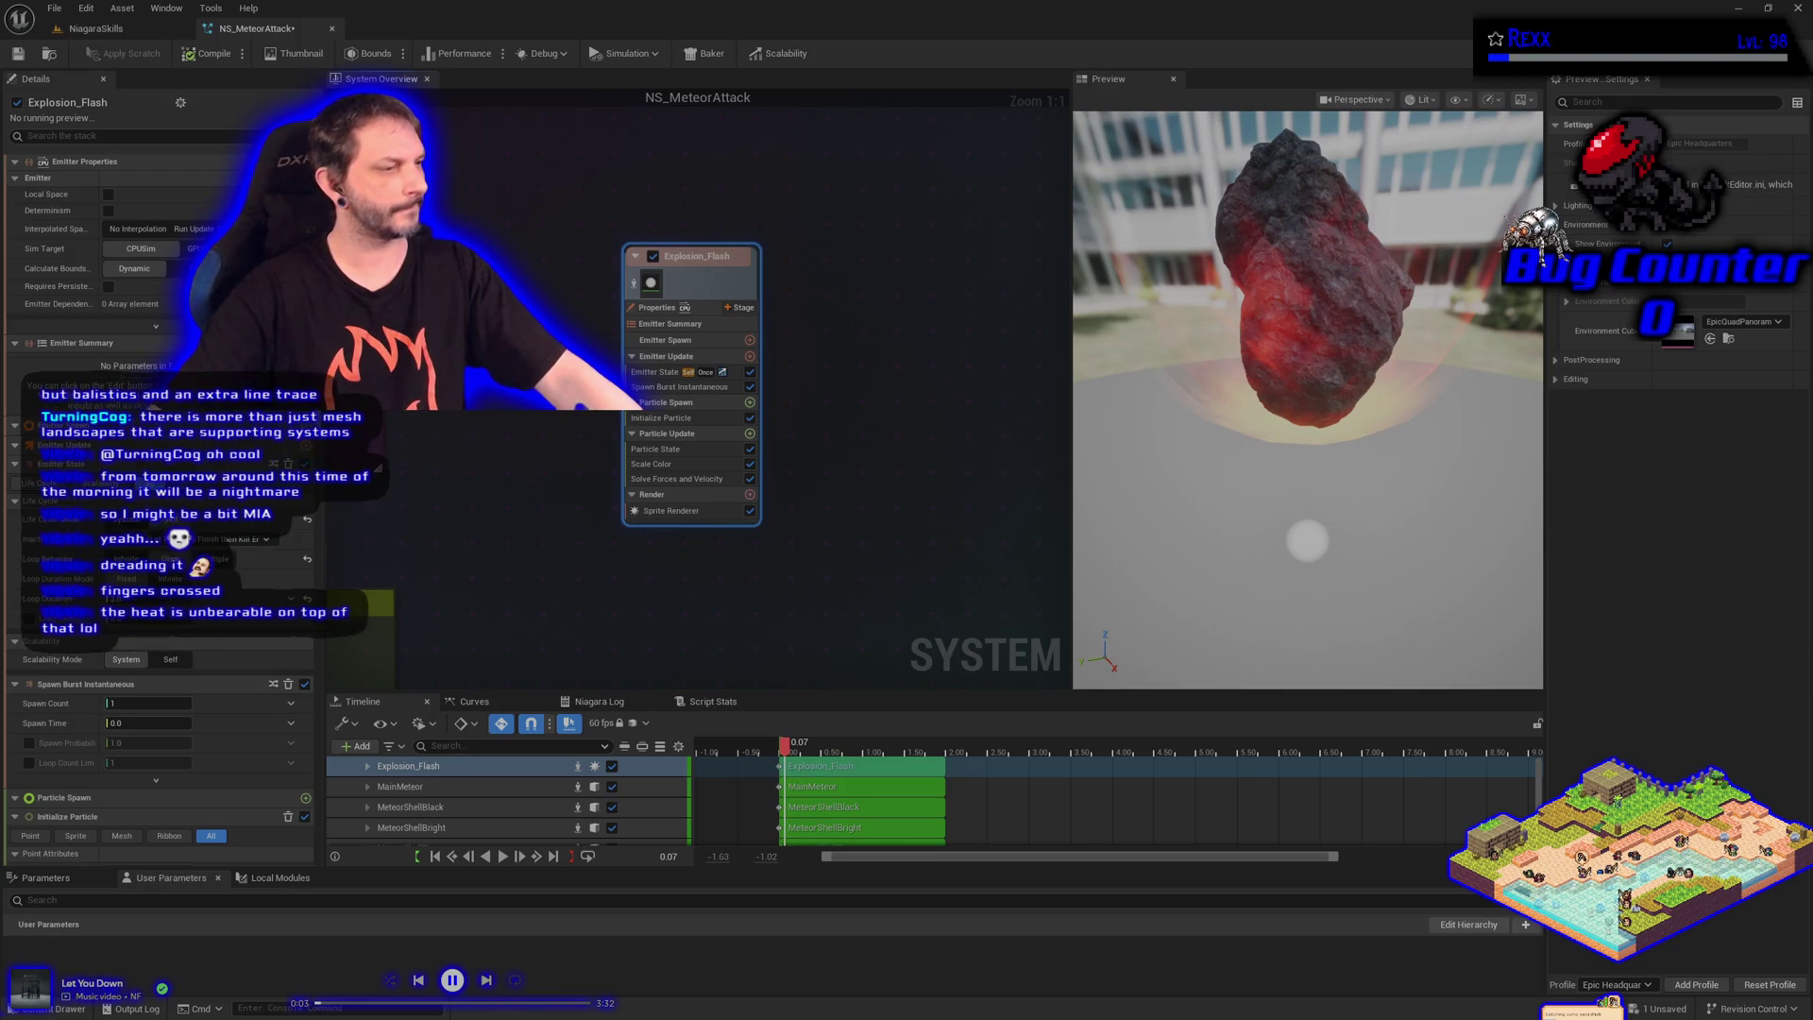
Open the Sprite Renderer material picker and bring up the MeteorAttack assets
left_click(670, 510)
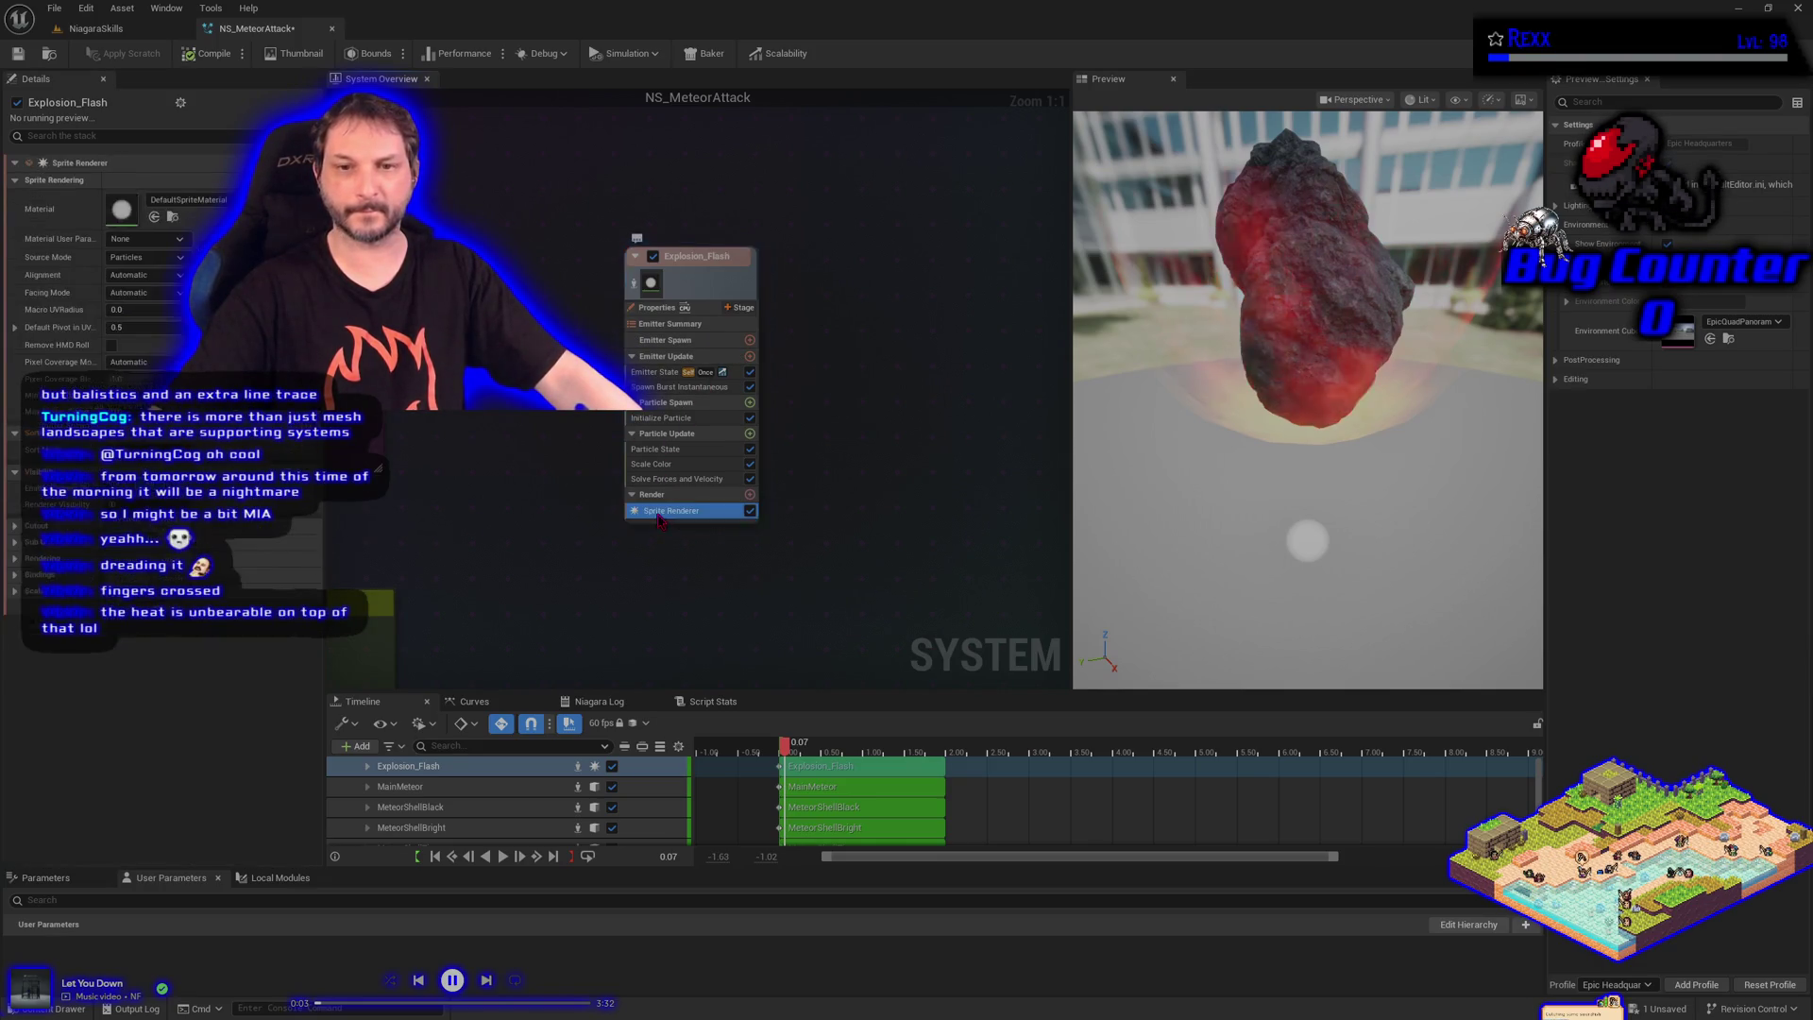
left_click(189, 200)
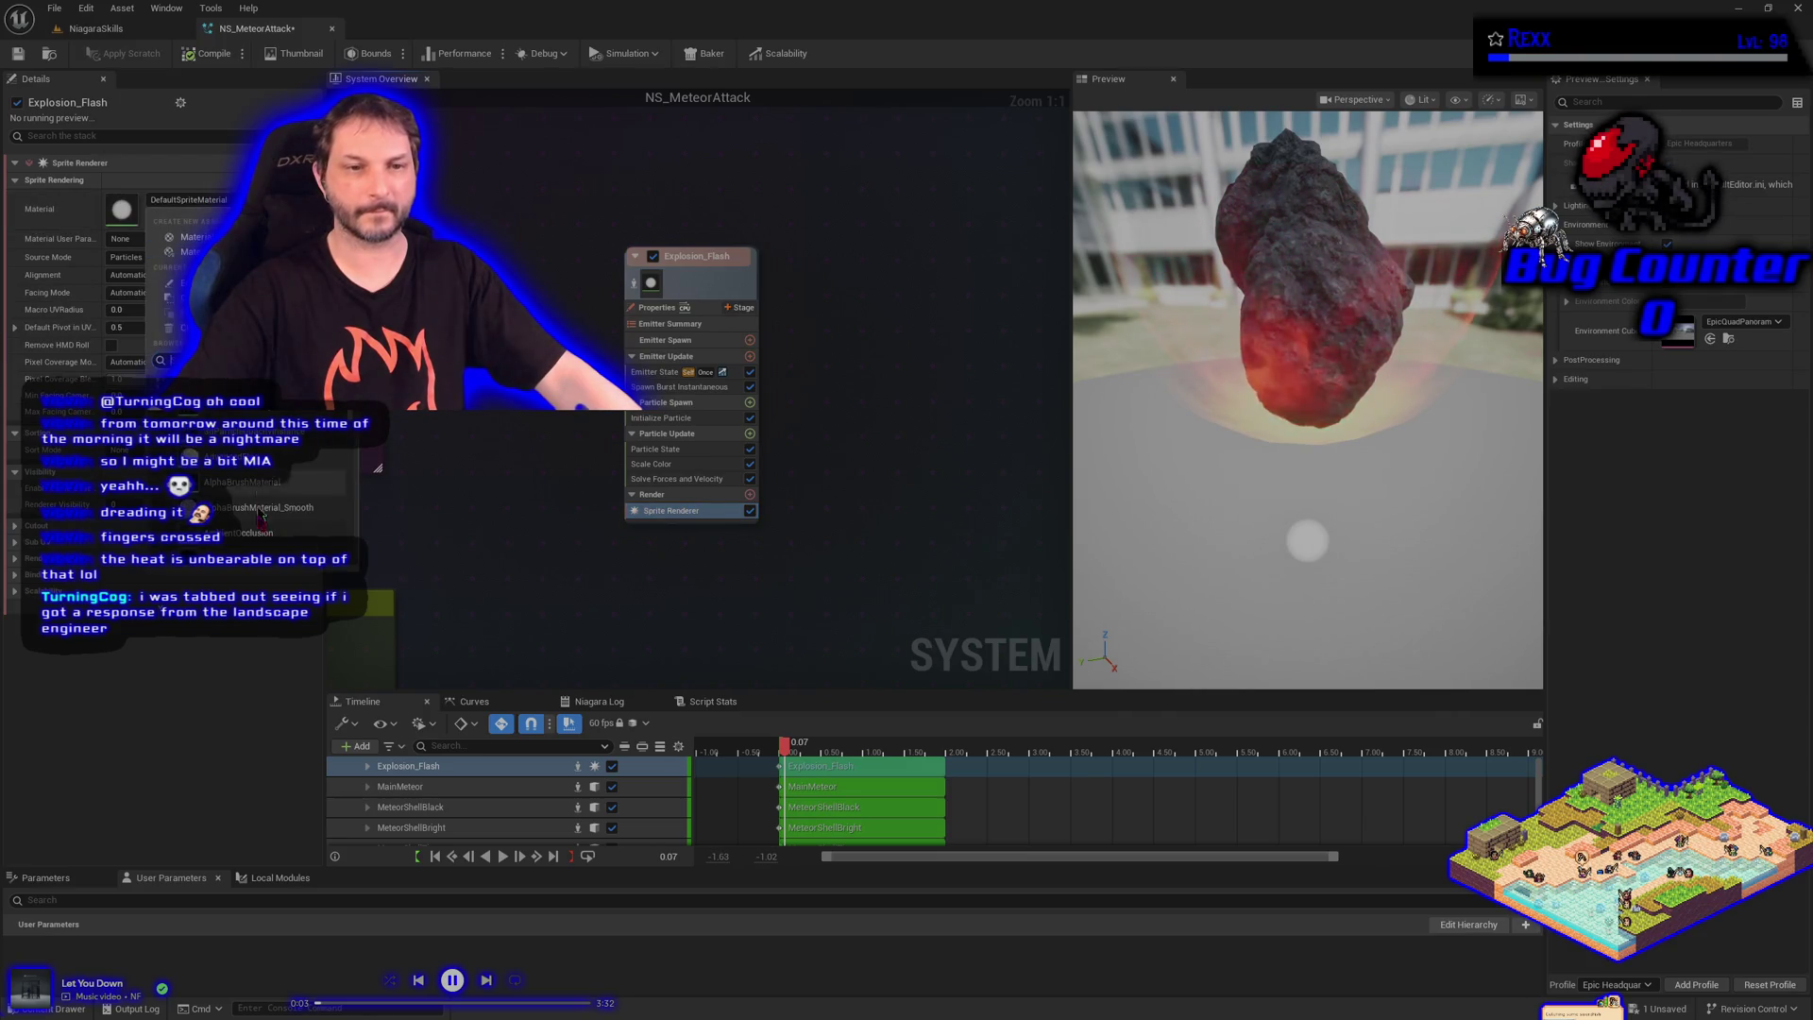
key("ctrl+space")
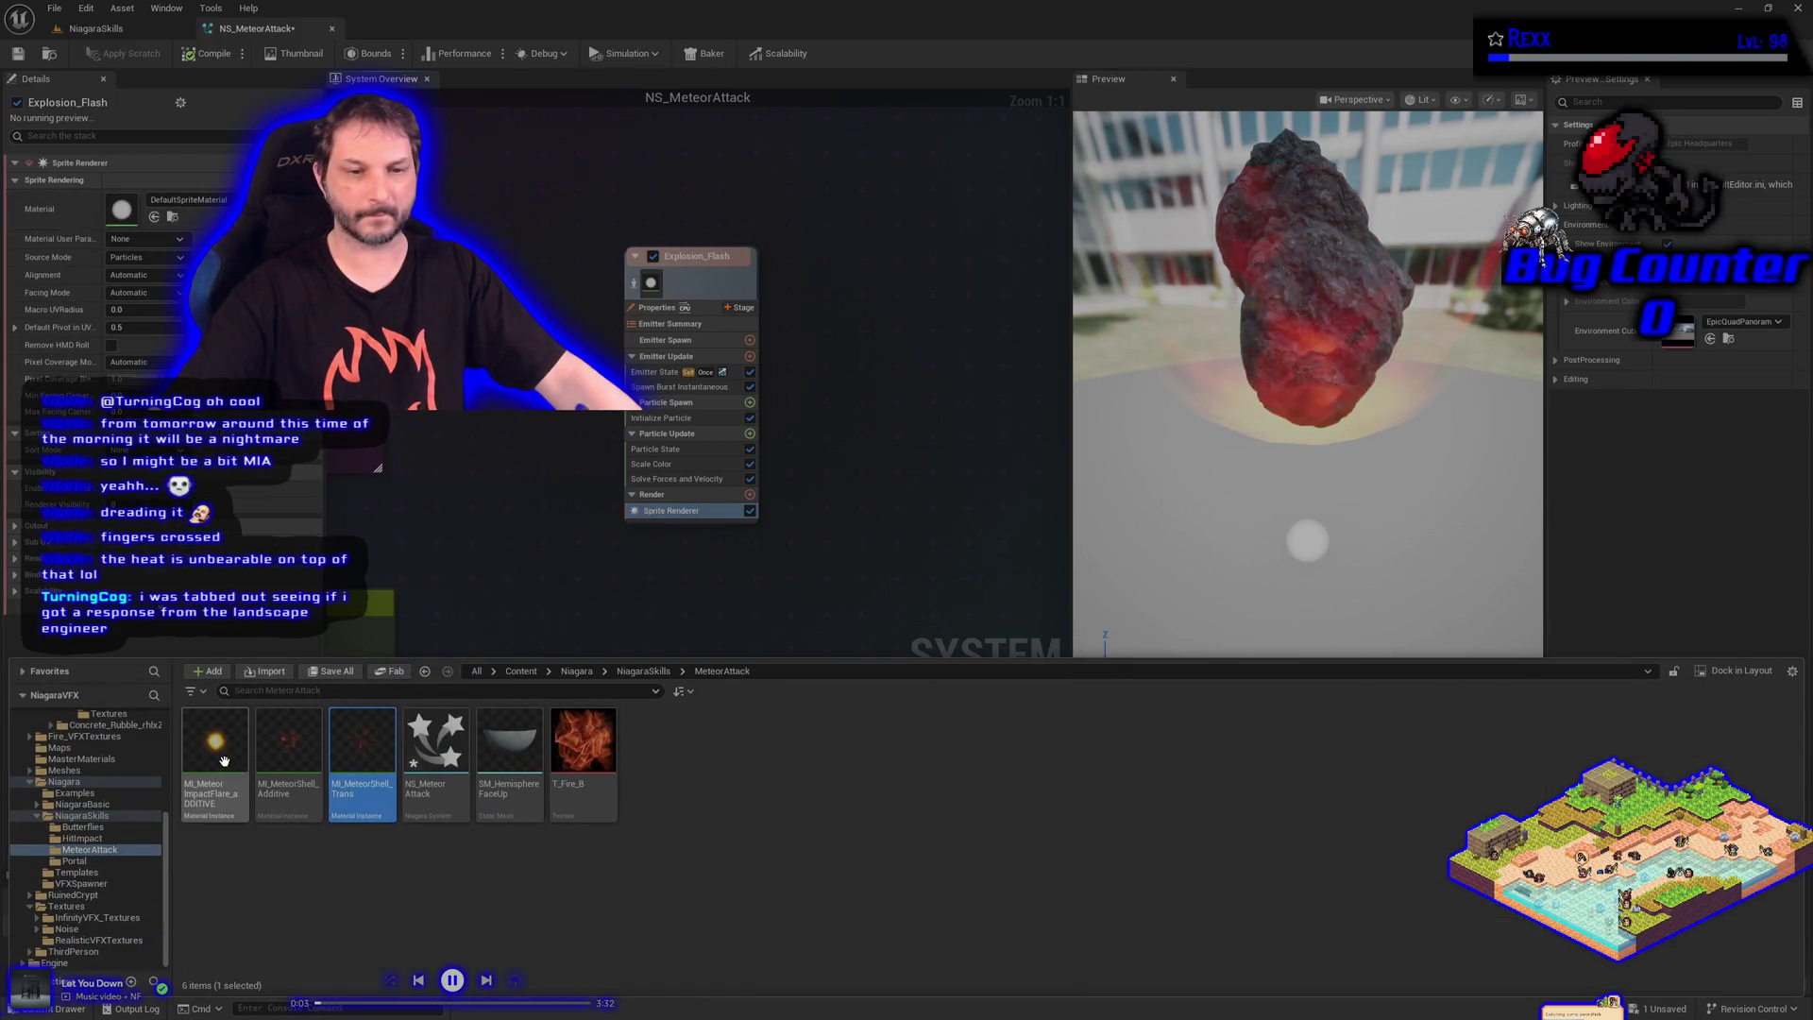
Assign MI_MeteorImpactFlare as the Explosion_Flash sprite material, save, then view Microscape's fishing loot
left_click_drag(224, 760, 123, 215)
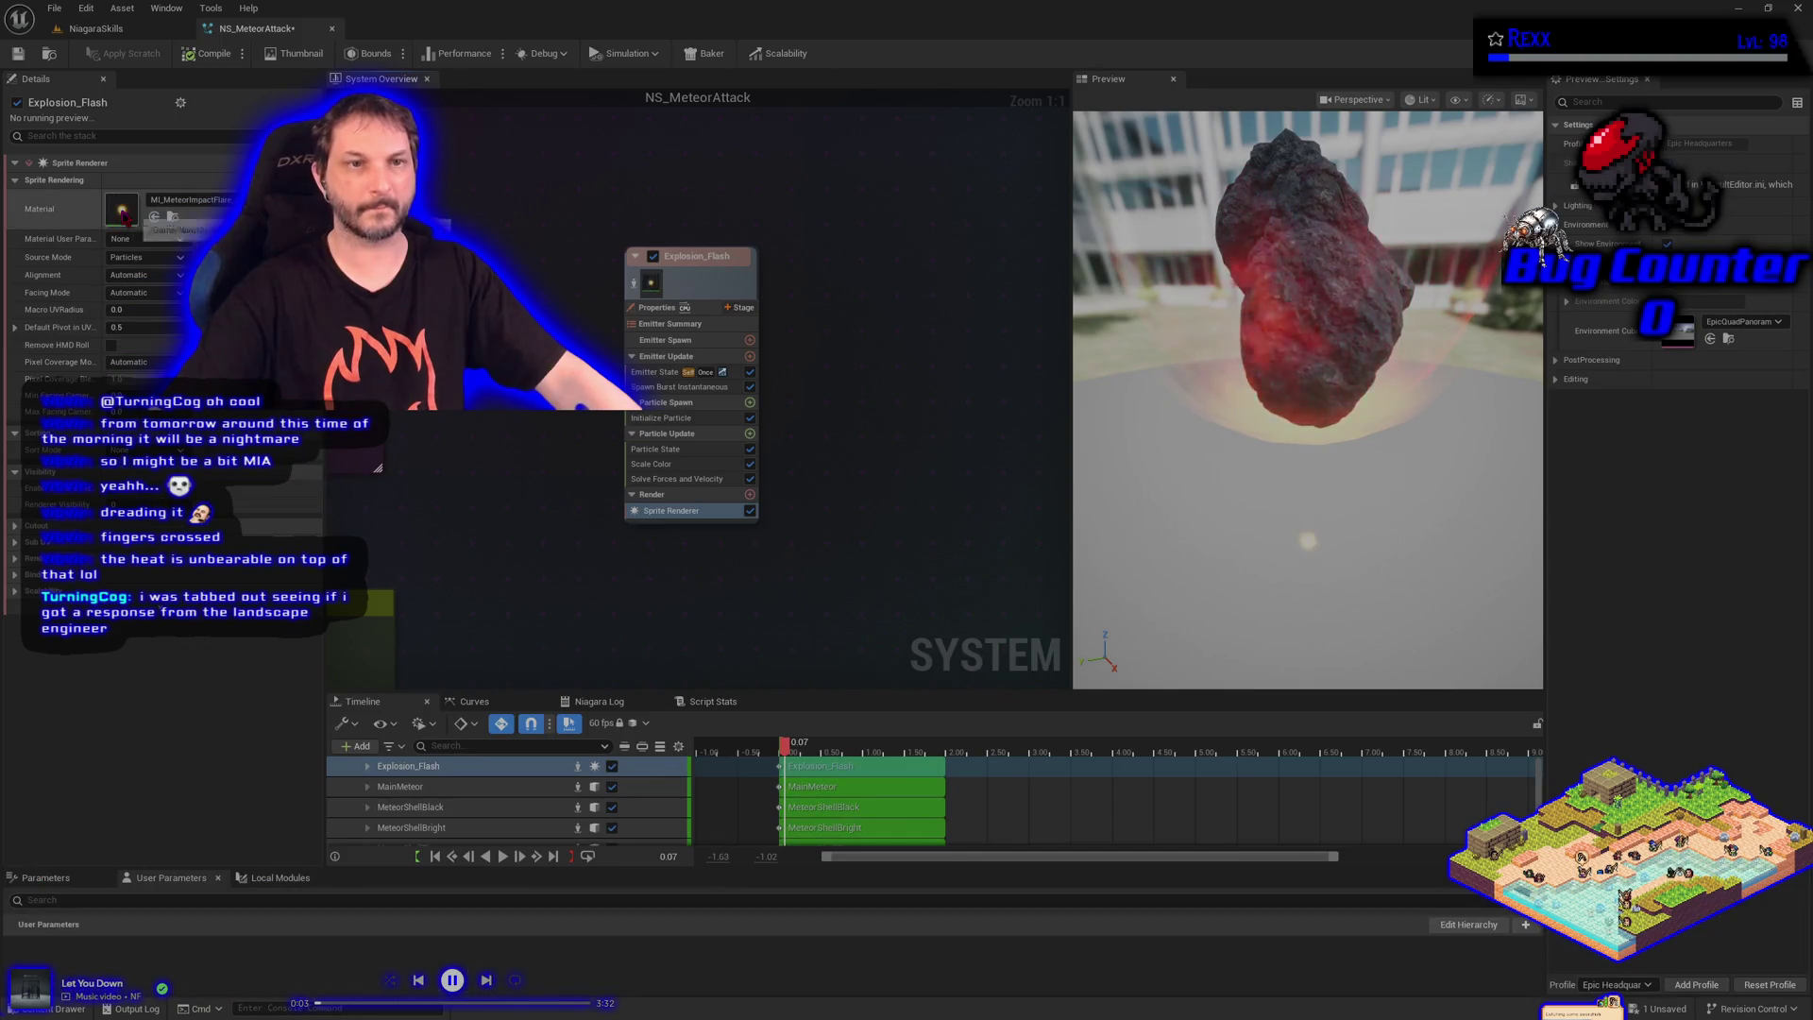
key("ctrl+s")
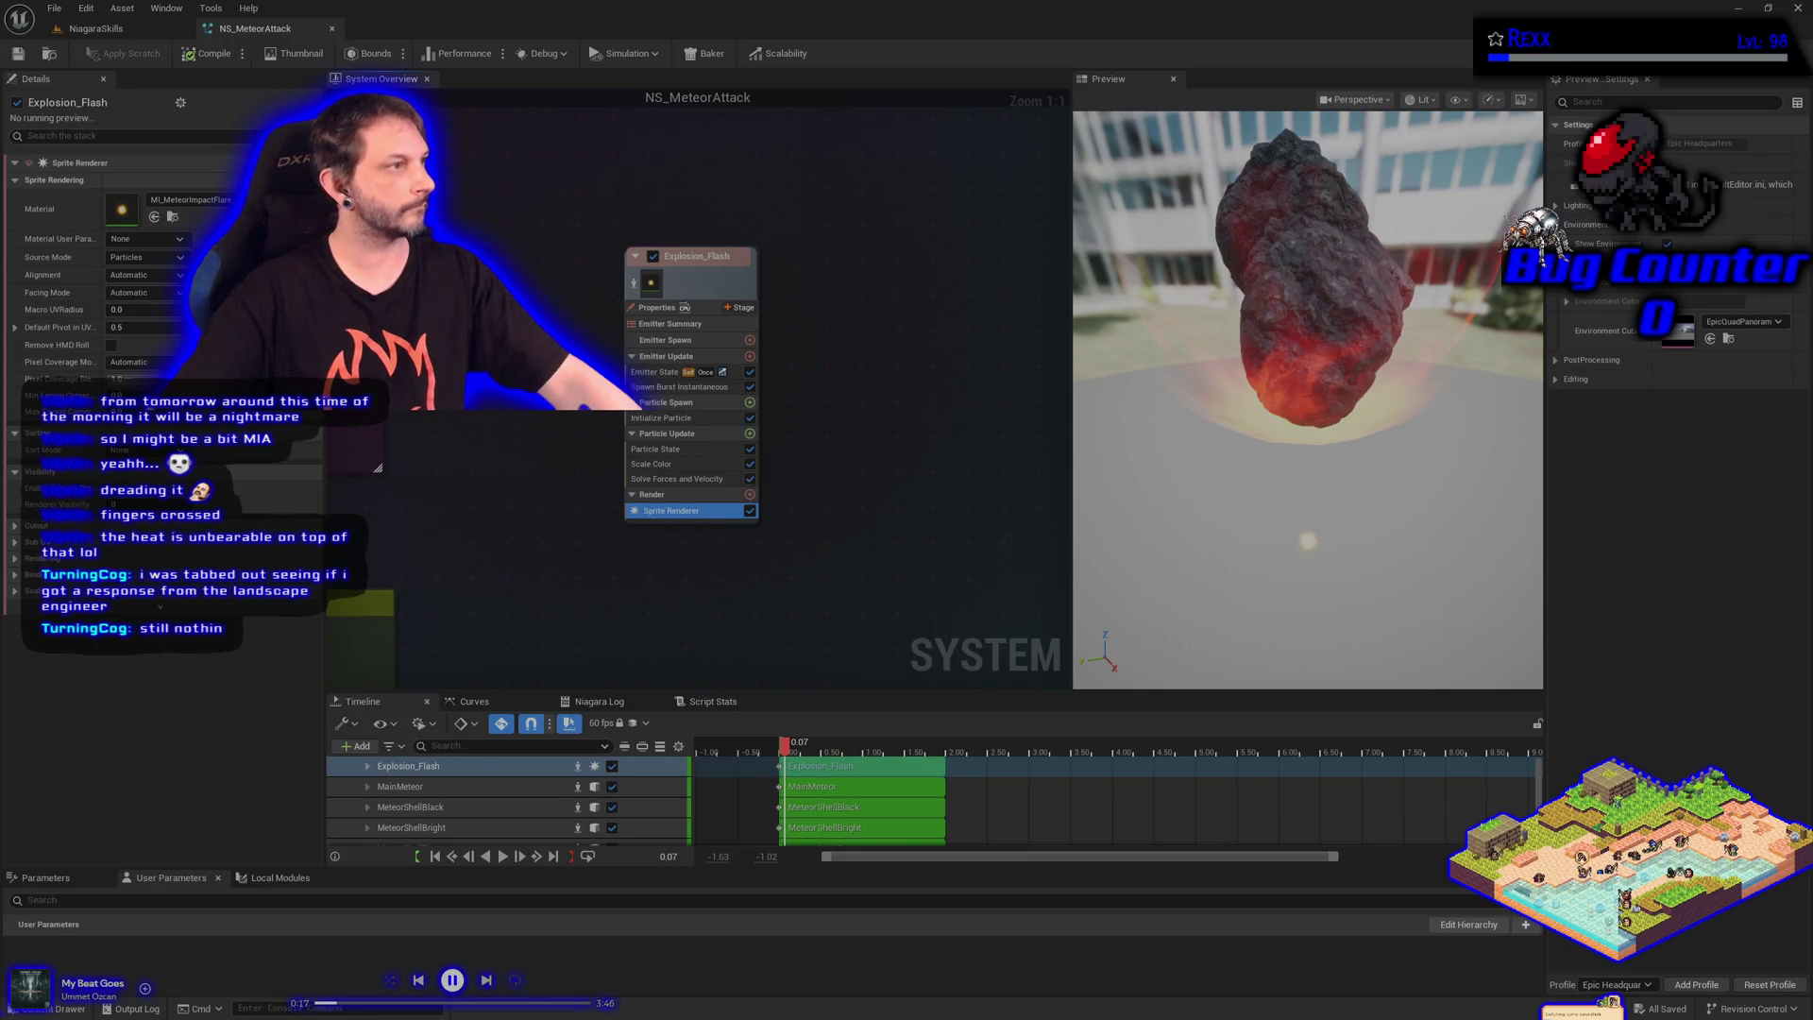
left_click_drag(0, 70, 409, 70)
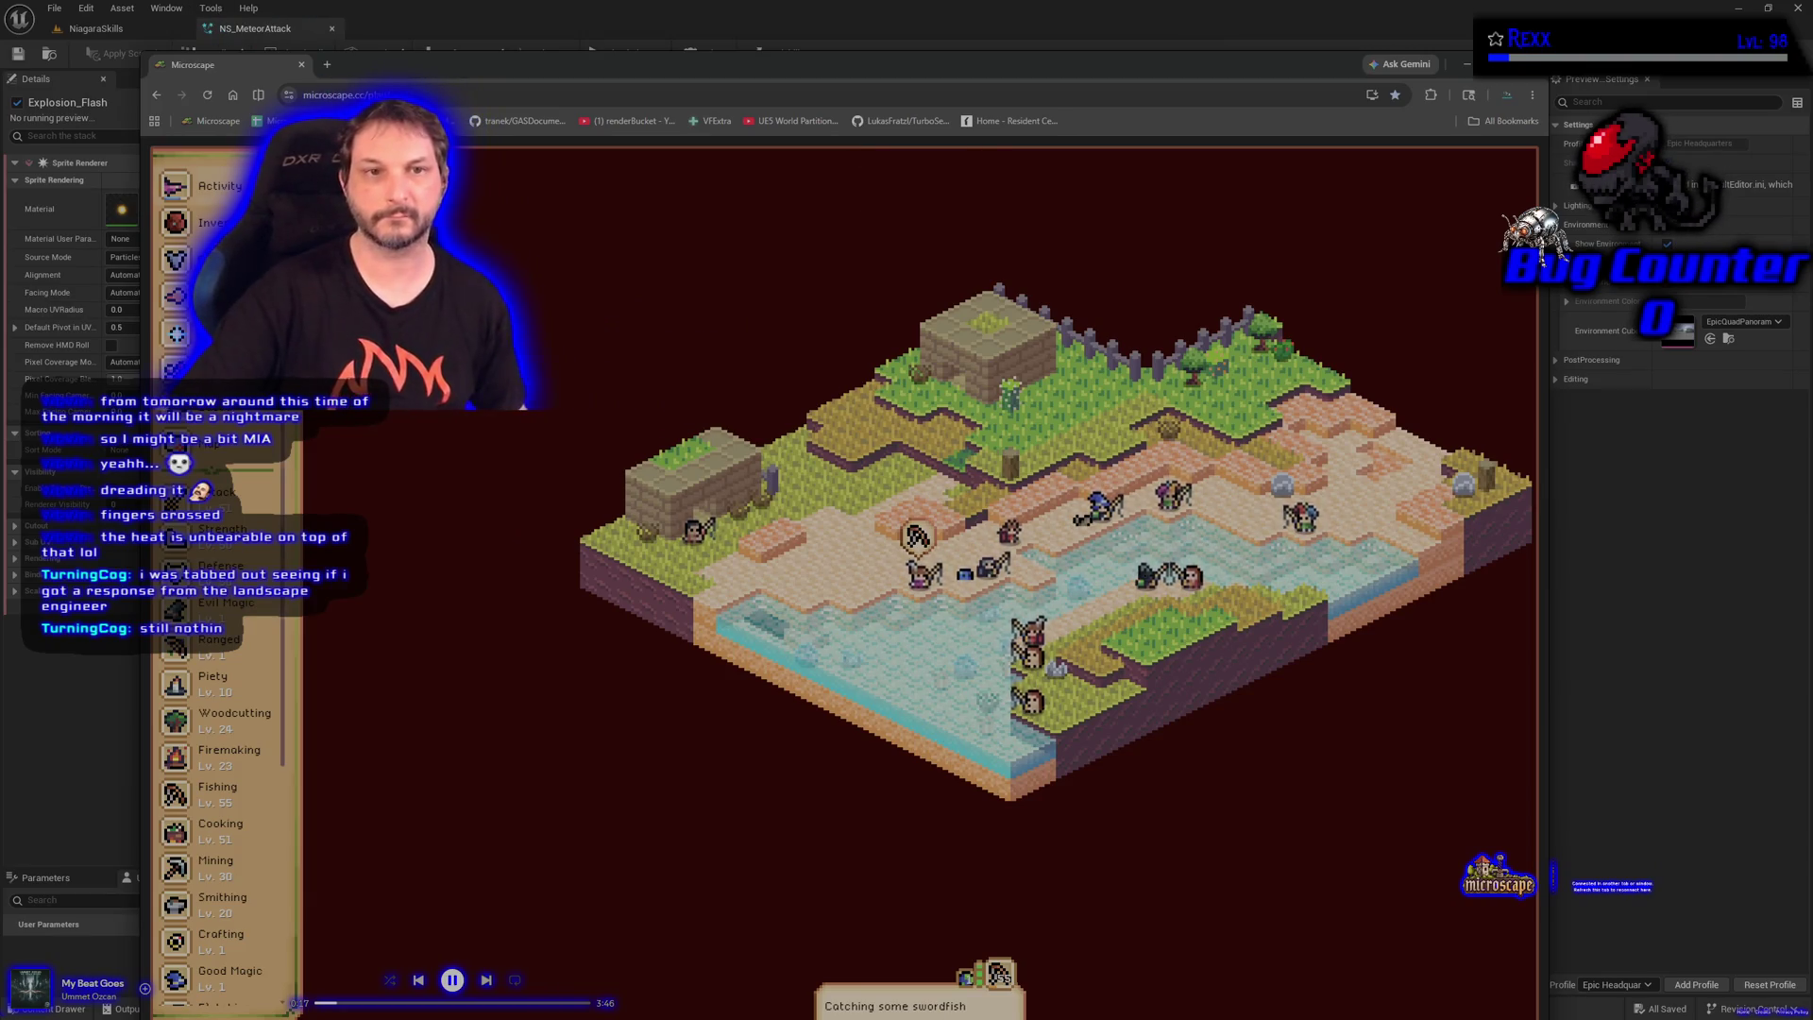
left_click(218, 793)
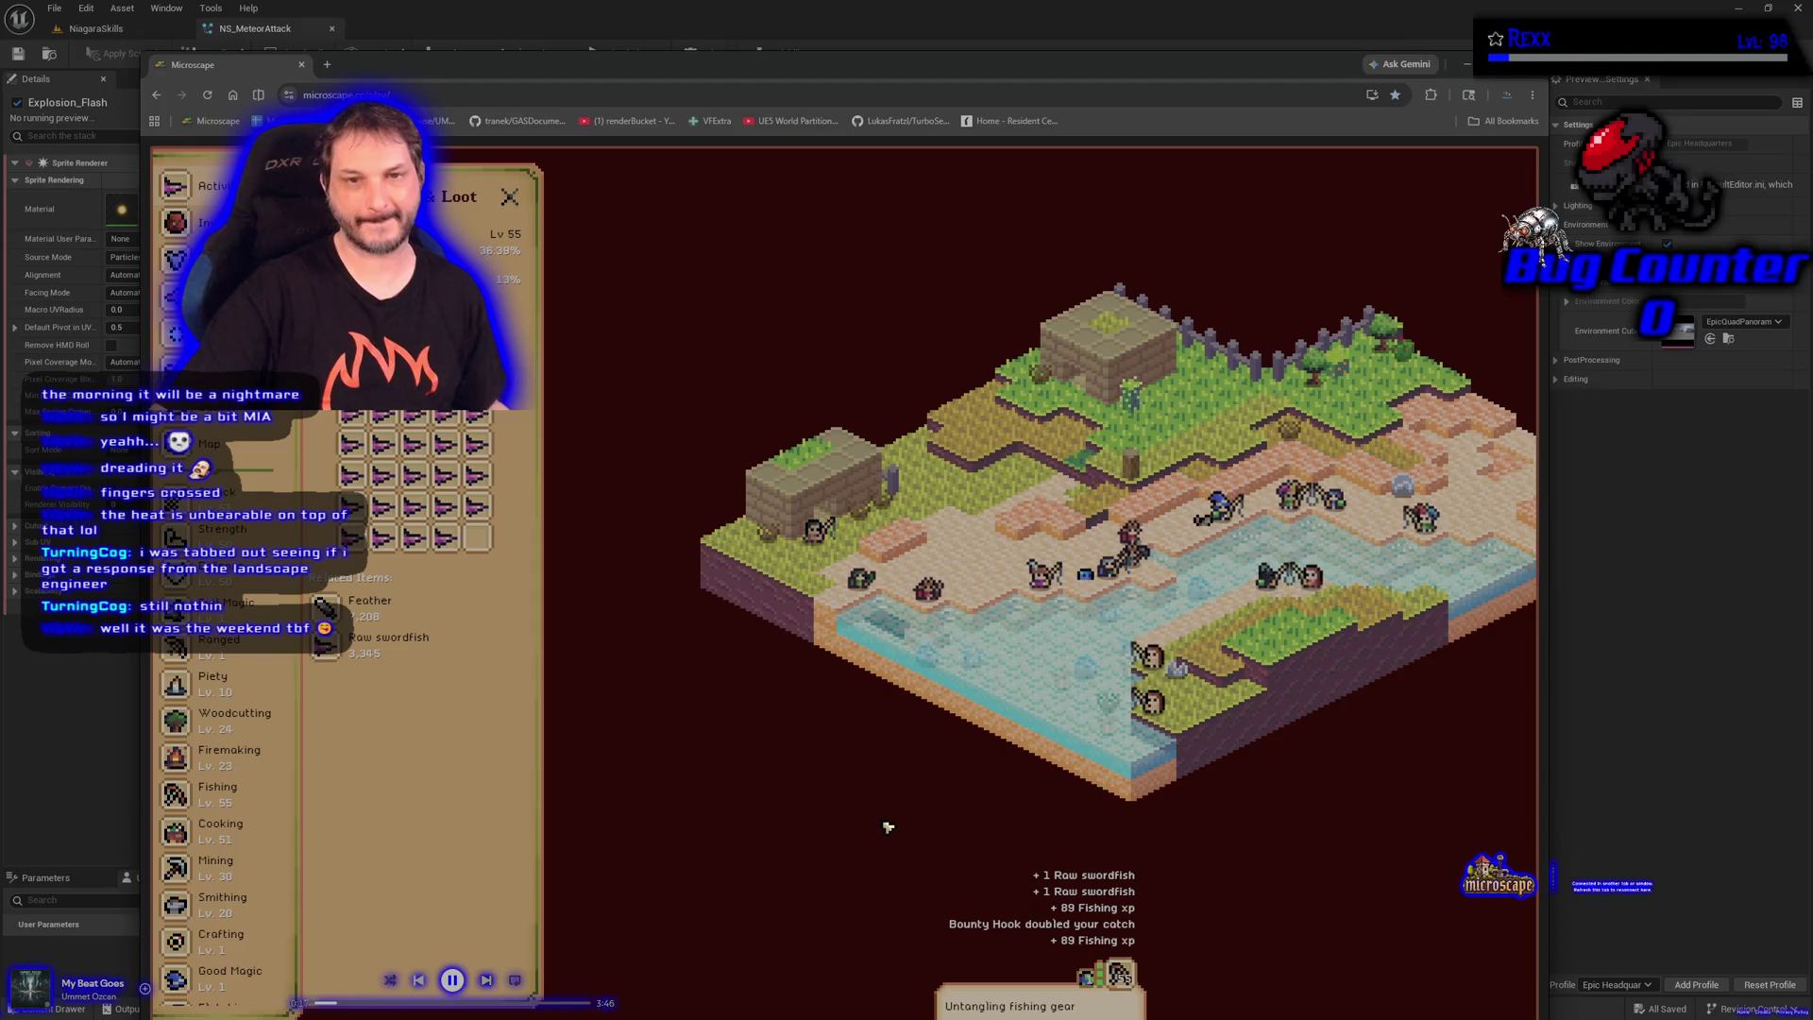
Close the Microscape window and select Explosion_Flash's Initialize Particle module
left_click(302, 66)
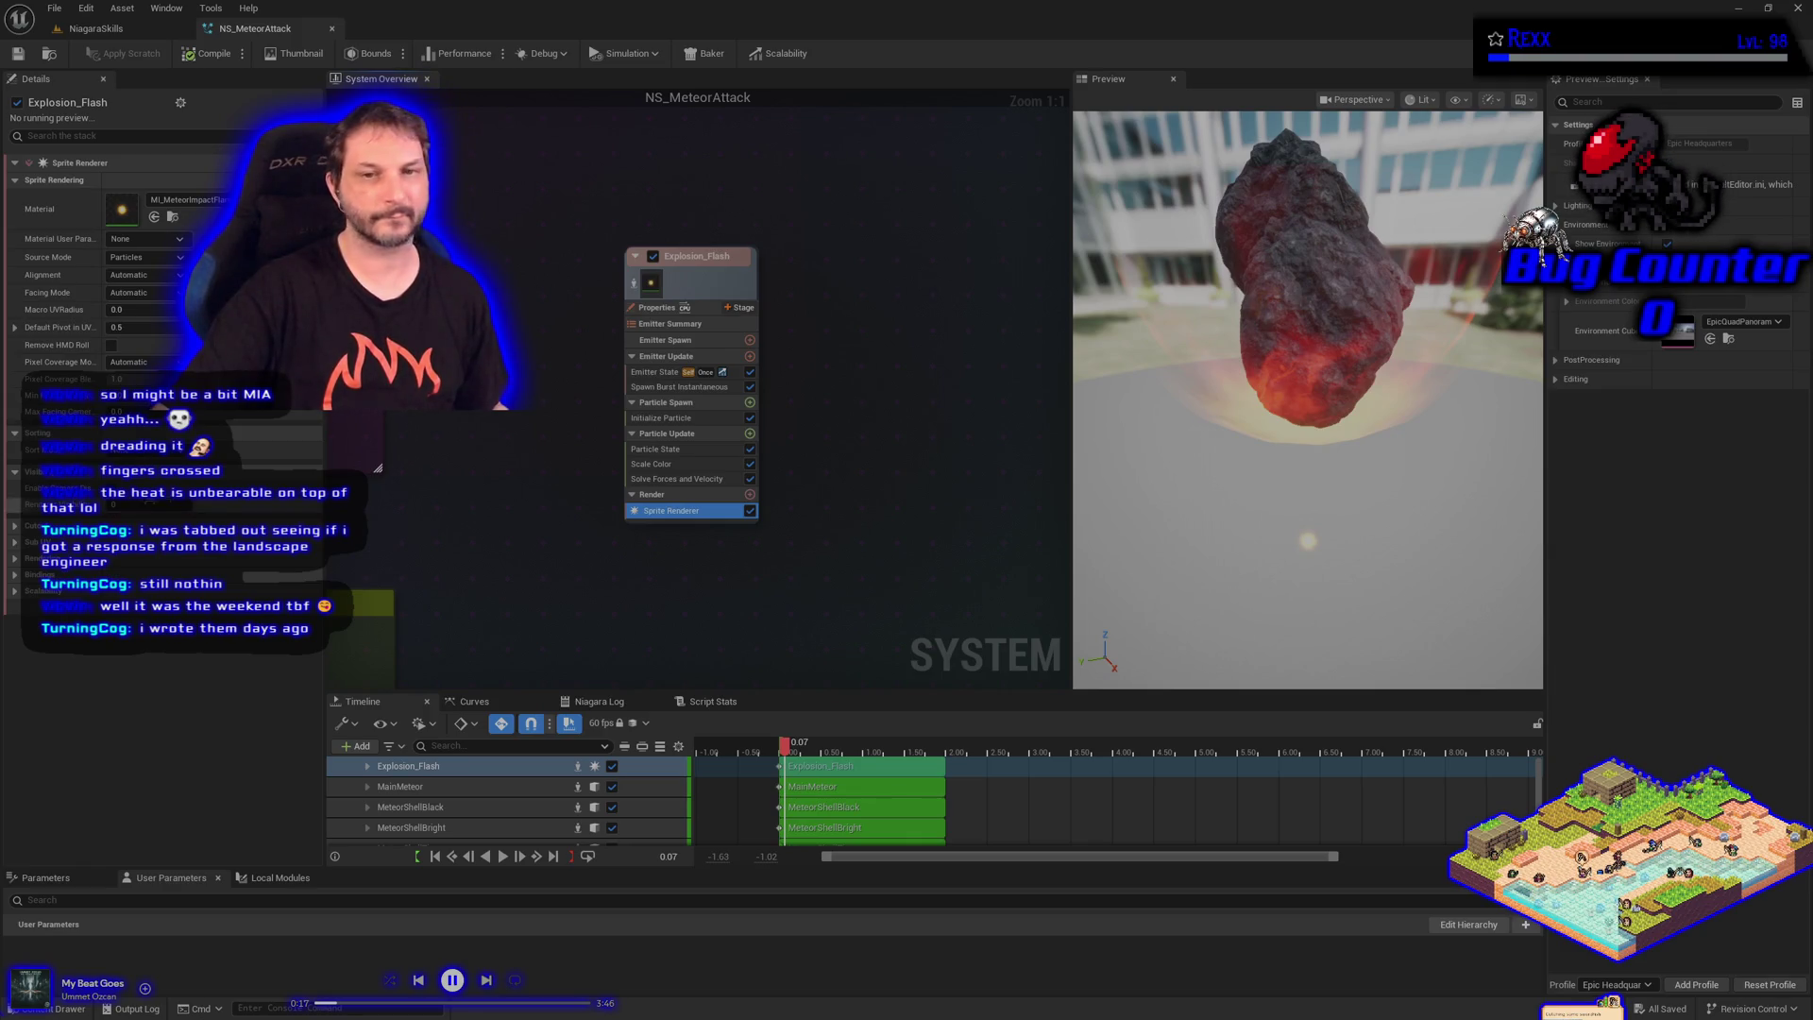
left_click(661, 417)
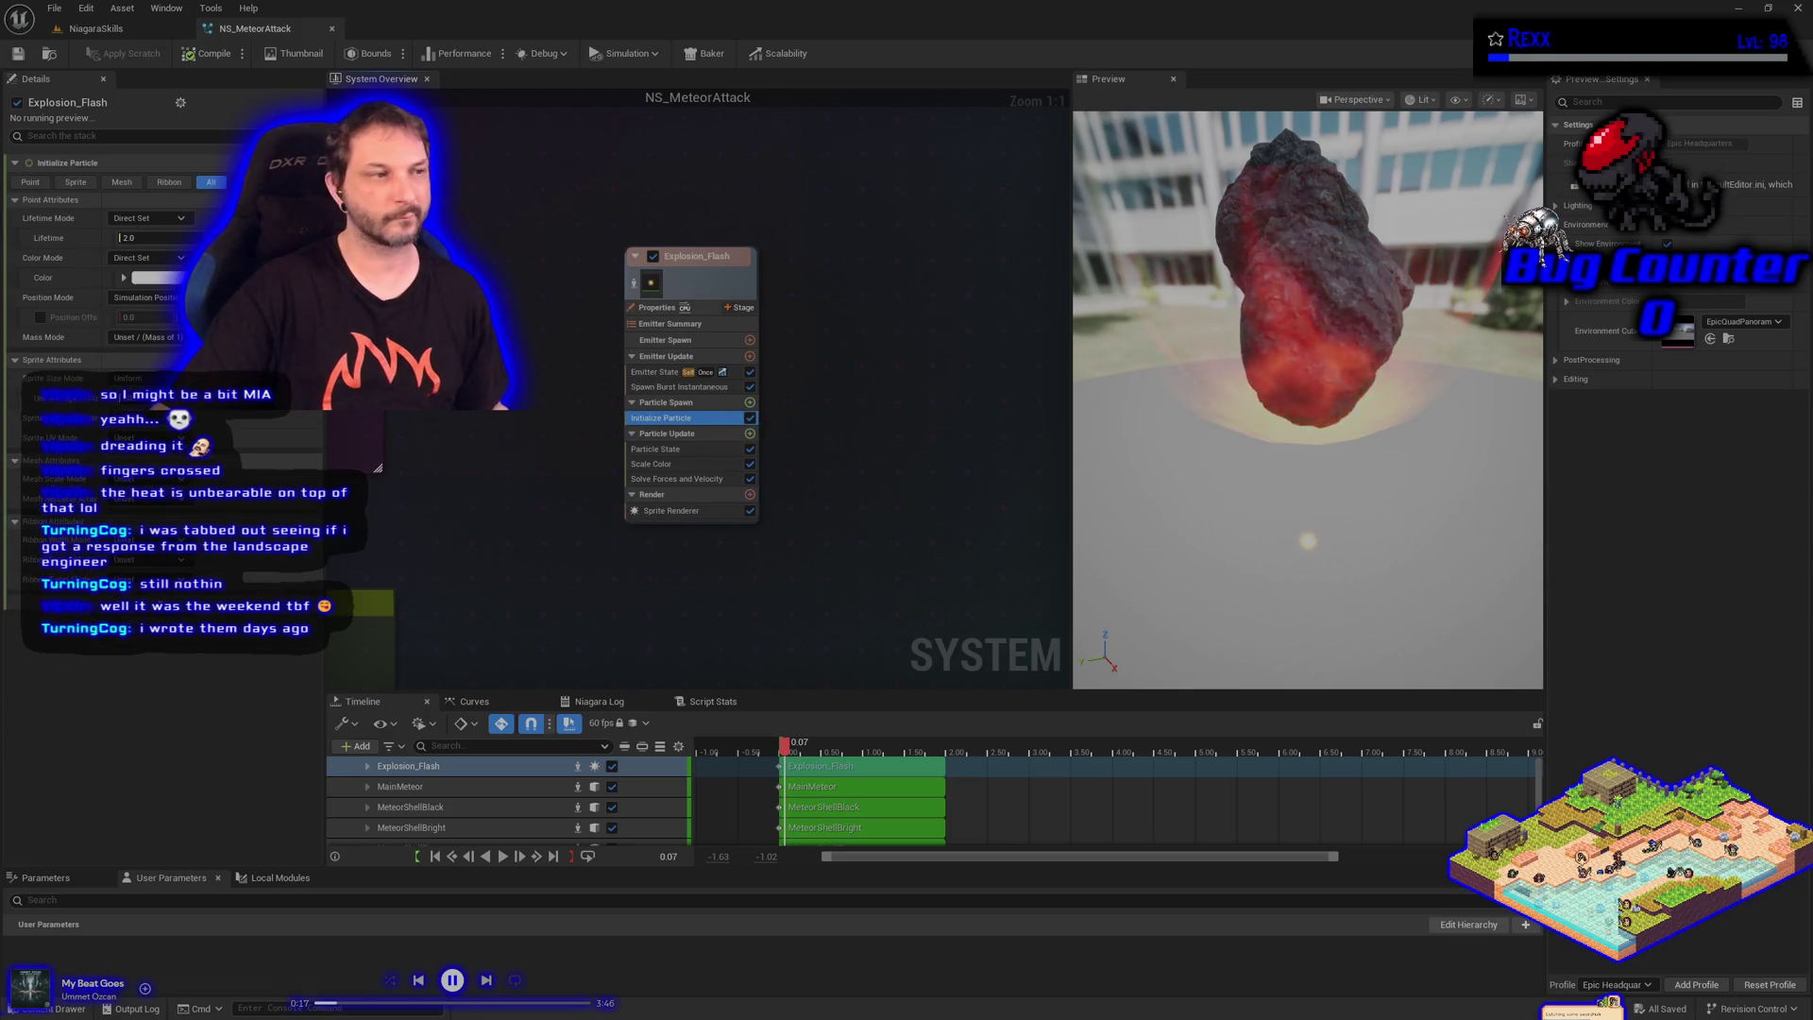
Set the Explosion_Flash particle Lifetime to 0.1 and replay the burst
left_click(120, 238)
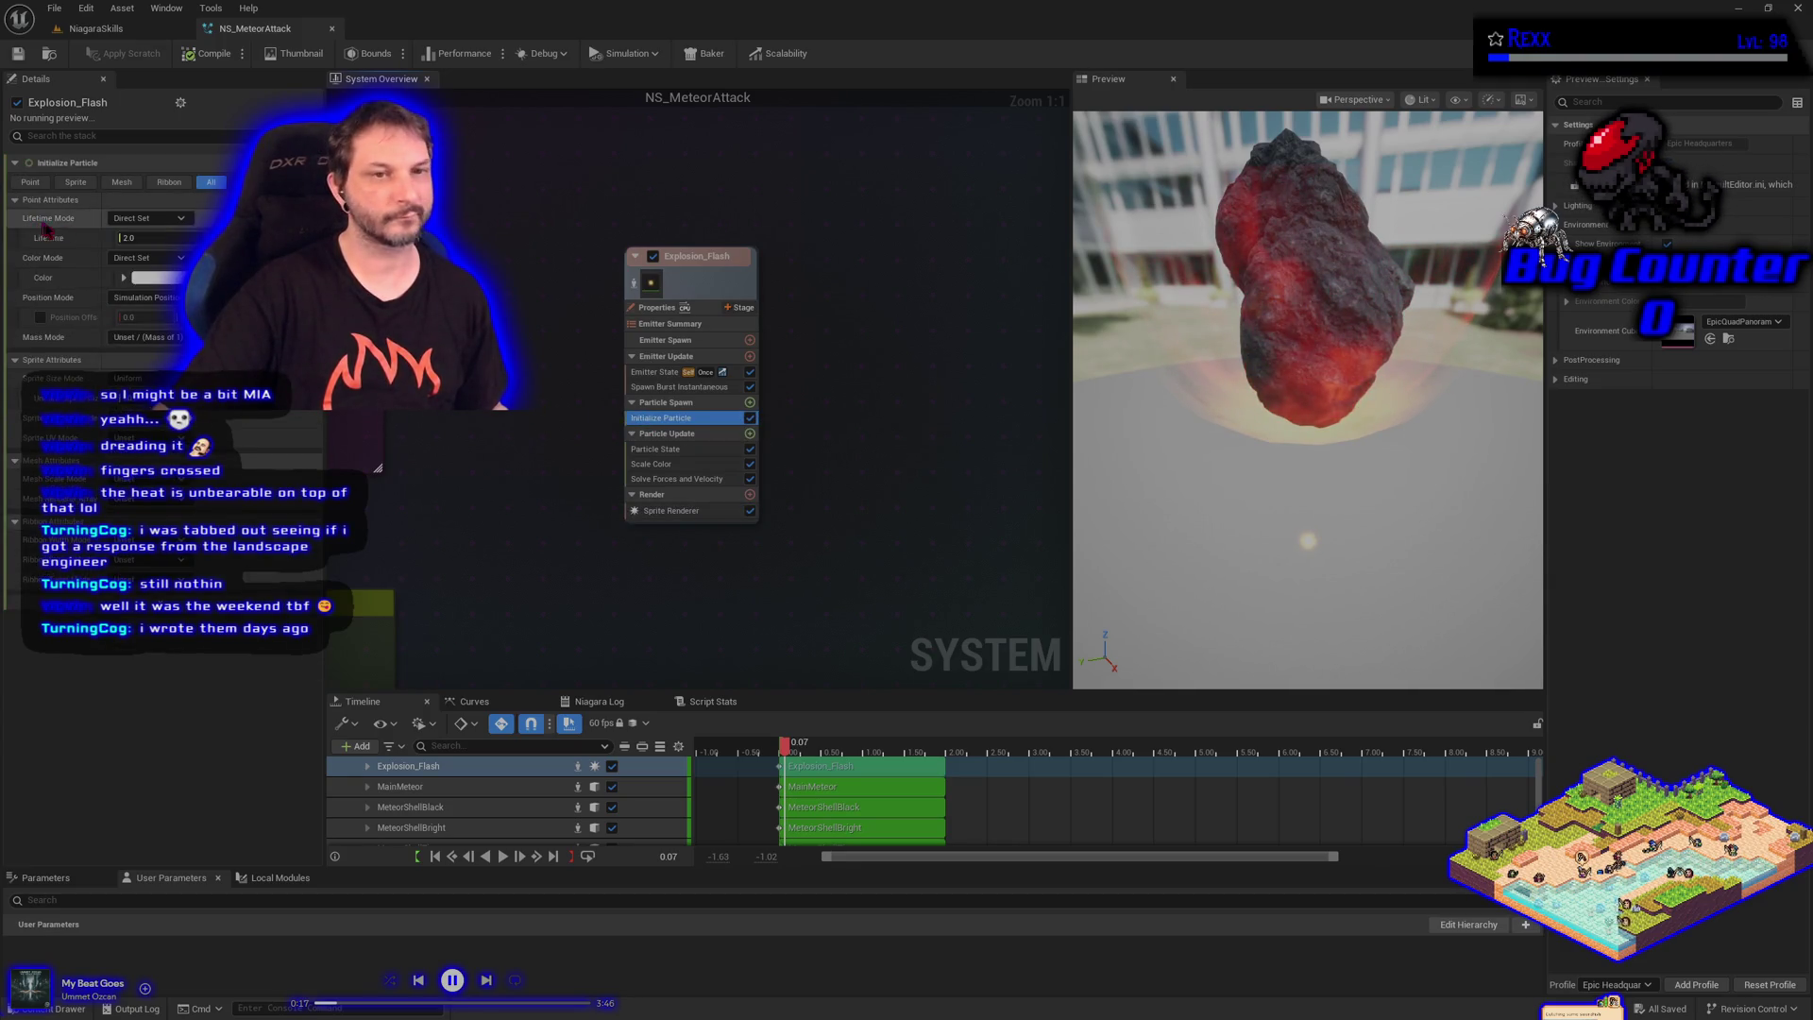
type("0.1")
key("Return")
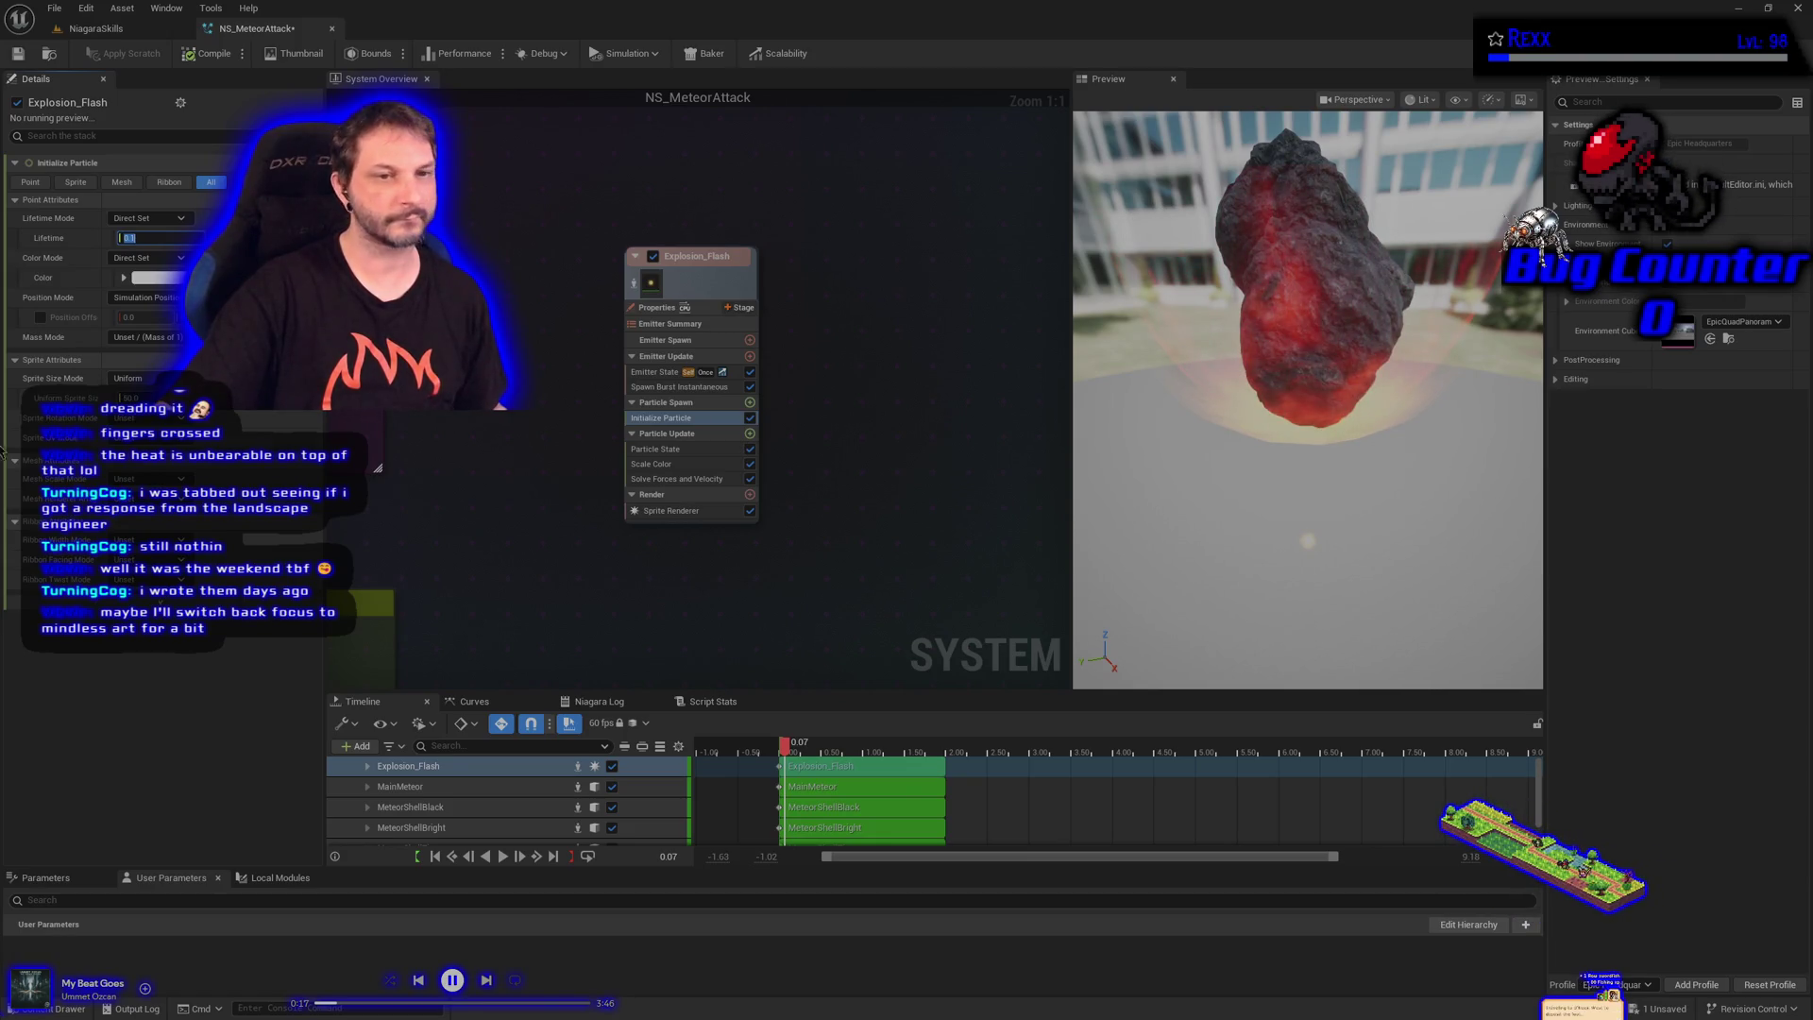
key("Return")
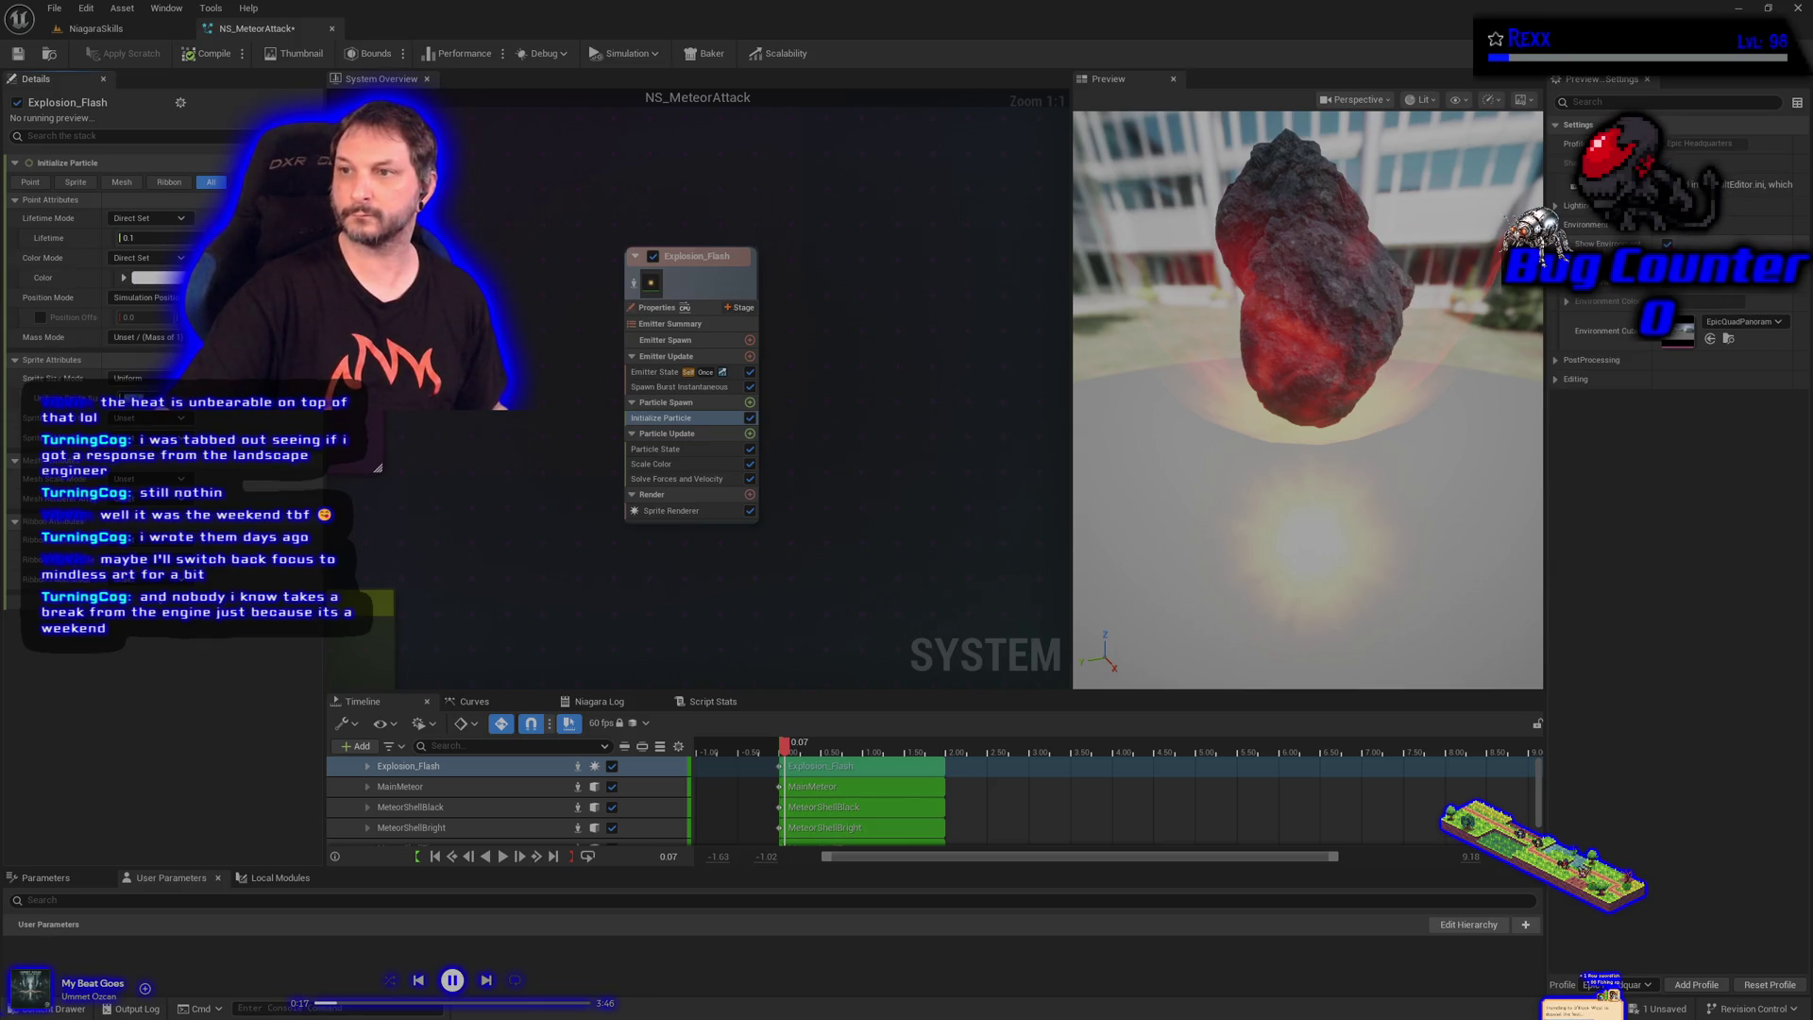
Hide the preview environment background and select MeteorShellBright's Initialize Particle module
key("i")
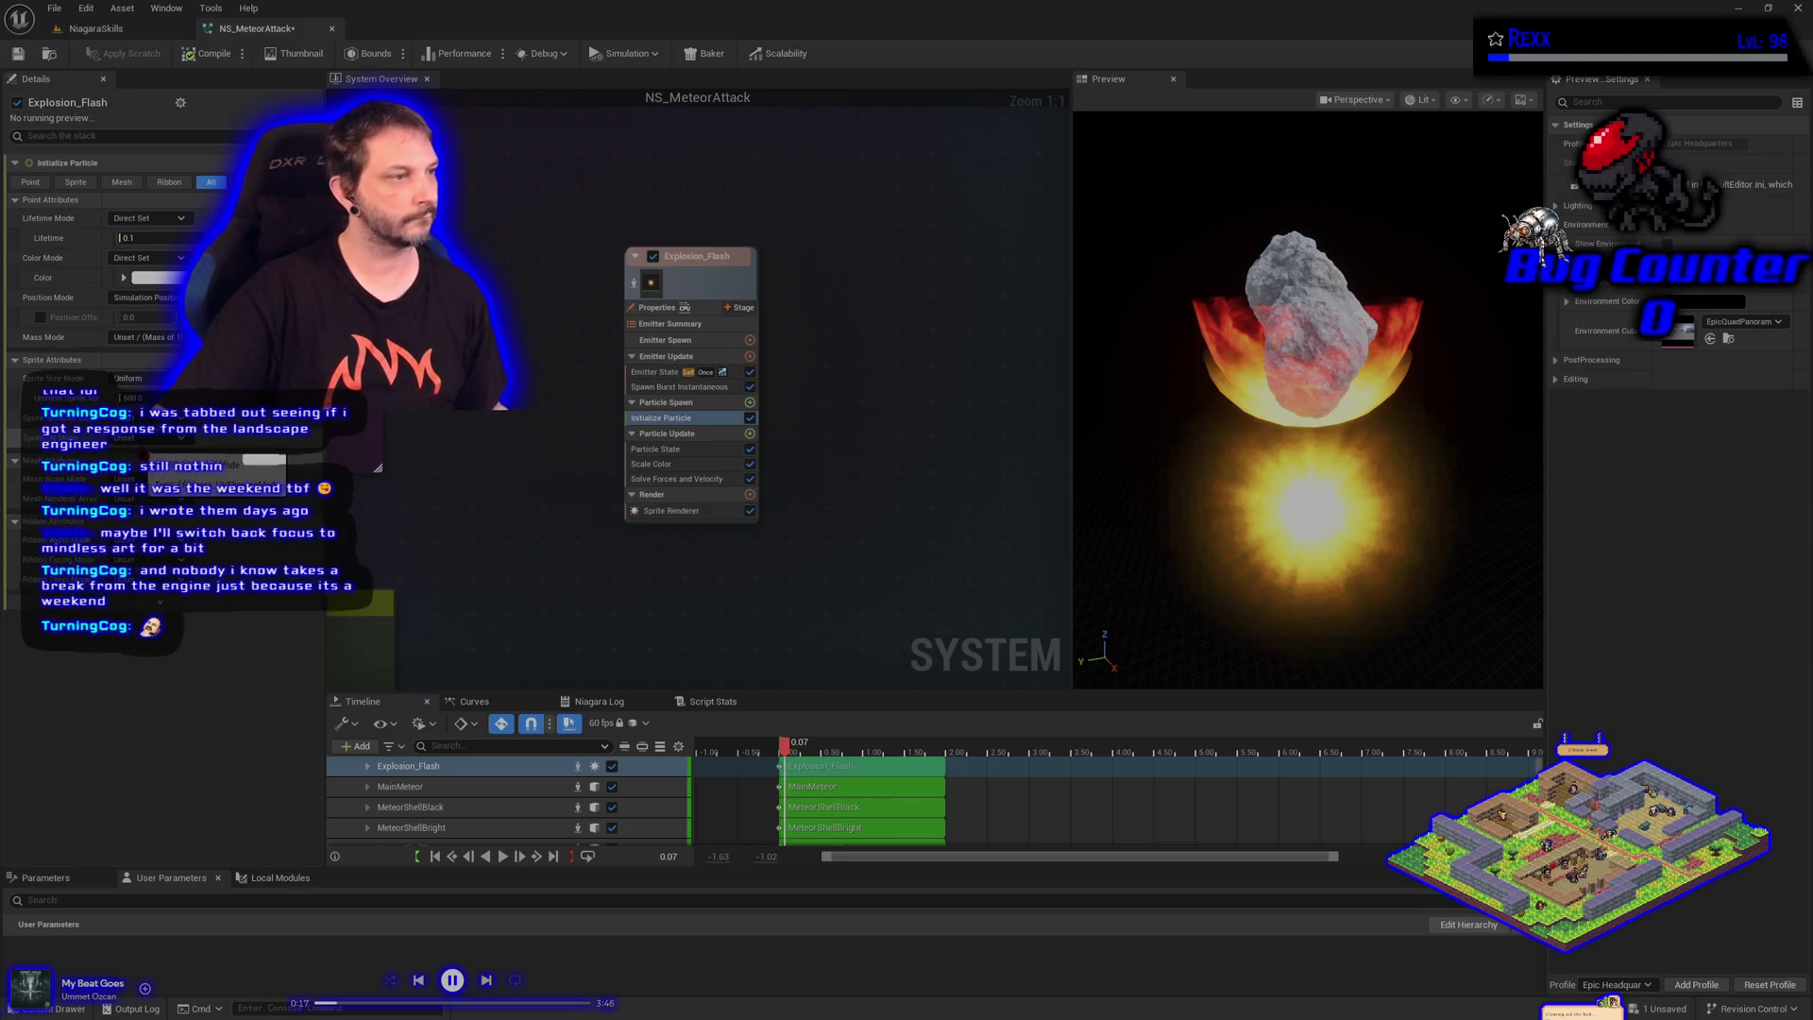
mouse_move(479, 441)
left_mouse_down()
mouse_move(809, 473)
mouse_move(721, 519)
mouse_move(659, 591)
mouse_move(646, 655)
mouse_move(557, 737)
mouse_move(406, 650)
left_mouse_up()
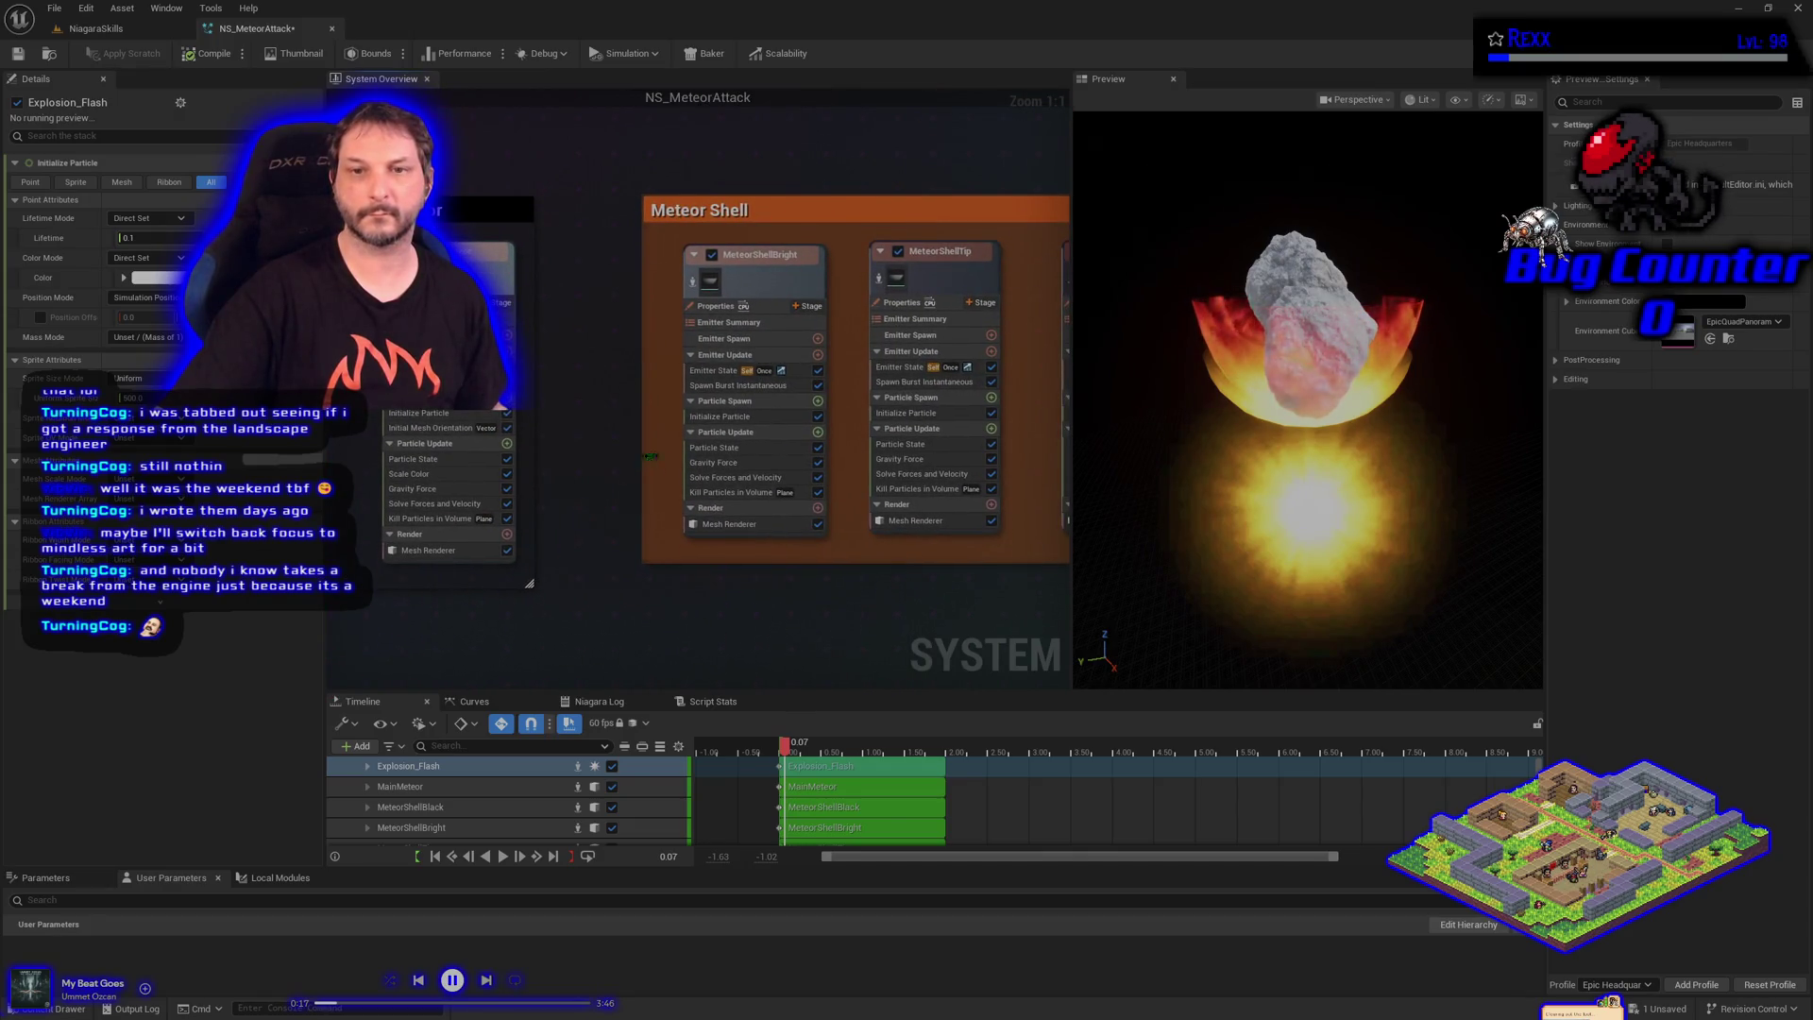
left_click(741, 417)
Copy MeteorShellBright's orange colour gradient onto Explosion_Flash's Initialize Particle Color and save
right_click(74, 283)
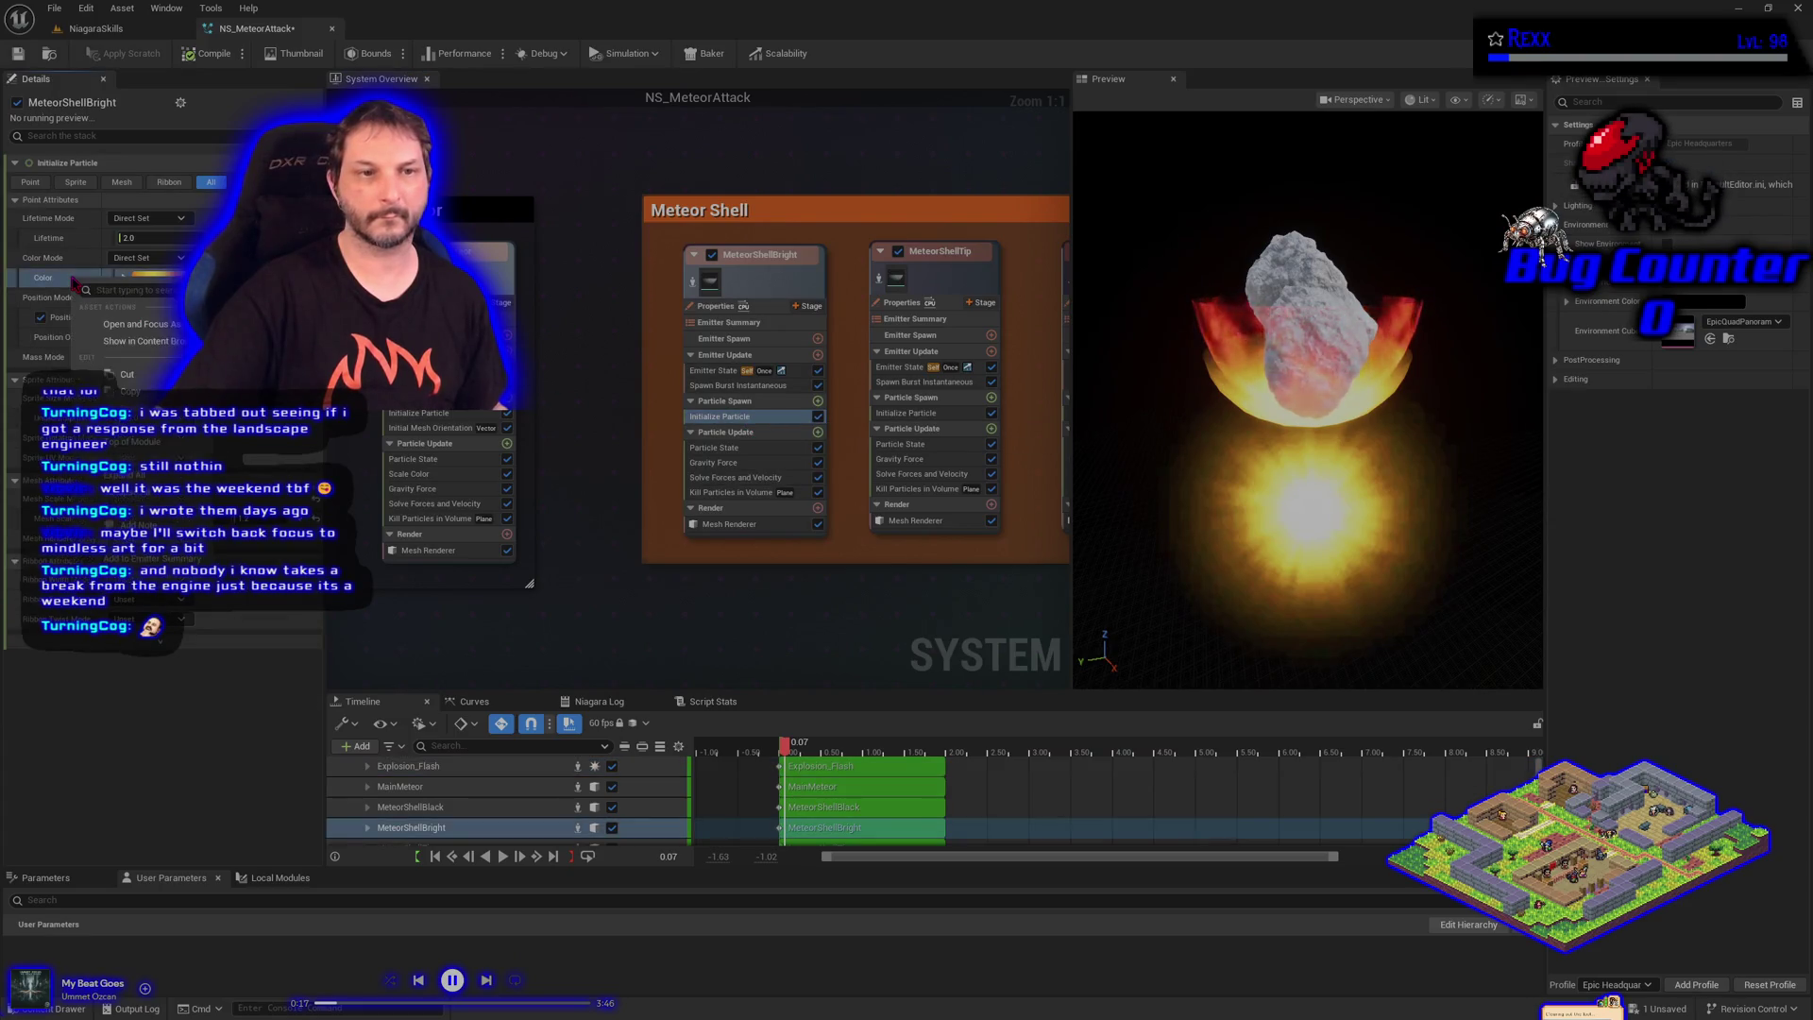
key("Escape")
mouse_move(362, 494)
left_mouse_down()
mouse_move(489, 389)
mouse_move(645, 168)
mouse_move(478, 113)
left_mouse_up()
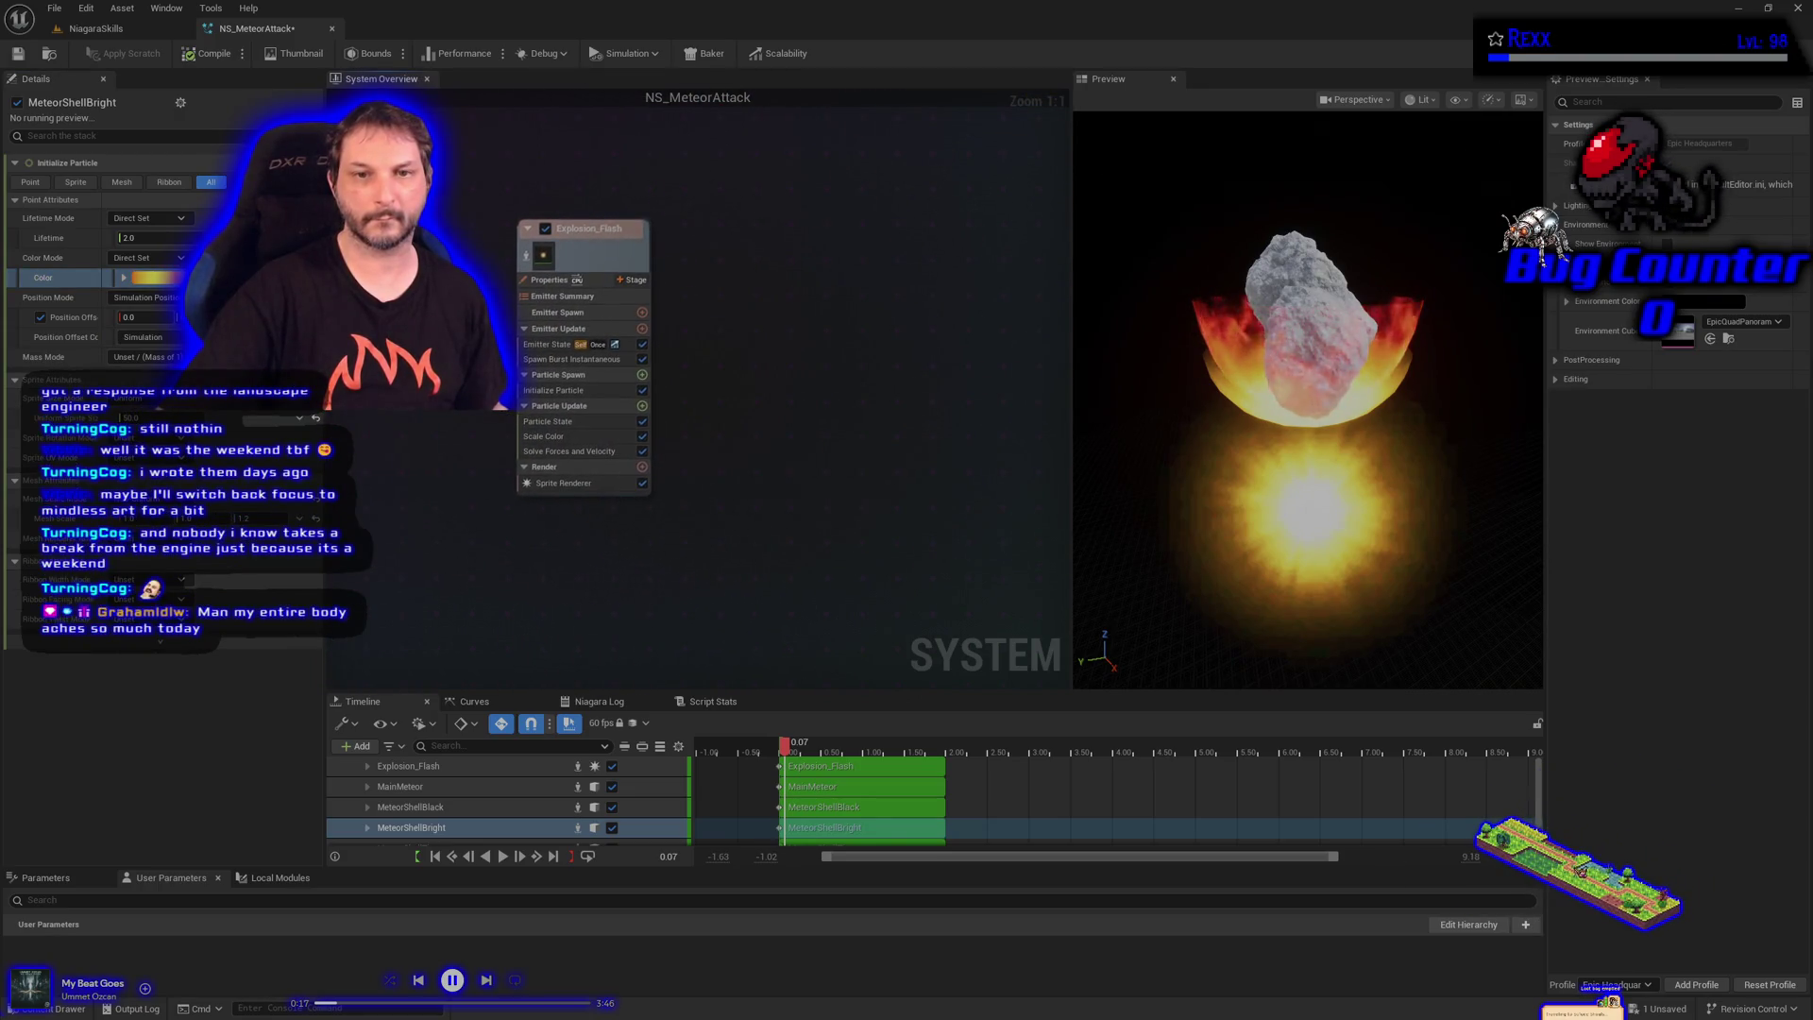
left_click(555, 390)
right_click(59, 282)
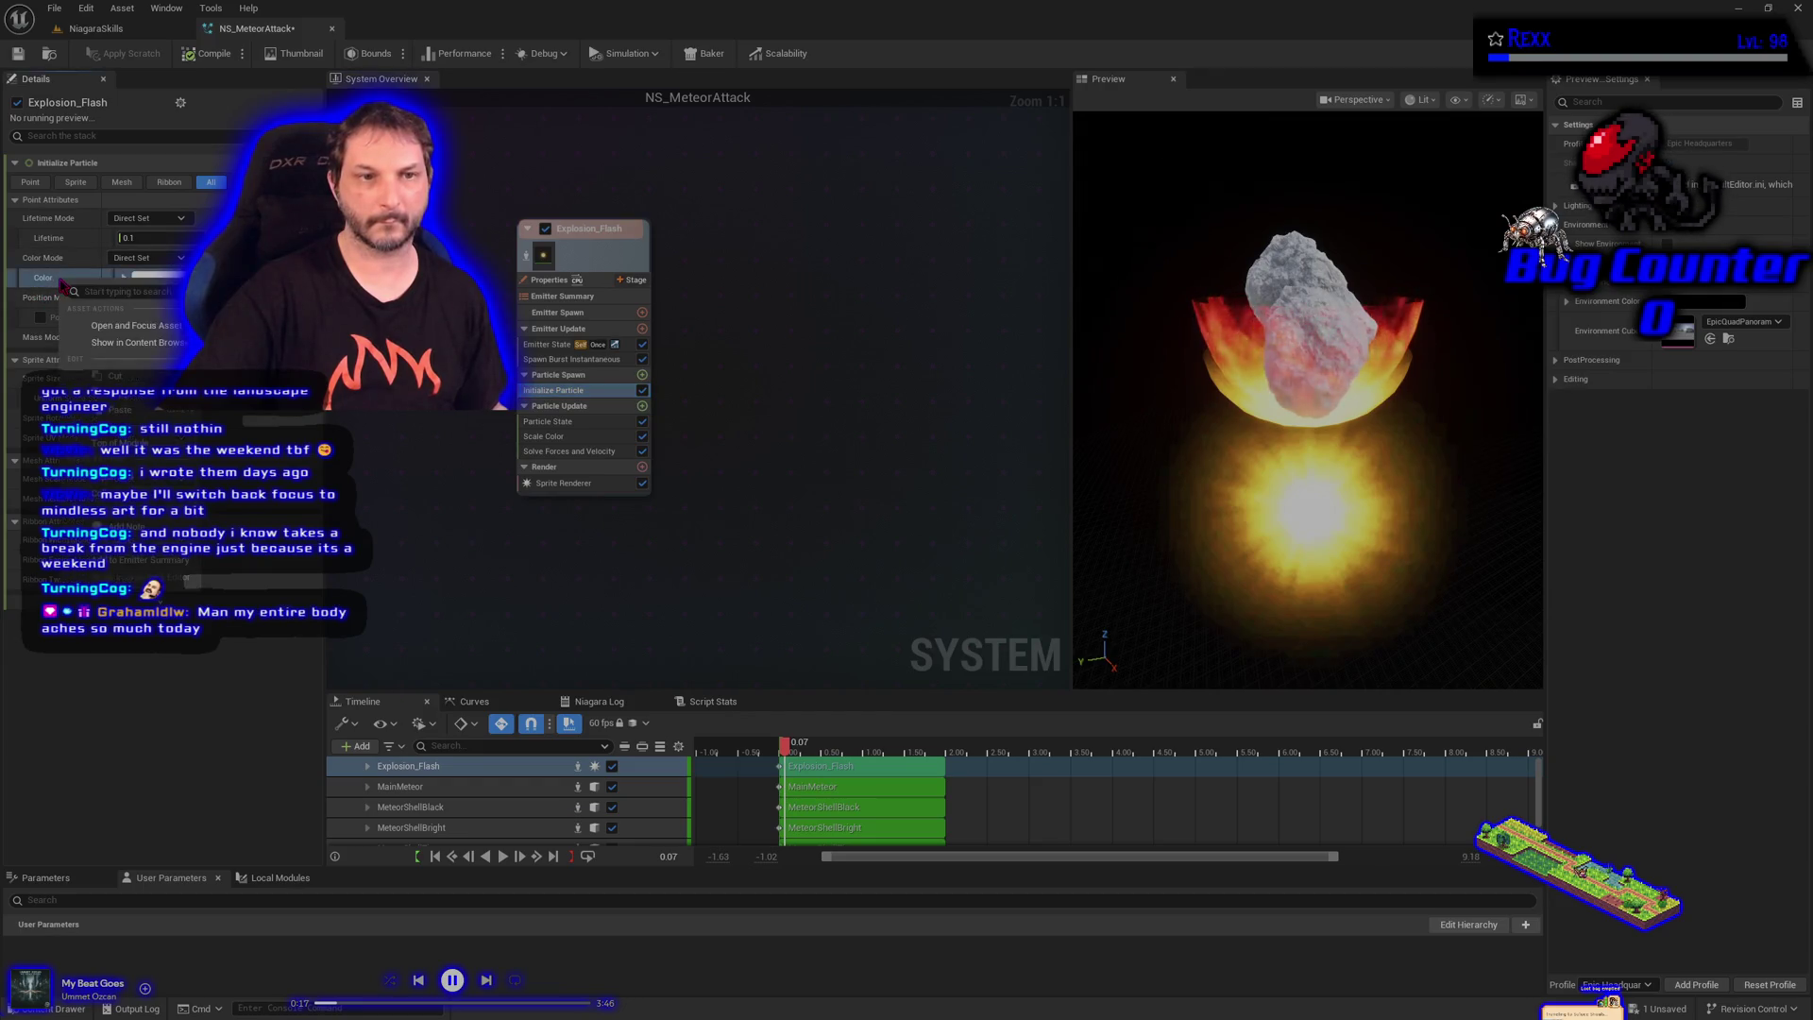
left_click(133, 410)
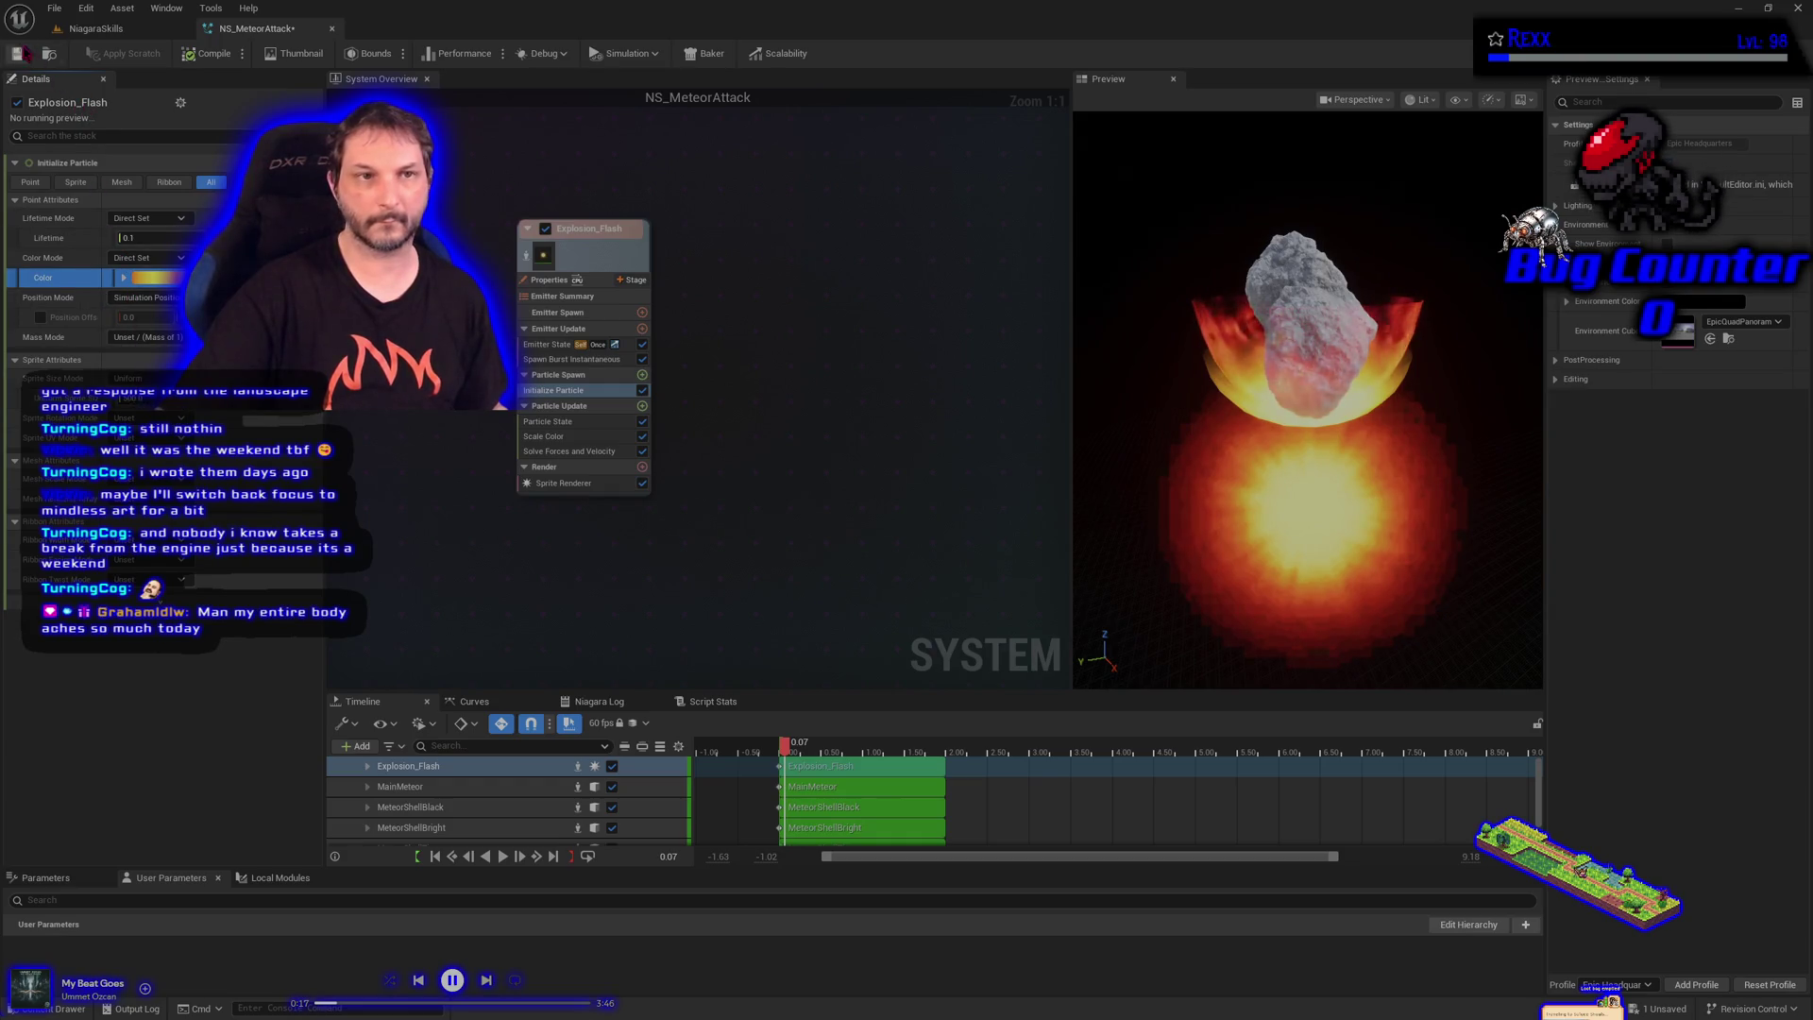
left_click(18, 53)
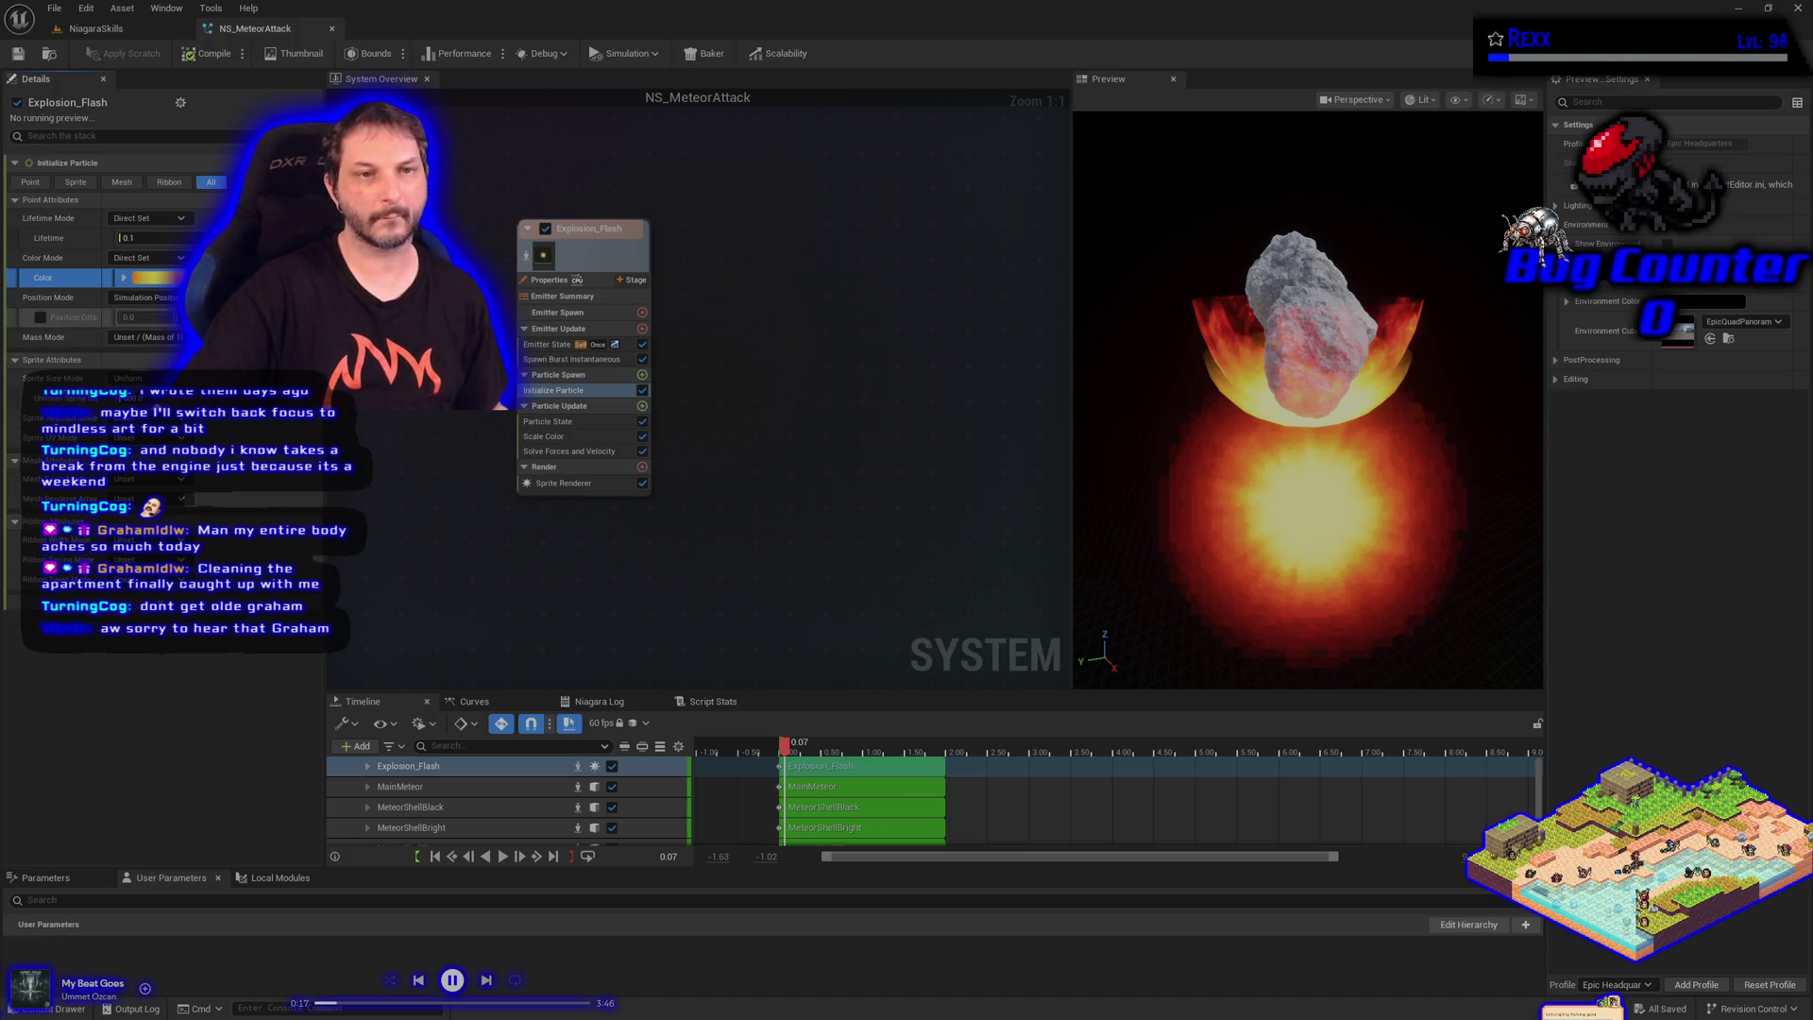
Raise the Explosion_Flash colour Value to 15, save via File > Save, and select Emitter State
left_click(161, 277)
left_click(454, 508)
type("15")
key("Return")
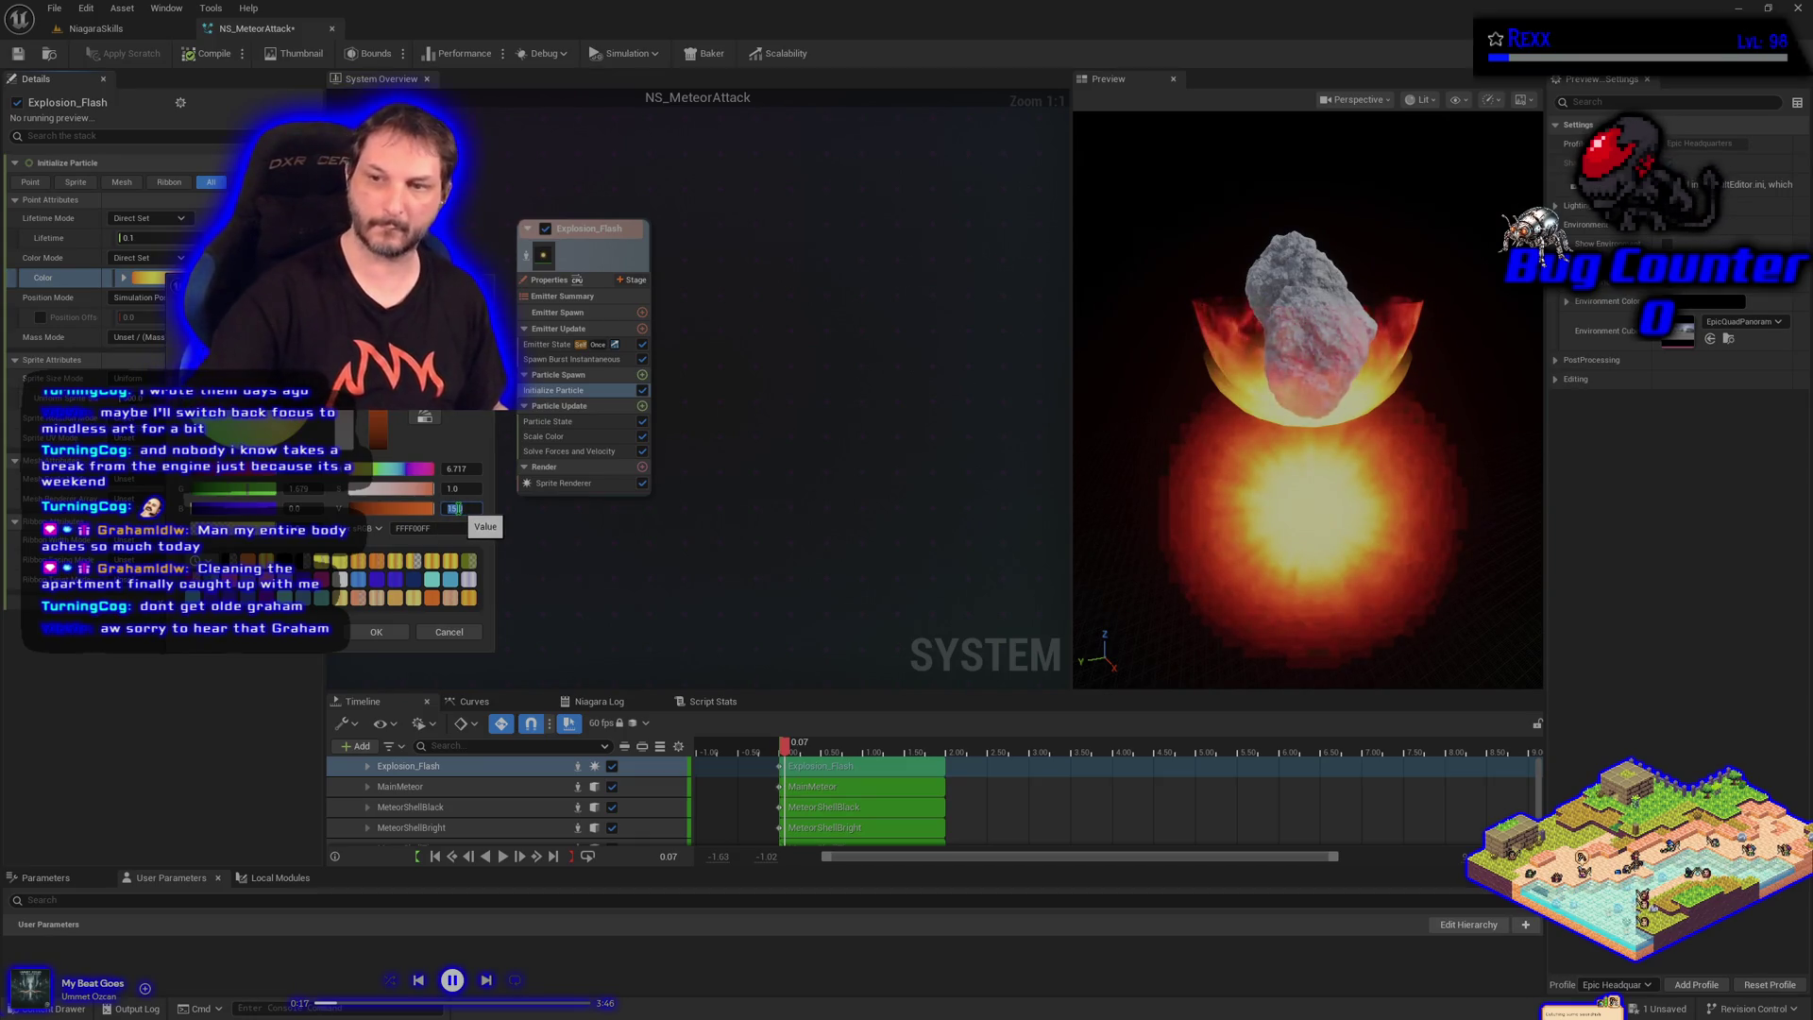
left_click(401, 633)
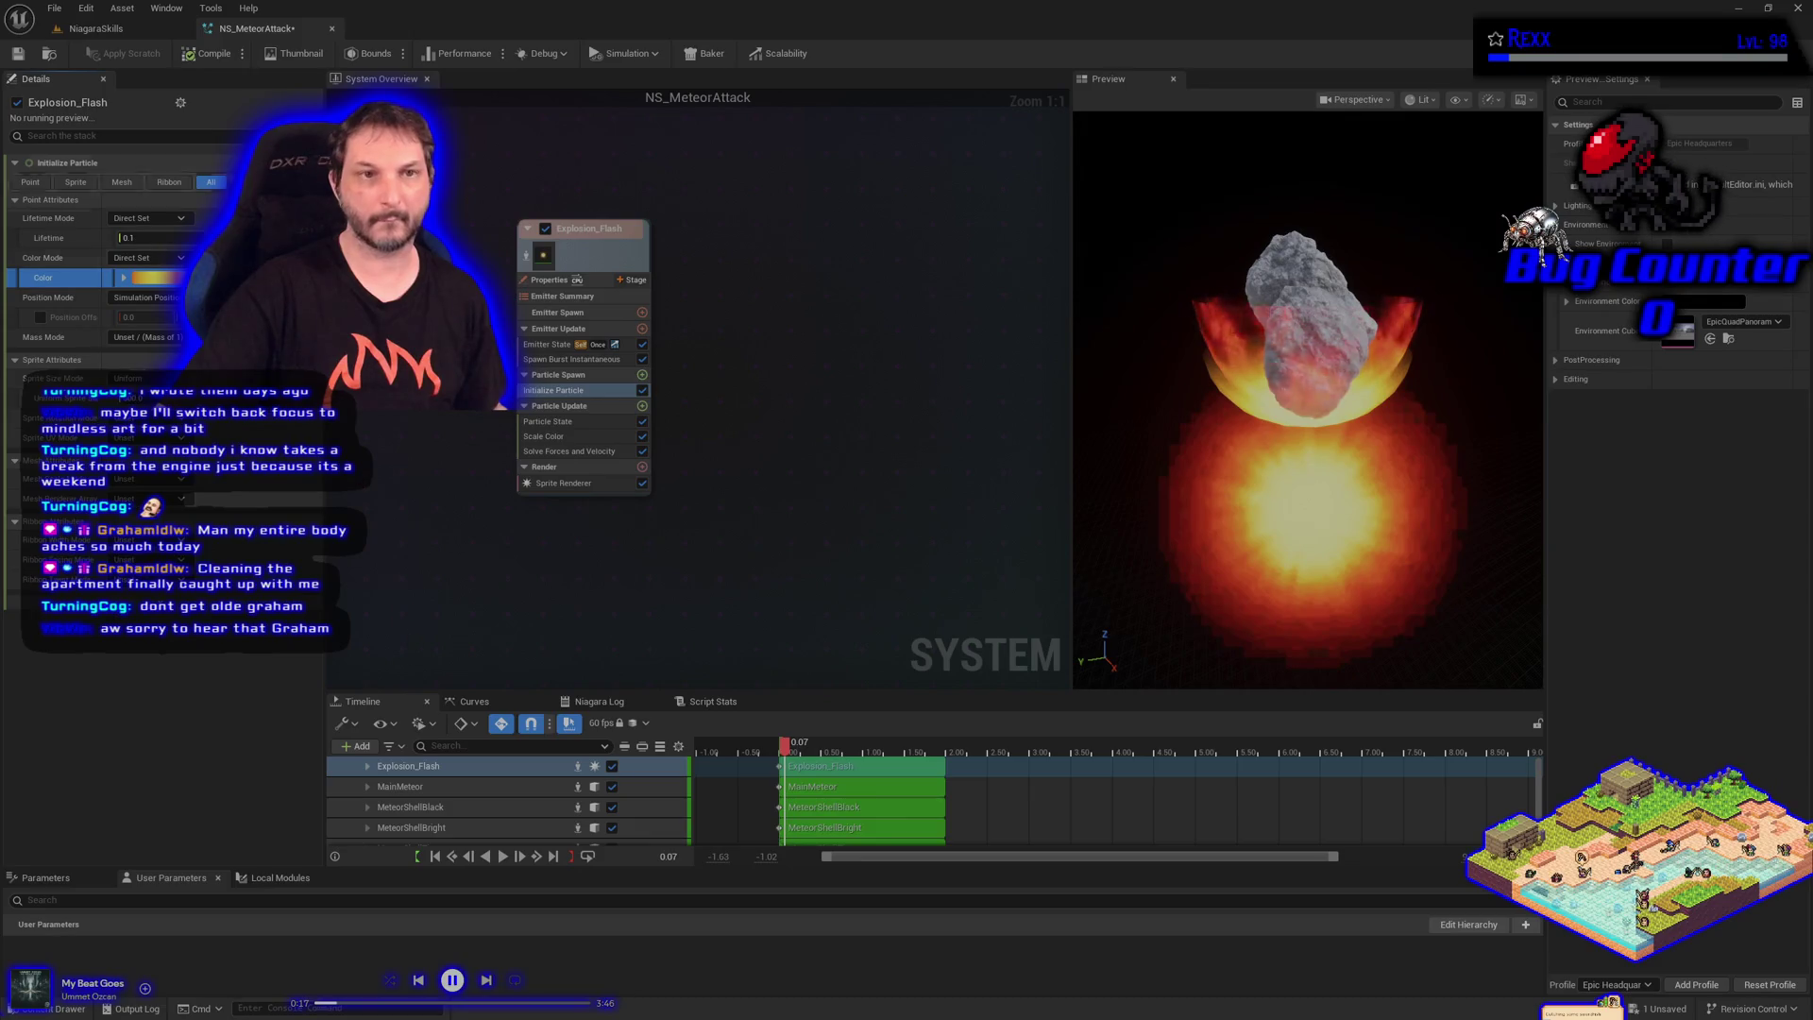
left_click(54, 8)
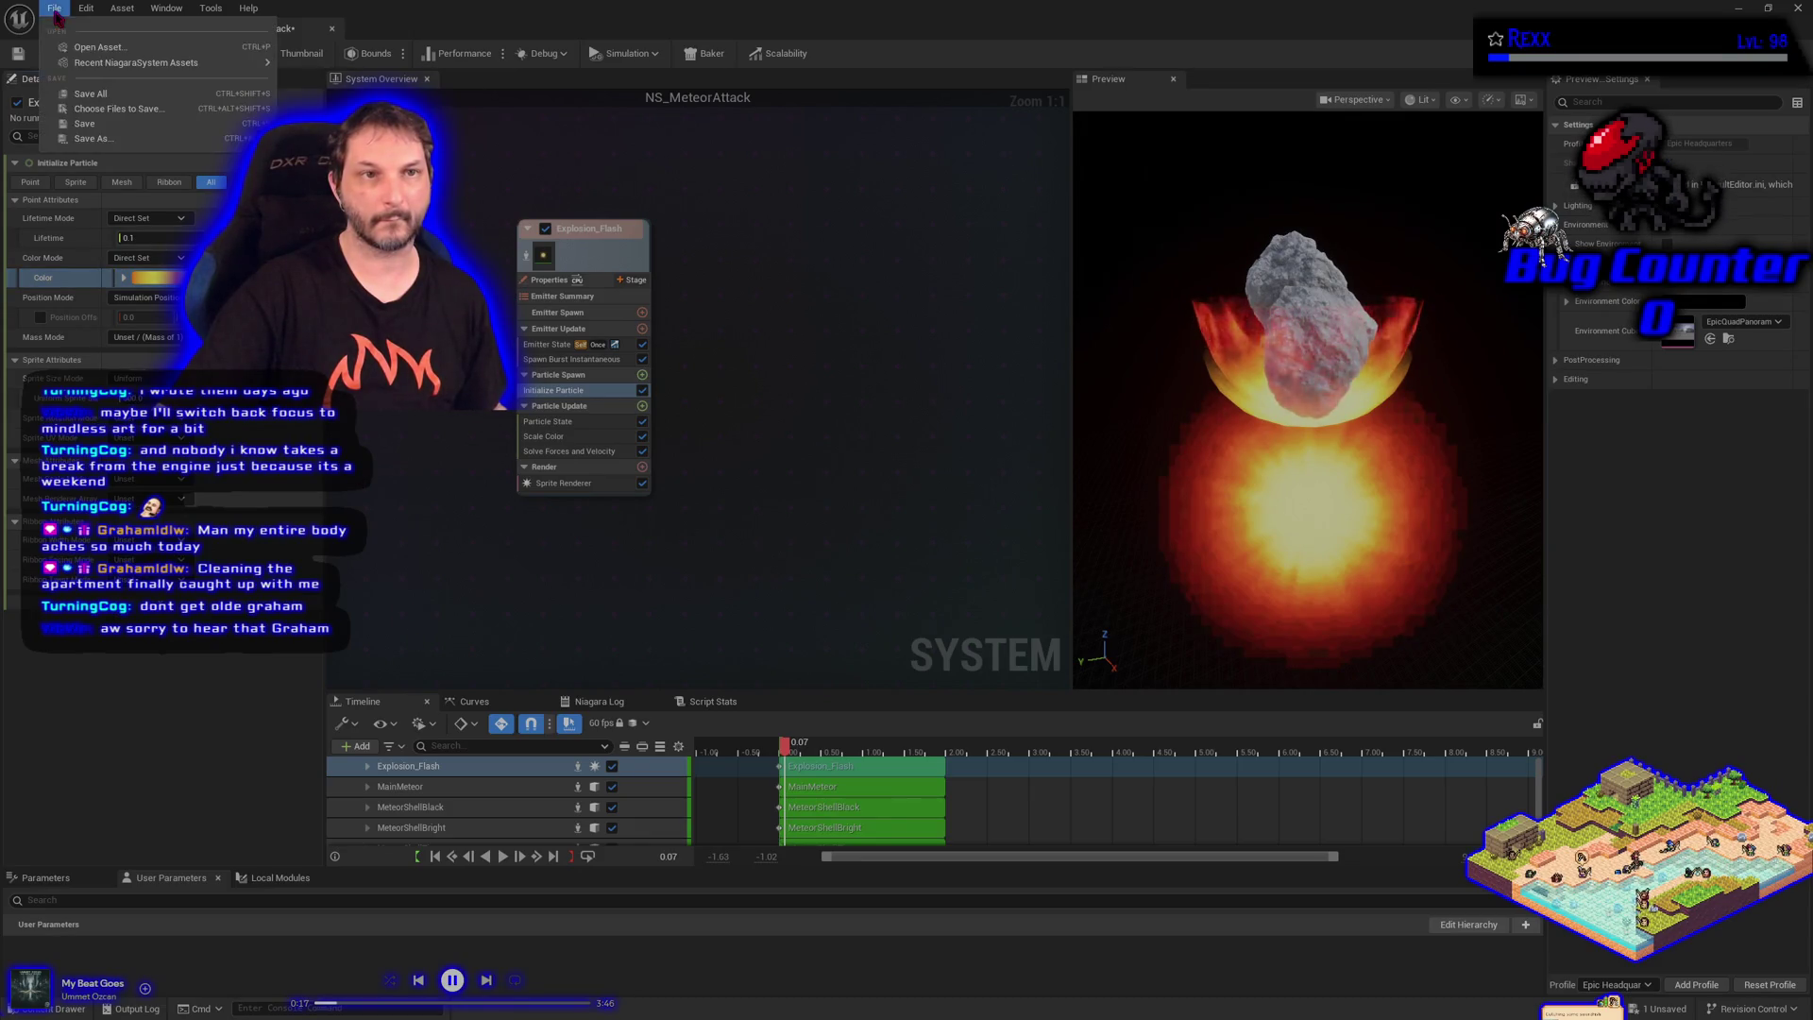
left_click(85, 99)
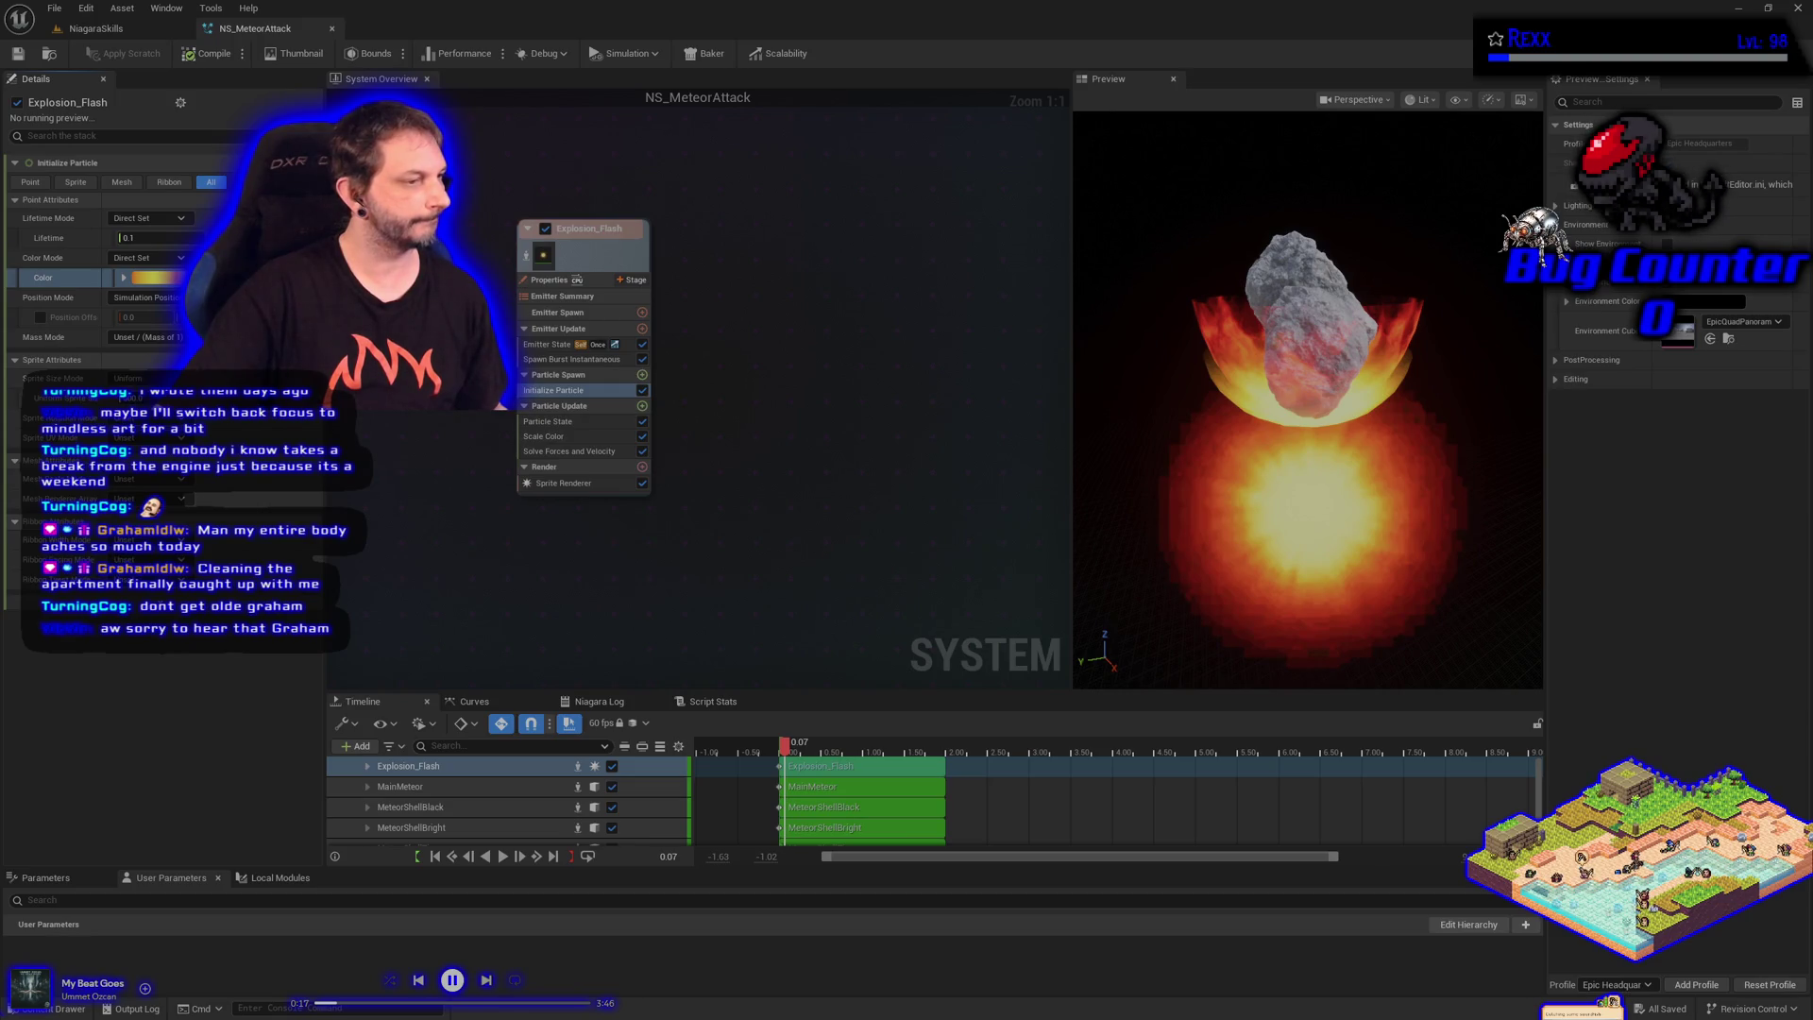
left_click(557, 344)
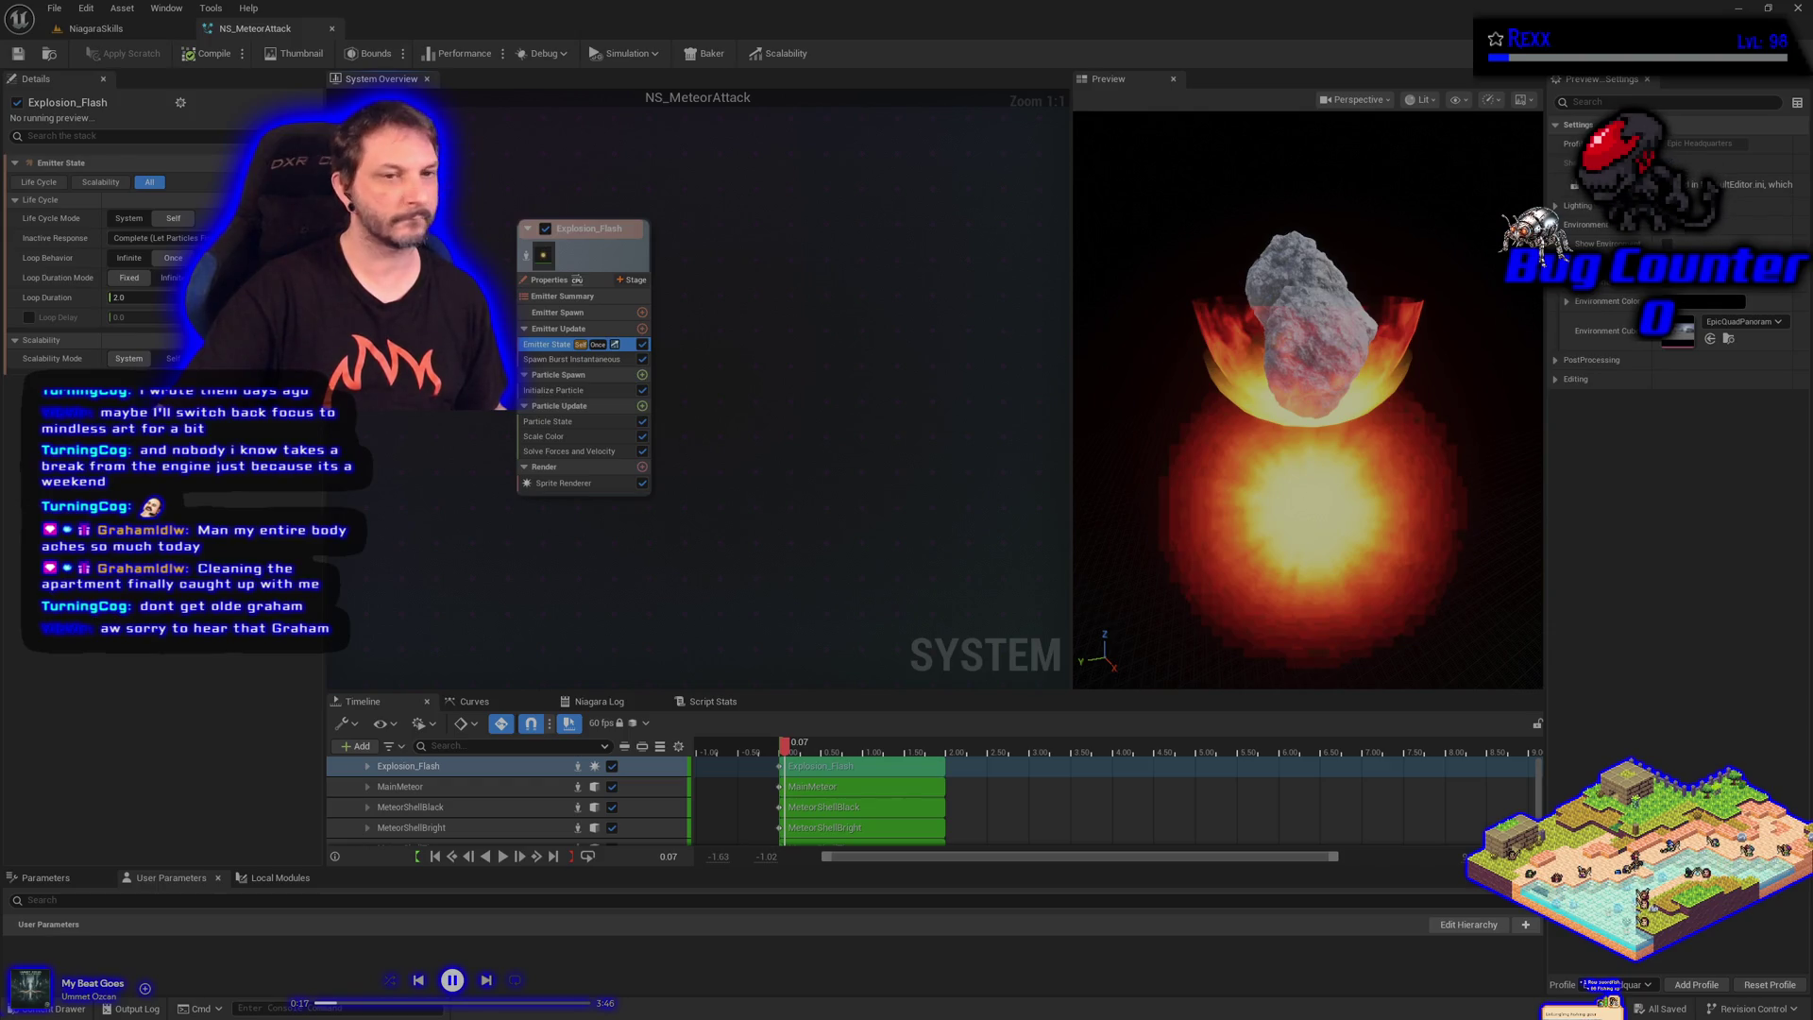
Tick the Loop Delay checkbox in Explosion_Flash's Emitter State
left_click(29, 318)
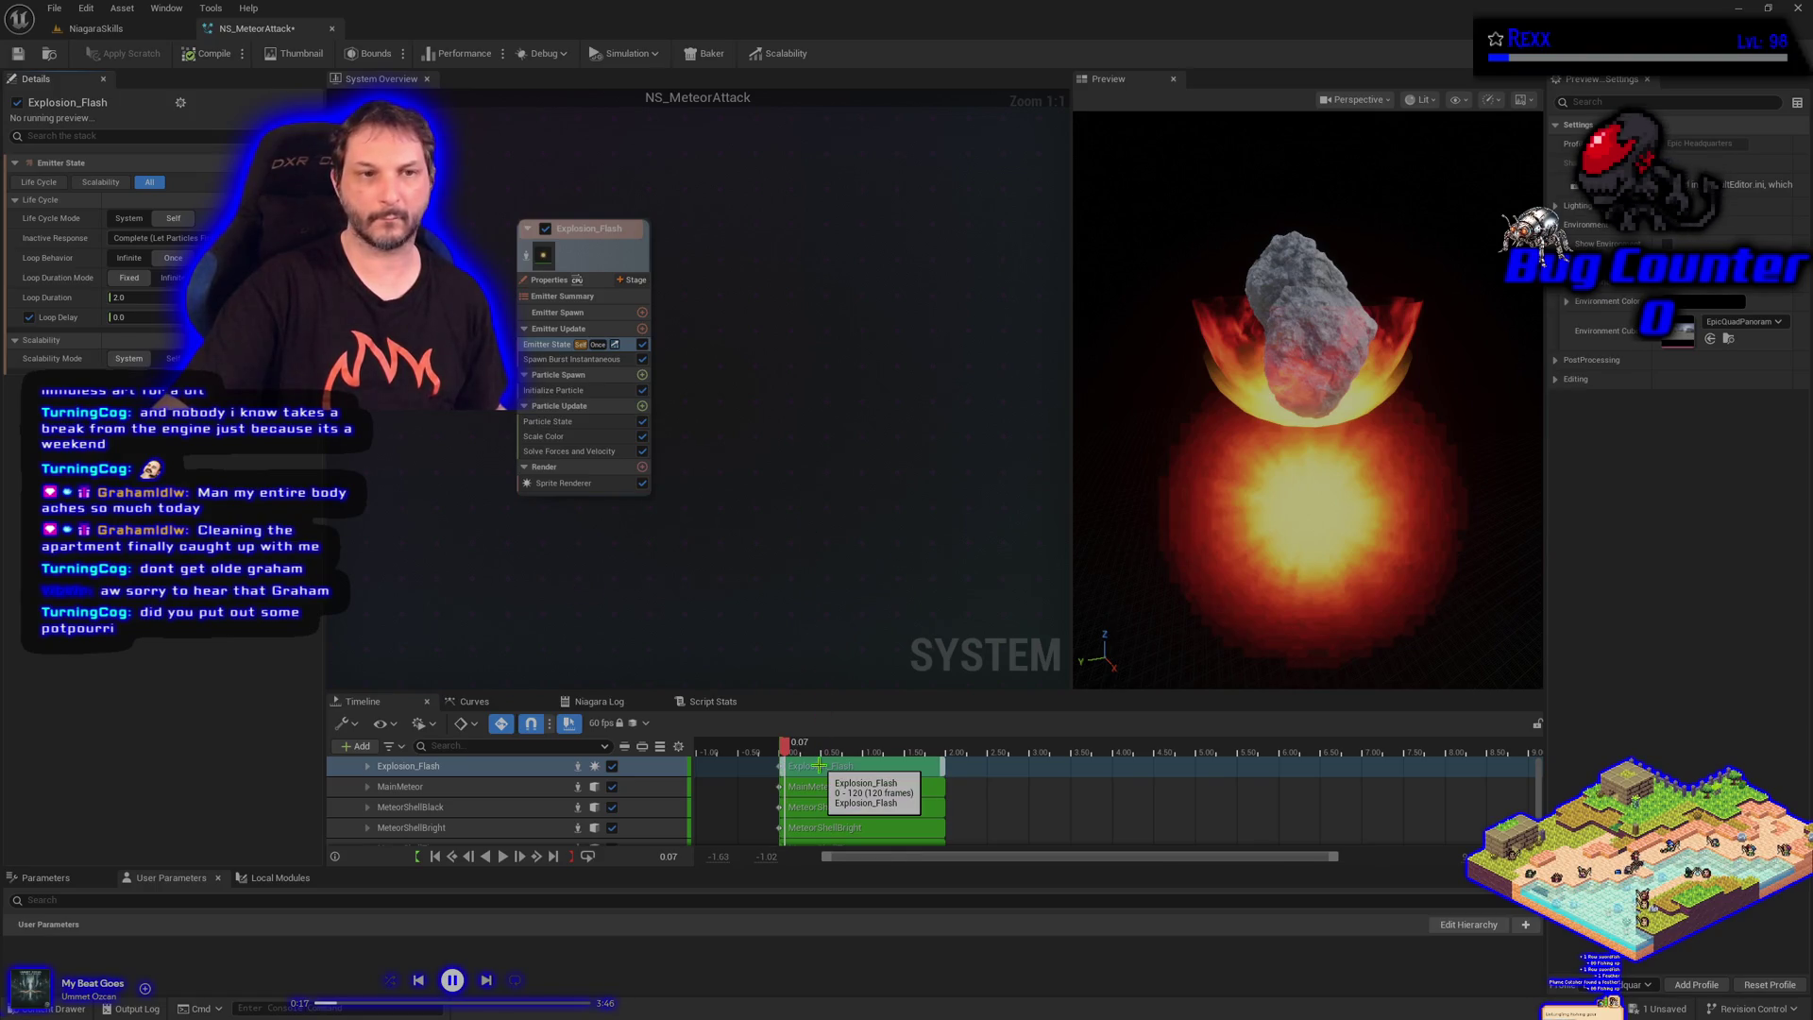
Set Loop Delay to 0.2, play the preview, then view BP_DefaultVFXSpawner4 in NiagaraSkills
left_click(131, 318)
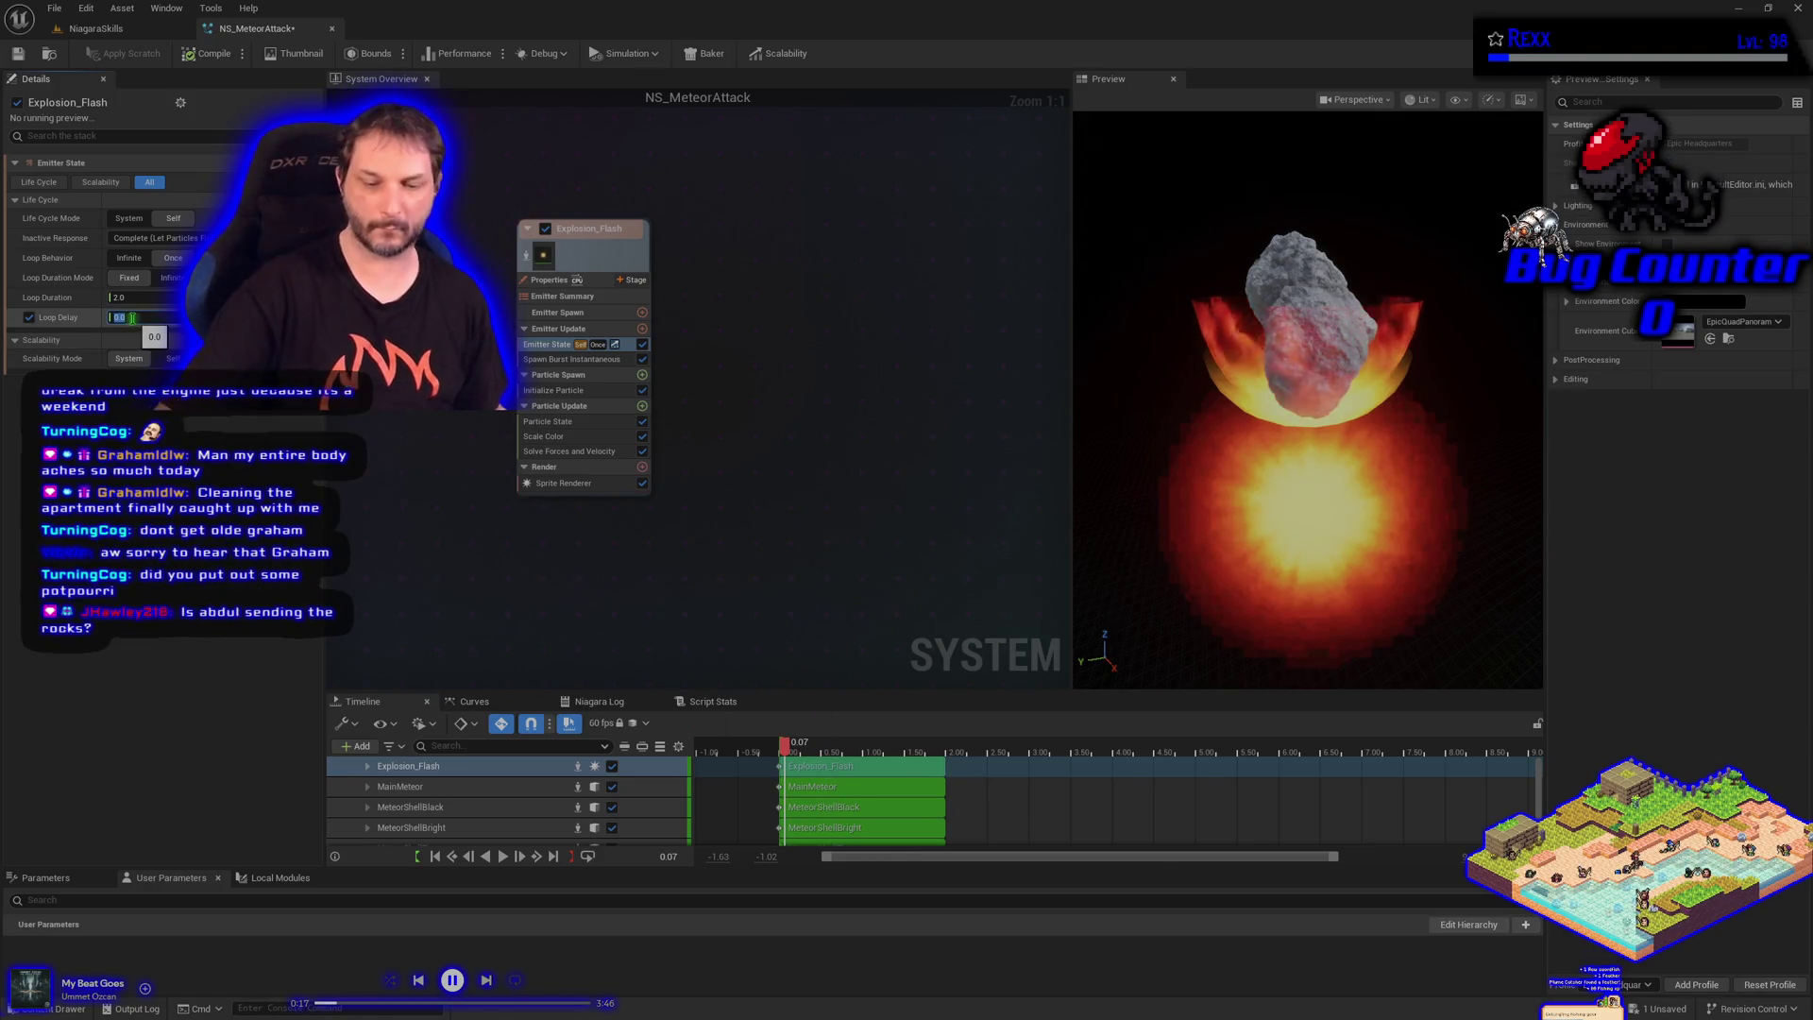
type("0.2")
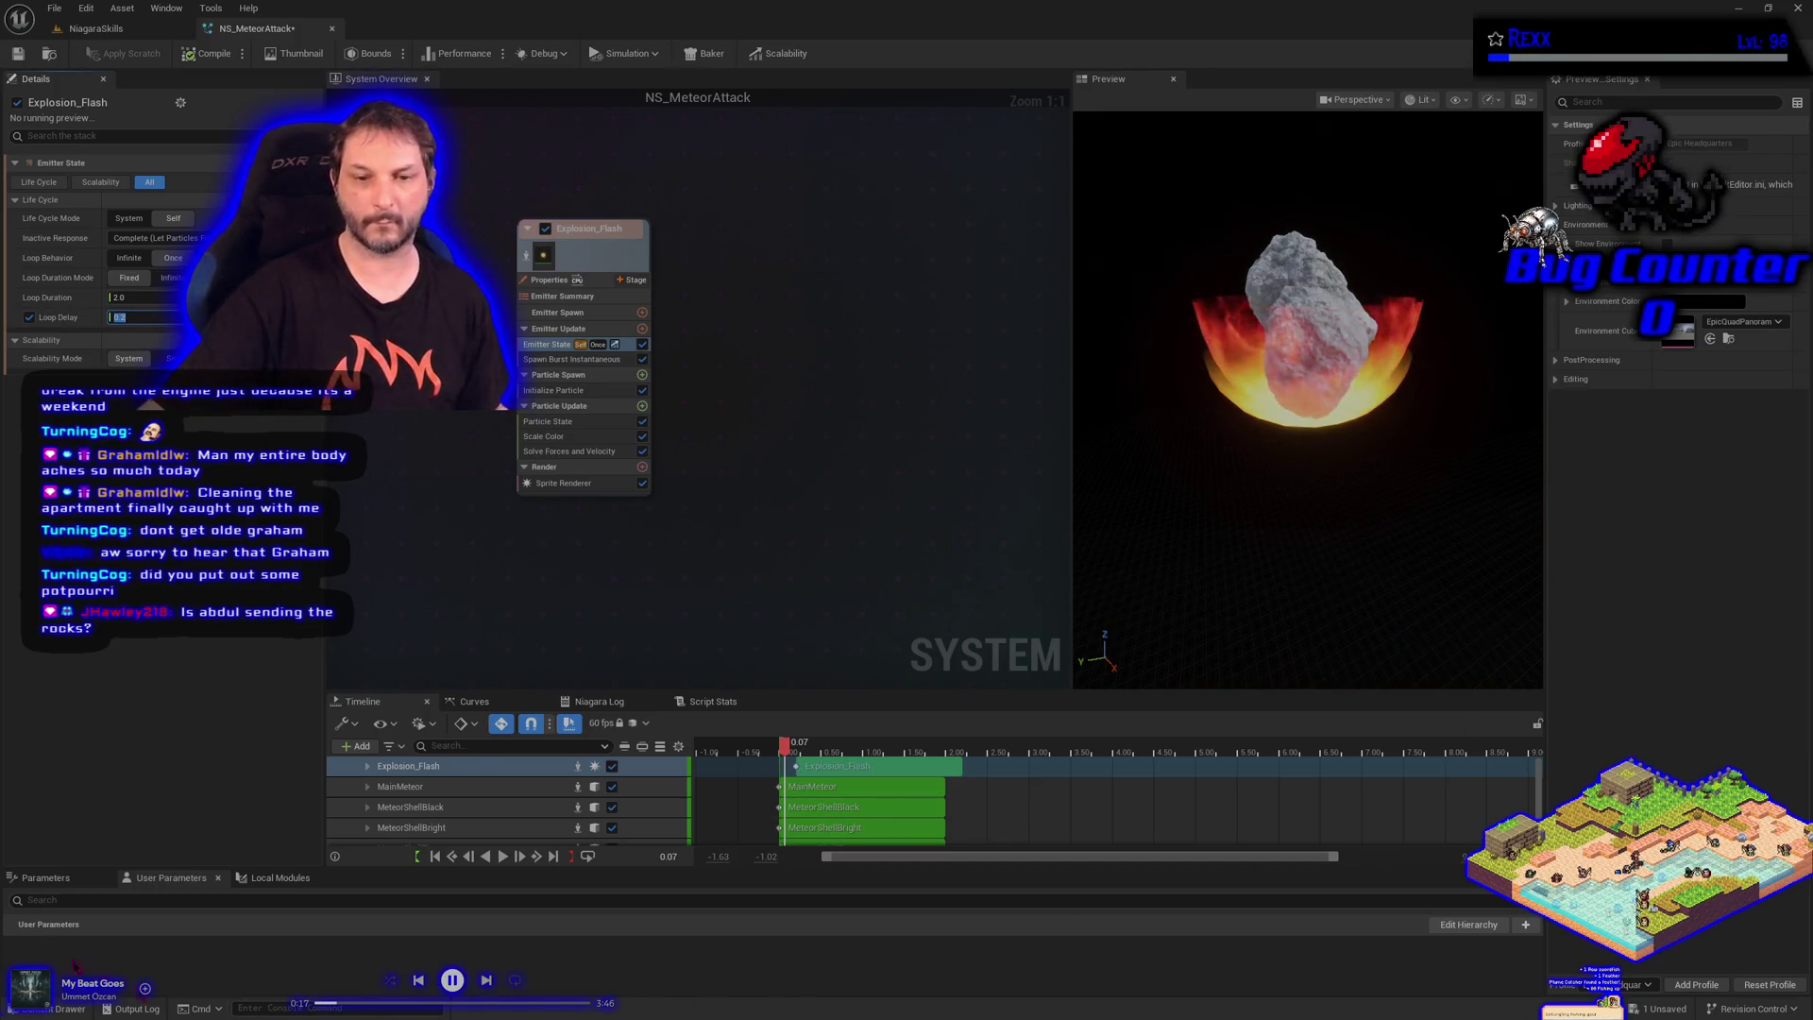
left_click(504, 857)
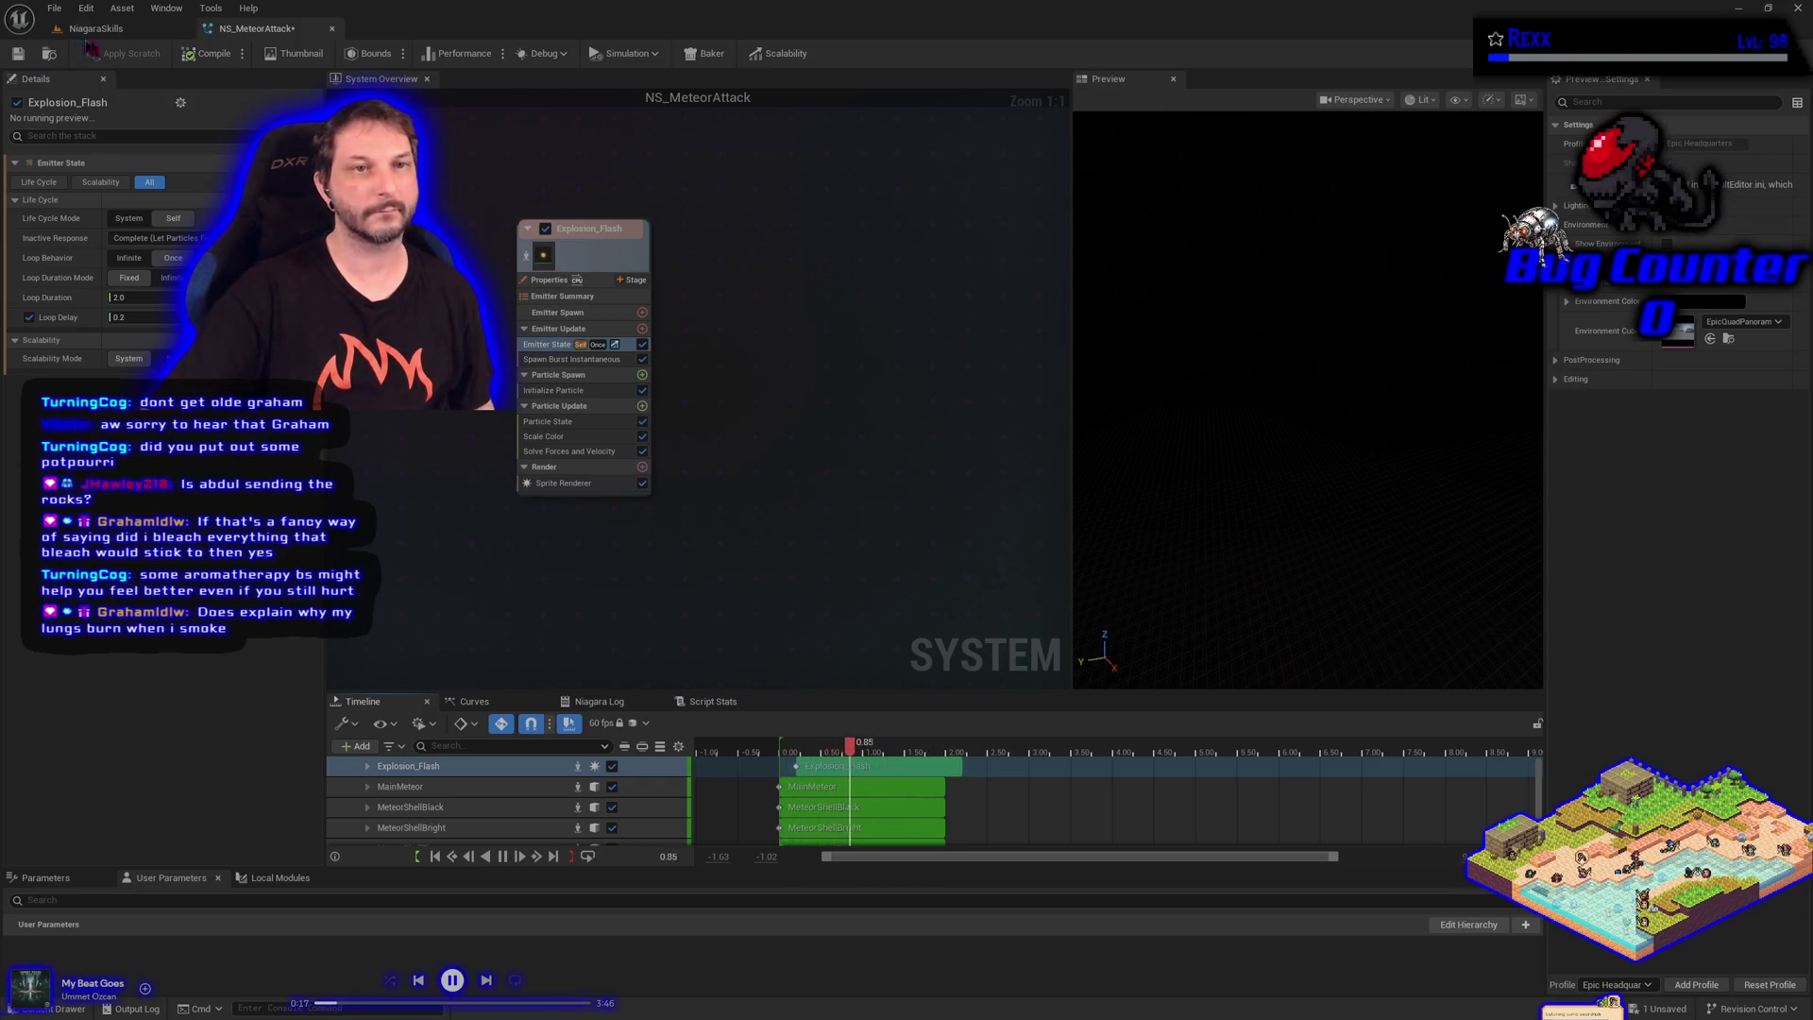
left_click(128, 32)
left_click(12, 217)
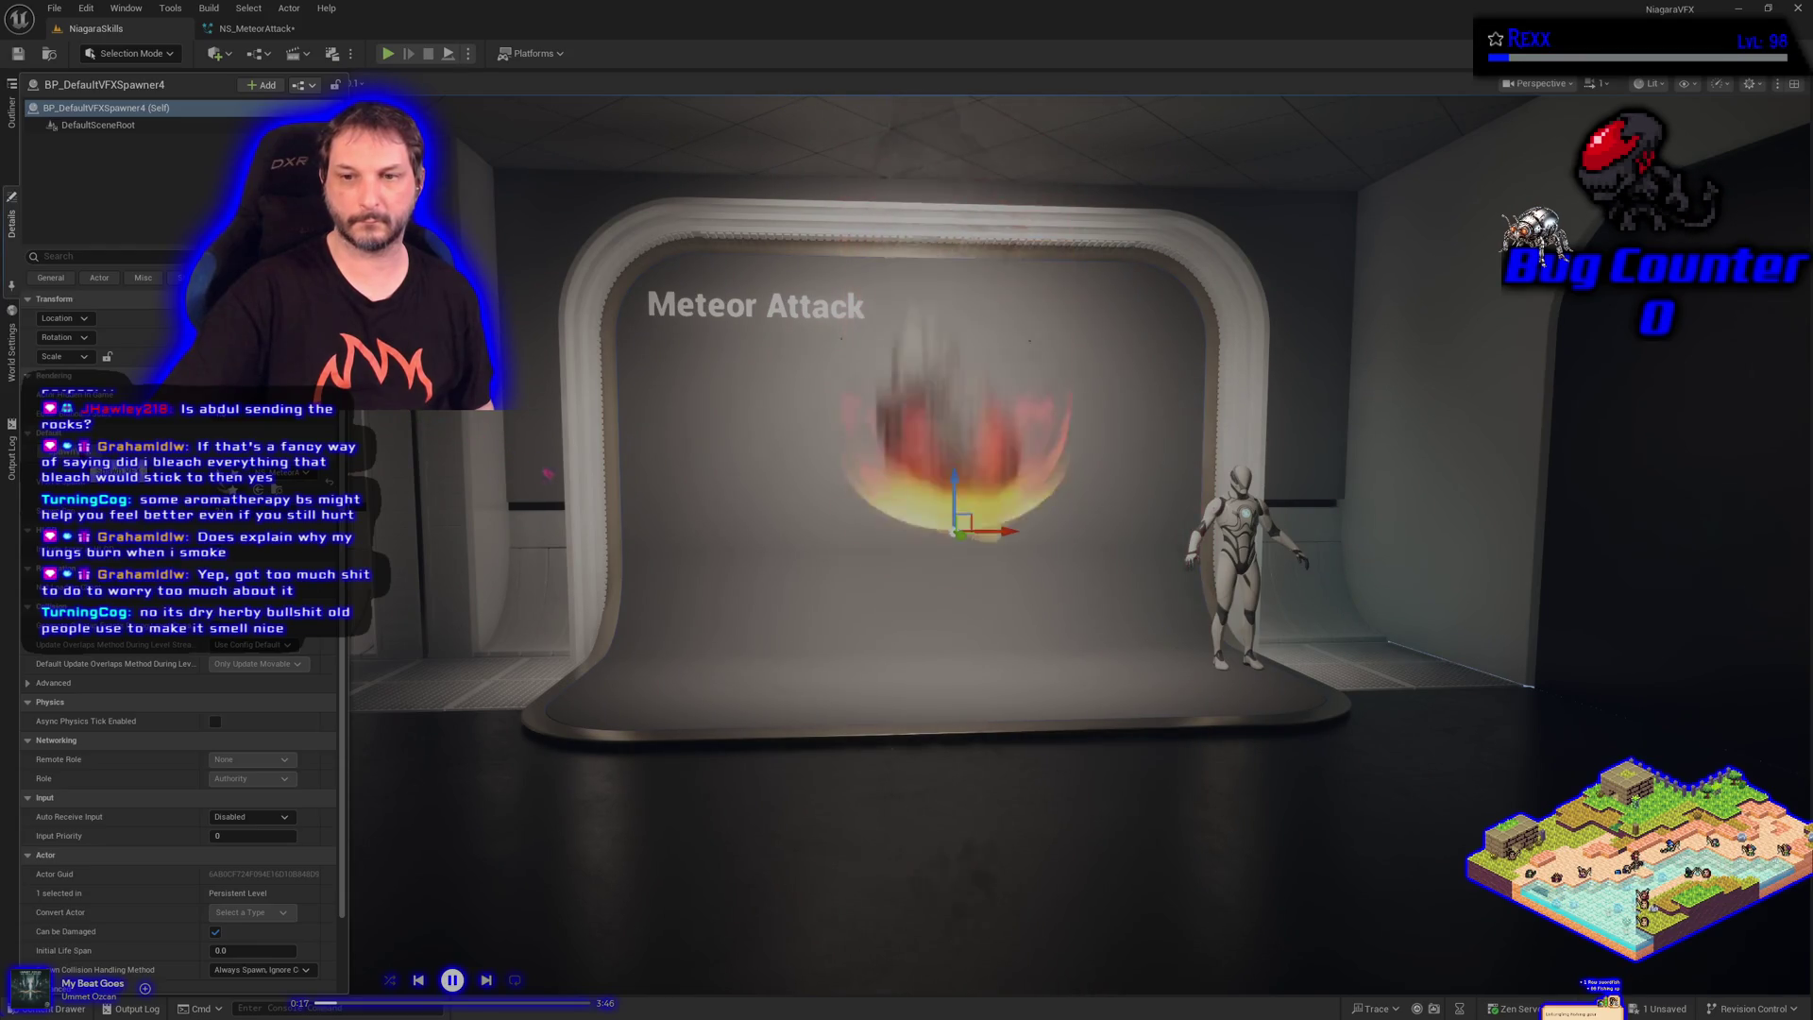
Try Explosion_Flash Loop Delay values of 0 and then 0.1, and save the system
left_click(229, 31)
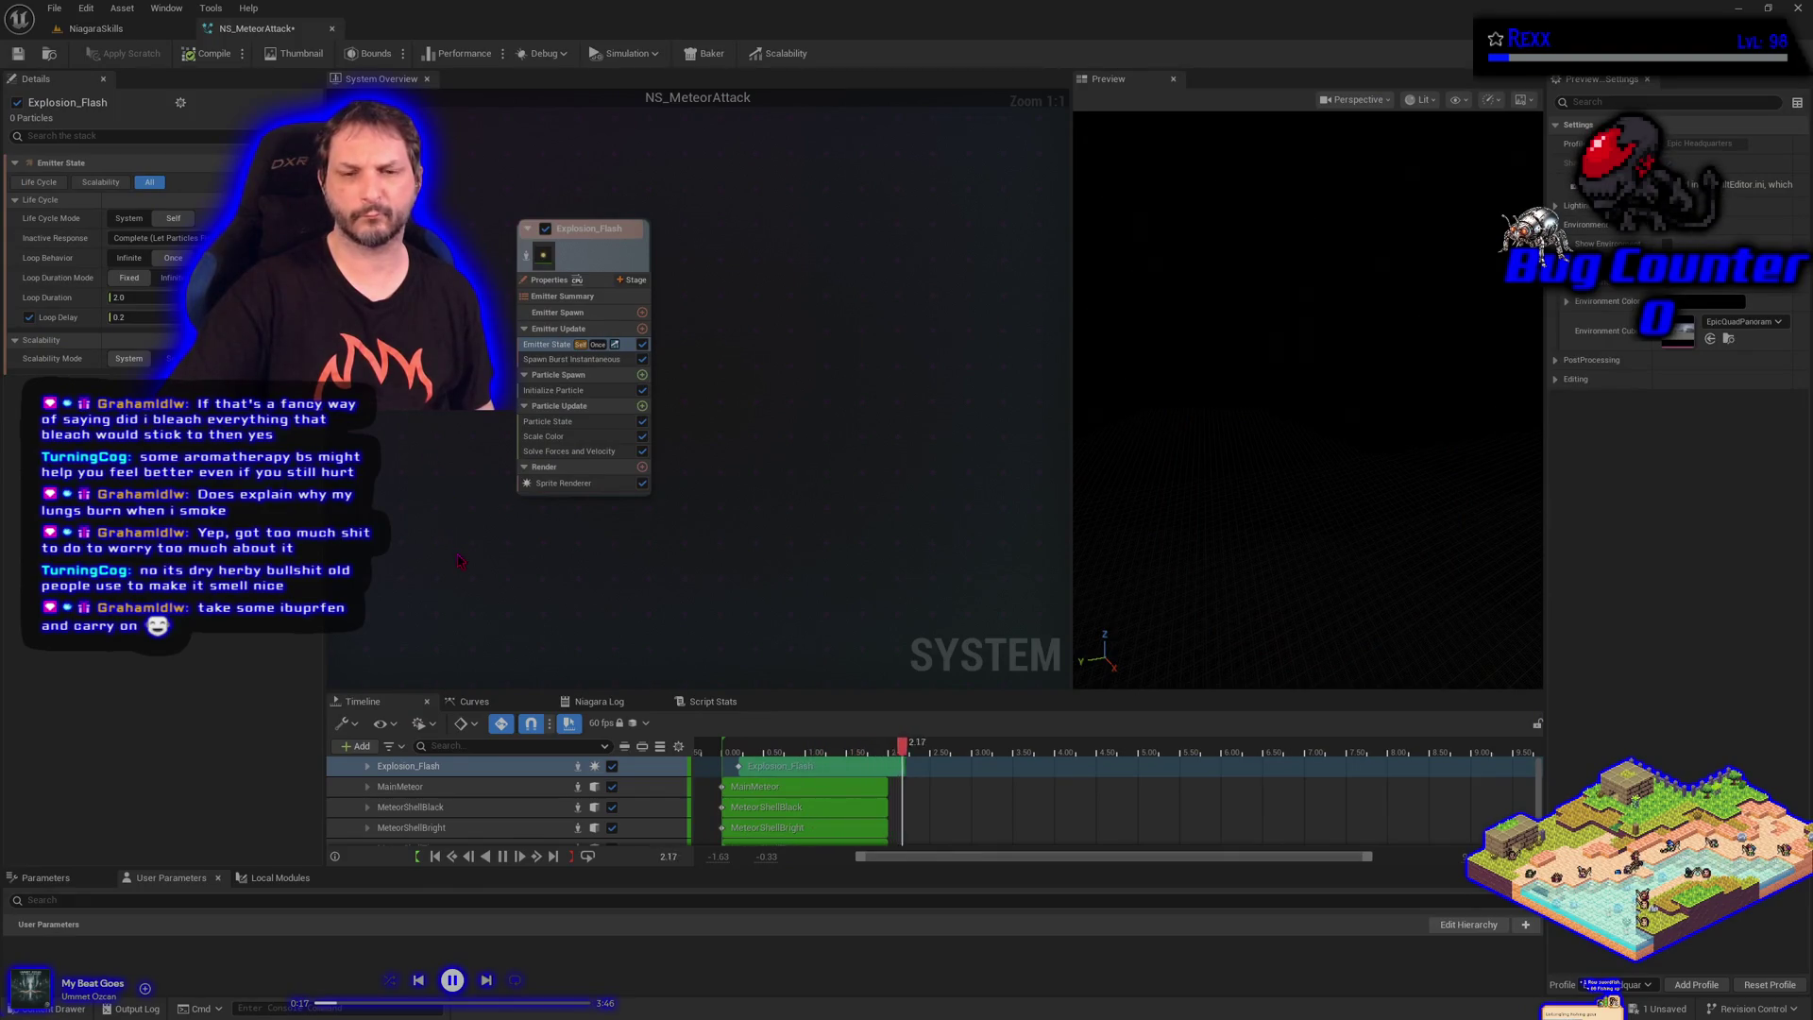
type("0")
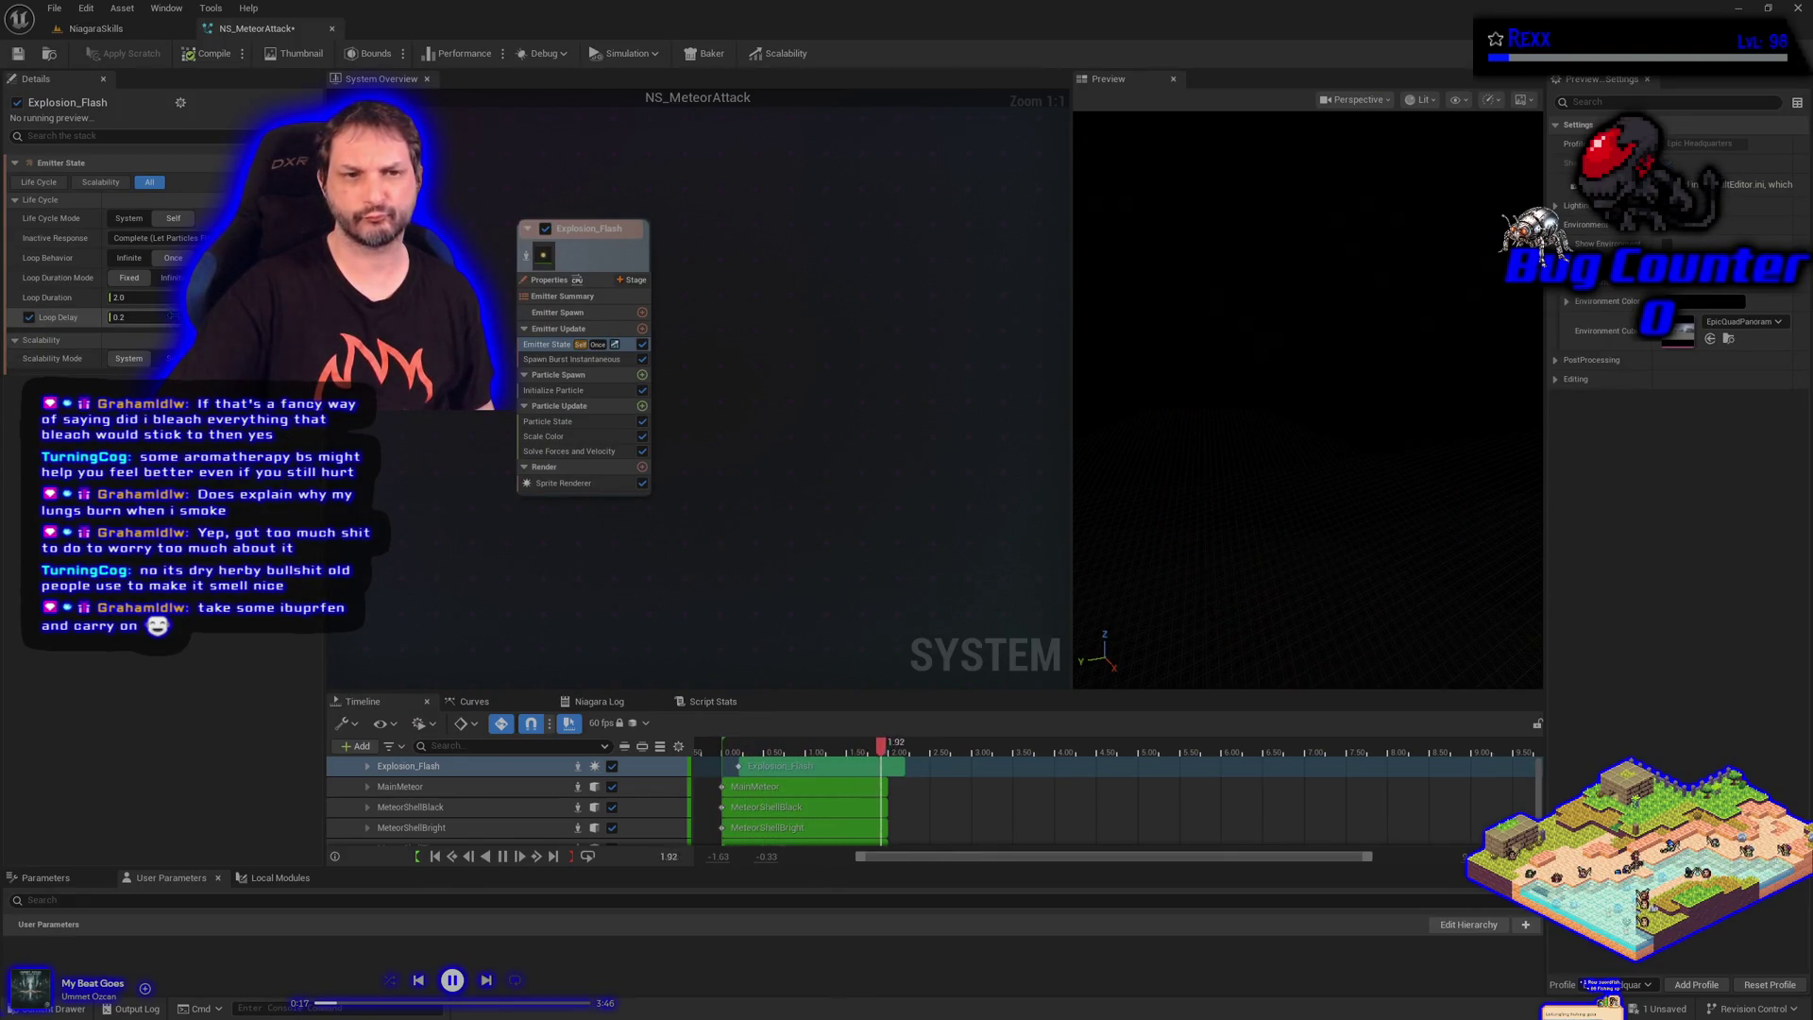
key("Return")
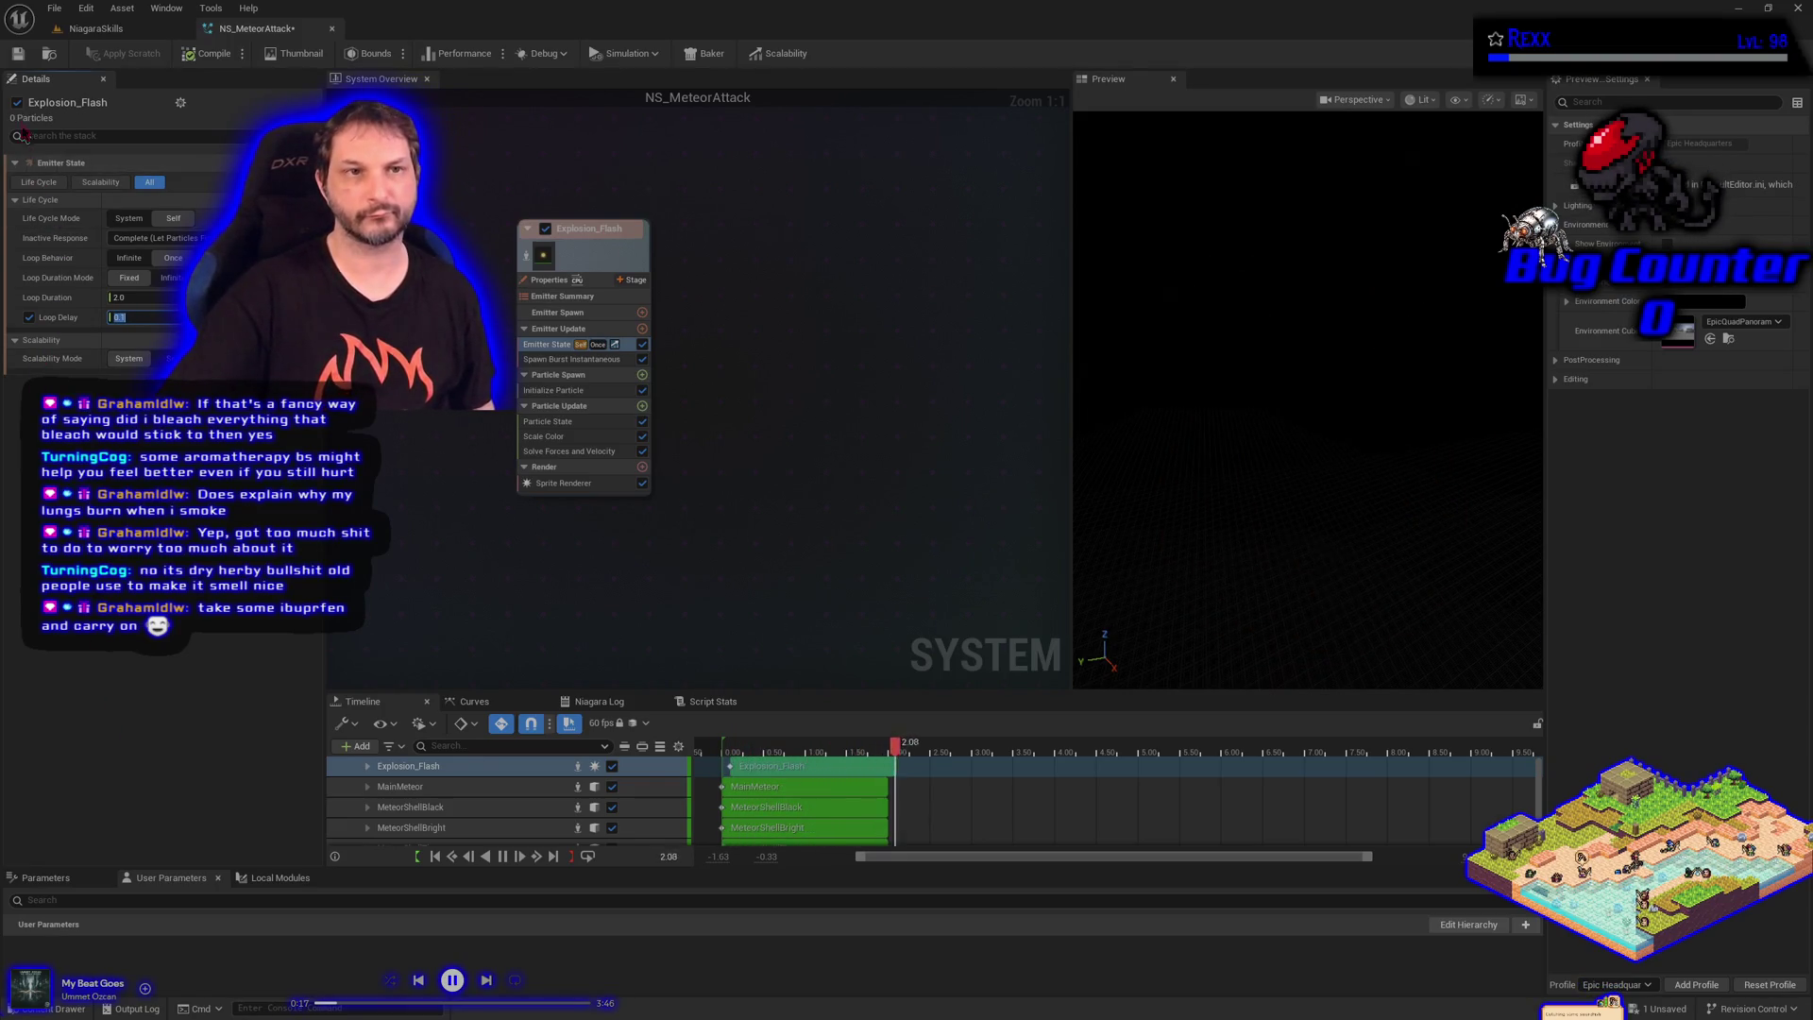
type("0.1")
key("Return")
left_click(17, 53)
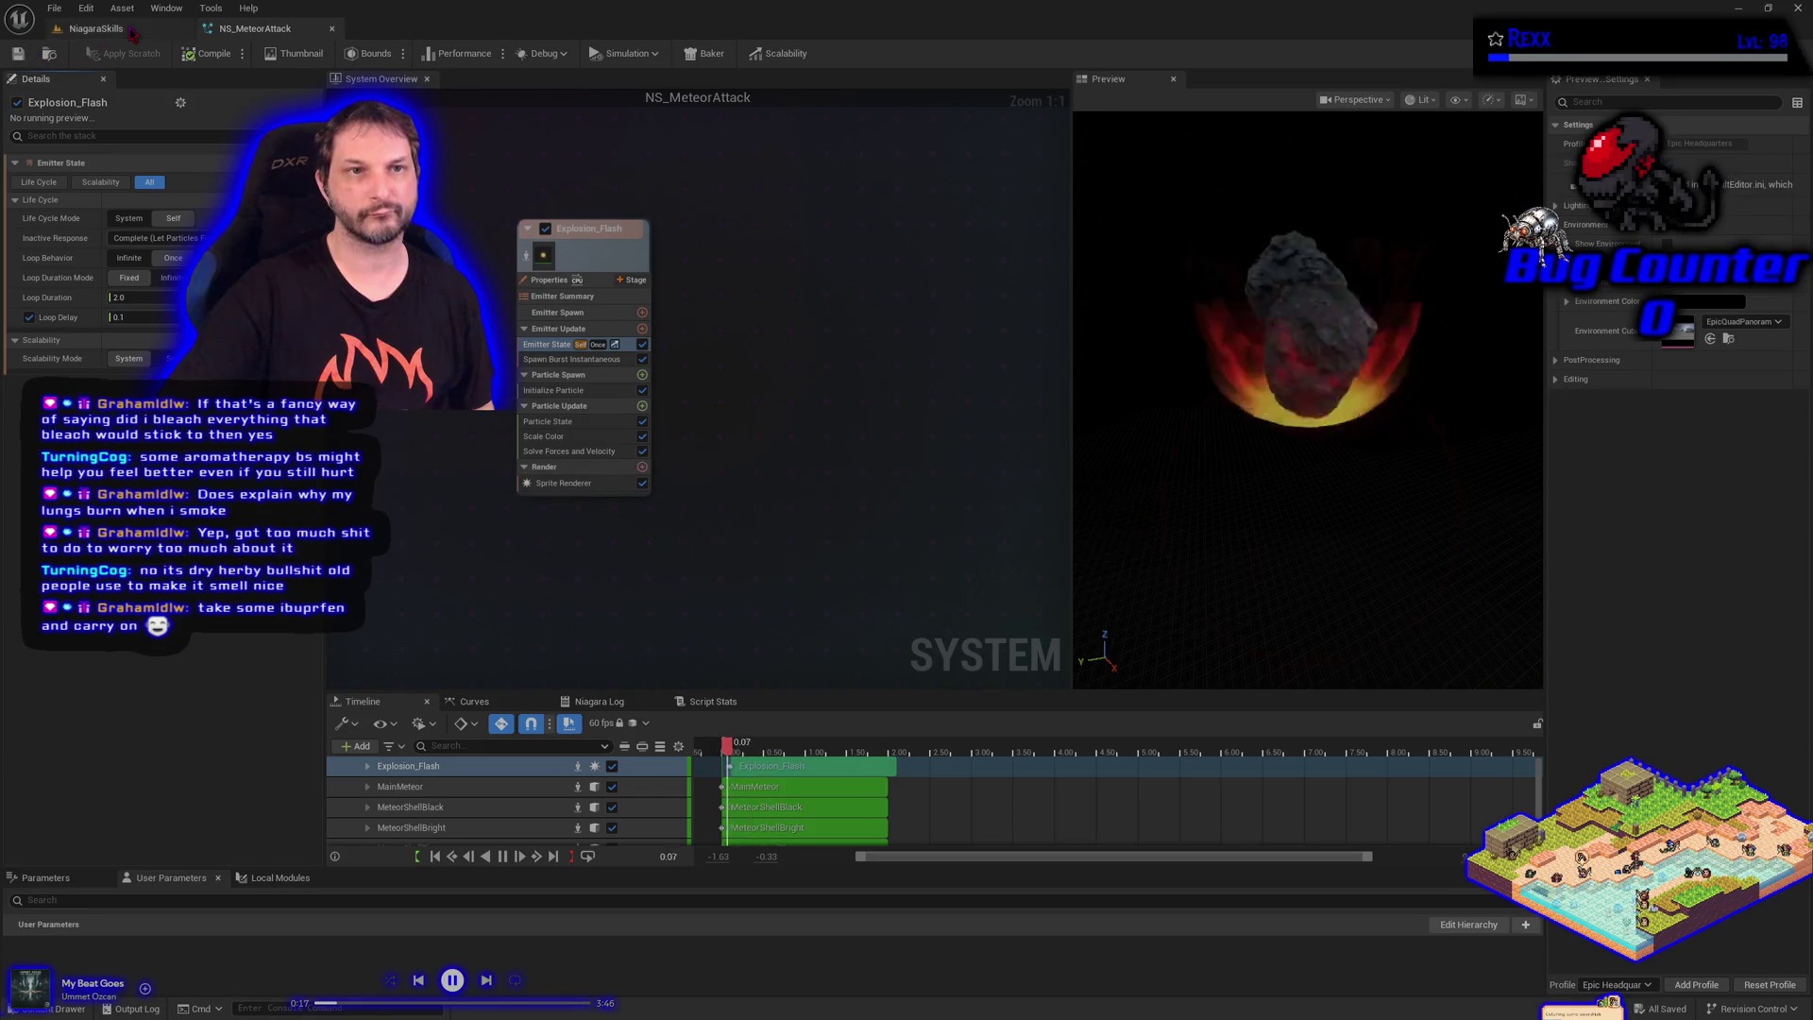
Test the effect by playing the NiagaraSkills level and inspecting the spawner actor
left_click(132, 31)
left_click(389, 54)
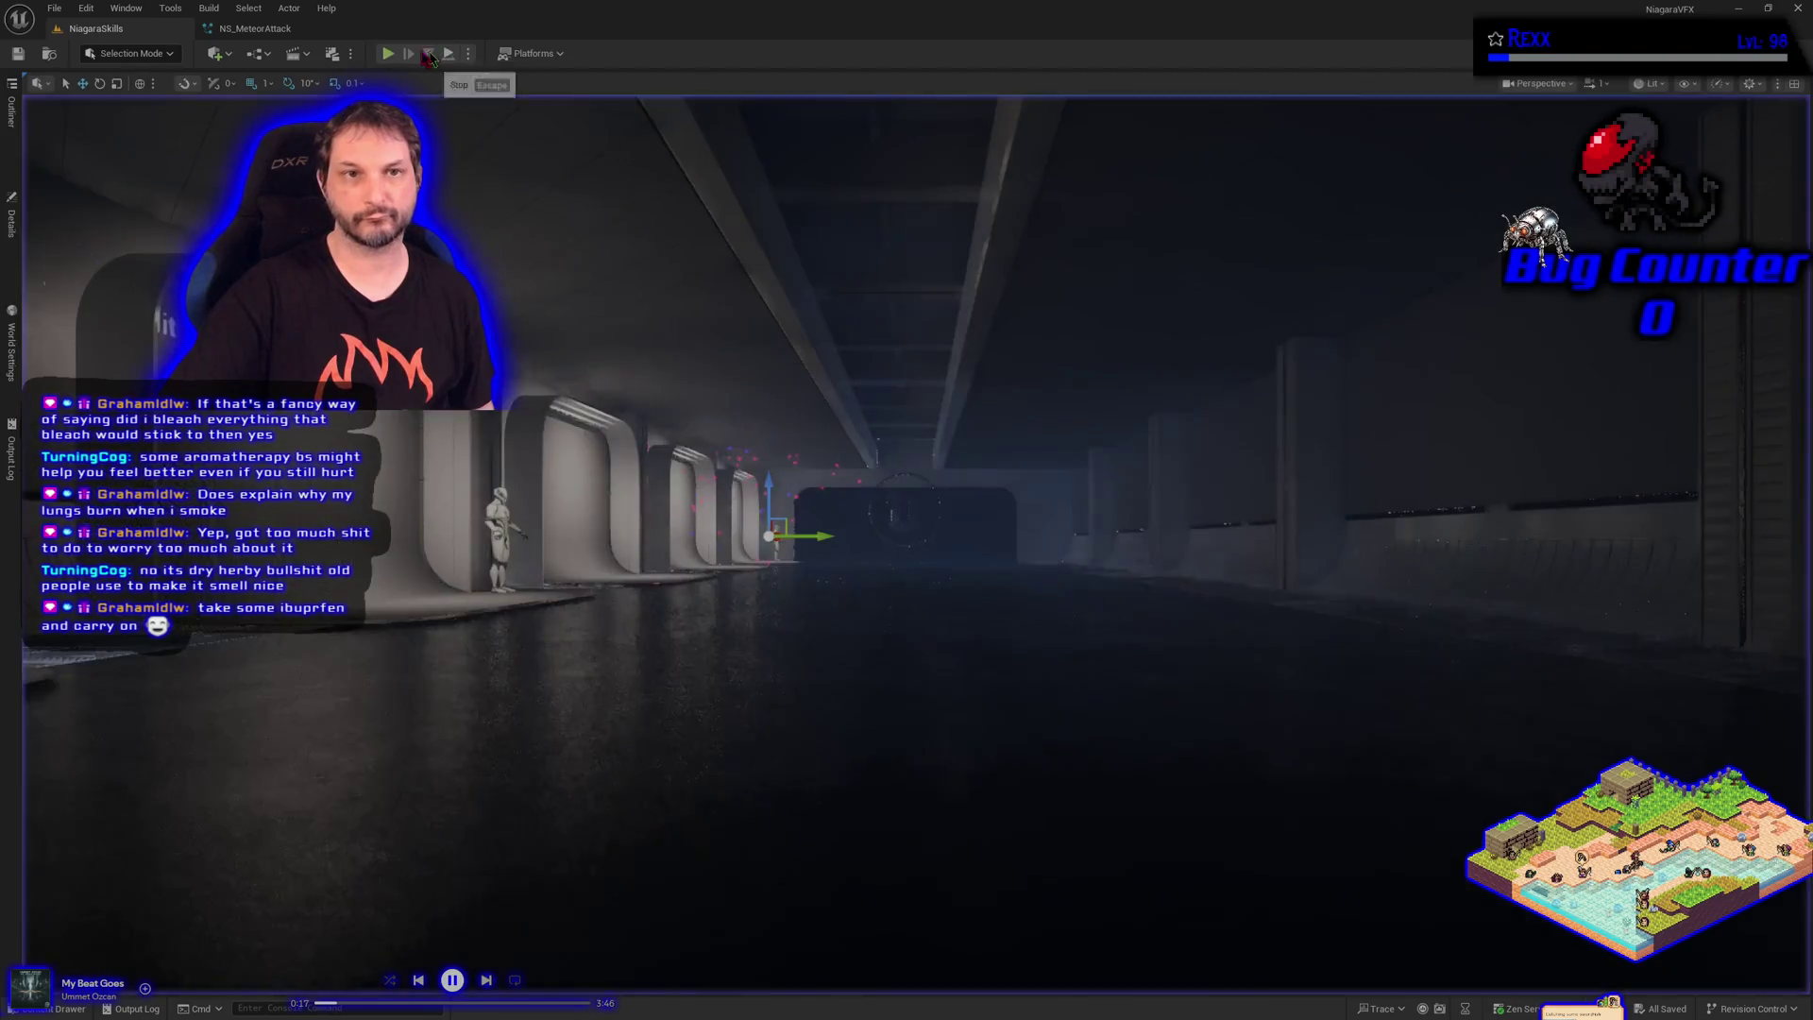
left_click(253, 28)
mouse_move(598, 453)
left_mouse_down()
mouse_move(661, 458)
mouse_move(605, 455)
mouse_move(633, 464)
left_mouse_up()
left_click(16, 248)
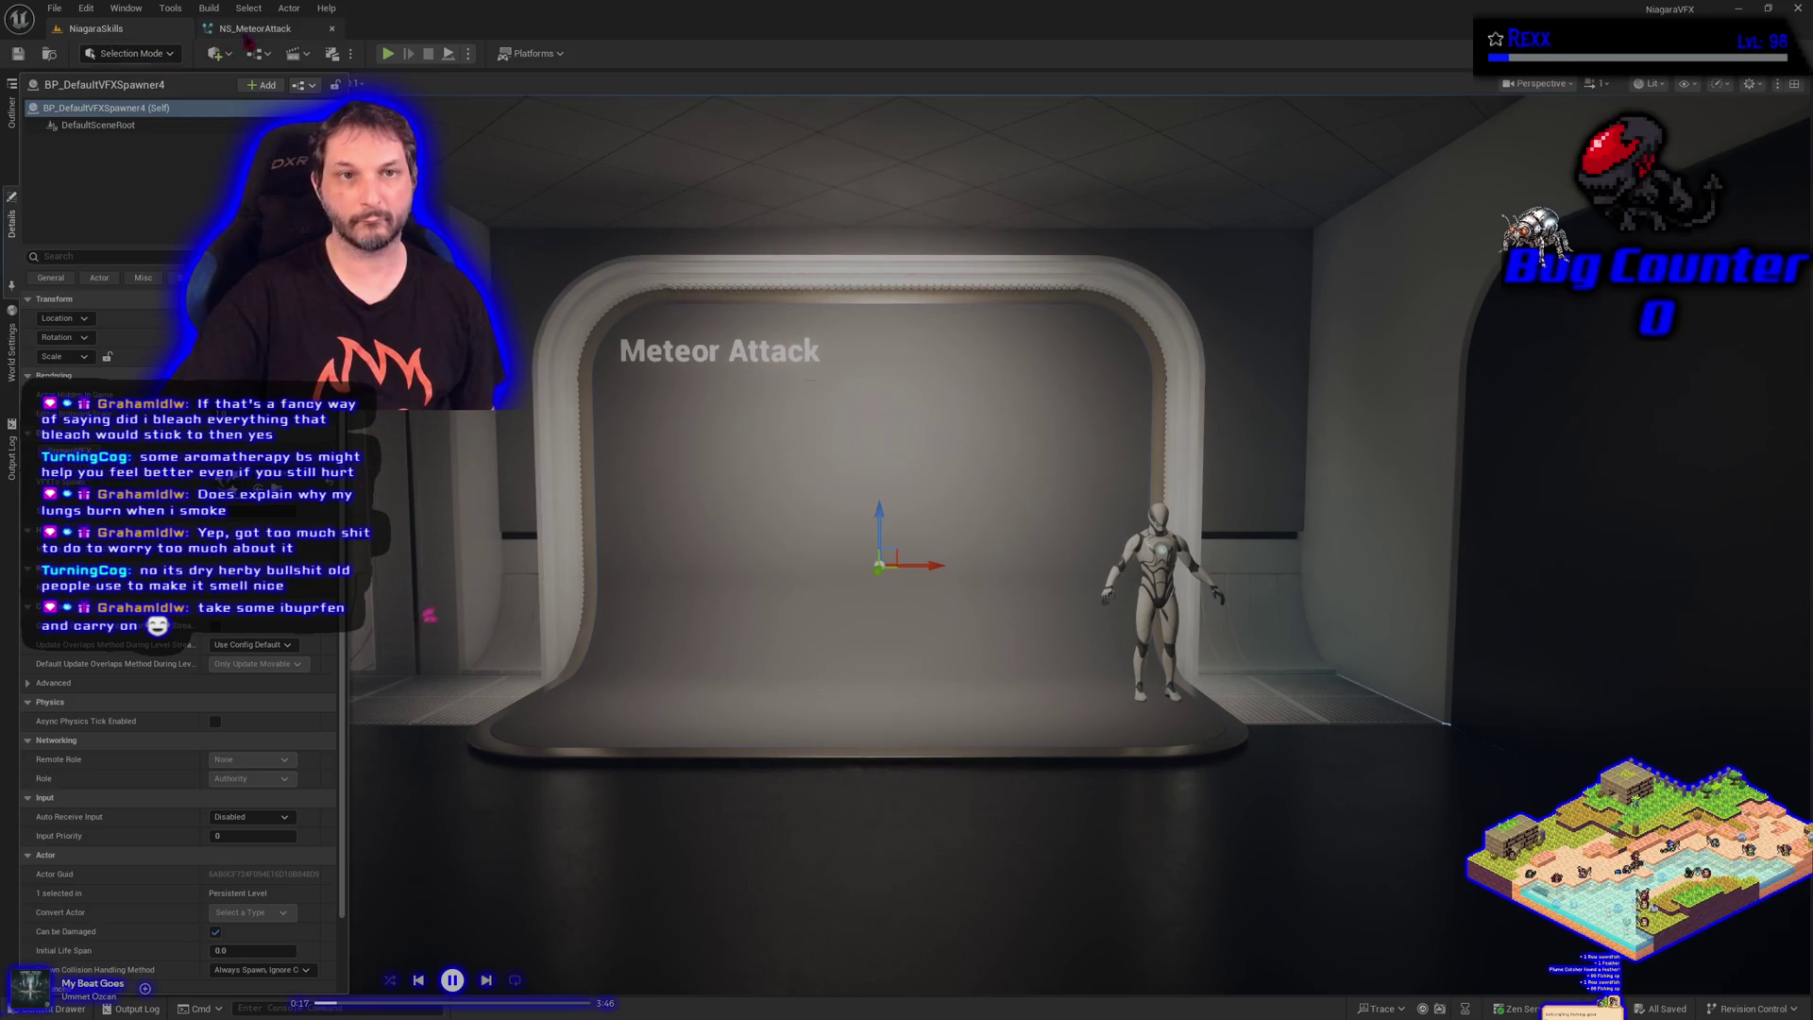
Set Loop Delay to 0.15, then check the spawner actor's details in NiagaraSkills
left_click(254, 29)
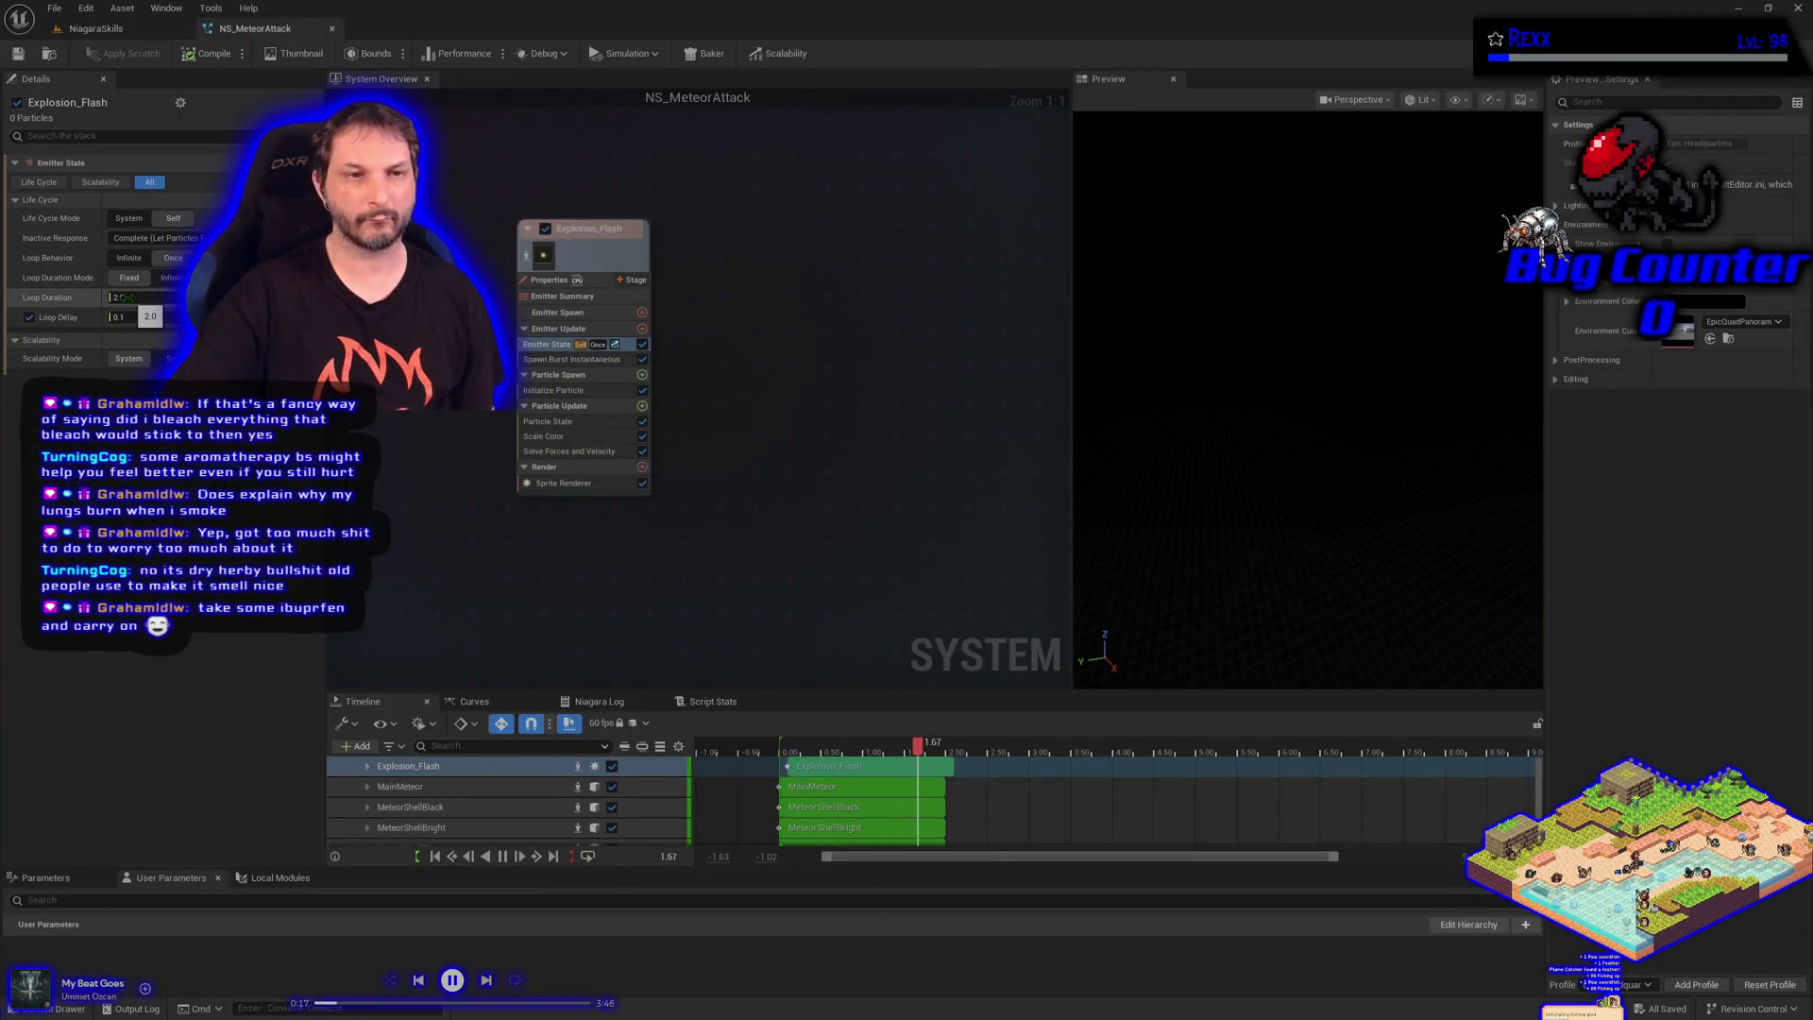
key("Tab")
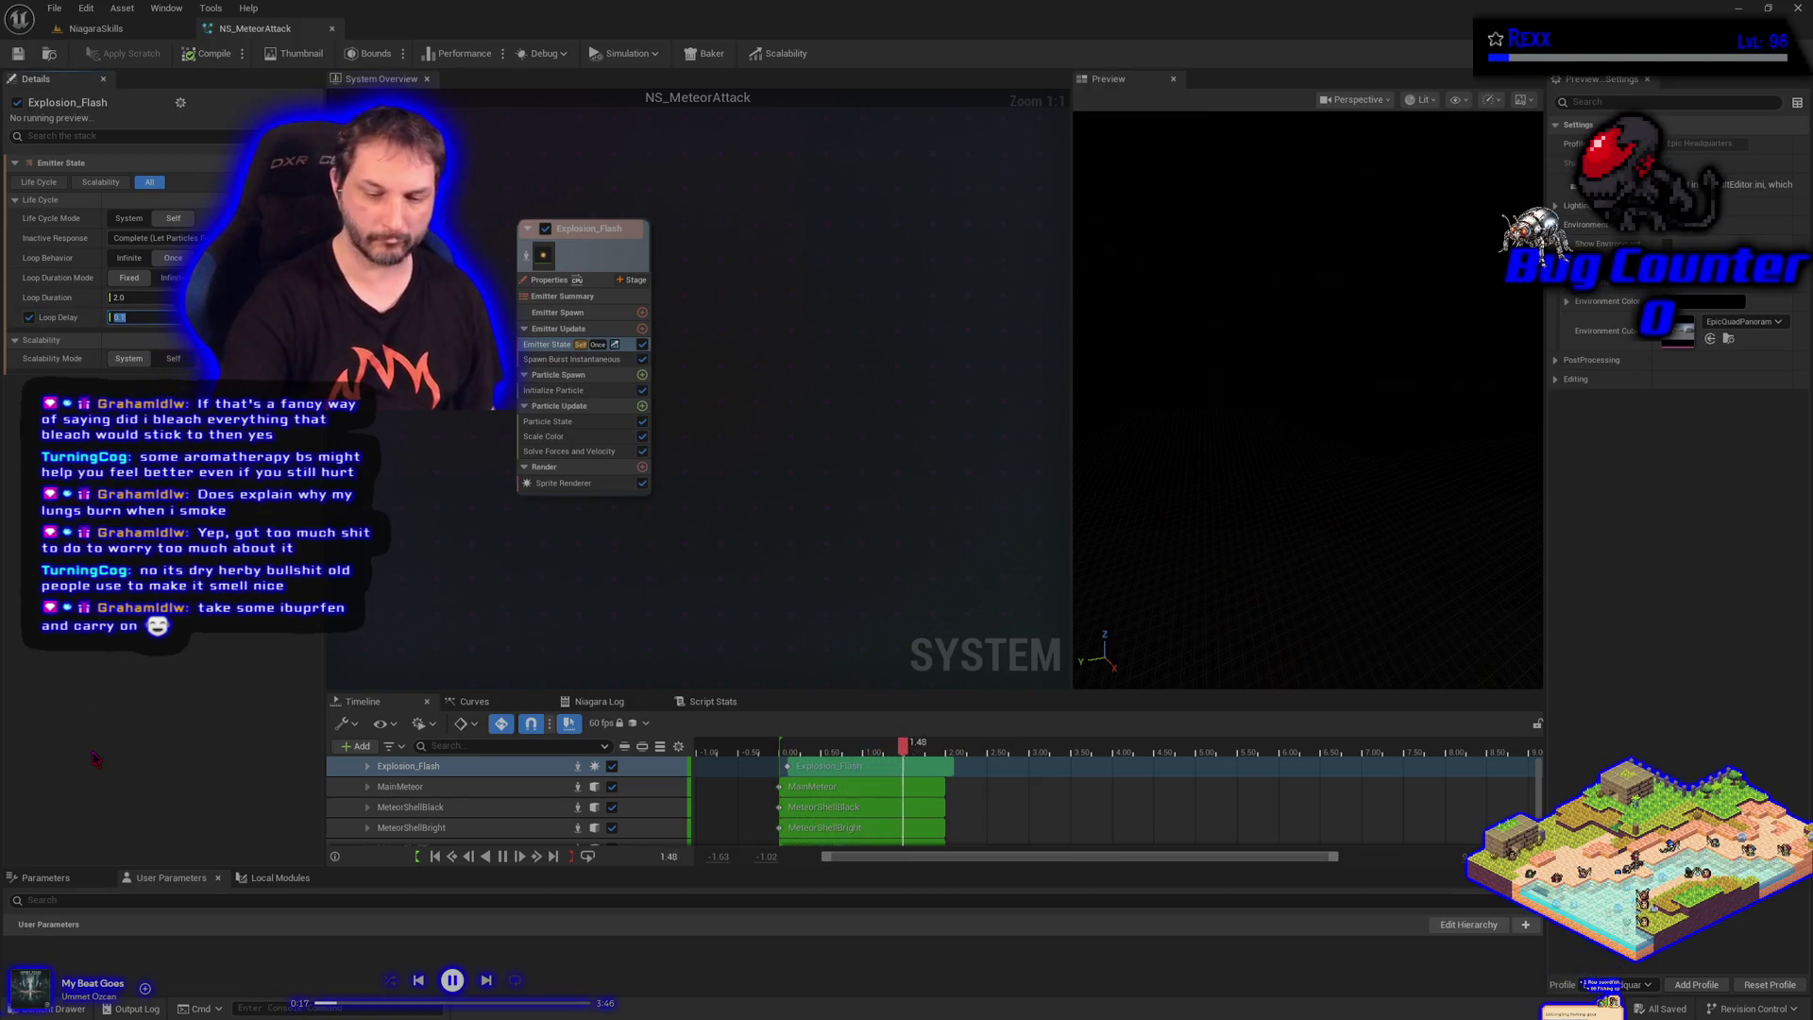
type("0.15")
key("Return")
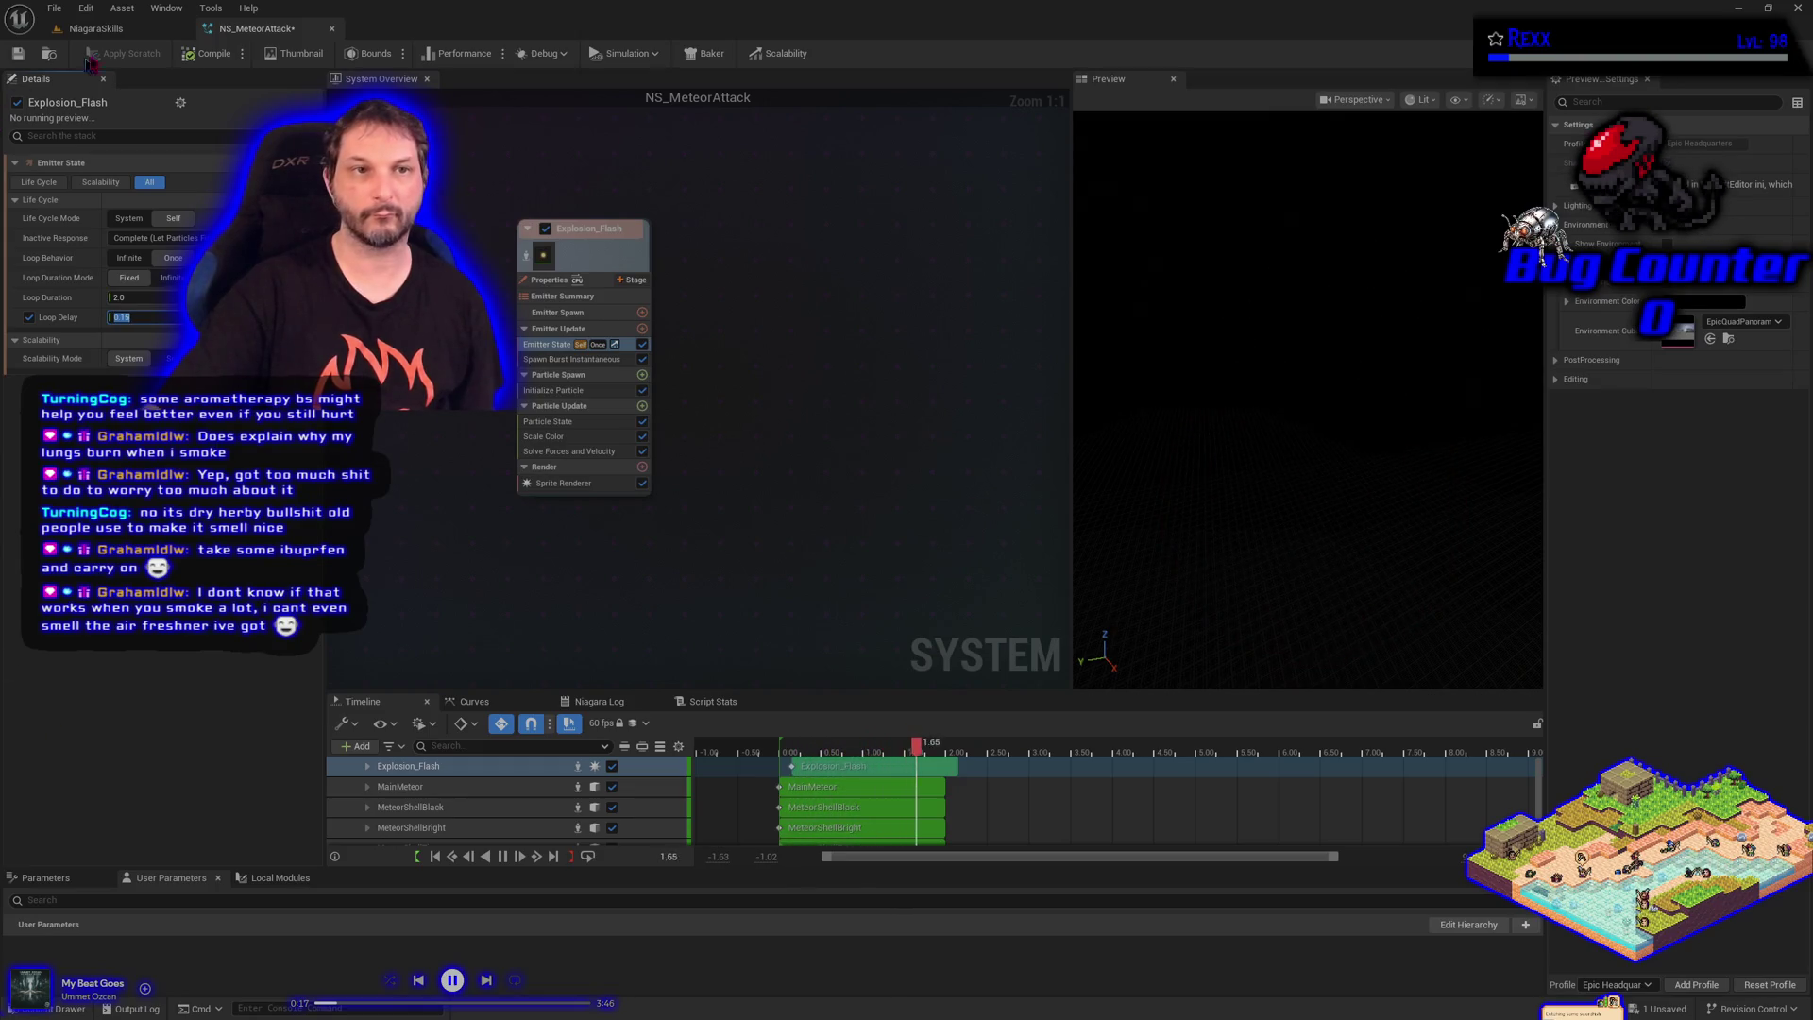
left_click(95, 28)
left_click(12, 237)
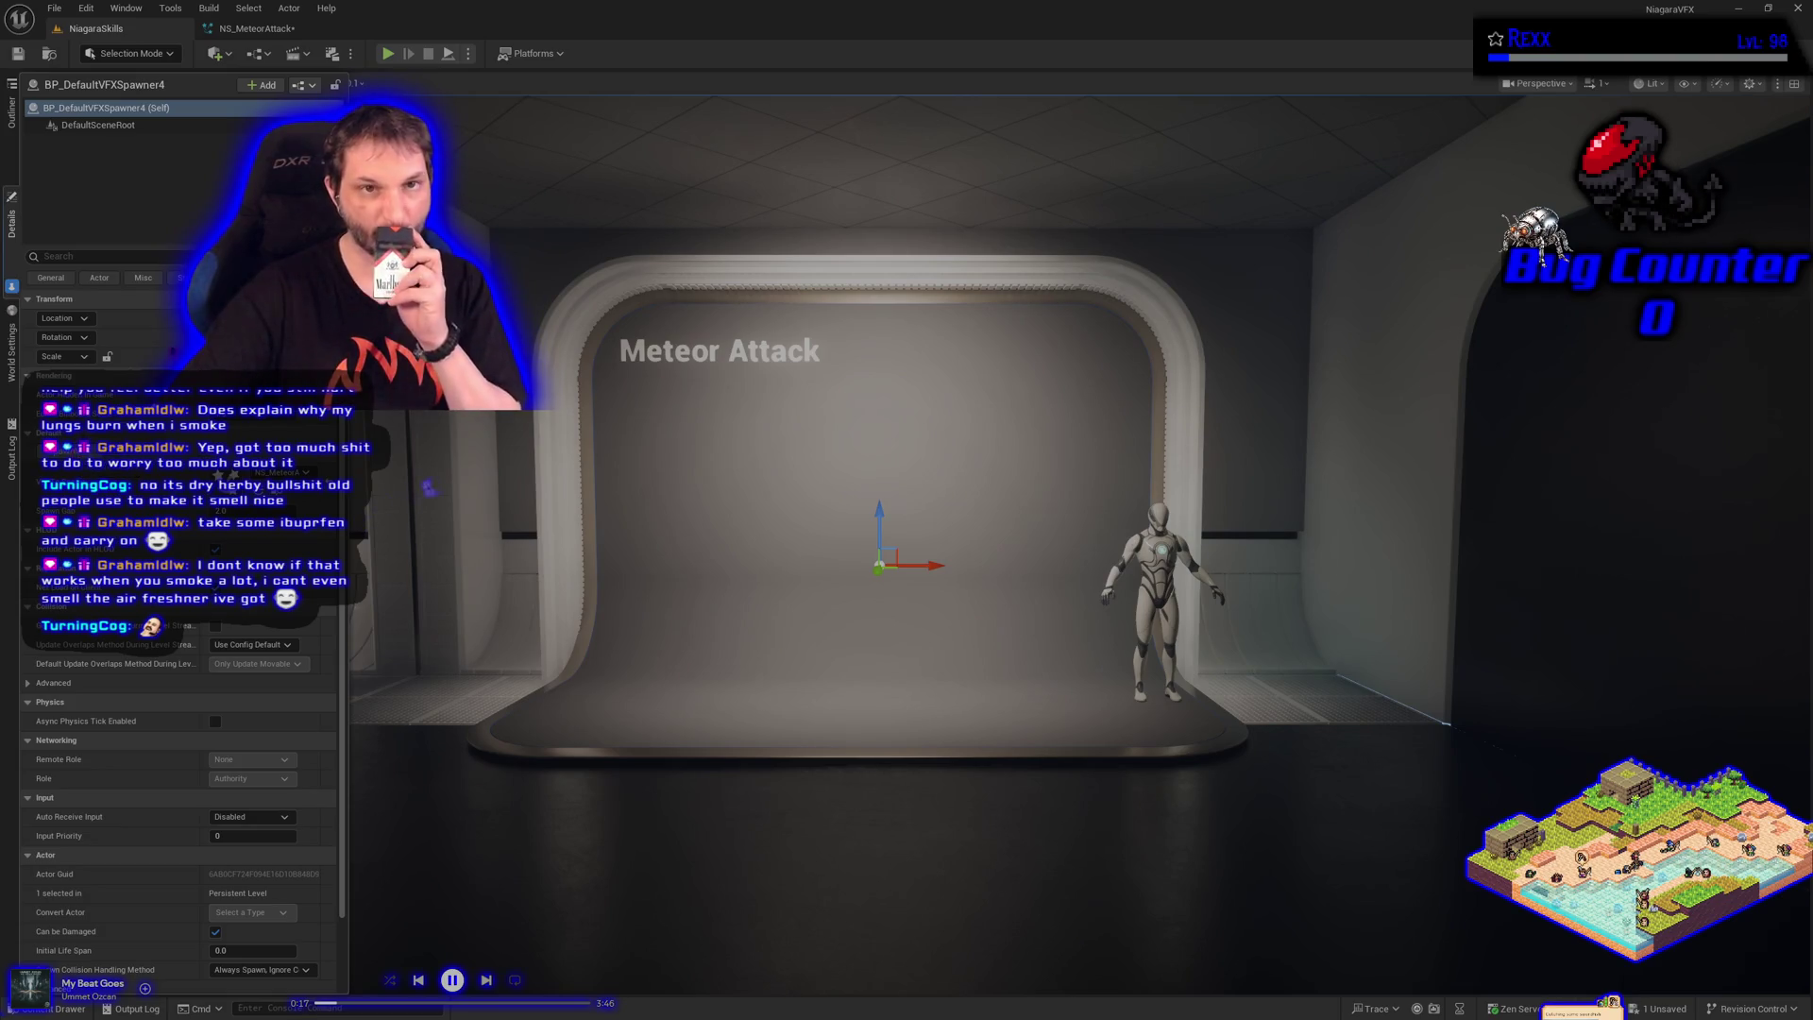
mouse_move(238, 135)
left_mouse_down()
mouse_move(180, 194)
mouse_move(217, 53)
left_mouse_up()
Switch back and forth between the NS_MeteorAttack editor and the NiagaraSkills level
left_click(260, 28)
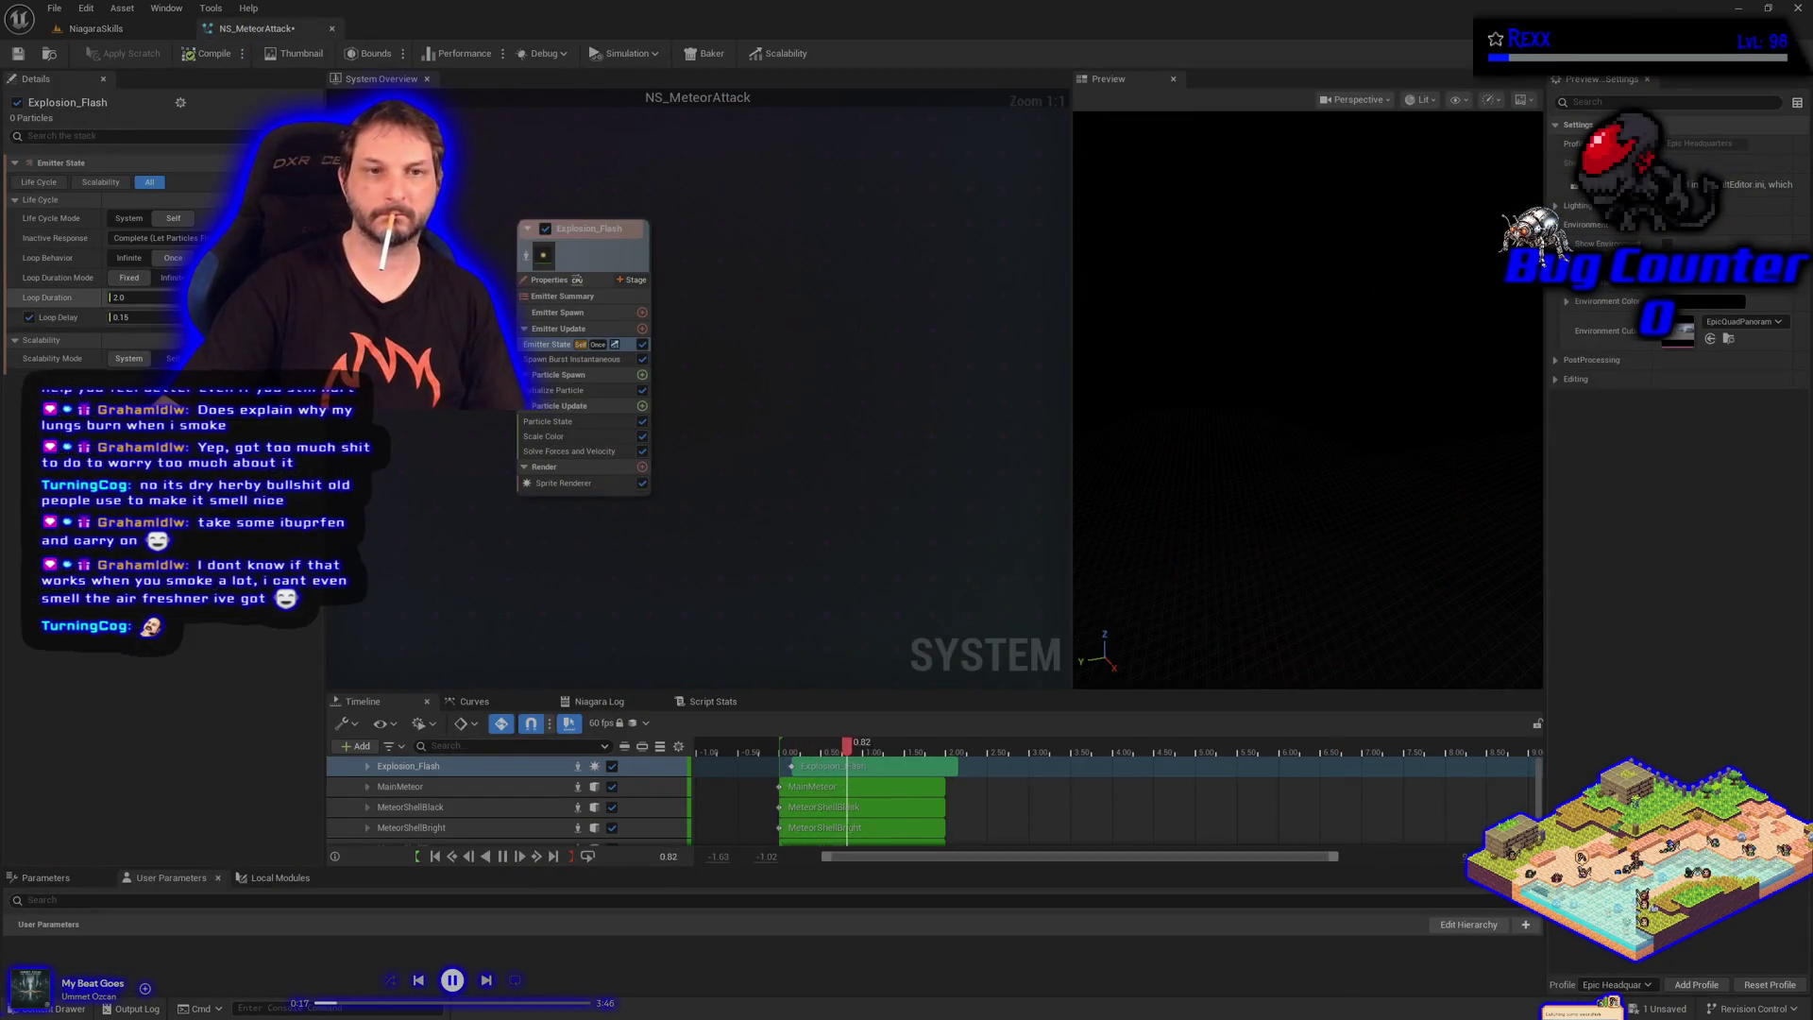
key("Tab")
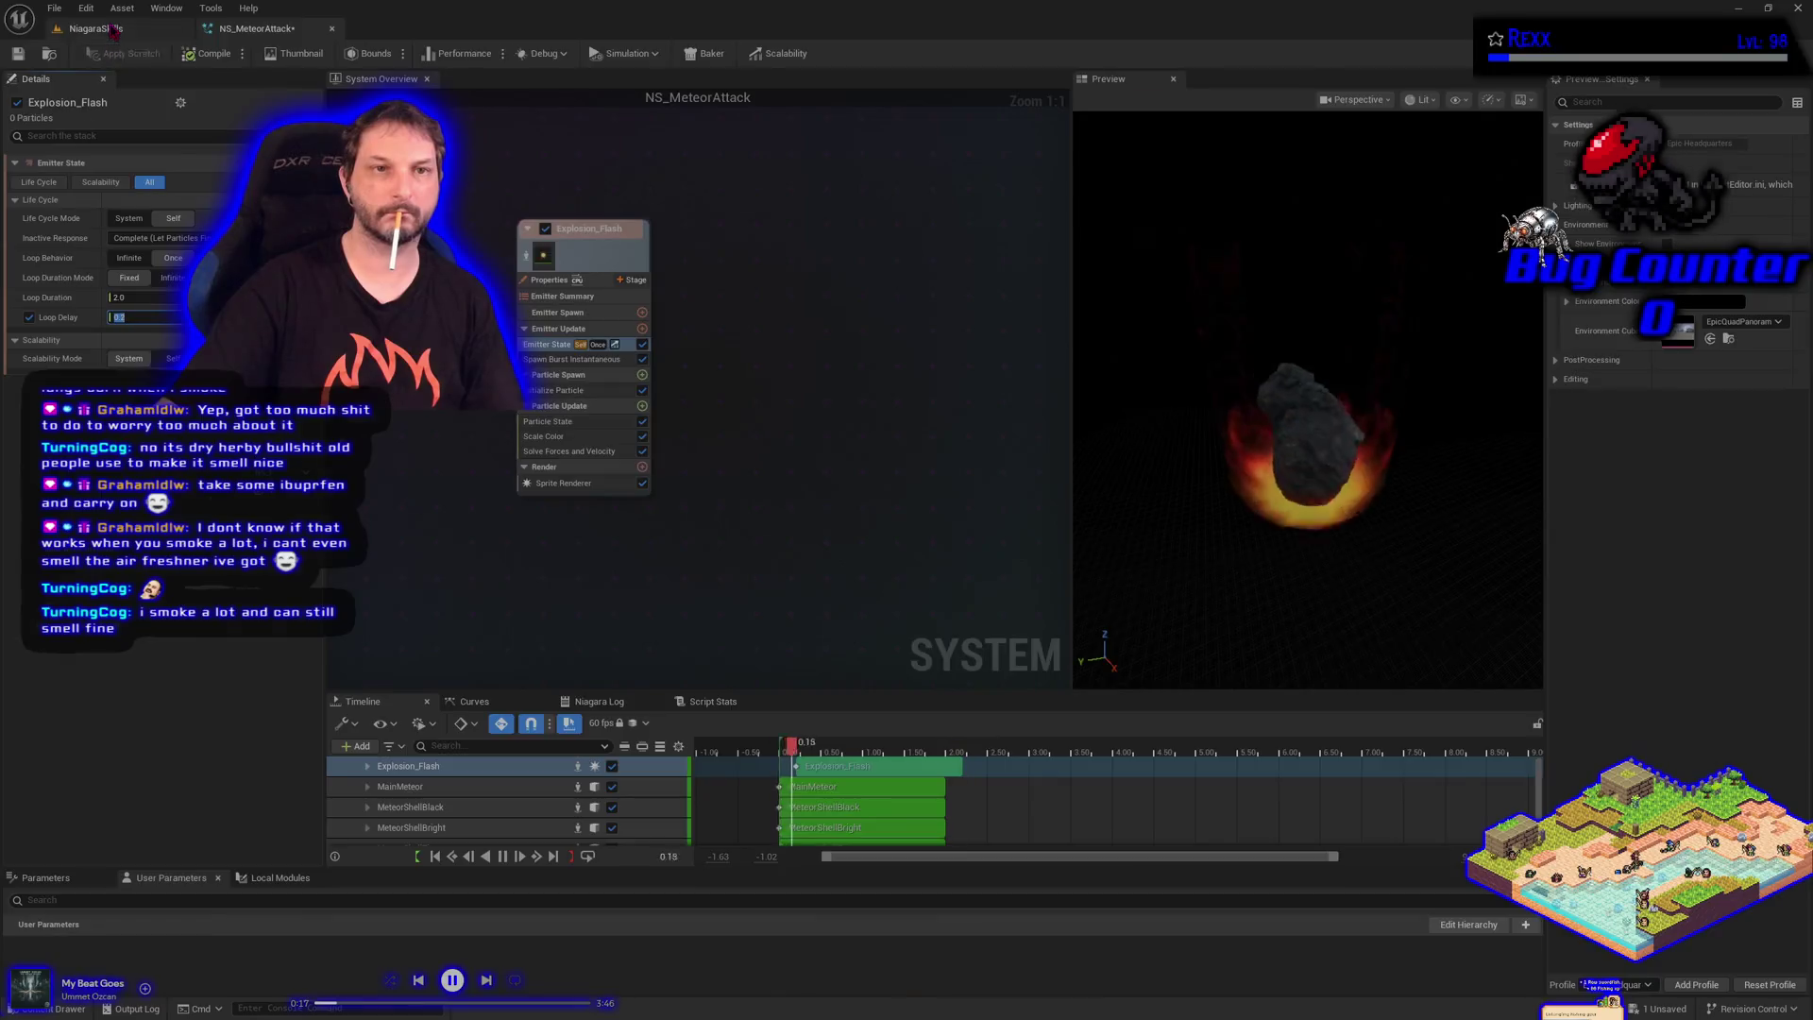
left_click(113, 31)
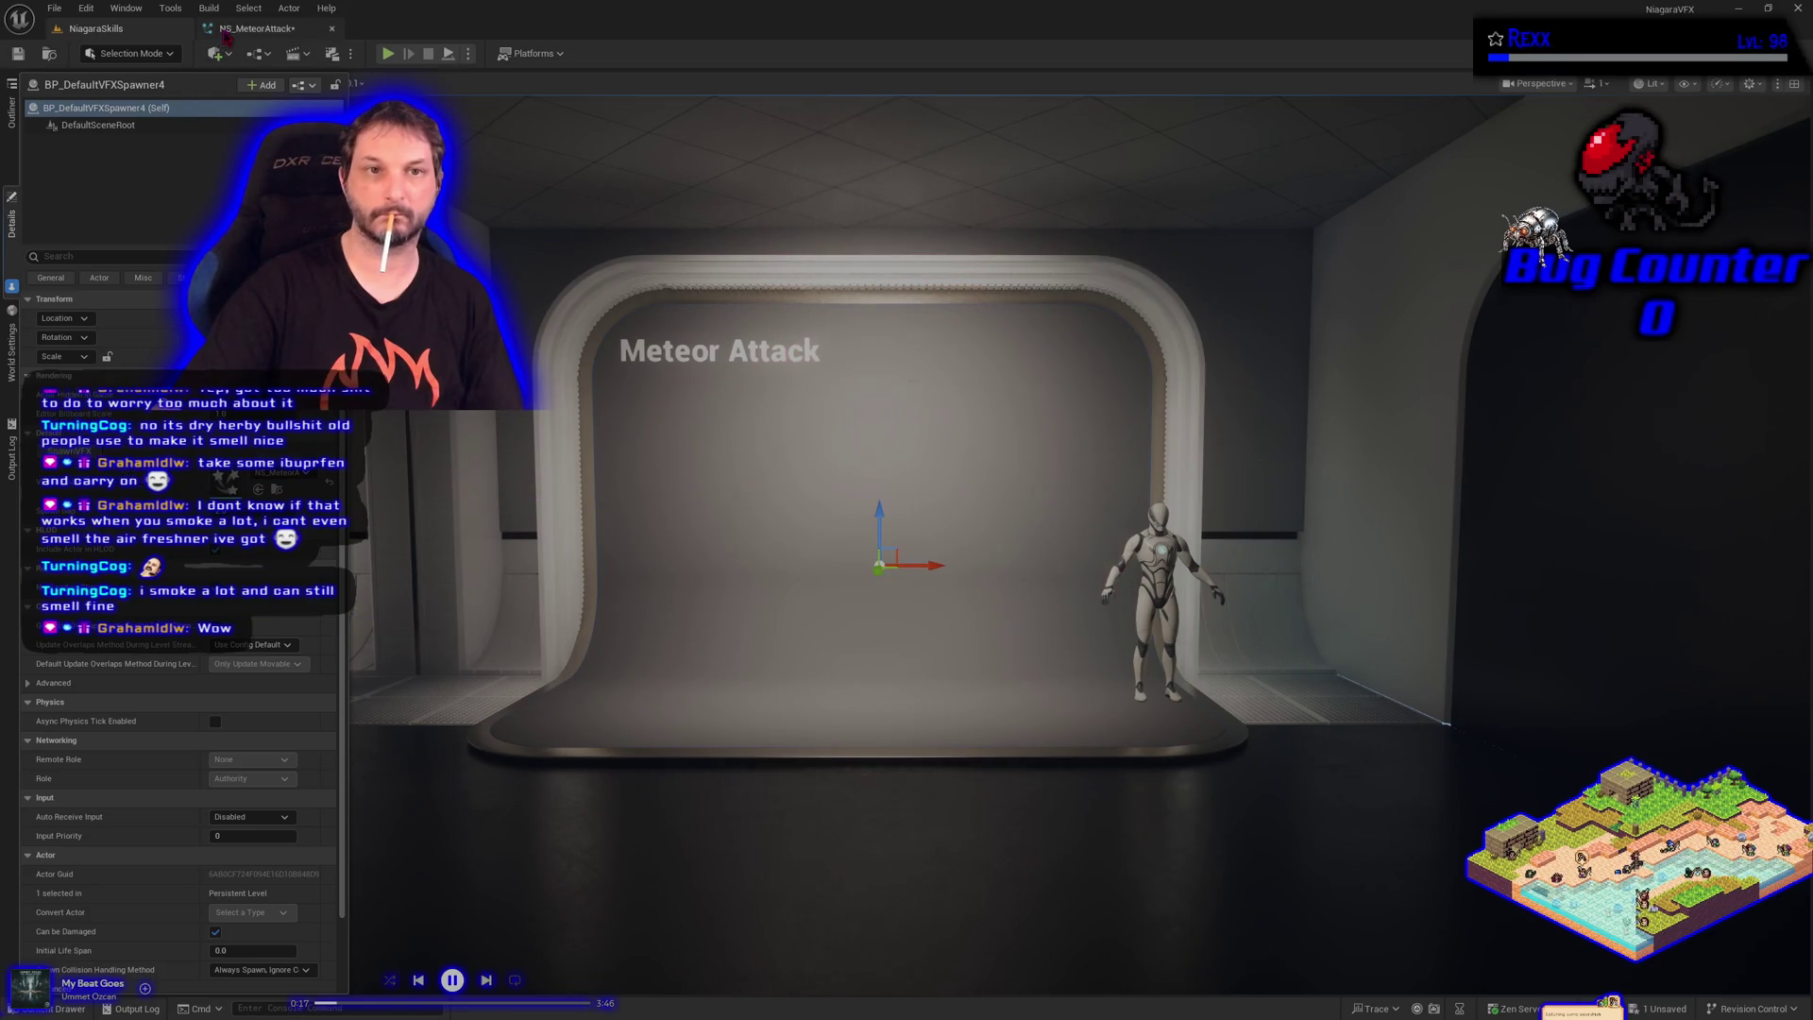
left_click(255, 28)
Enter a 0.19 loop delay, compile and save NS_MeteorAttack, then return to NiagaraSkills
left_click(123, 318)
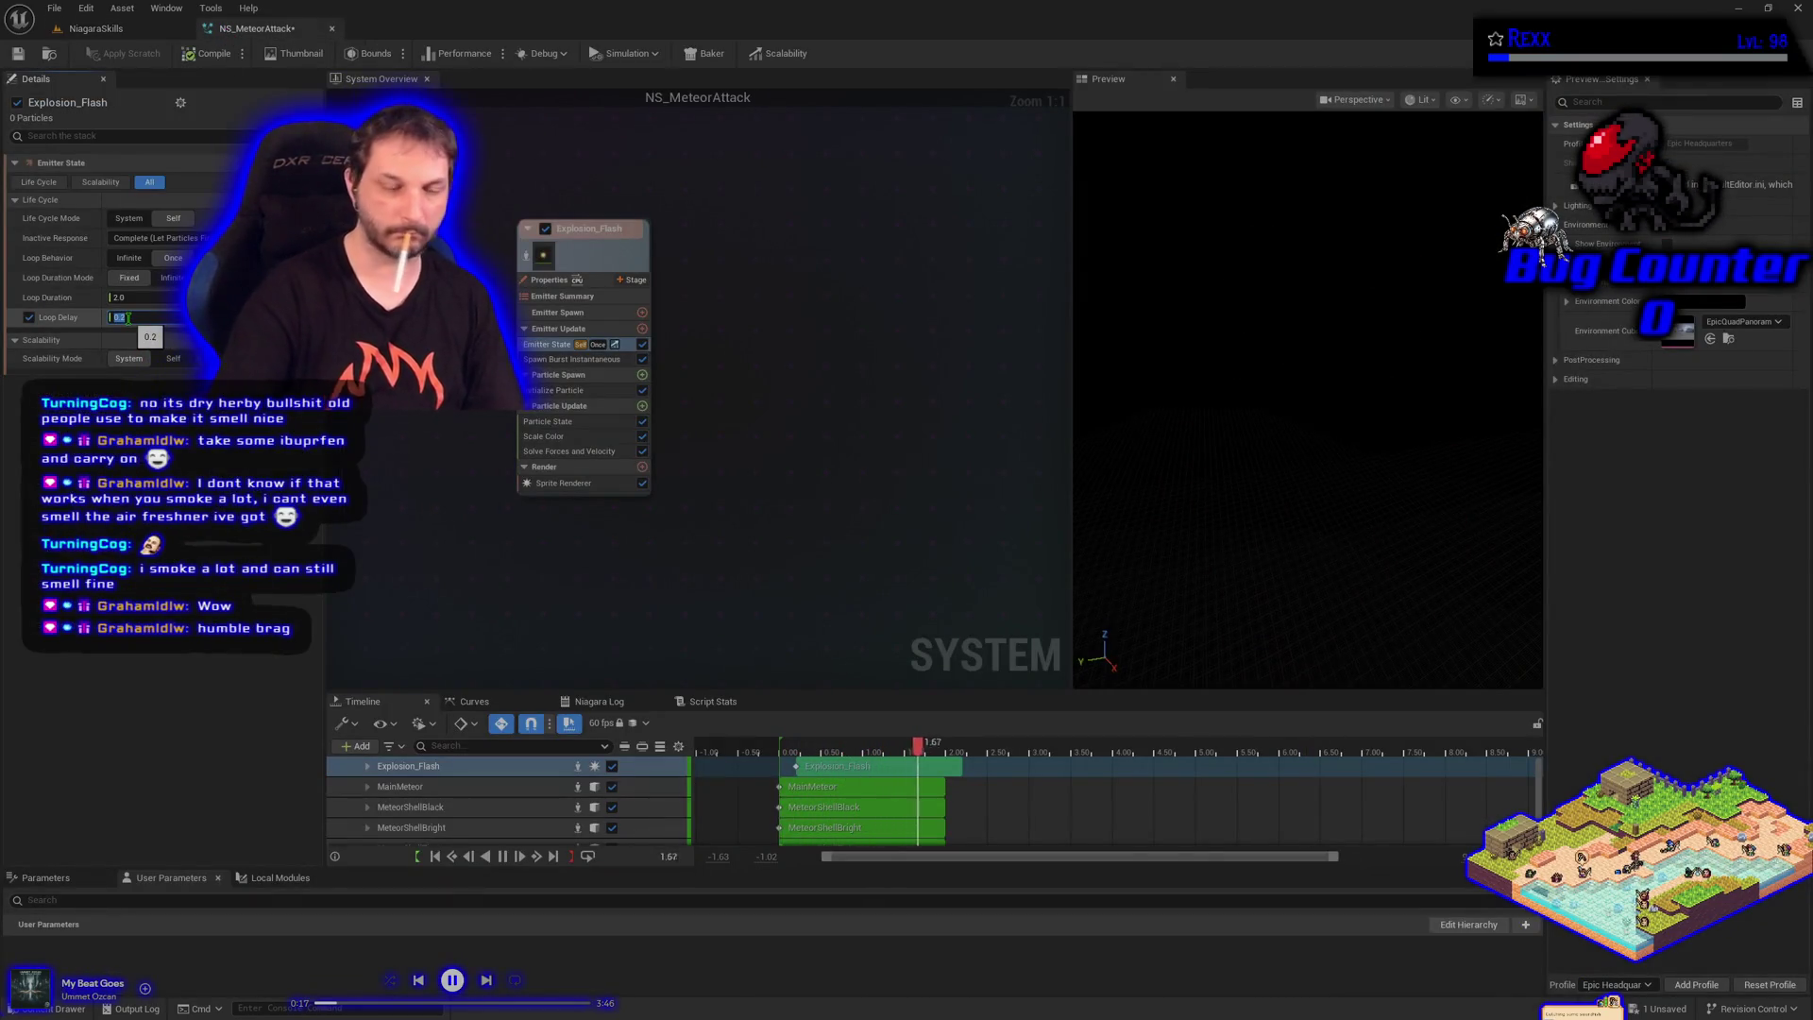
type("0.19")
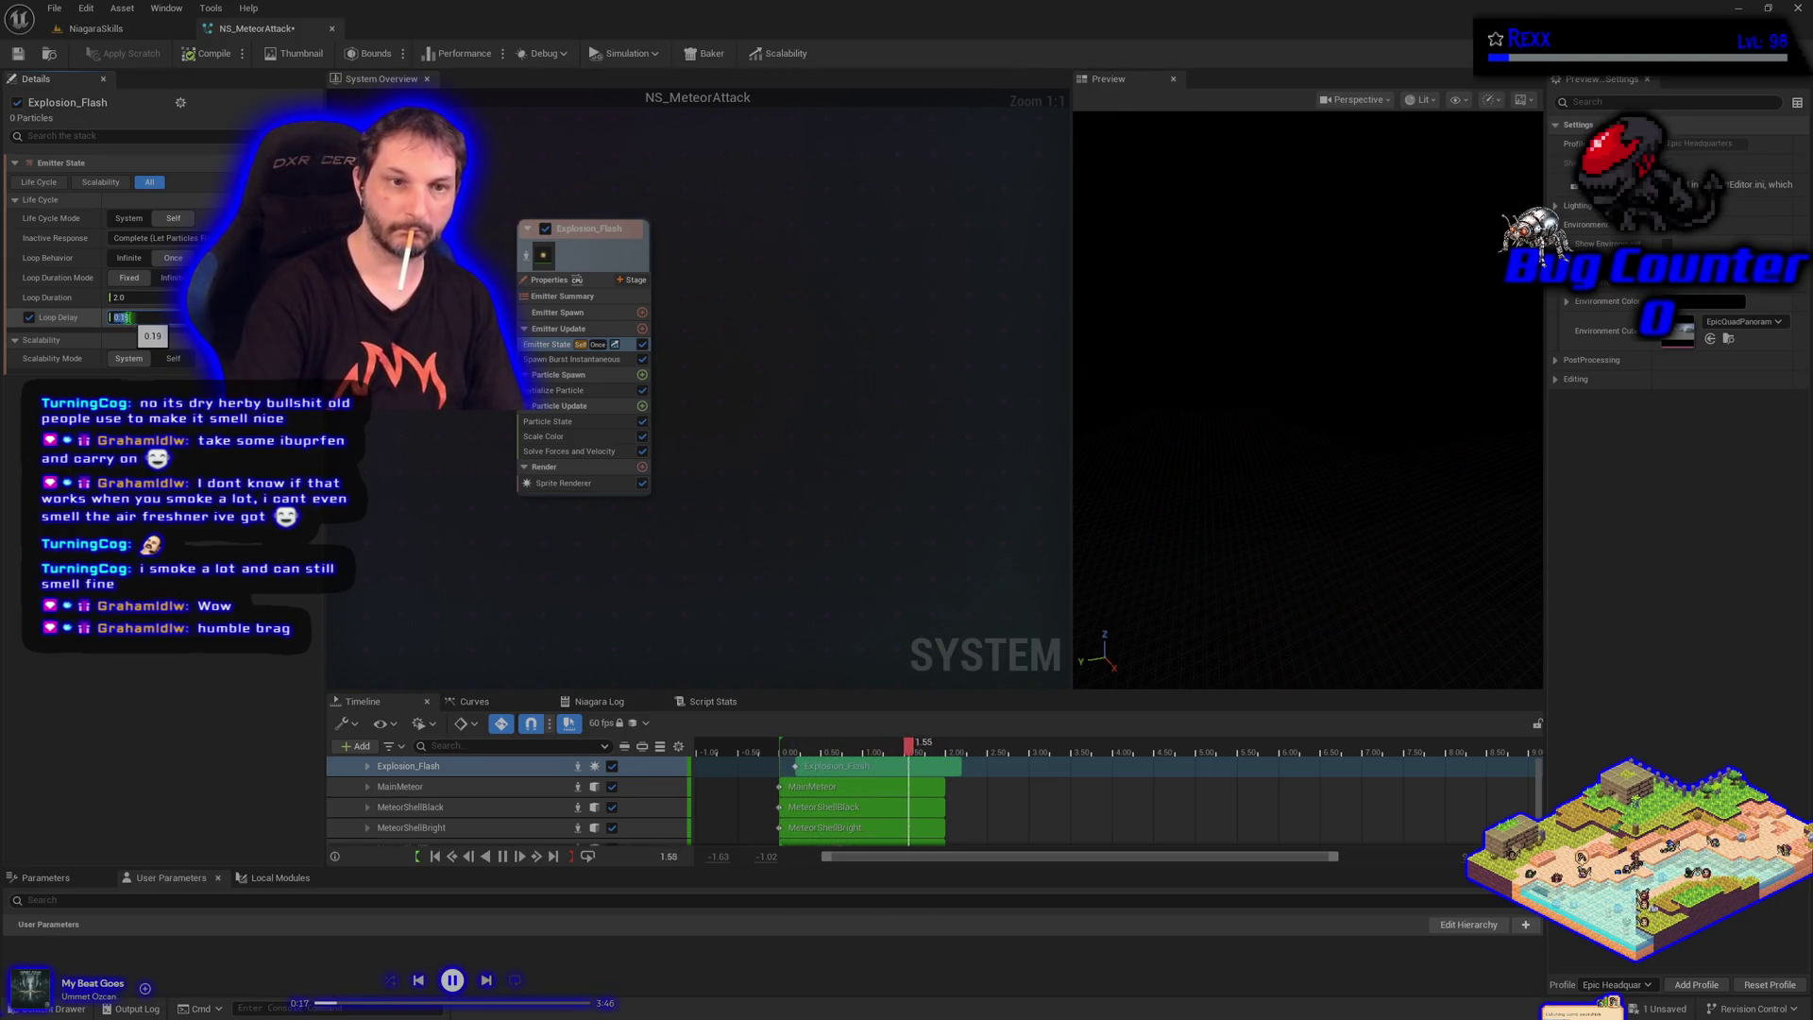
key("Return")
left_click(199, 54)
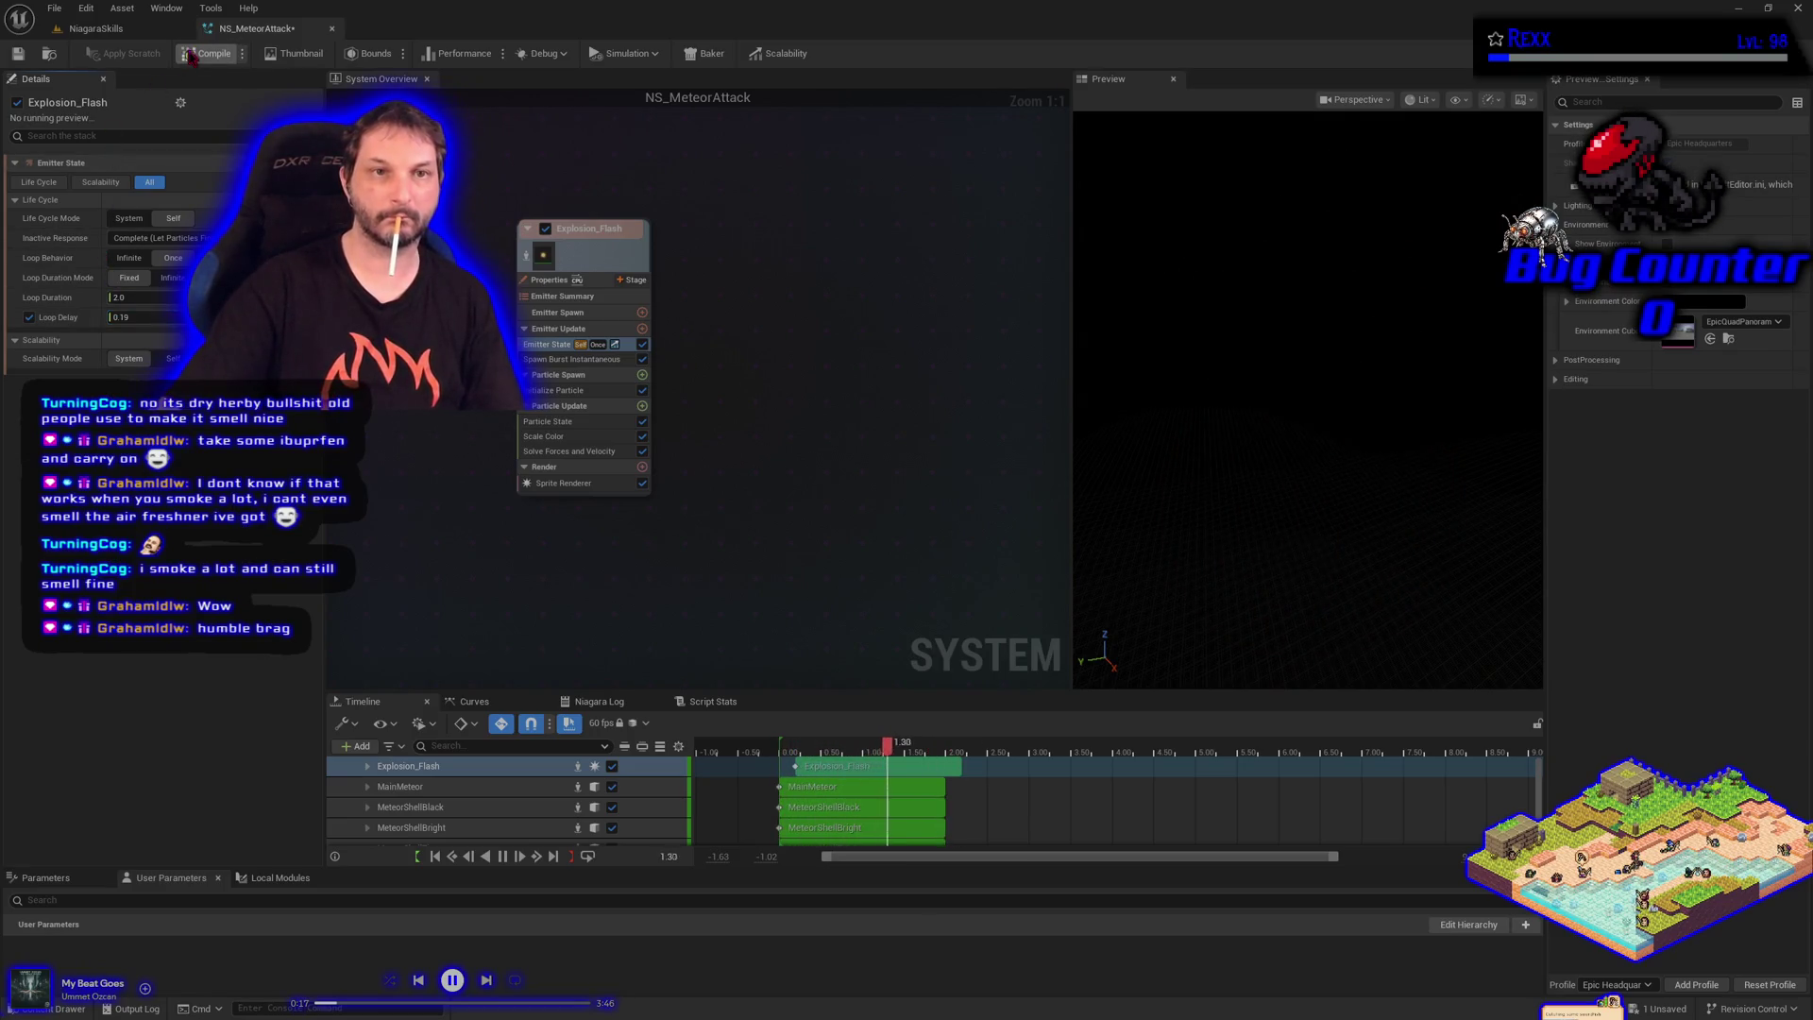
left_click(18, 53)
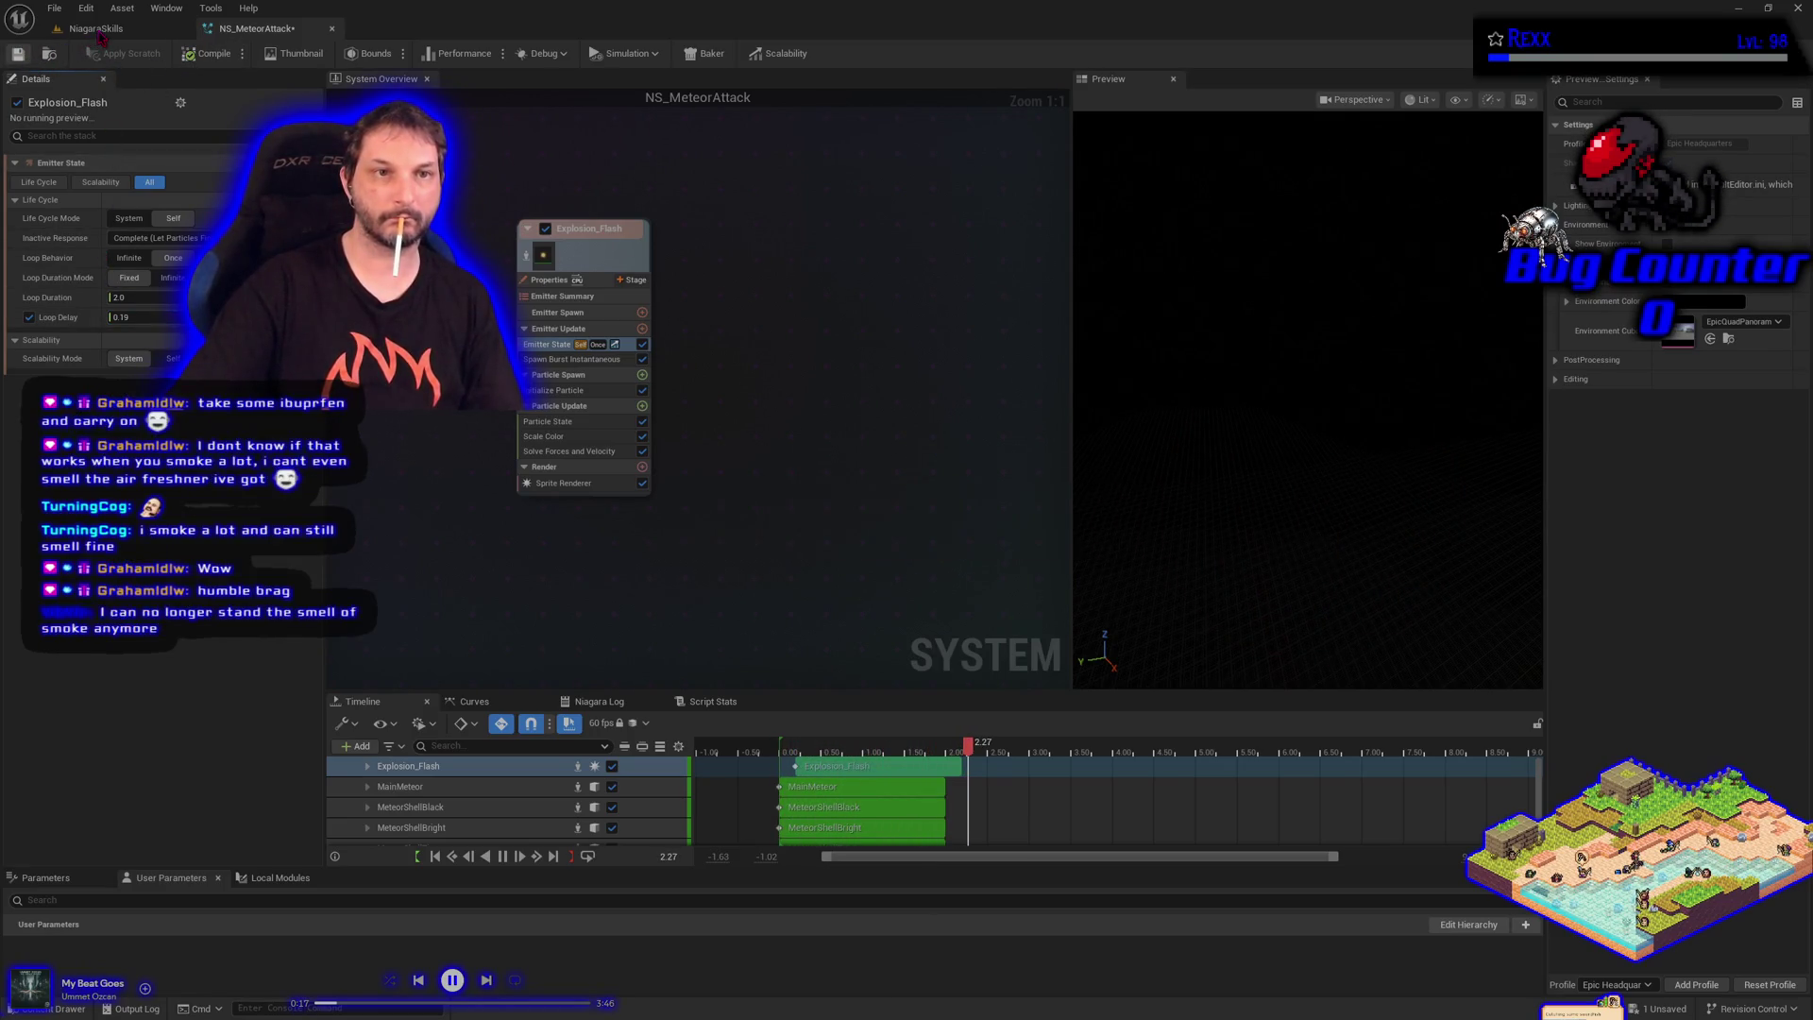
left_click(95, 28)
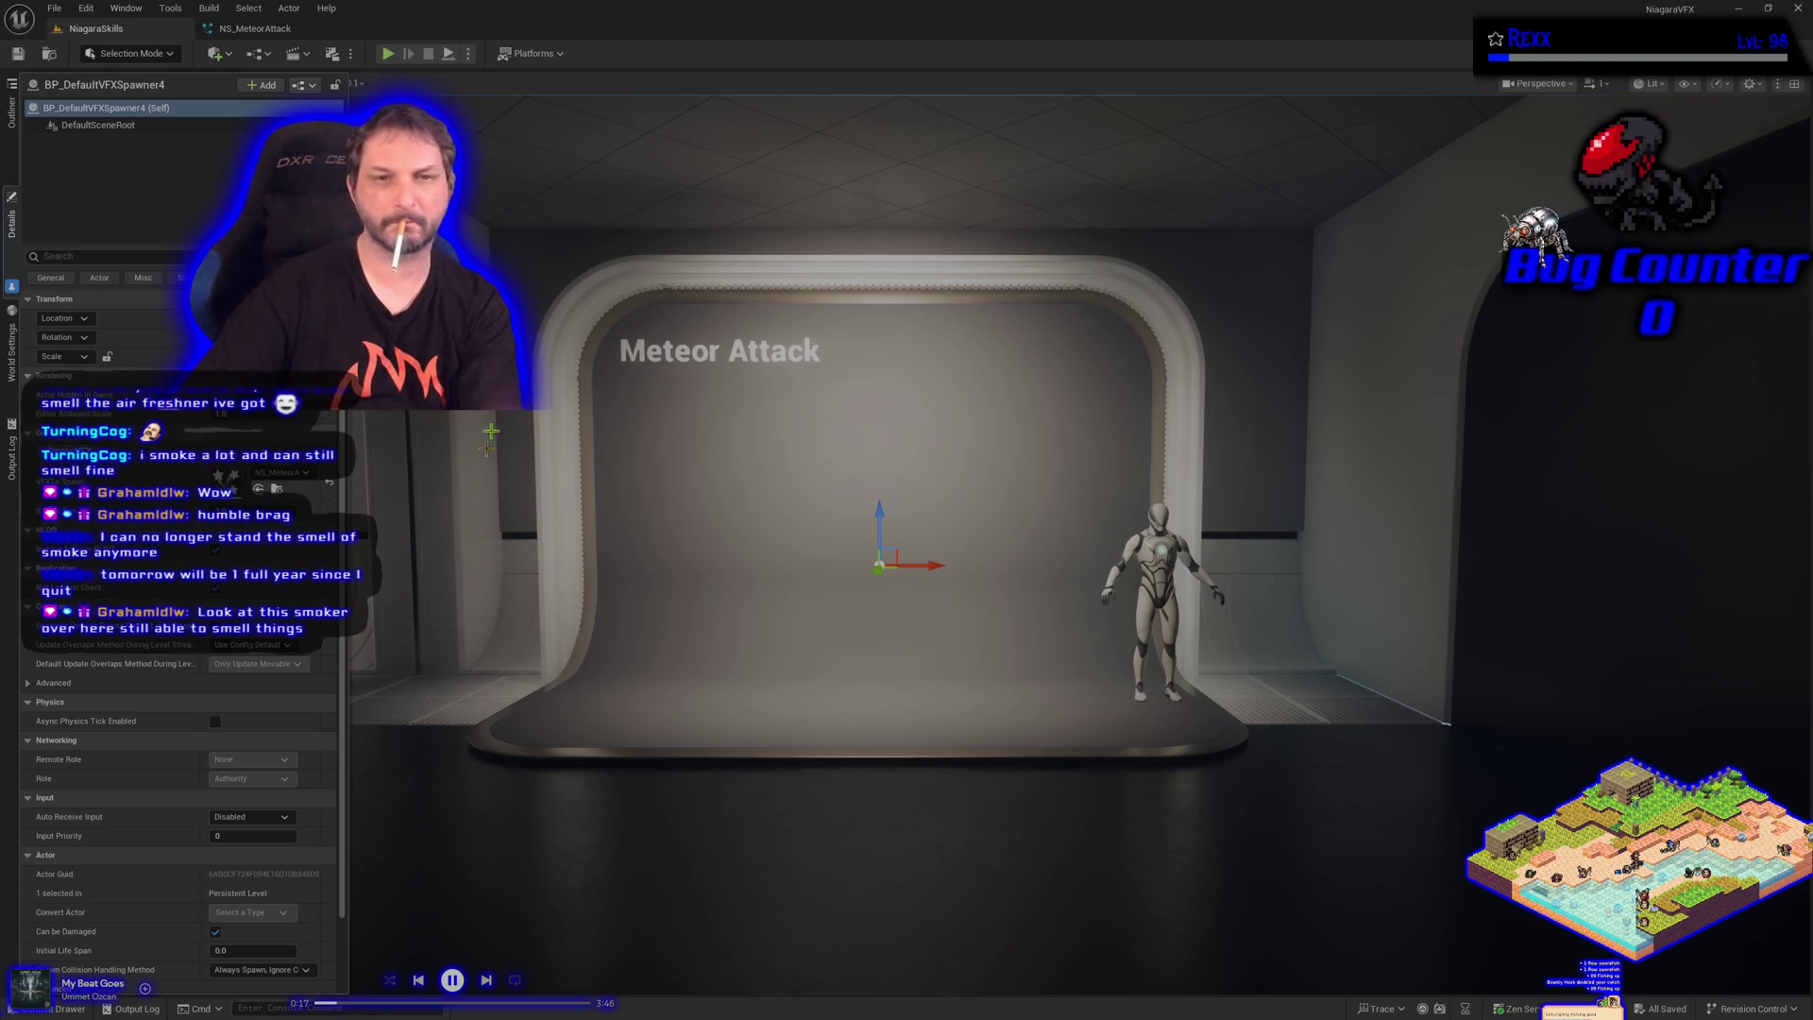
Enclose Explosion_Flash in a comment titled 'Flash' and set its colour to yellow
left_click(255, 29)
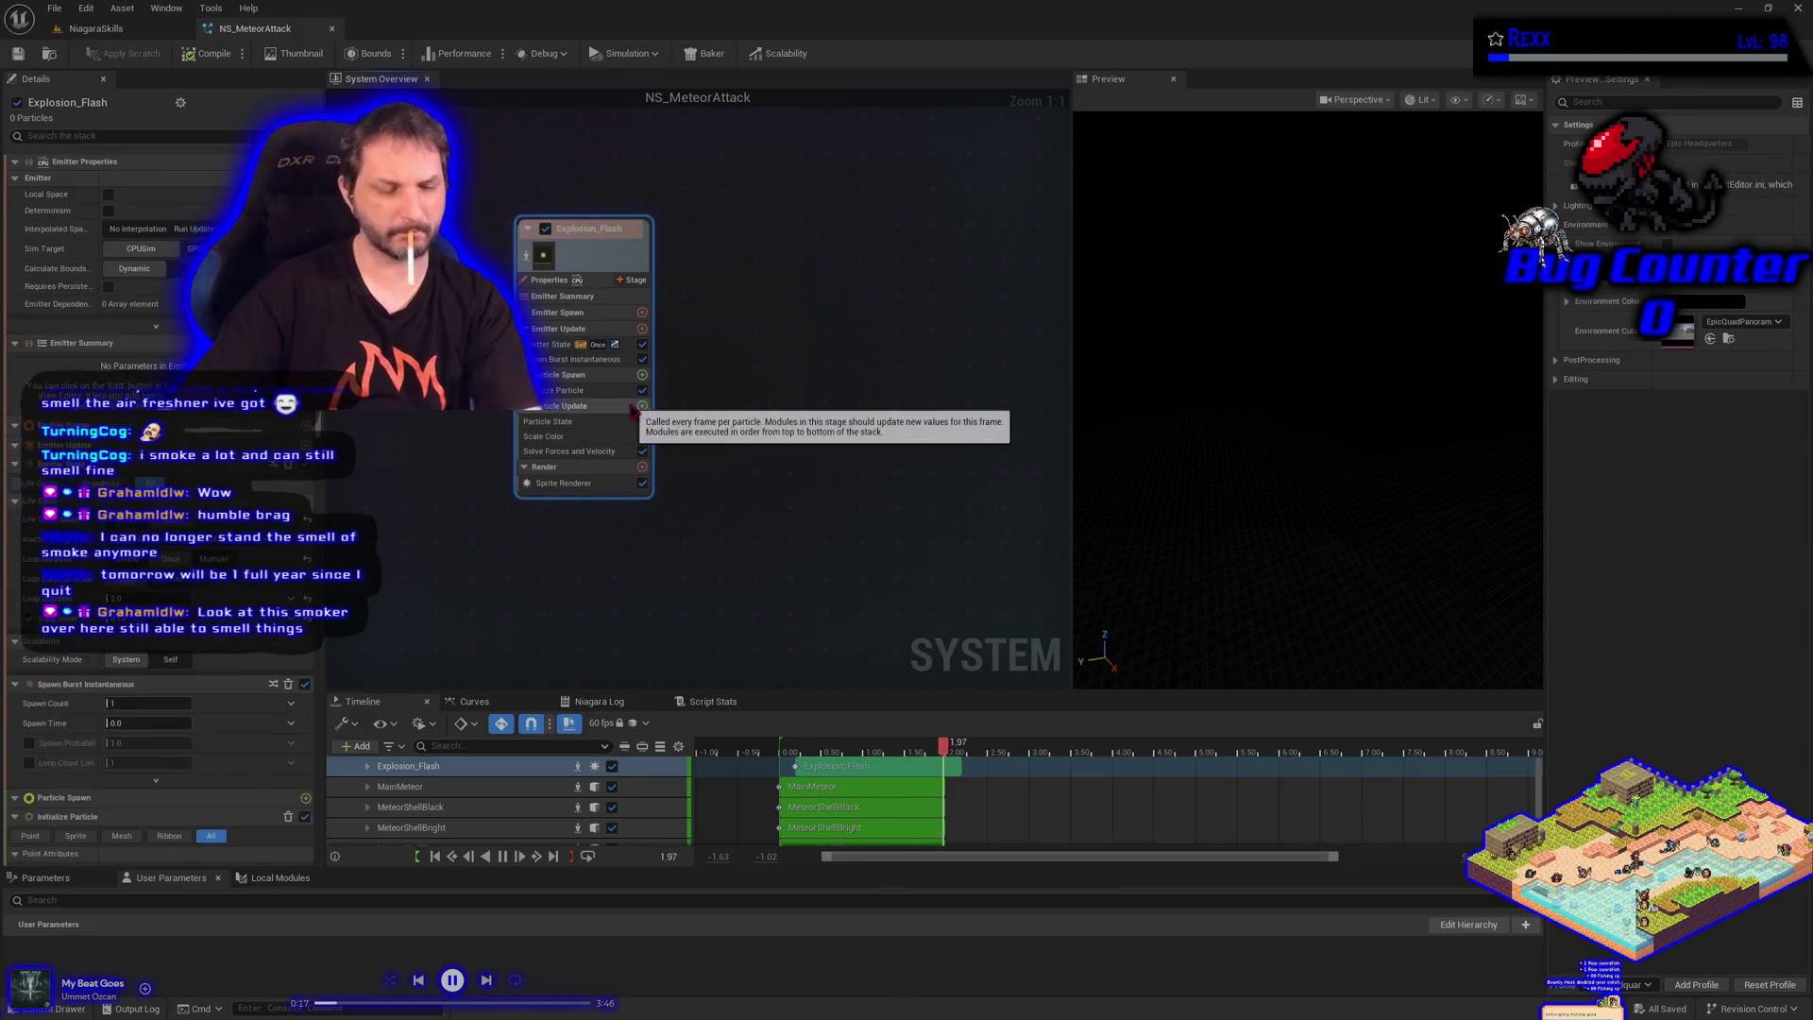
type("cFl")
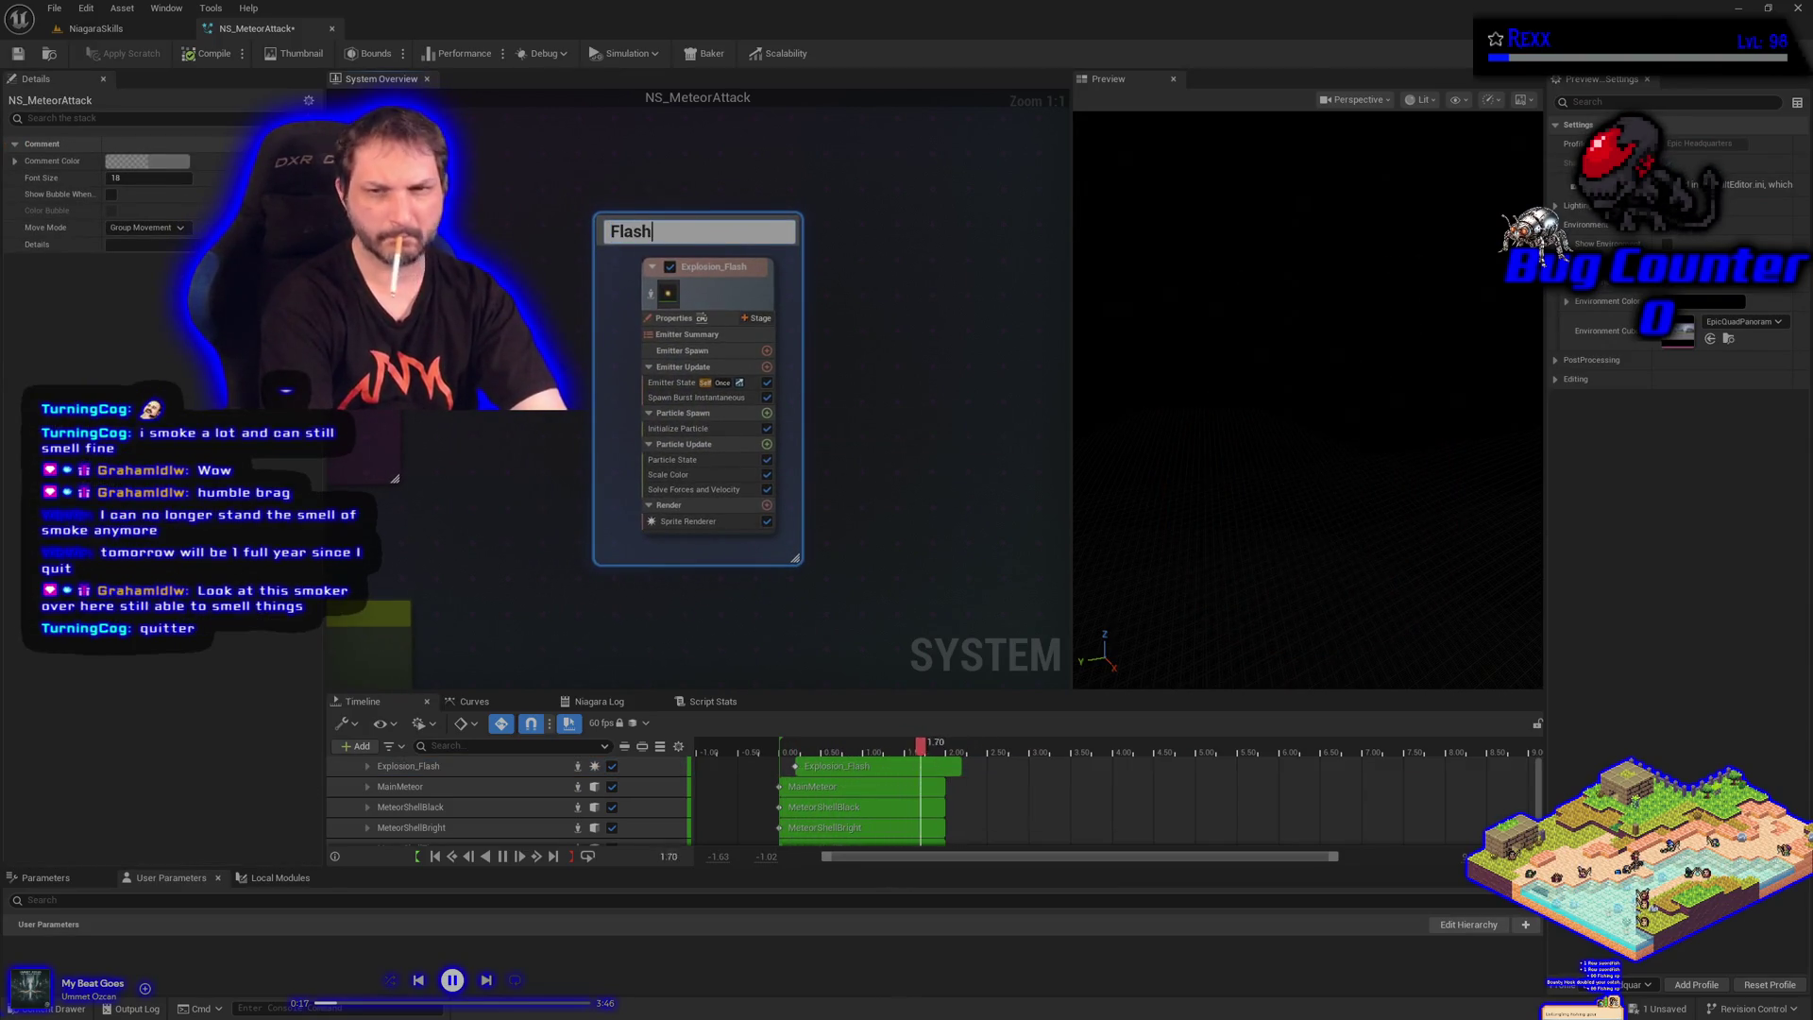
key("Return")
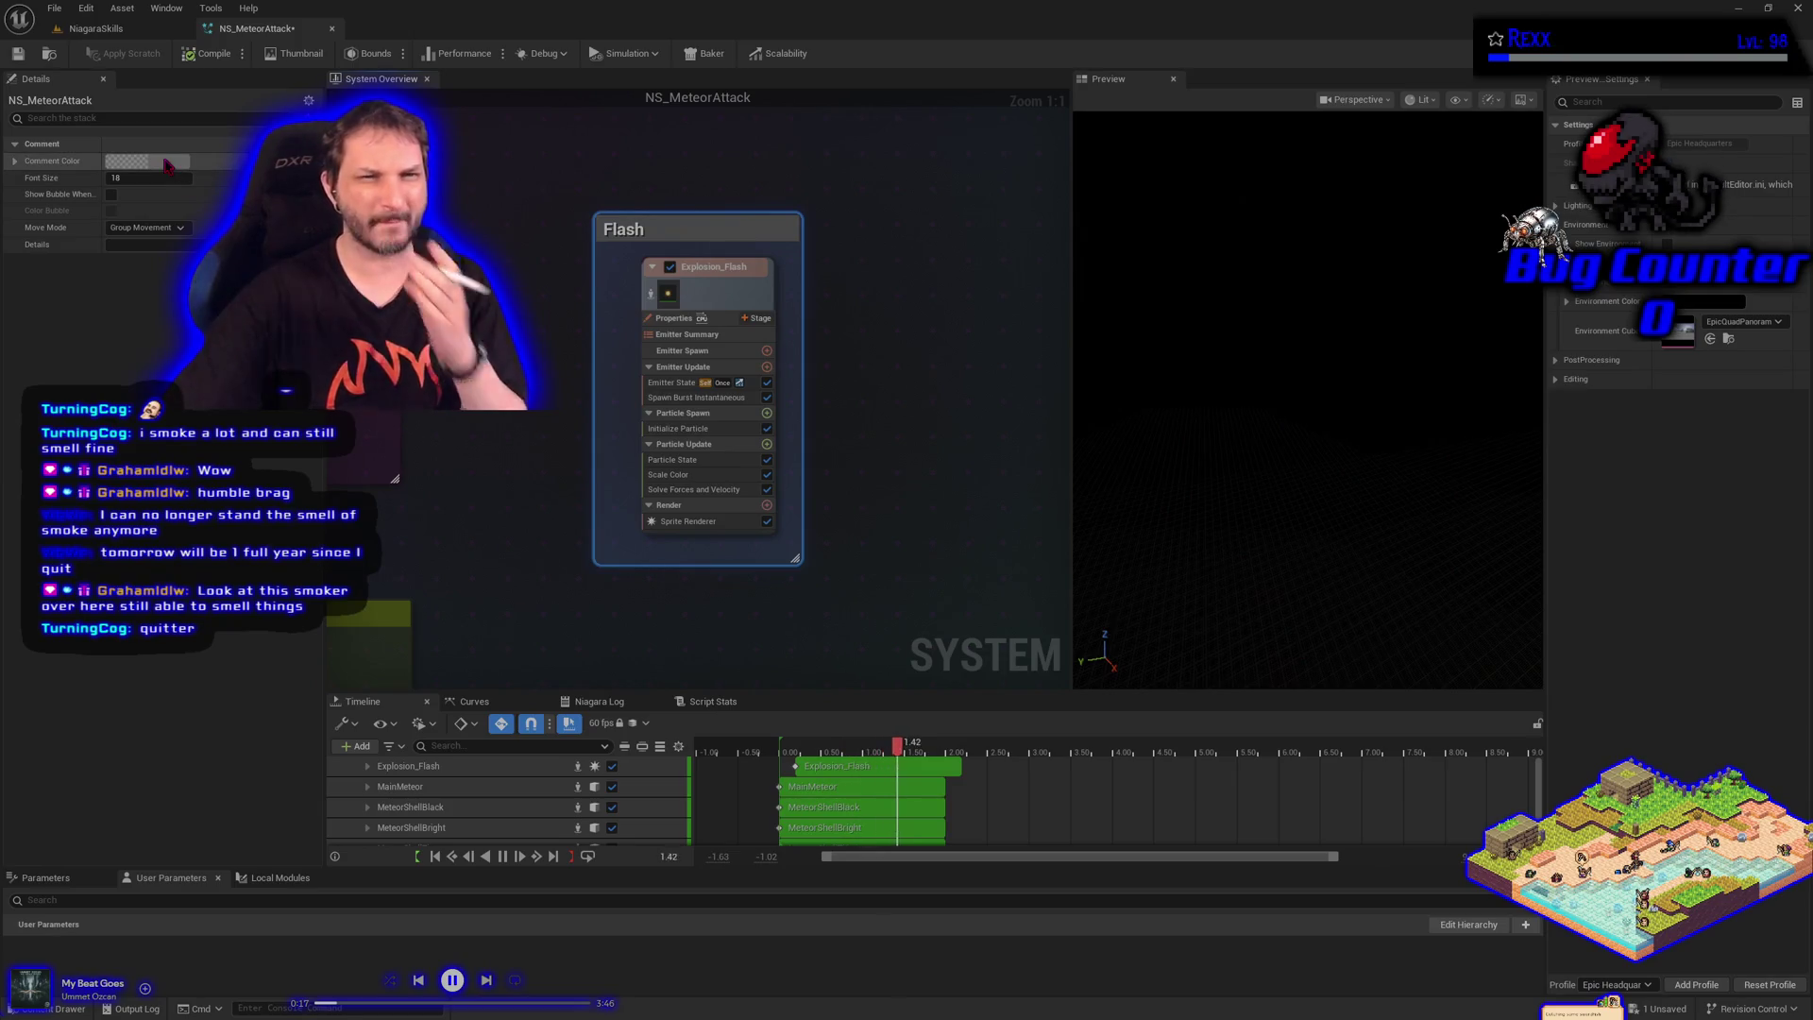
left_click(147, 161)
left_click(431, 446)
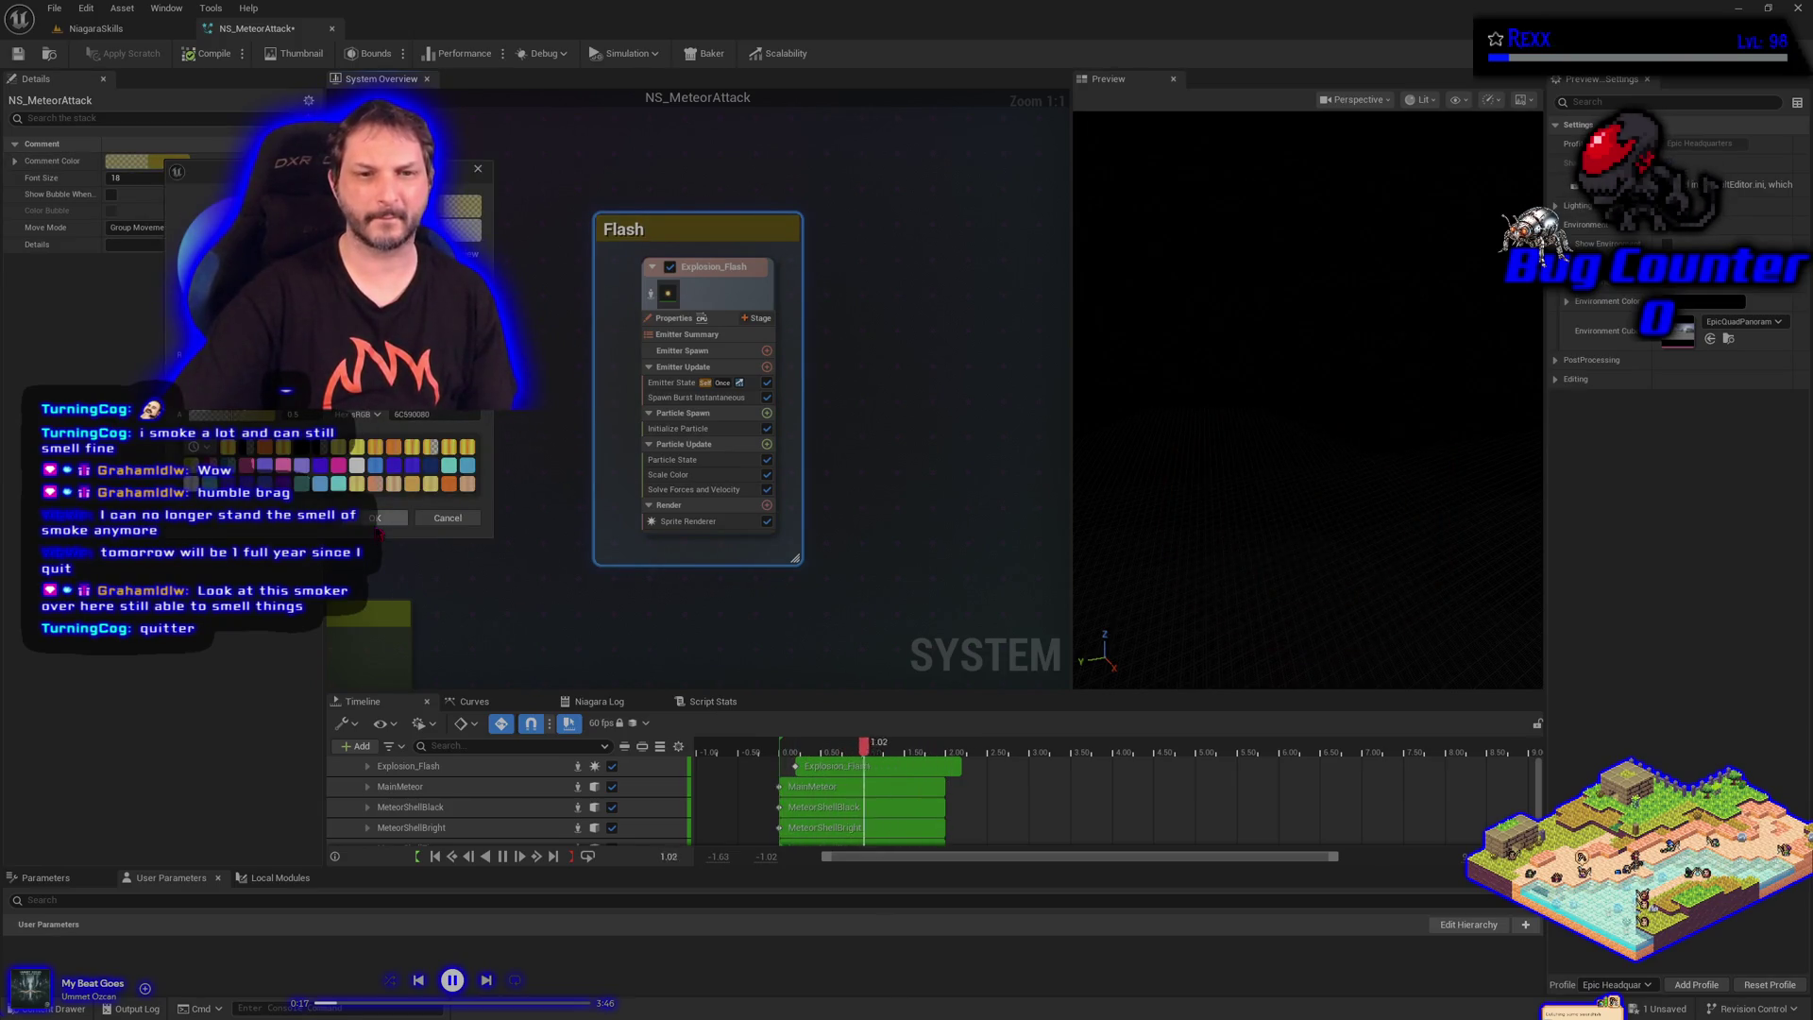
left_click(387, 517)
scroll(515, 574, "down", 1)
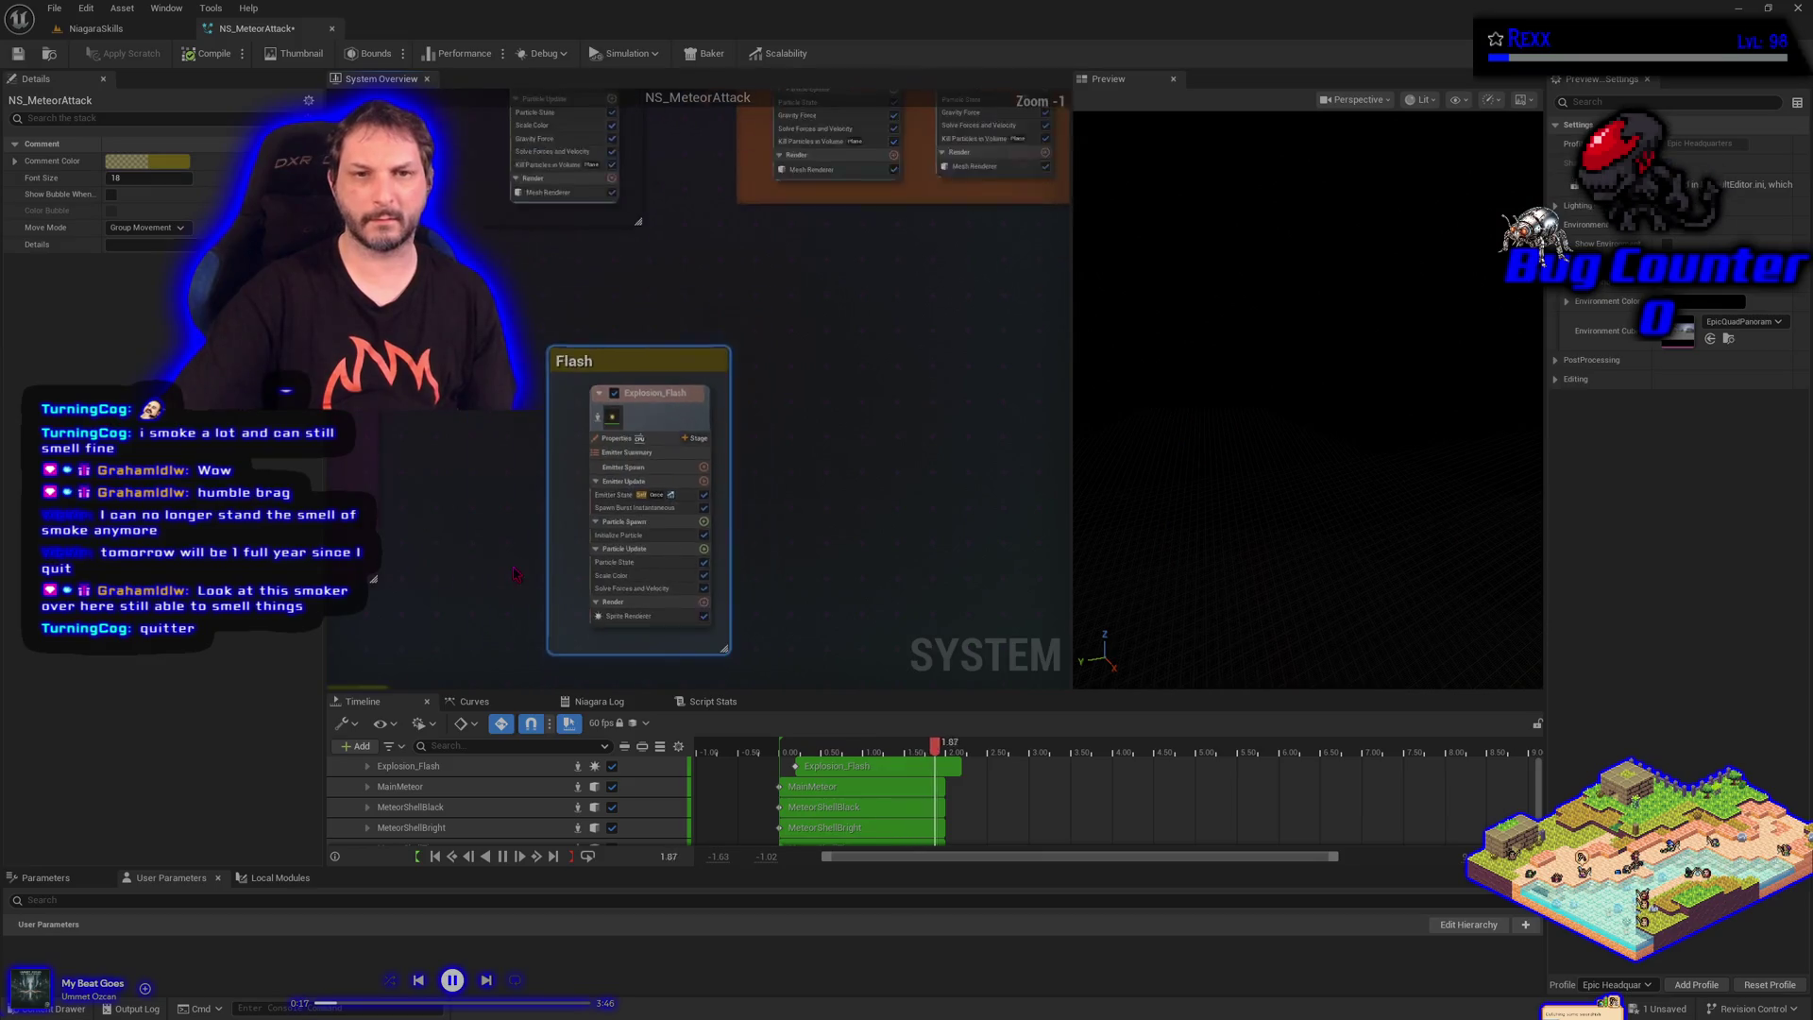
scroll(516, 574, "down", 1)
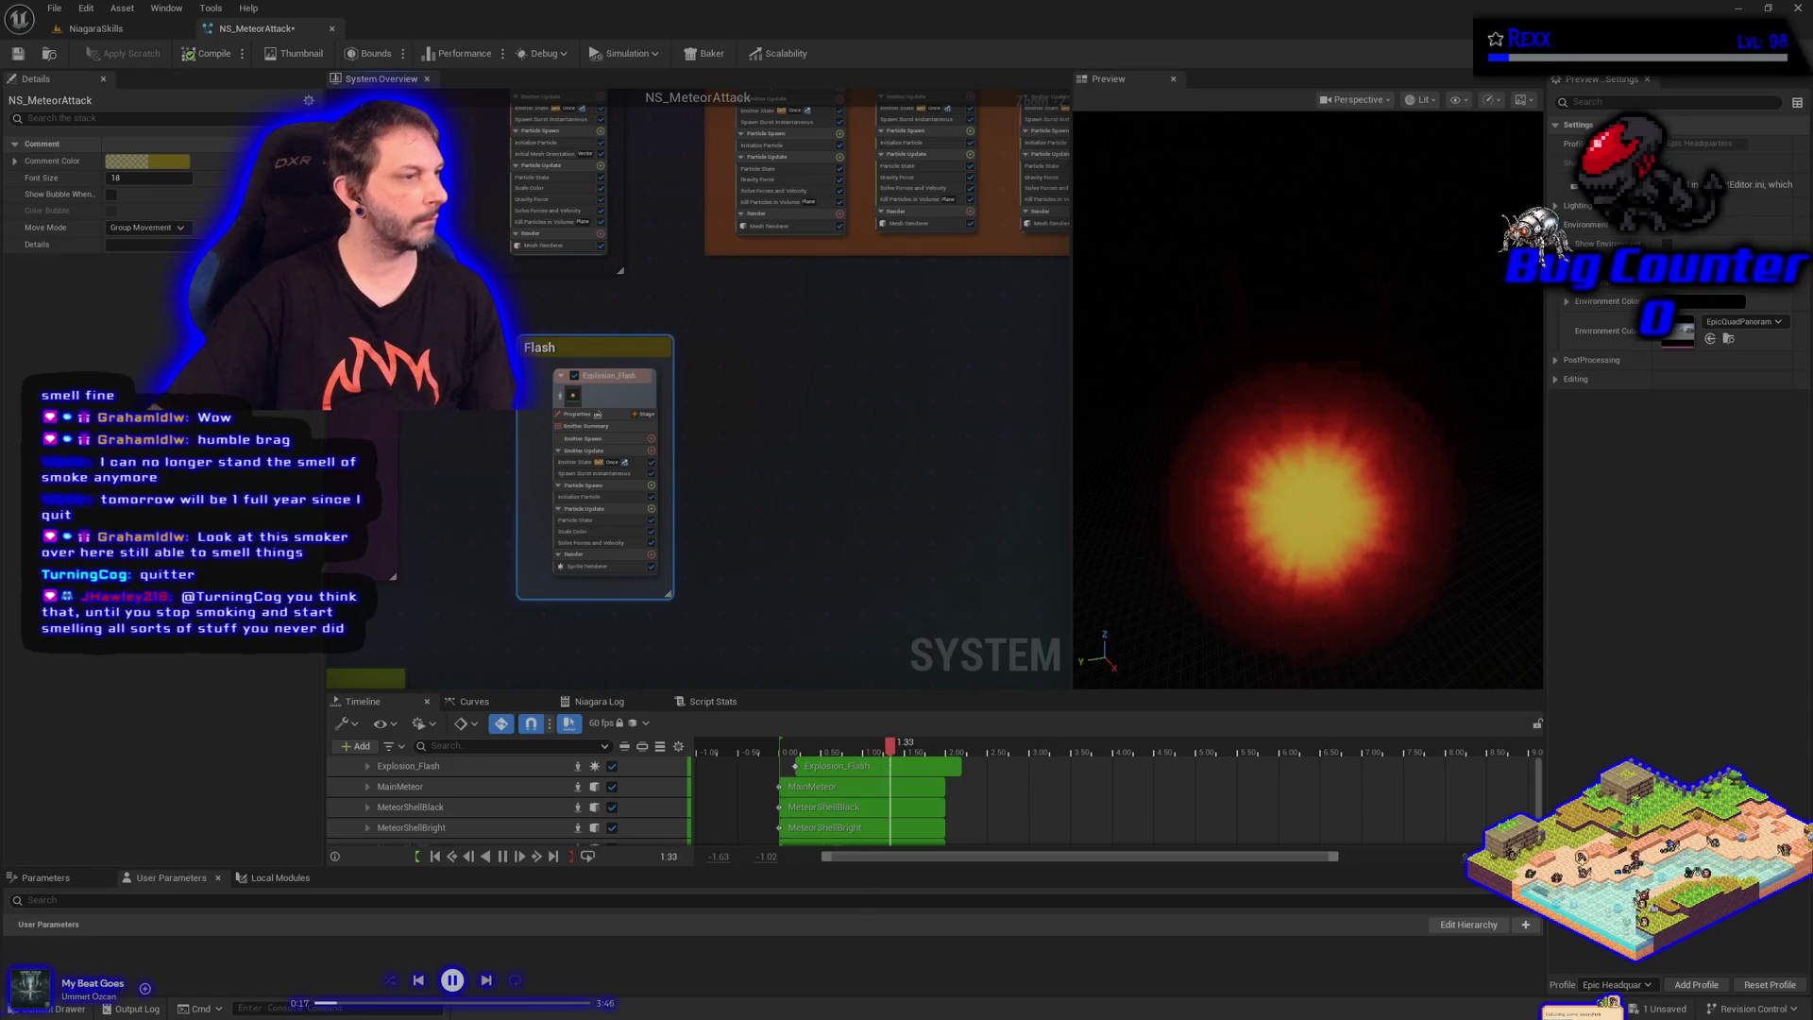
Add a SimpleSpriteBurst emitter to the NS_MeteorAttack system
right_click(874, 467)
left_click(897, 482)
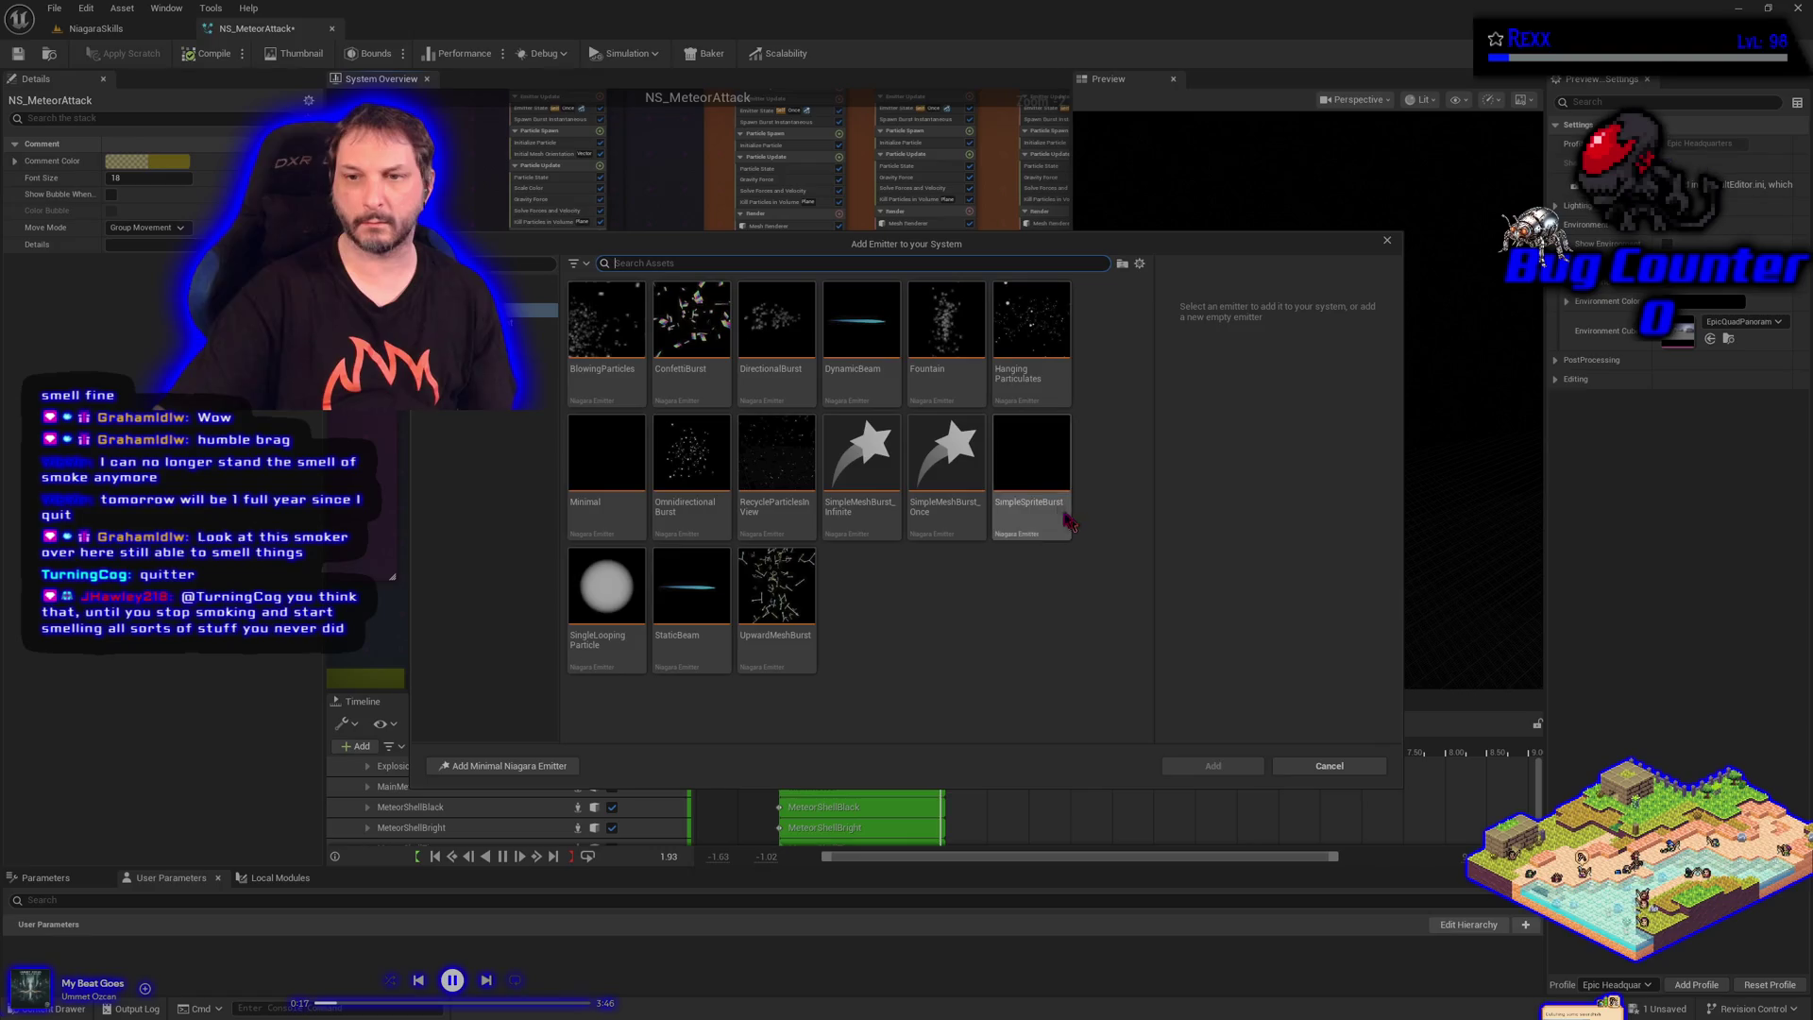
left_click(1069, 522)
left_click(1225, 766)
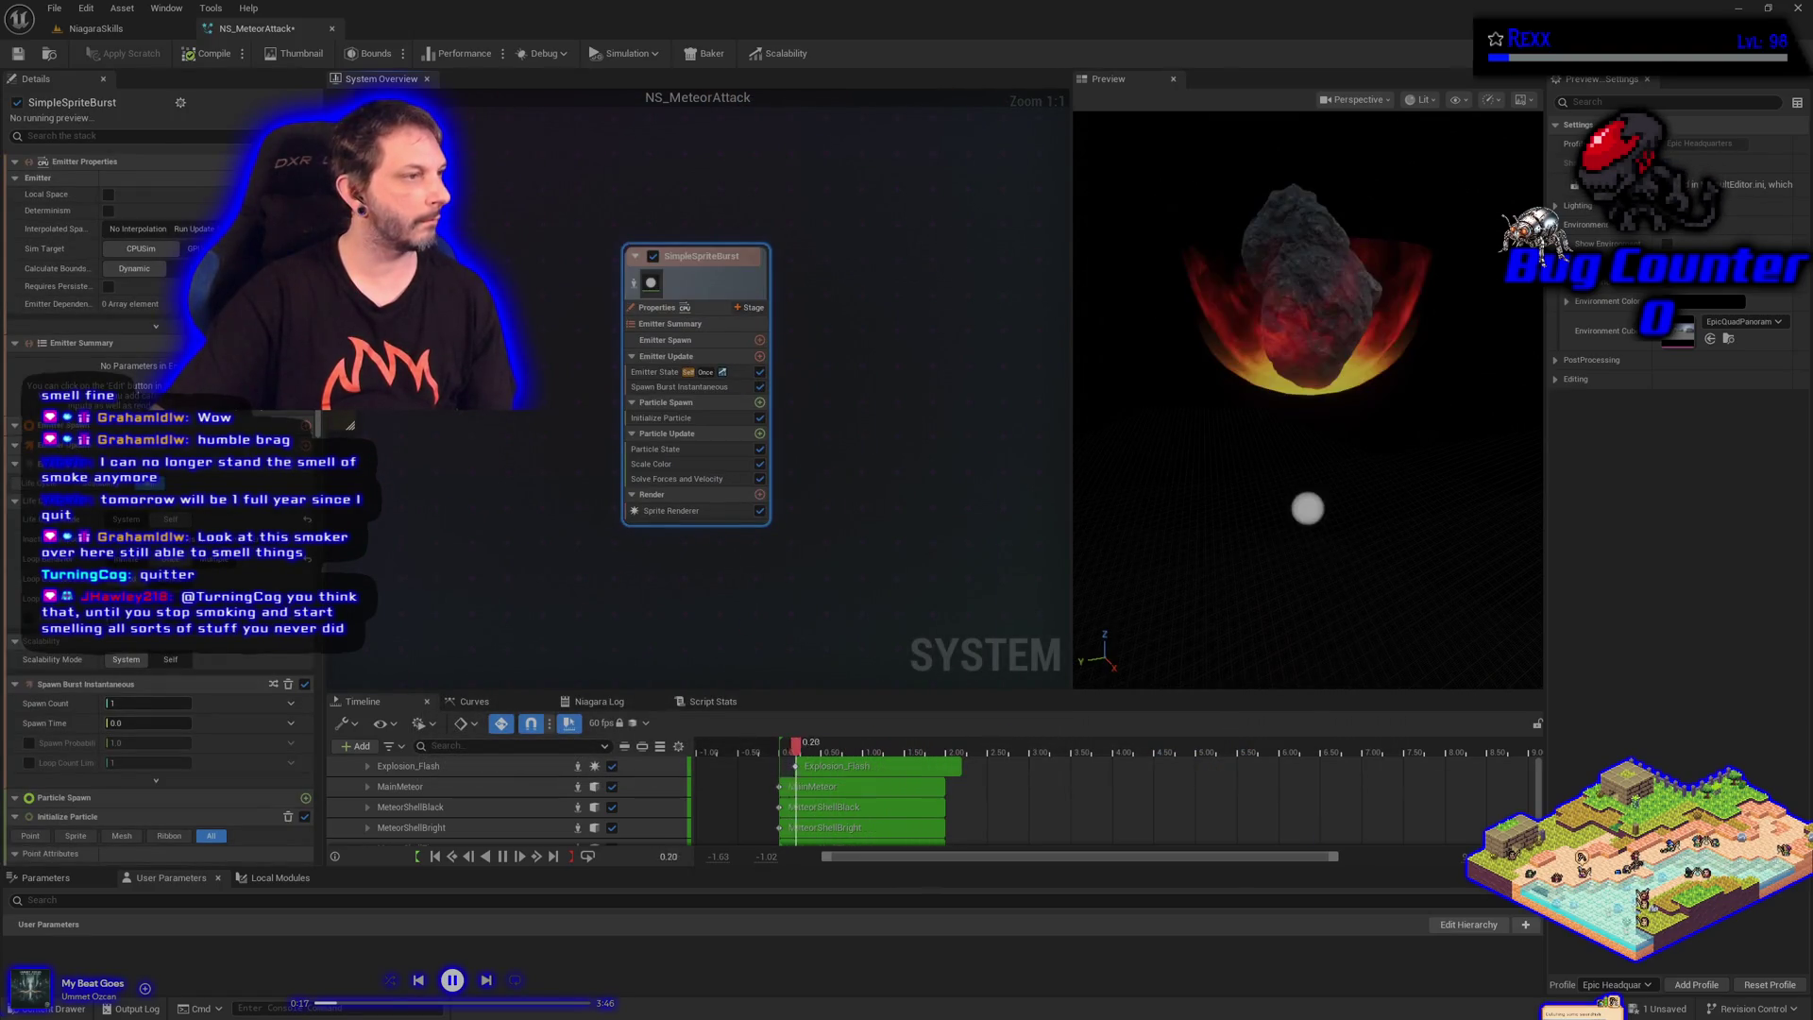
Rename the new emitter BurstSmoke, reposition it, and select its Sprite Renderer
double_click(727, 258)
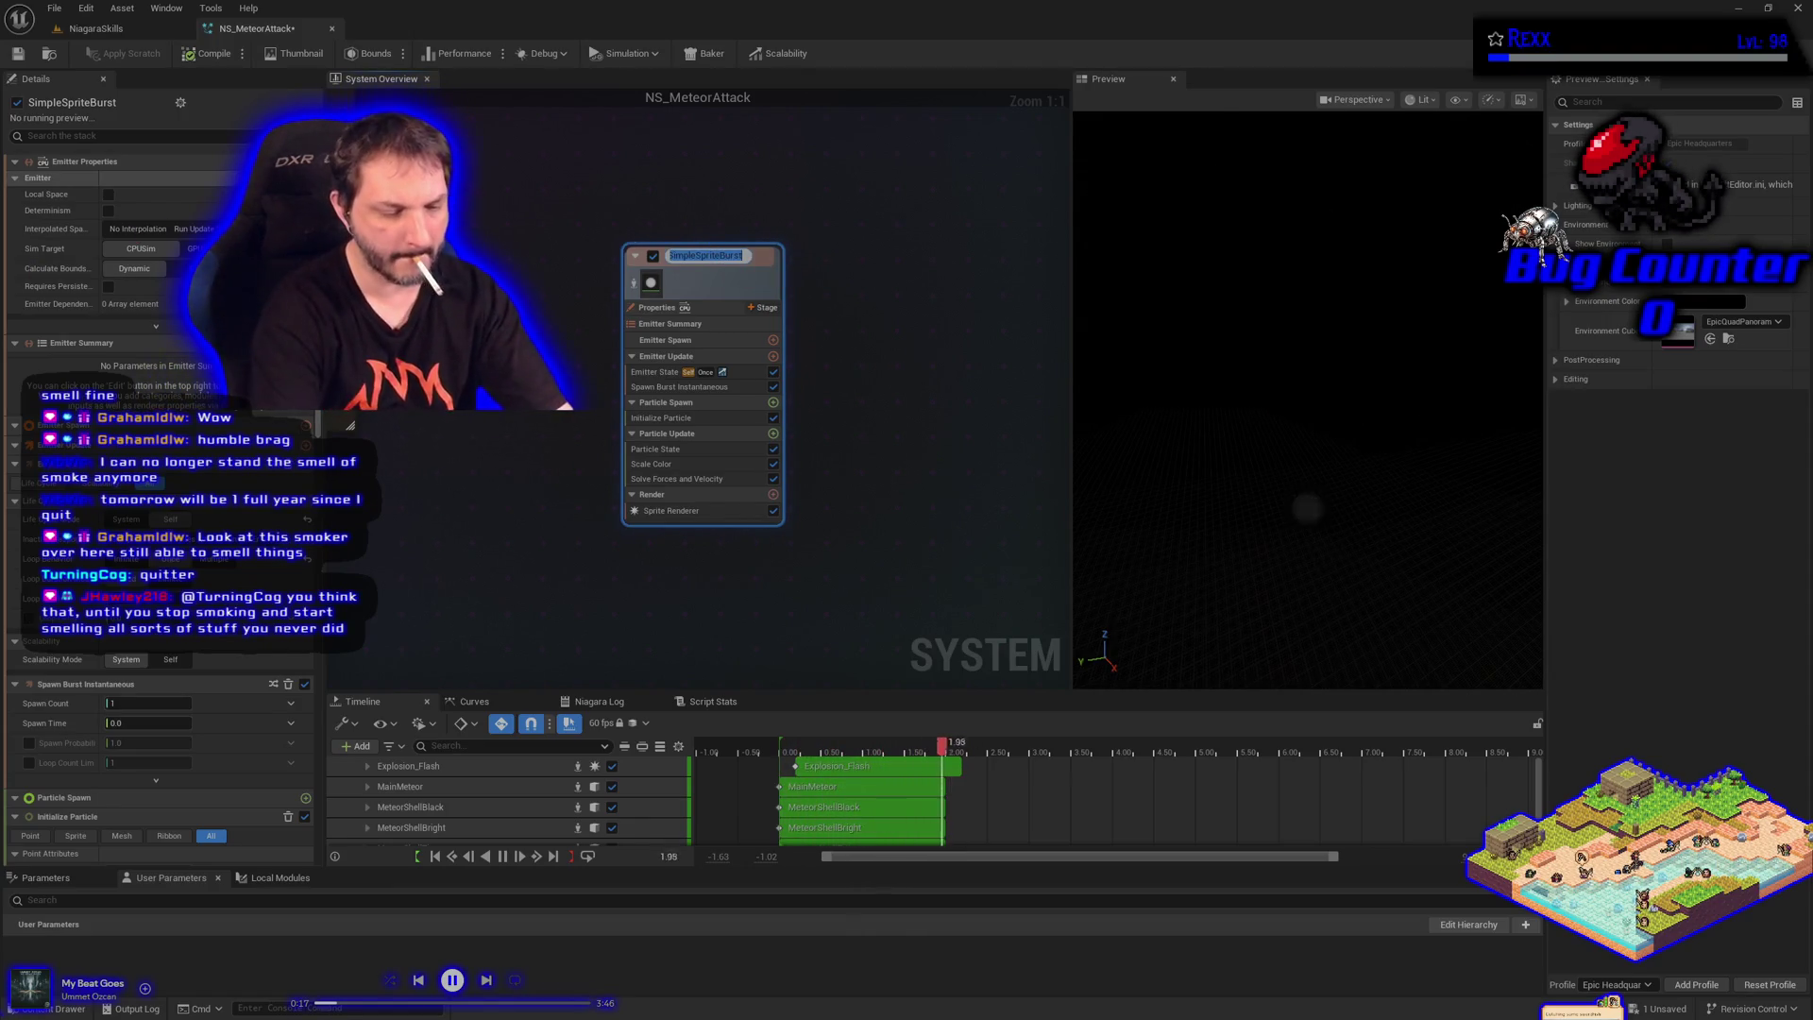
type("Busa")
key("BackSpace")
key("BackSpace")
type("rstSmoke")
key("Return")
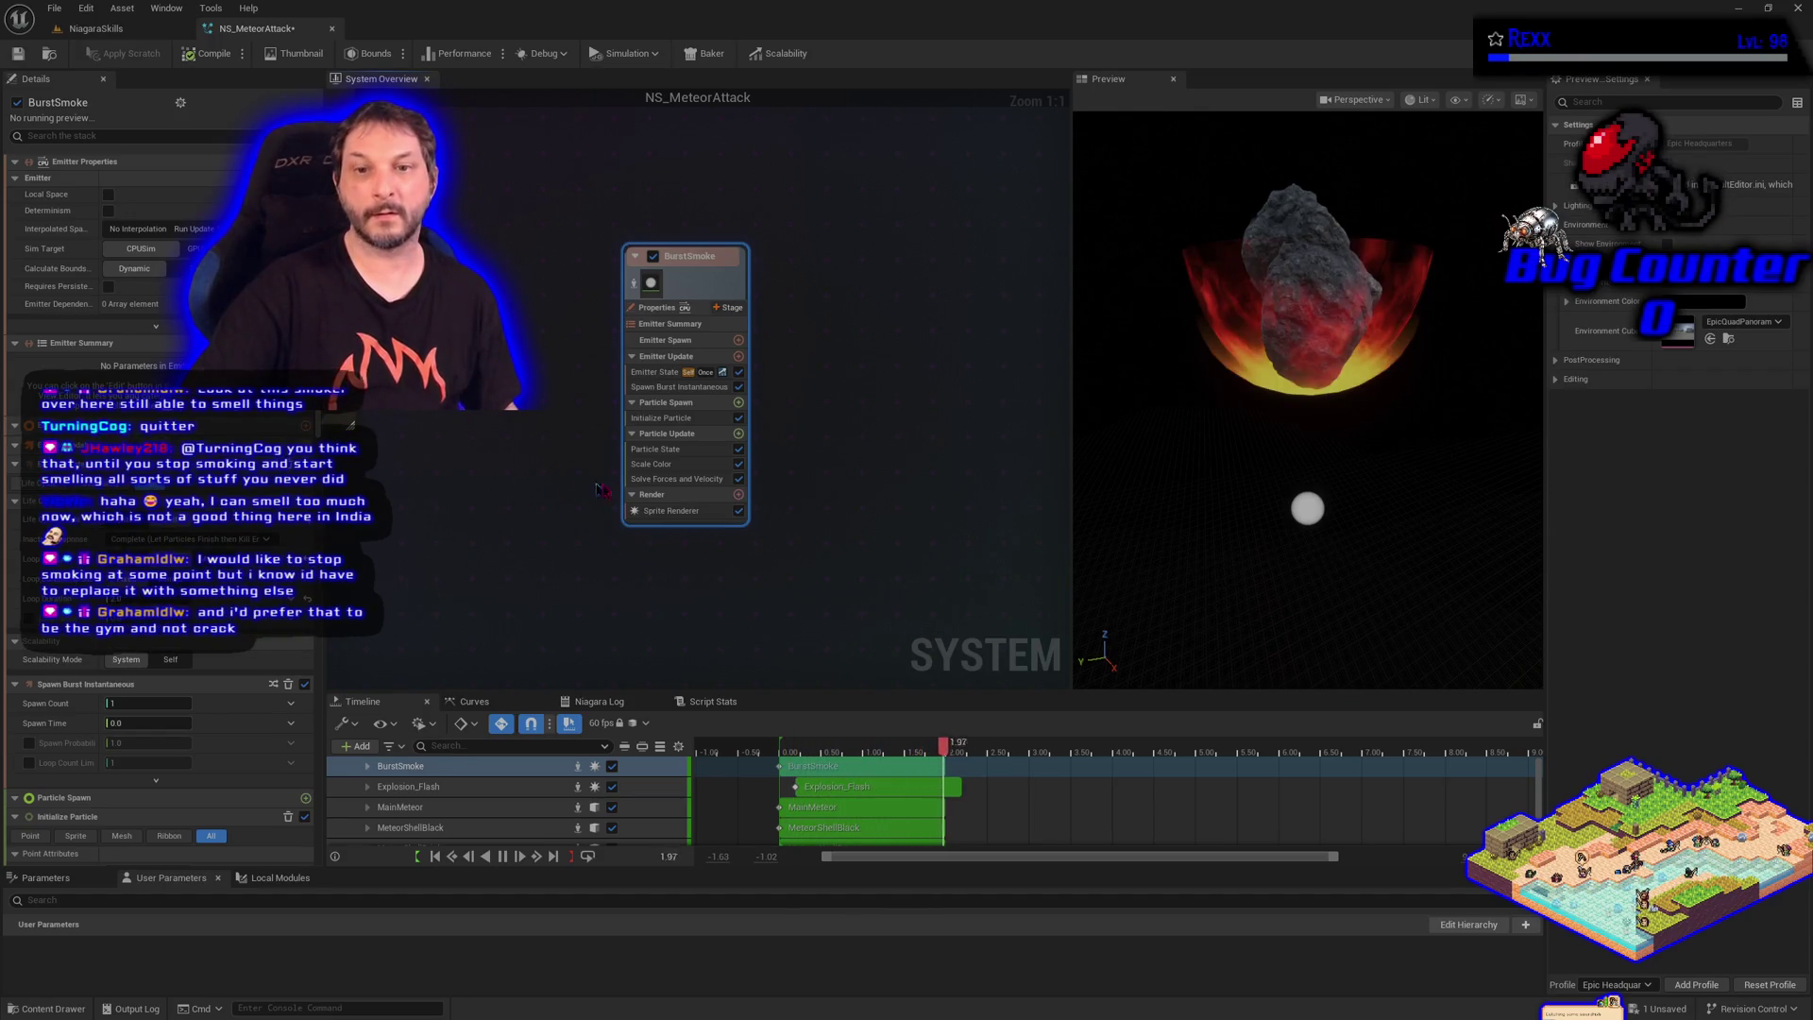
mouse_move(687, 271)
left_mouse_down()
mouse_move(773, 424)
mouse_move(893, 342)
mouse_move(751, 227)
mouse_move(767, 227)
left_mouse_up()
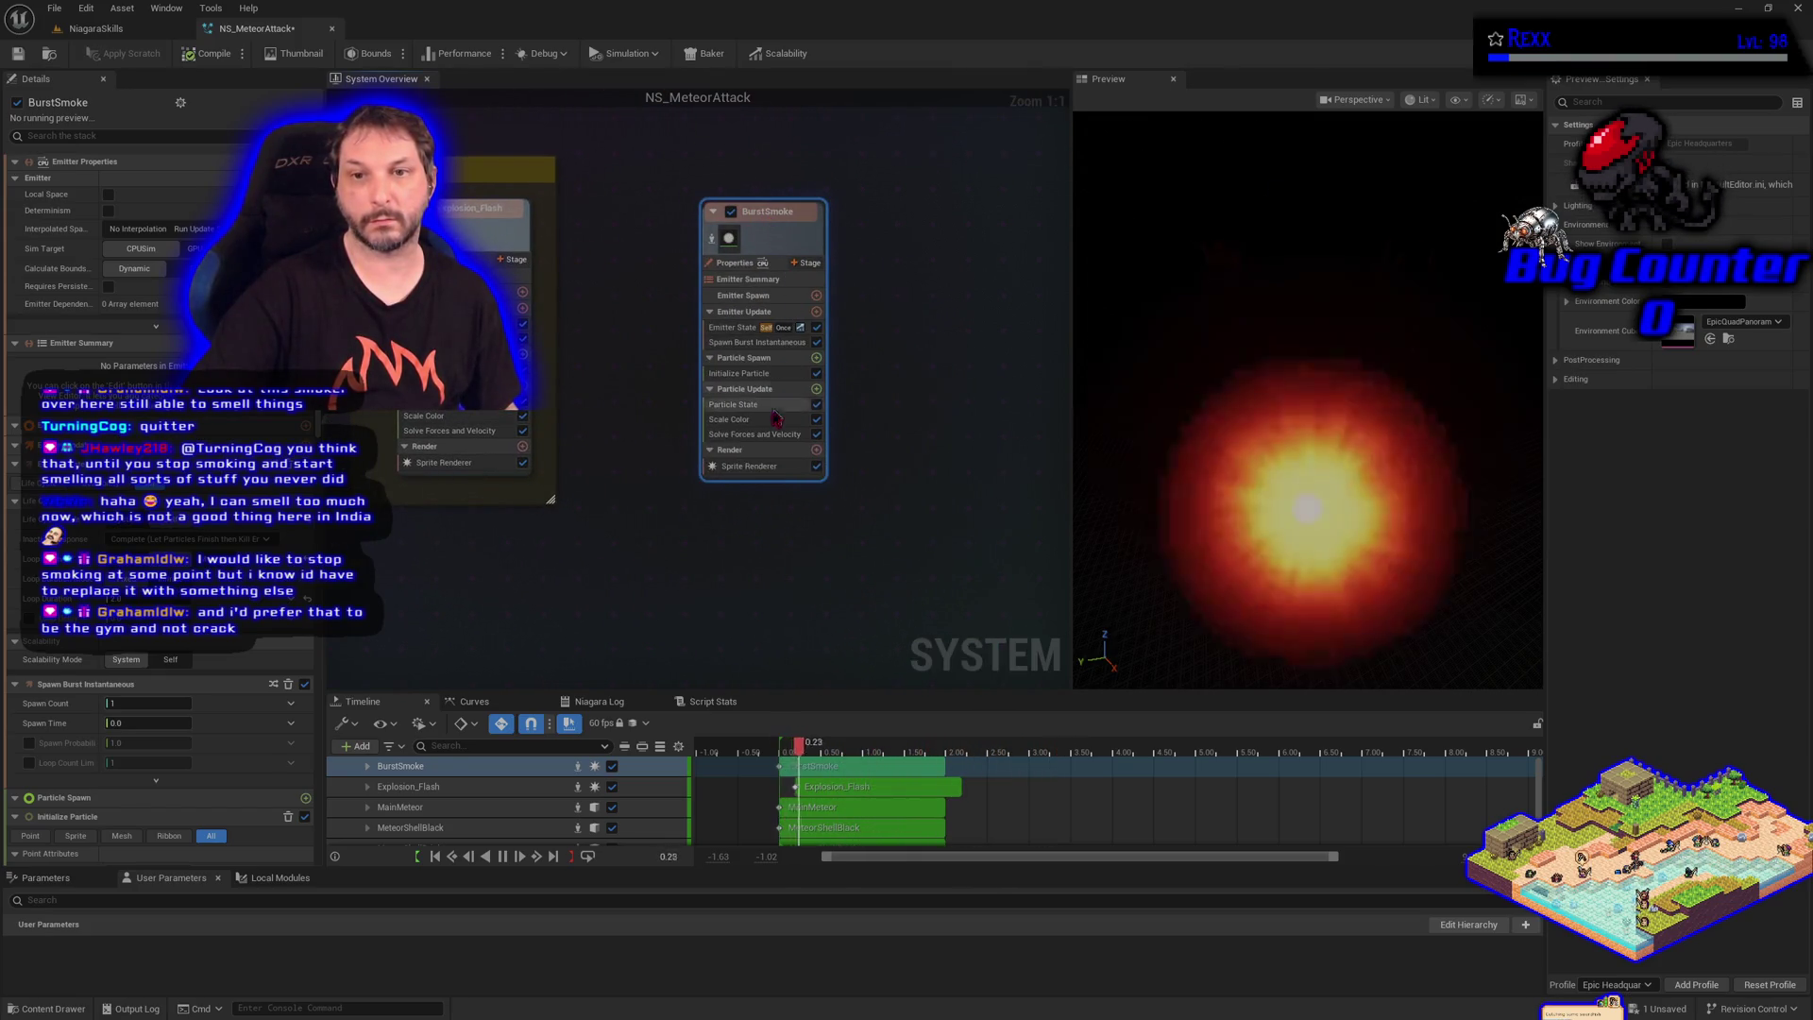
left_click(751, 466)
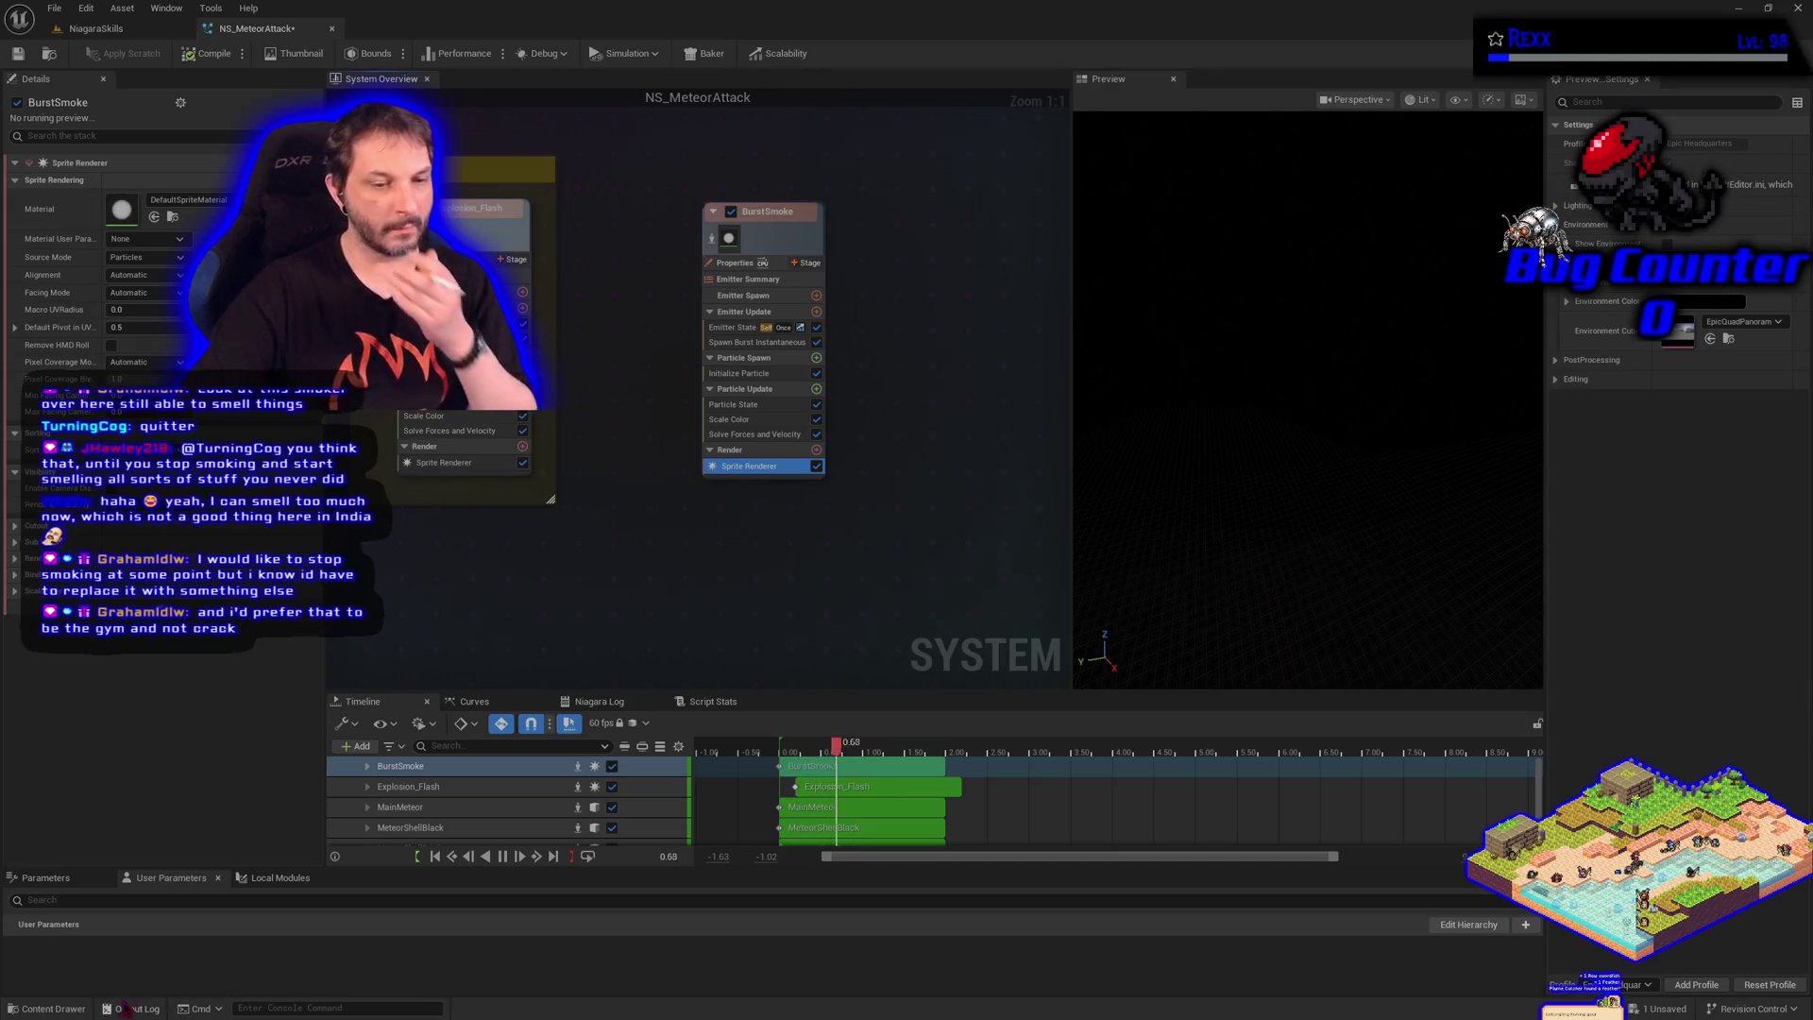
left_click(52, 1008)
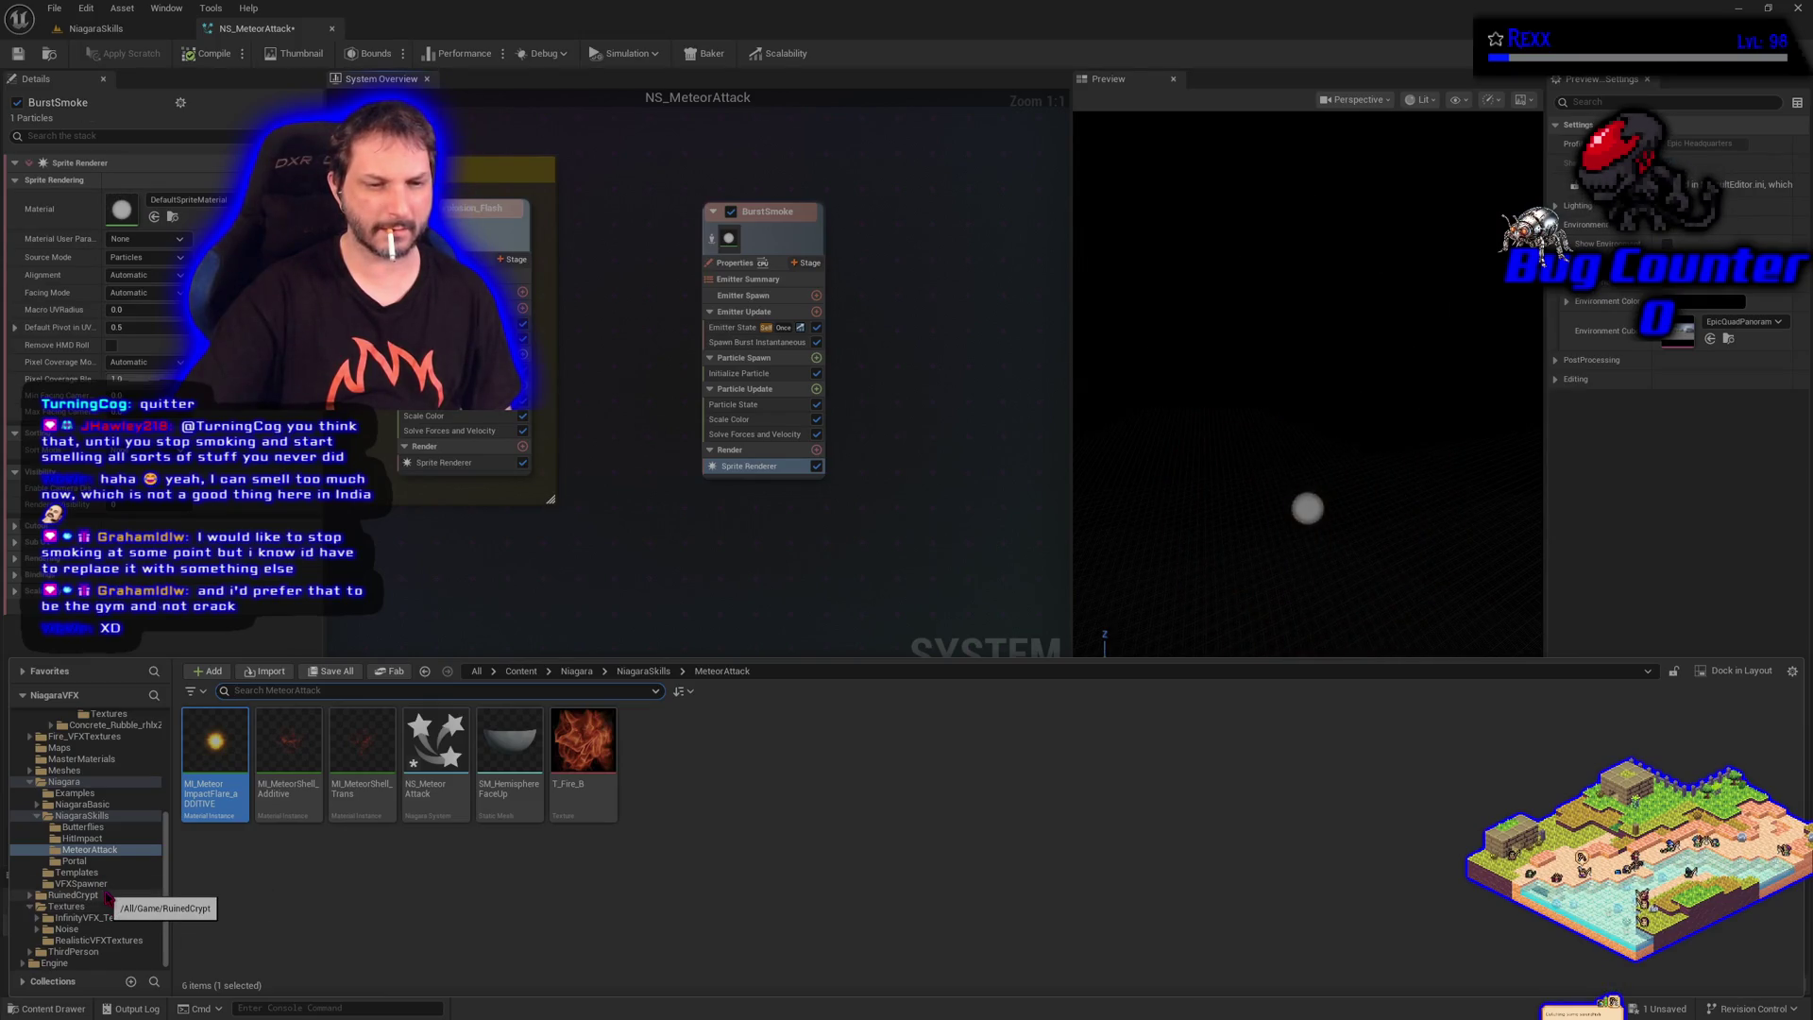
Copy the 4_6_smoke5_vg texture from Fire_VFXTextures > smoke into the MeteorAttack folder
scroll(107, 896, "up", 1)
left_click(85, 759)
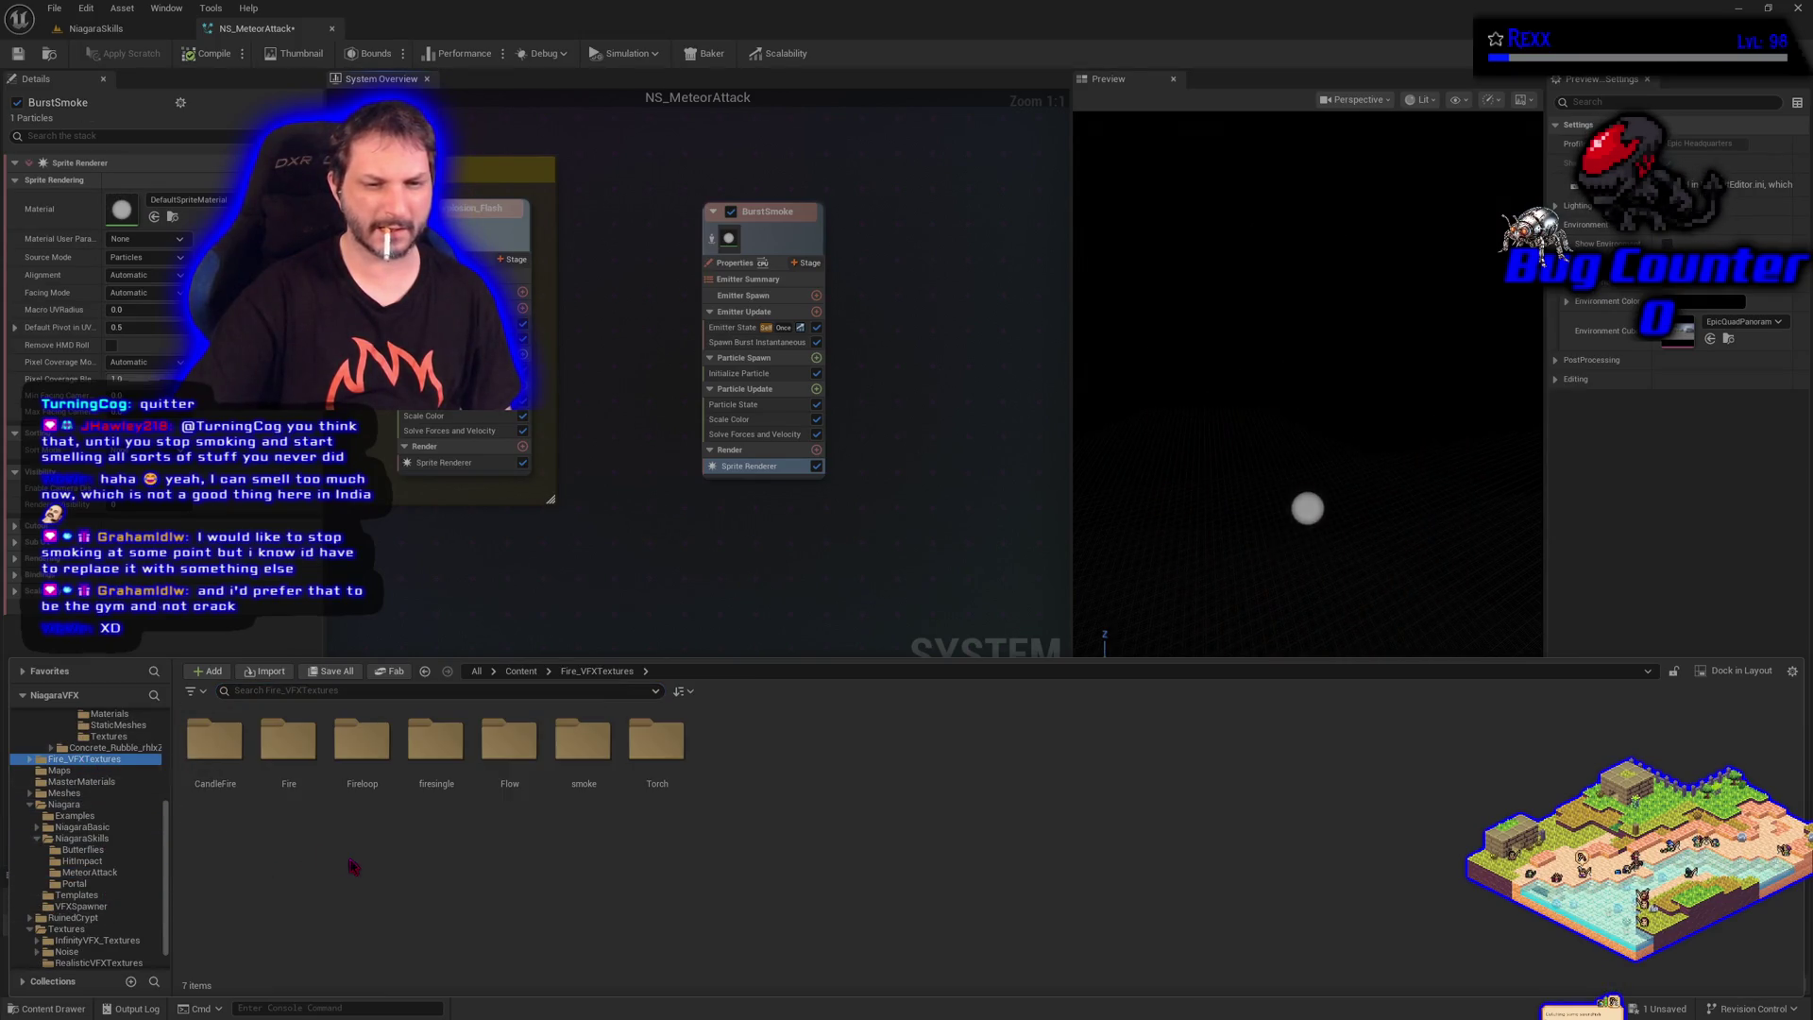
double_click(583, 742)
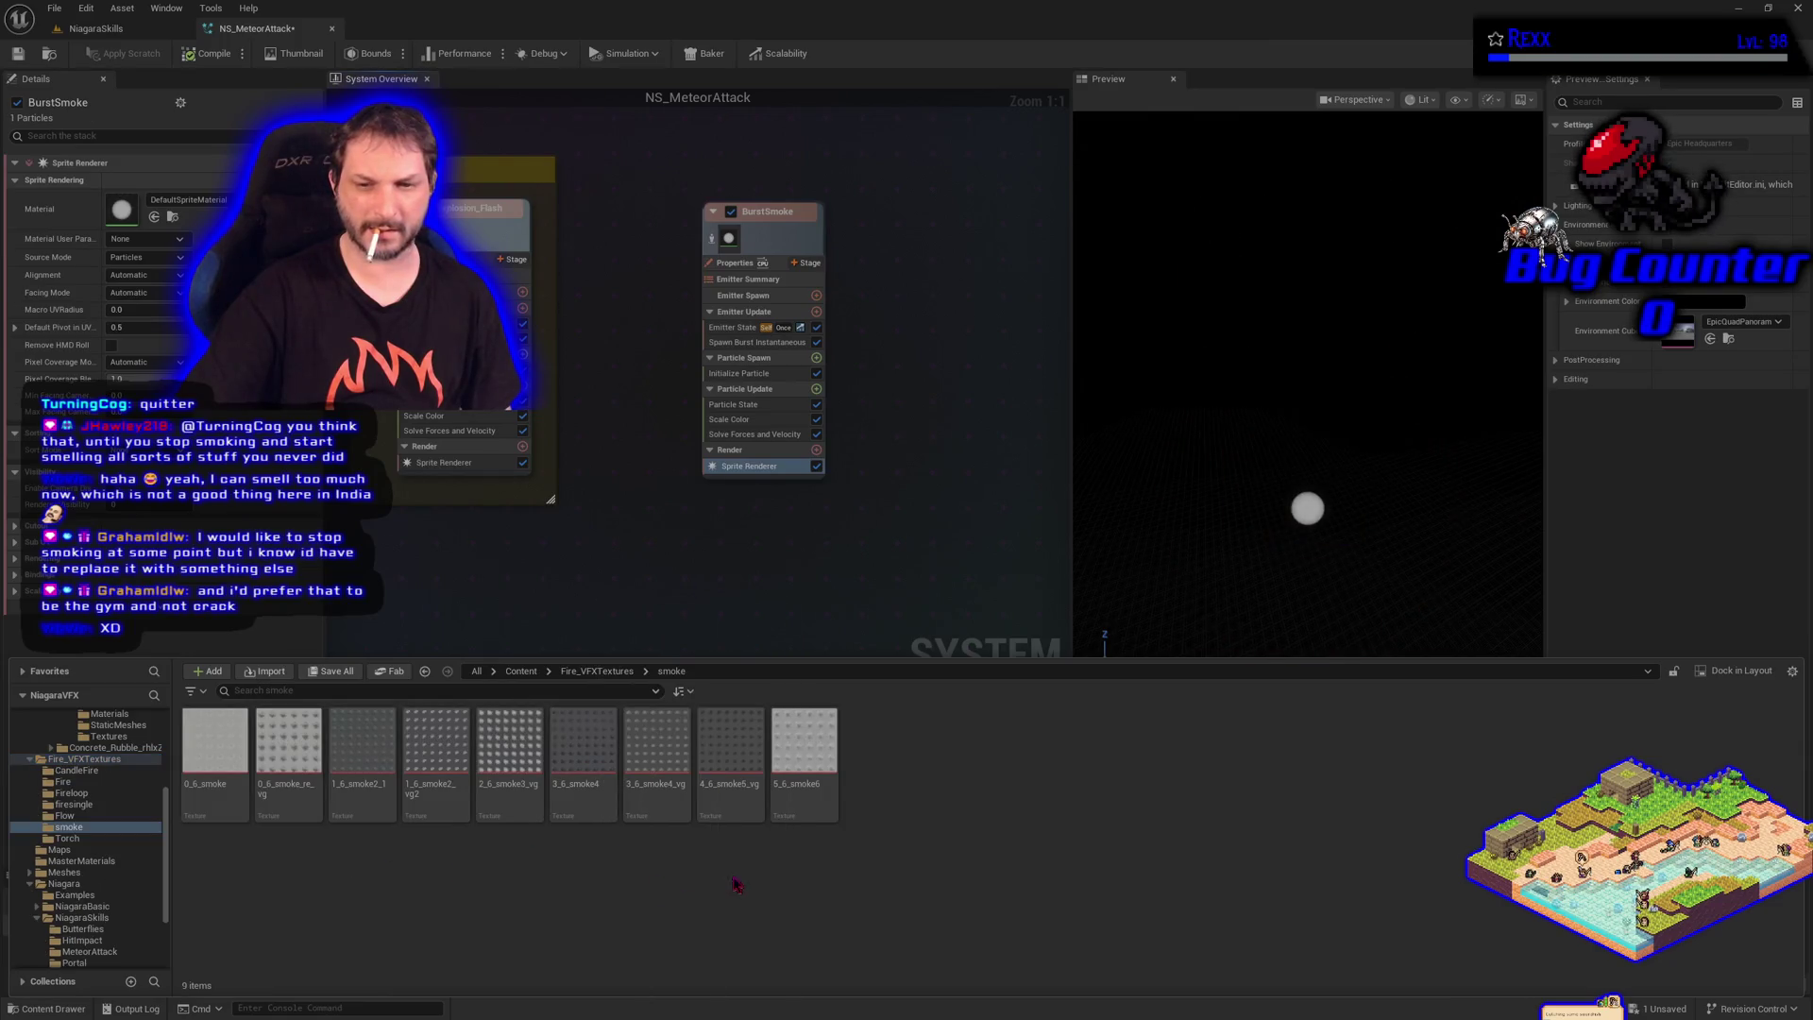
mouse_move(730, 800)
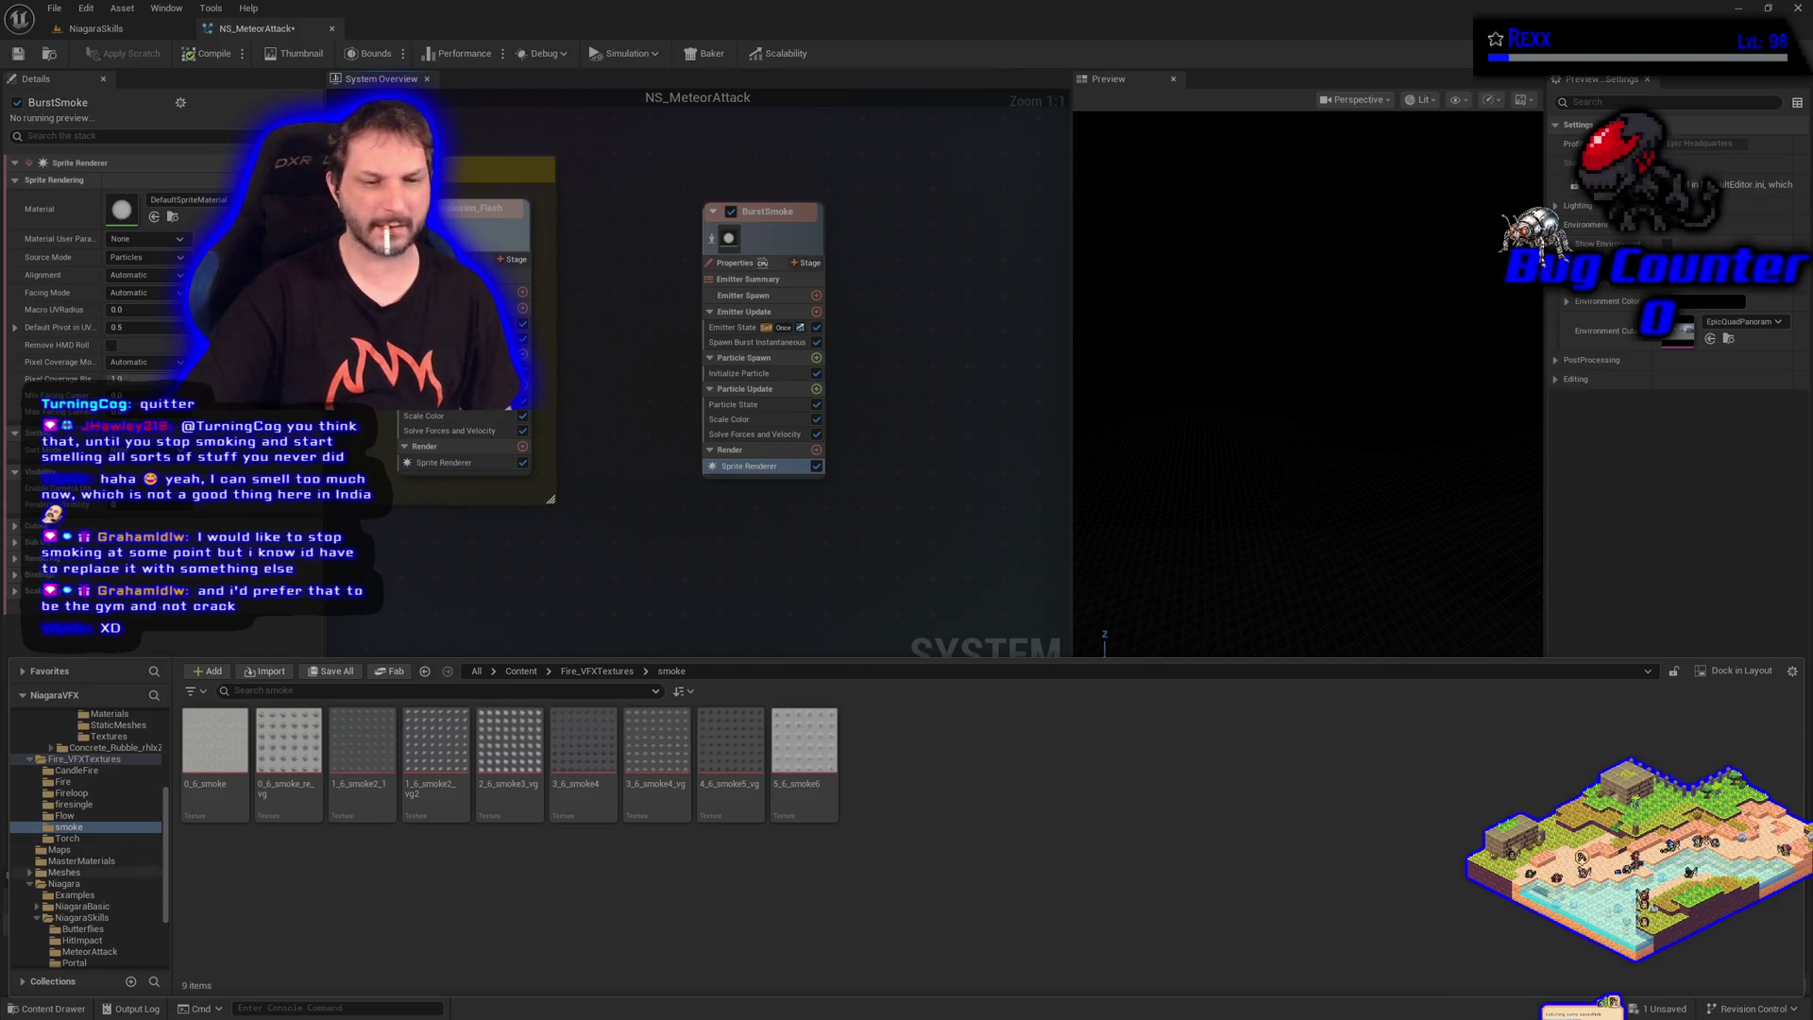
scroll(104, 930, "down", 1)
mouse_move(735, 756)
left_mouse_down()
mouse_move(331, 923)
mouse_move(95, 933)
left_mouse_up()
left_click(111, 952)
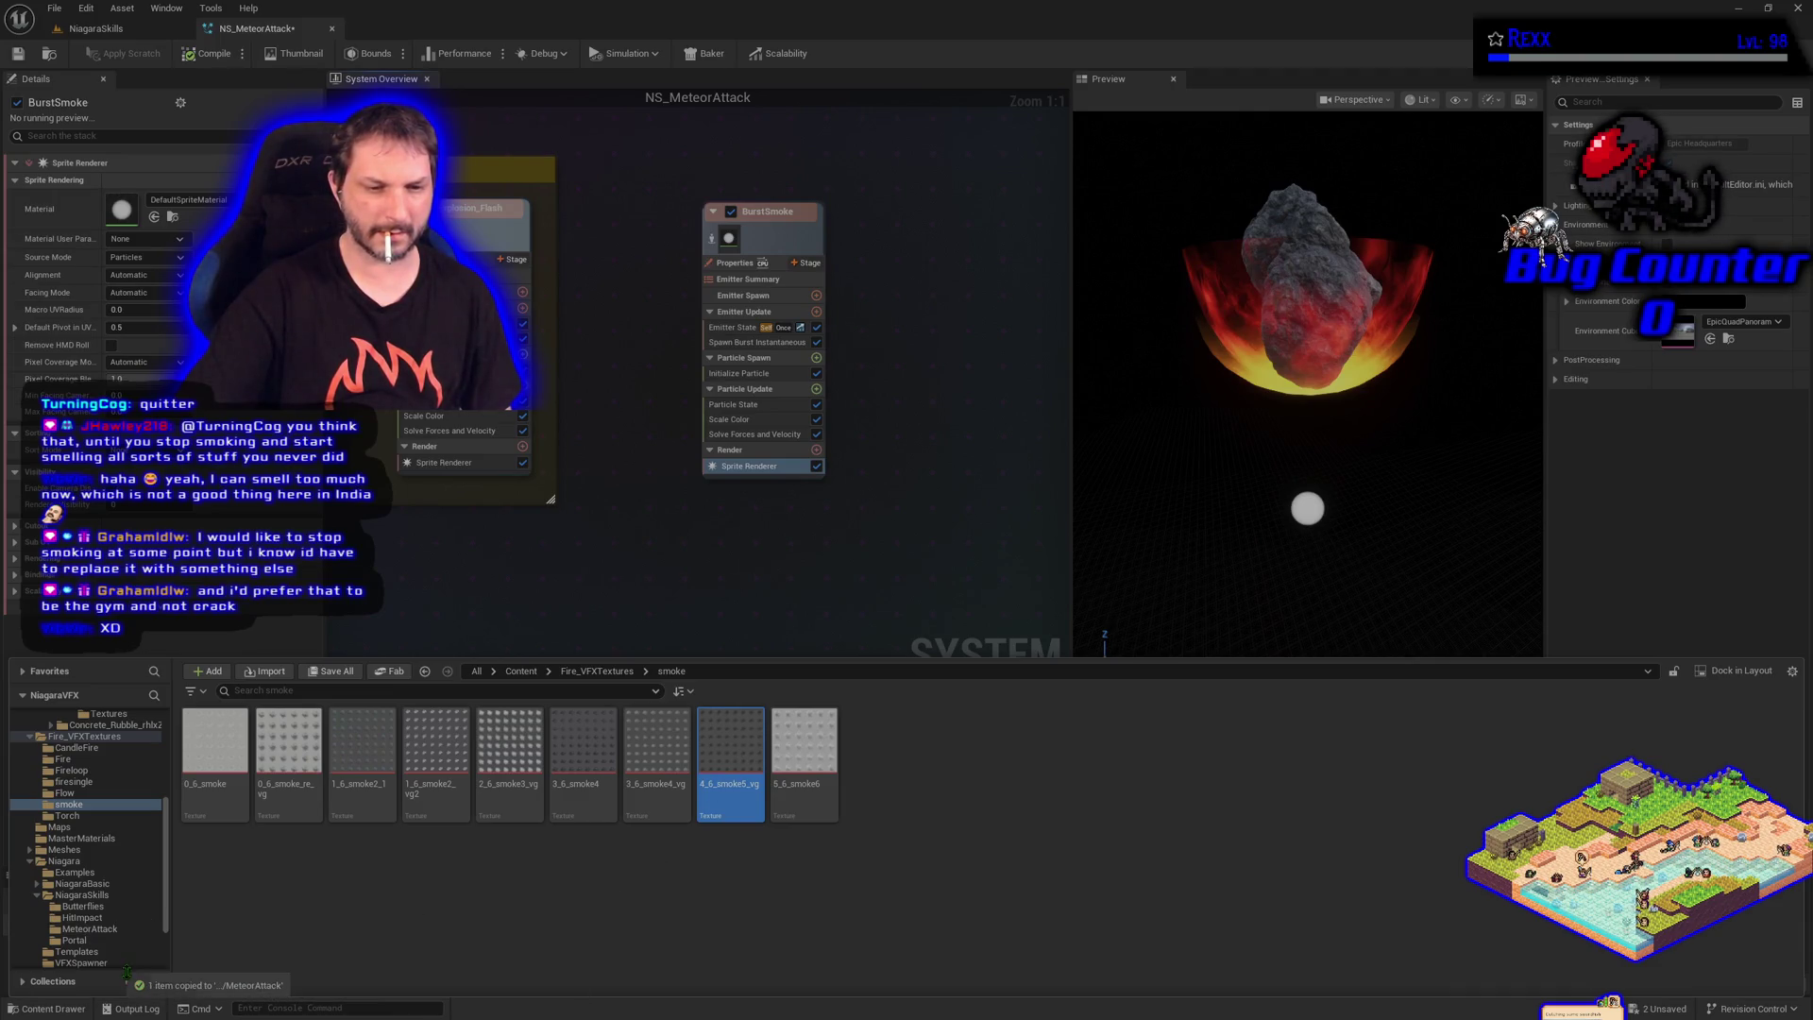
left_click(95, 929)
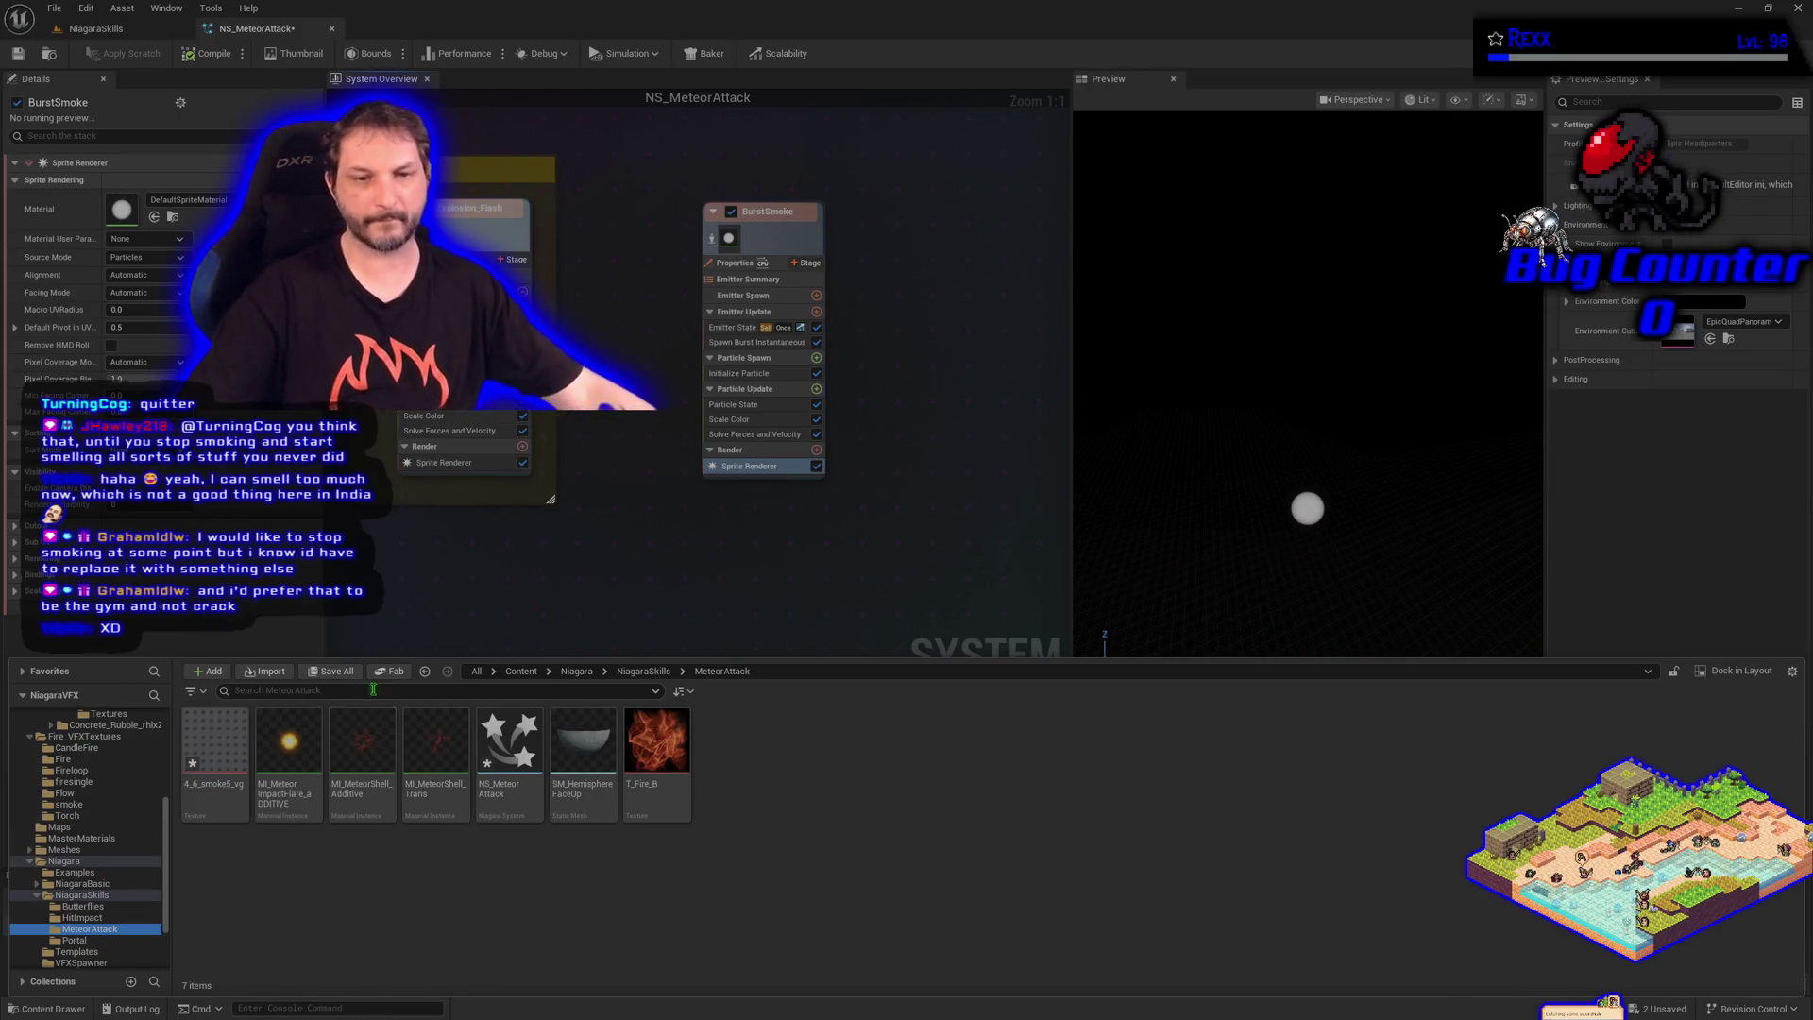
Save all unsaved assets, including the smoke texture and NS_MeteorAttack
left_click(331, 671)
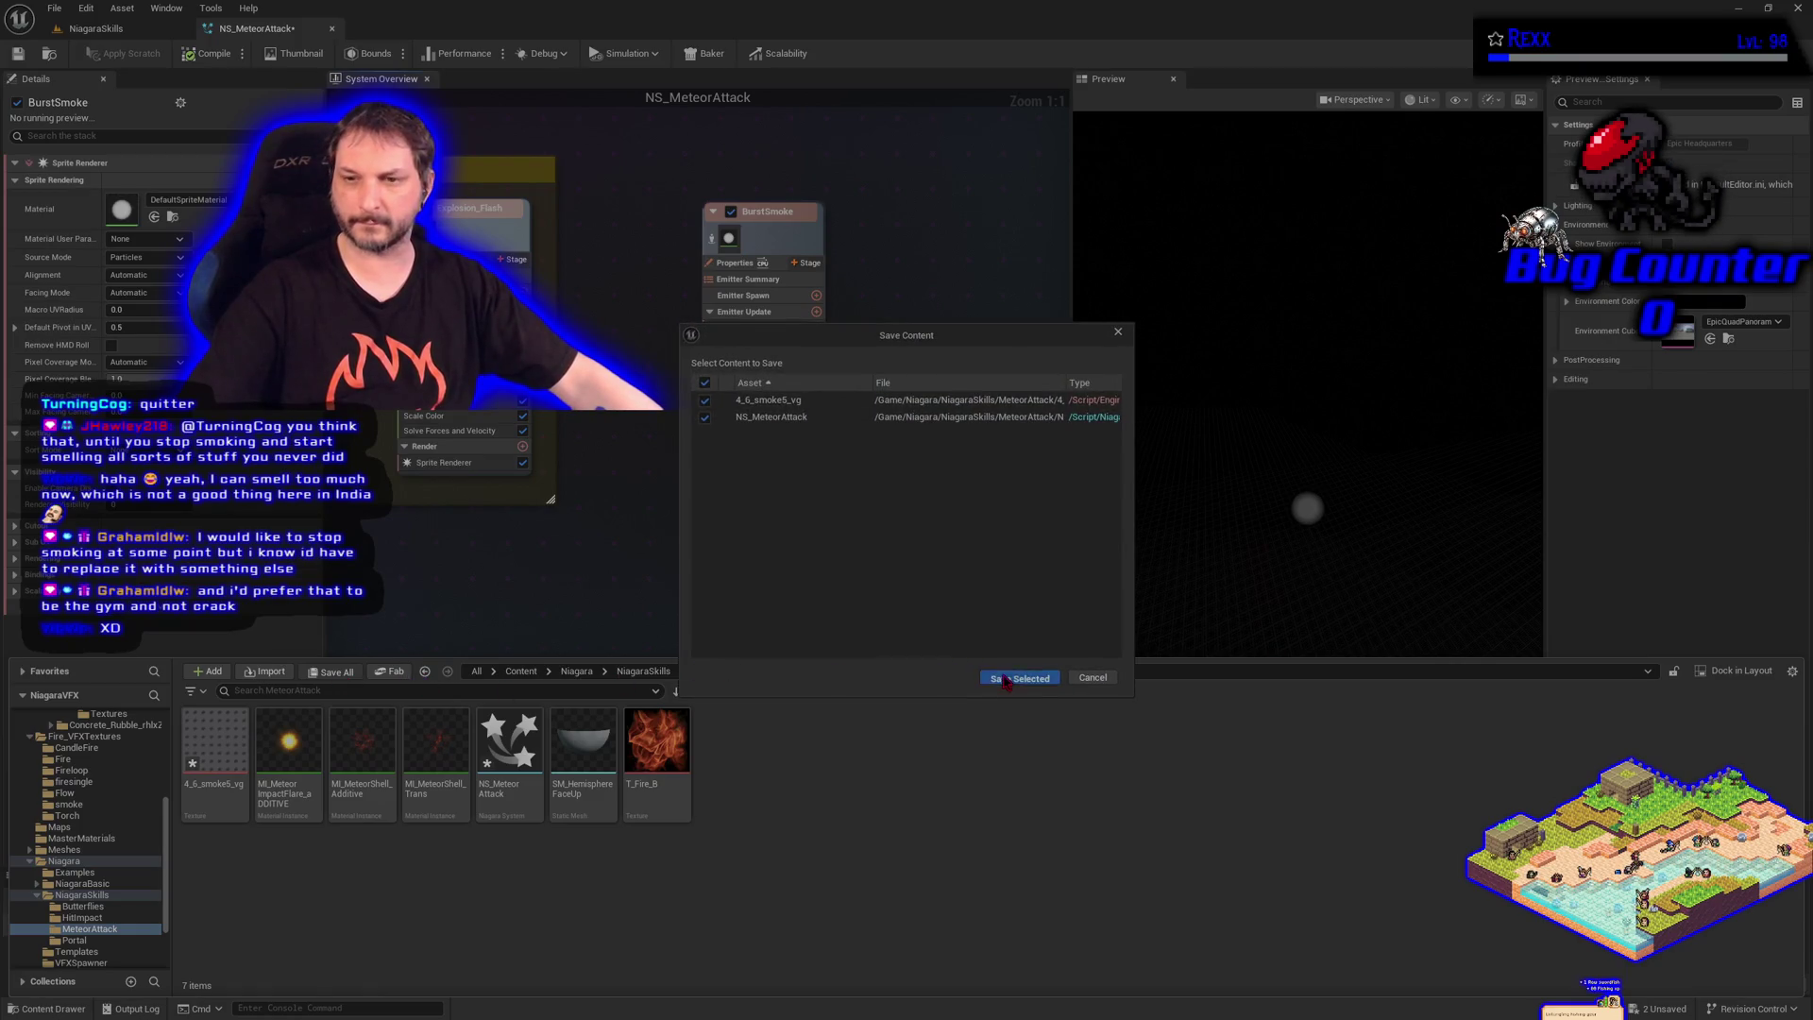
left_click(1006, 678)
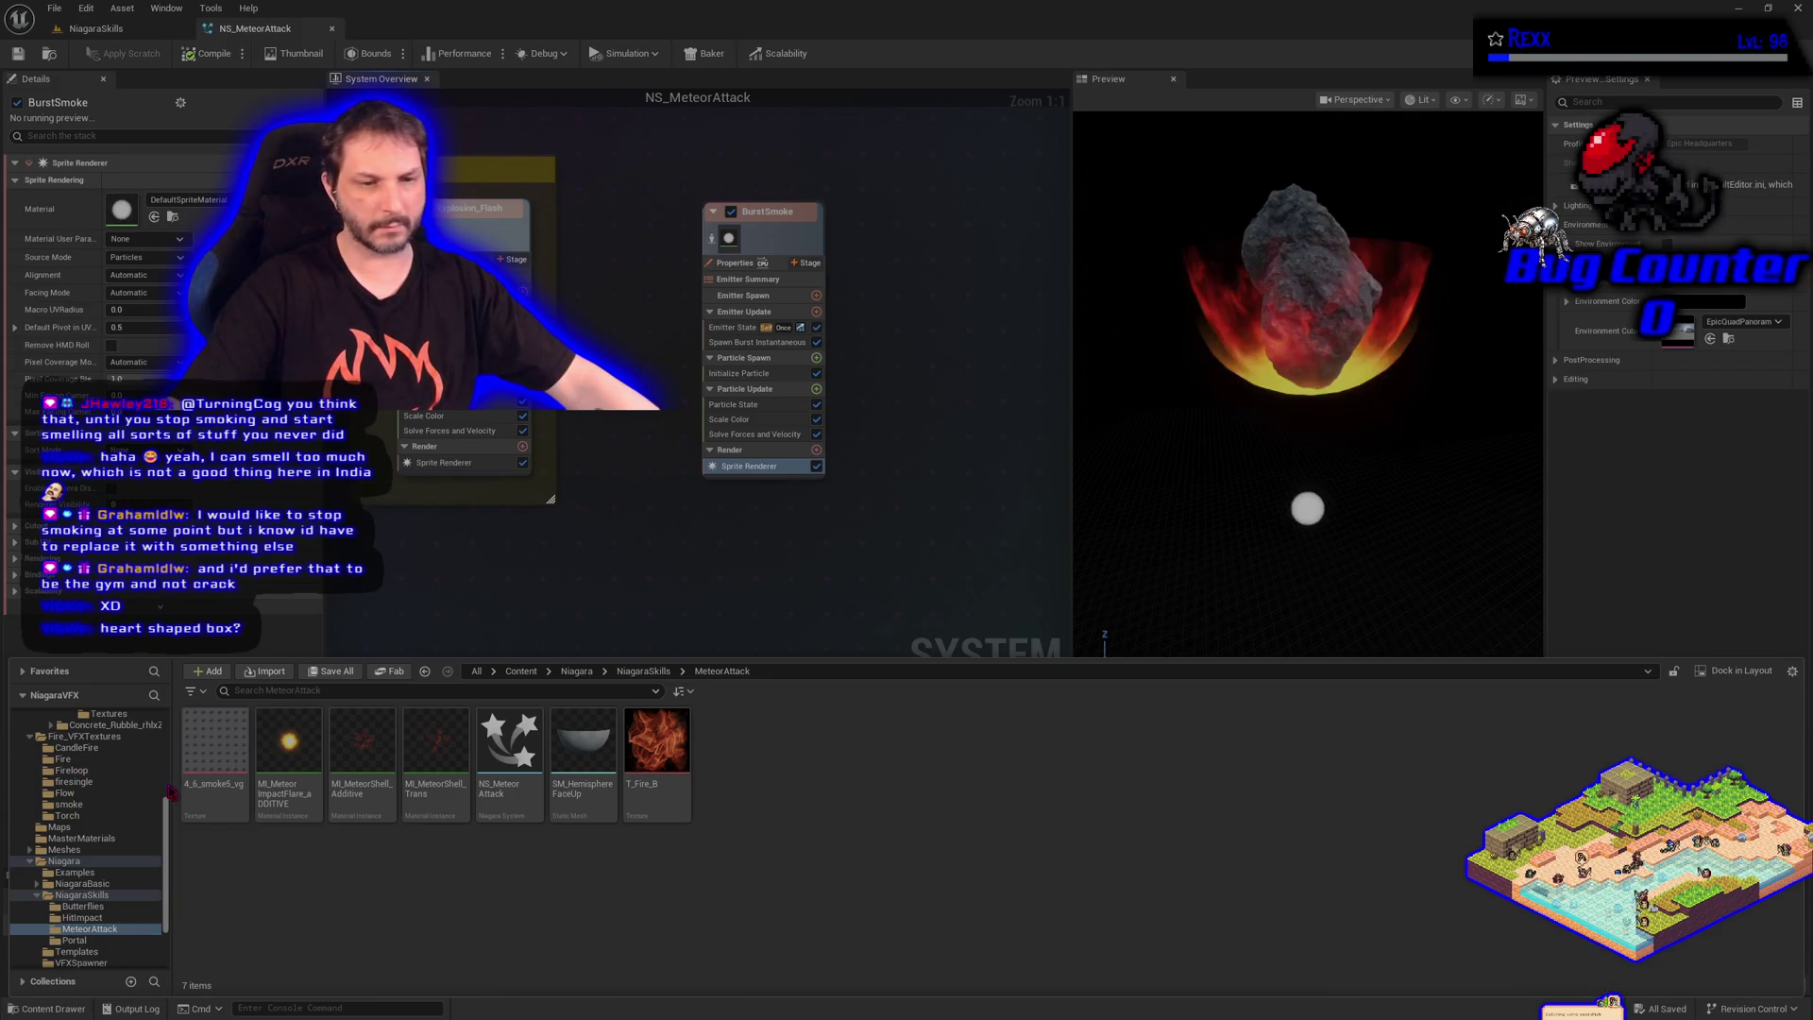
left_click(87, 839)
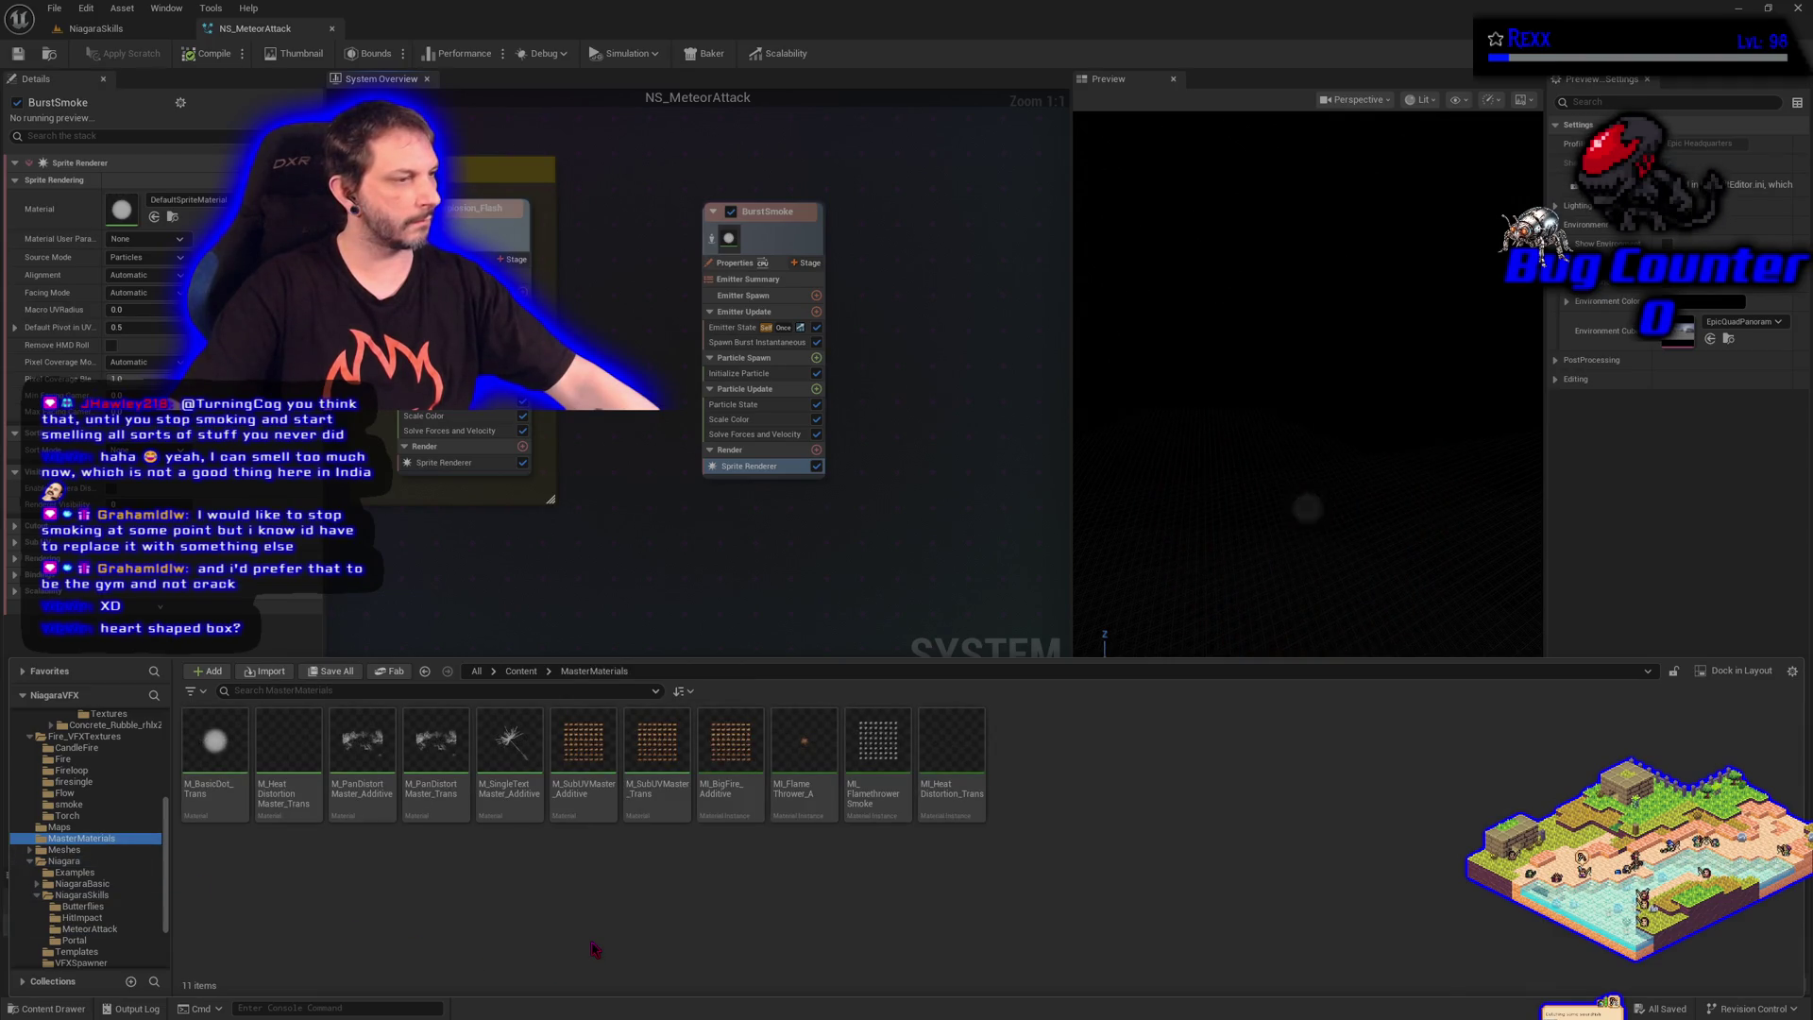
Create a material instance of M_SubUVMaster_Trans and name it MI_BurstSmoke
left_click(650, 805)
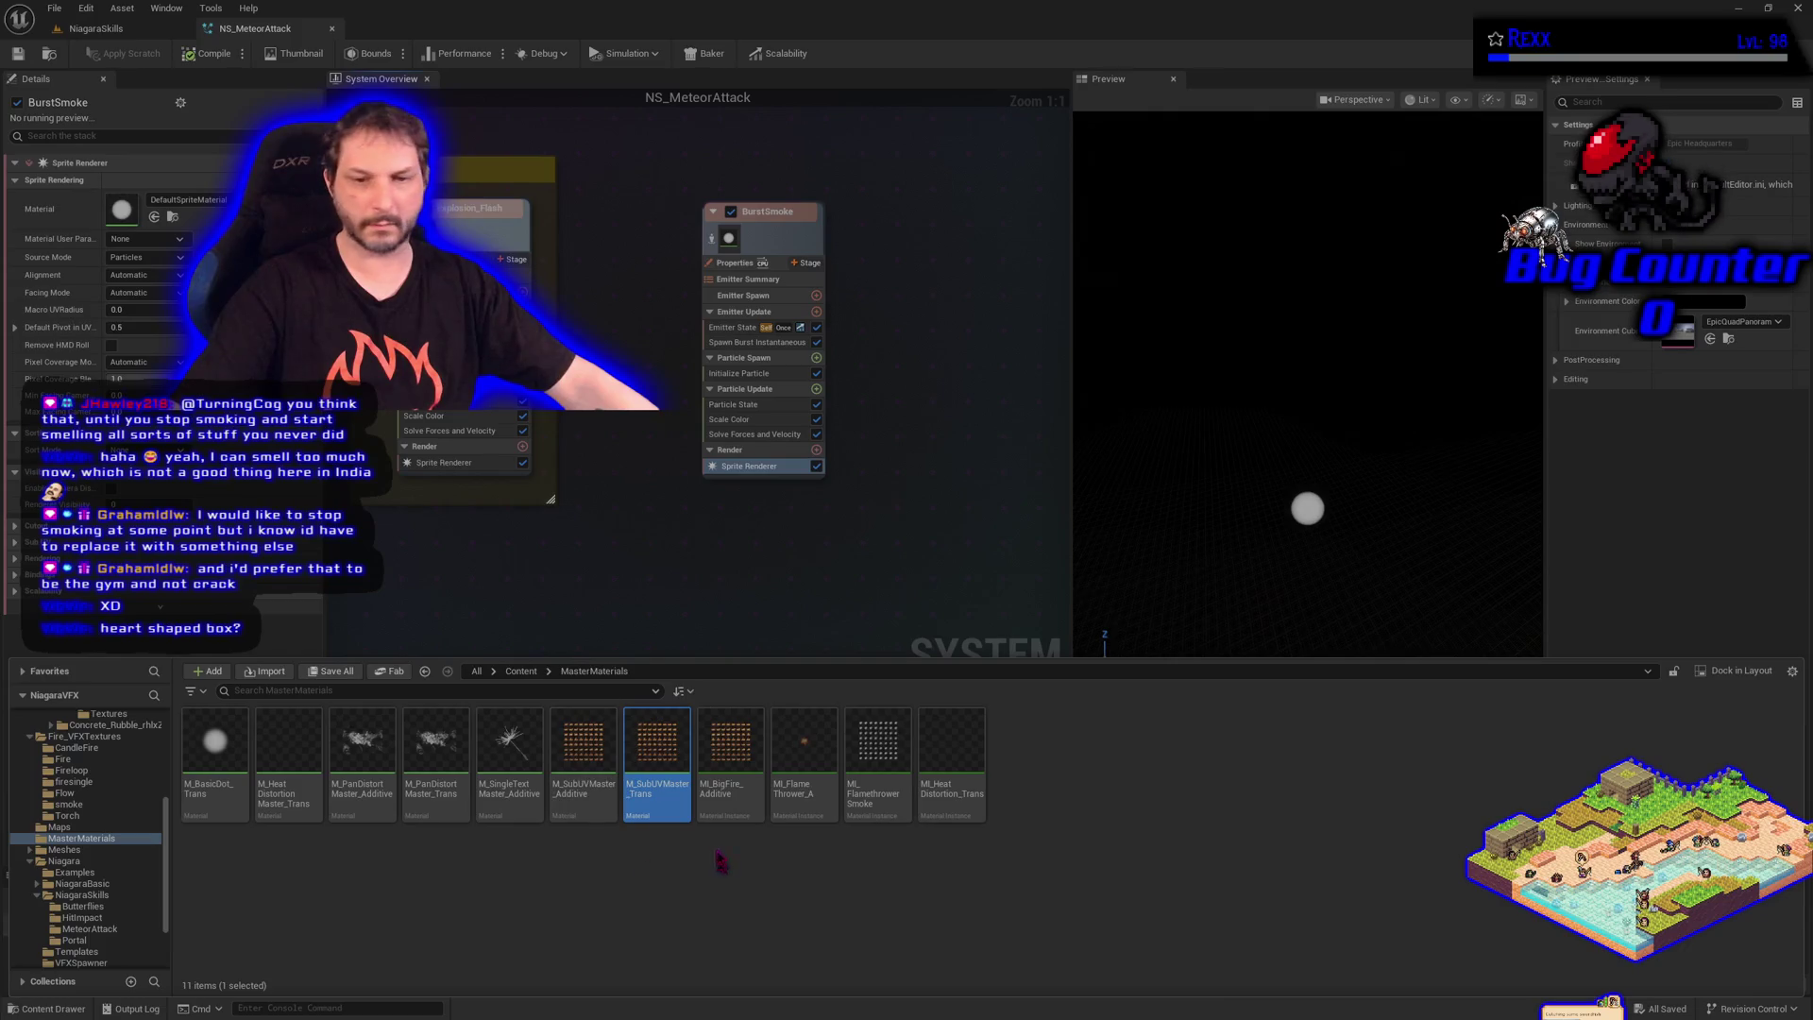
right_click(663, 775)
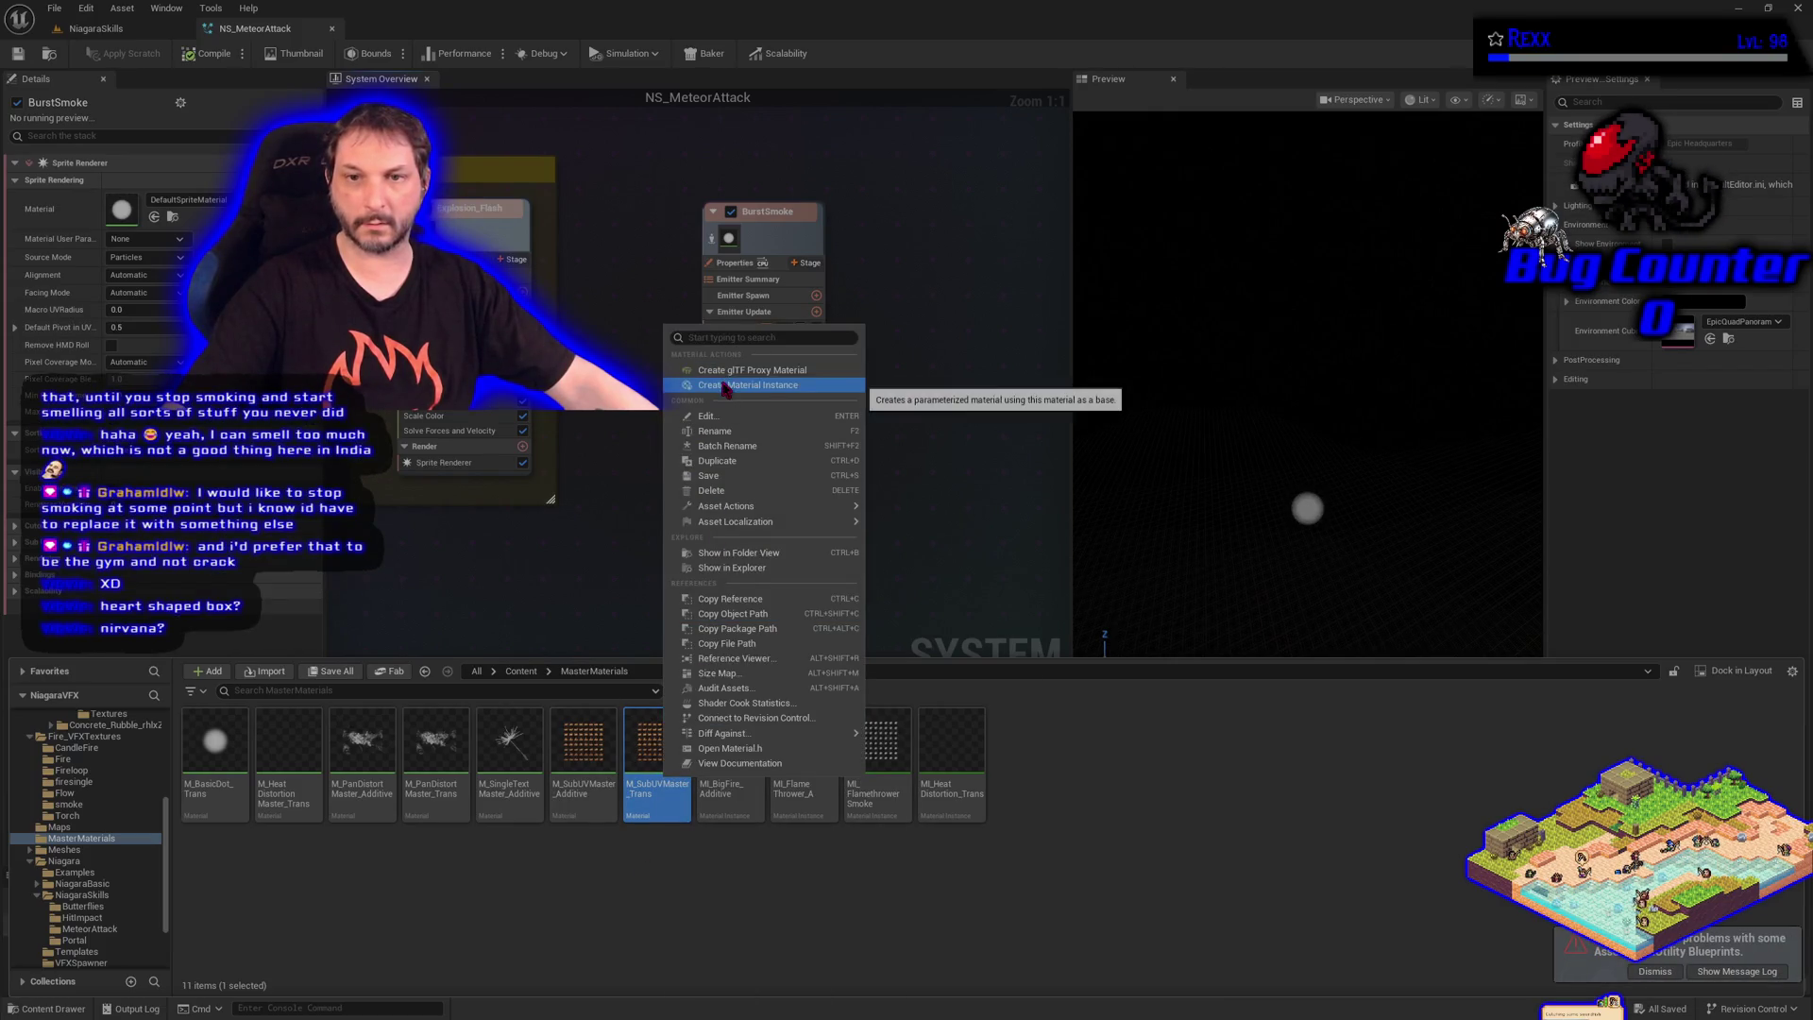
left_click(724, 385)
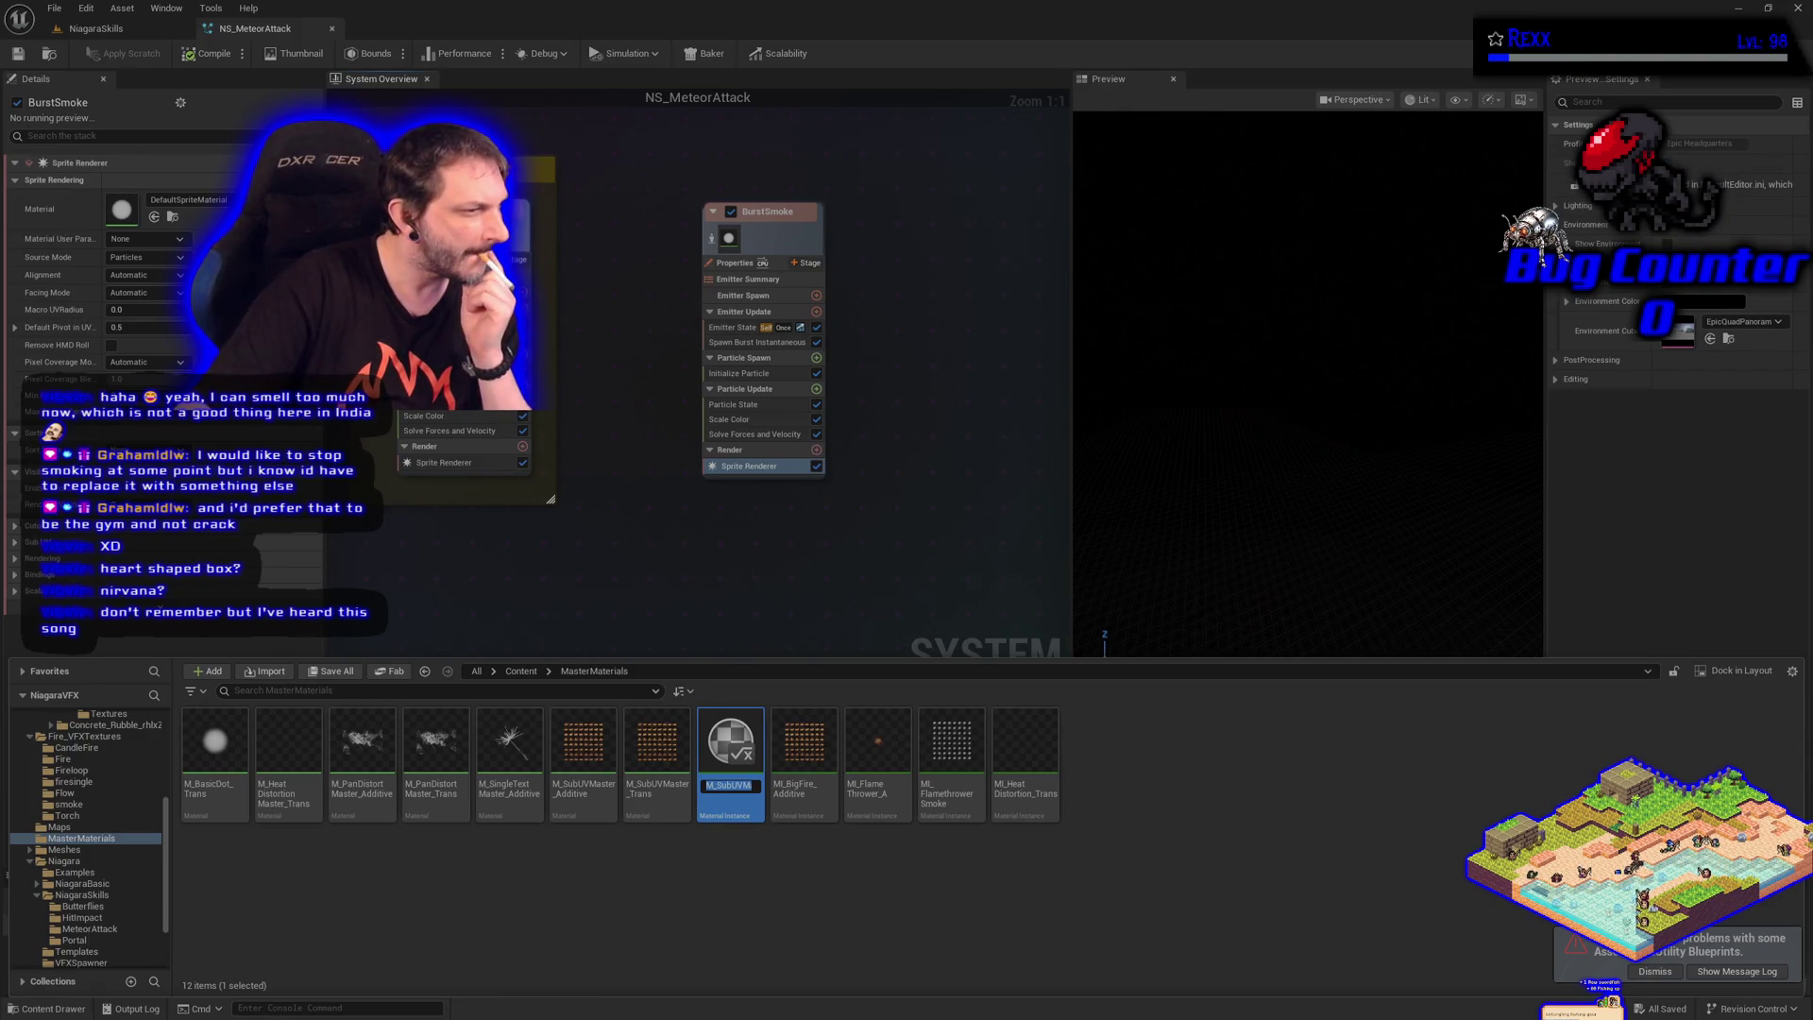
key("End")
type("MI")
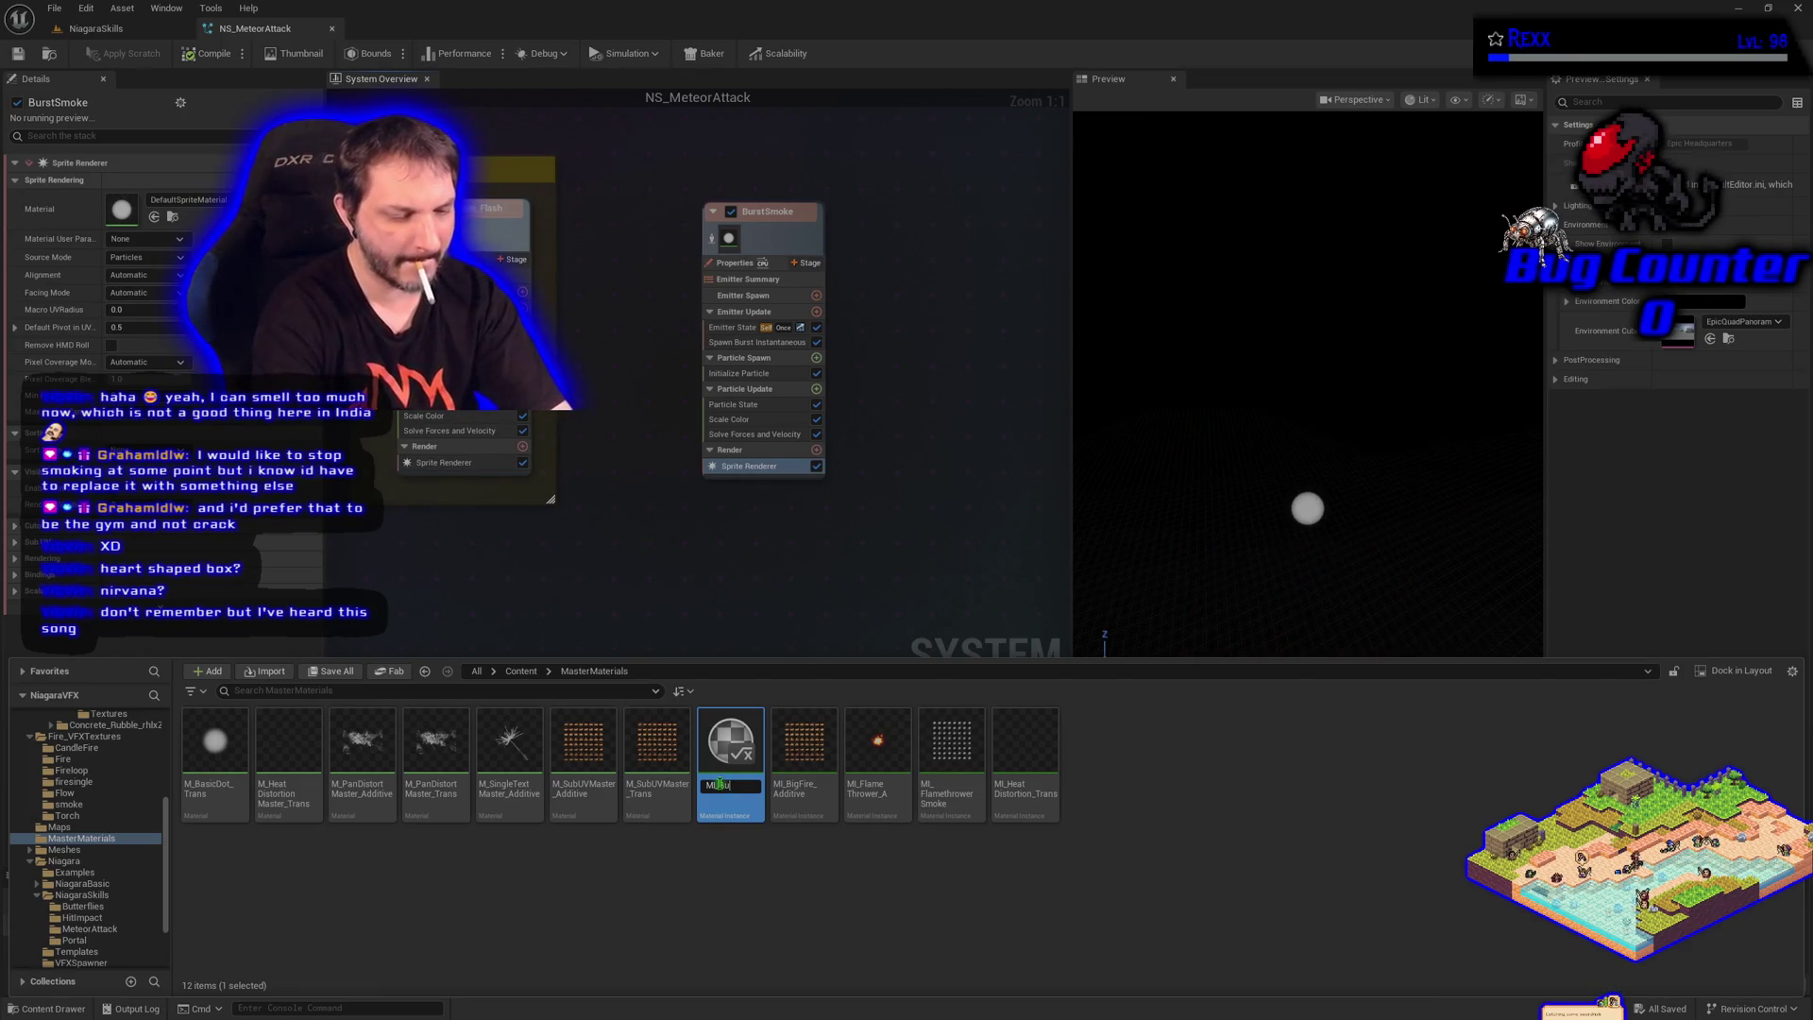
type("moke")
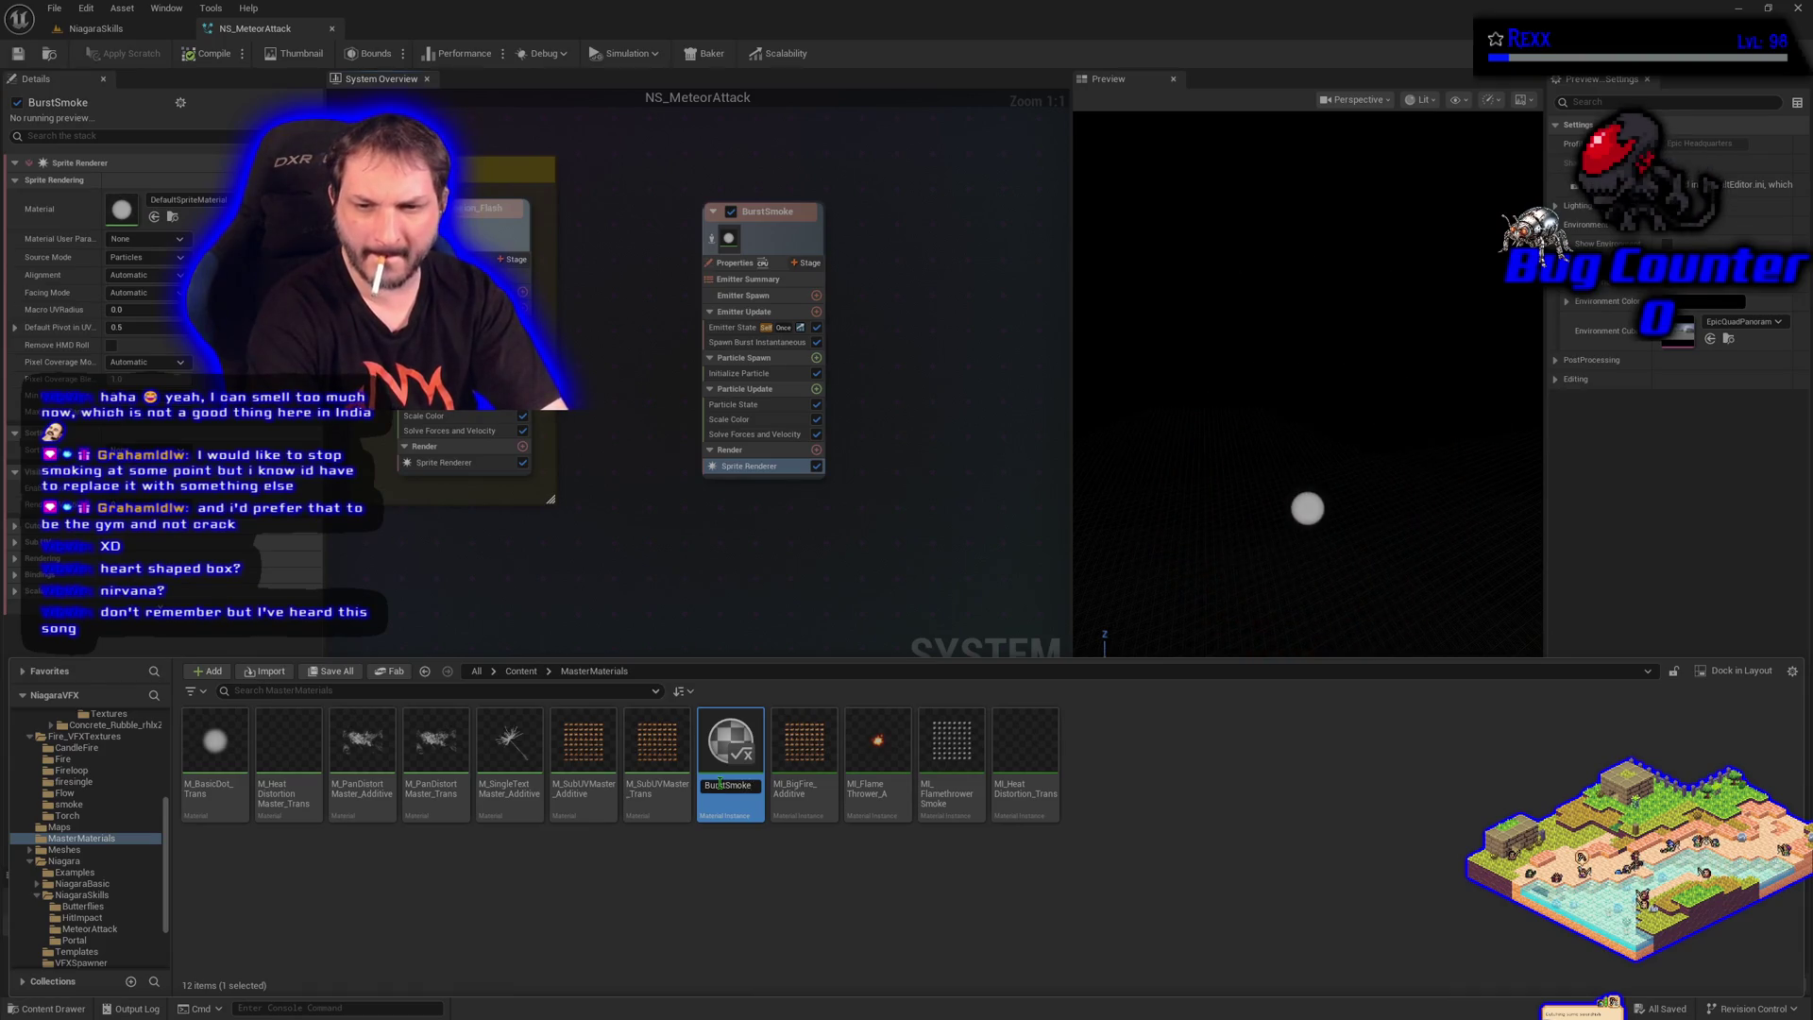
key("Return")
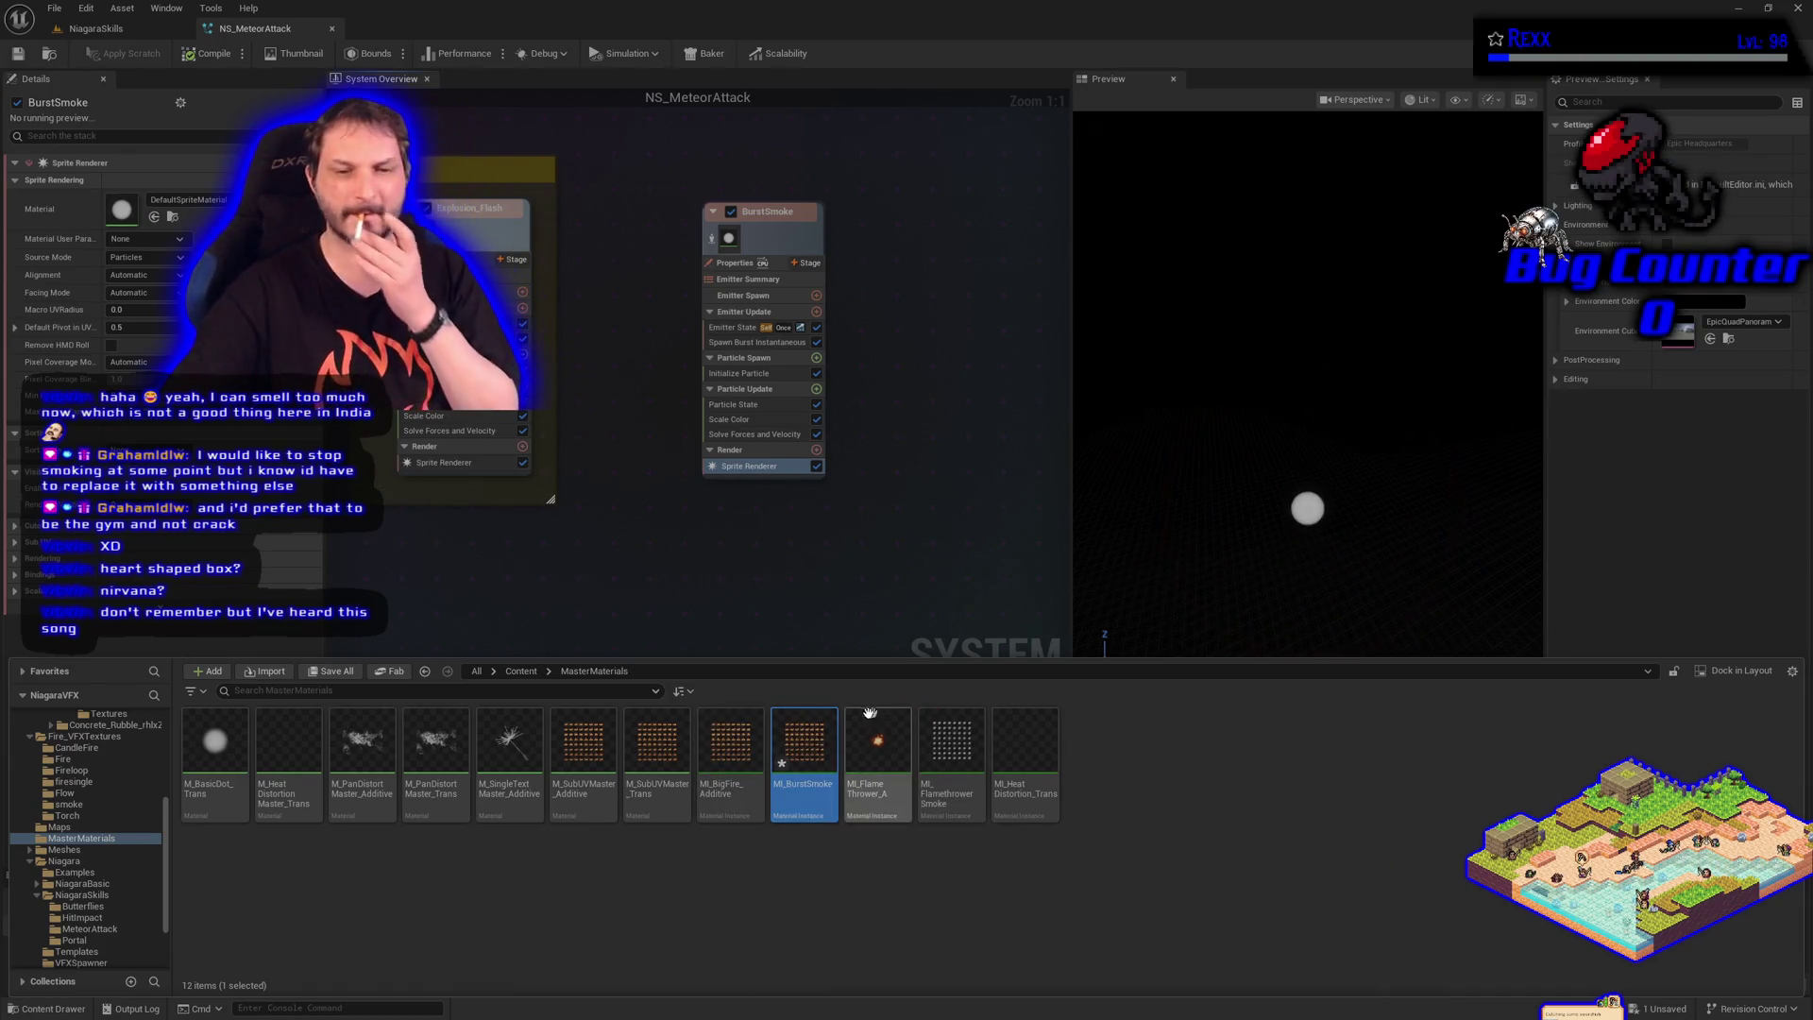
Copy MI_BurstSmoke into the MeteorAttack folder and select the copy there
mouse_move(793, 763)
left_mouse_down()
mouse_move(164, 899)
mouse_move(115, 933)
left_mouse_up()
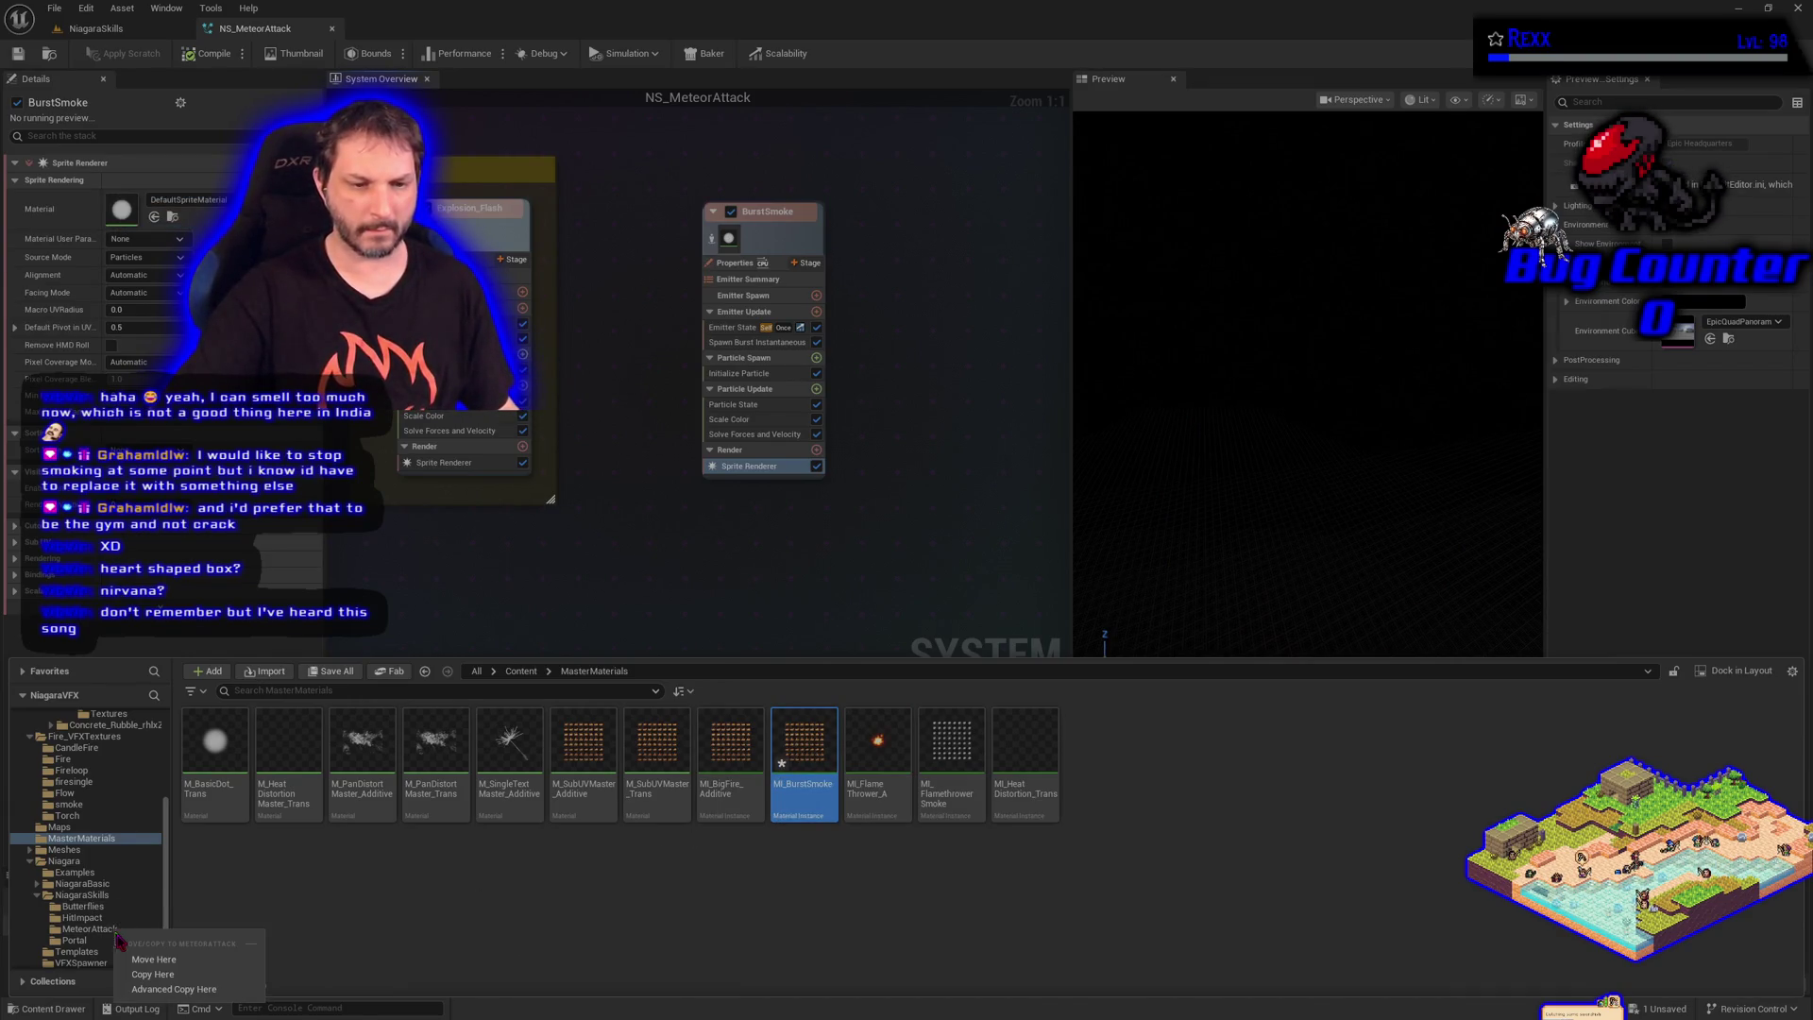
left_click(148, 974)
left_click(122, 930)
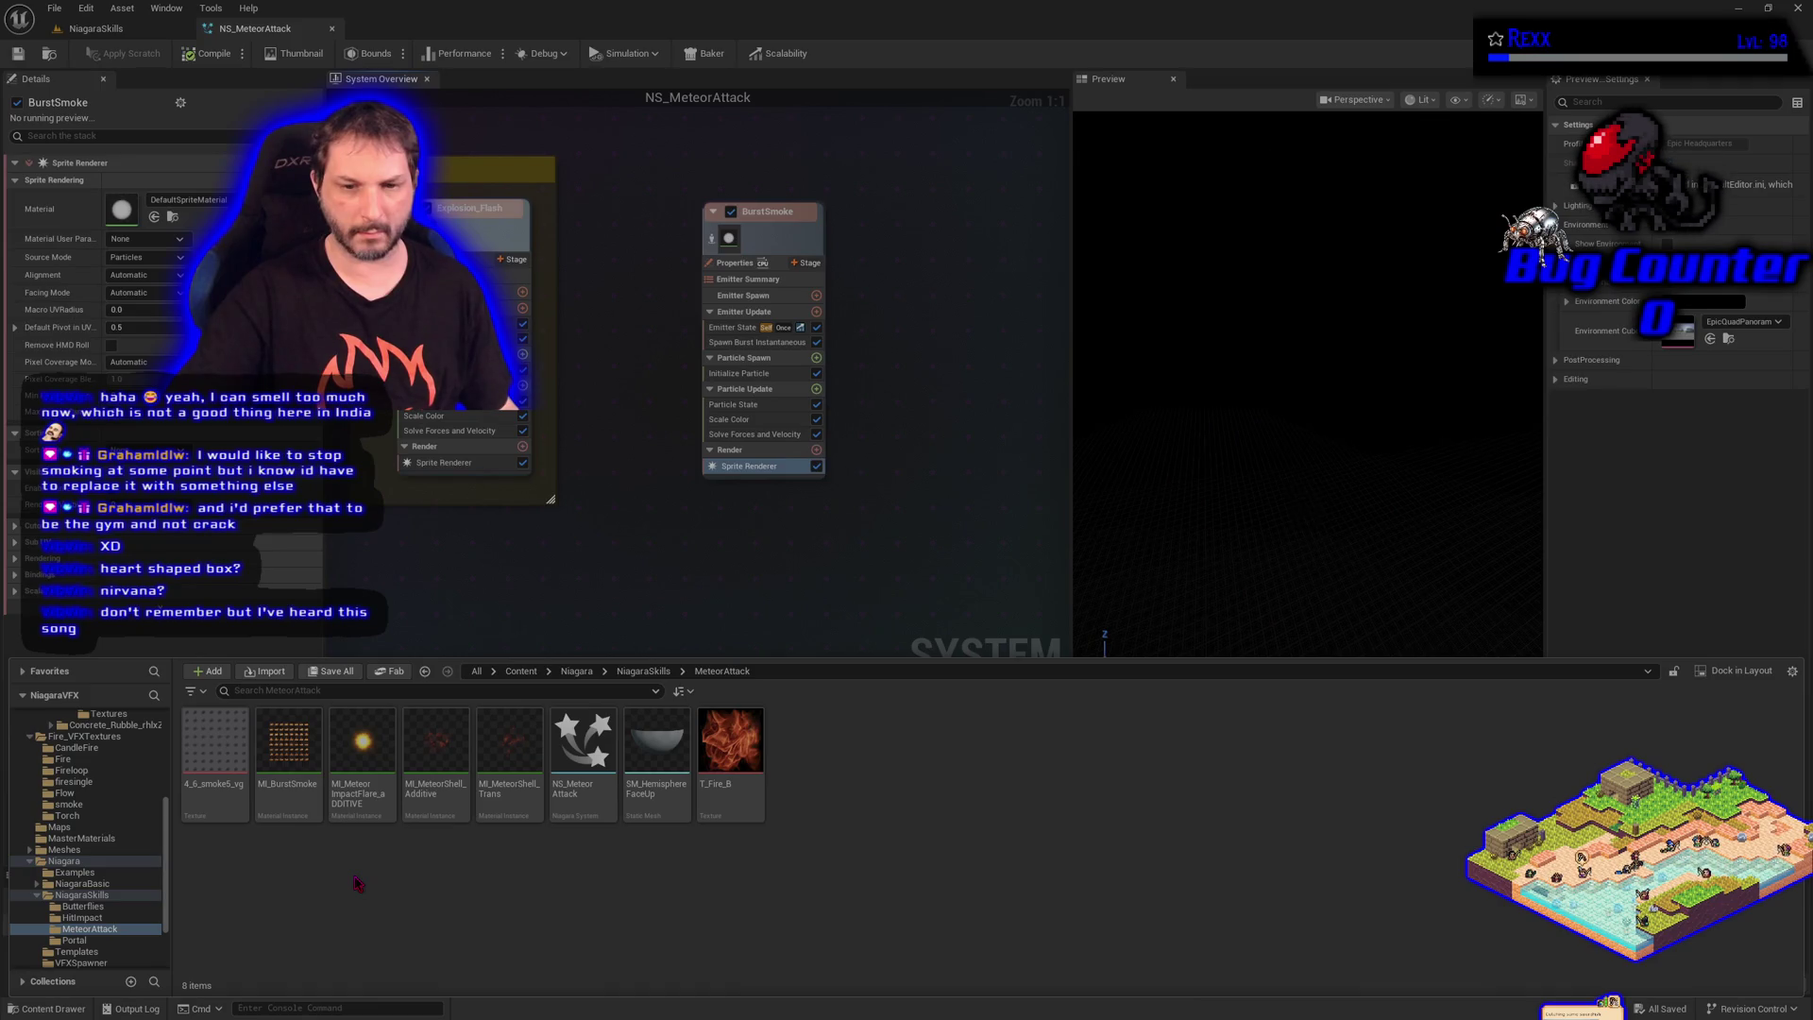
left_click(300, 801)
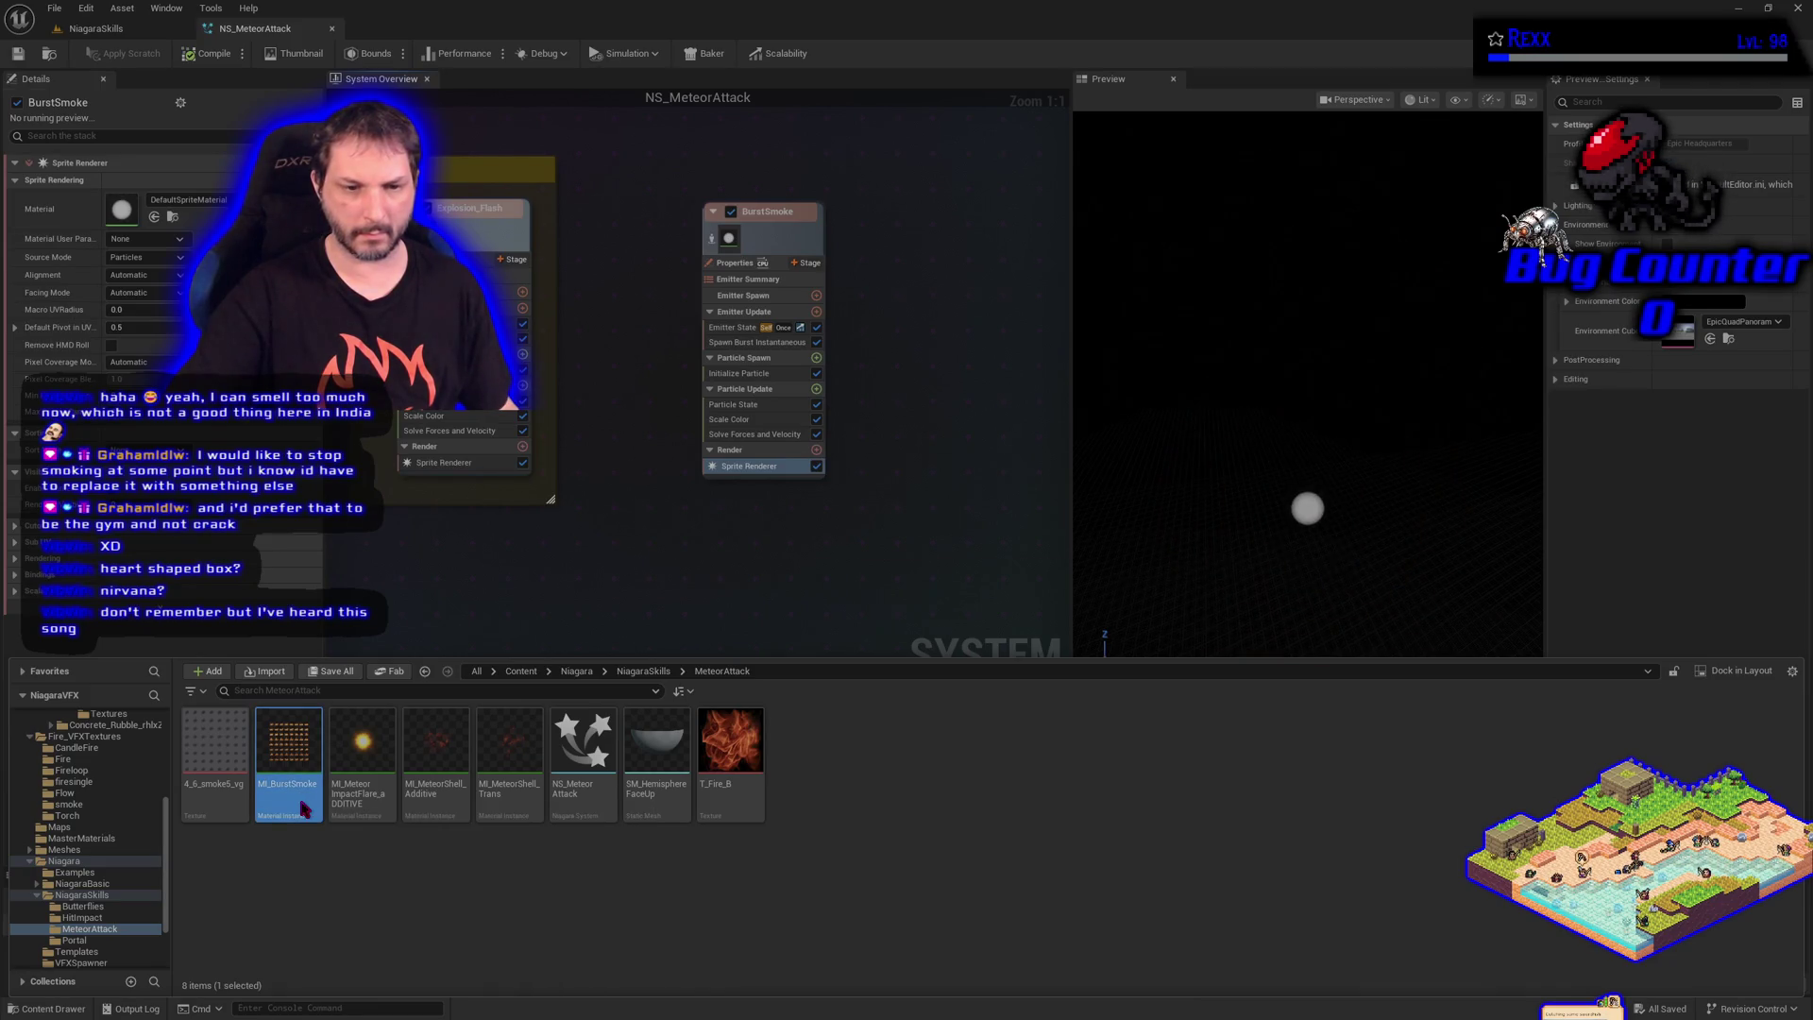
Override MI_BurstSmoke's MainTexture with the grey smoke texture and save the instance
double_click(302, 803)
left_click(44, 1010)
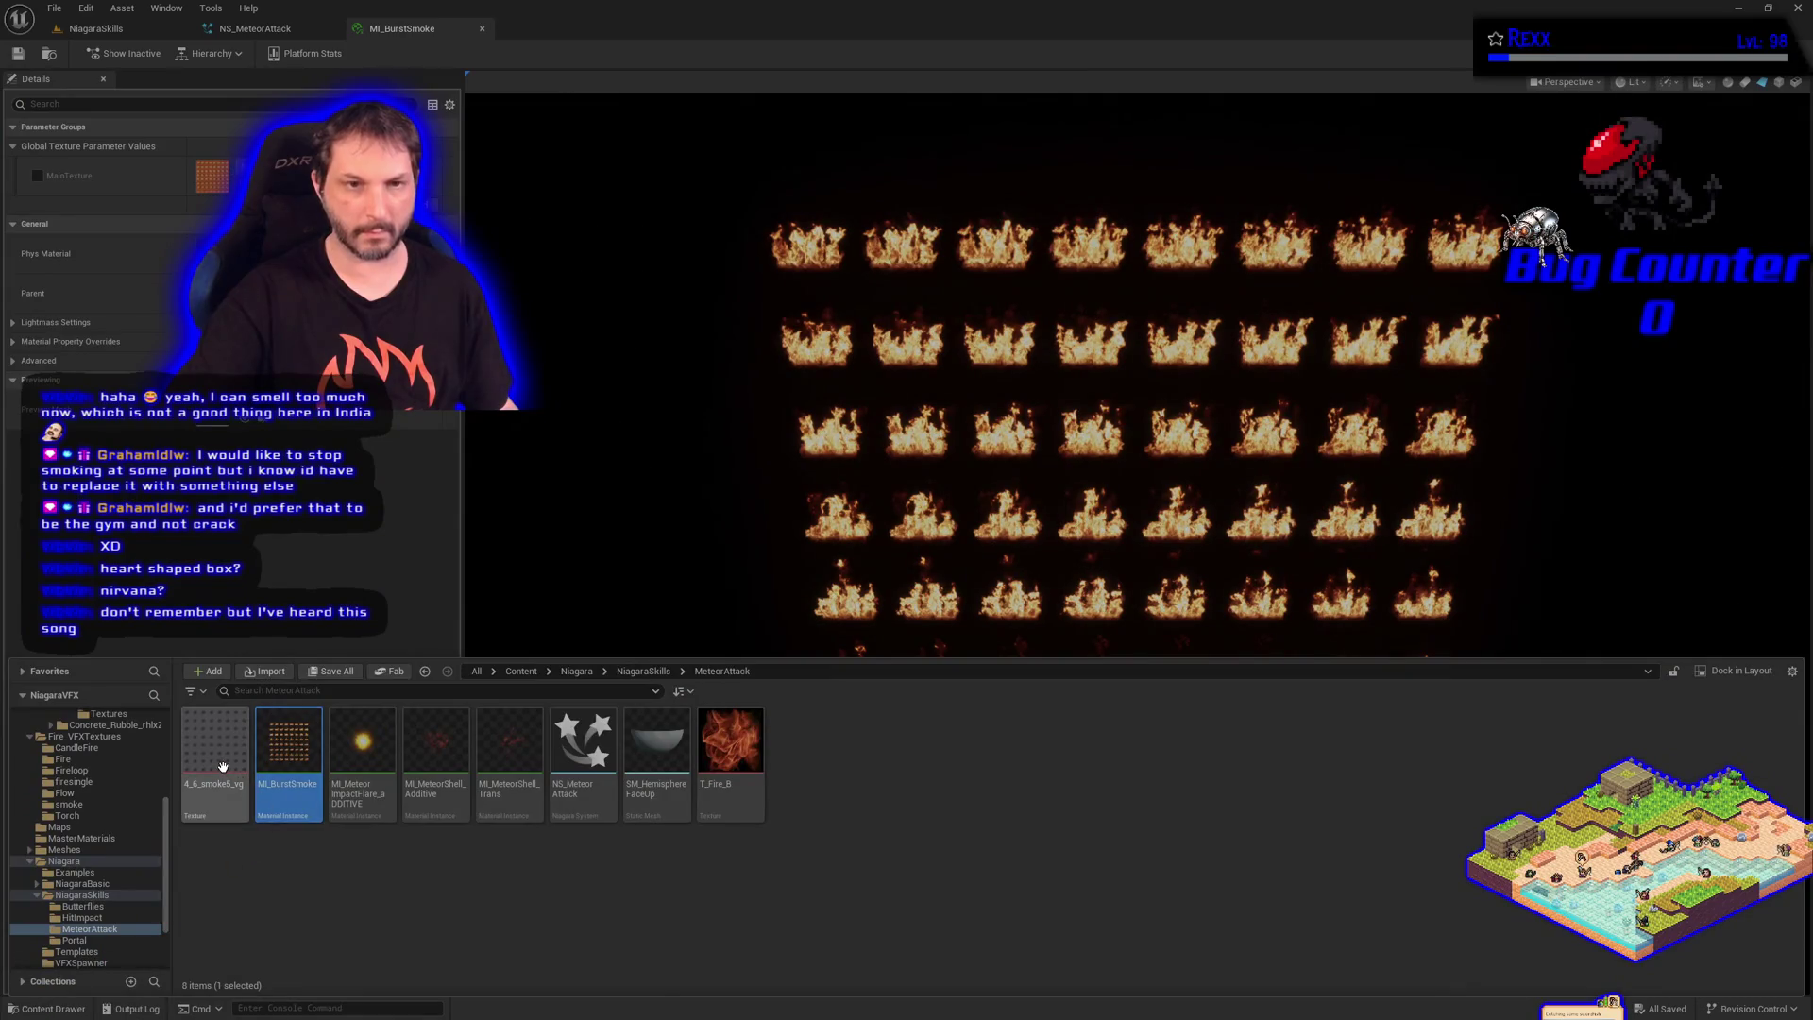
left_click(38, 176)
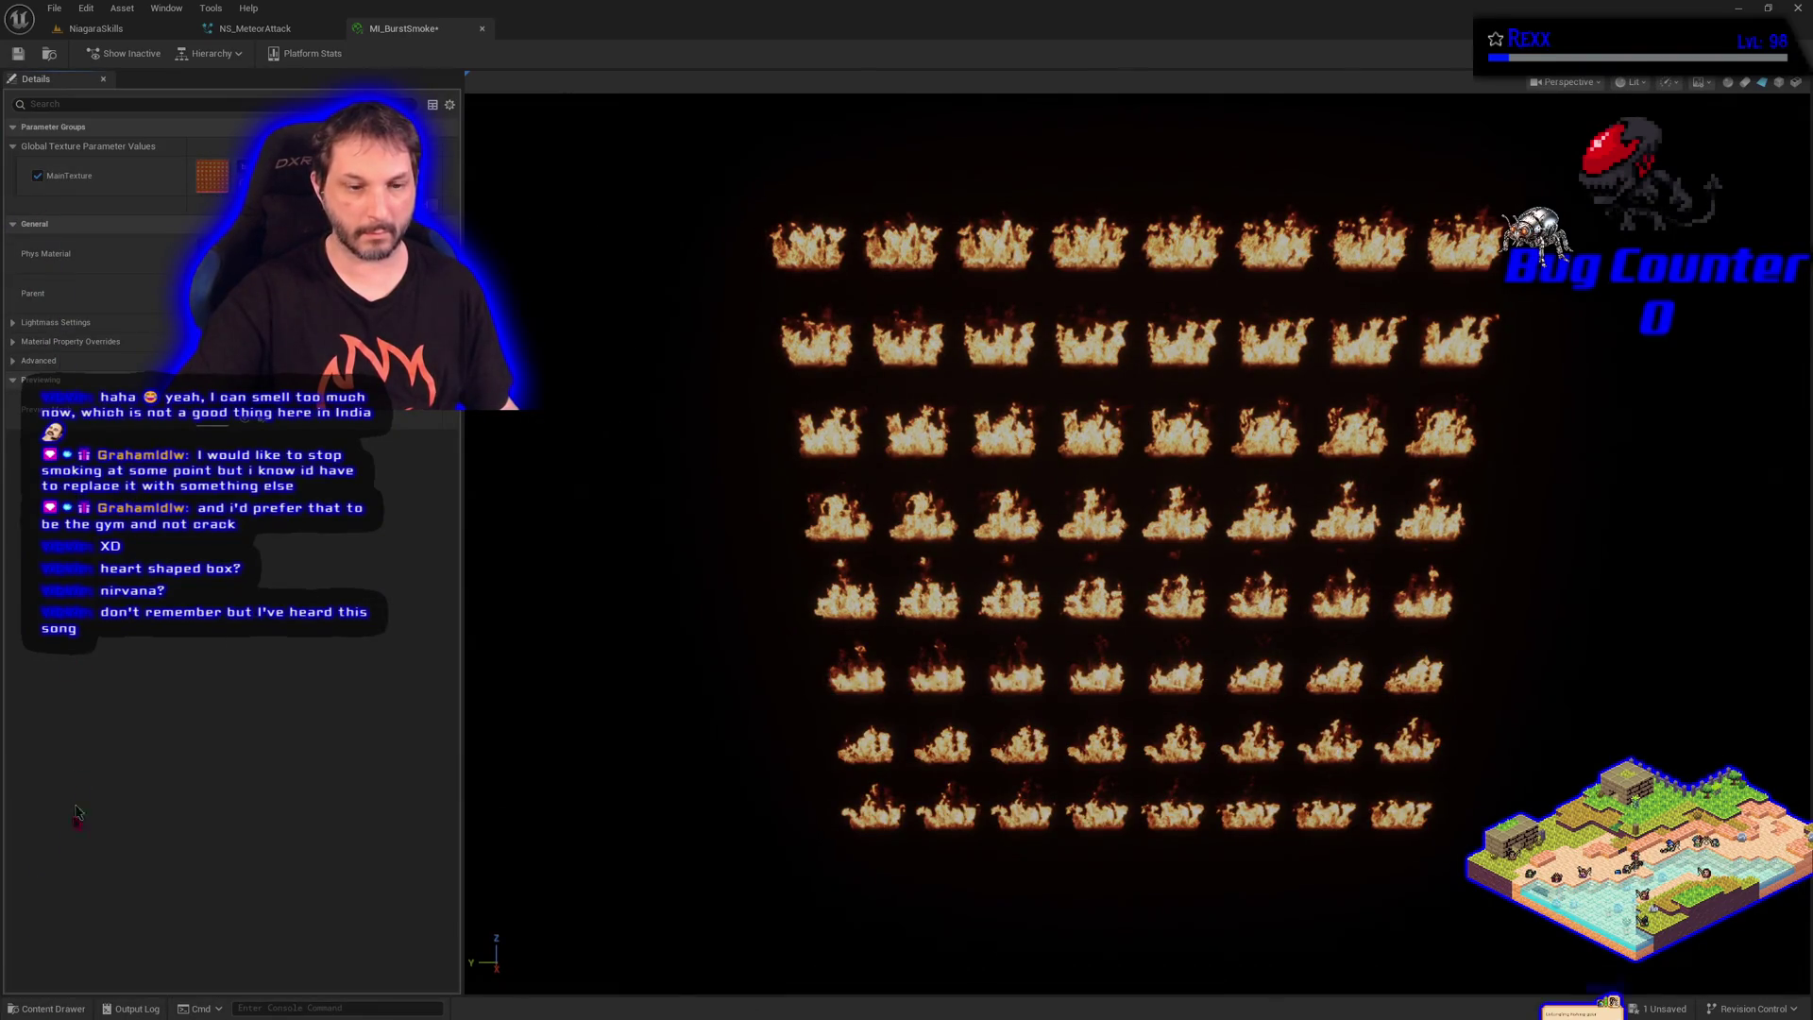
left_click(77, 1009)
mouse_move(215, 765)
left_mouse_down()
mouse_move(235, 606)
mouse_move(202, 182)
mouse_move(217, 175)
left_mouse_up()
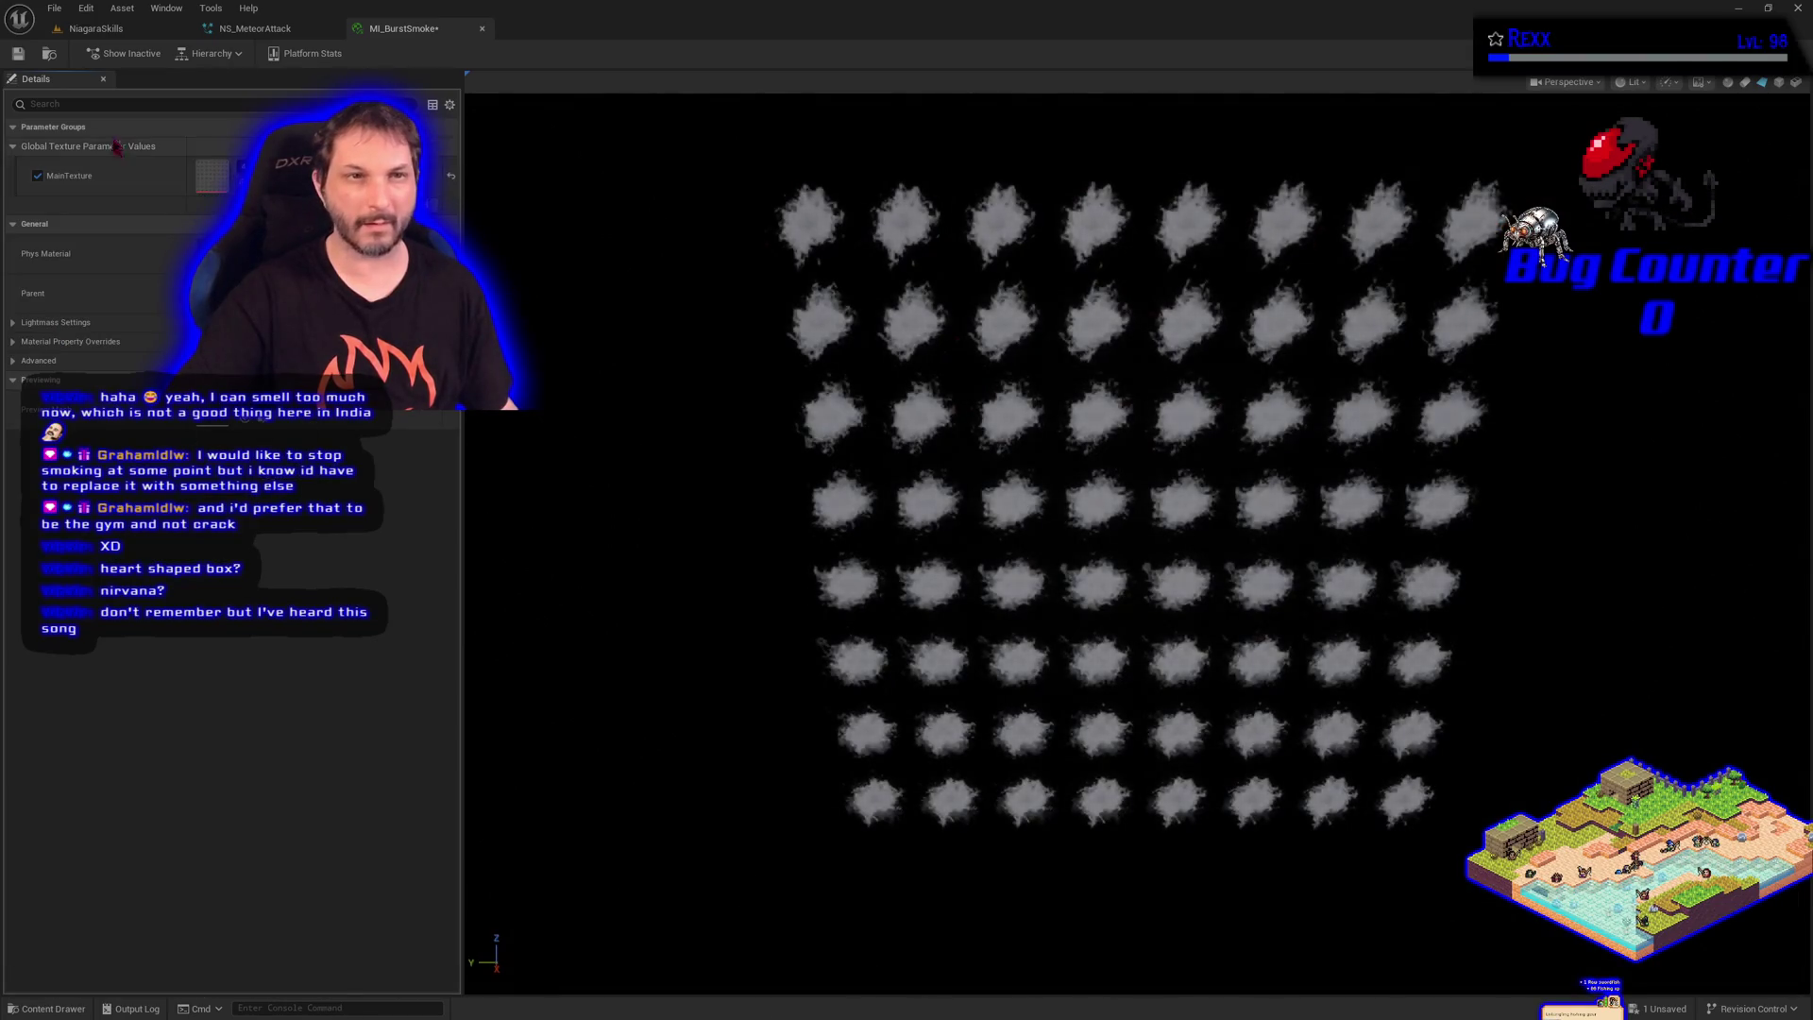
left_click(23, 65)
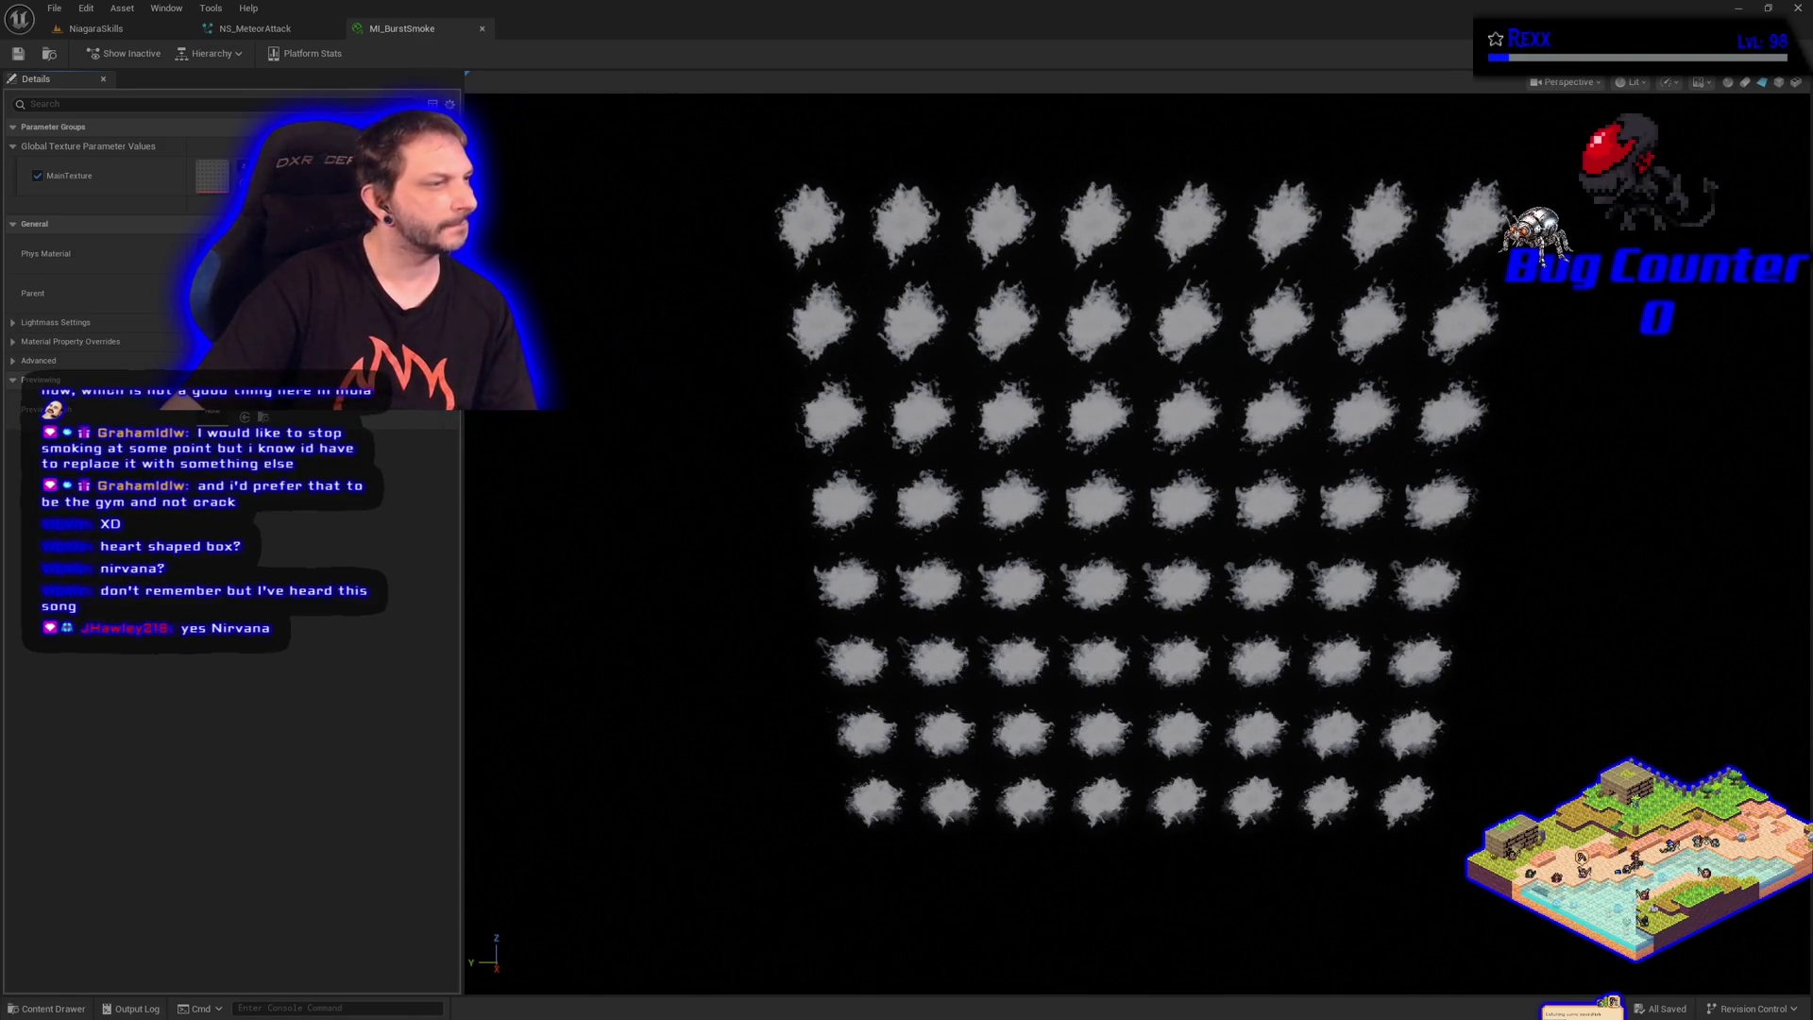
left_click(255, 28)
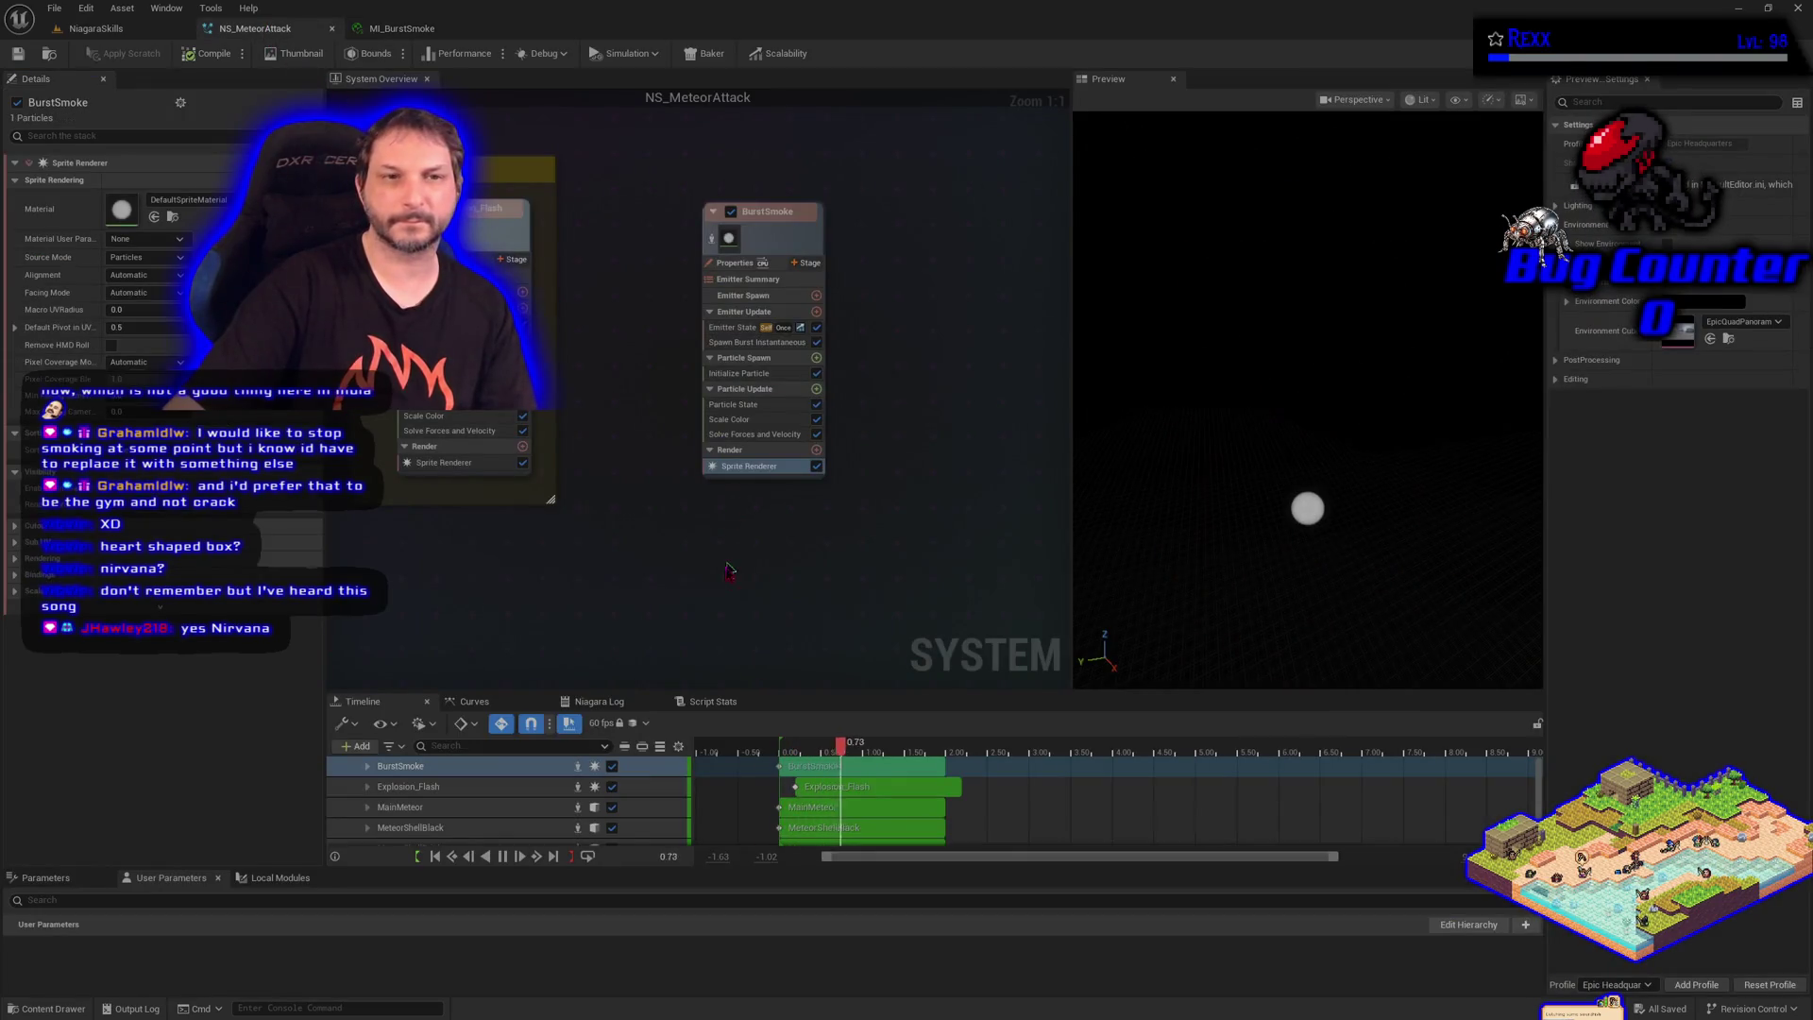
Assign MI_BurstSmoke as BurstSmoke's sprite material and set Sub Image Size to 8
left_click(52, 1009)
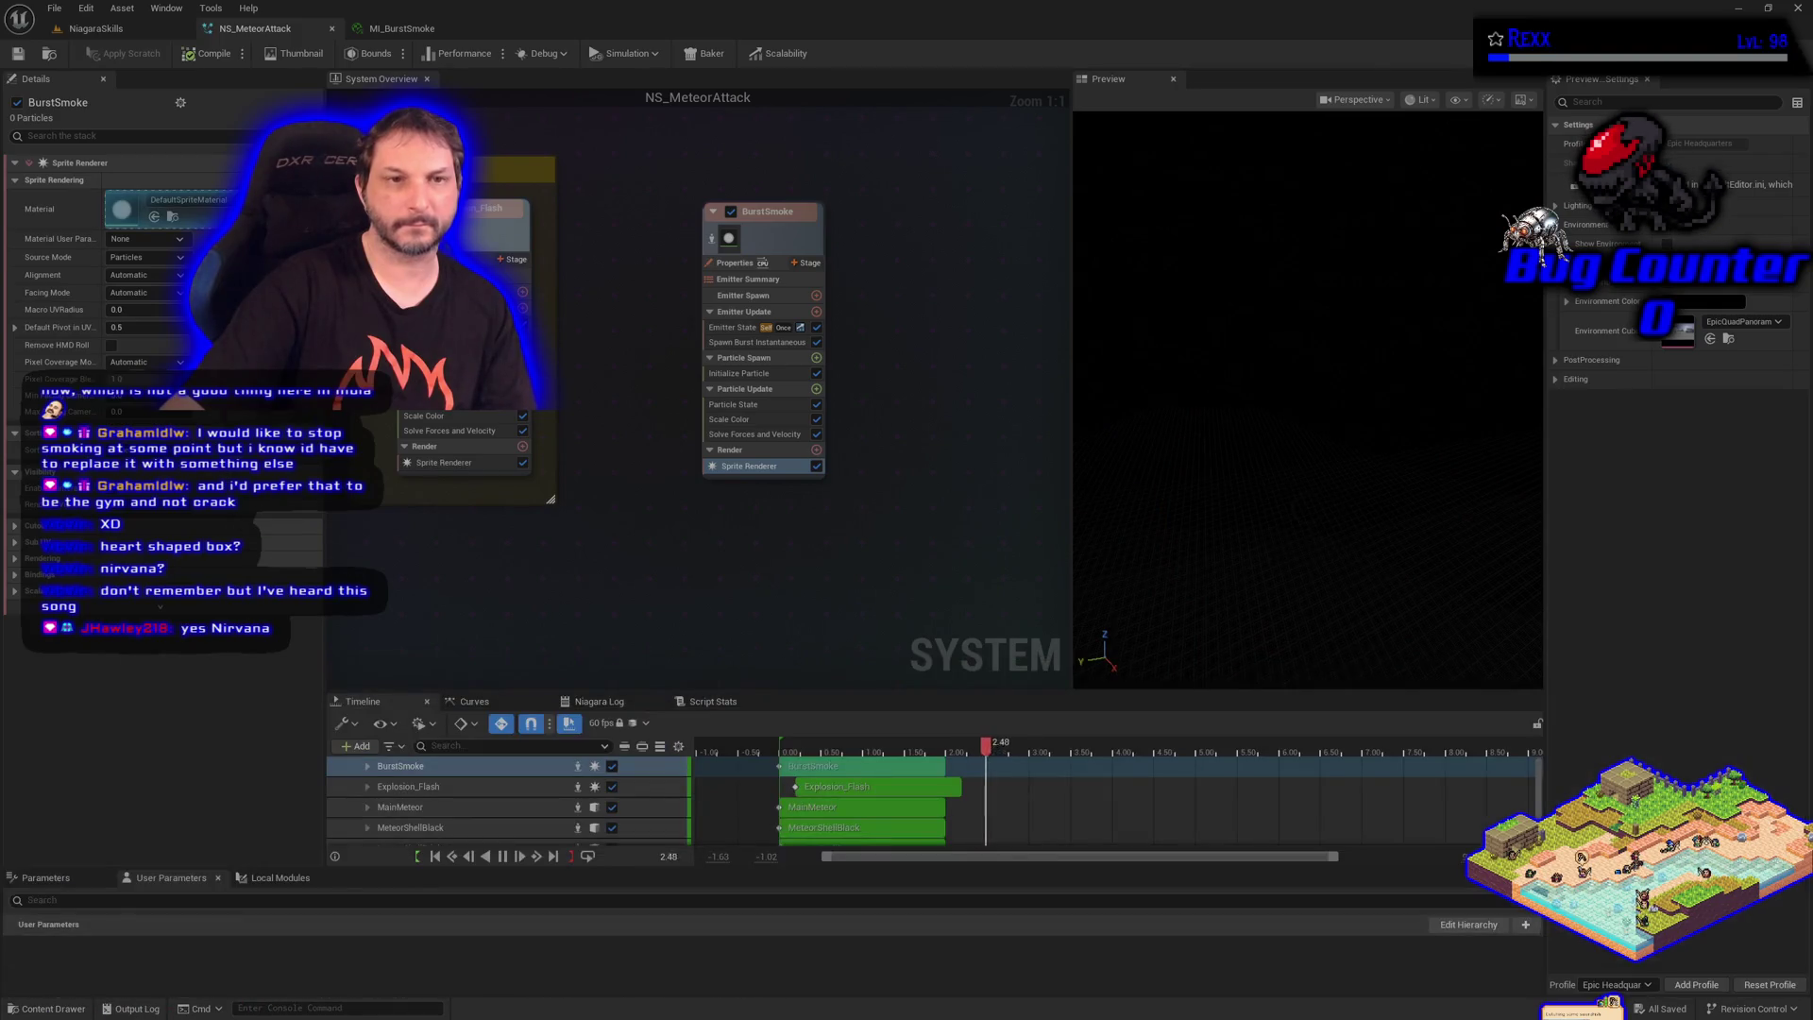
left_click(154, 216)
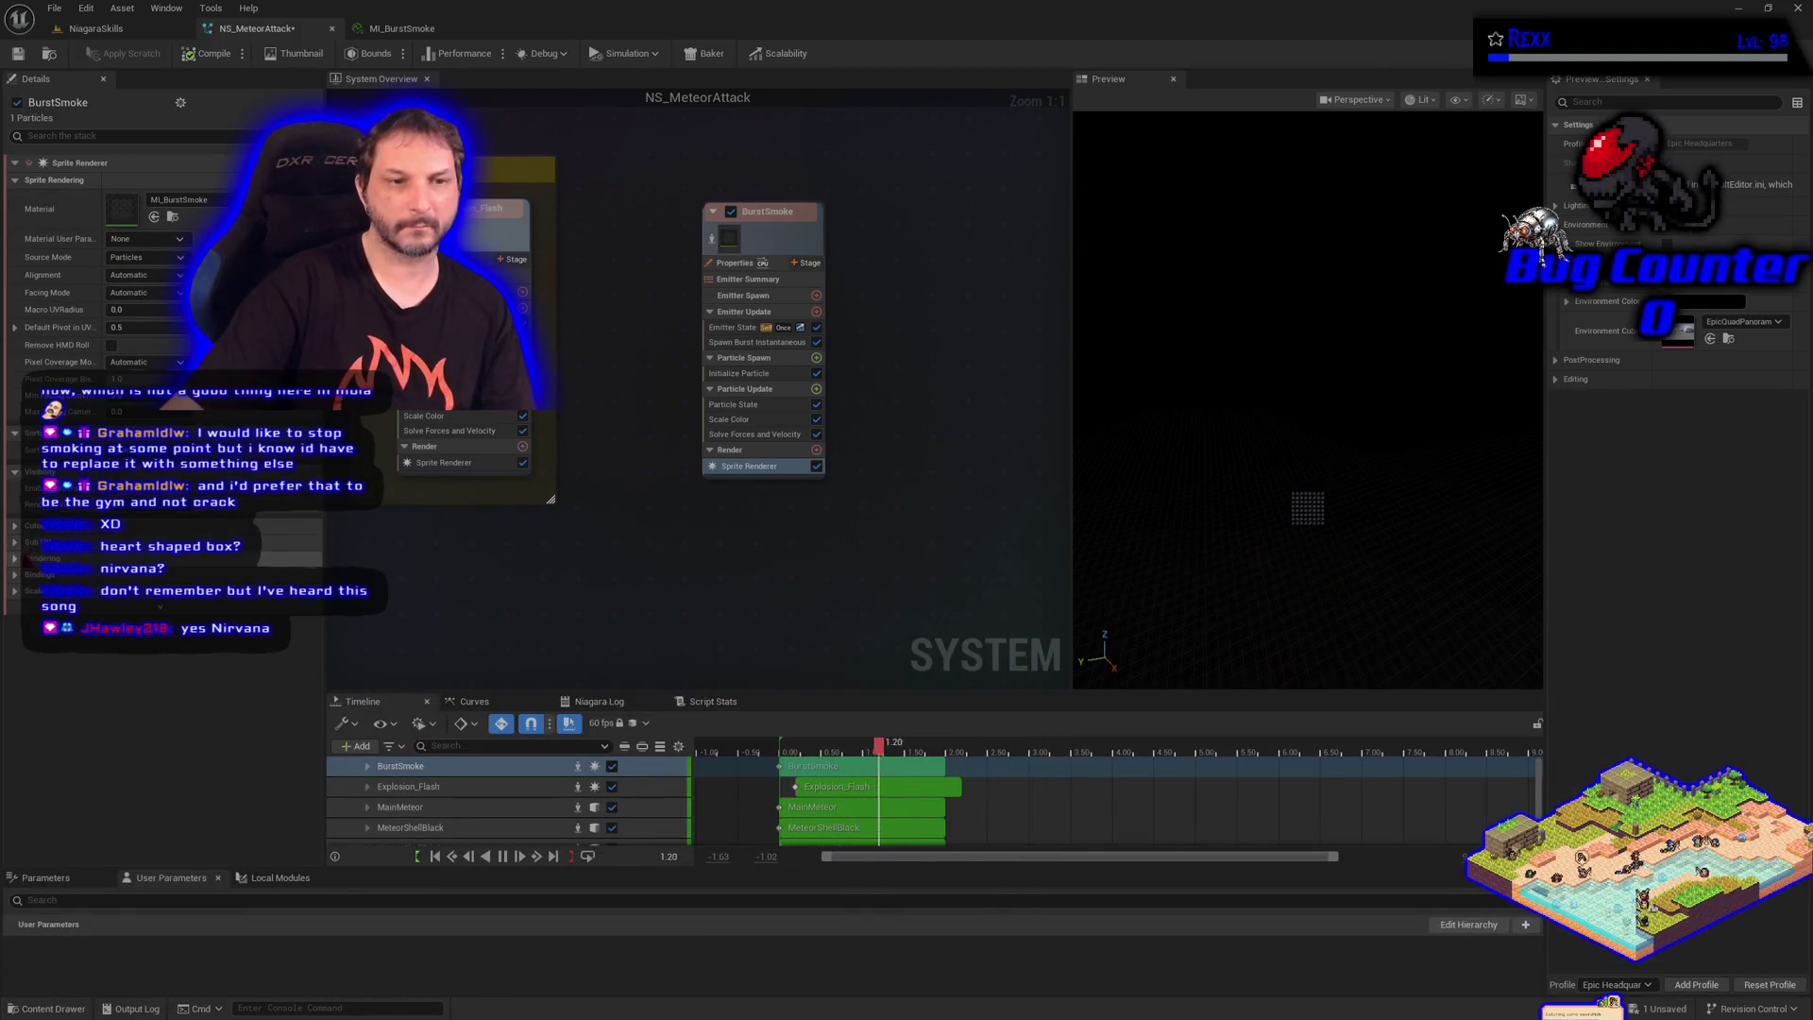
left_click(15, 542)
type("8")
key("Tab")
type("8")
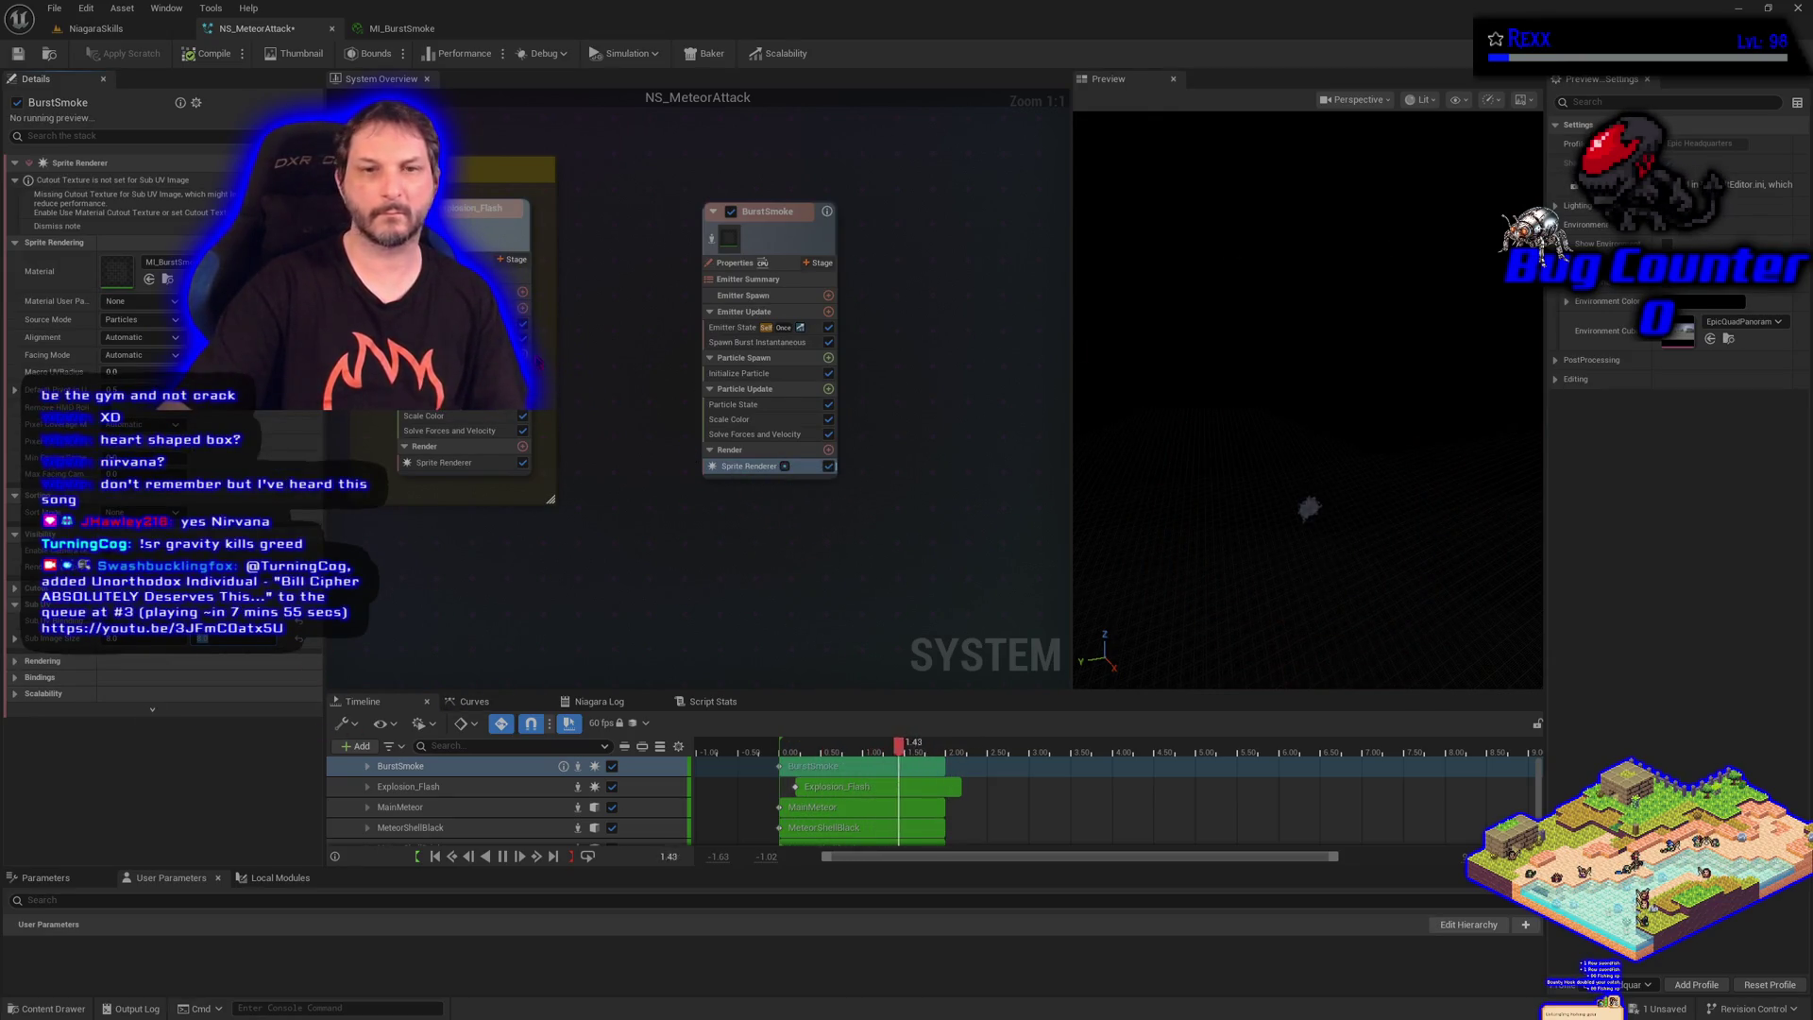
left_click(714, 240)
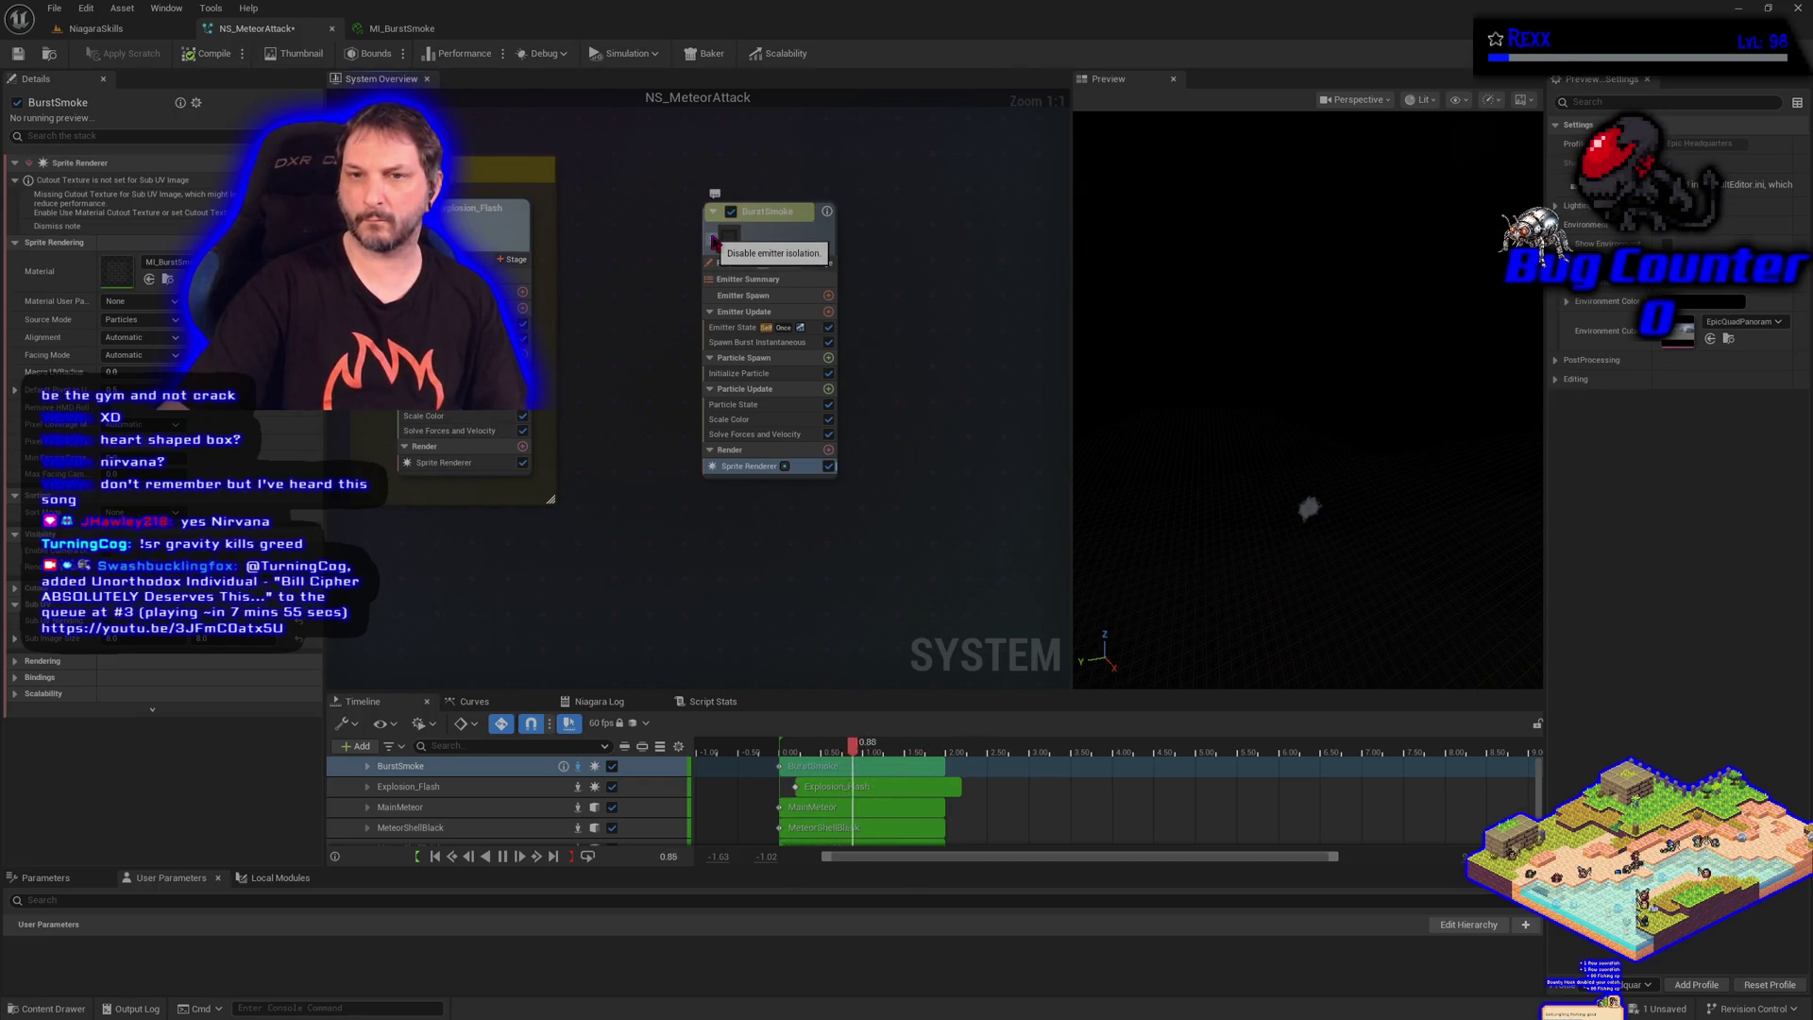
left_click(713, 240)
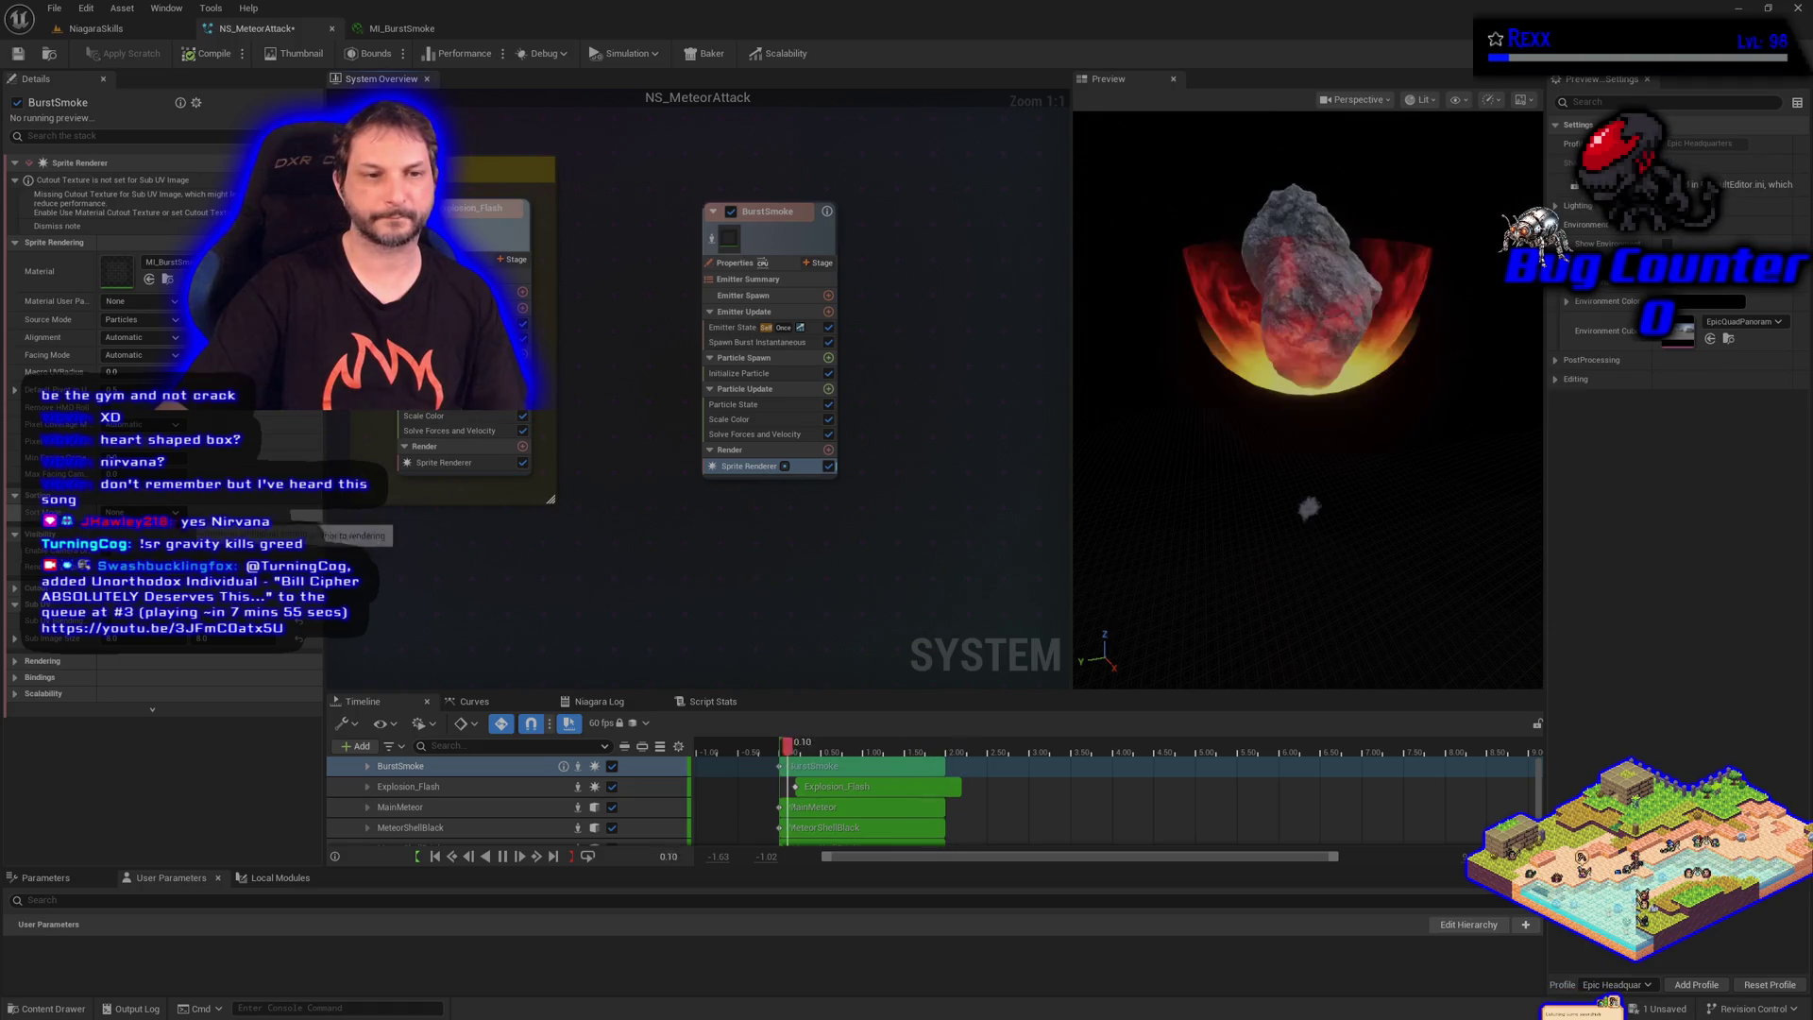
Add a SubUV Animation module to Particle Update and set BurstSmoke's Sim Target to GPUCompute Sim
left_click(828, 390)
type("sub")
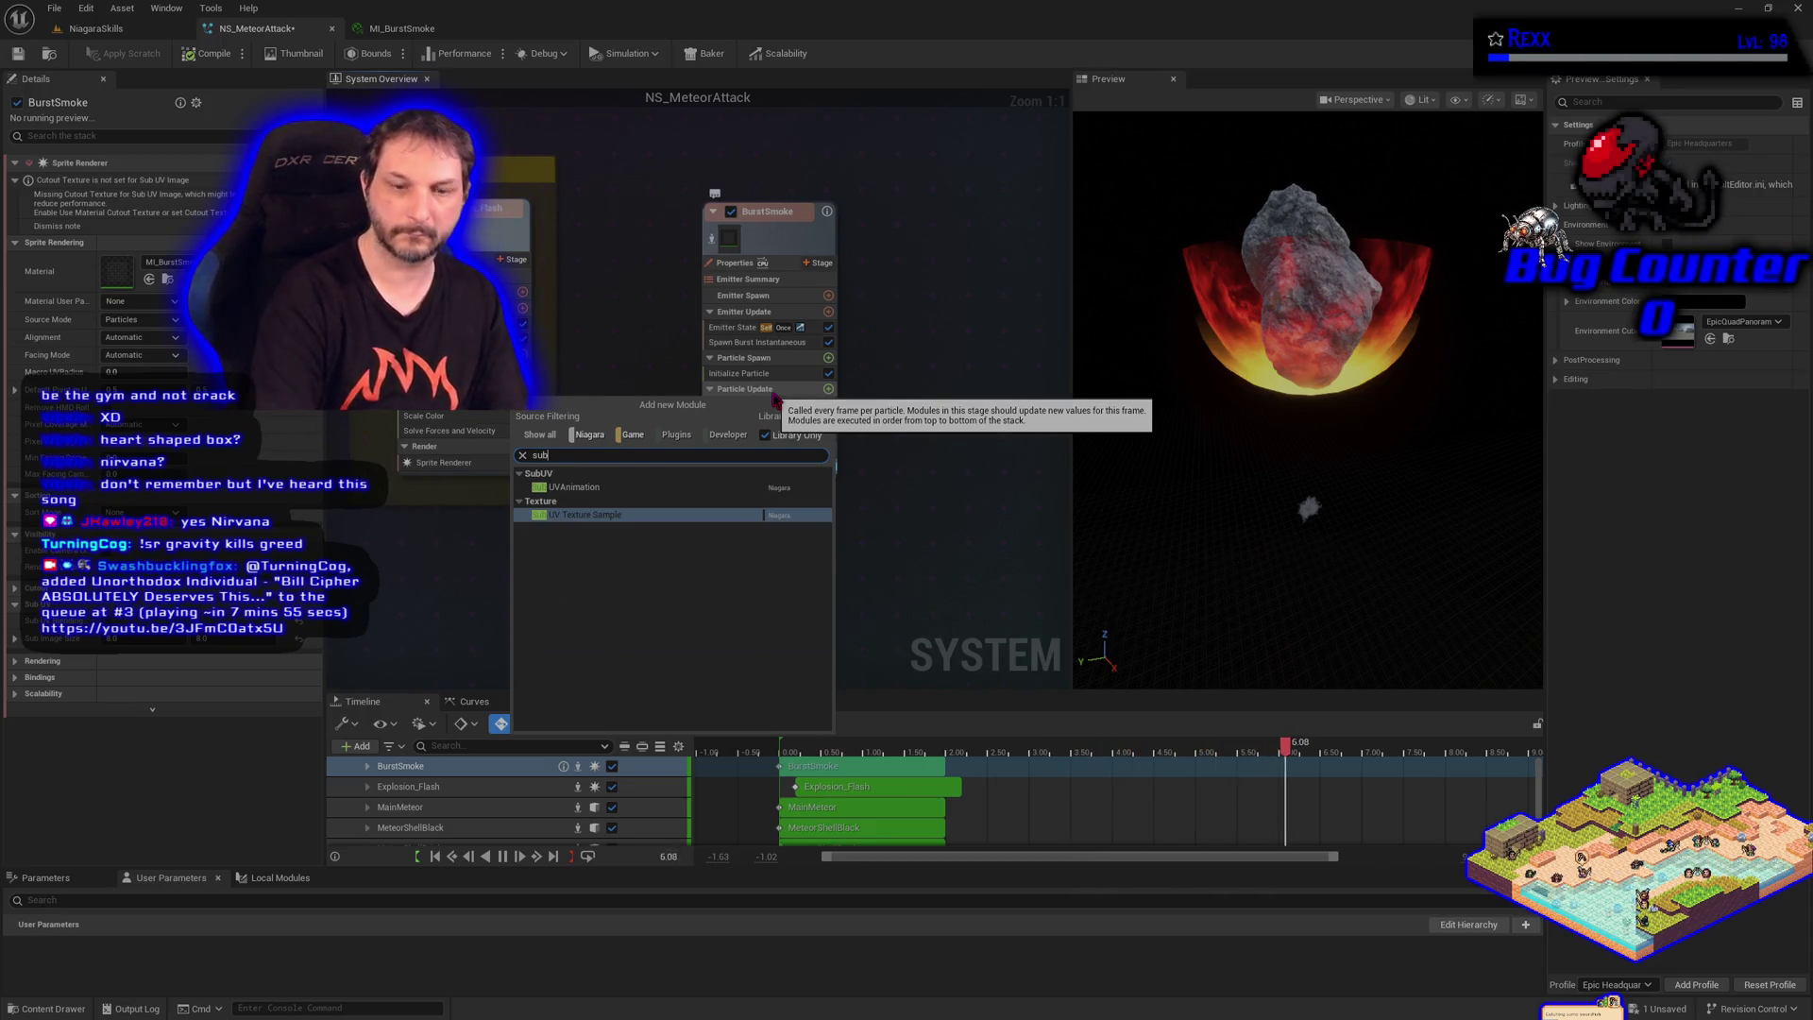
key("Up")
key("Return")
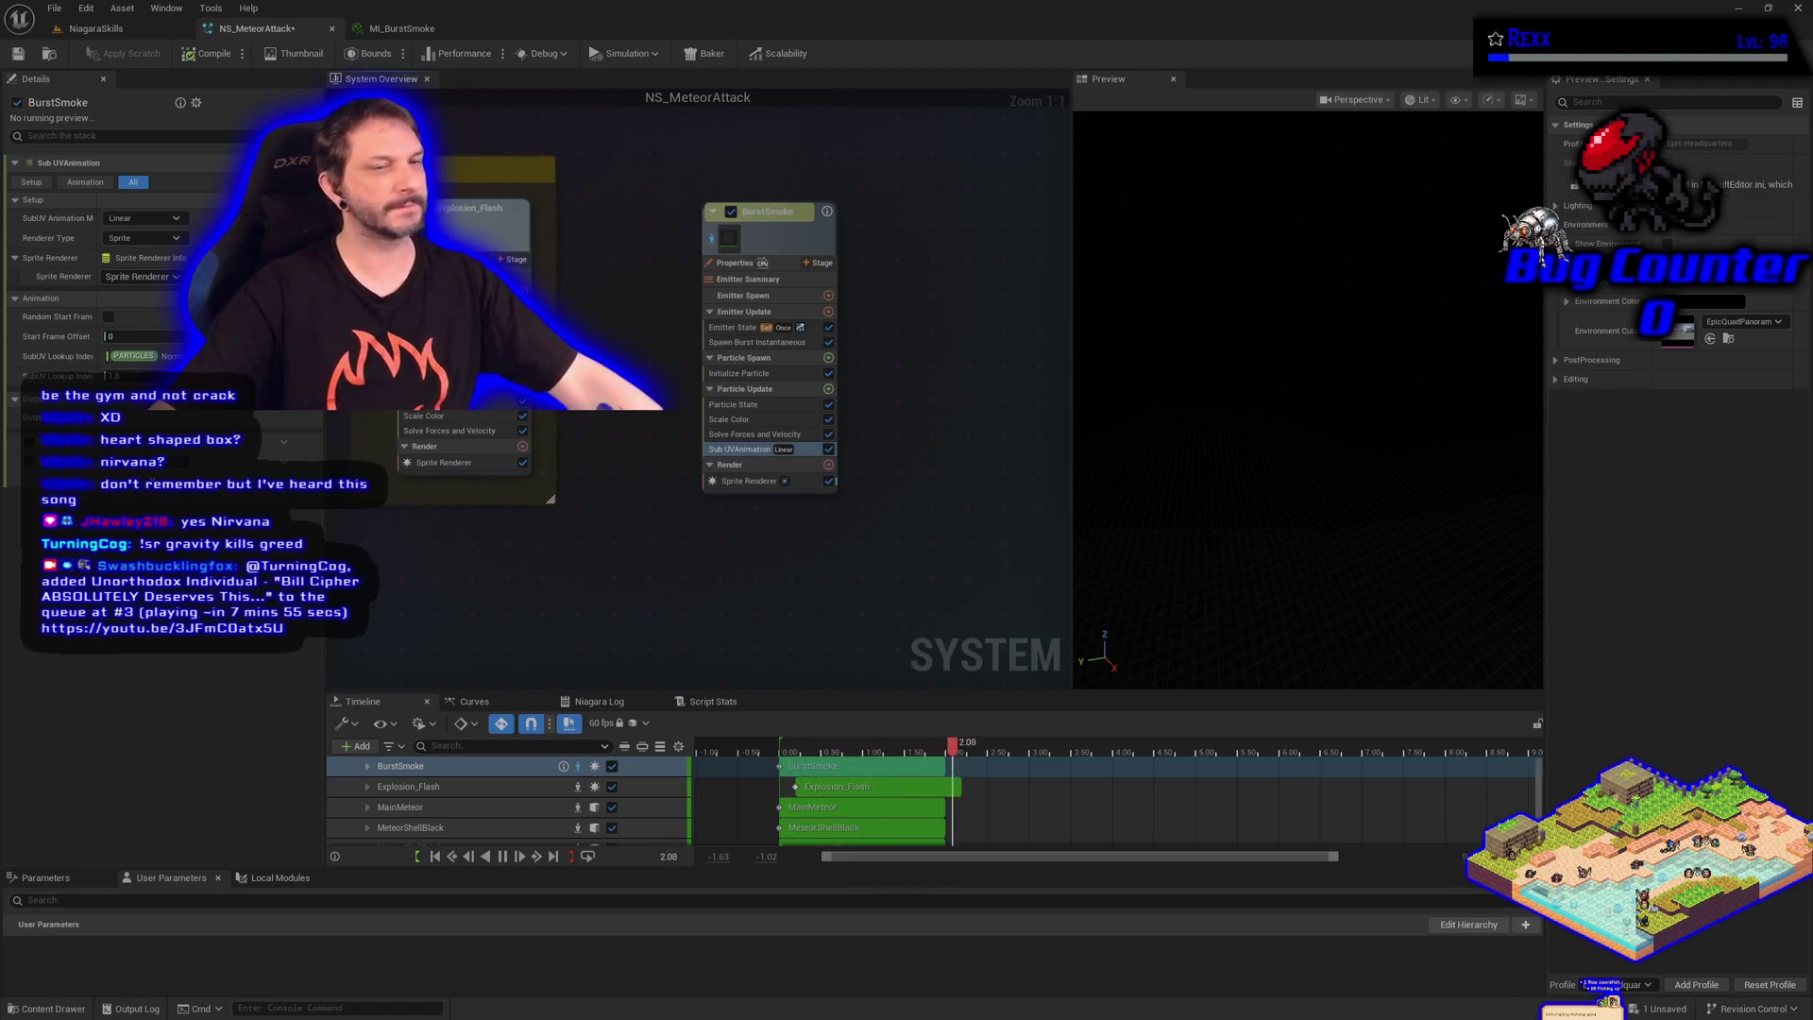
left_click(746, 264)
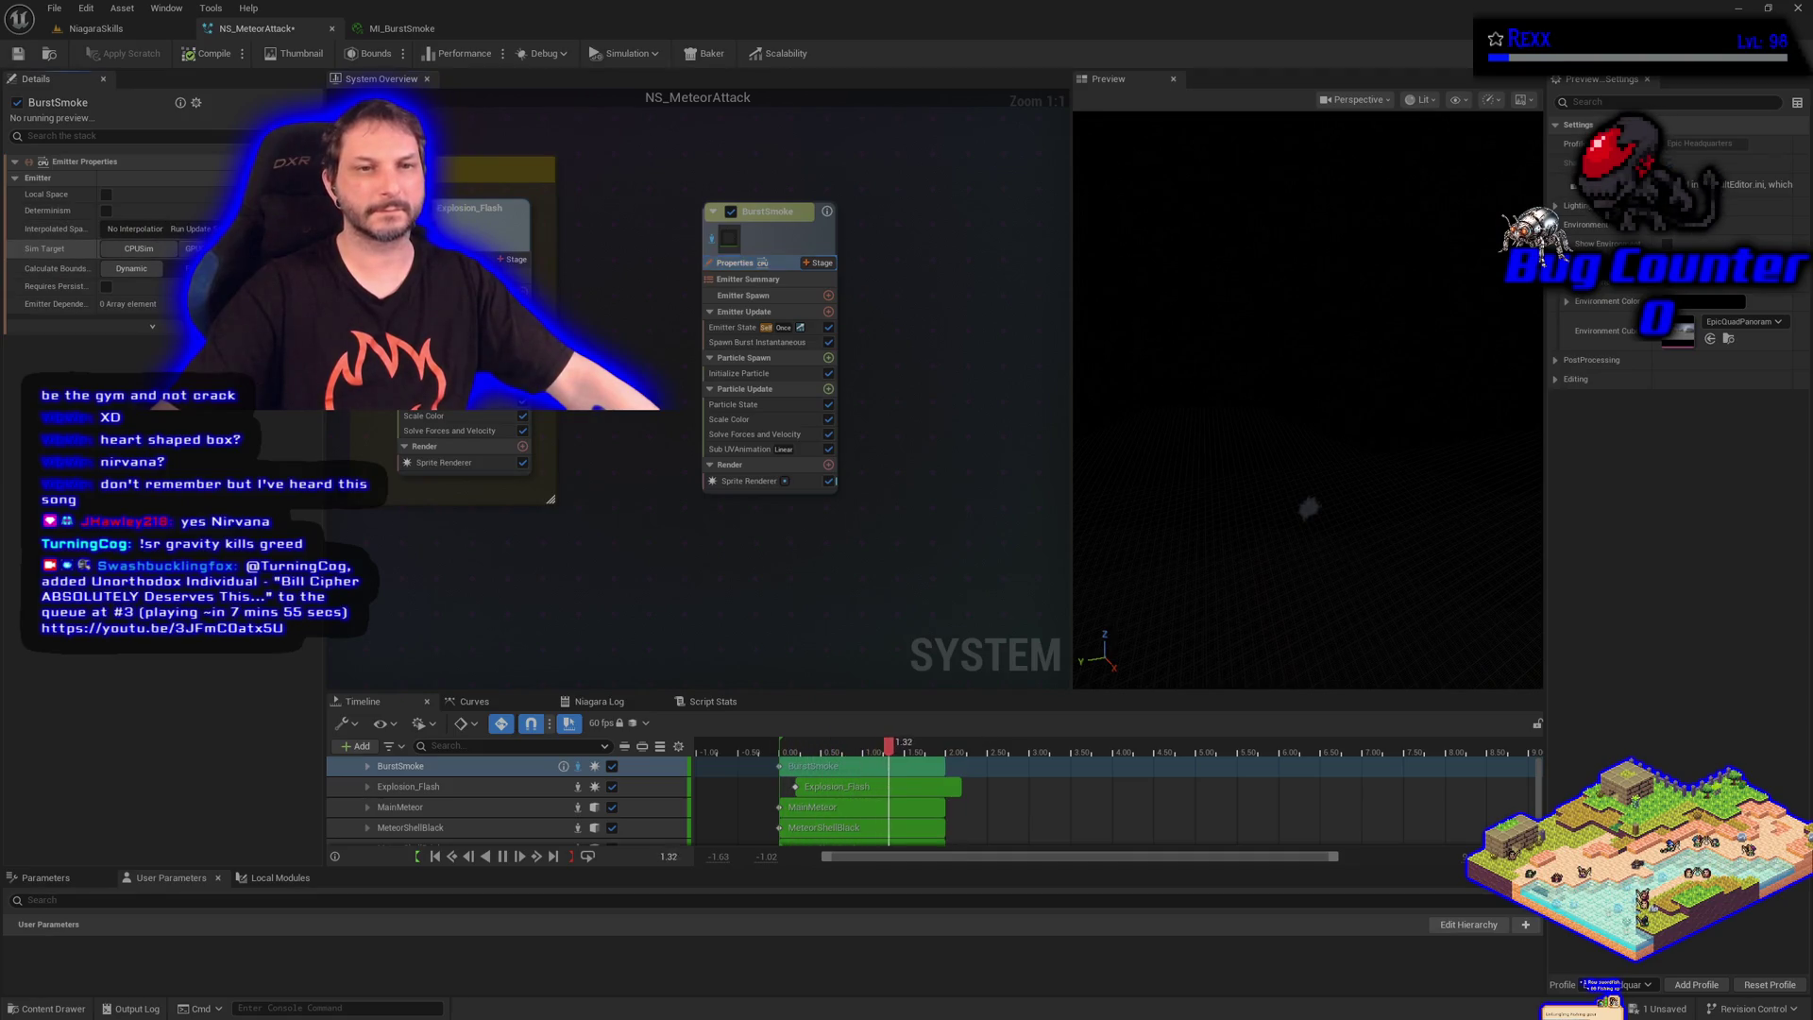
left_click(194, 249)
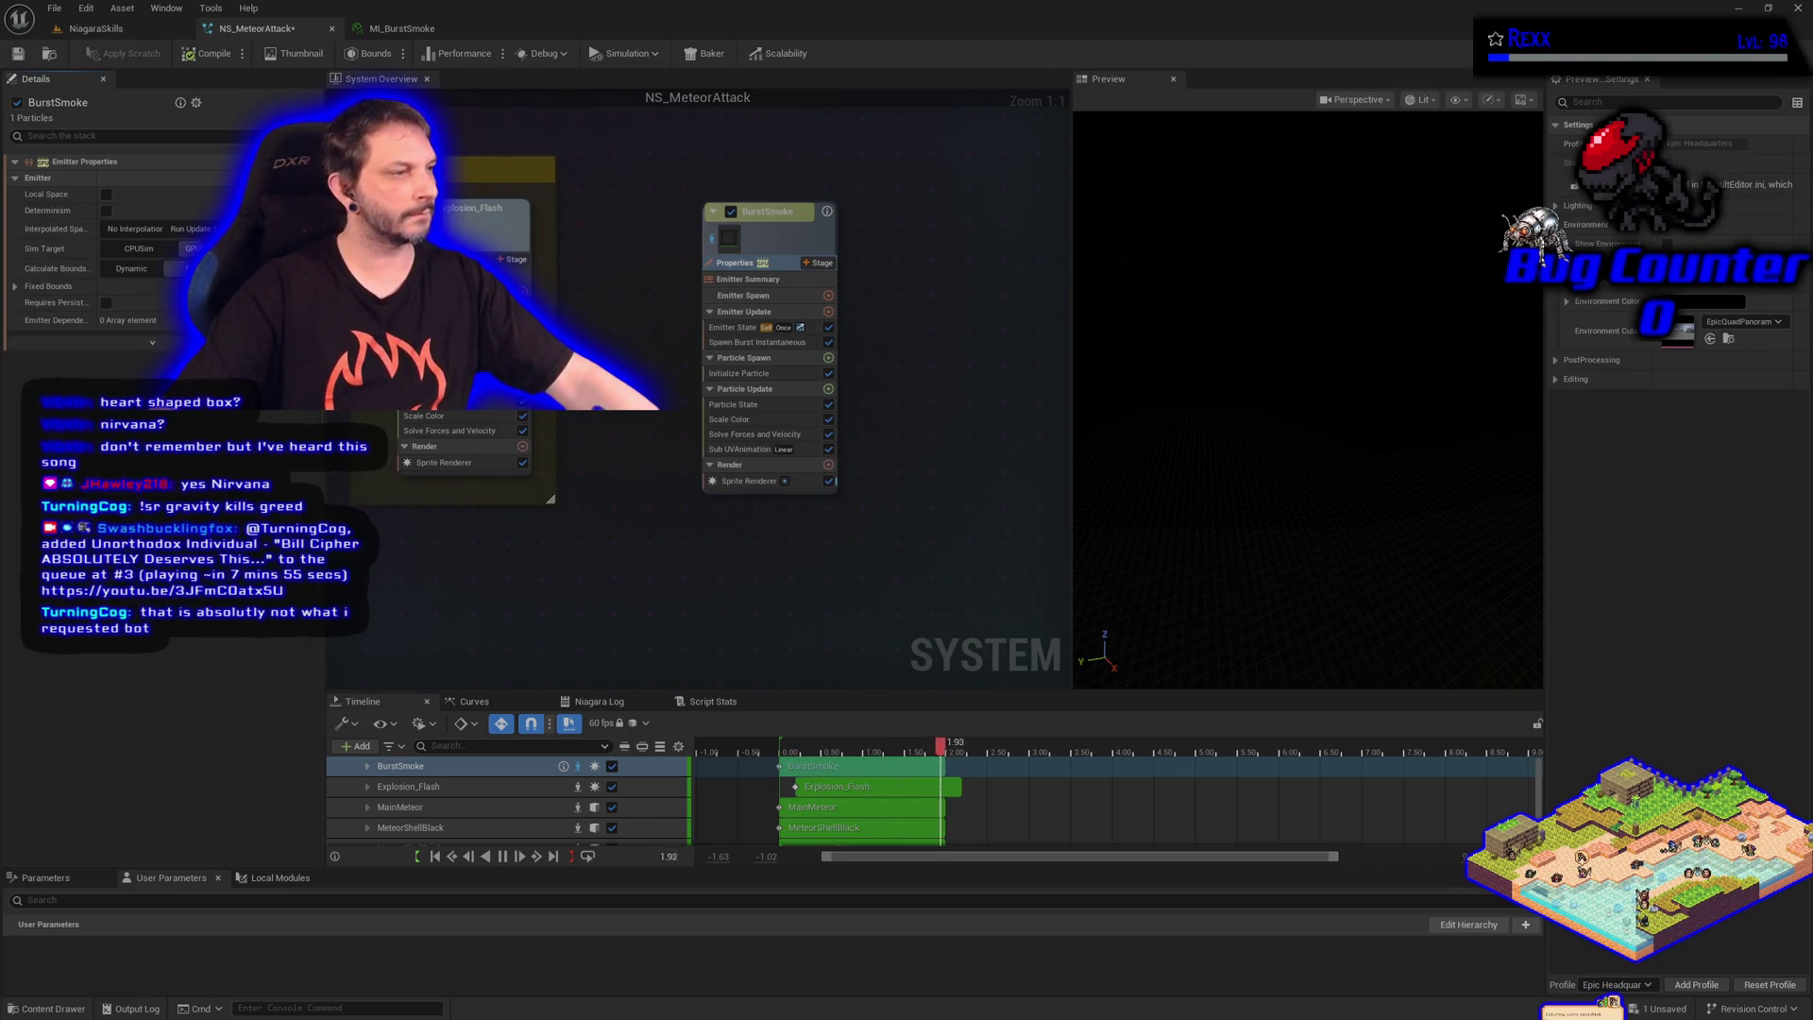
Set the Spawn Burst Instantaneous spawn count to 500 particles
left_click(721, 343)
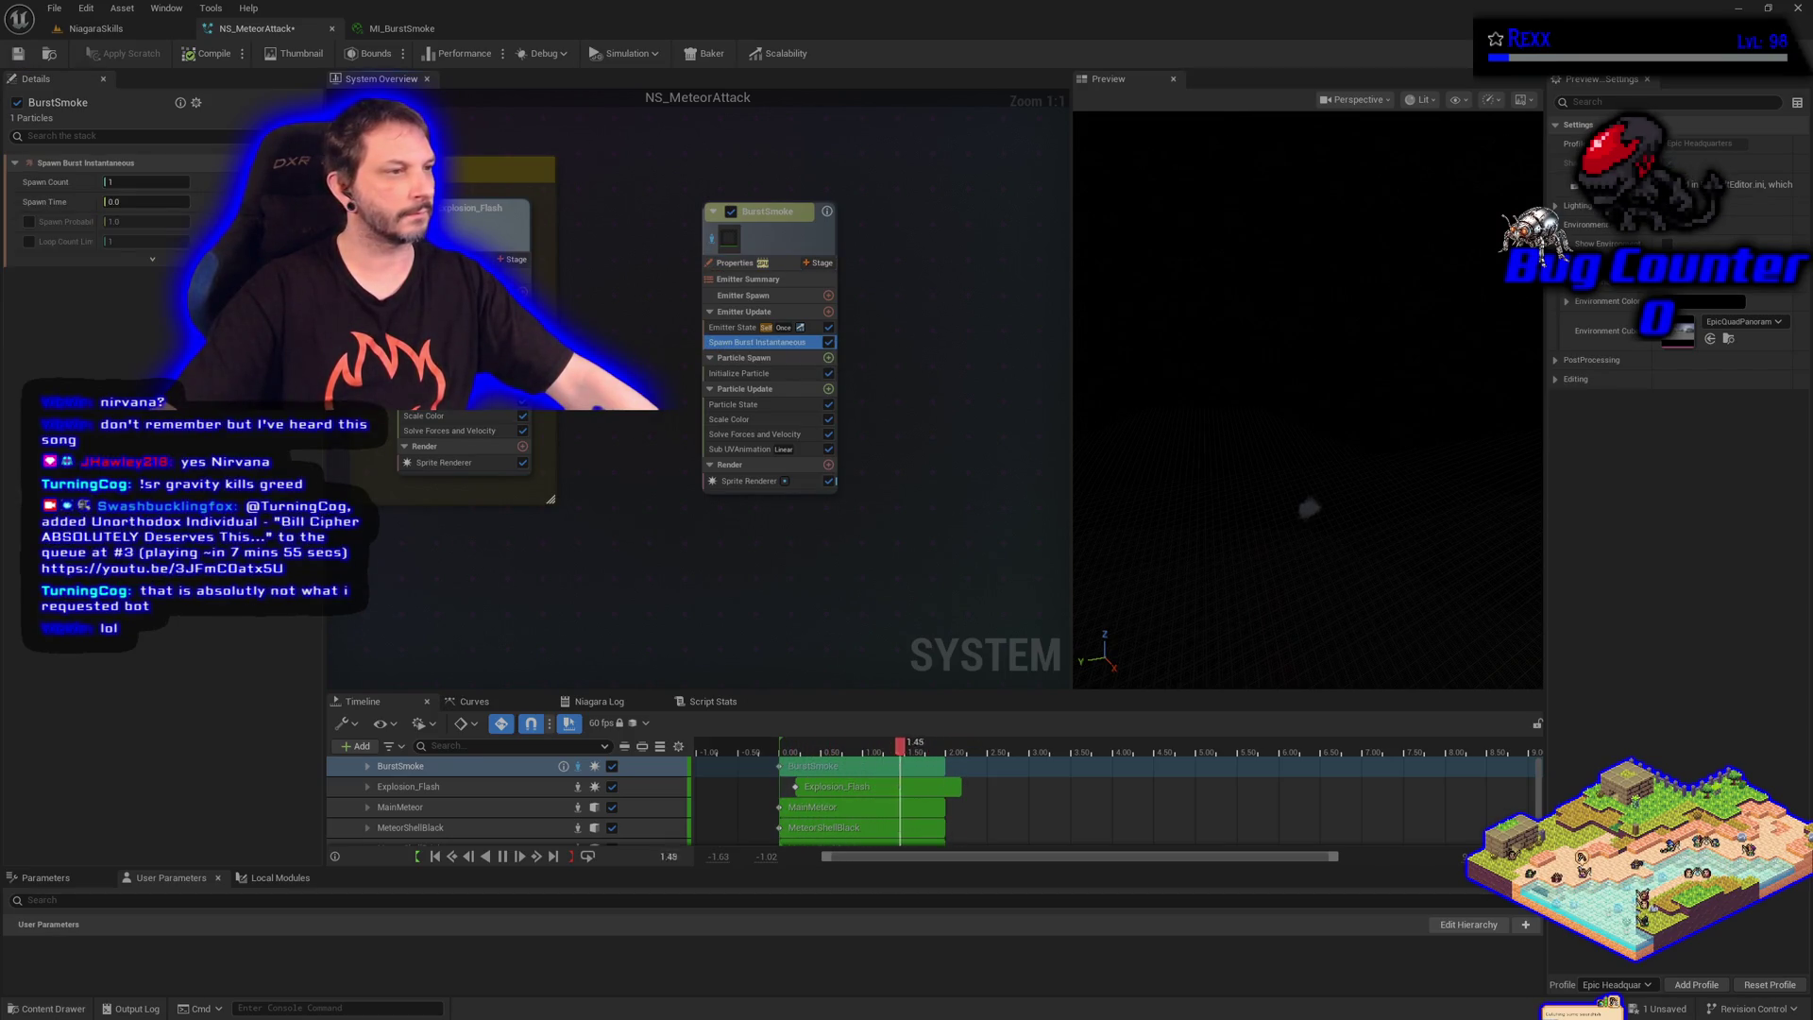
left_click(137, 183)
type("500")
key("Return")
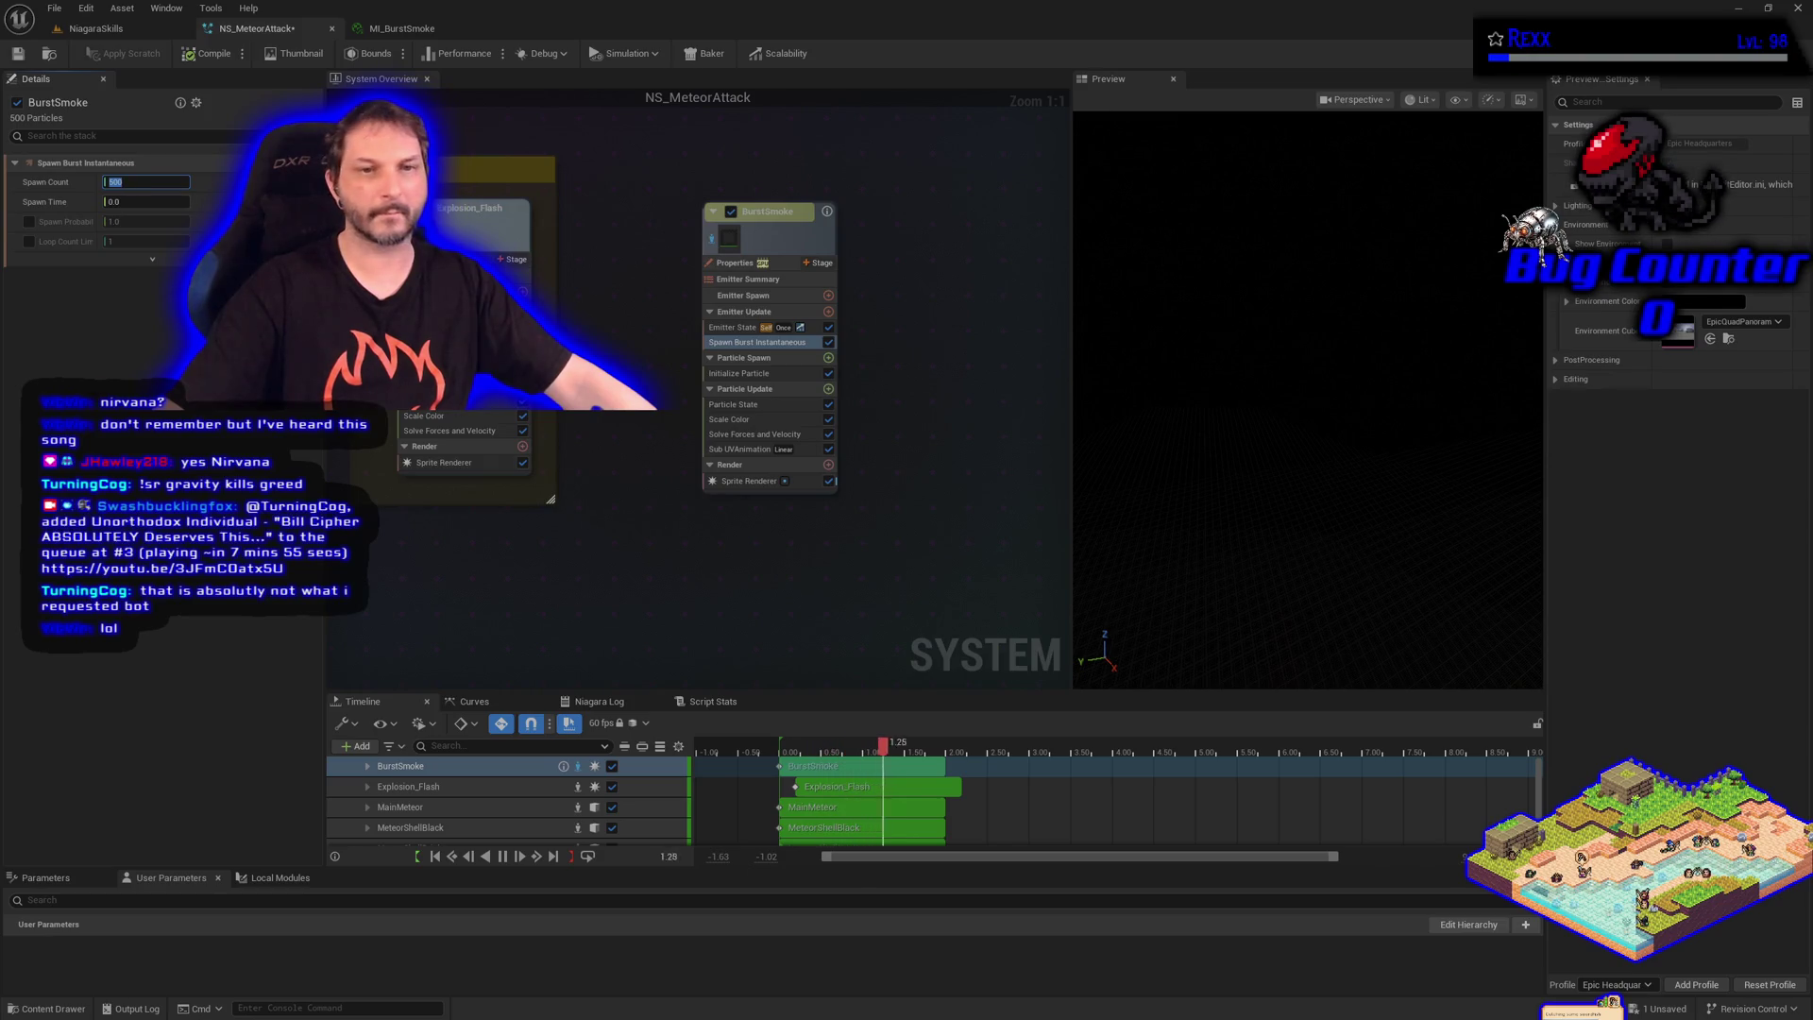
left_click(742, 359)
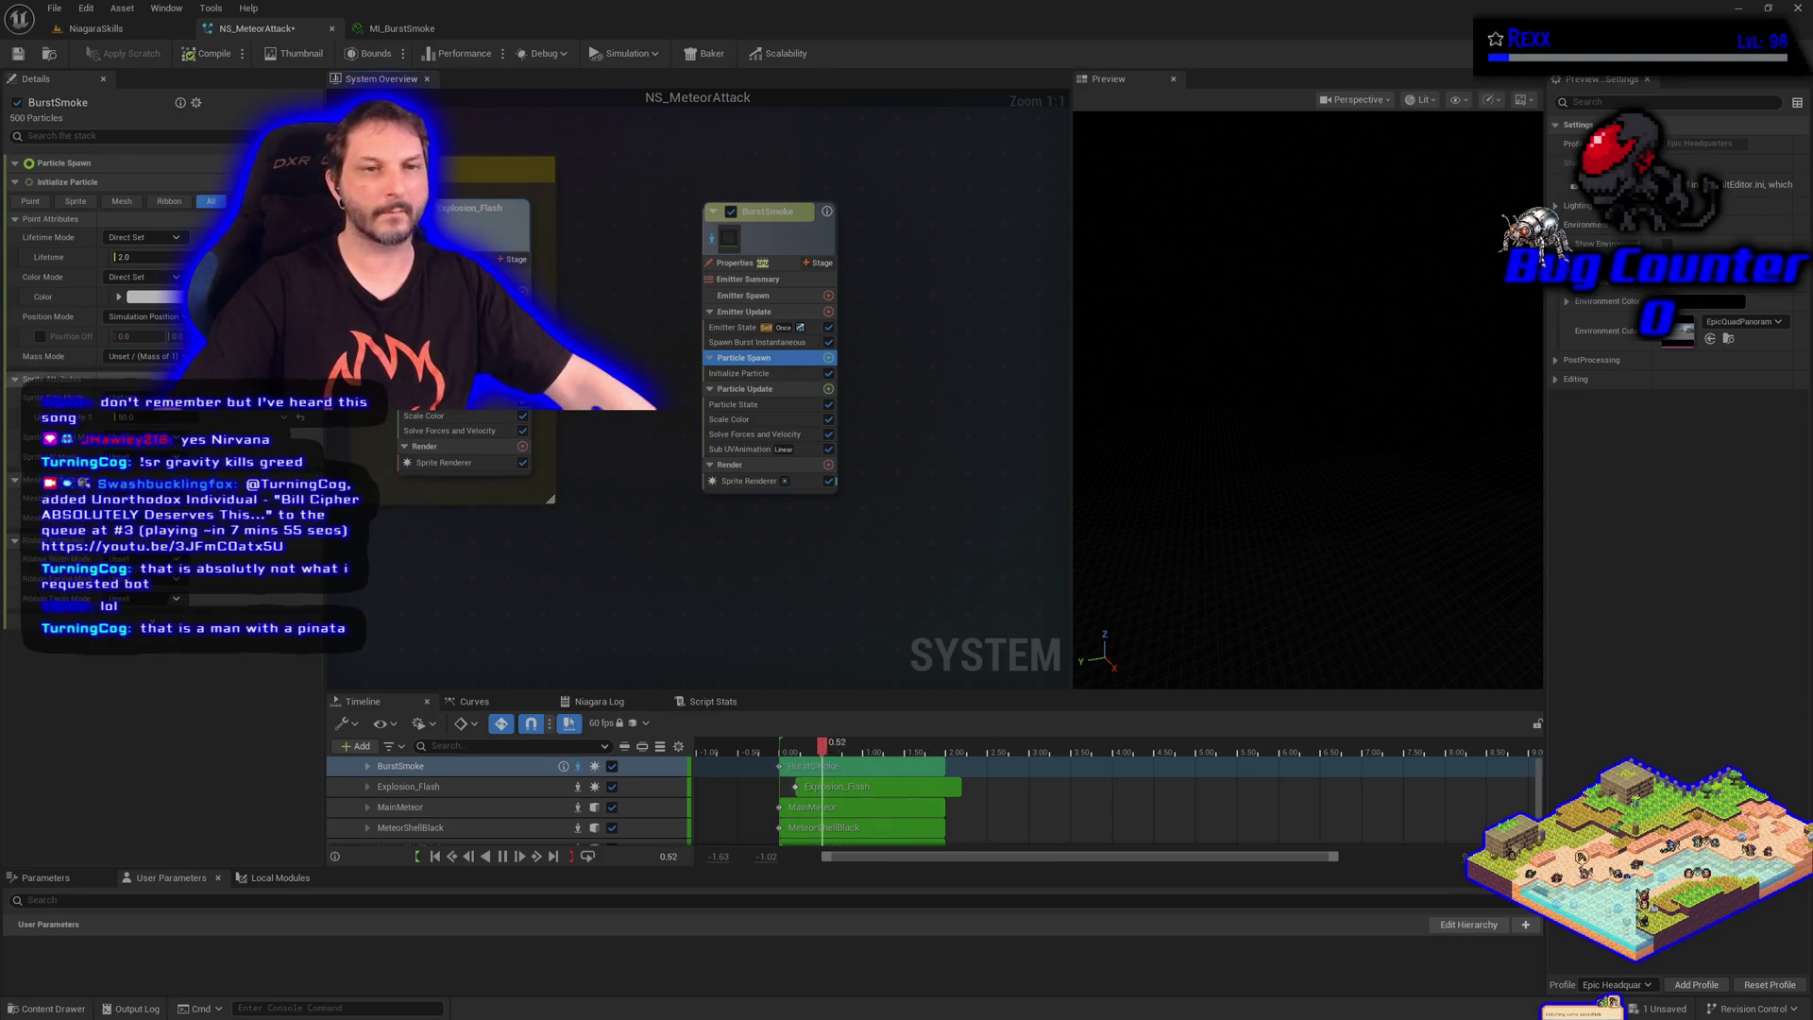
Change the Initialize Particle colour to dark grey (value about 0.052, 414141)
left_click(57, 296)
left_click(147, 297)
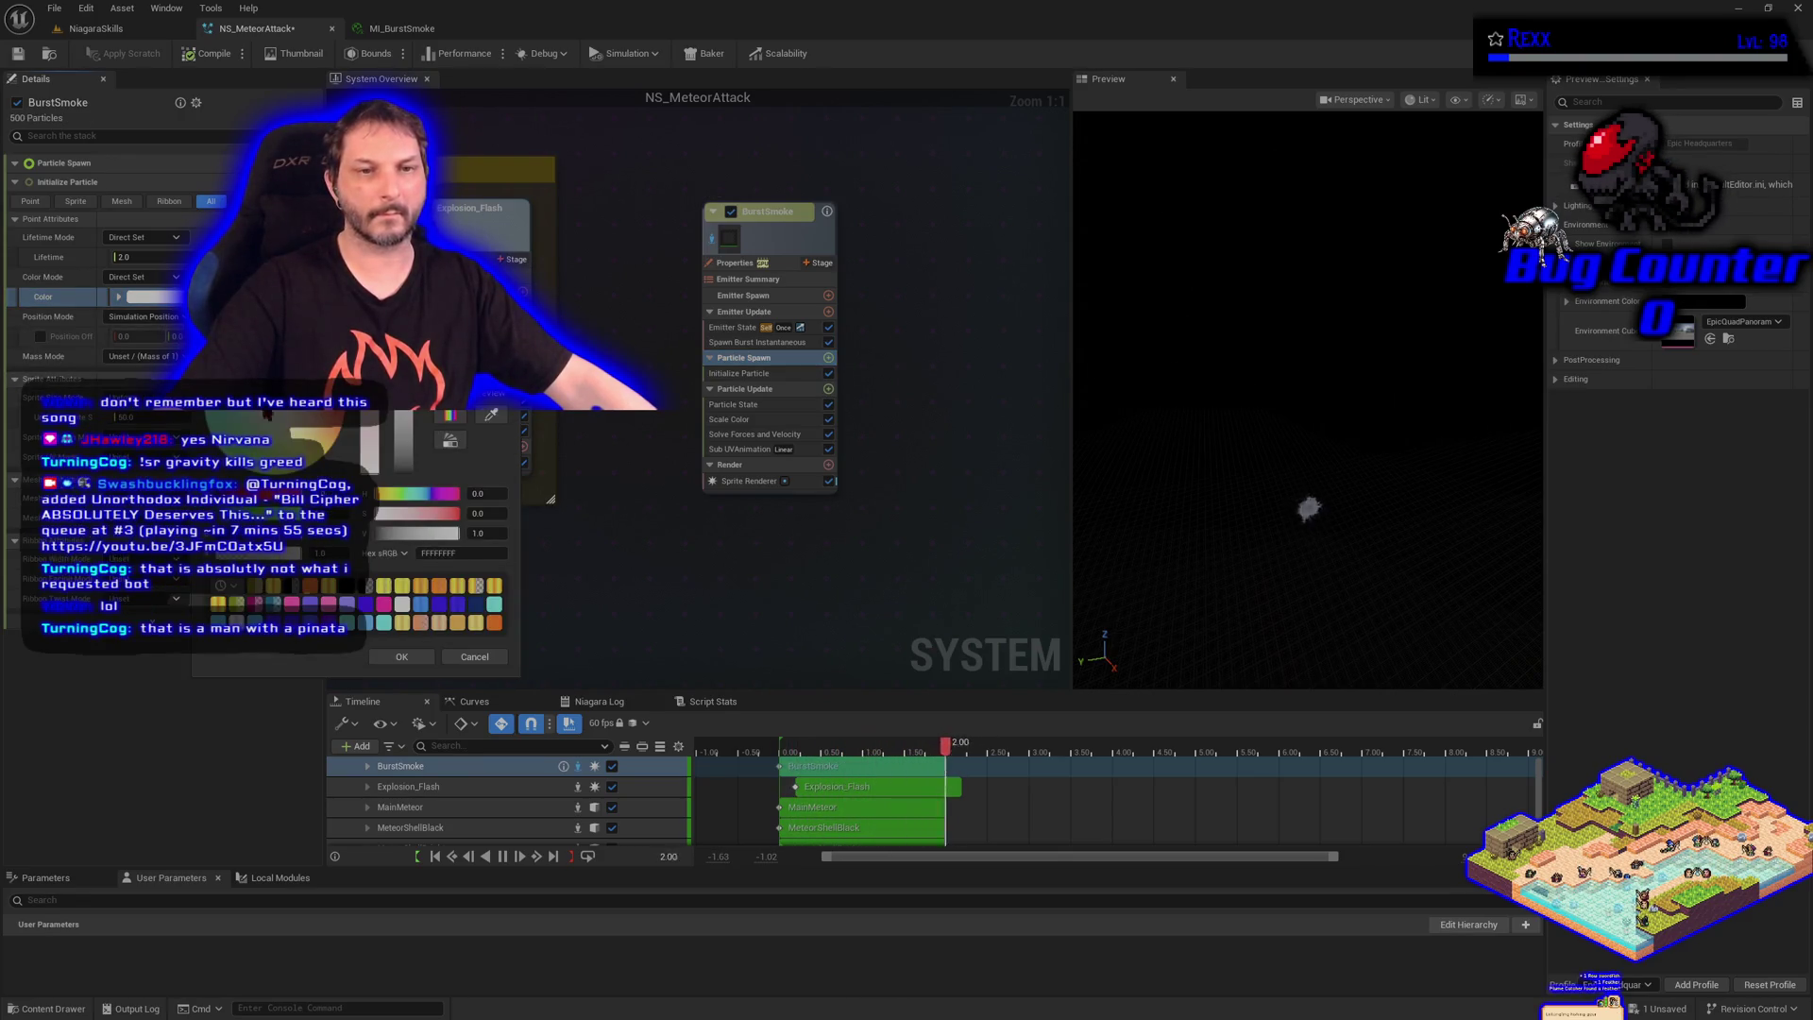
left_click(407, 472)
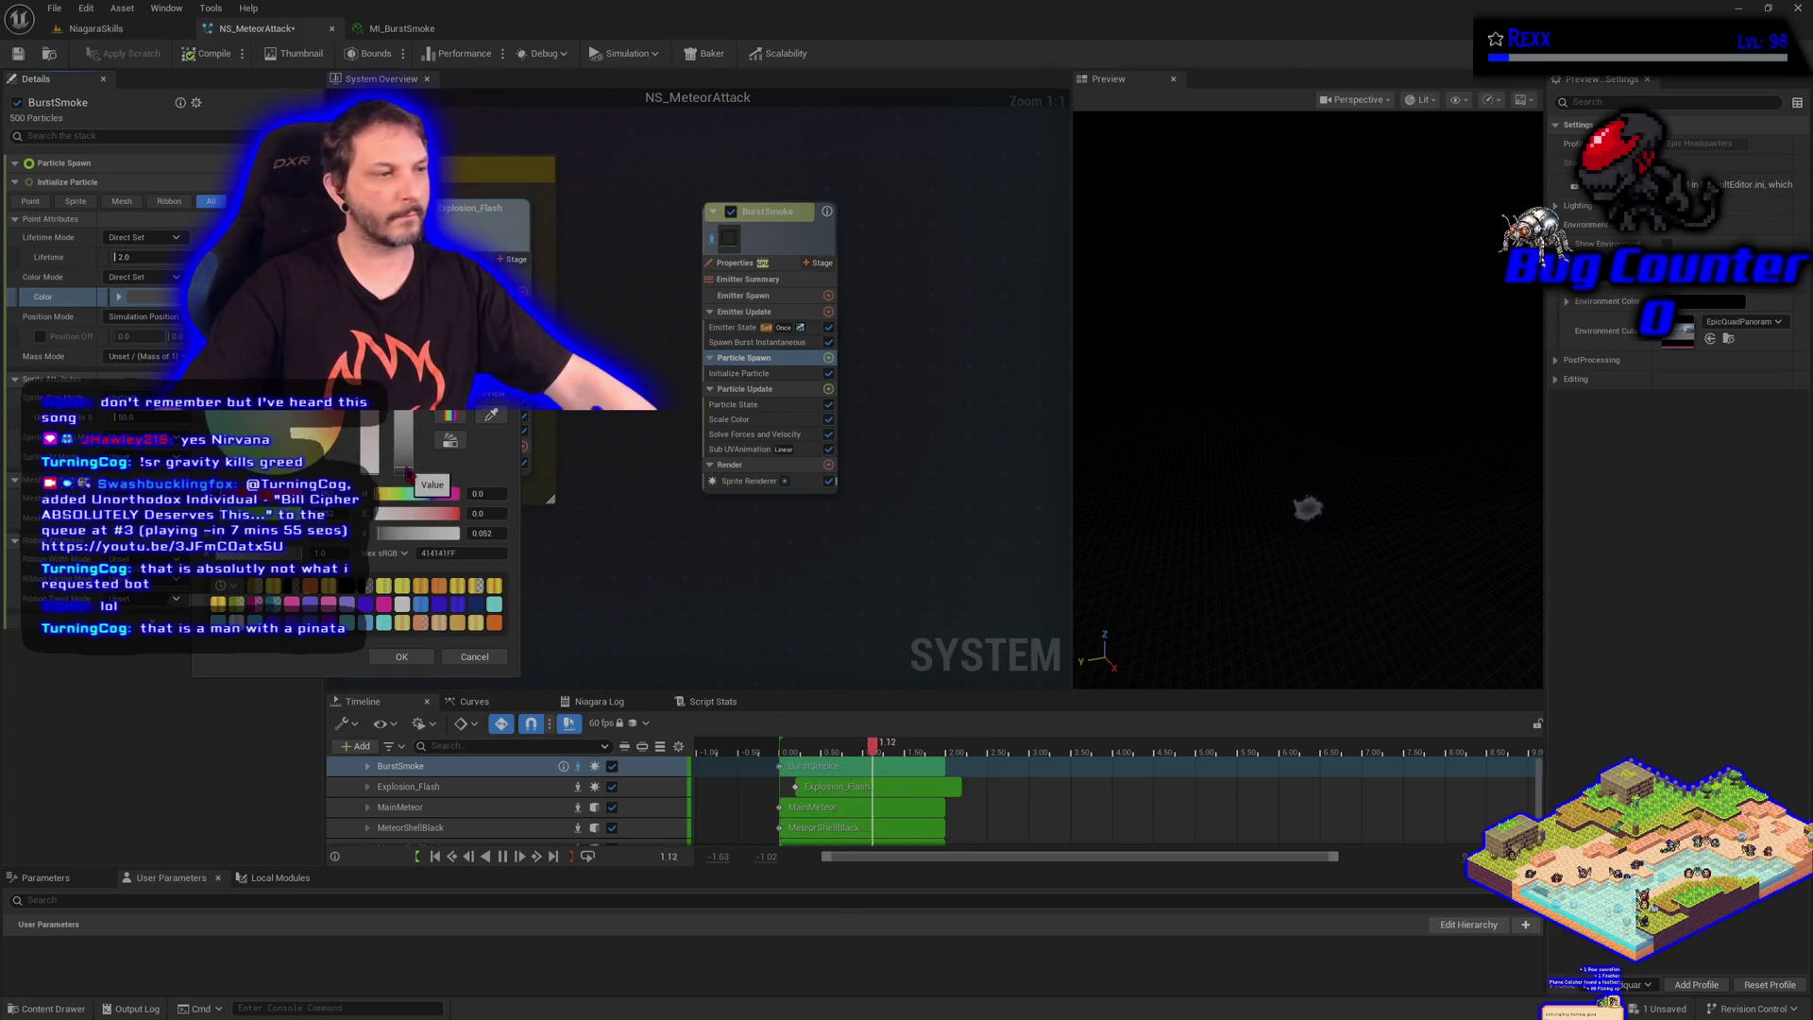
left_click(402, 656)
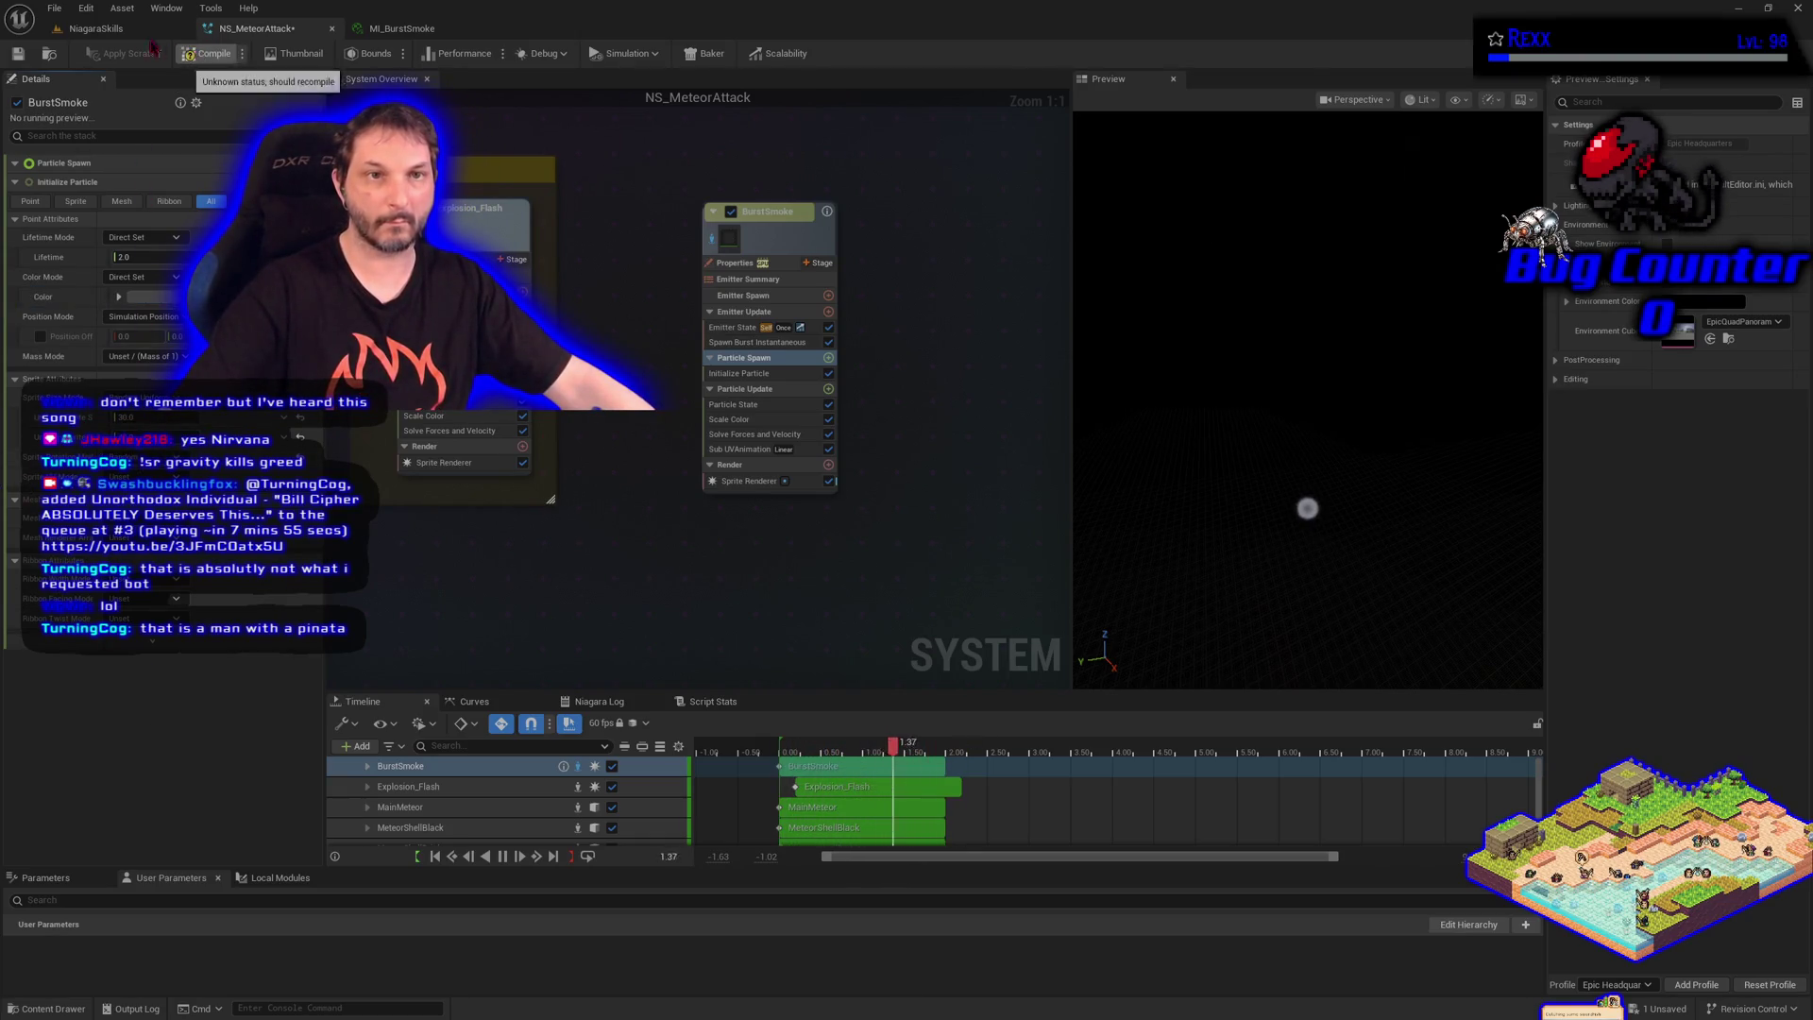
left_click(54, 8)
Save the NS_MeteorAttack system from the File menu
left_click(90, 94)
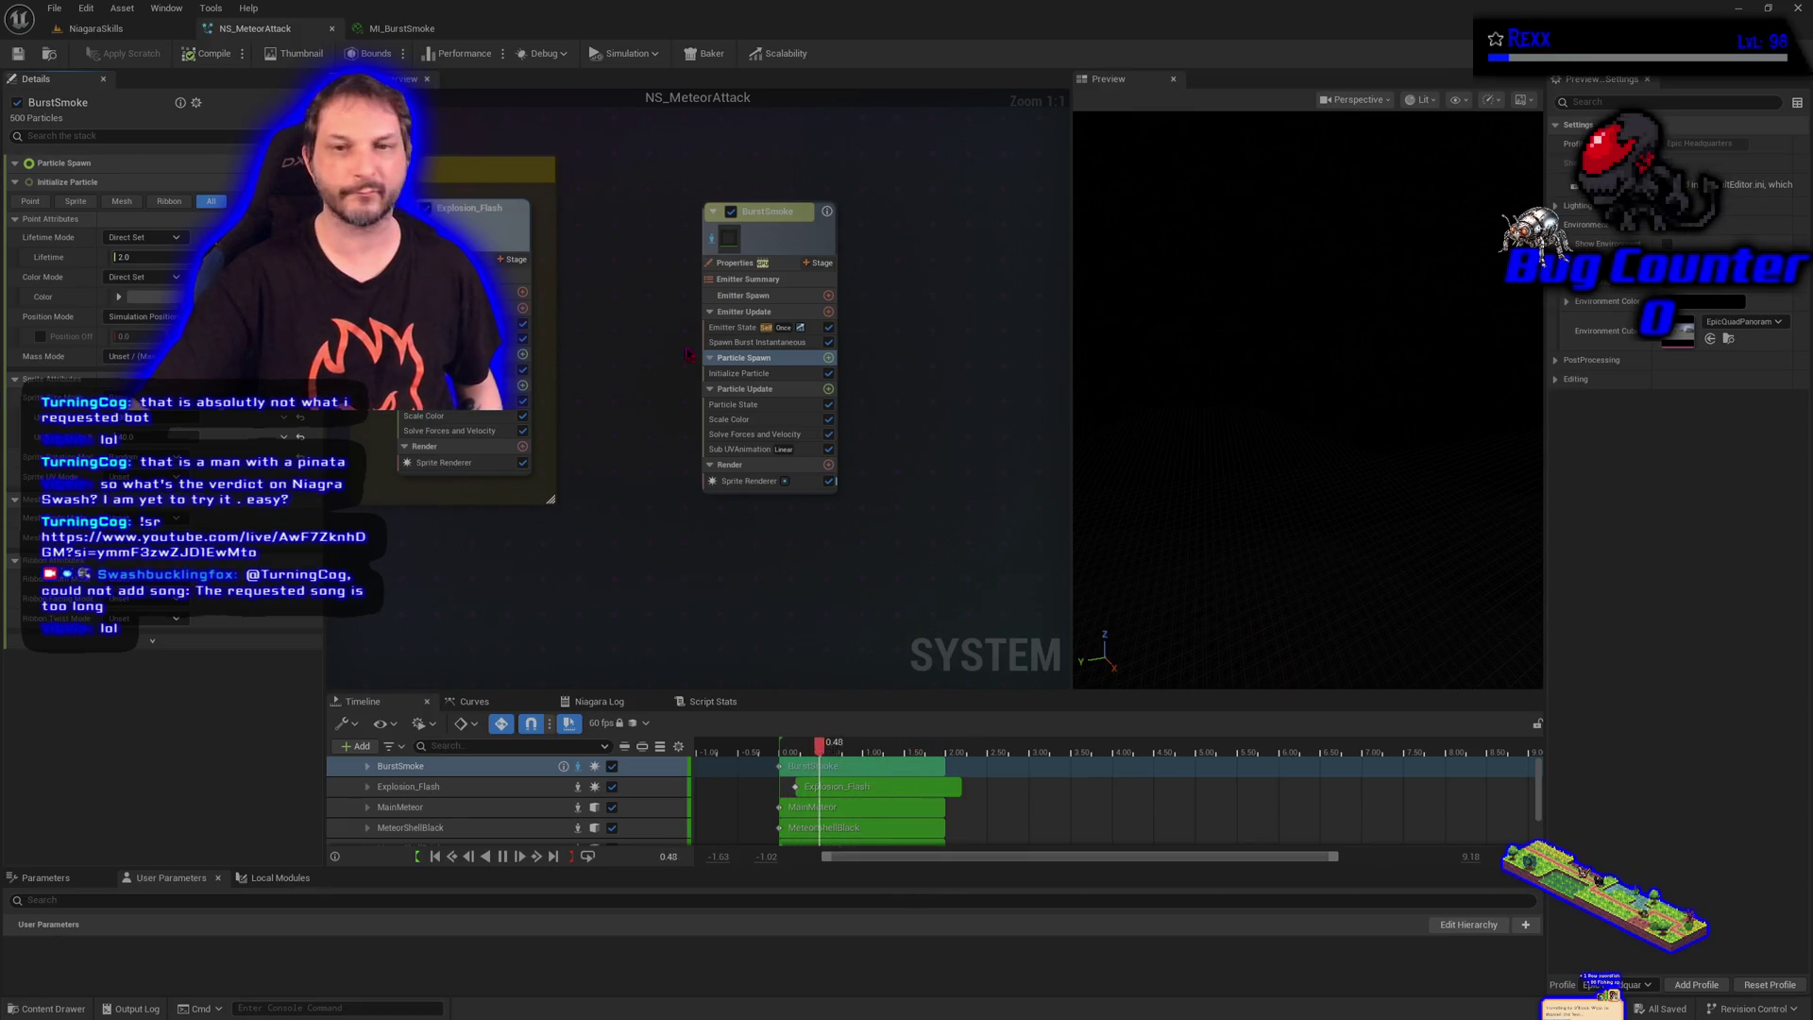
Add a Shape Location module, defaulting to a Sphere, to BurstSmoke's Particle Spawn stage
left_click(828, 357)
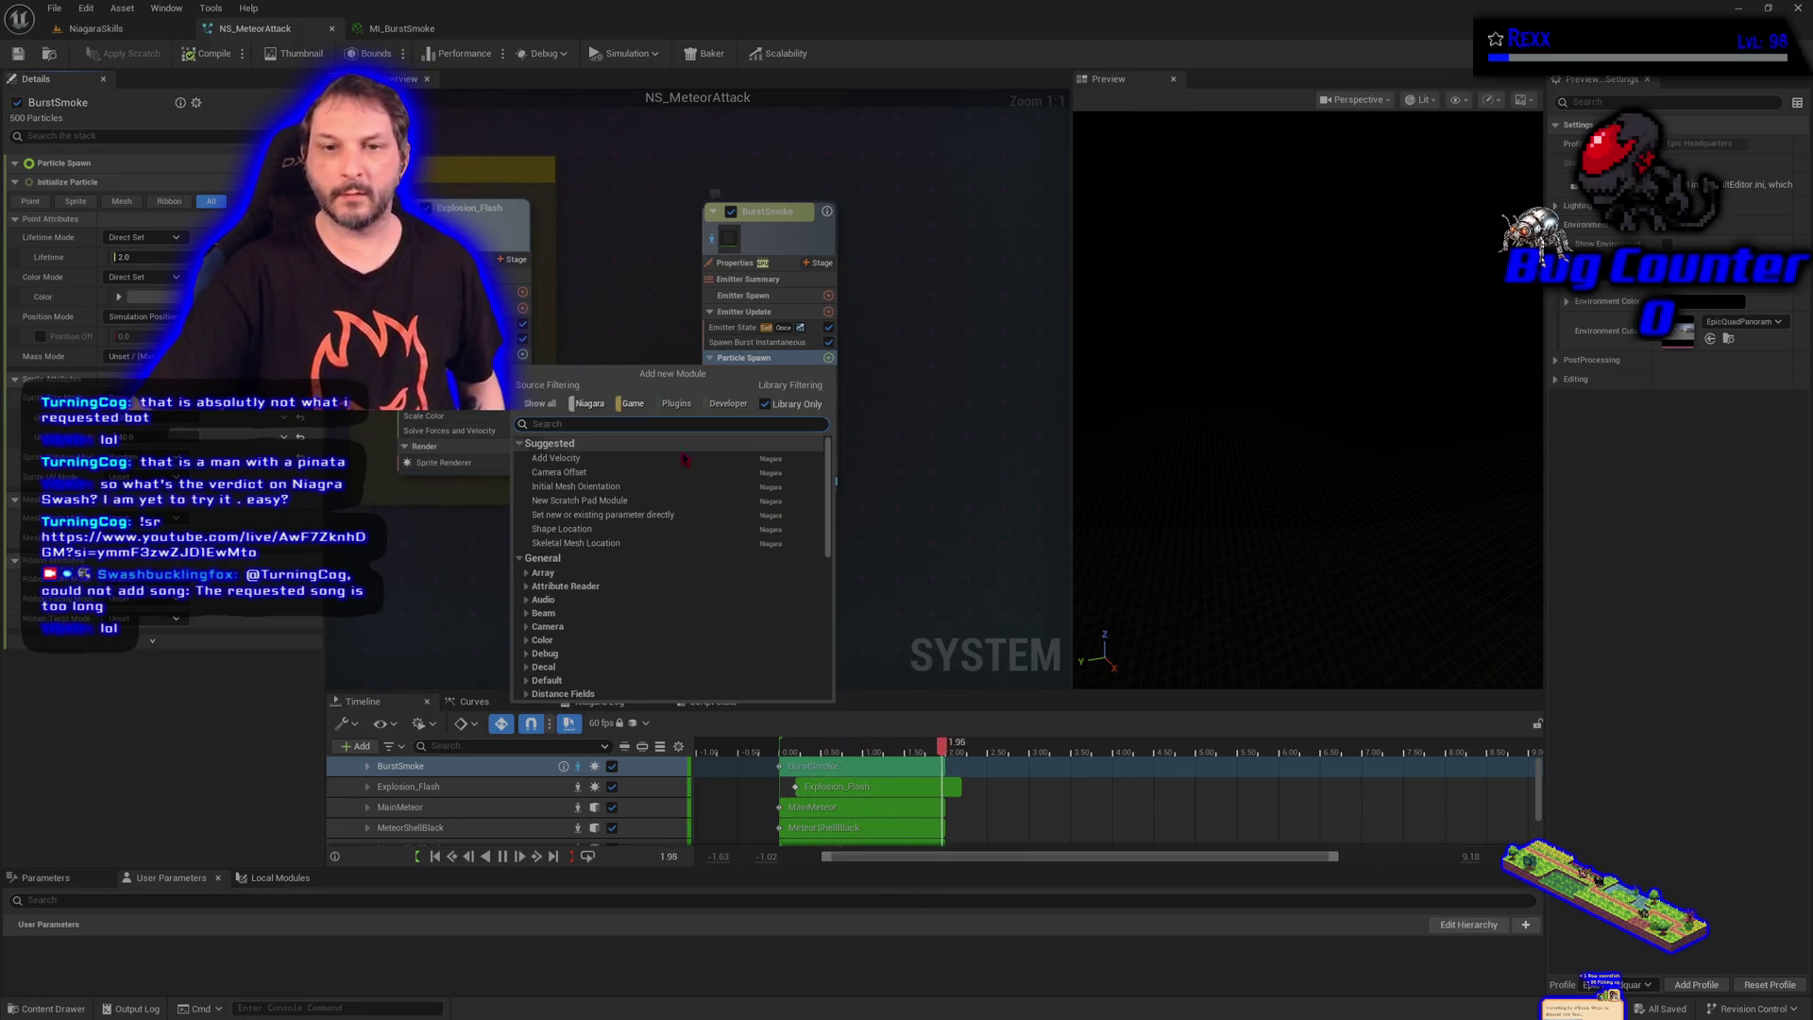
left_click(615, 529)
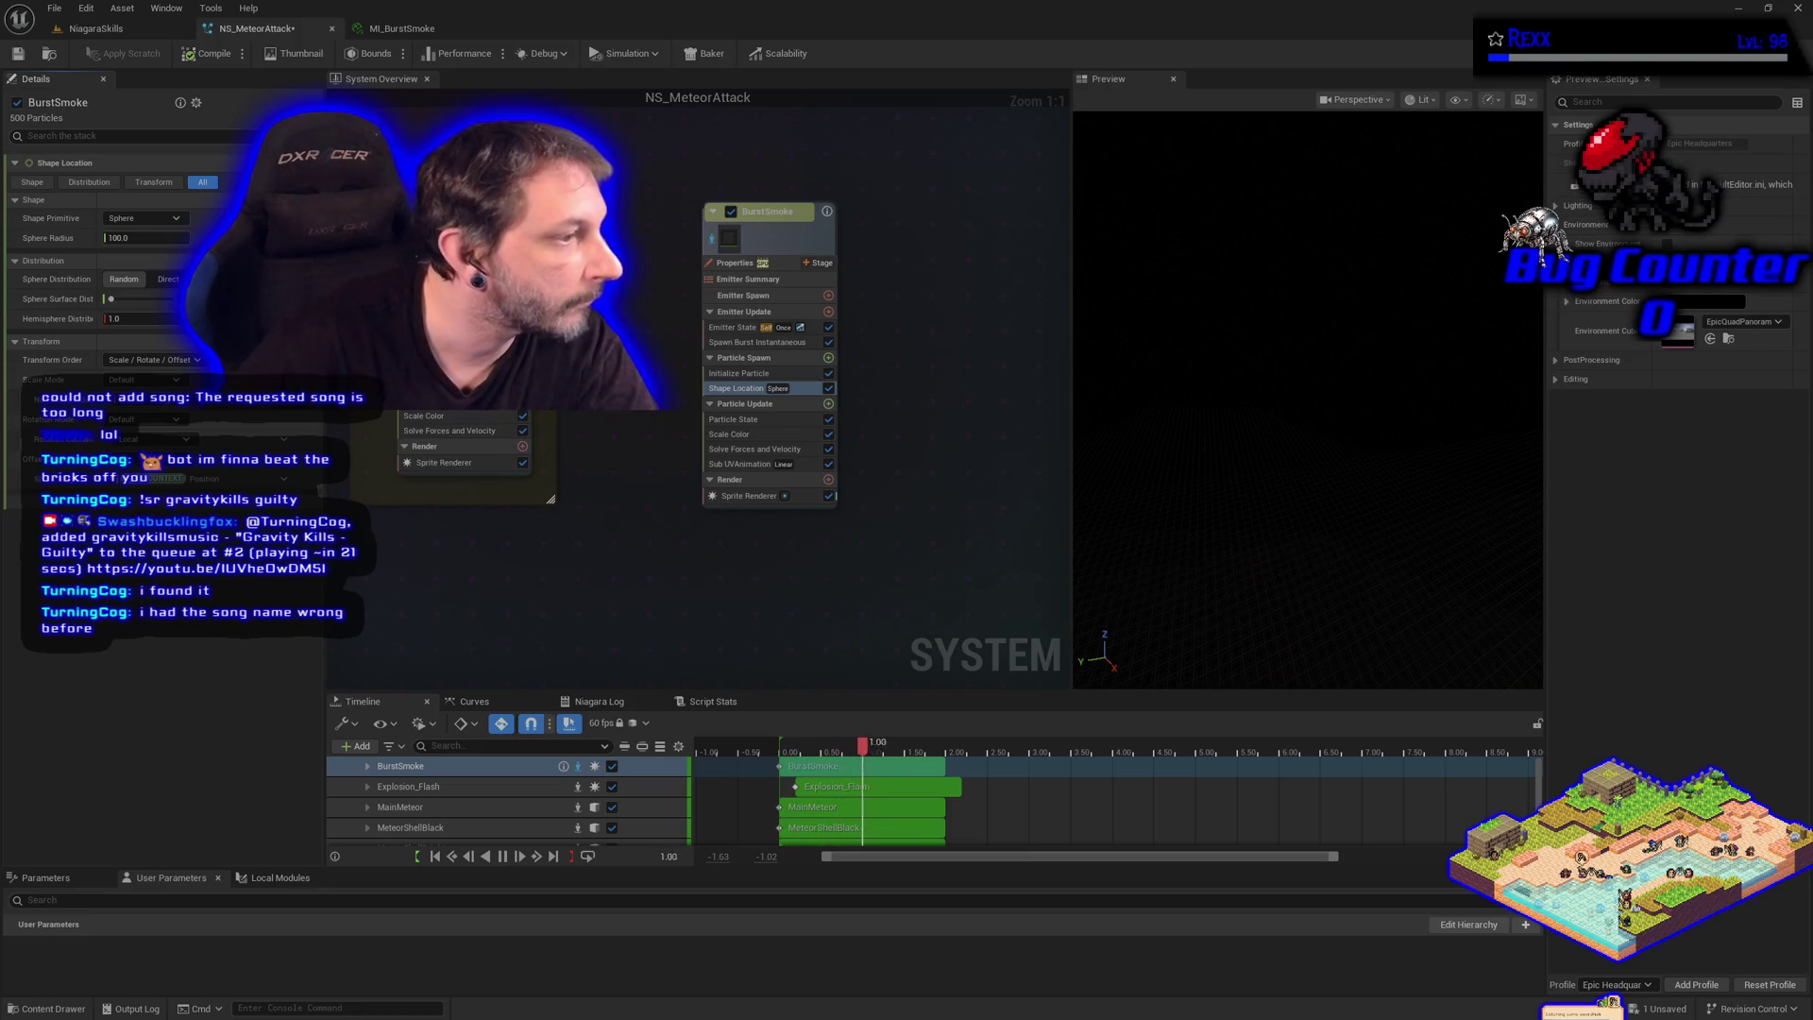
left_click(141, 218)
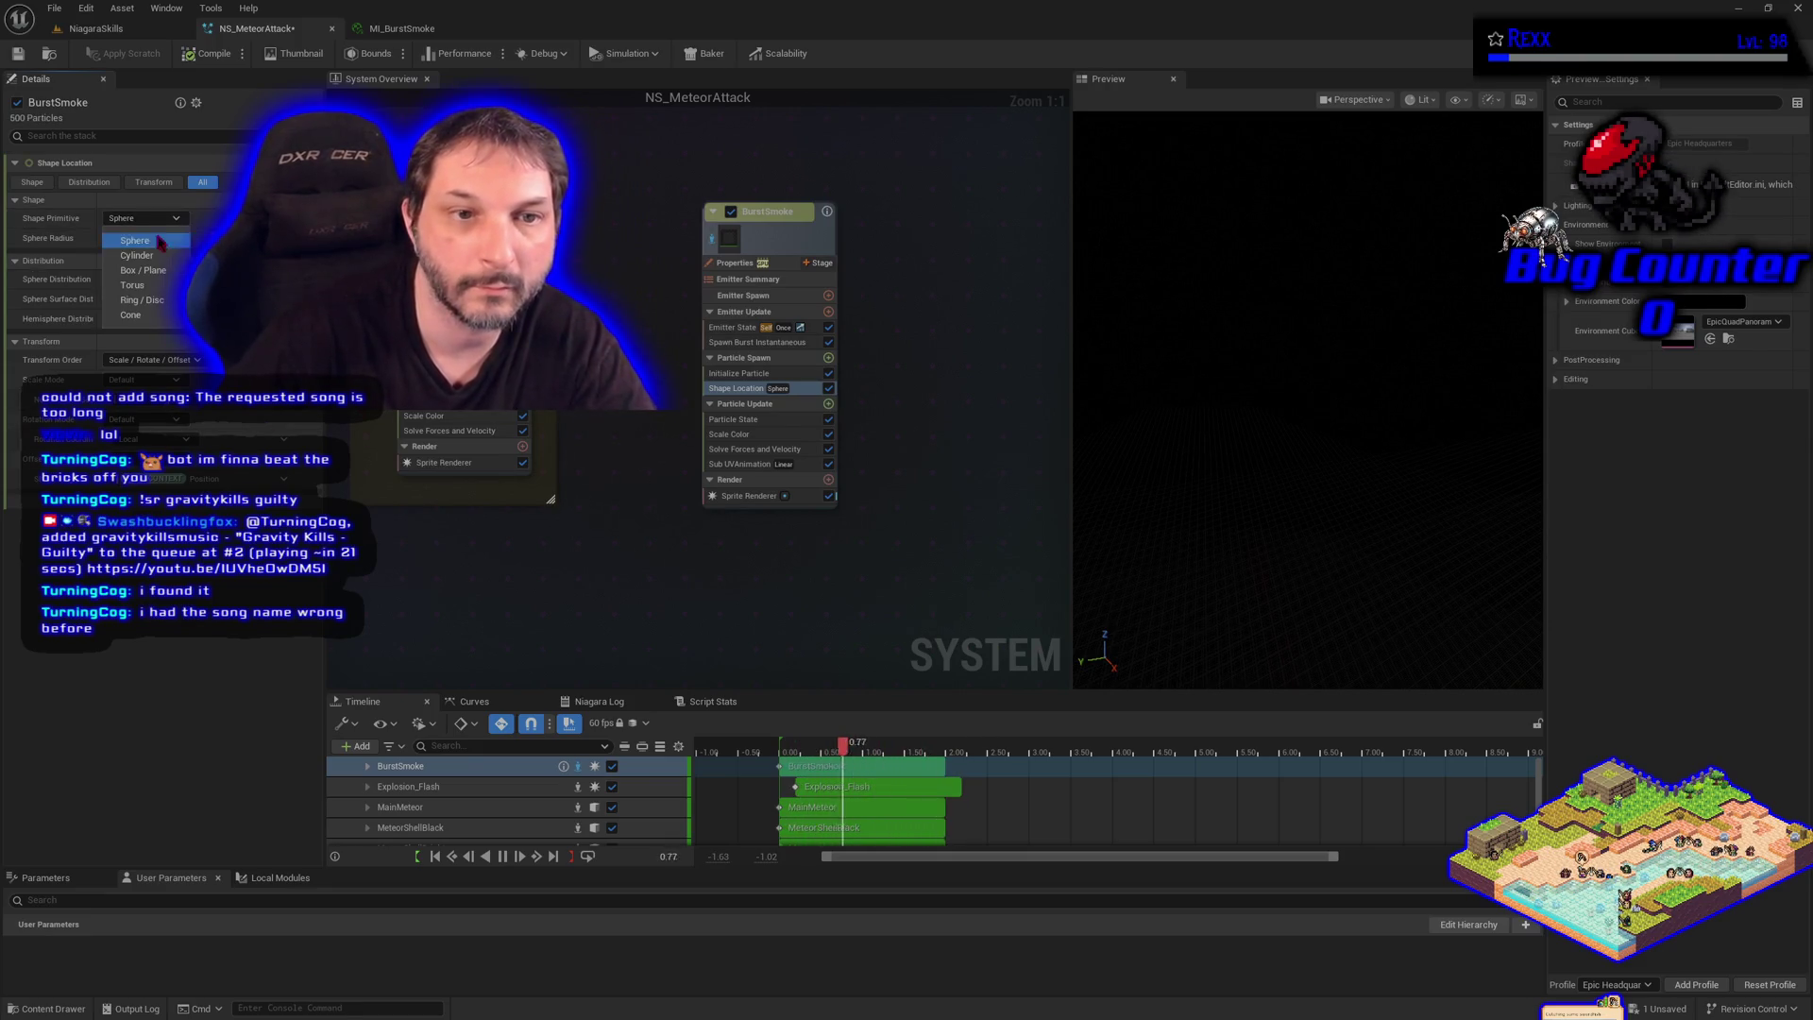
Switch Shape Location's Shape Primitive from Sphere to Torus
left_click(149, 284)
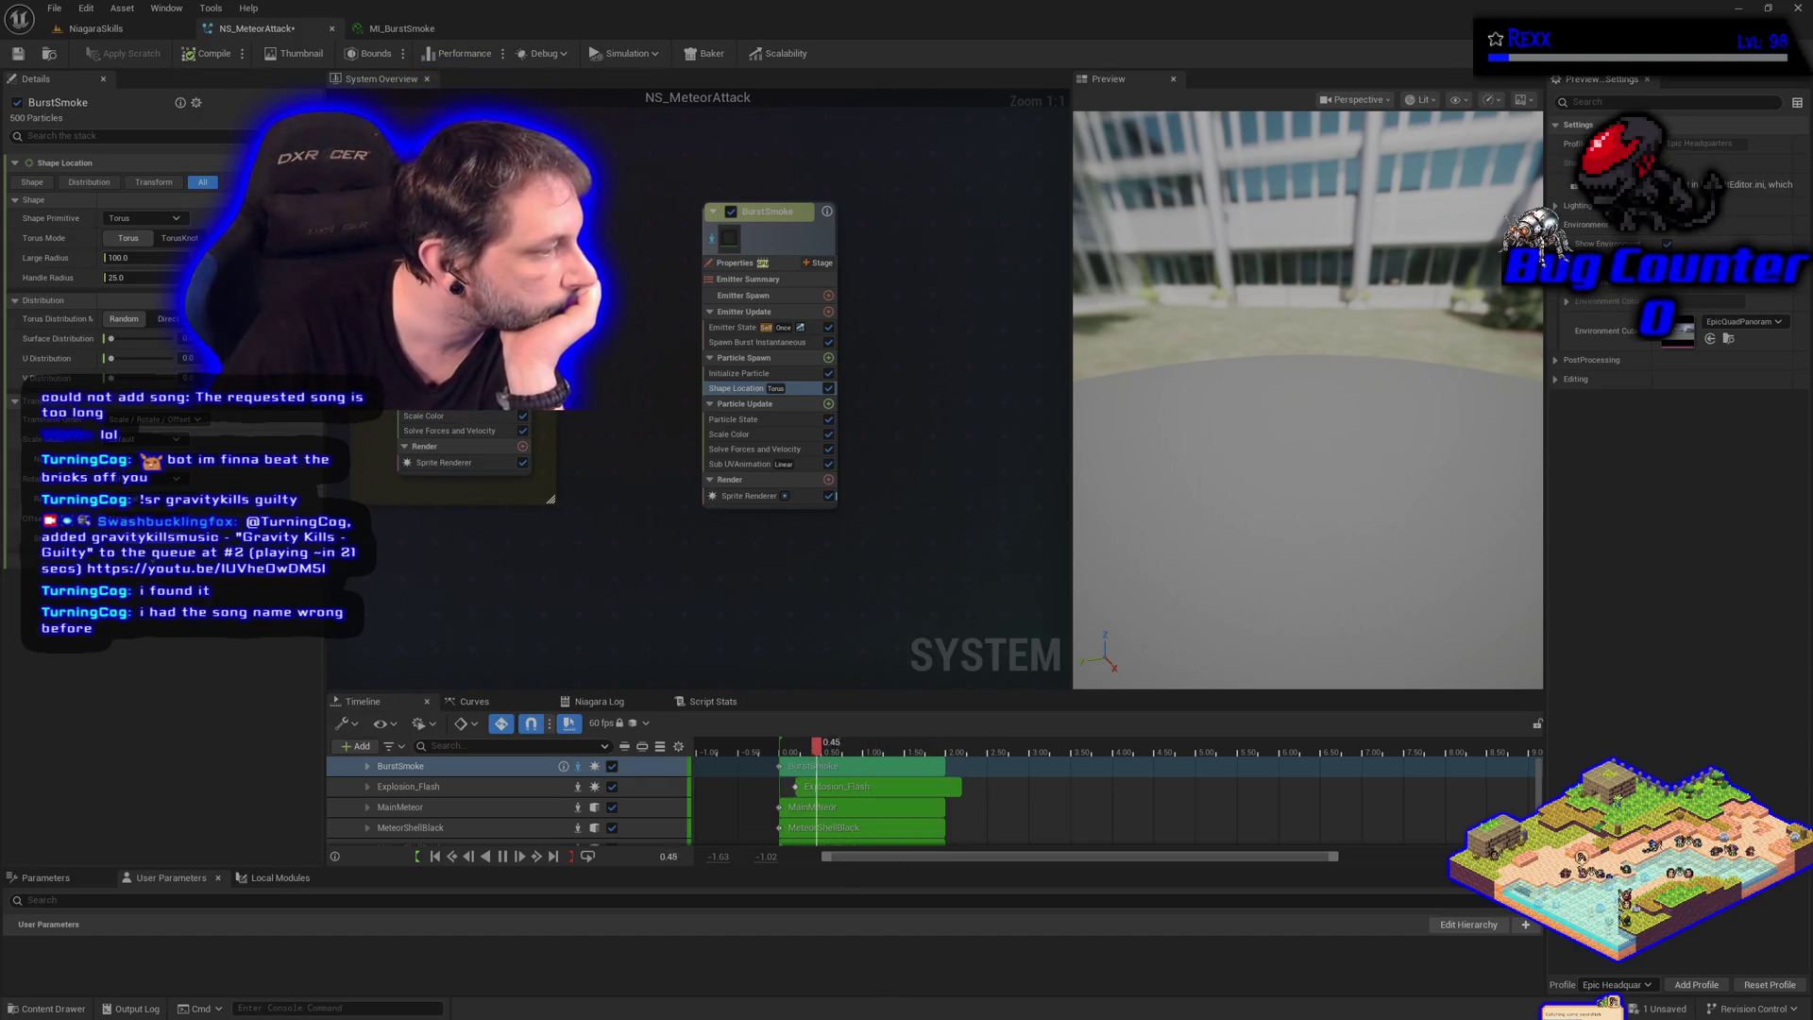
left_click(727, 248)
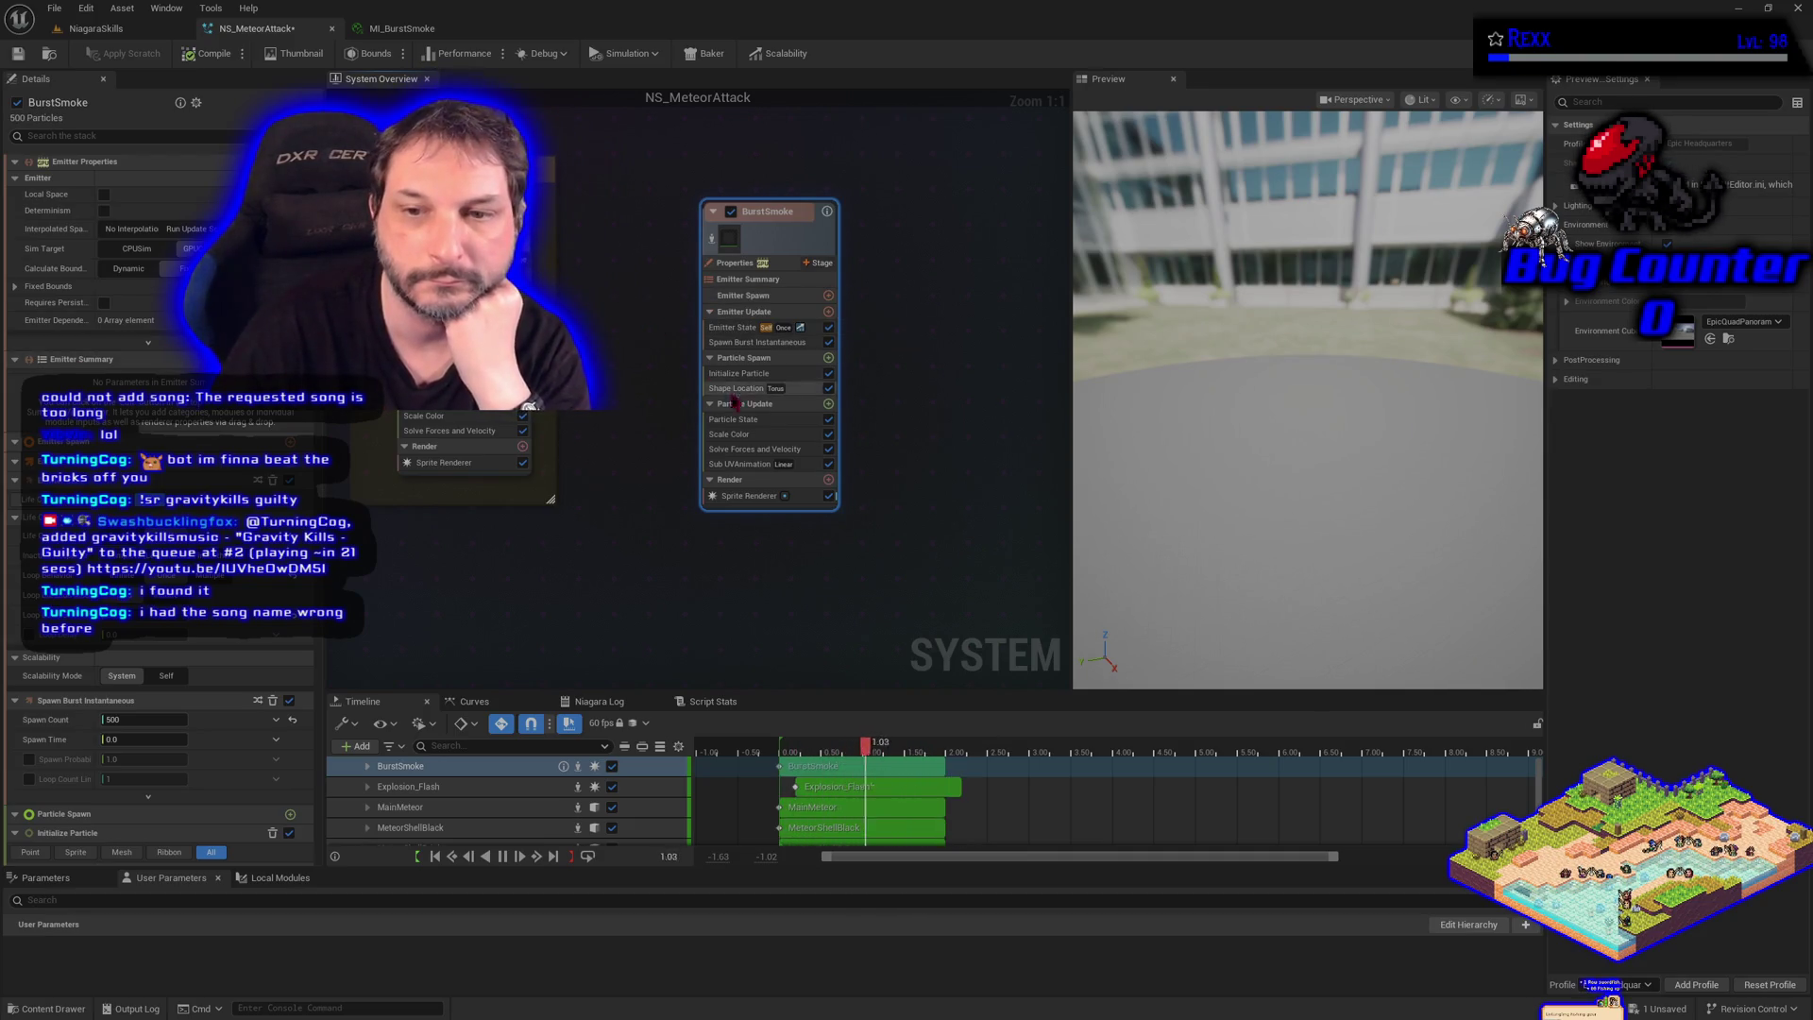
Set the torus Large Radius to 50 and Handle Radius to 15
left_click(742, 388)
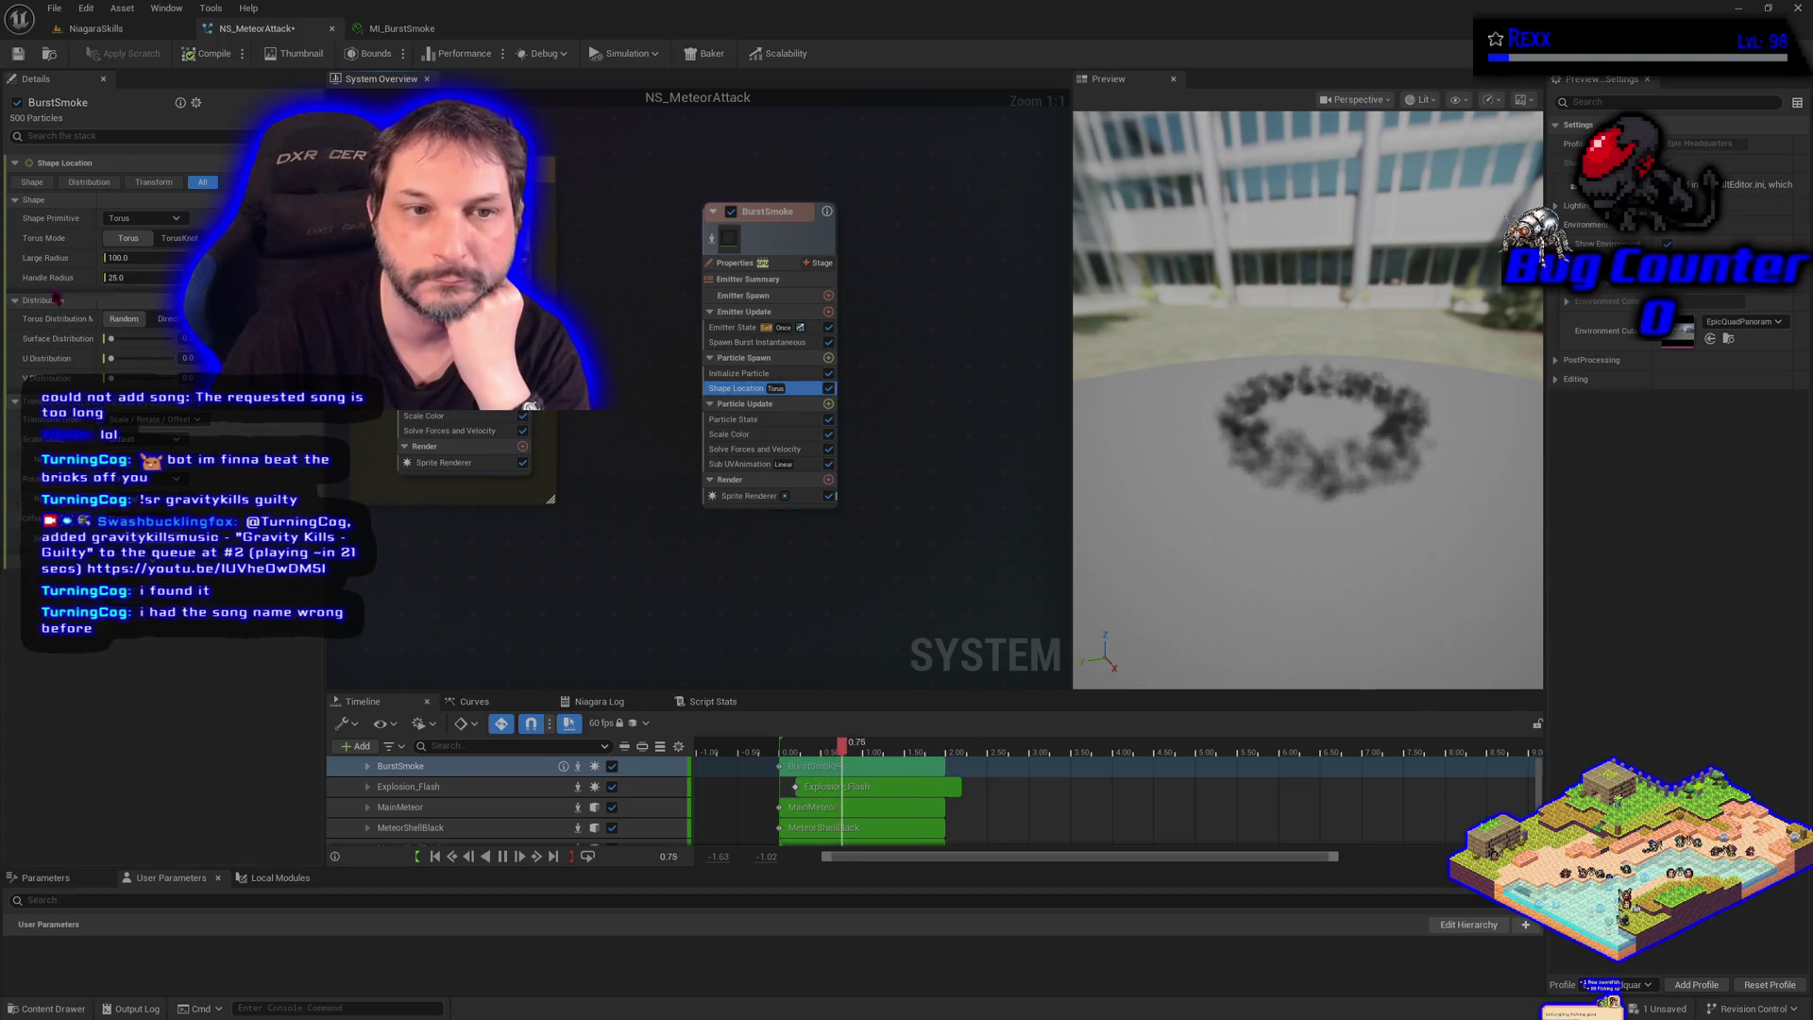
left_click(141, 257)
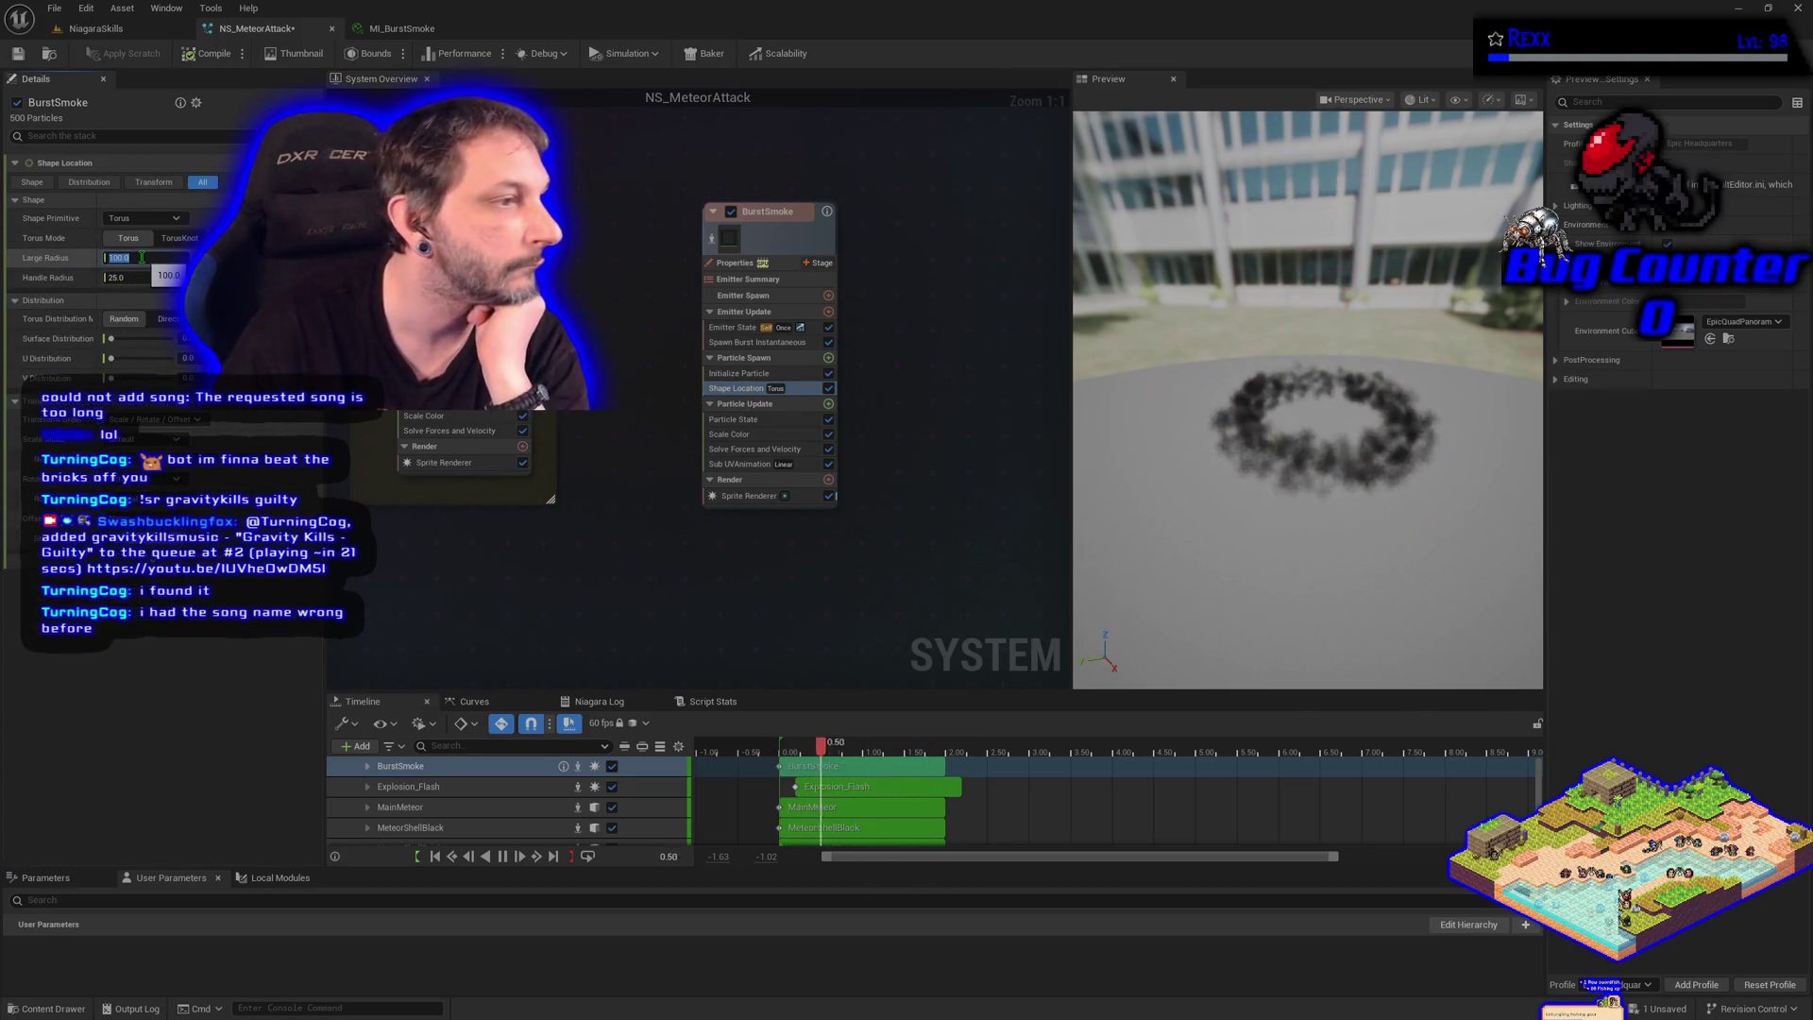
type("50")
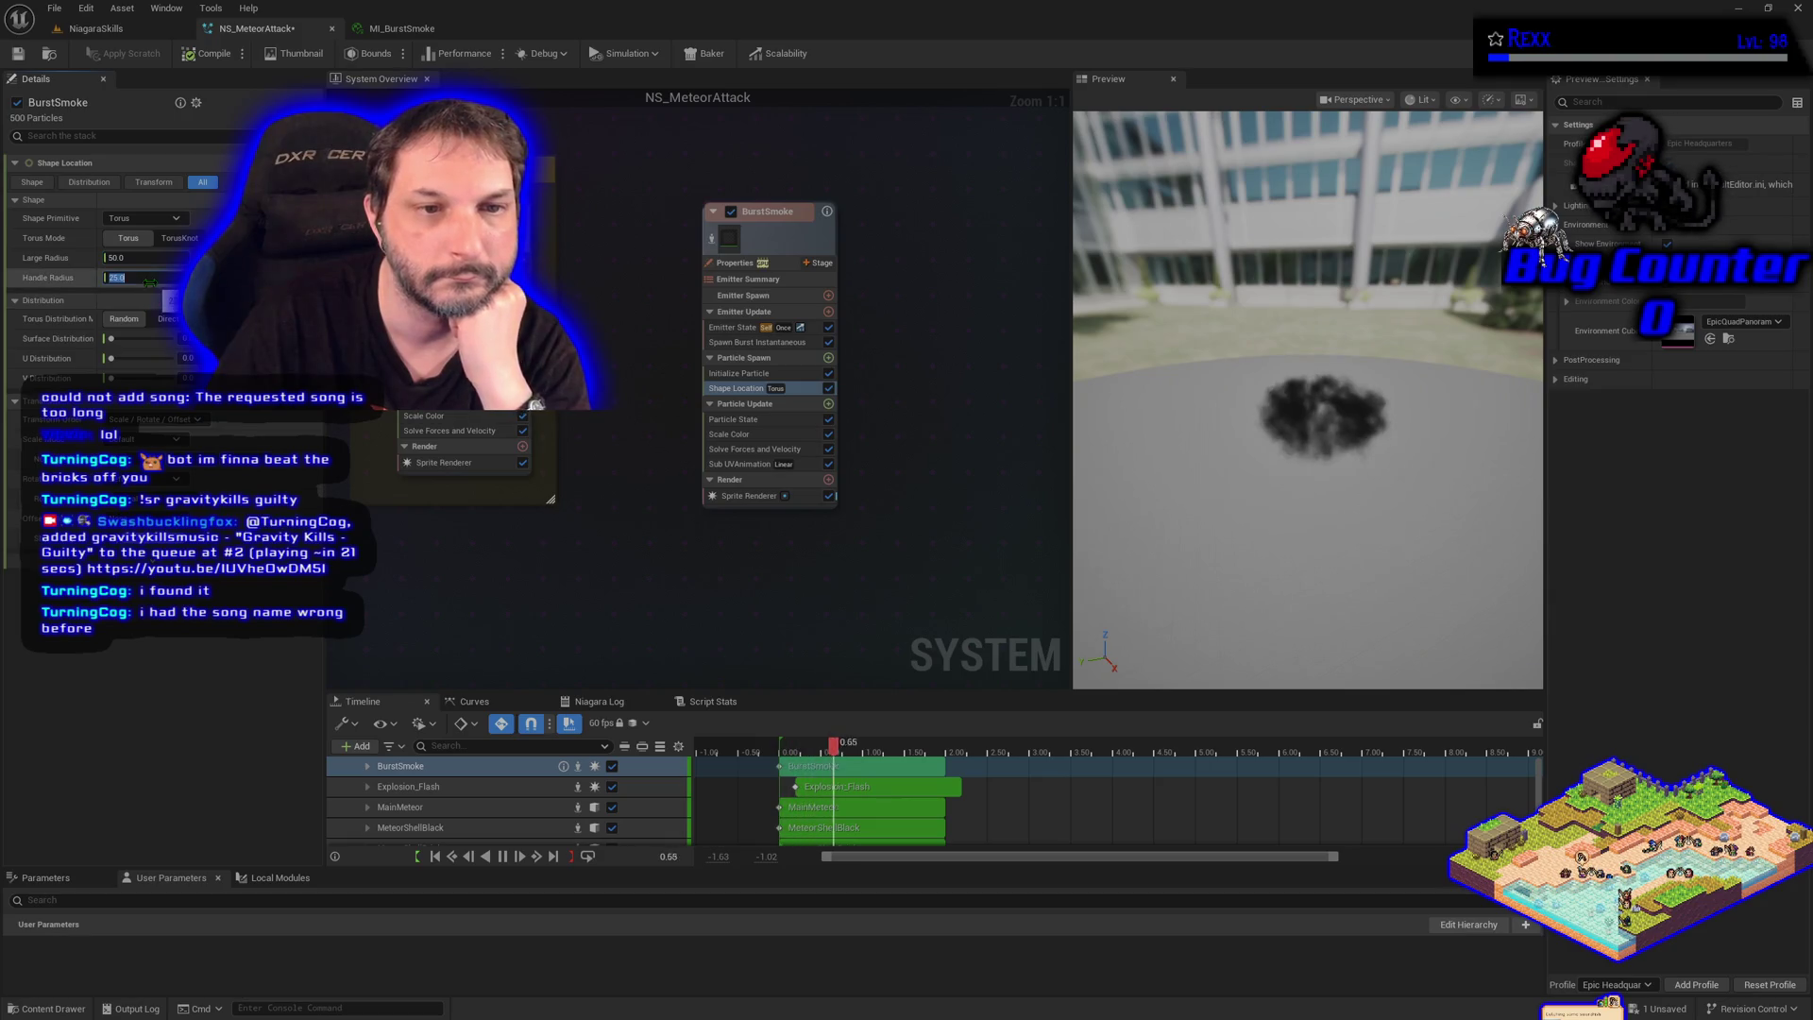
left_click(150, 279)
type("15")
key("Return")
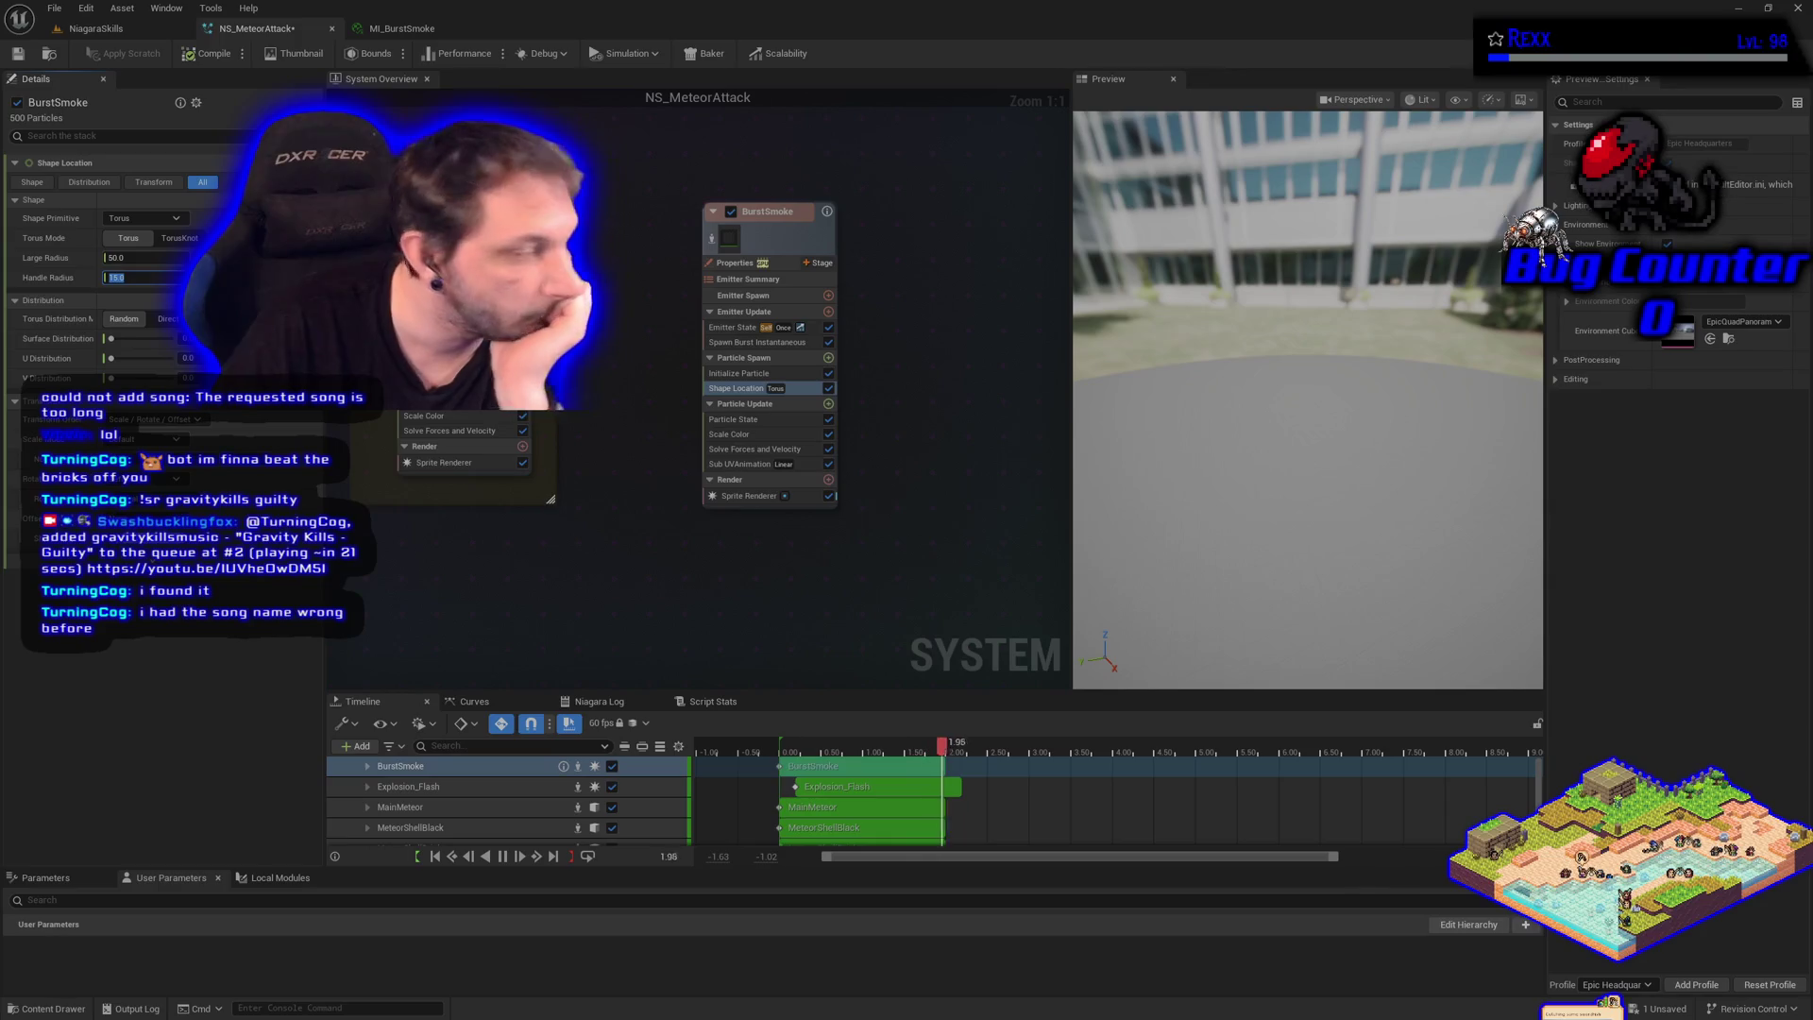
Set BurstSmoke's Emitter State Loop Delay to 0.2 seconds
left_click(731, 330)
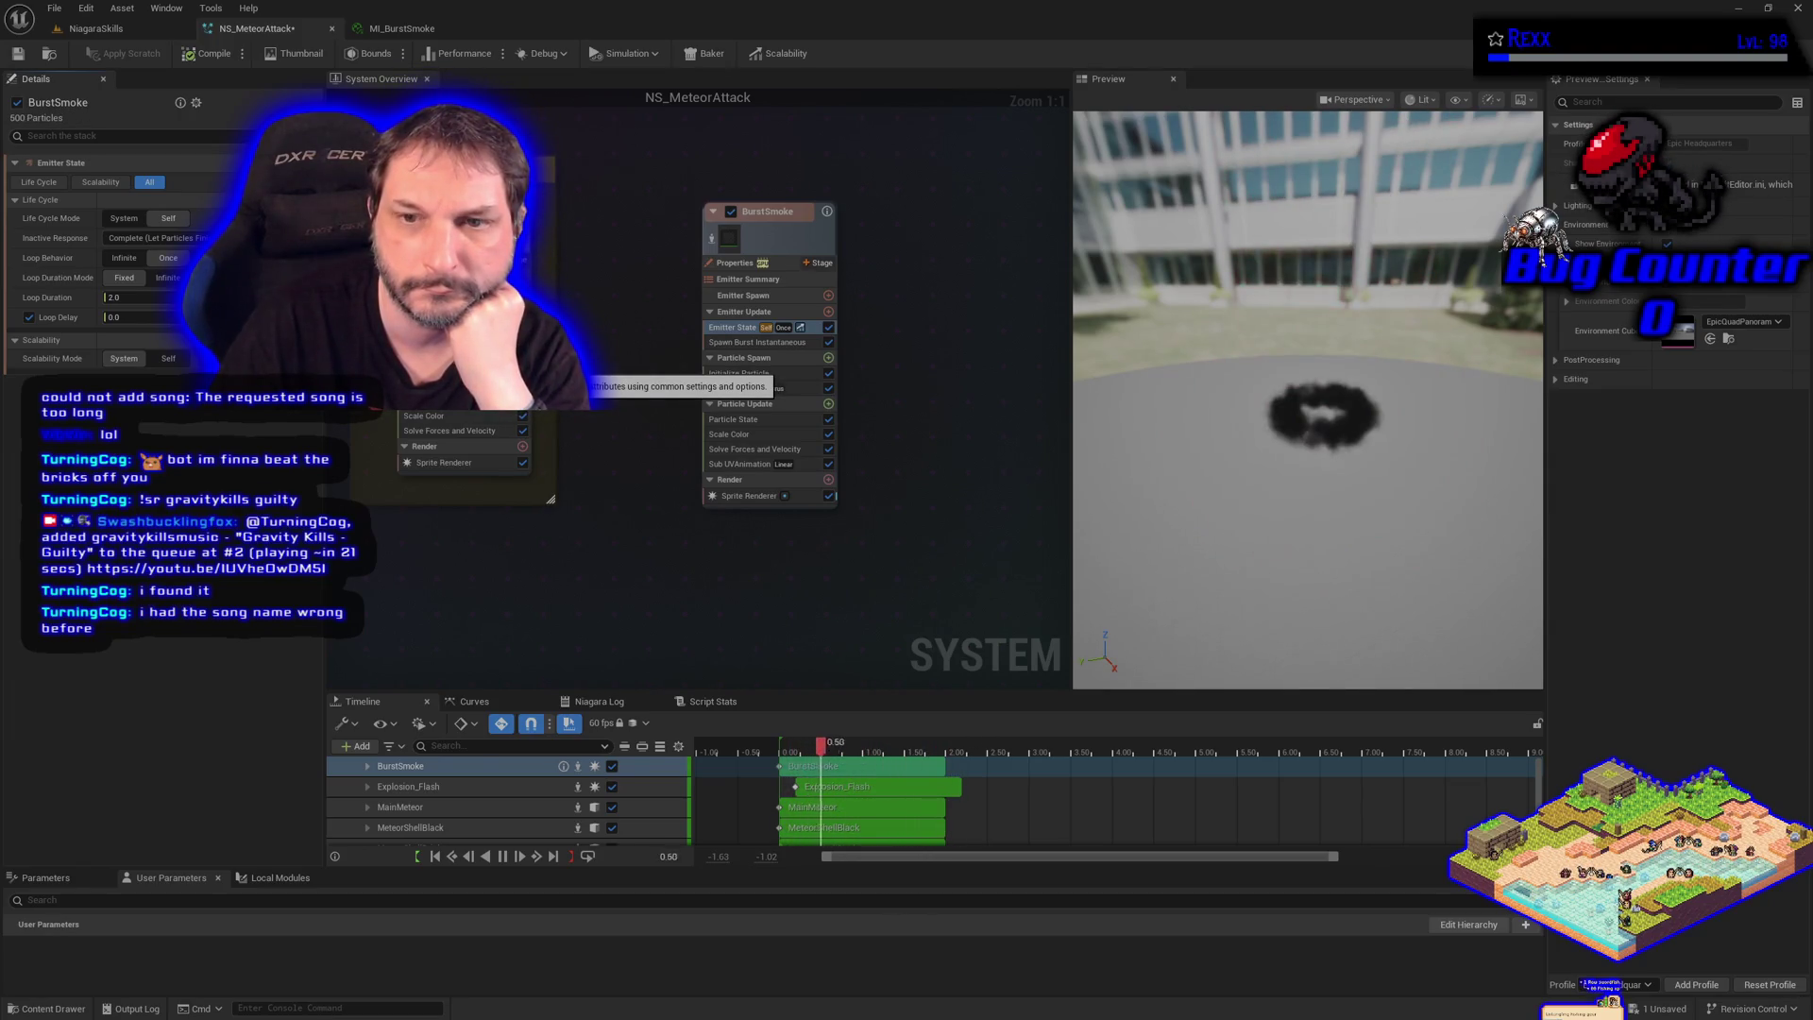
left_click(409, 786)
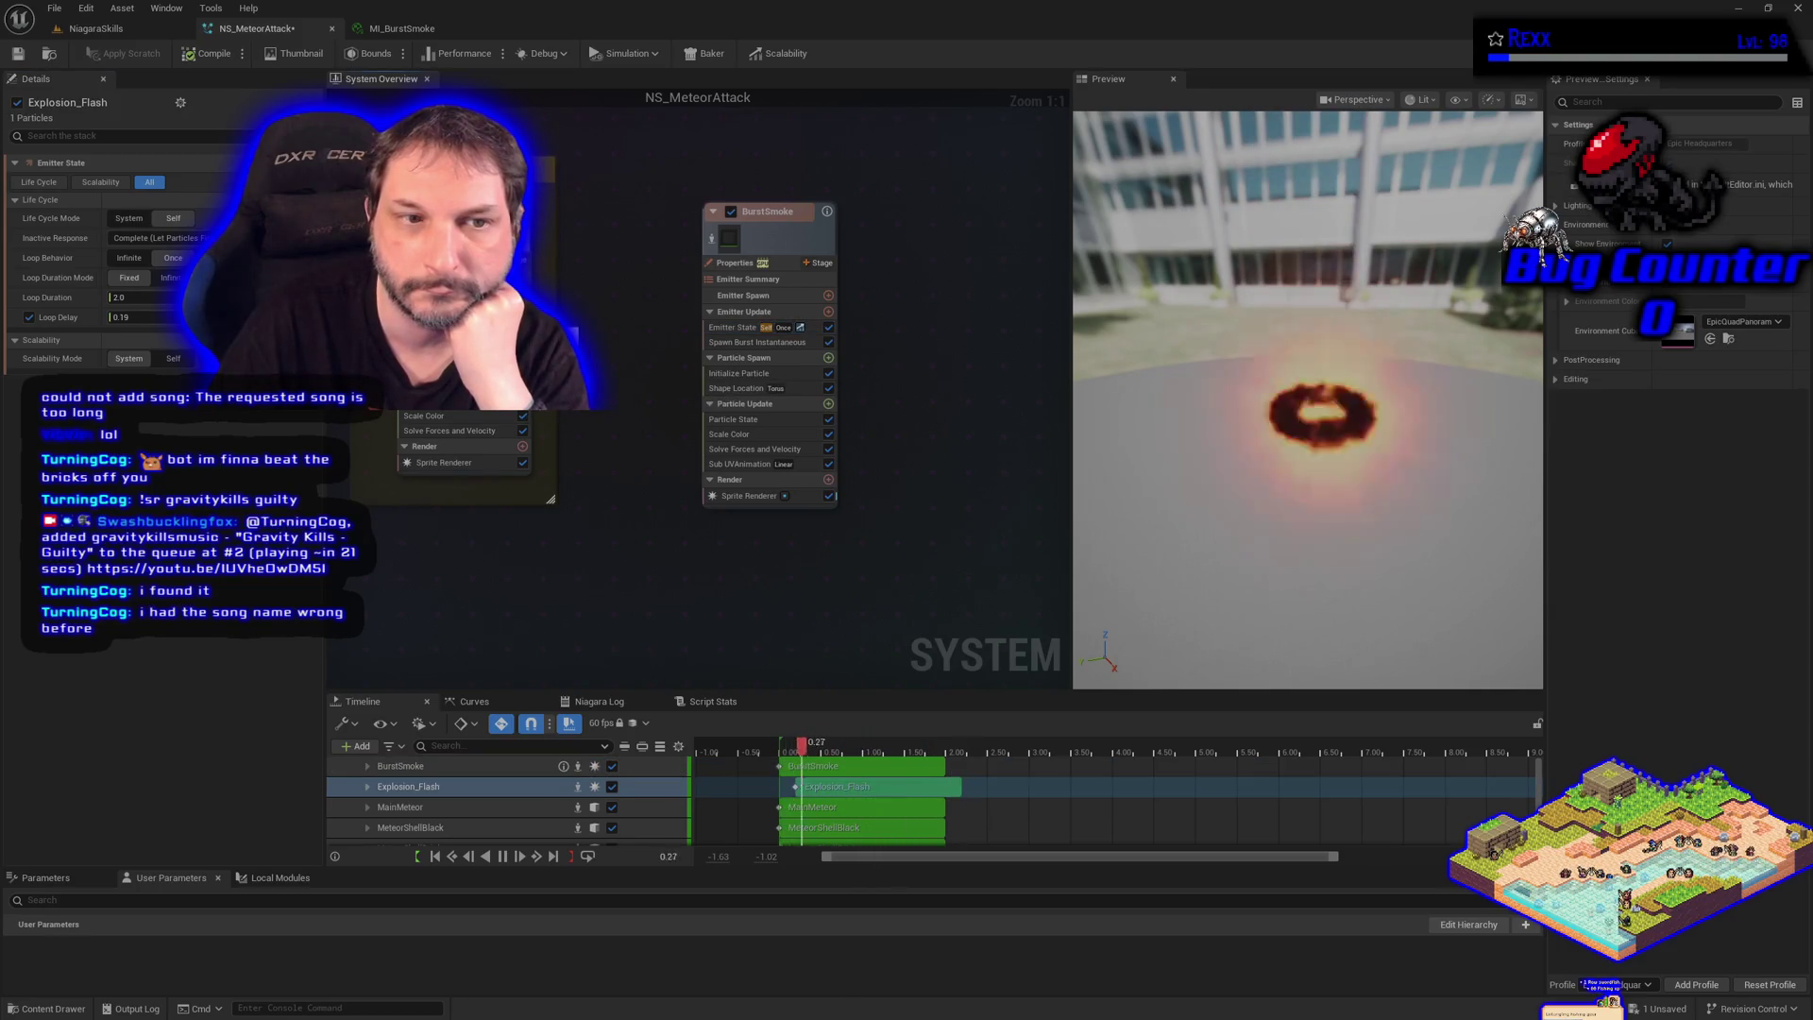
left_click(737, 328)
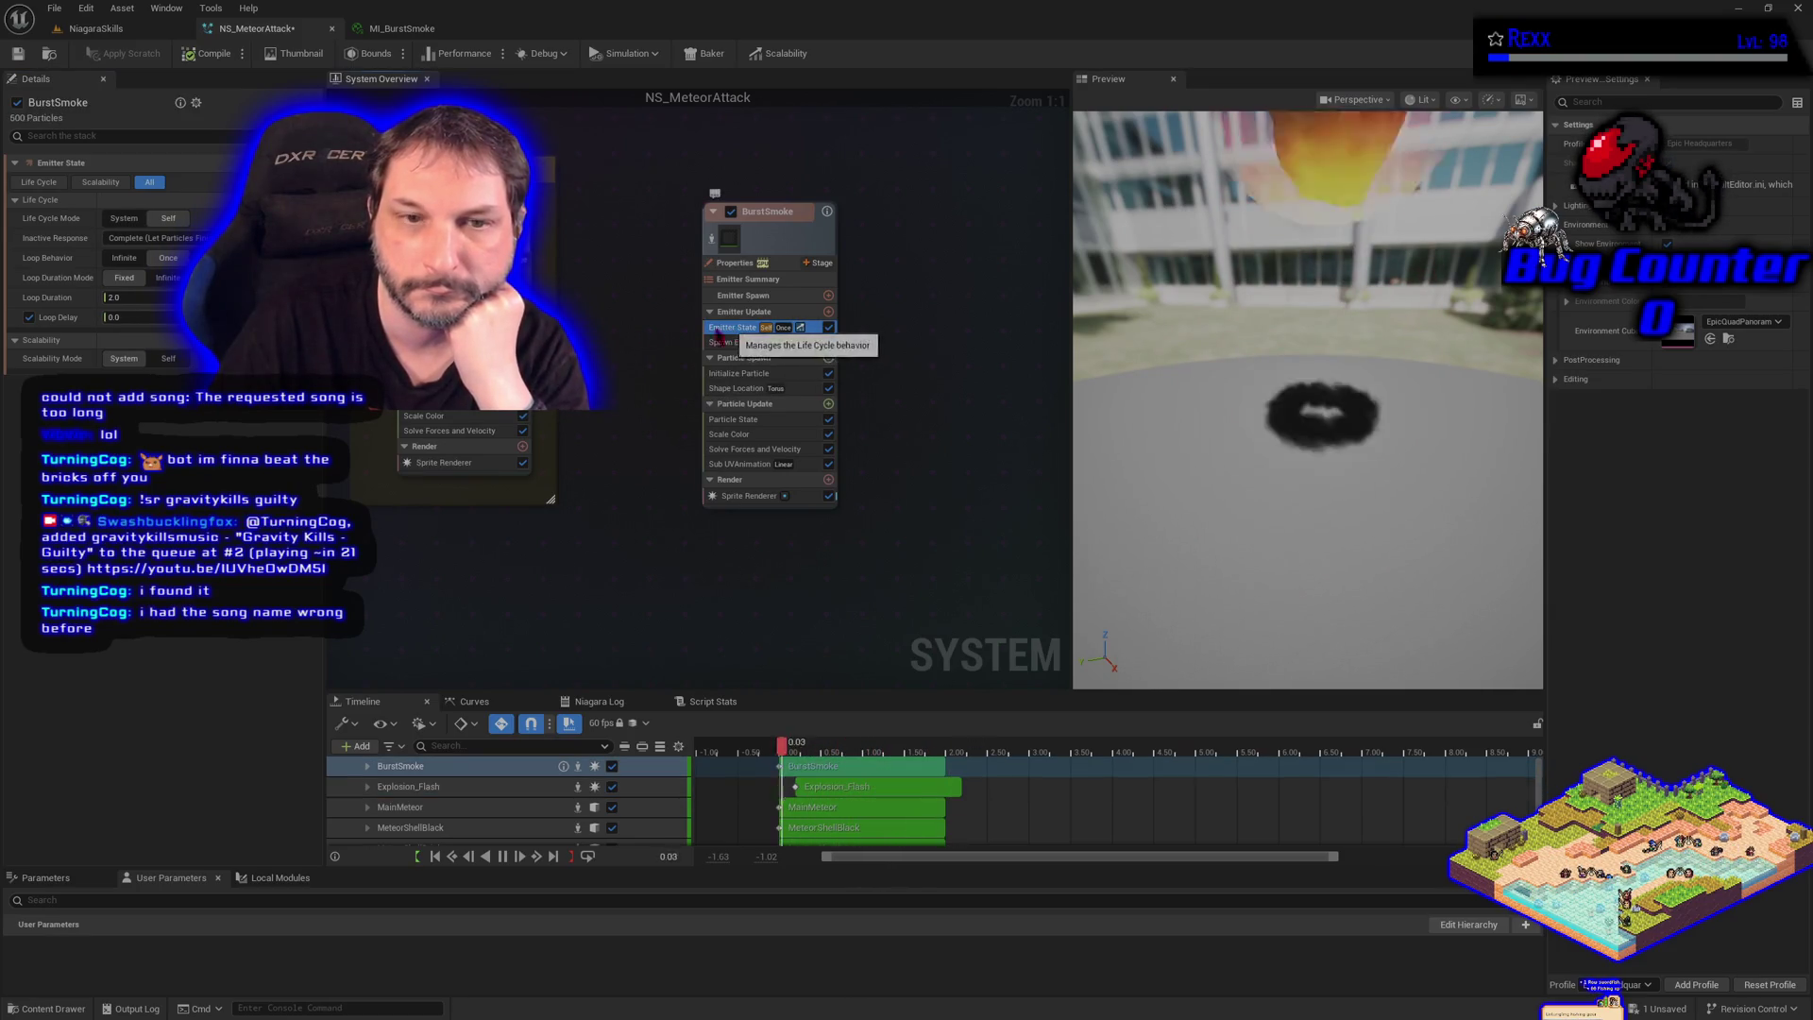
left_click(129, 318)
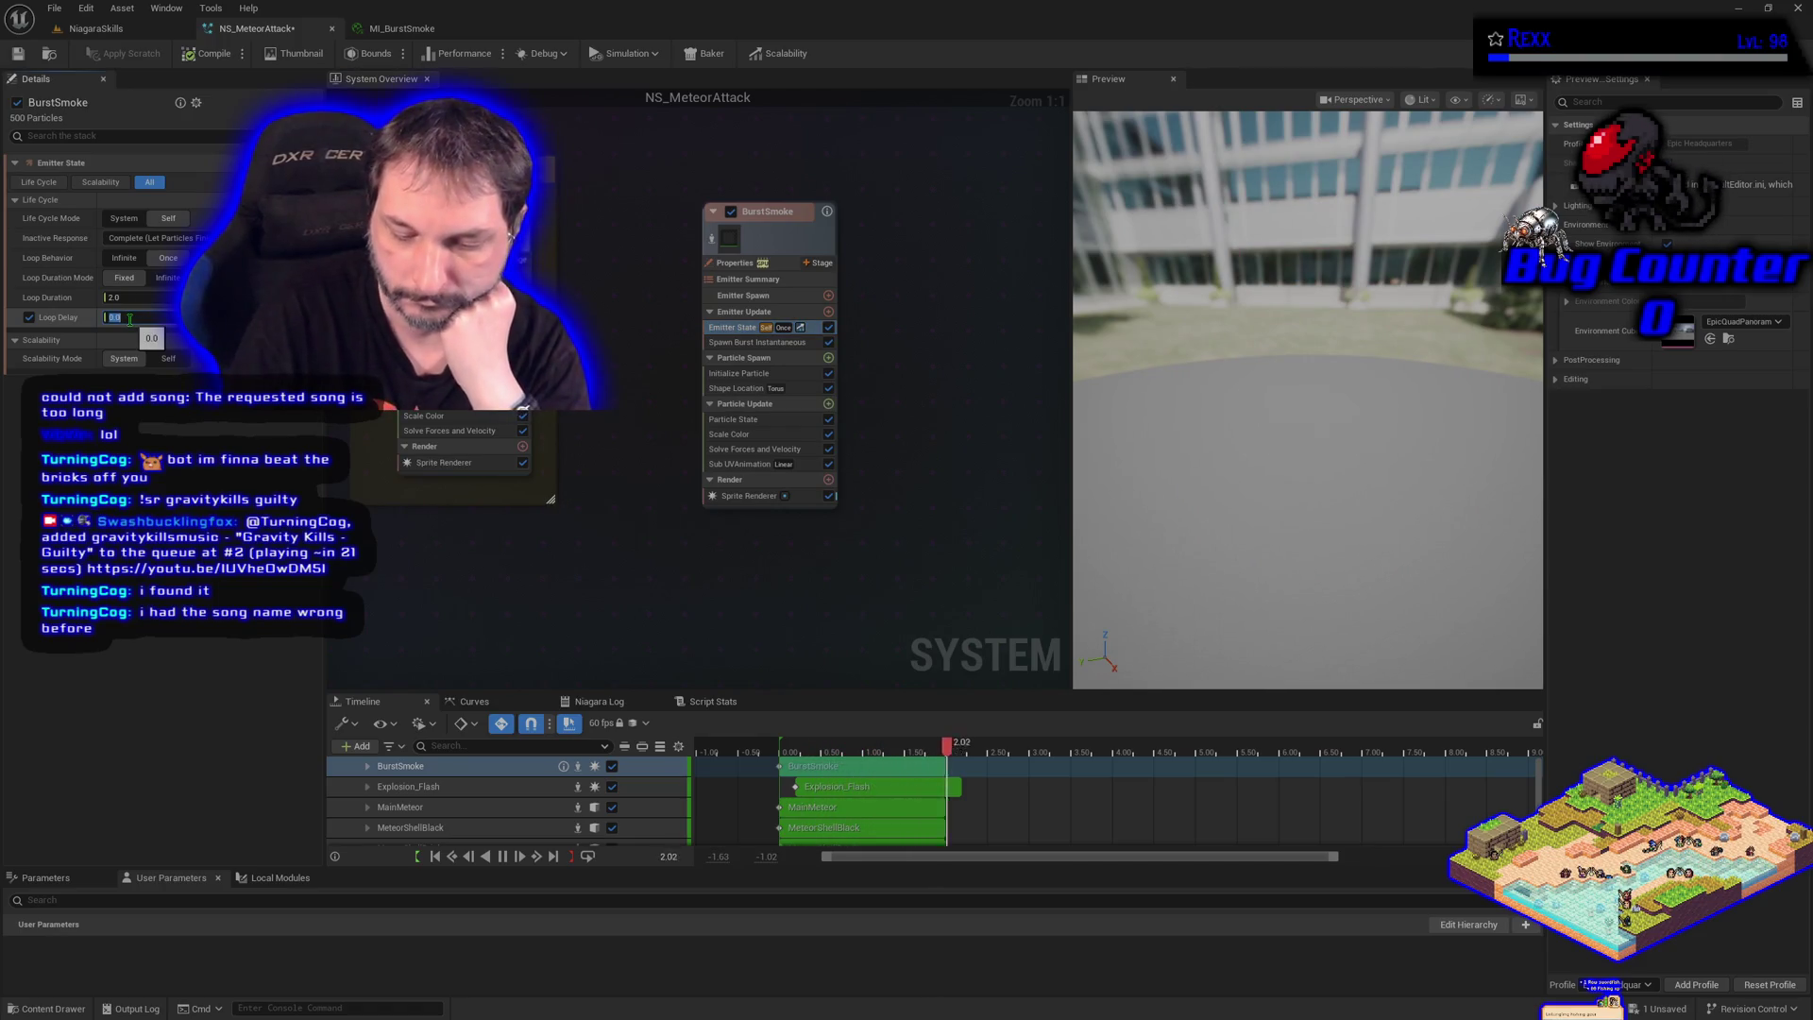
type("0.2")
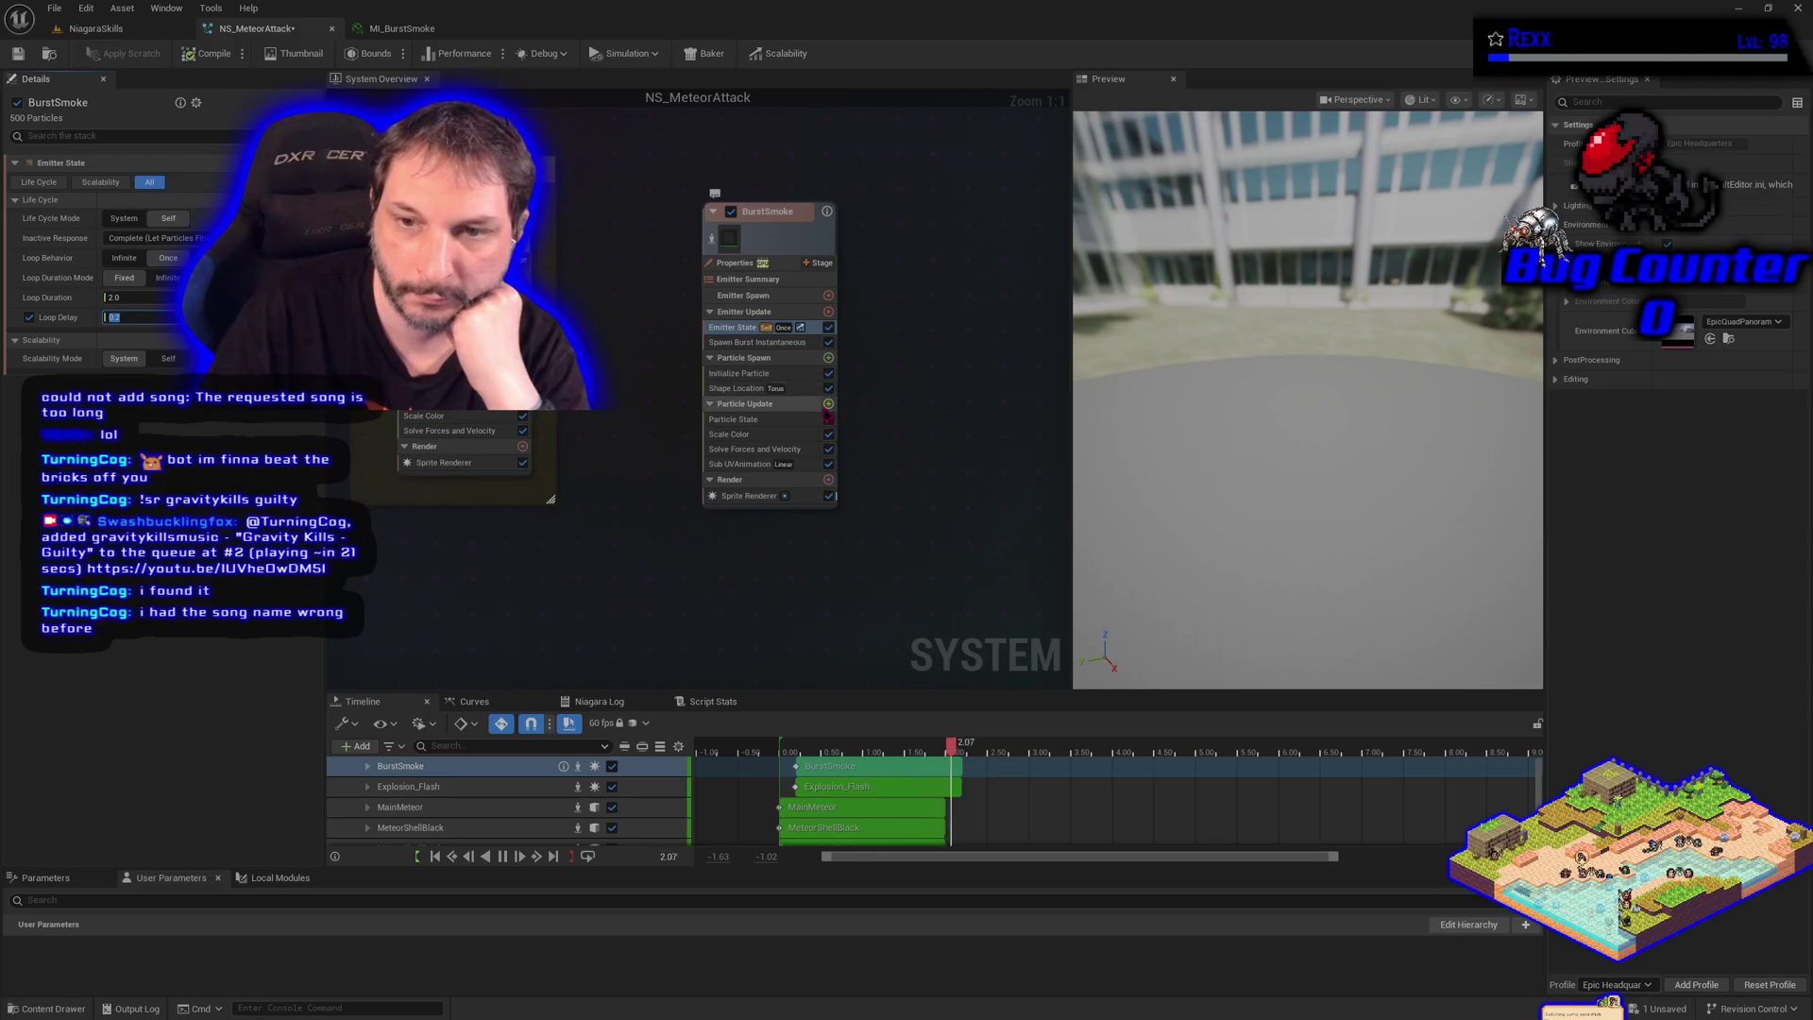
left_click(829, 404)
Search 'vortex' and add a Vortex Force module, amount 200, to Particle Update
type("vortex")
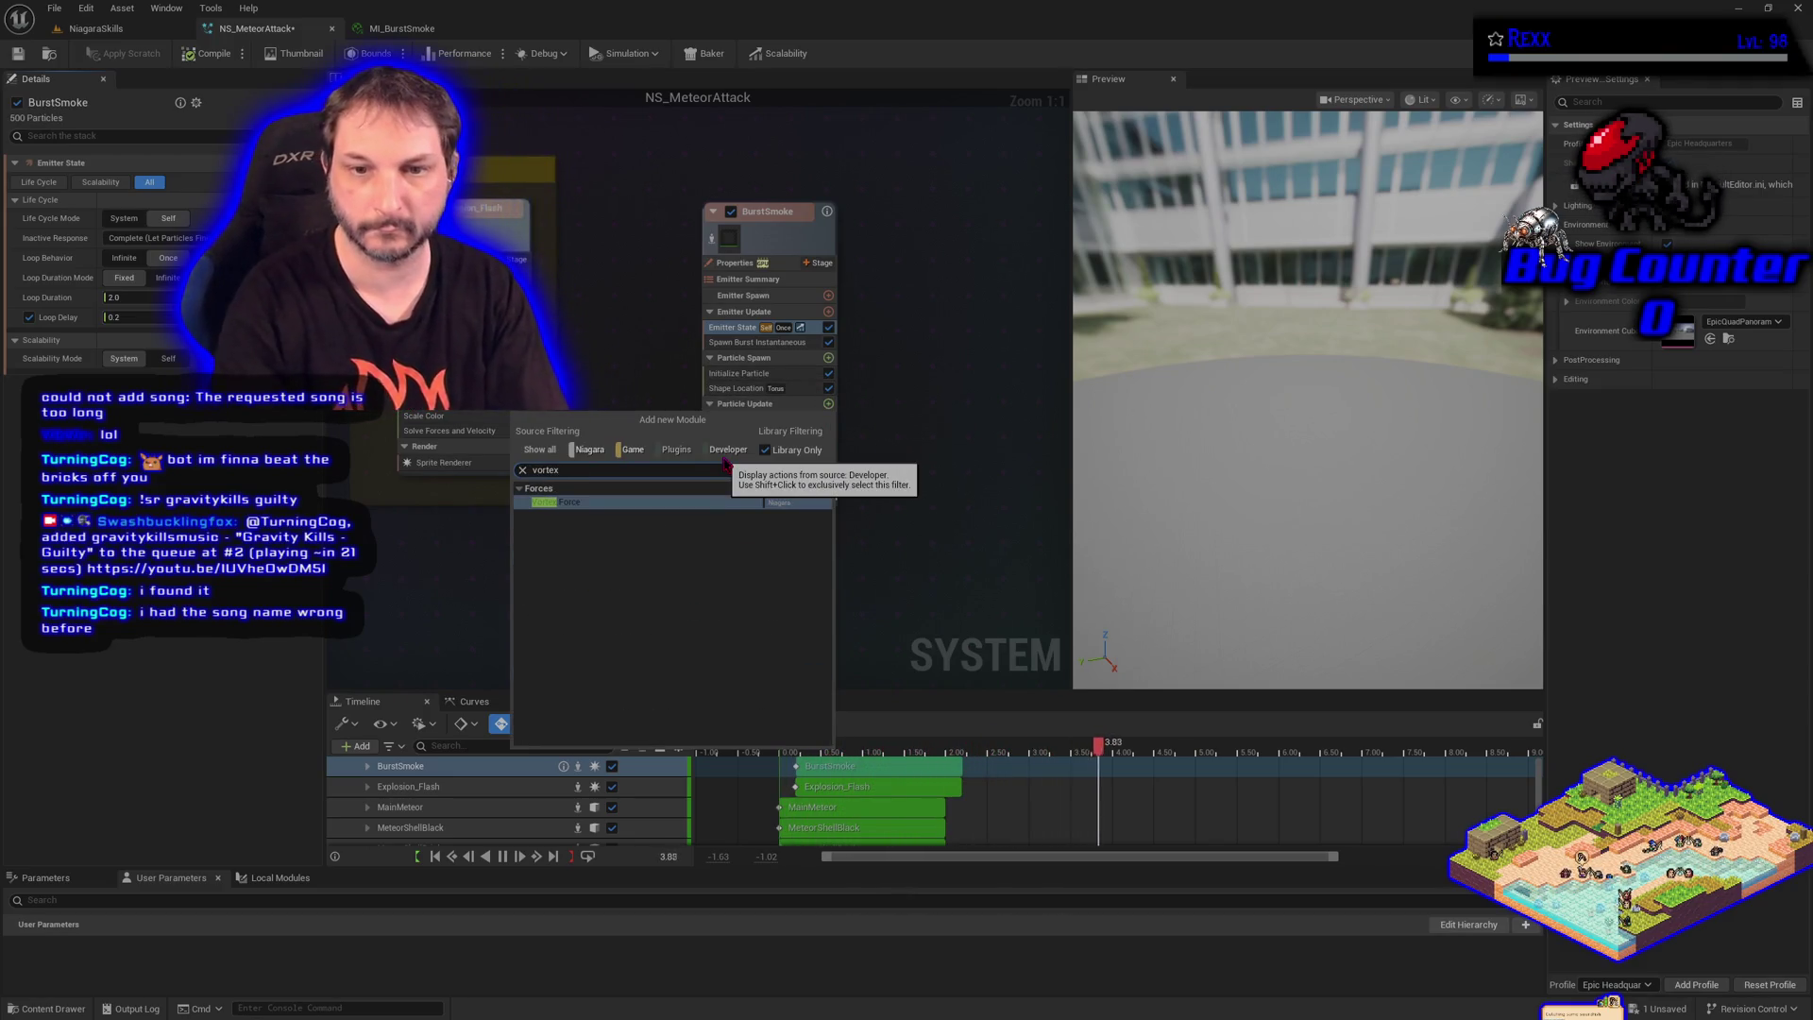
left_click(677, 504)
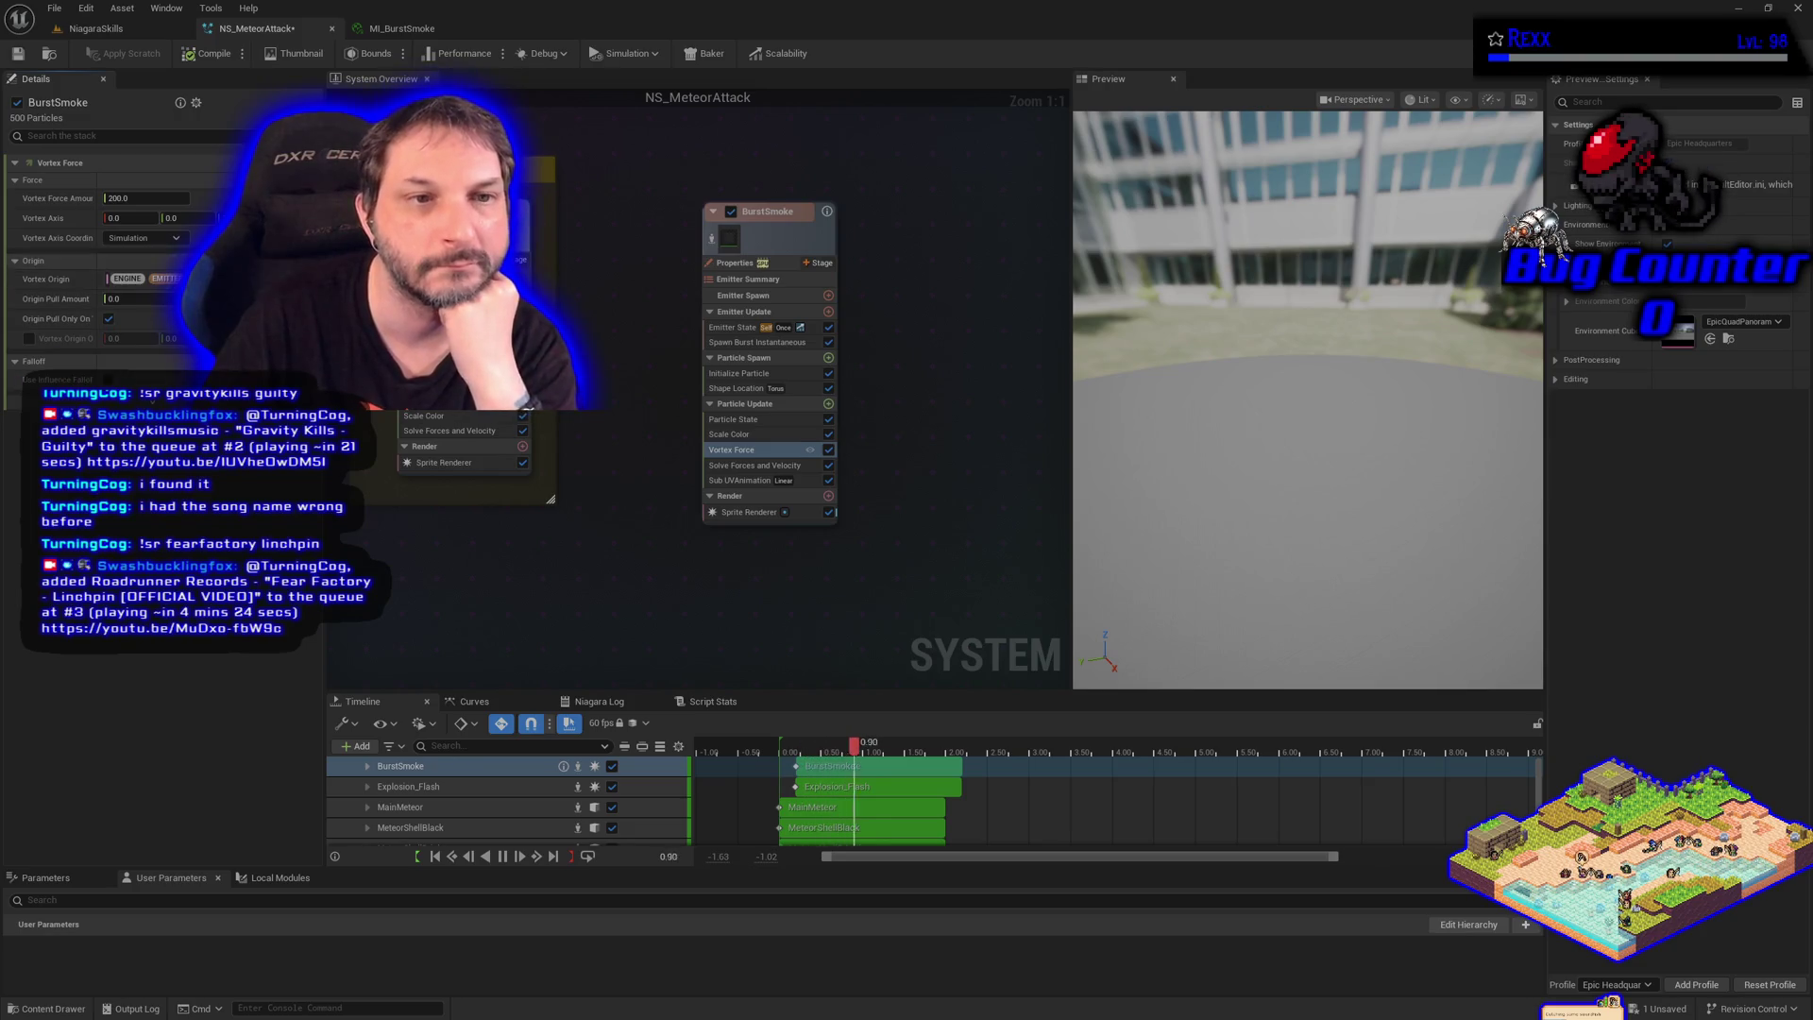
left_click(225, 198)
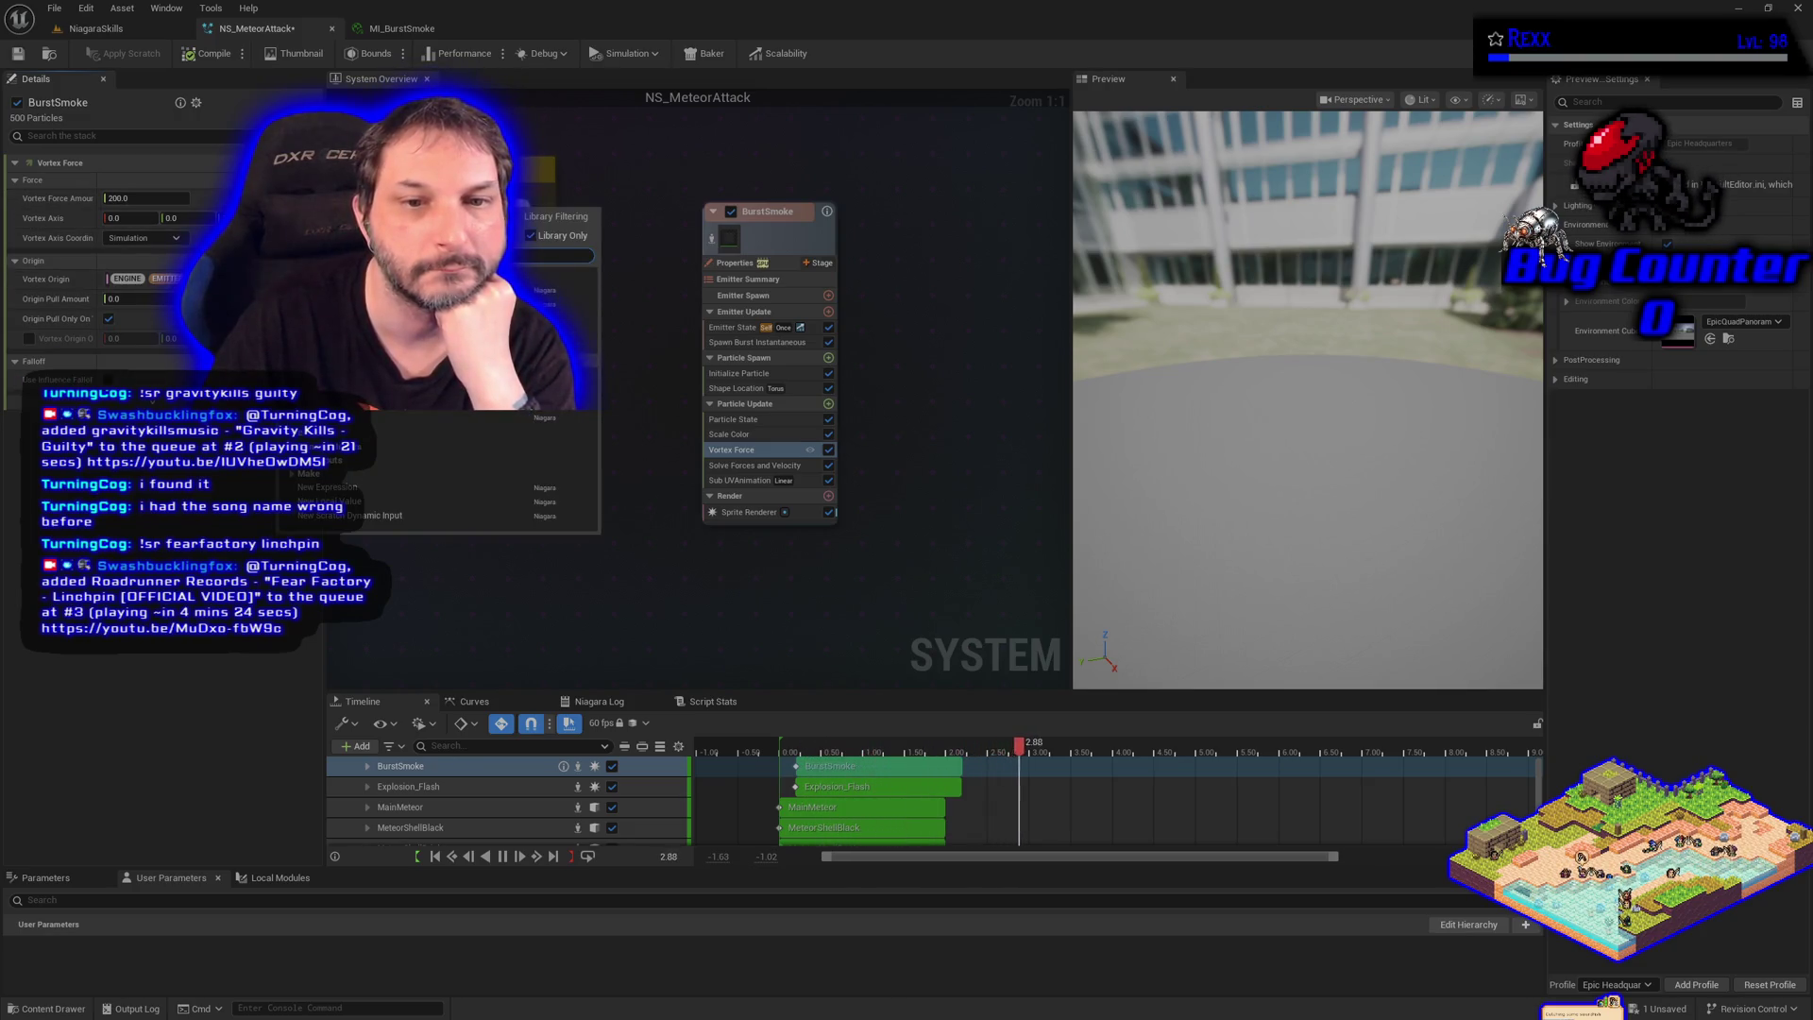
Make Vortex Force Amount a Random Range Float with a maximum of 800
left_click(397, 290)
type("500")
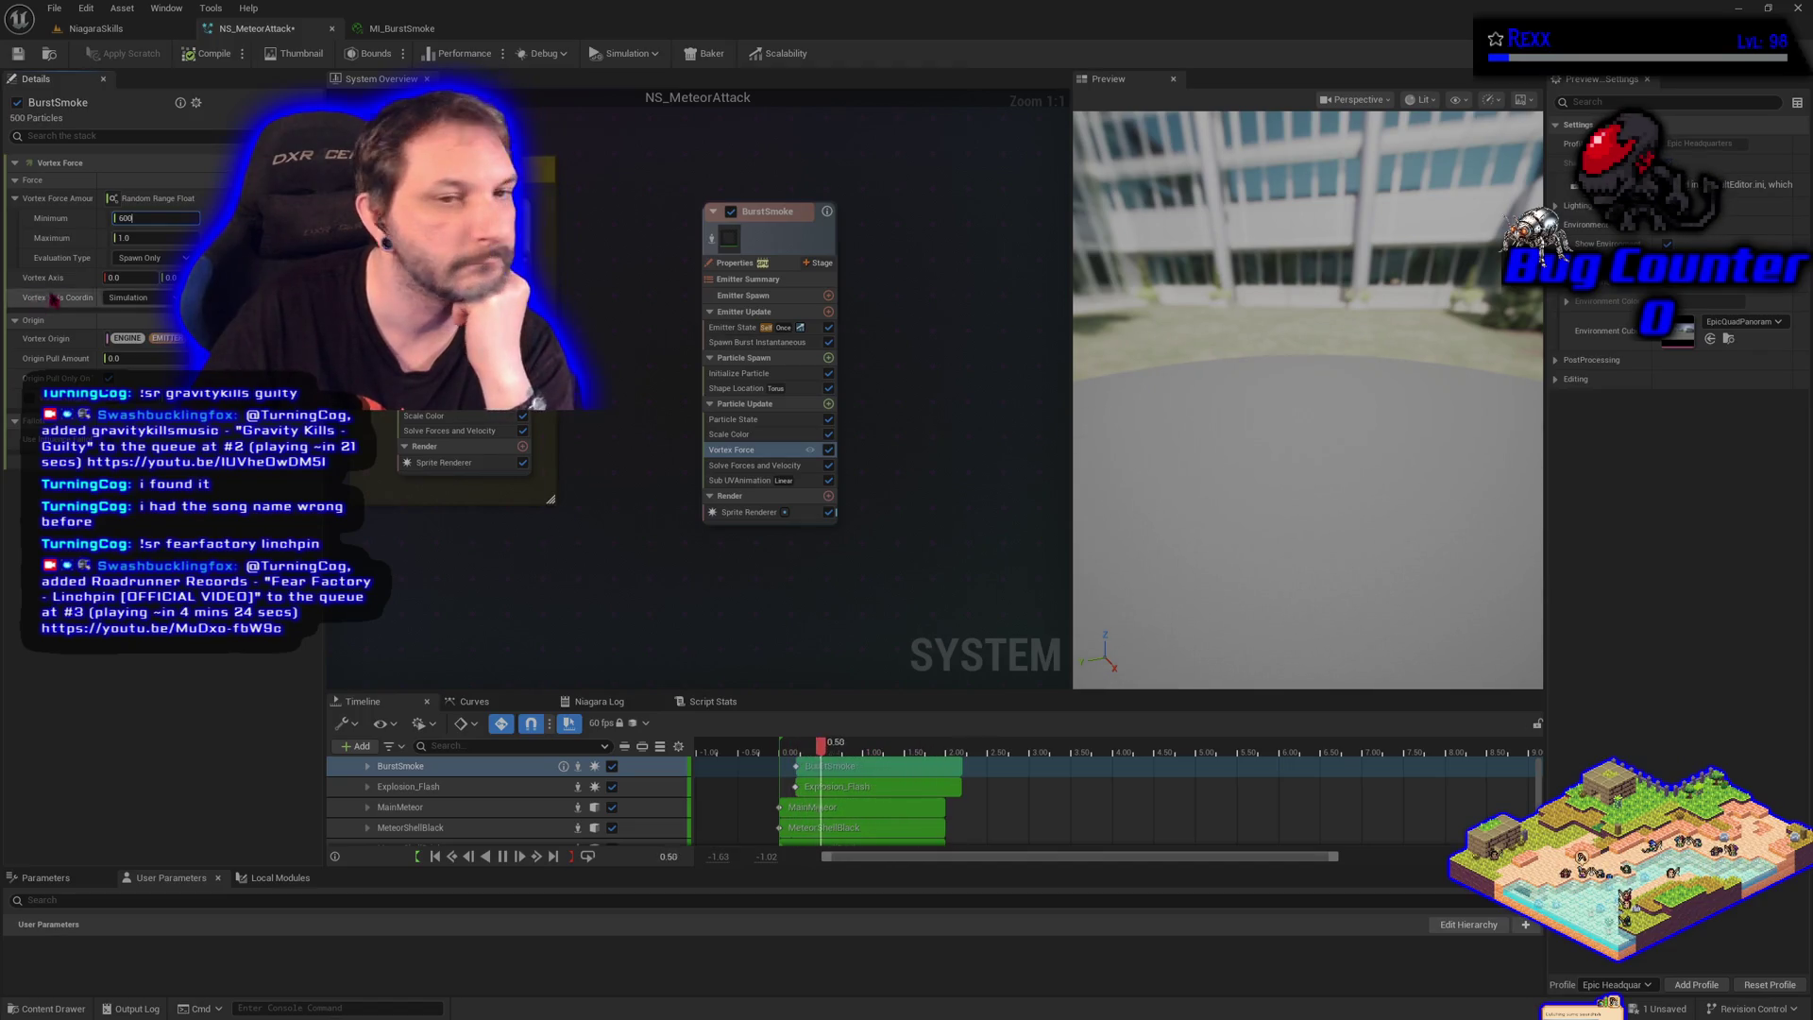
left_click(123, 238)
type("800")
key("Return")
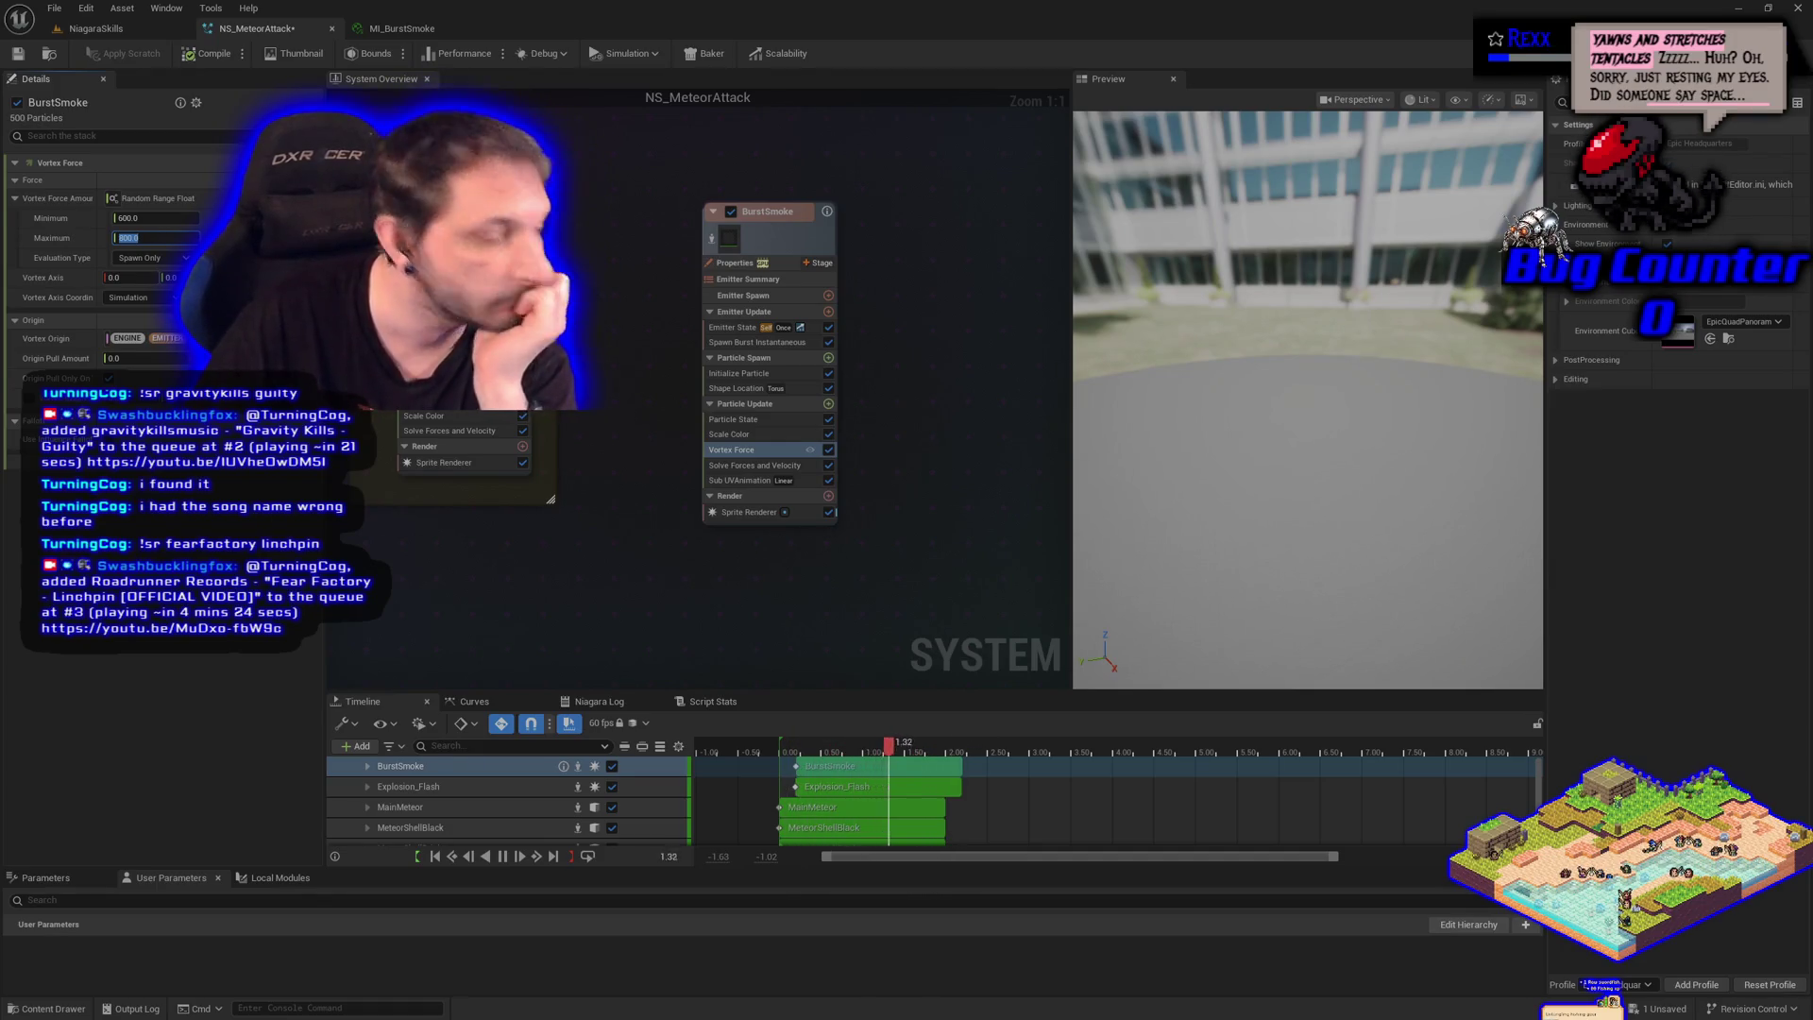
left_click(780, 466)
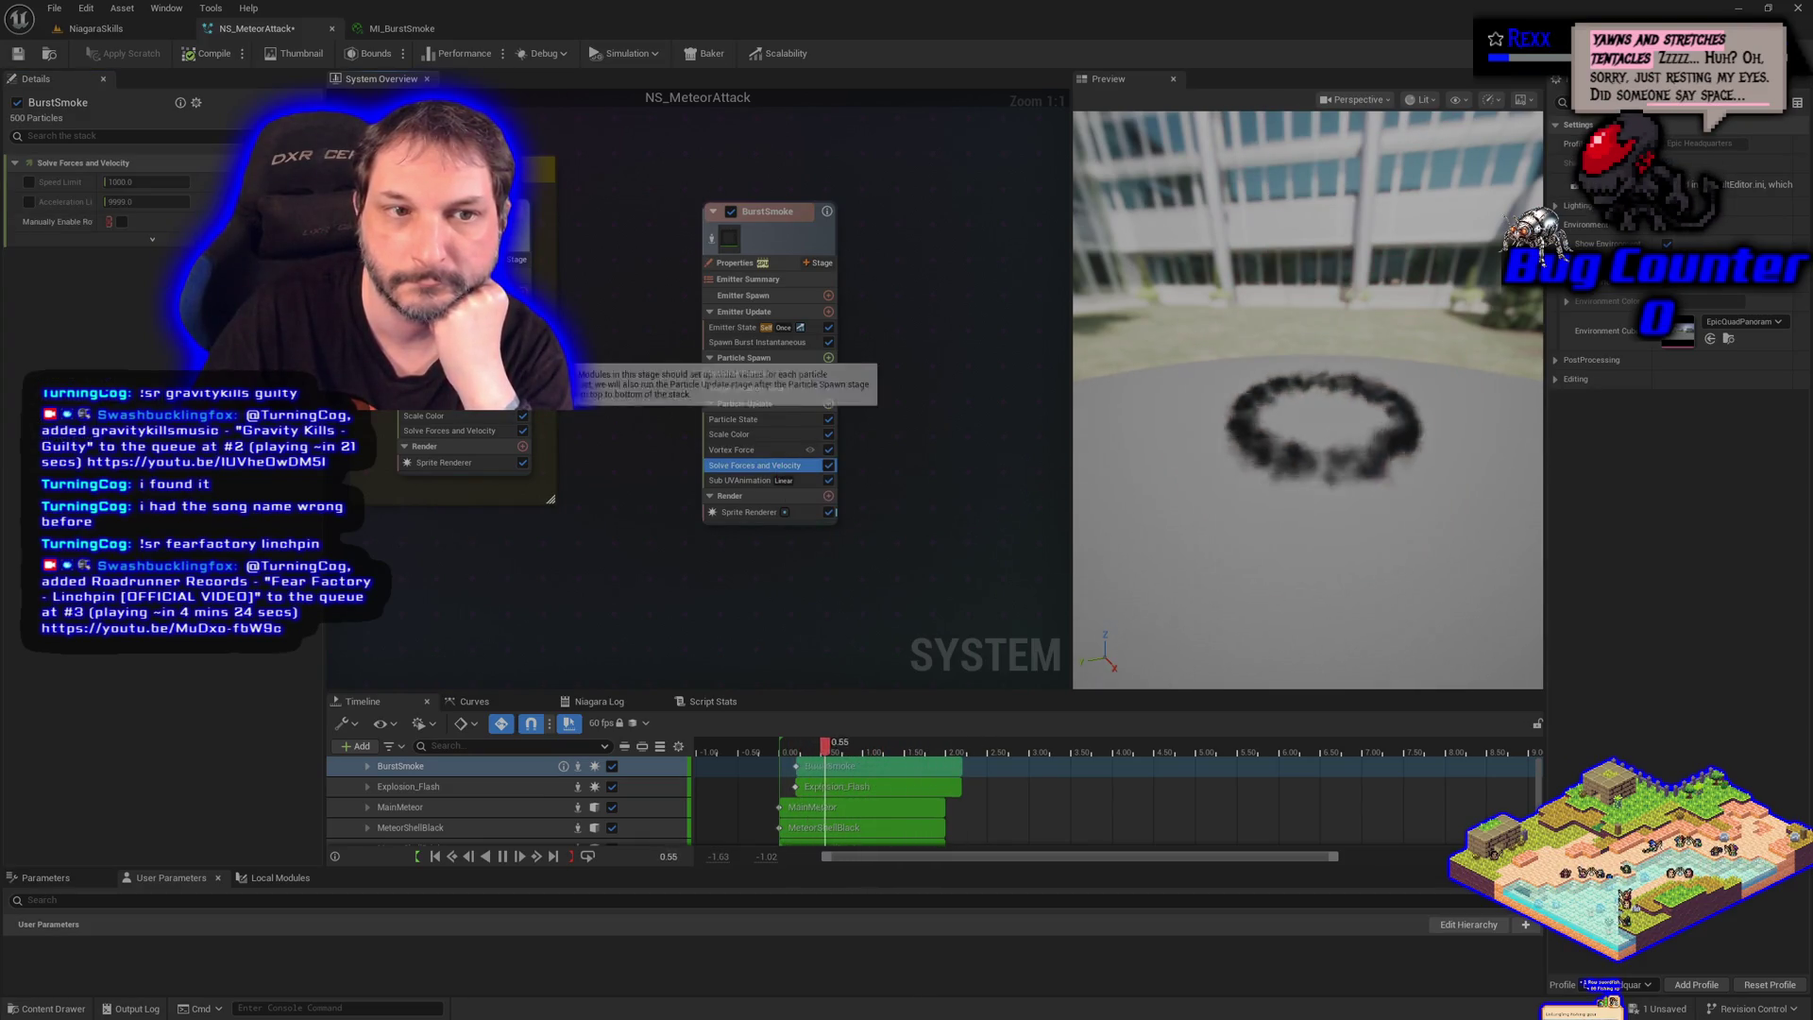
left_click(737, 451)
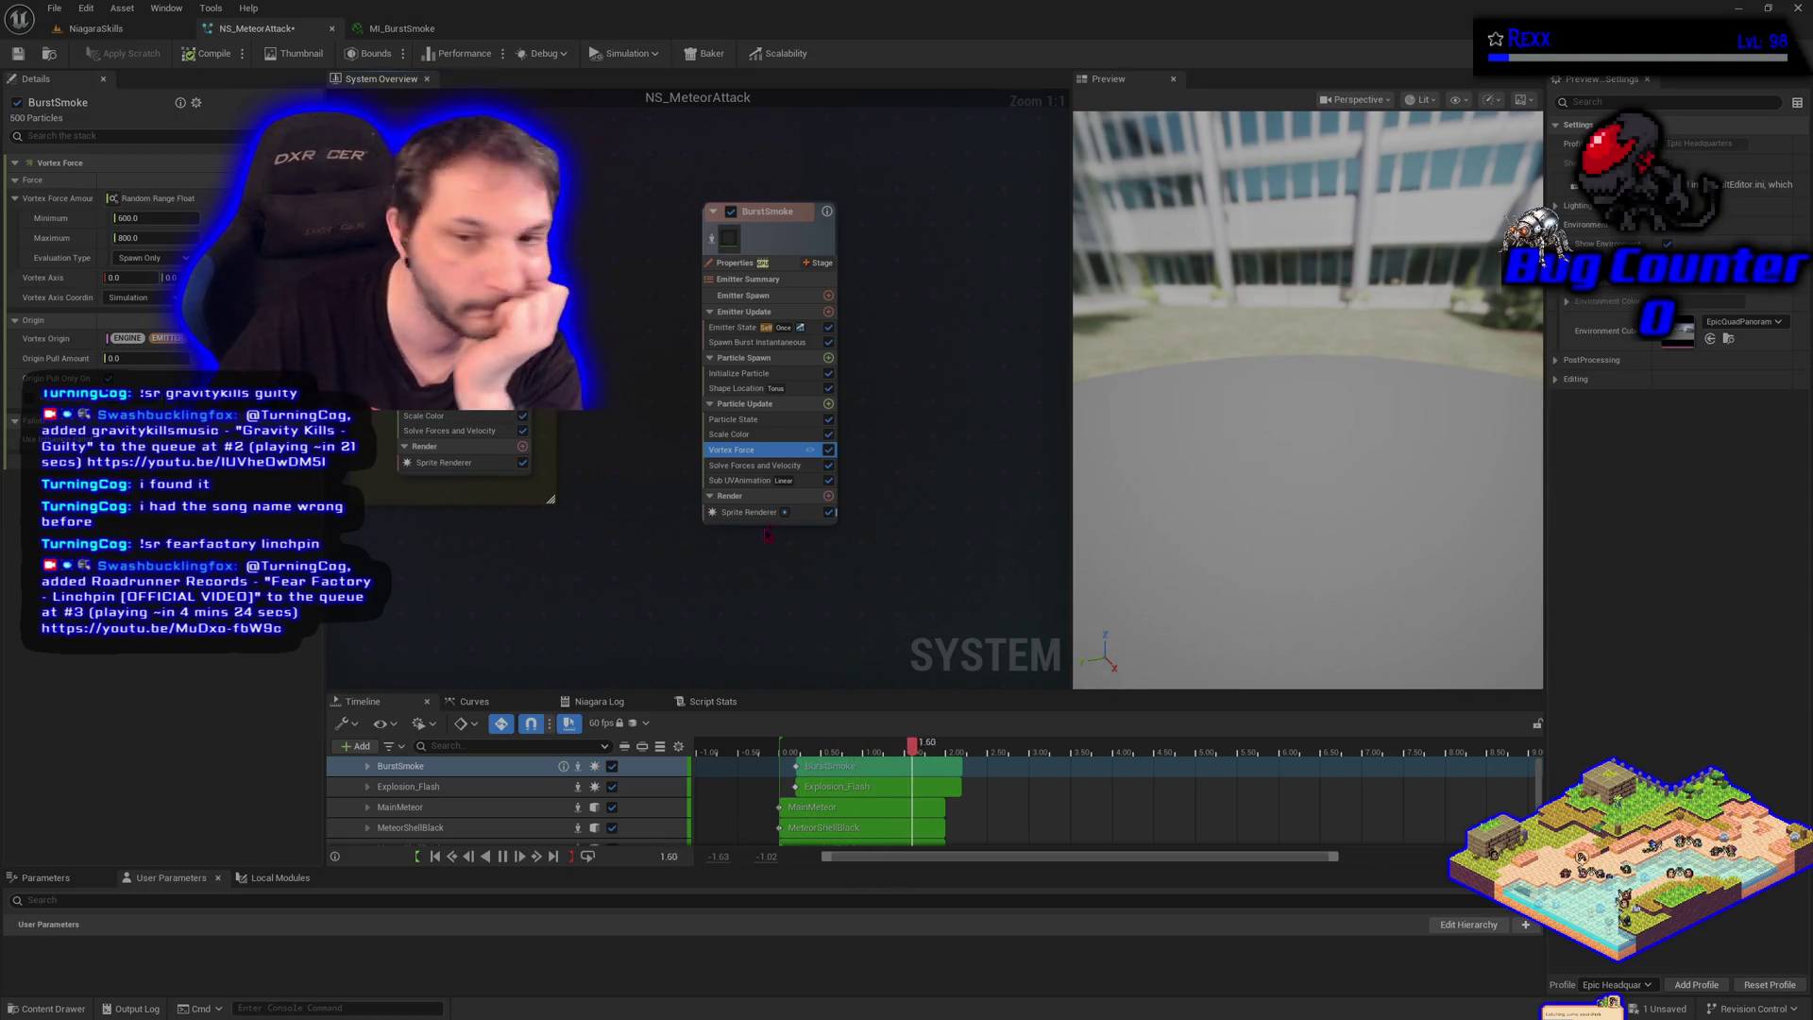
left_click(830, 404)
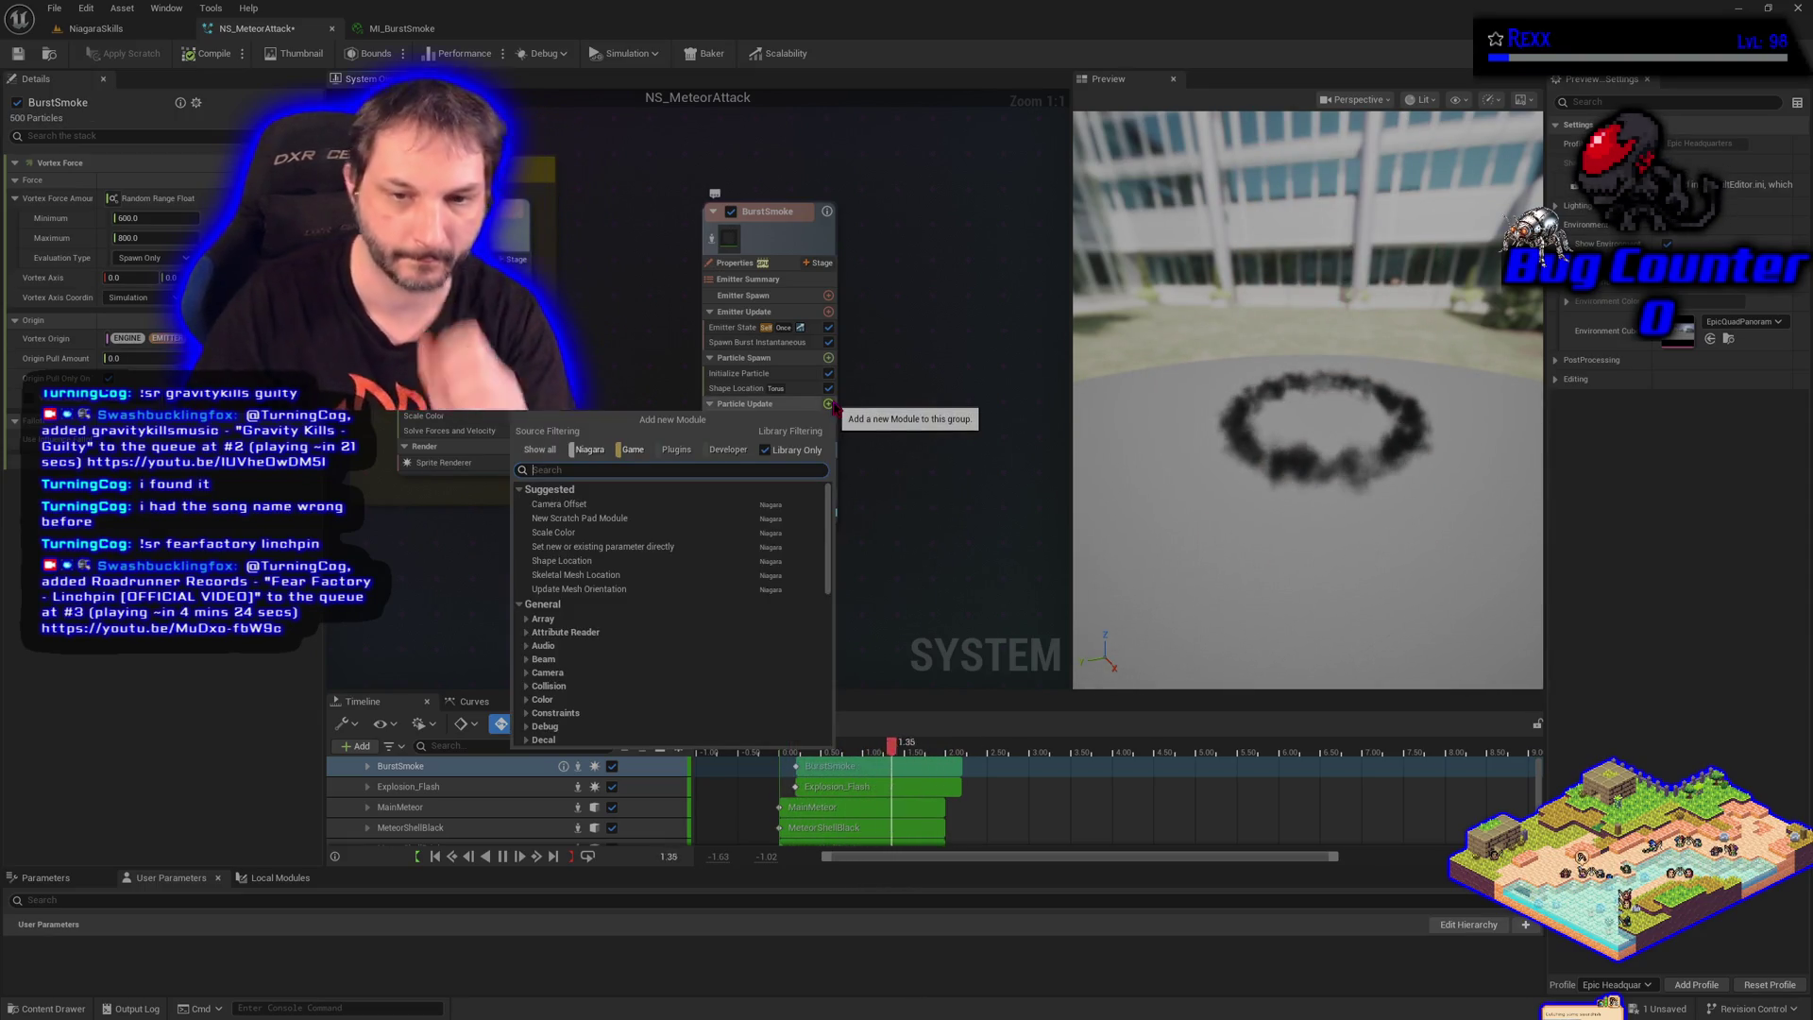
Add the Apply Initial Forces module to BurstSmoke's Particle Spawn section
type("apply")
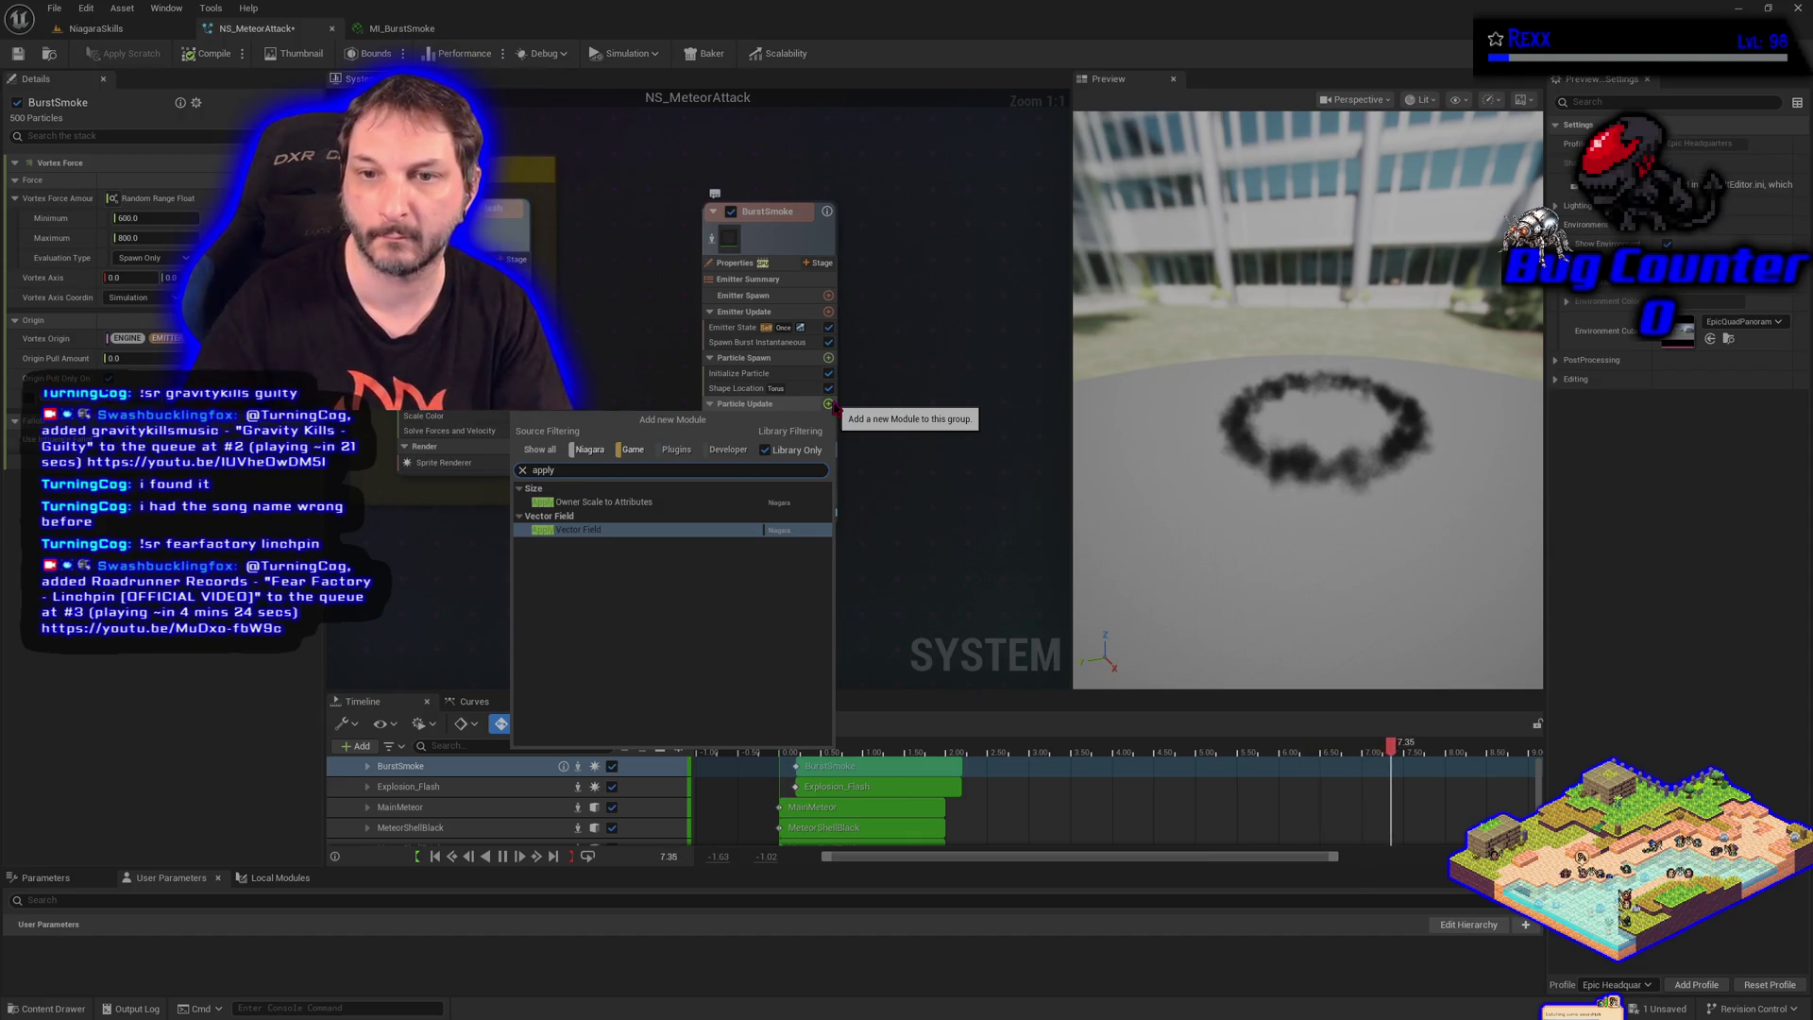
key("Escape")
left_click(829, 357)
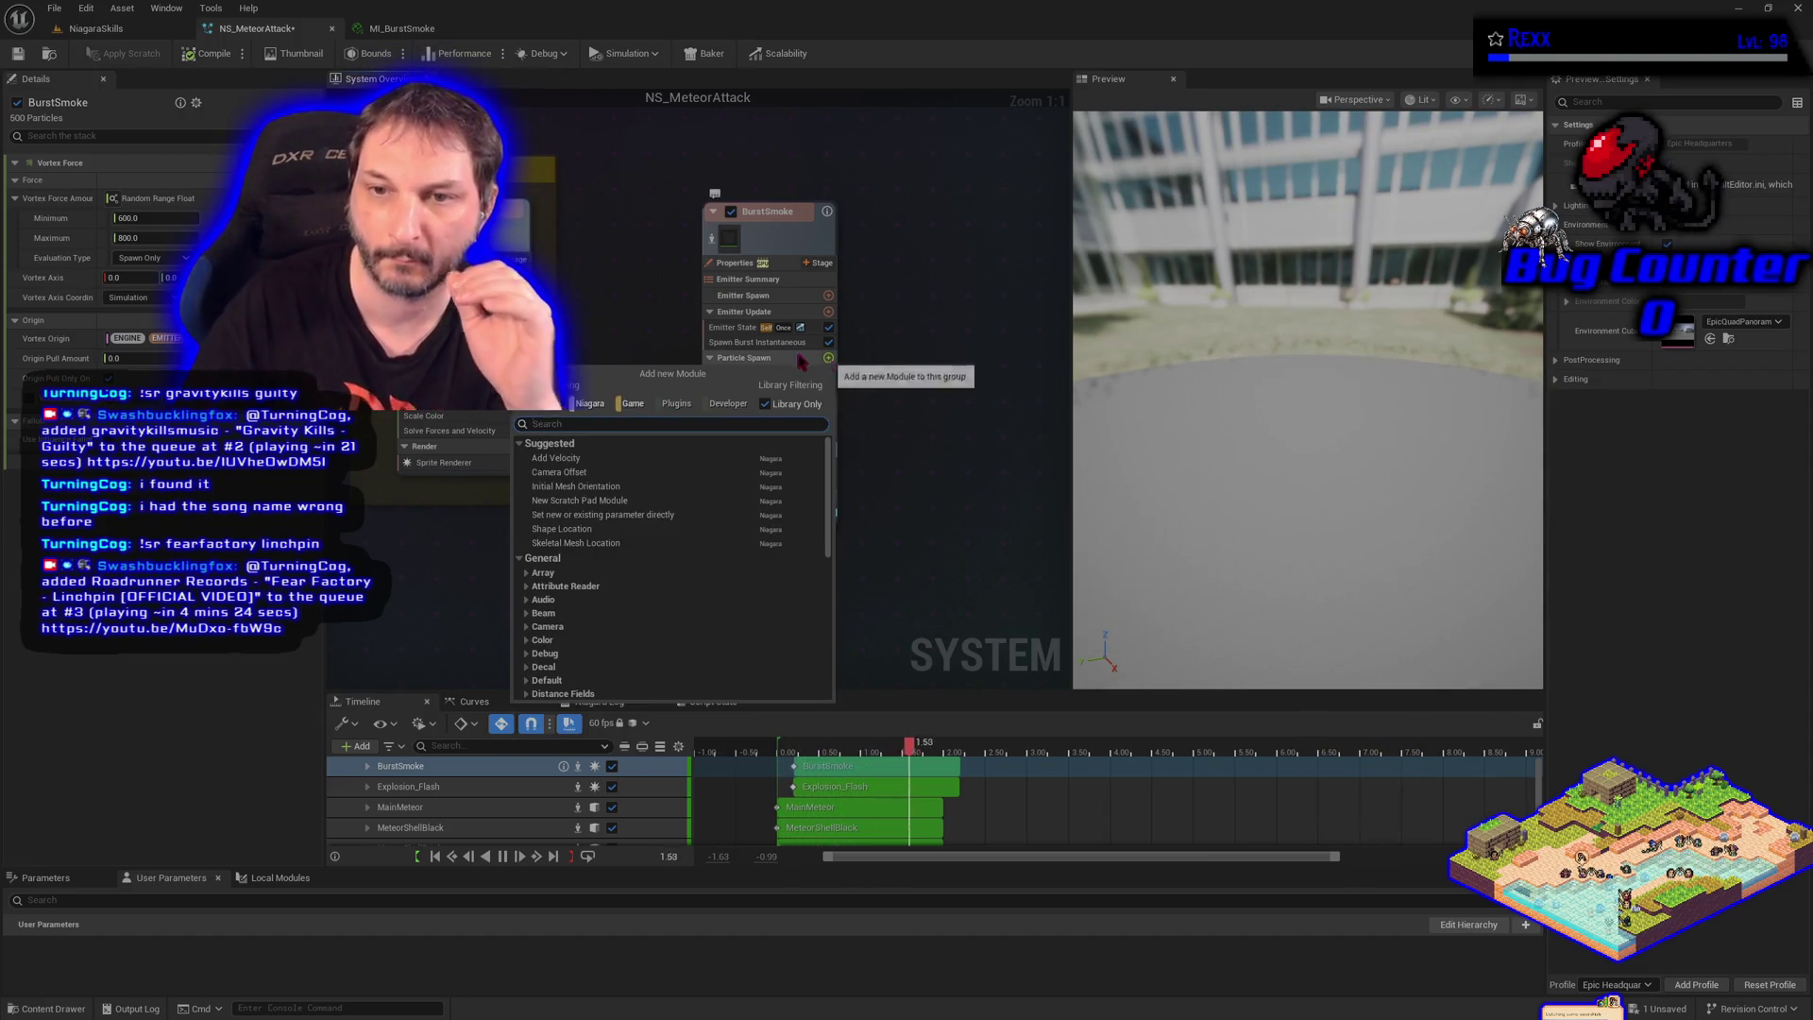
type("apply")
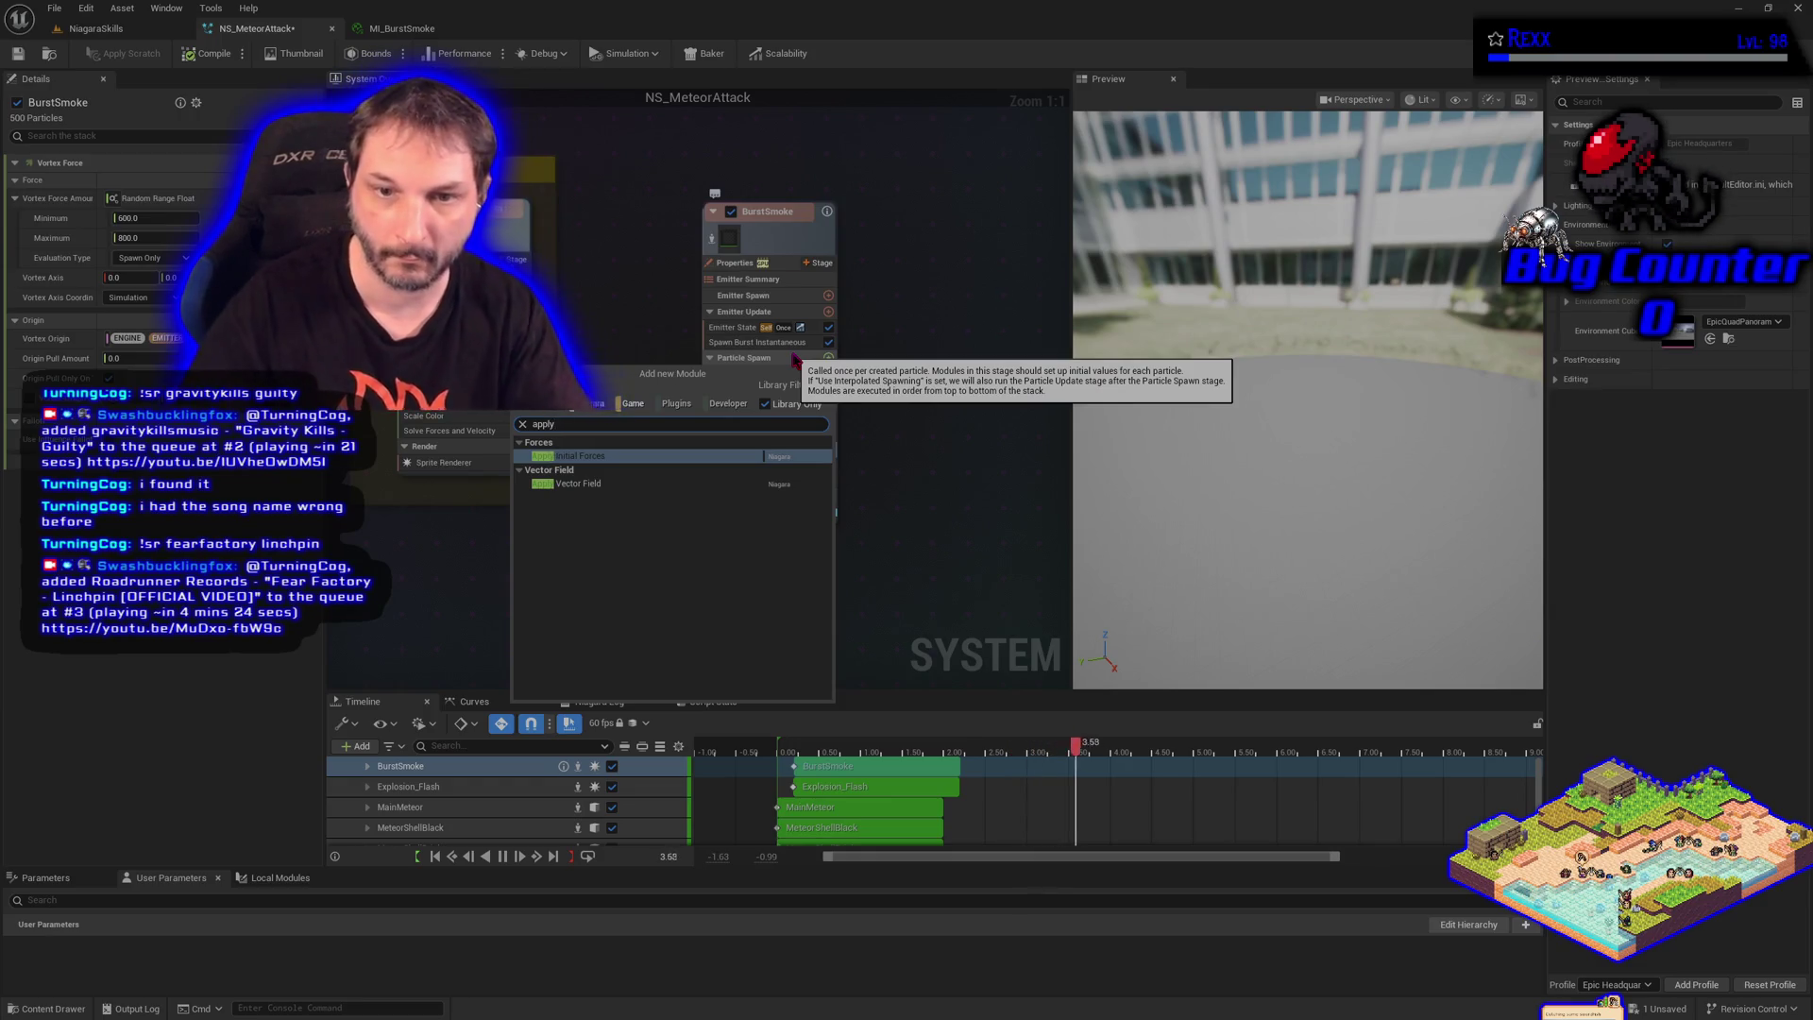
left_click(675, 458)
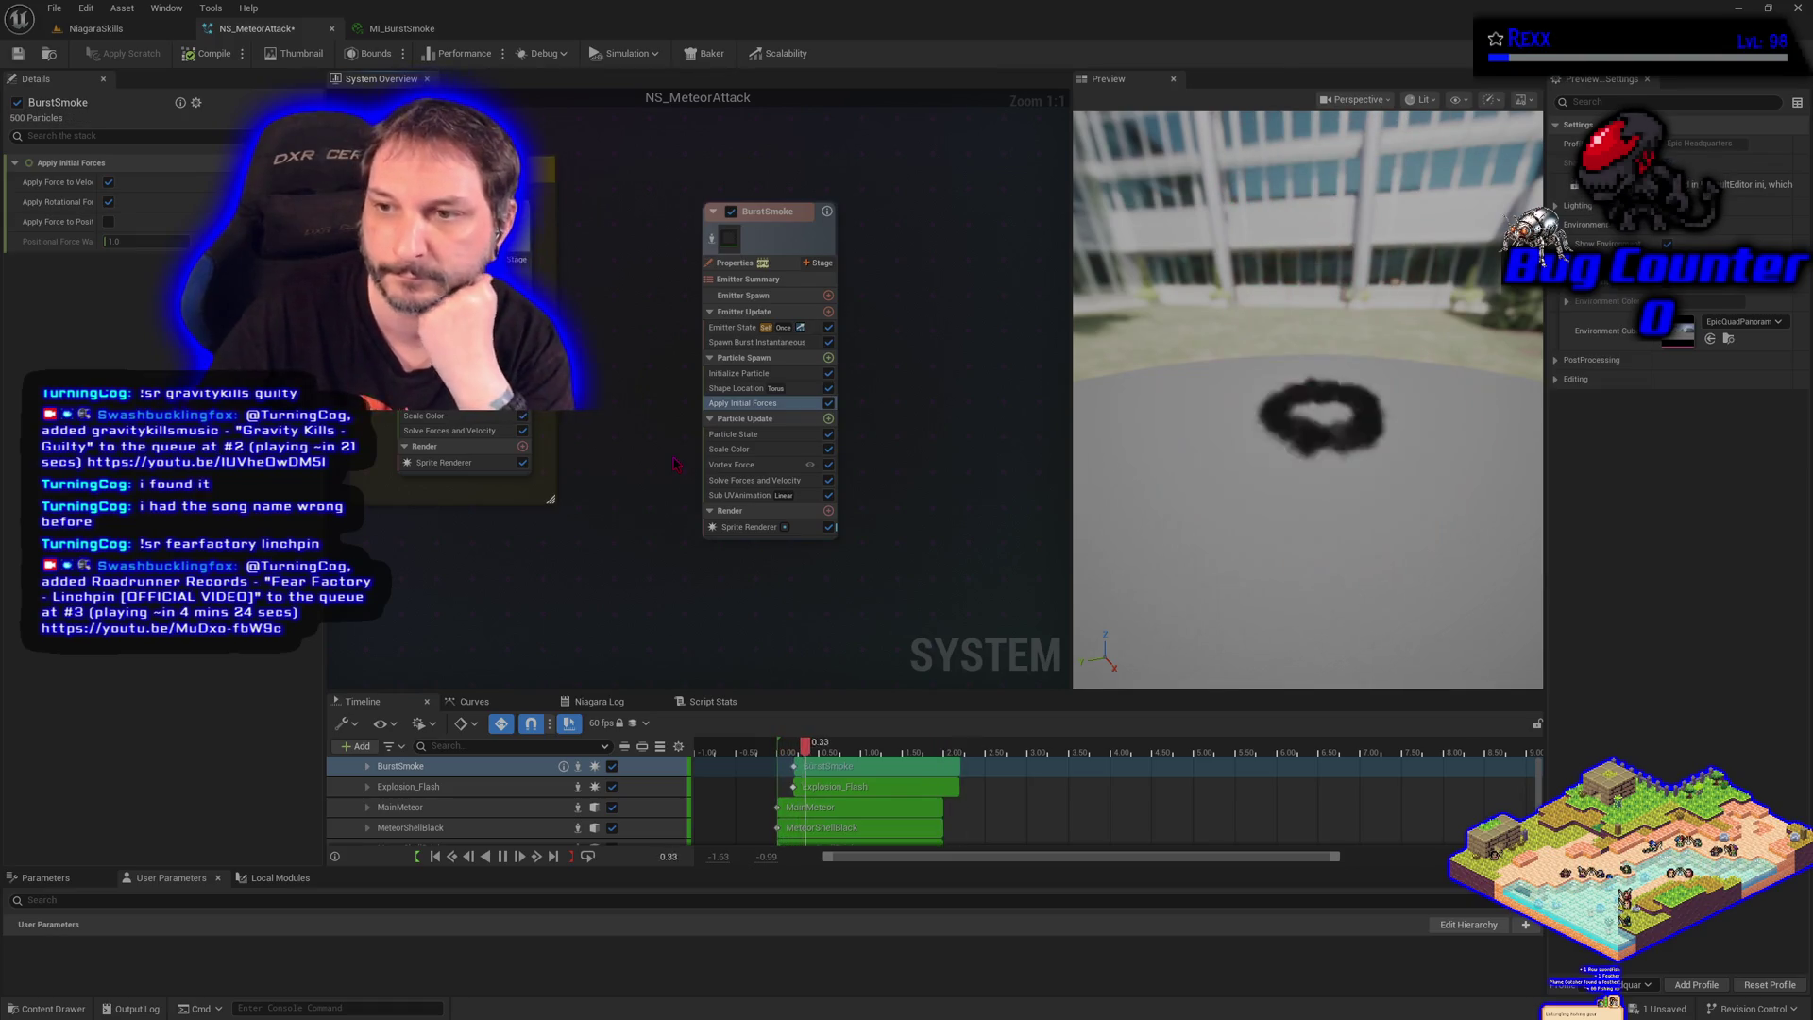
Try the rotational, velocity and position force toggles, then disable Apply Initial Forces entirely
mouse_move(712, 434)
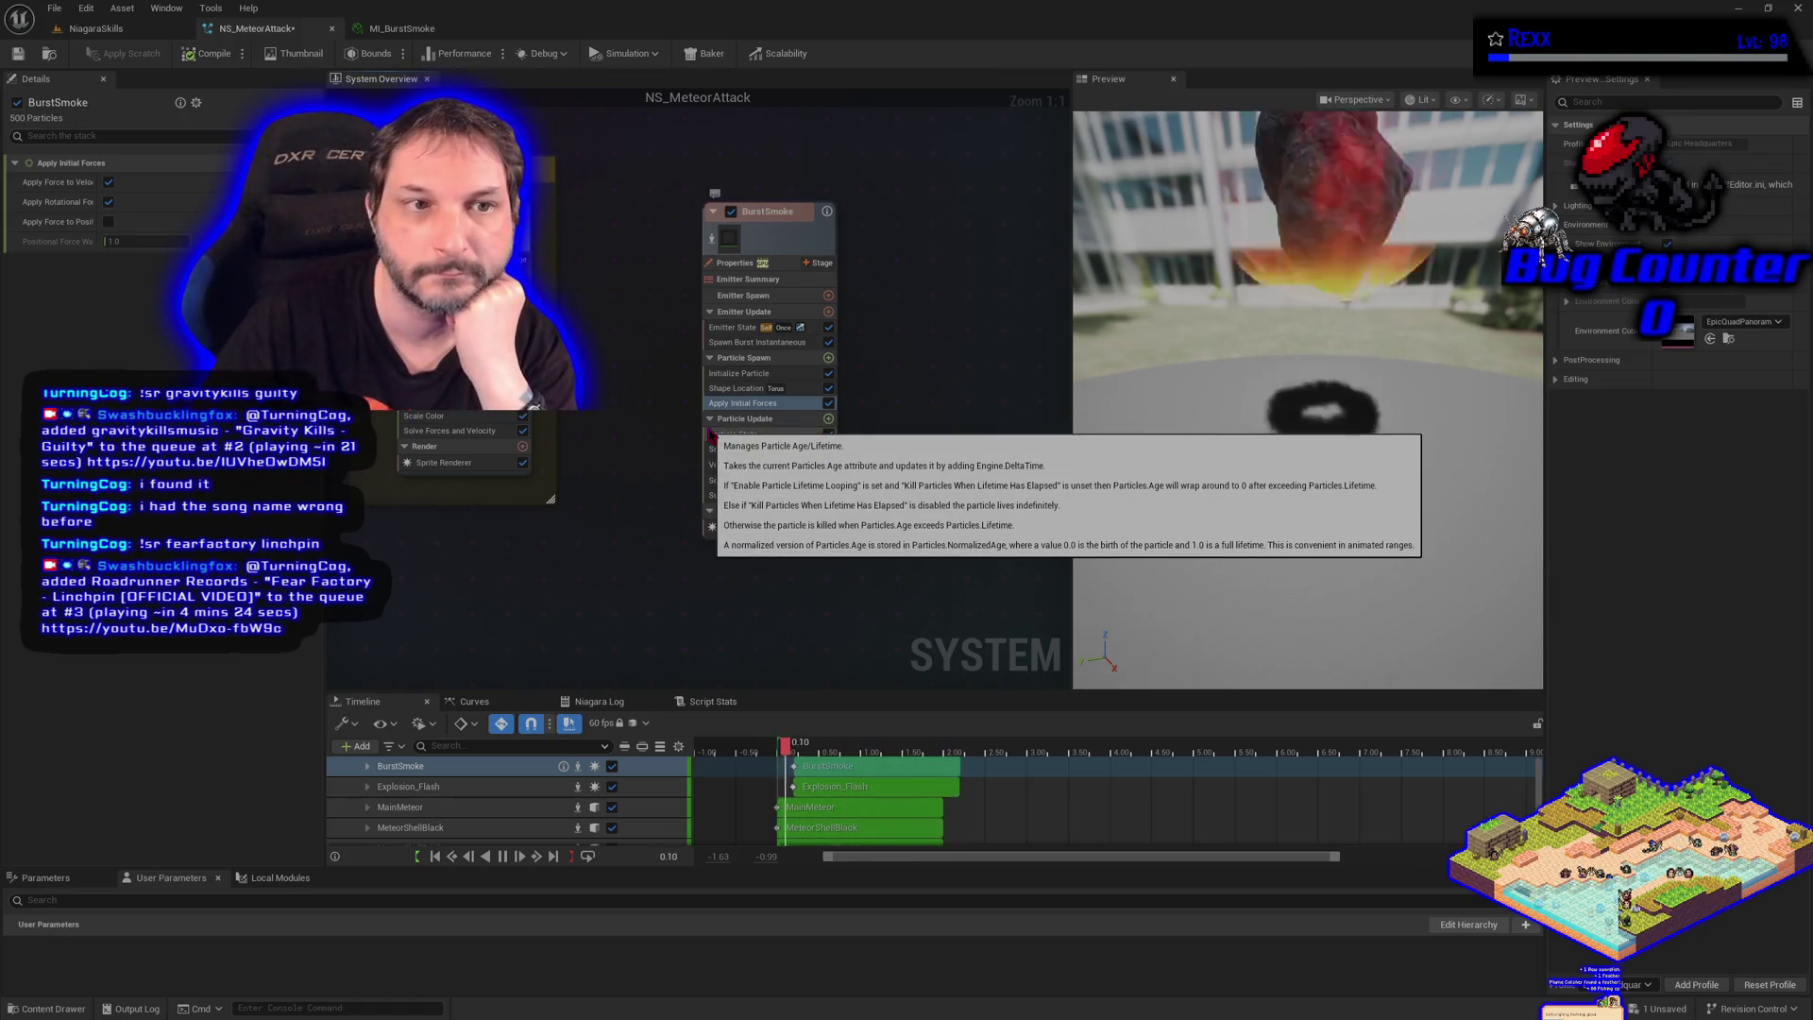
mouse_move(83, 210)
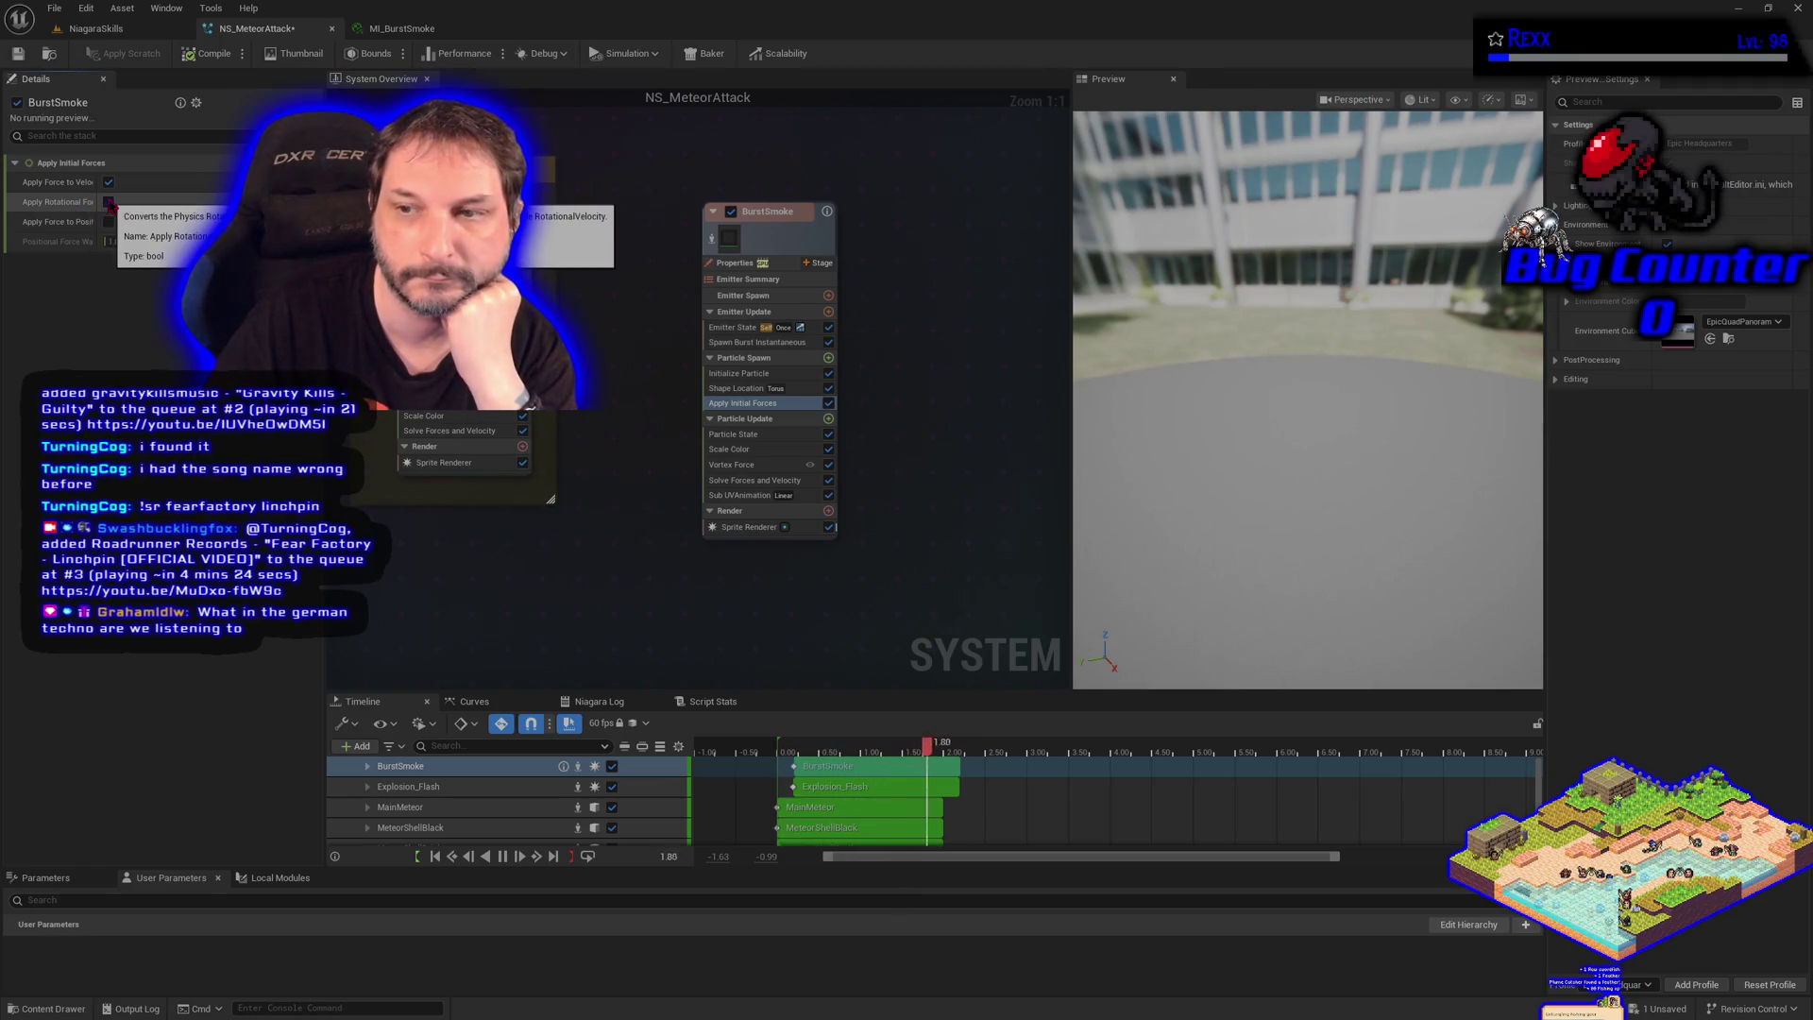
left_click(108, 202)
left_click(109, 182)
left_click(109, 201)
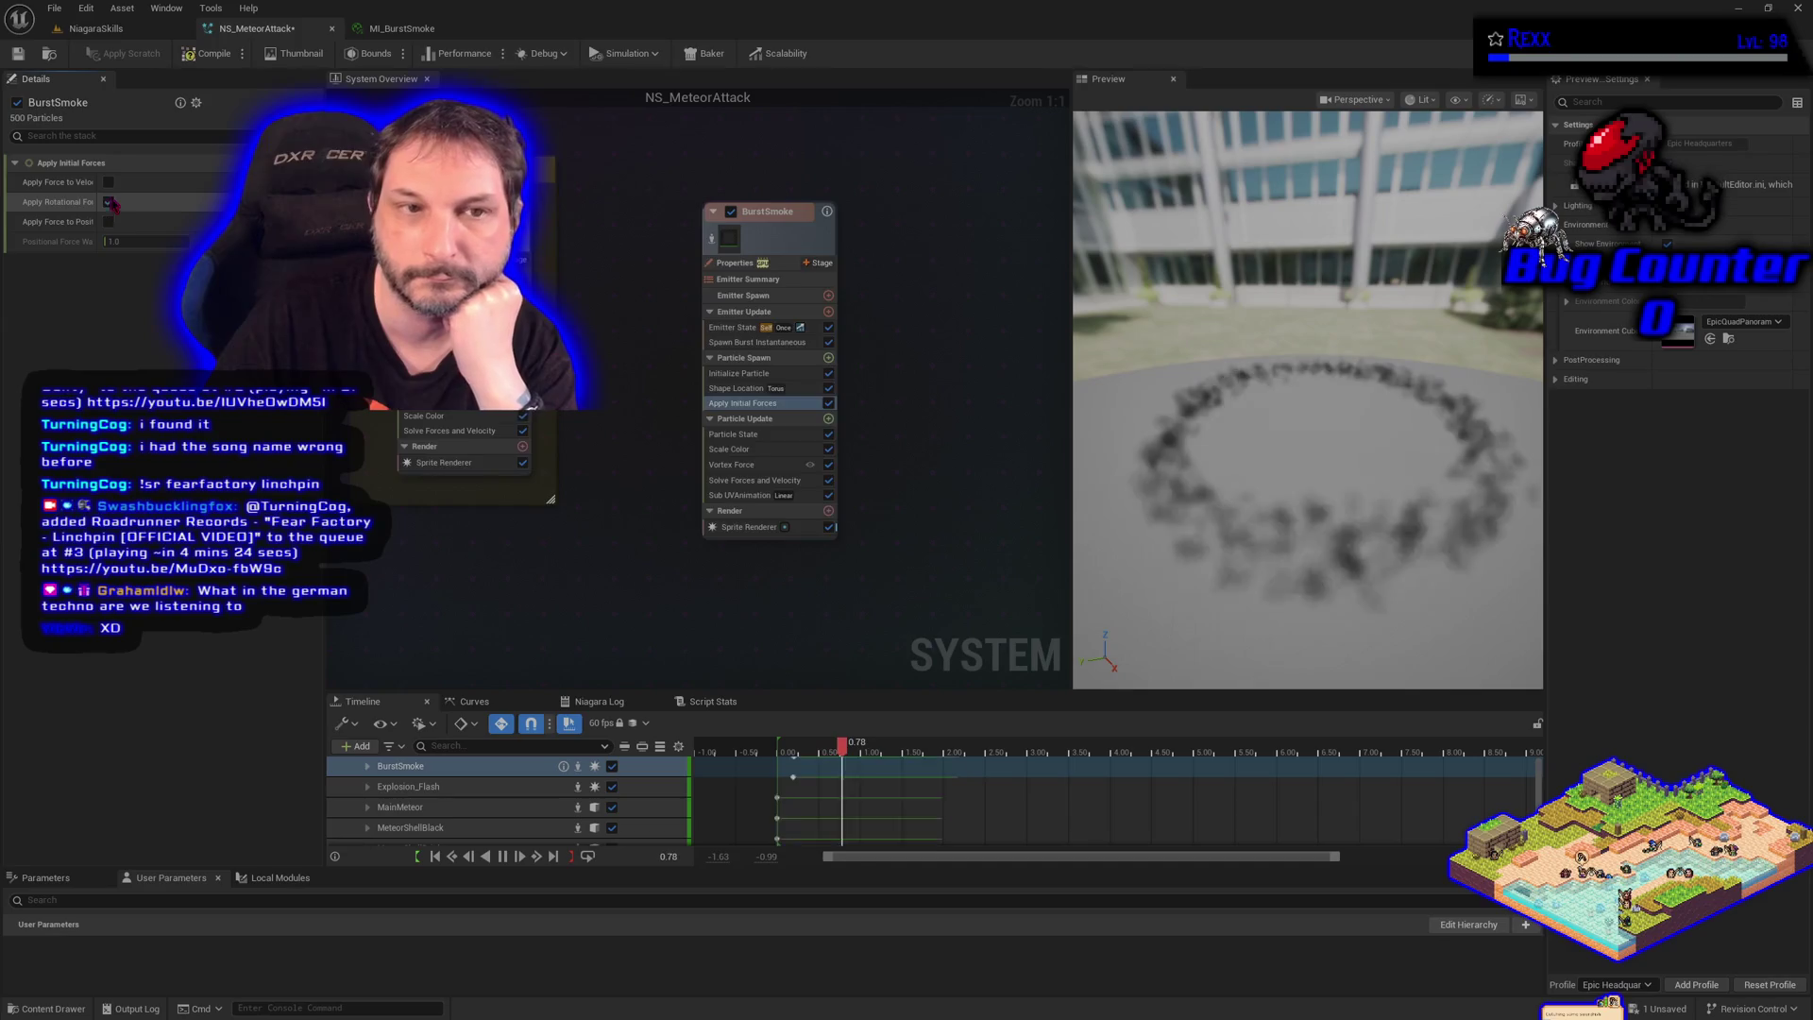
left_click(109, 201)
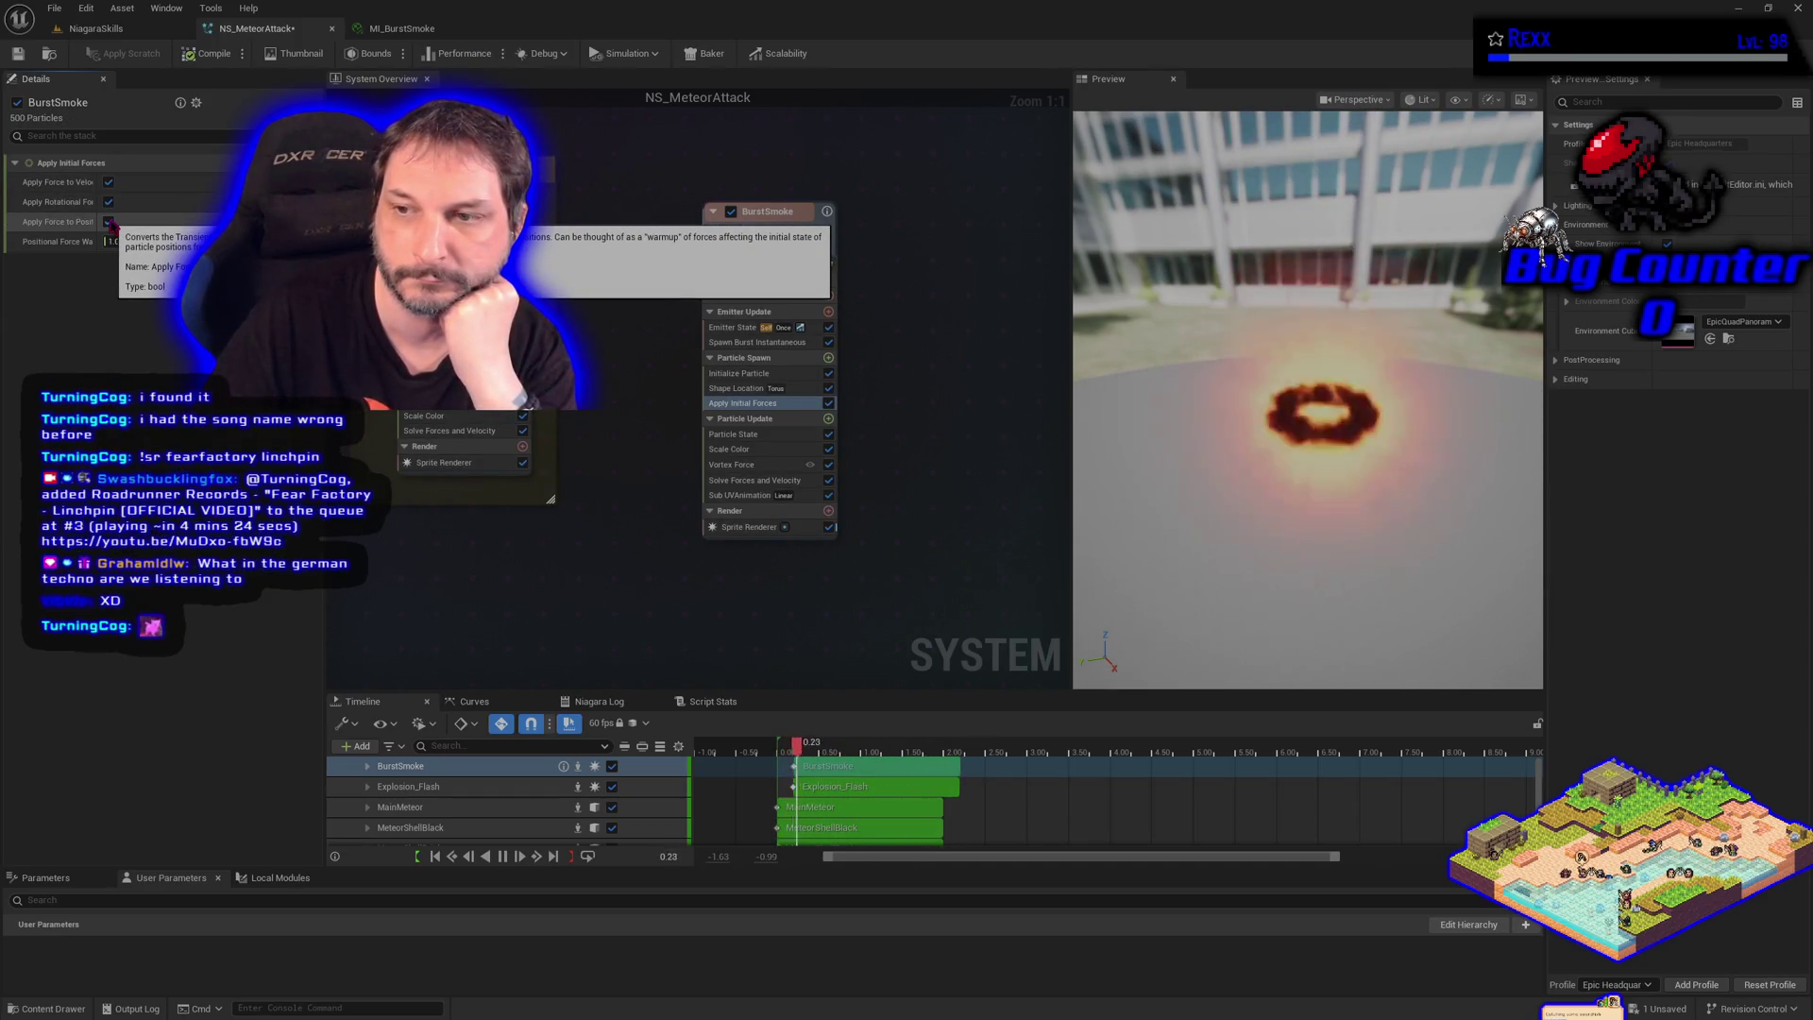
left_click(108, 223)
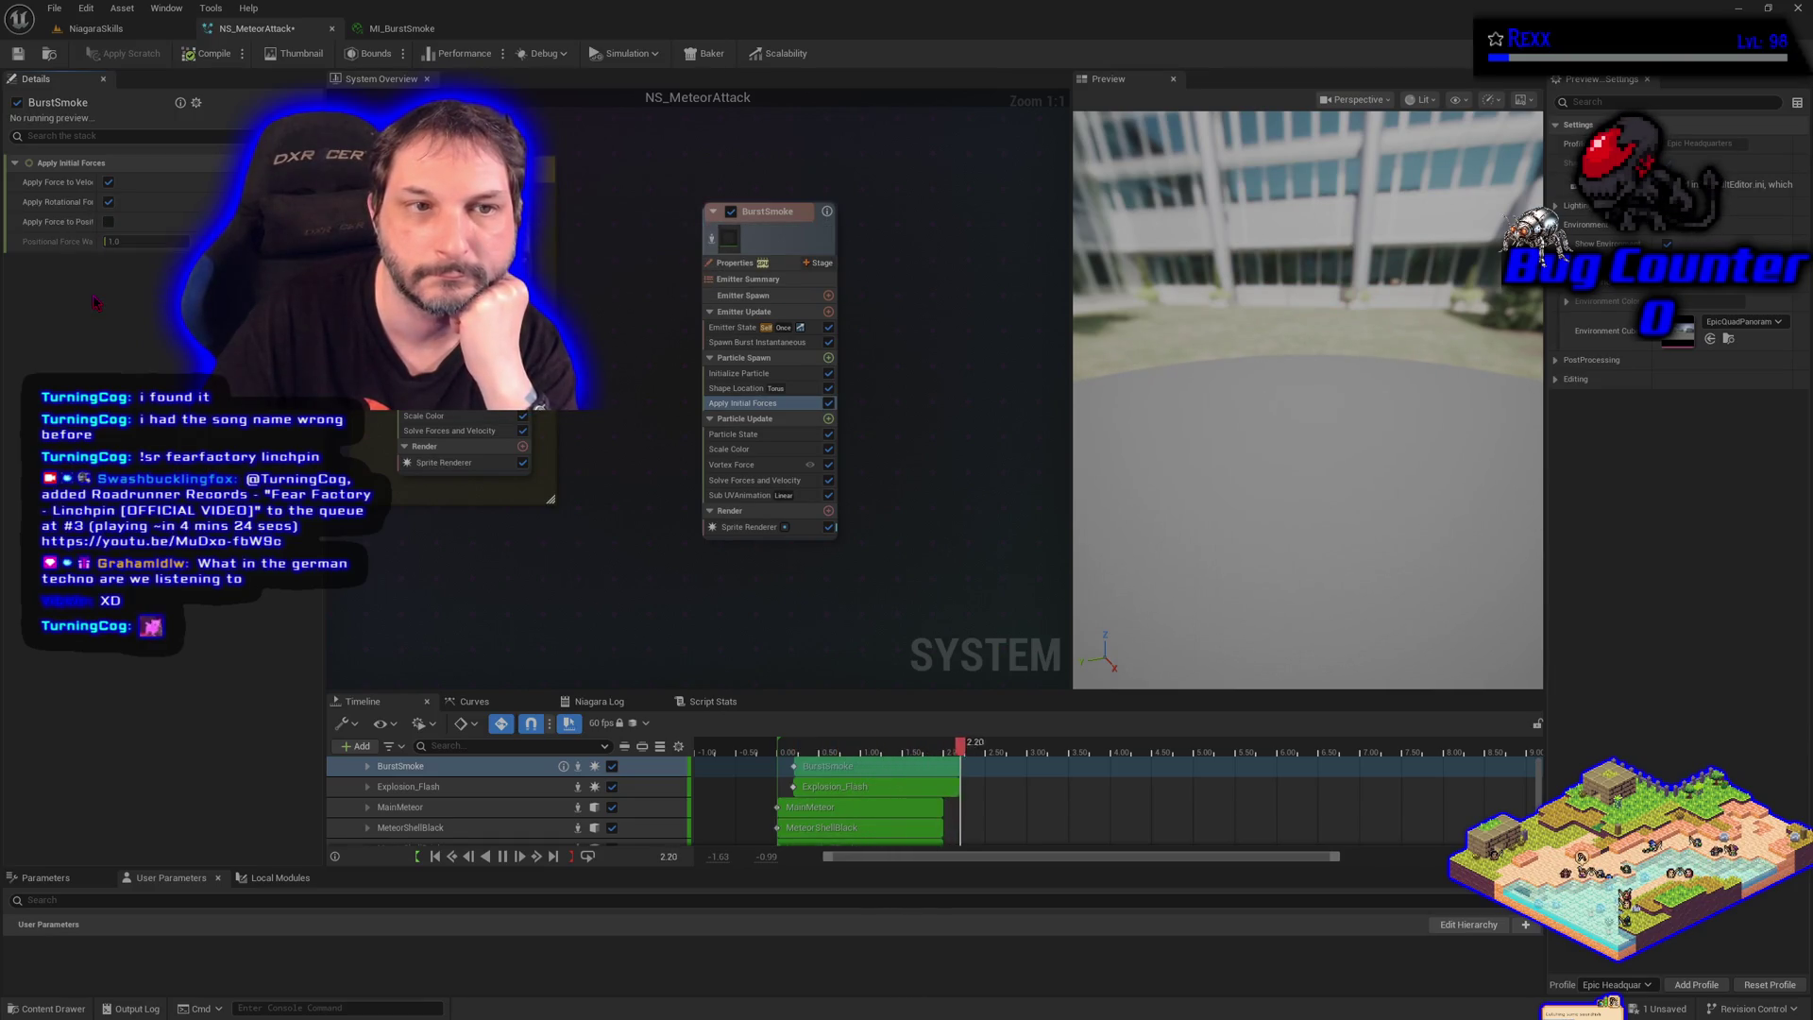
left_click(831, 411)
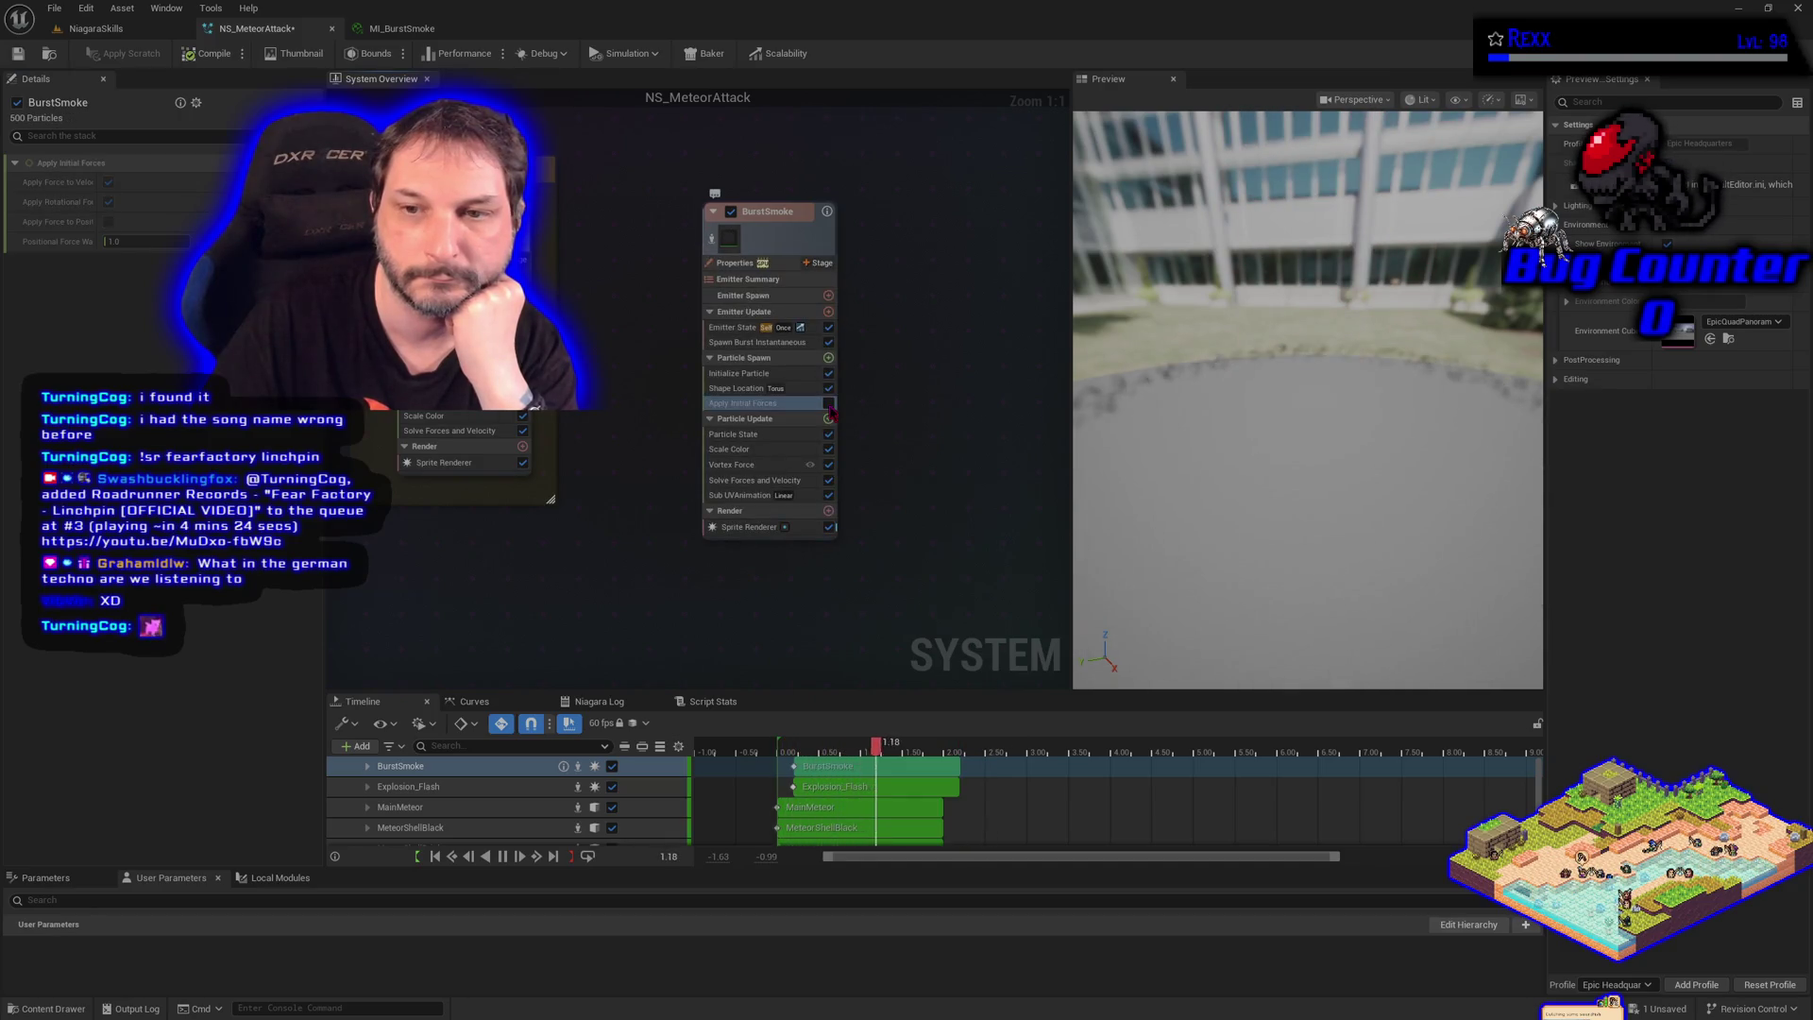
left_click(737, 388)
Delete Apply Initial Forces, then review the Solve Forces and Velocity and Vortex Force settings
left_click(737, 404)
key("Delete")
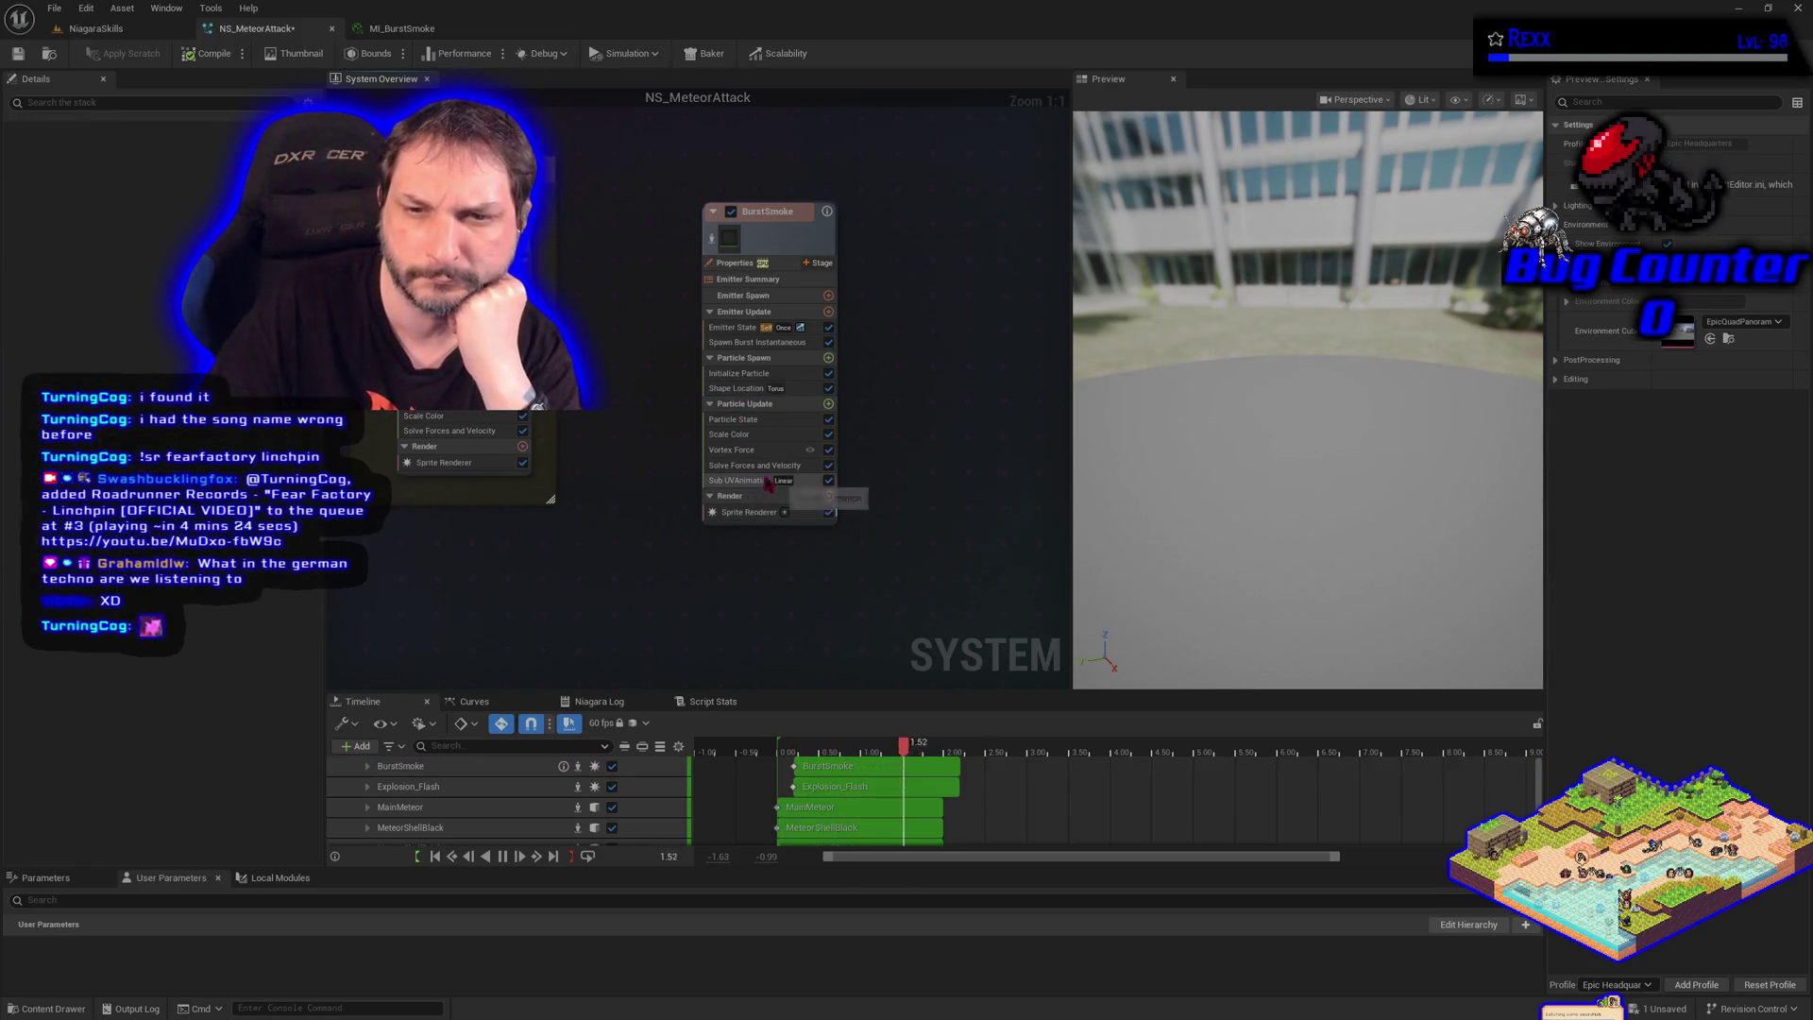
left_click(770, 469)
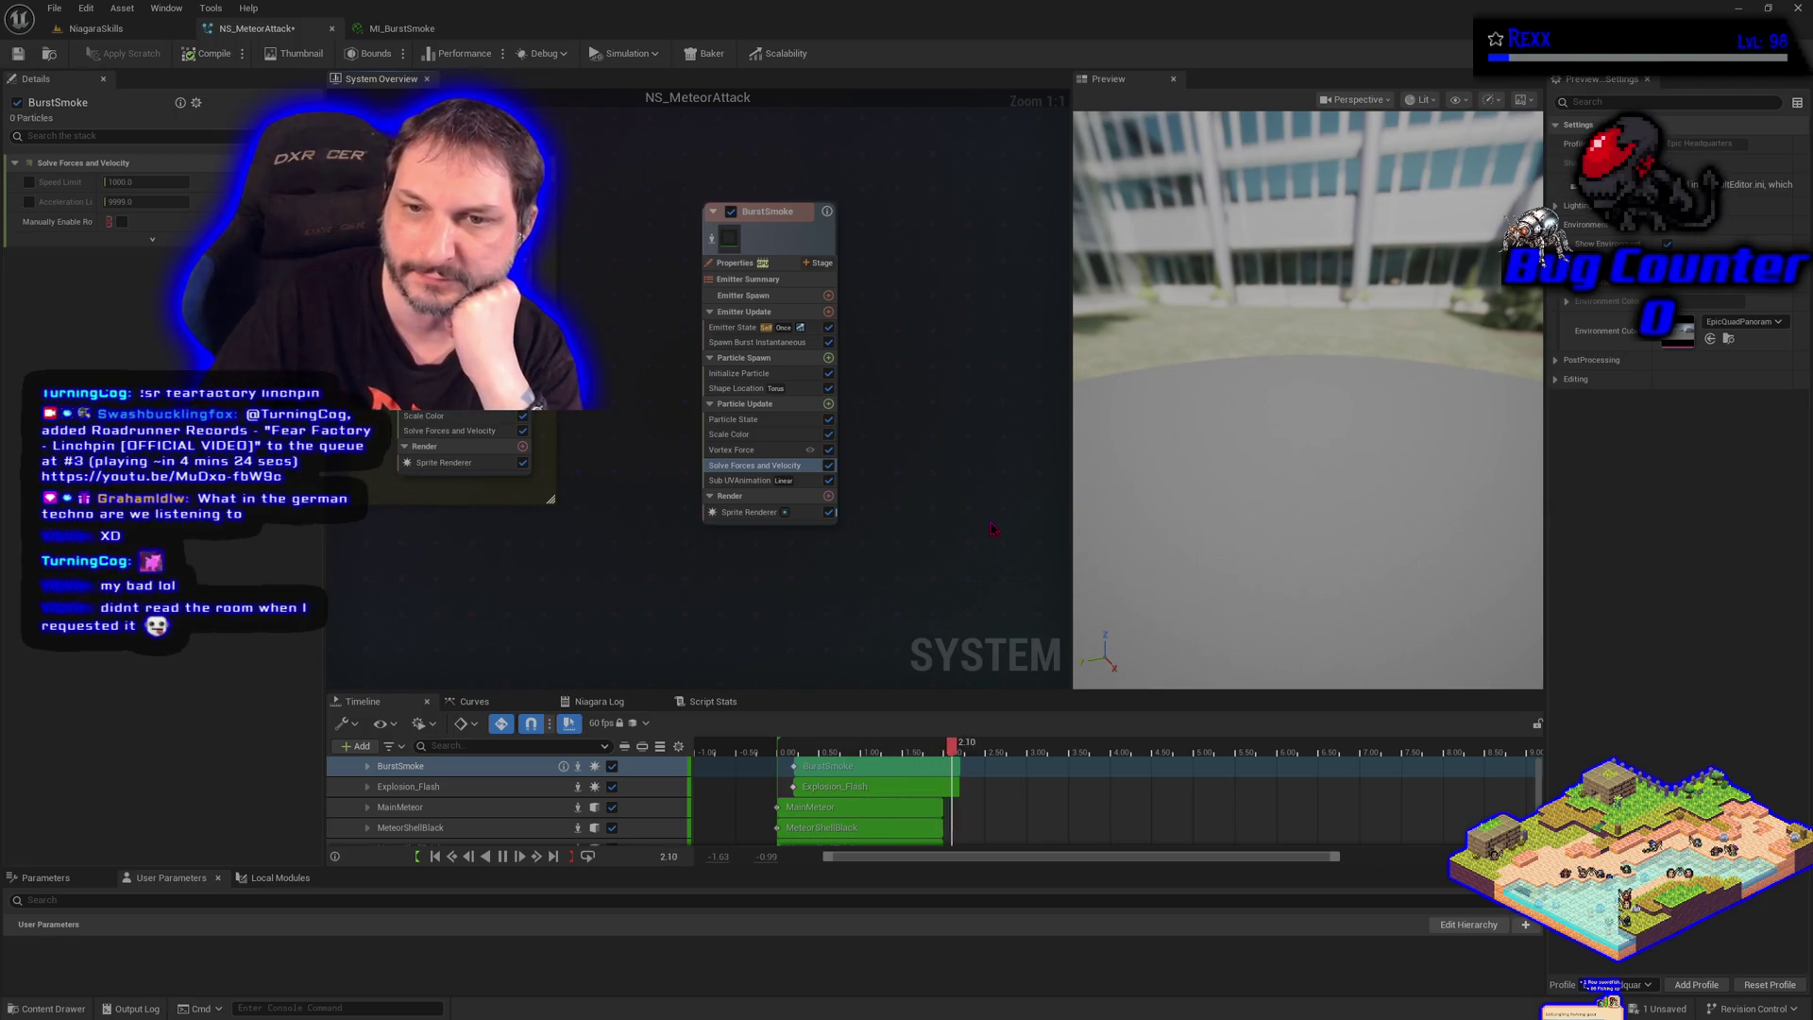
left_click(751, 450)
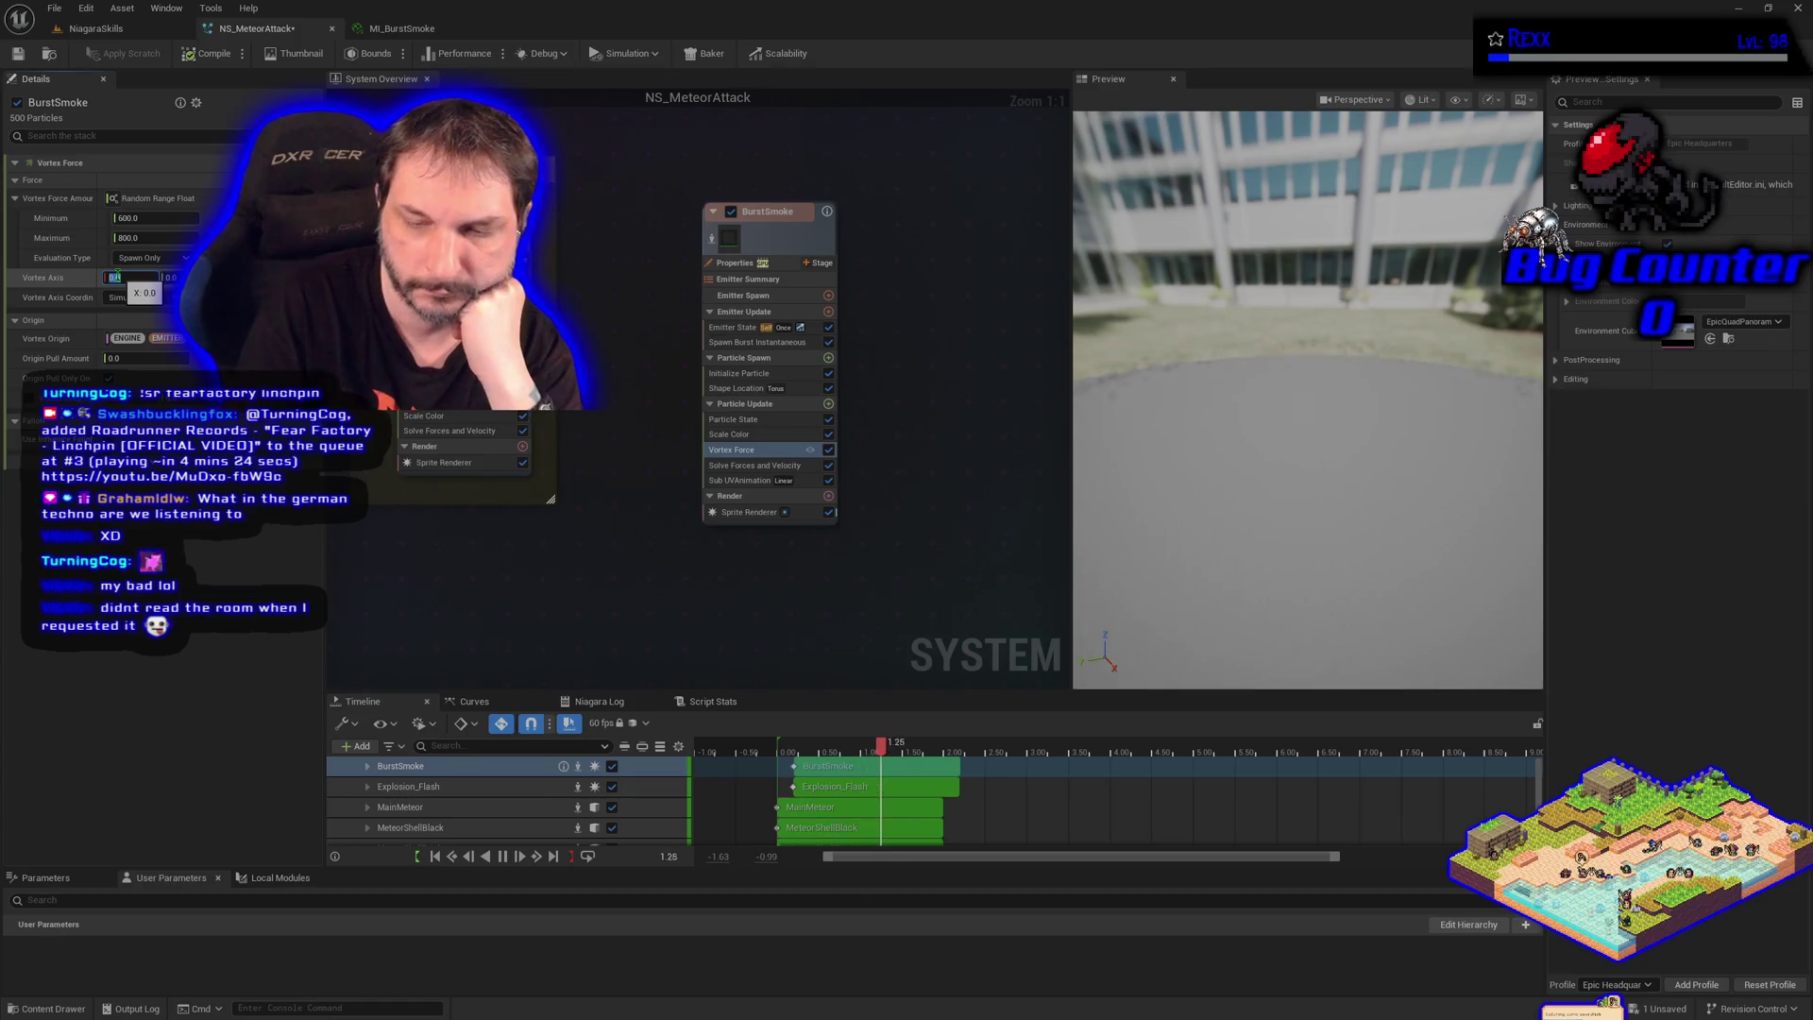
Set Vortex Axis X and Y to 0 and check the axis coordinate space options
type("0")
key("Return")
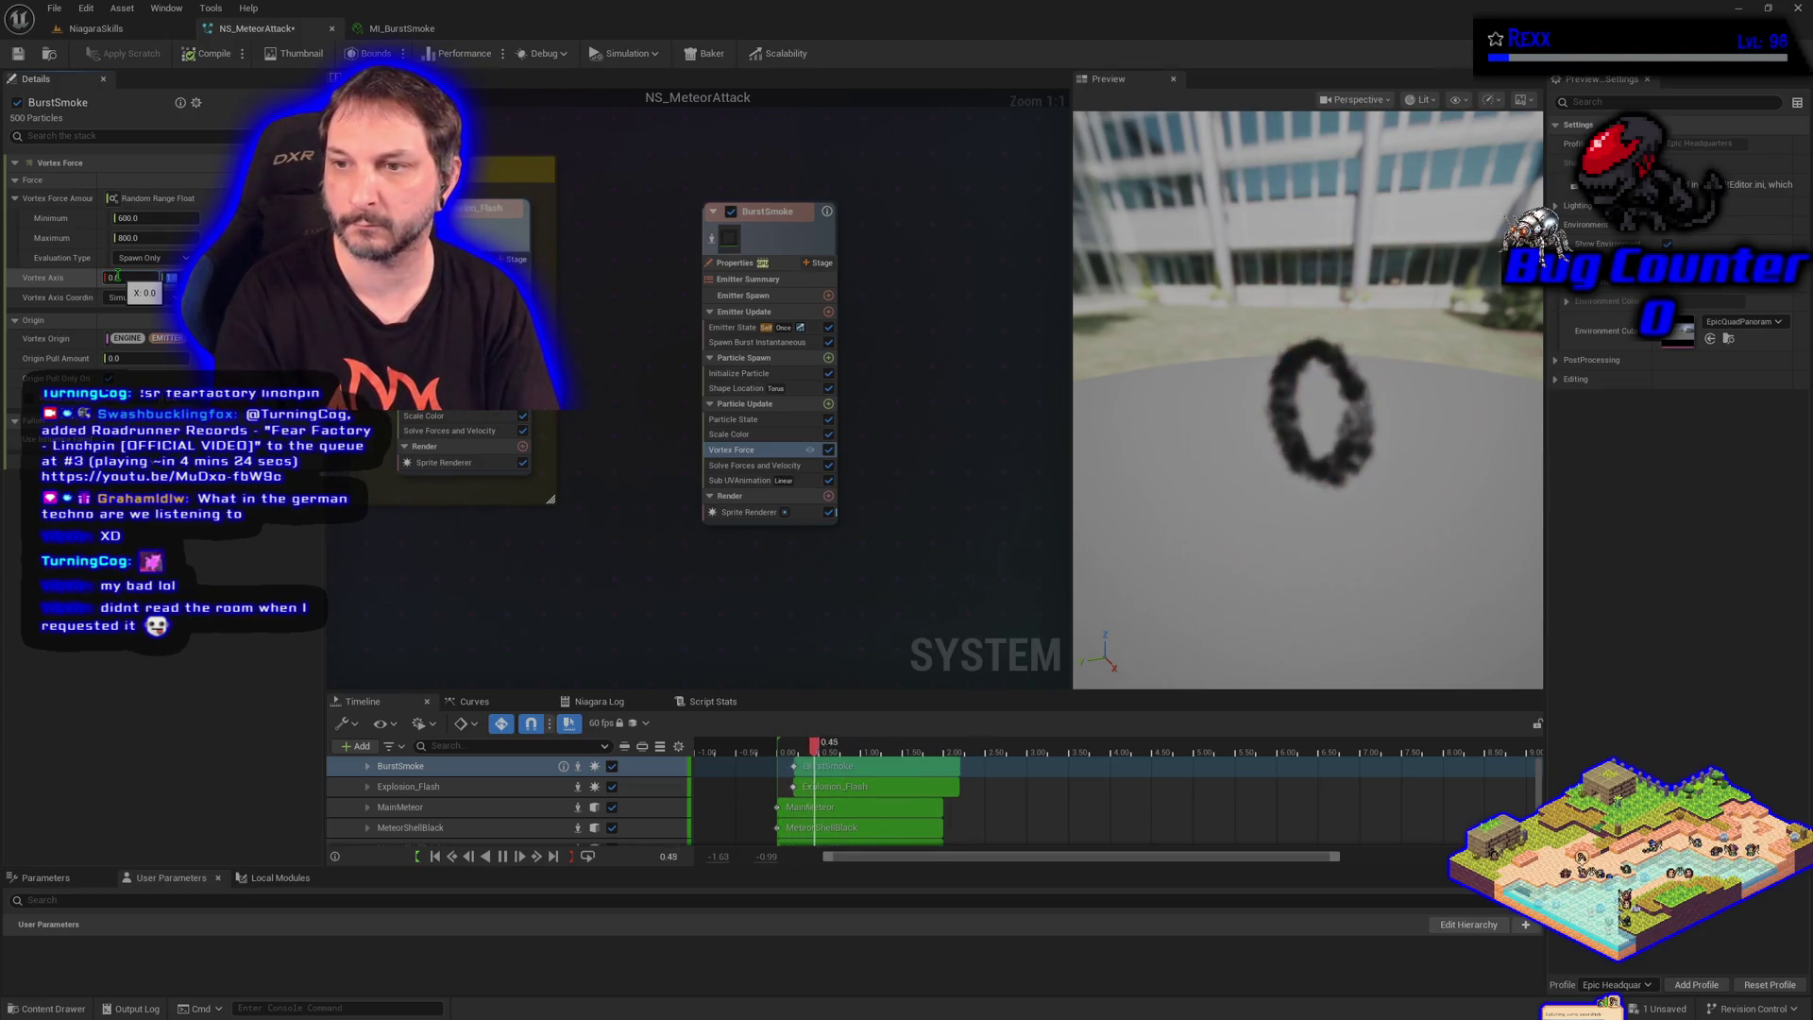
type("0")
key("Return")
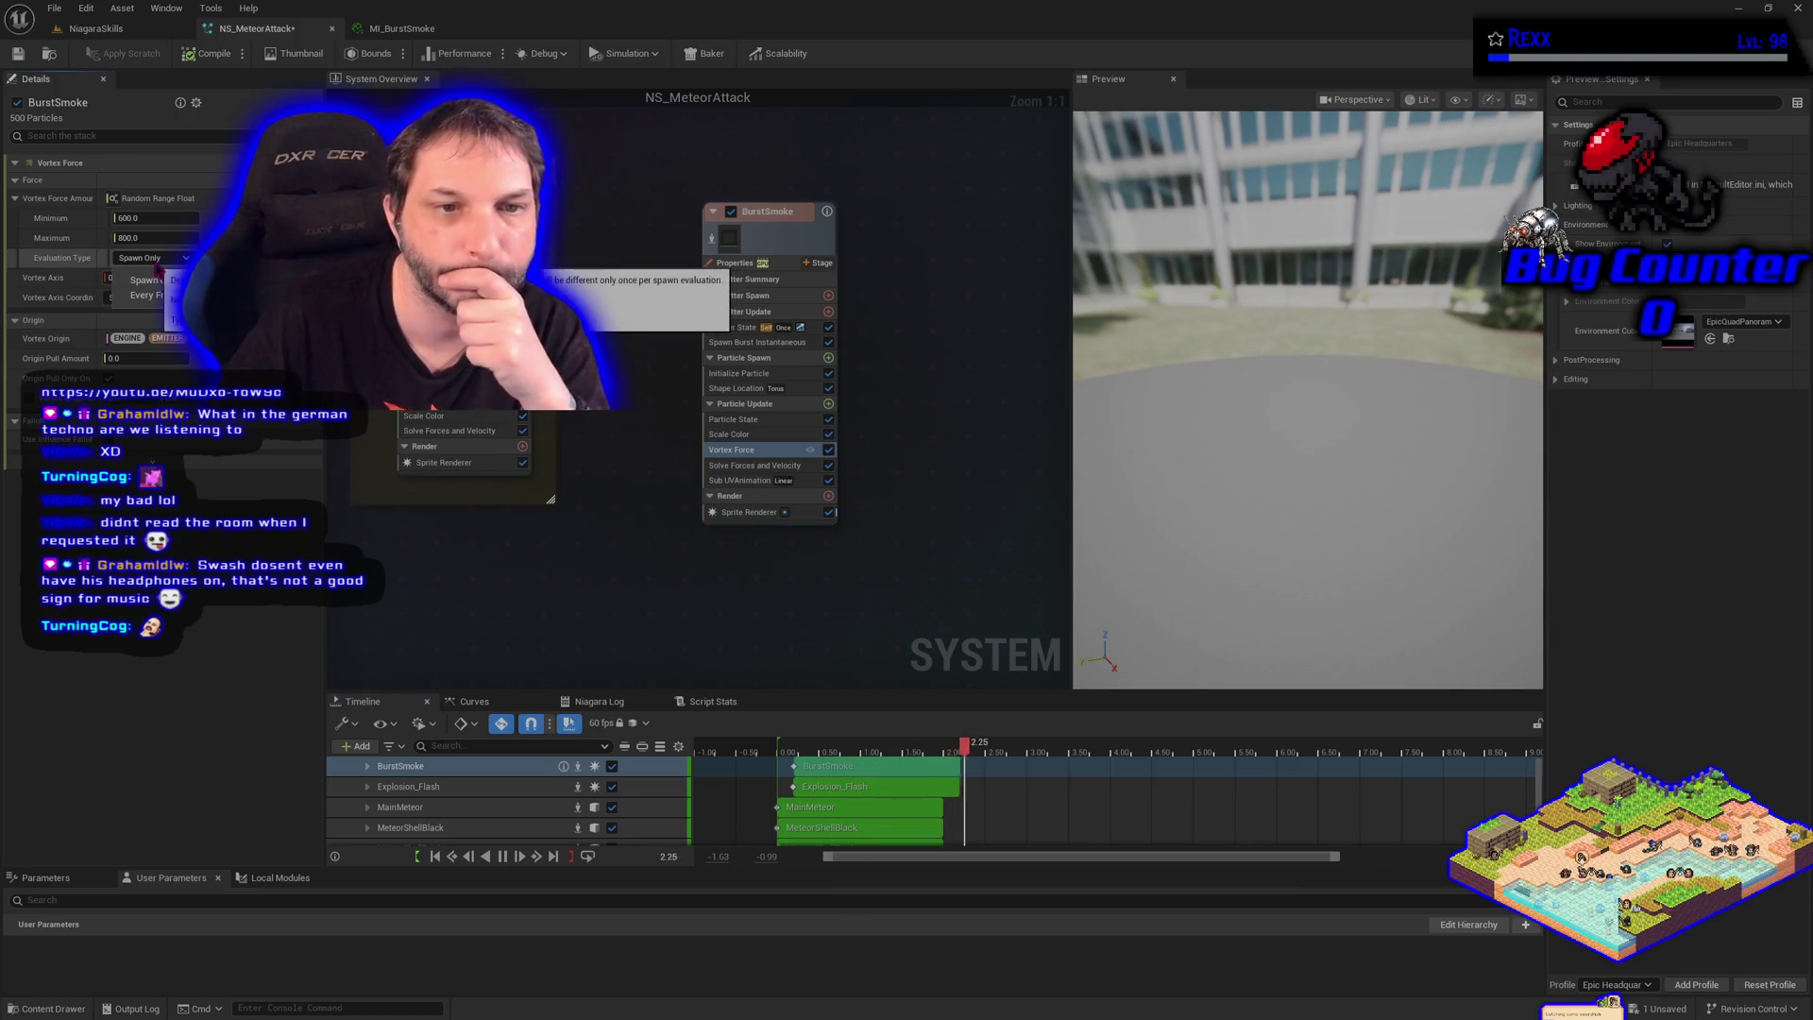
left_click(166, 298)
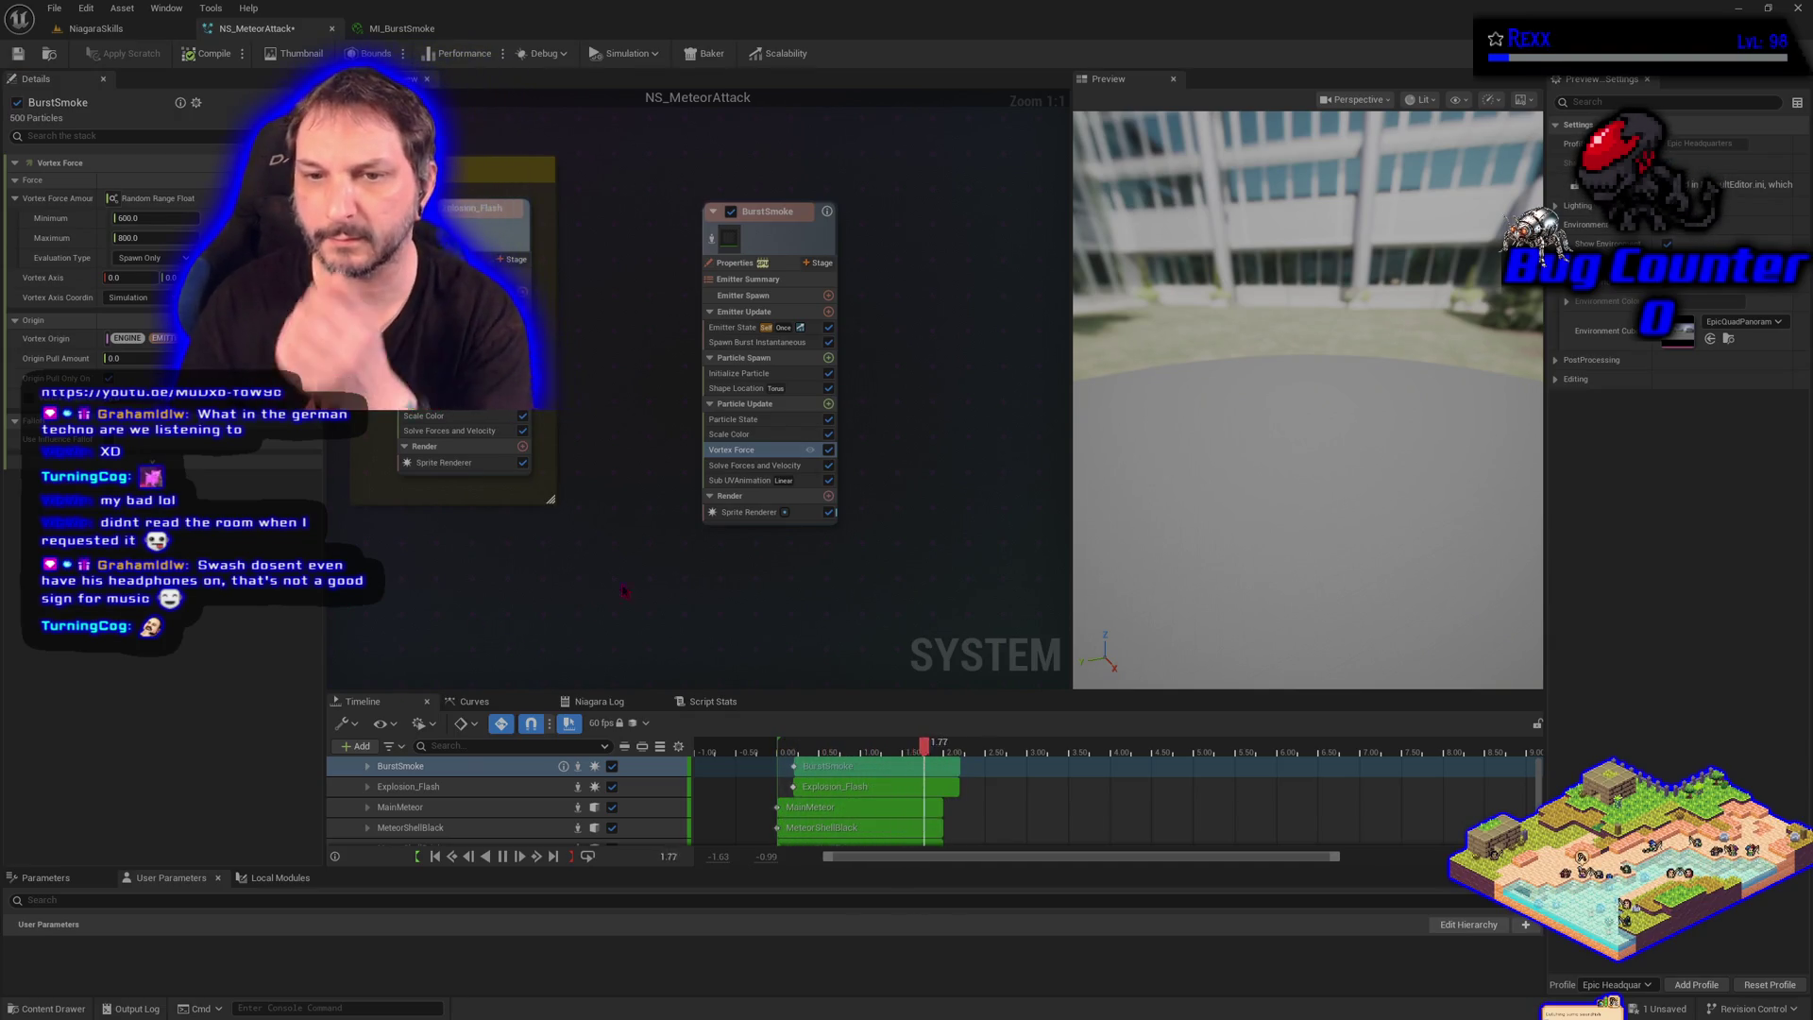
left_click(755, 465)
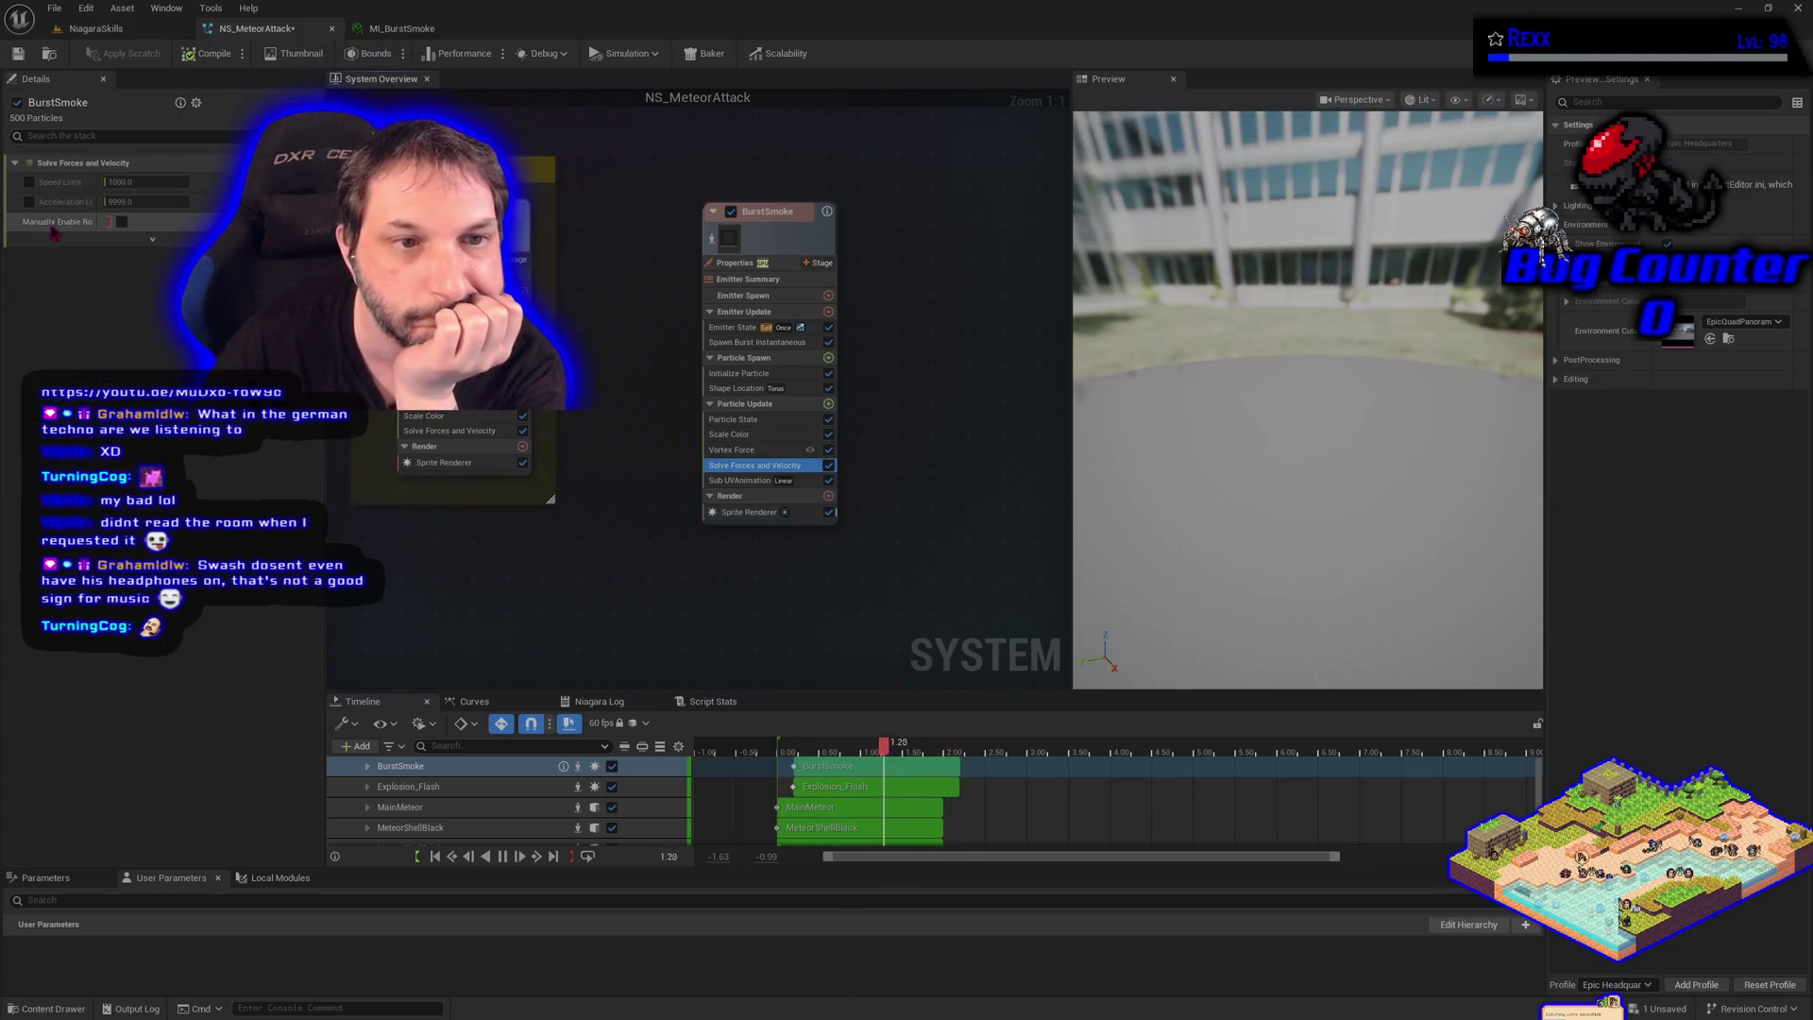
Leave Manually Enable Rotational Solver unchecked after testing it, and return to Vortex Force
mouse_move(54, 231)
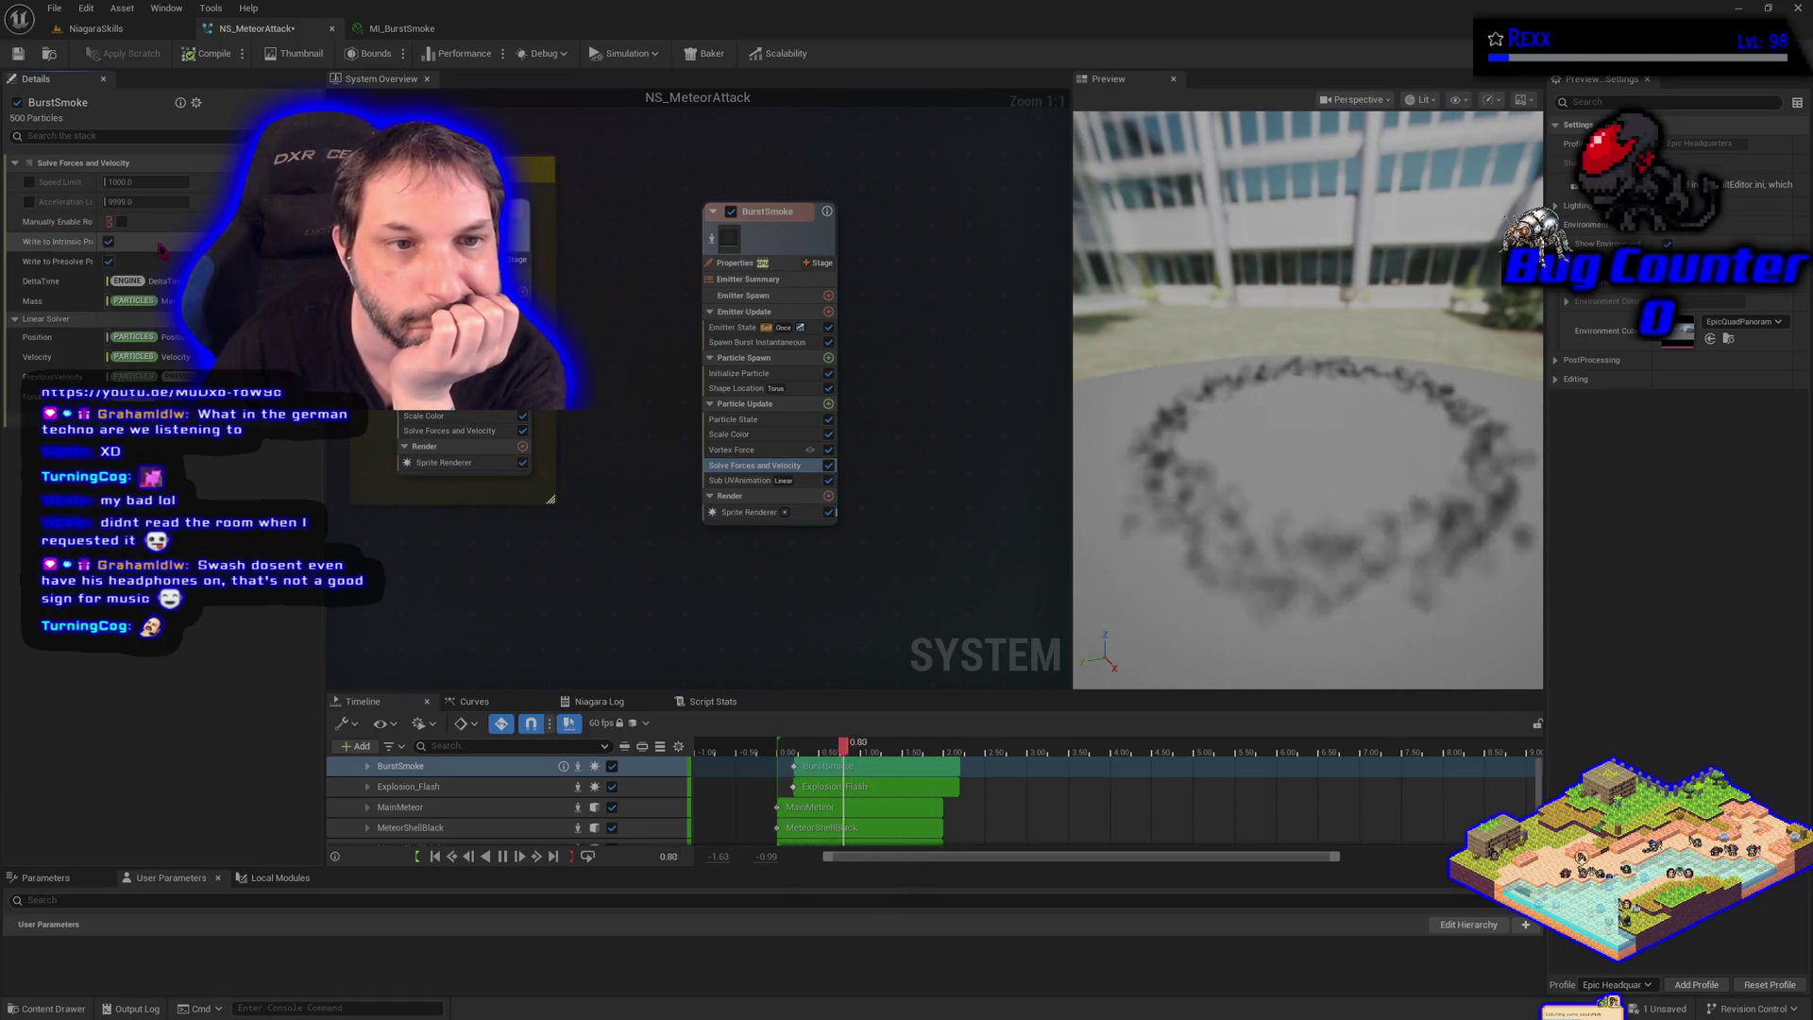
left_click(121, 222)
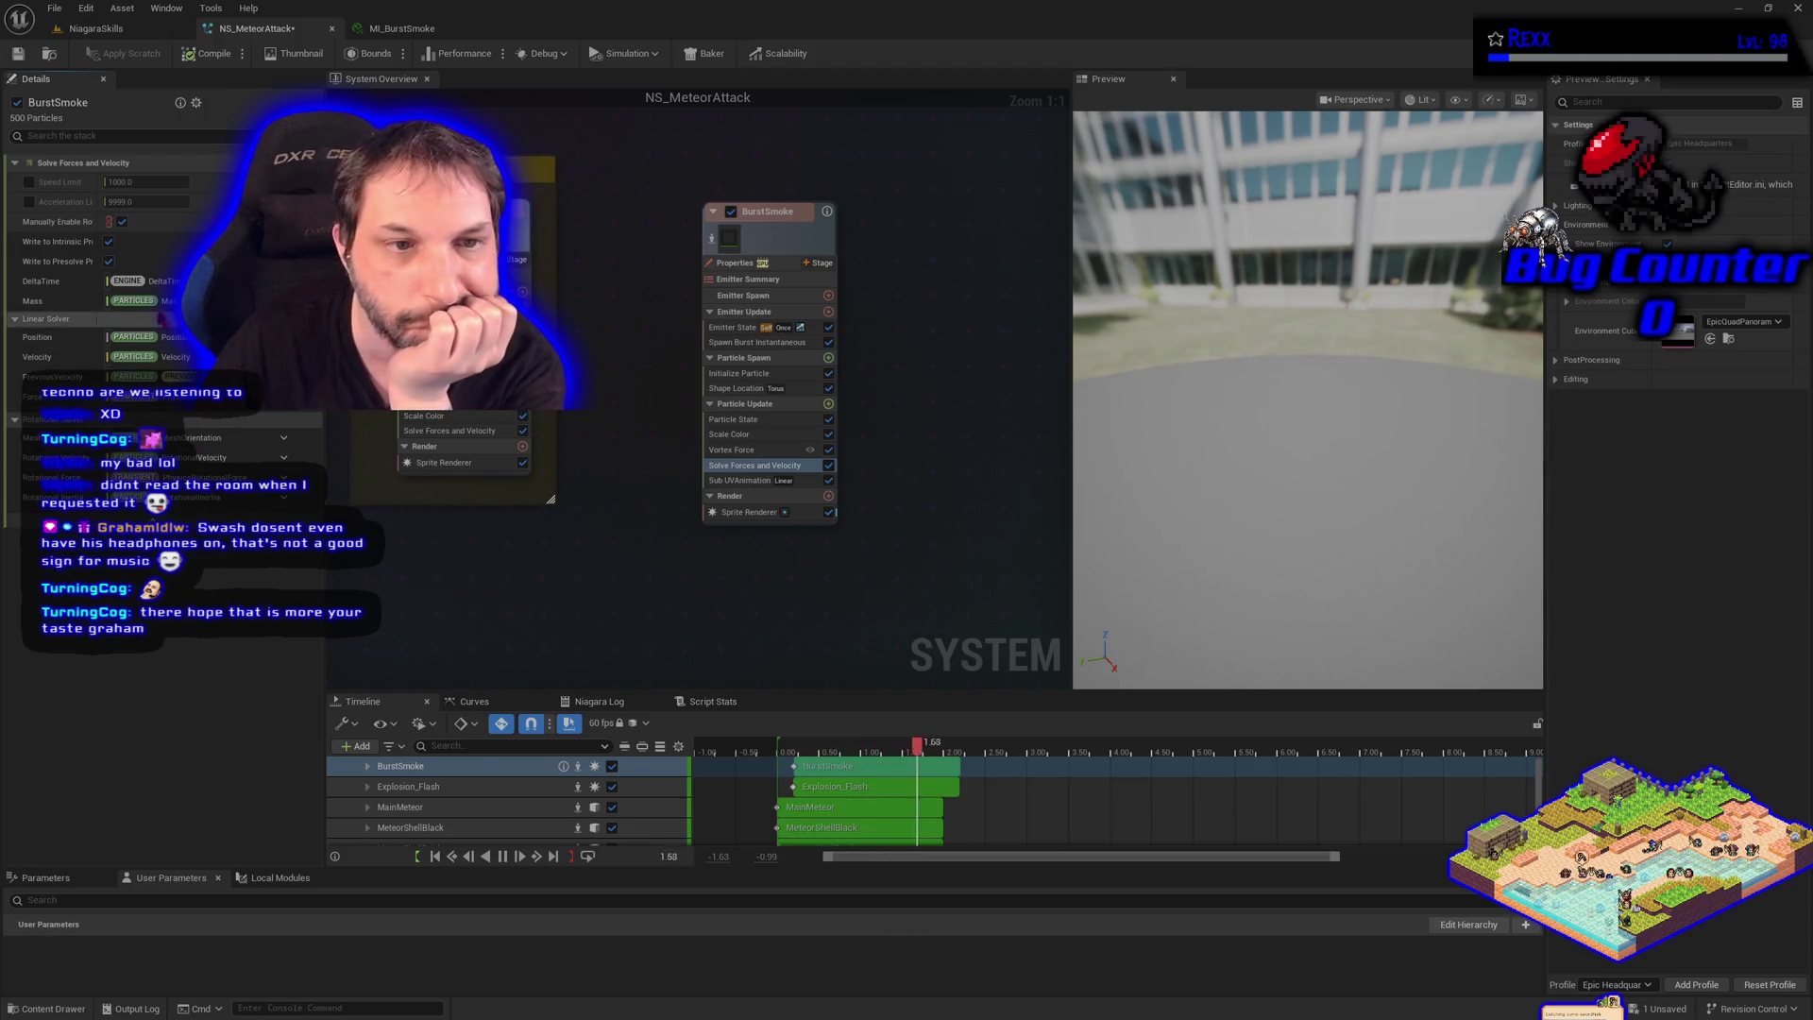
left_click(121, 222)
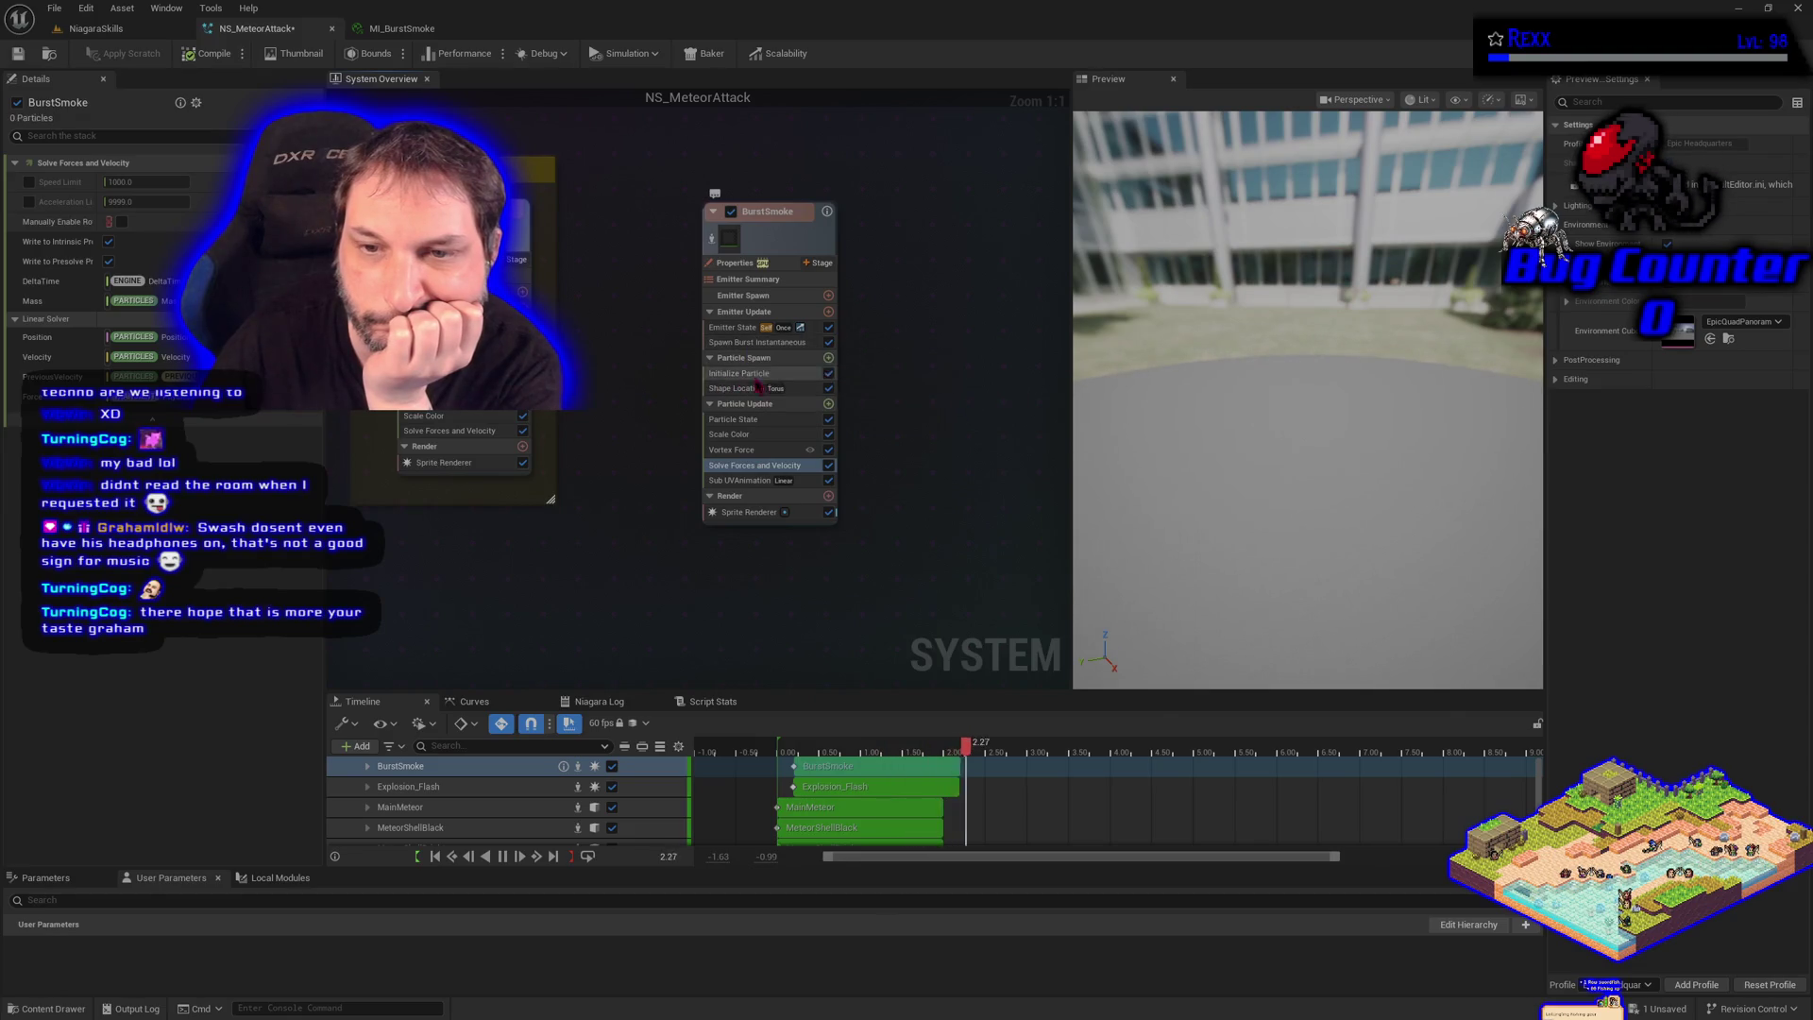
left_click(755, 449)
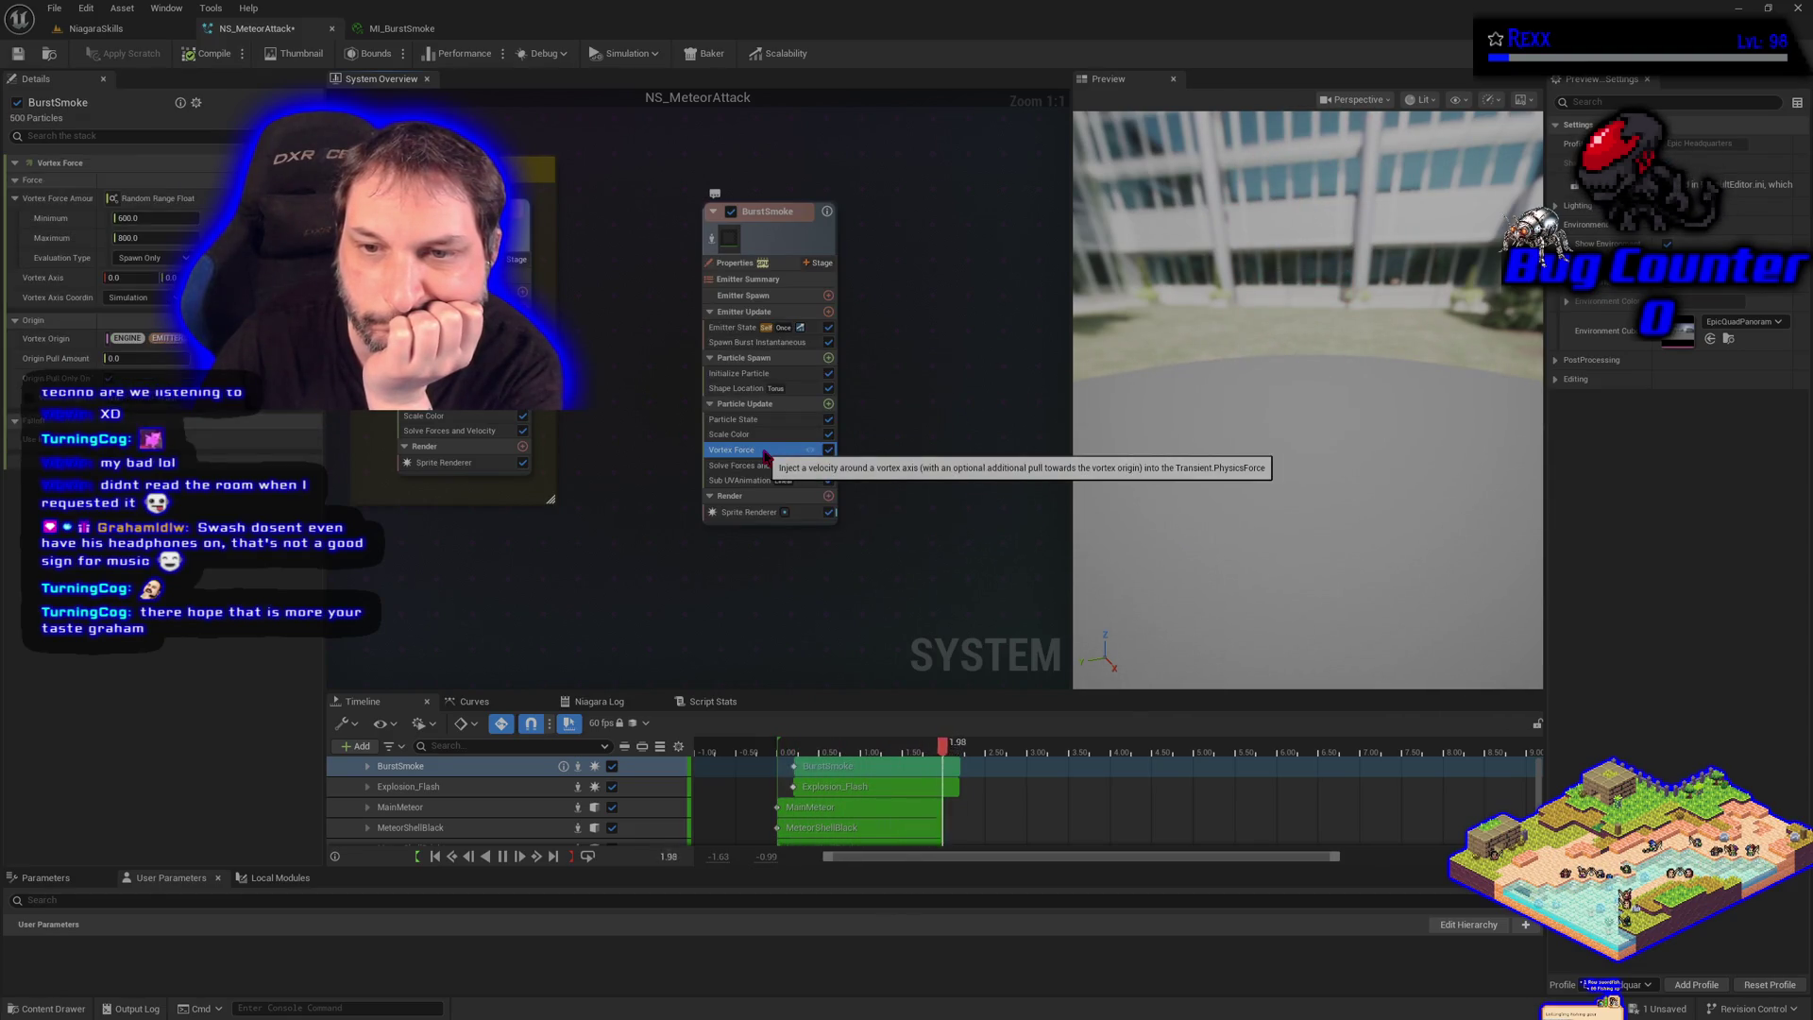
Review the Emitter State, Spawn Burst Instantaneous and Initialize Particle (2.0 lifetime) settings
left_click(741, 328)
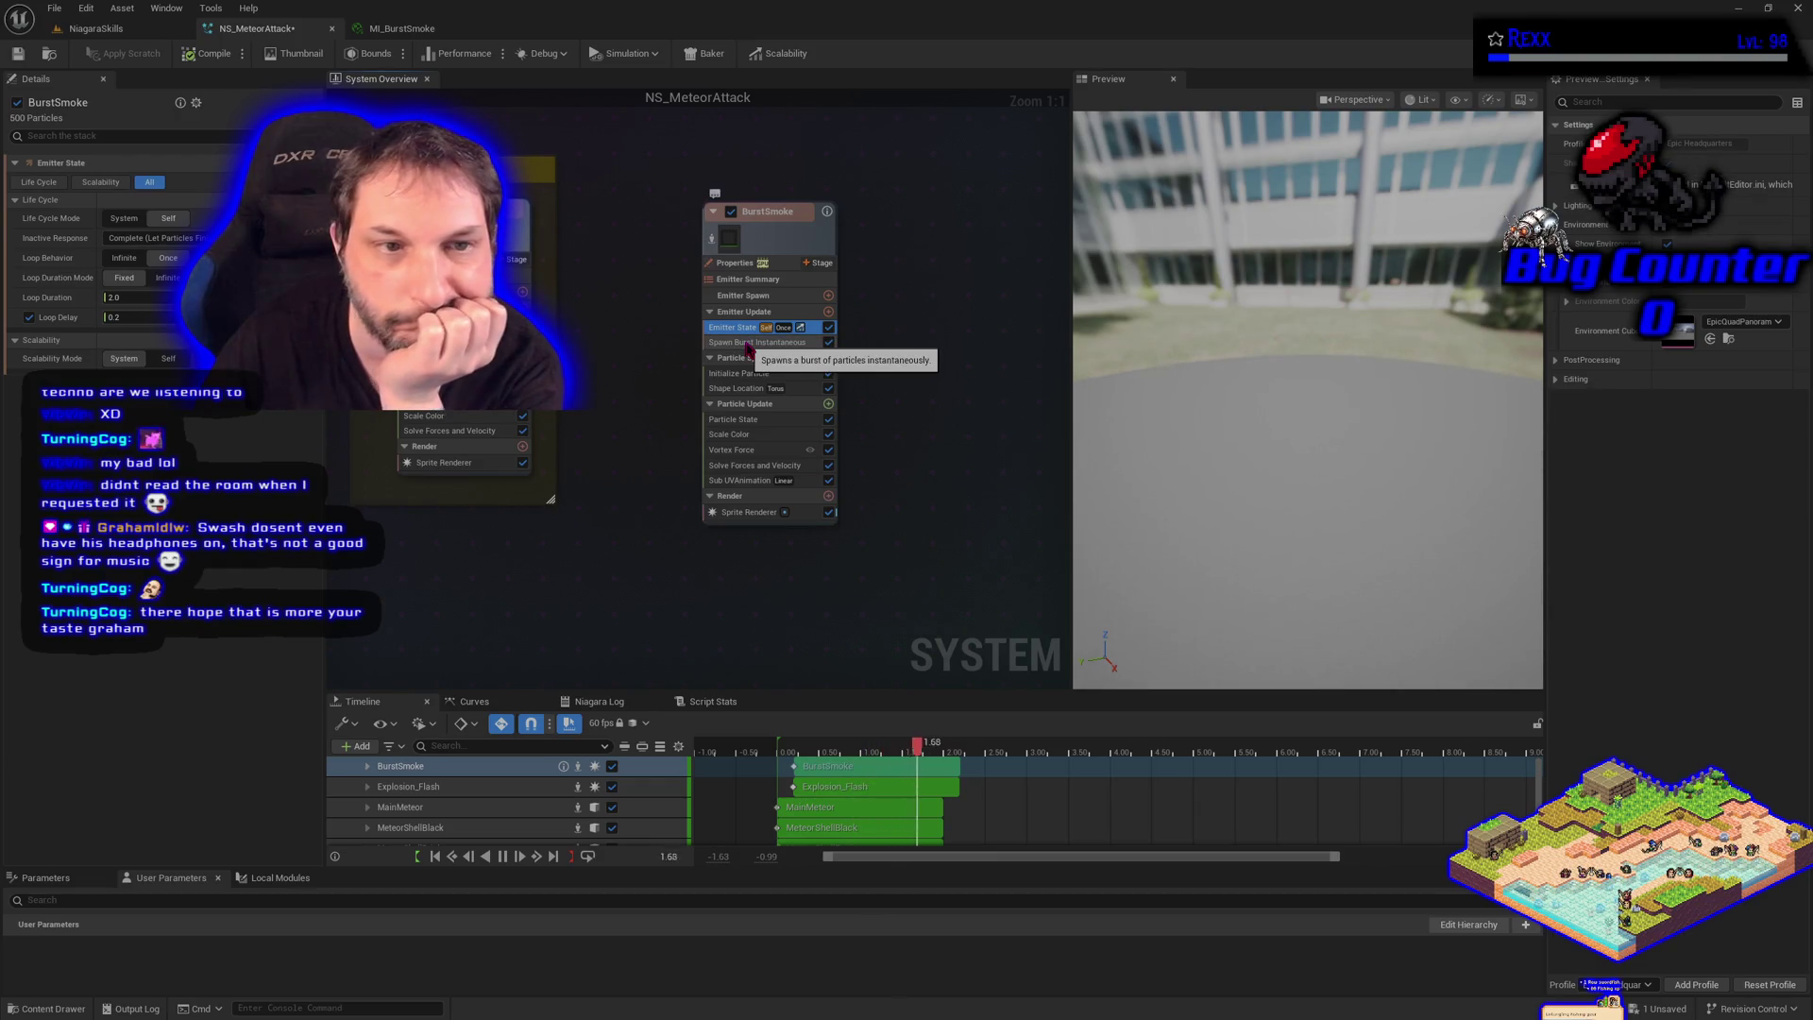
left_click(746, 343)
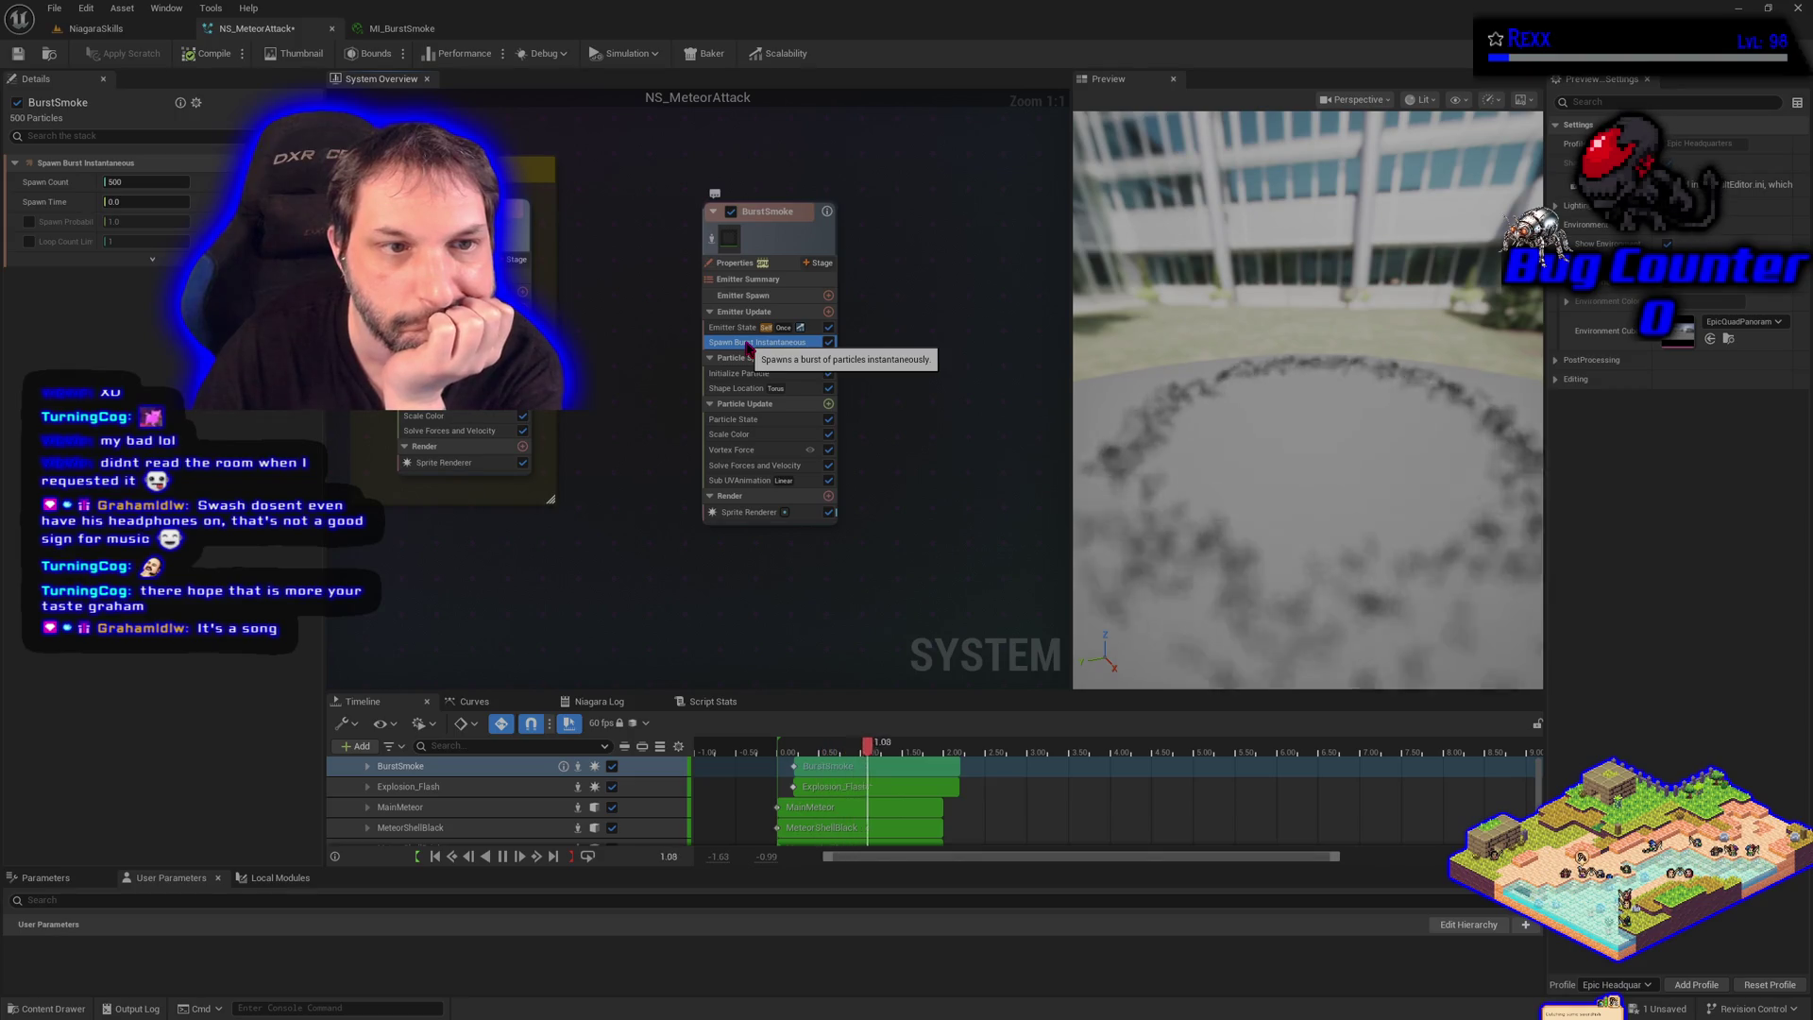
left_click(747, 376)
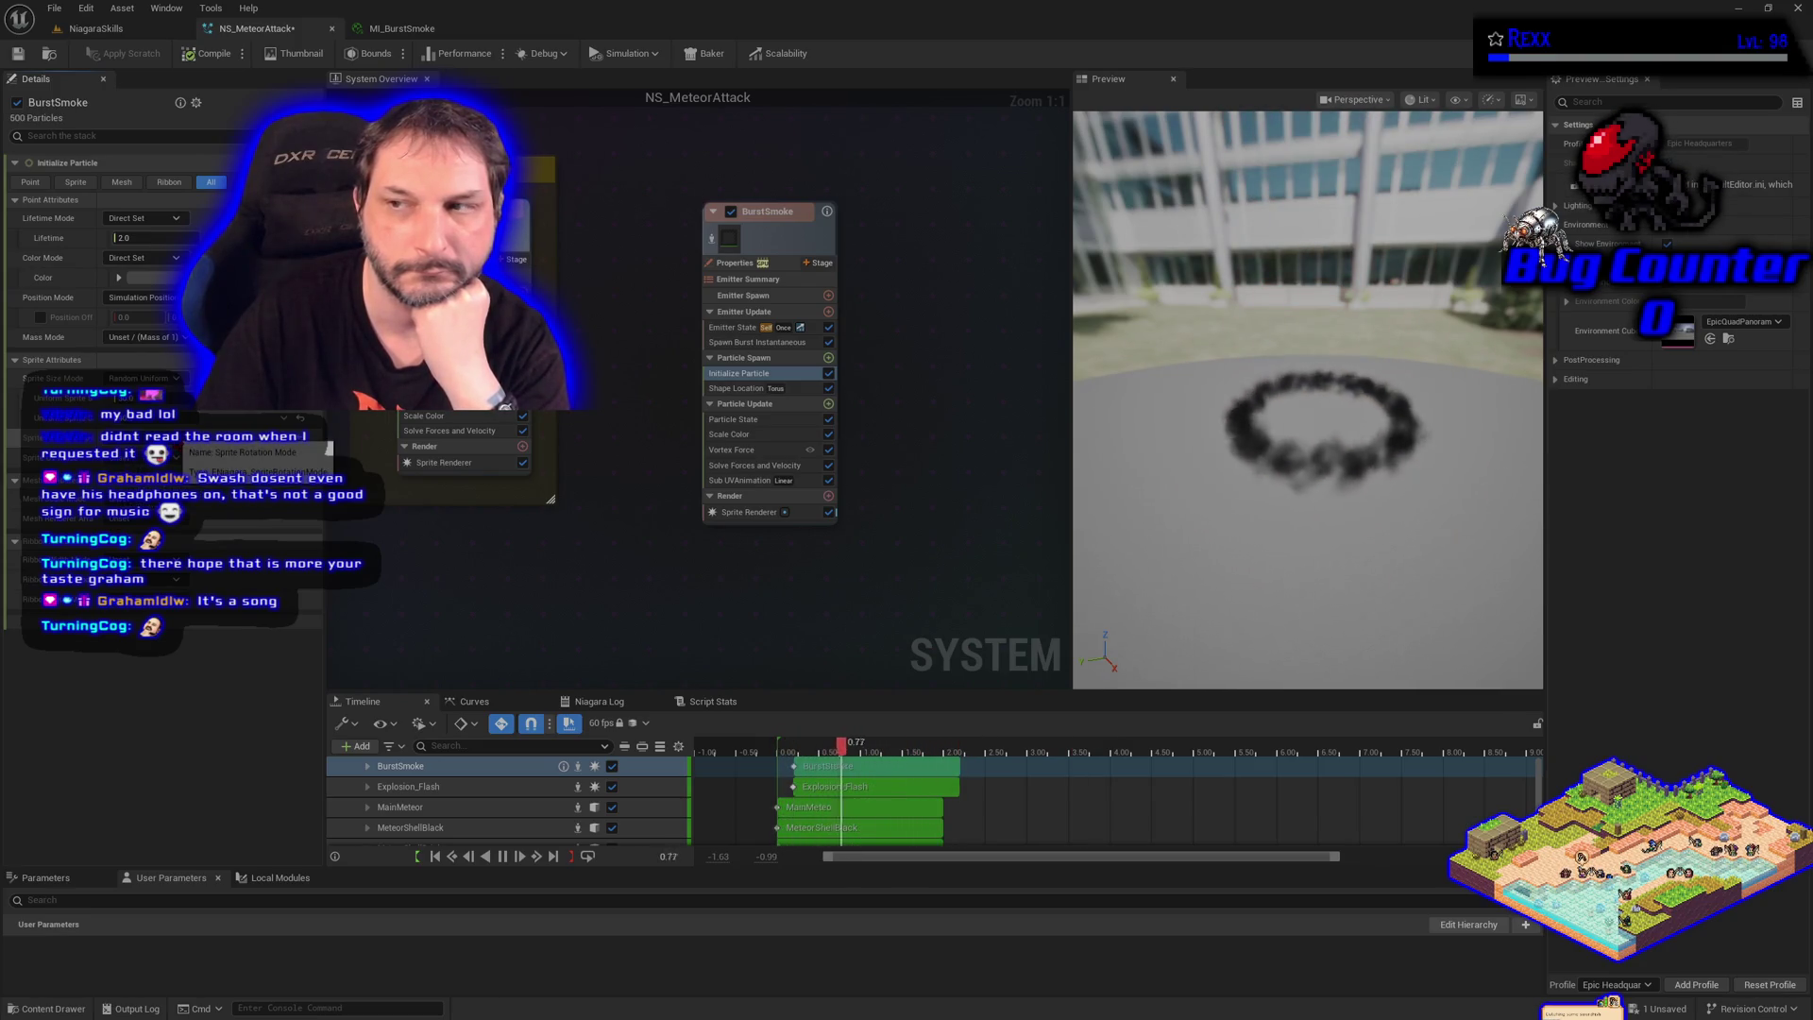
Review the torus Shape Location and Scale Color settings, then reopen Vortex Force
left_click(725, 388)
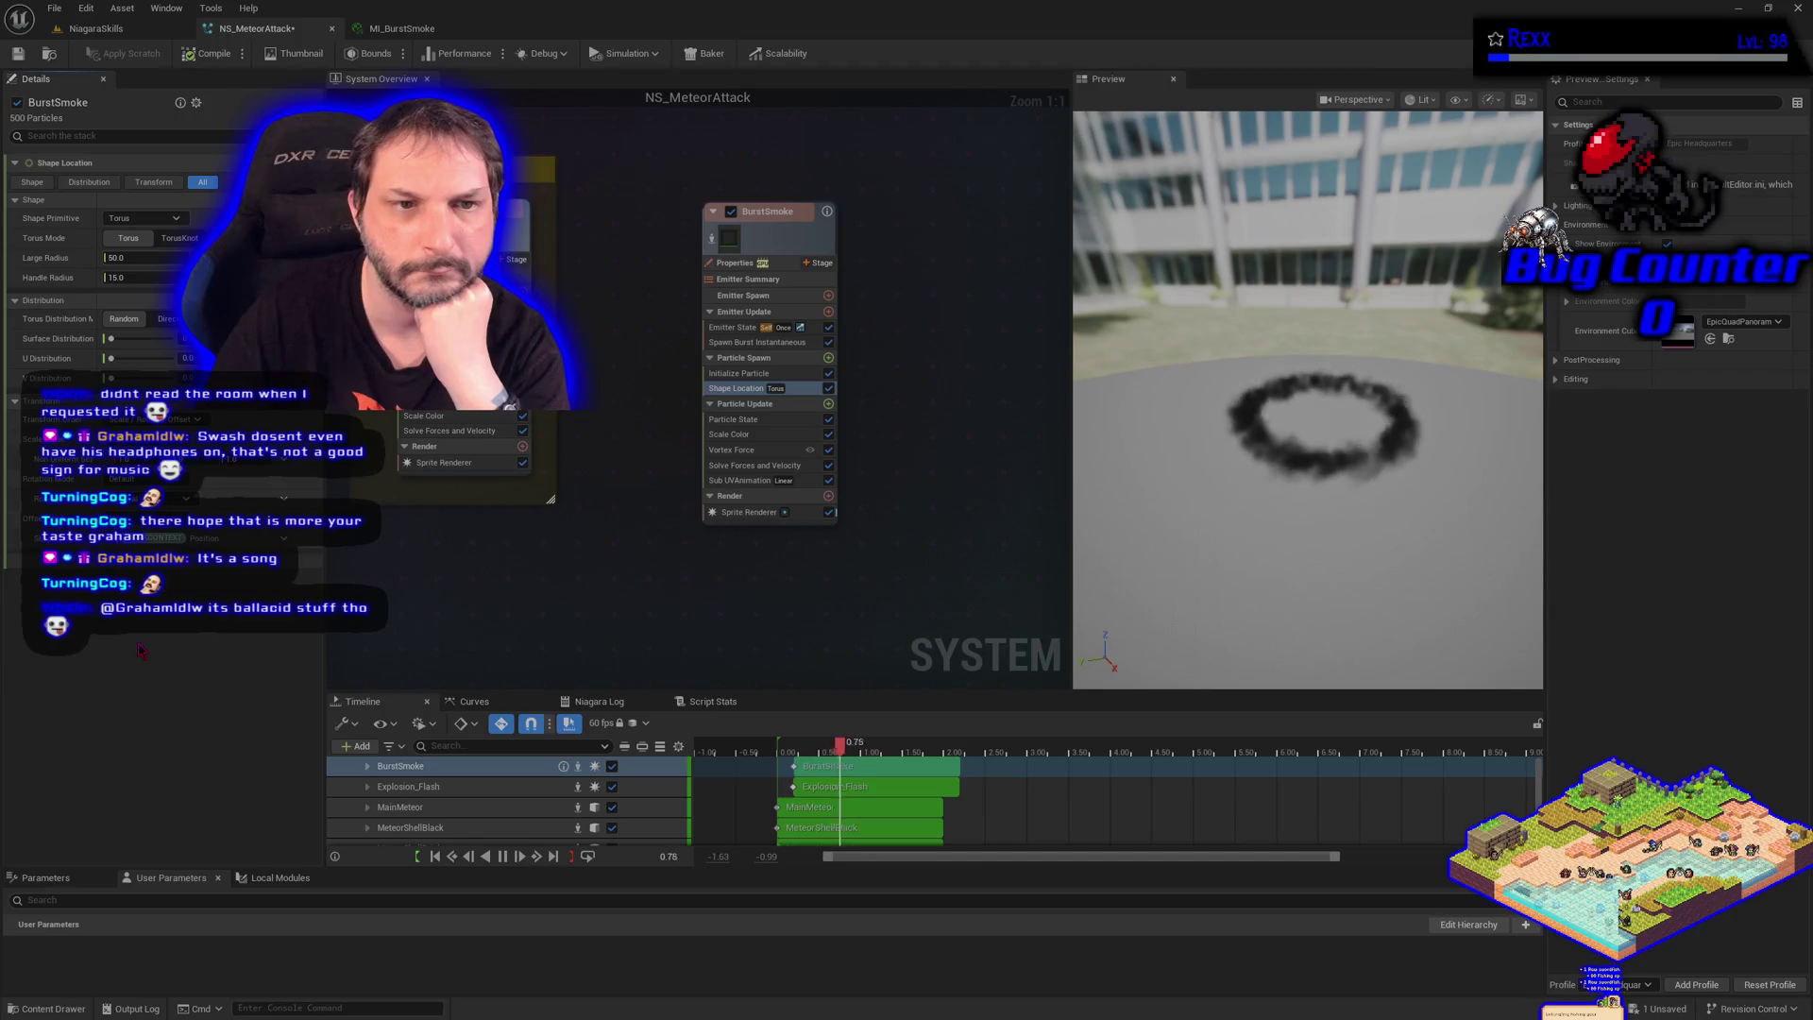
left_click(744, 435)
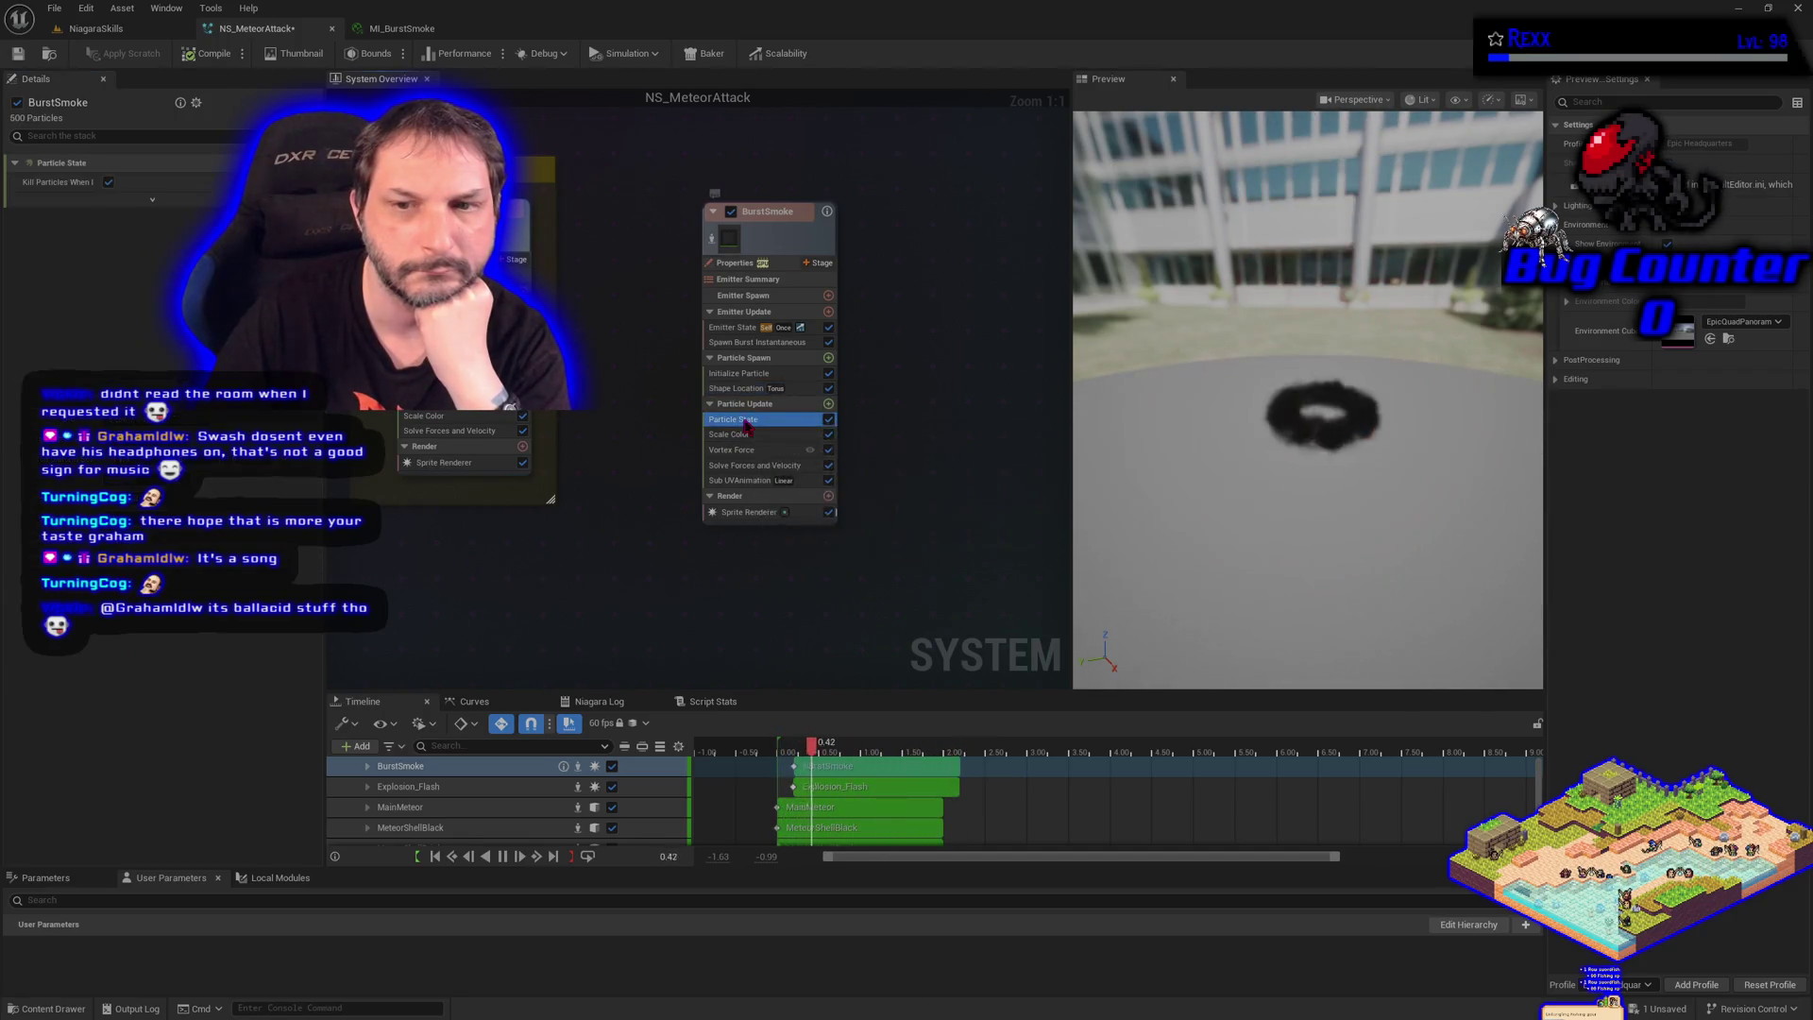
left_click(744, 450)
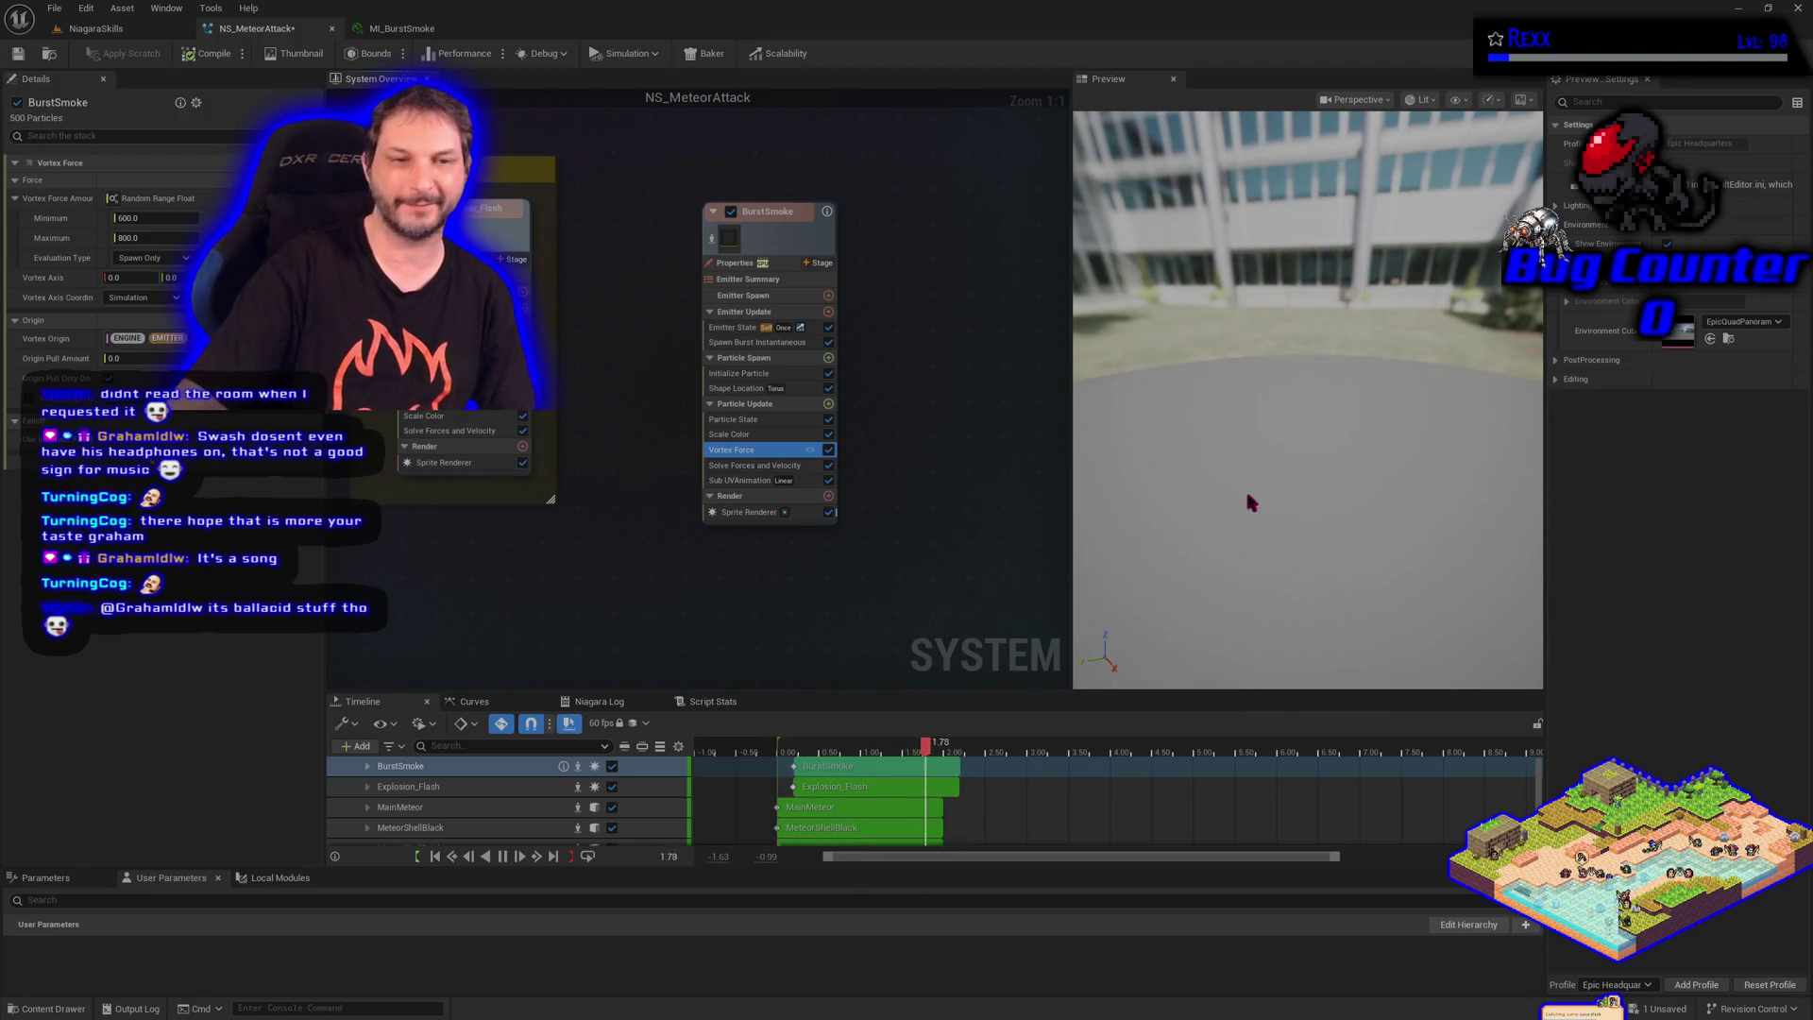
left_click(728, 467)
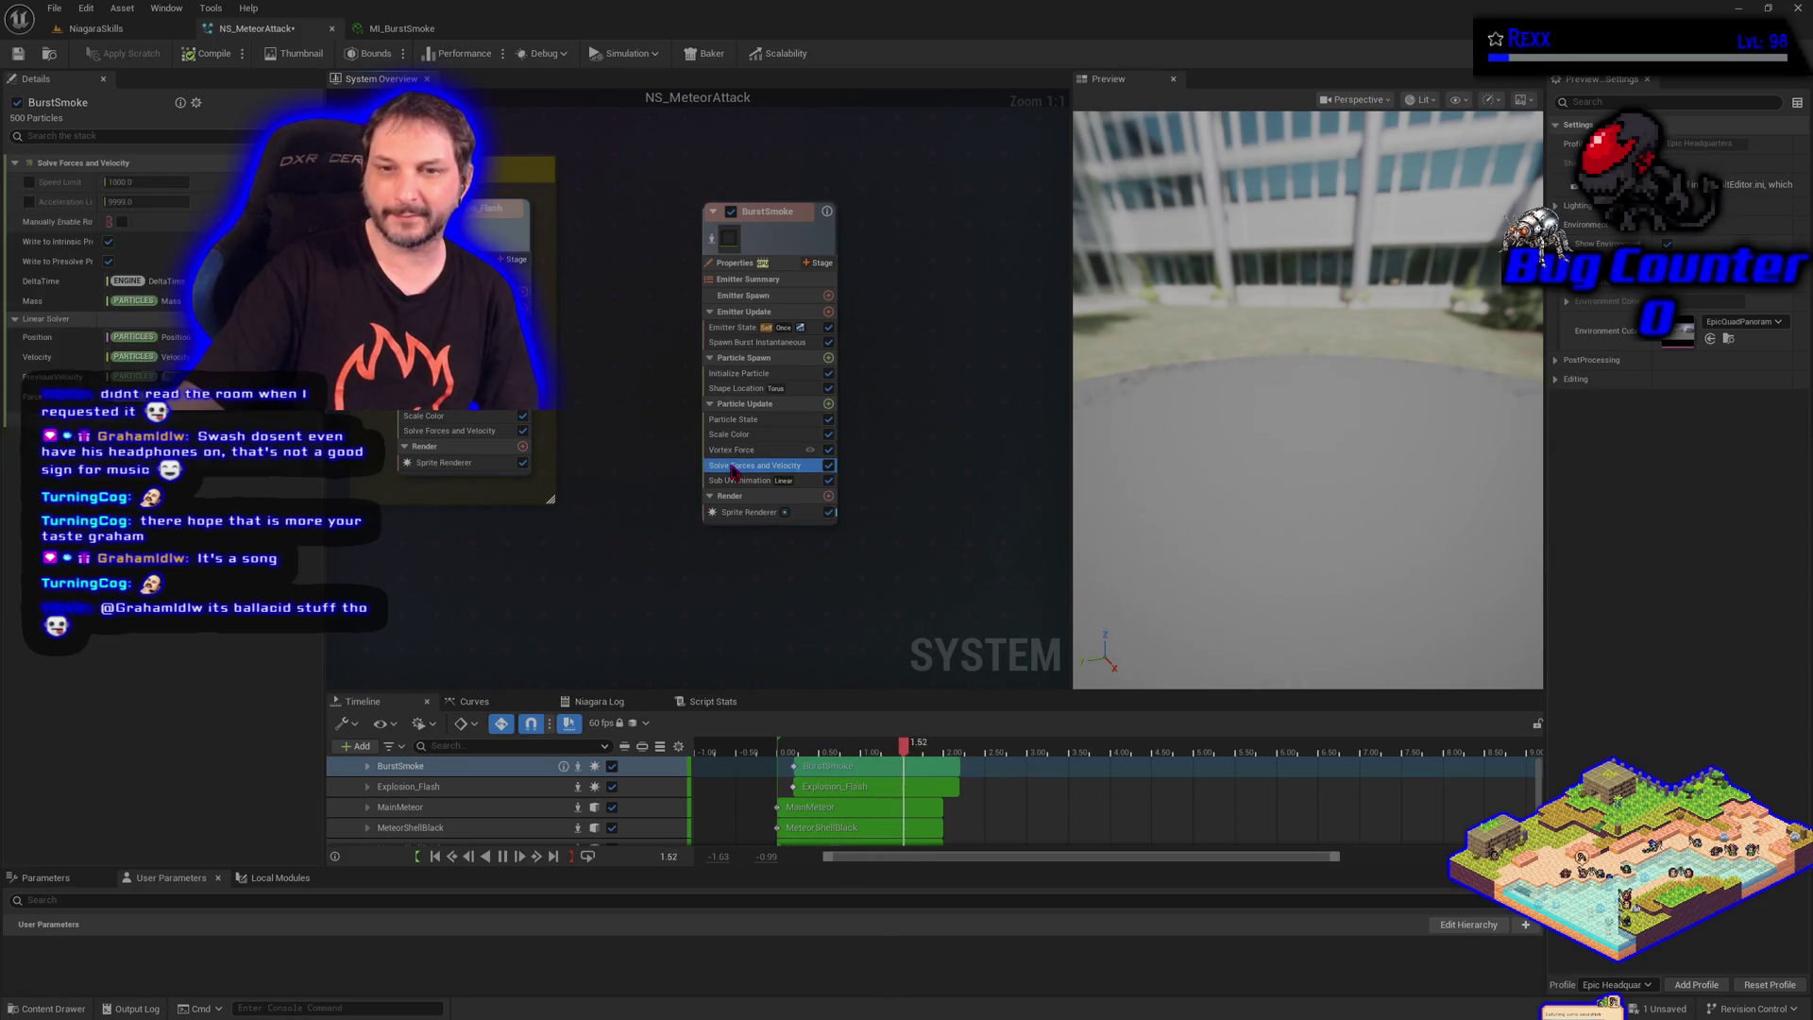
left_click(737, 481)
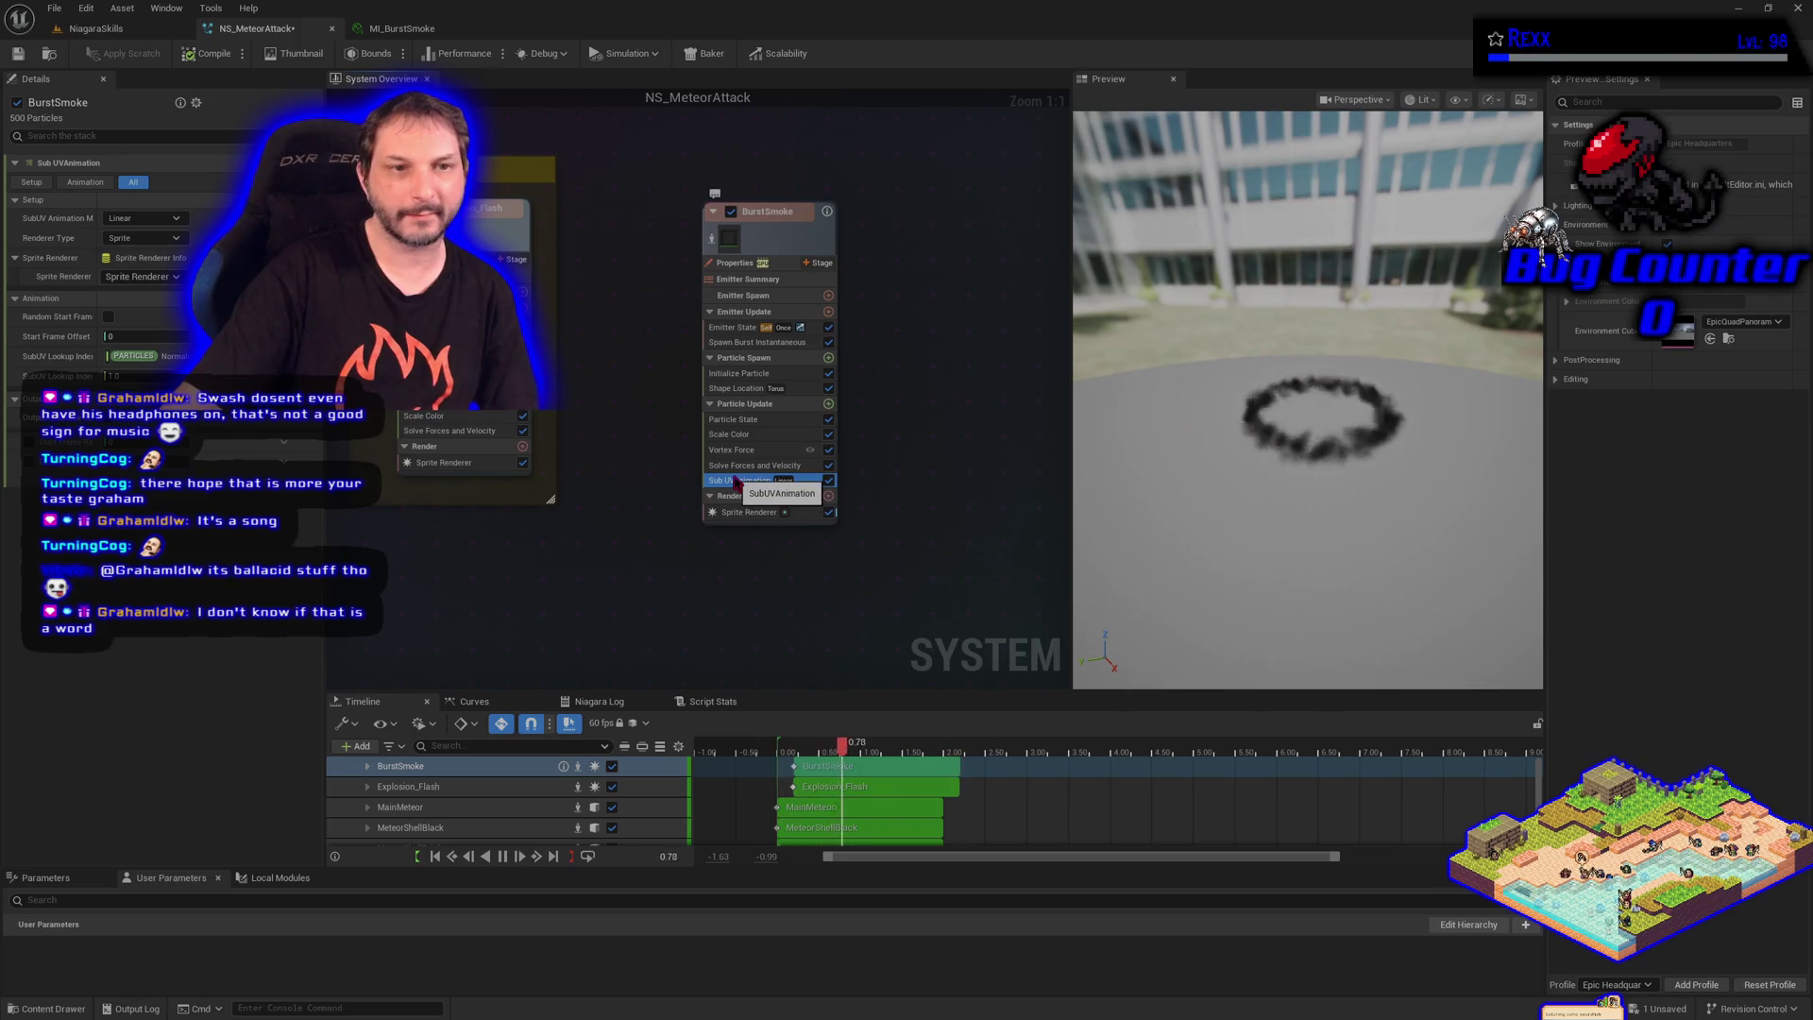
left_click(739, 465)
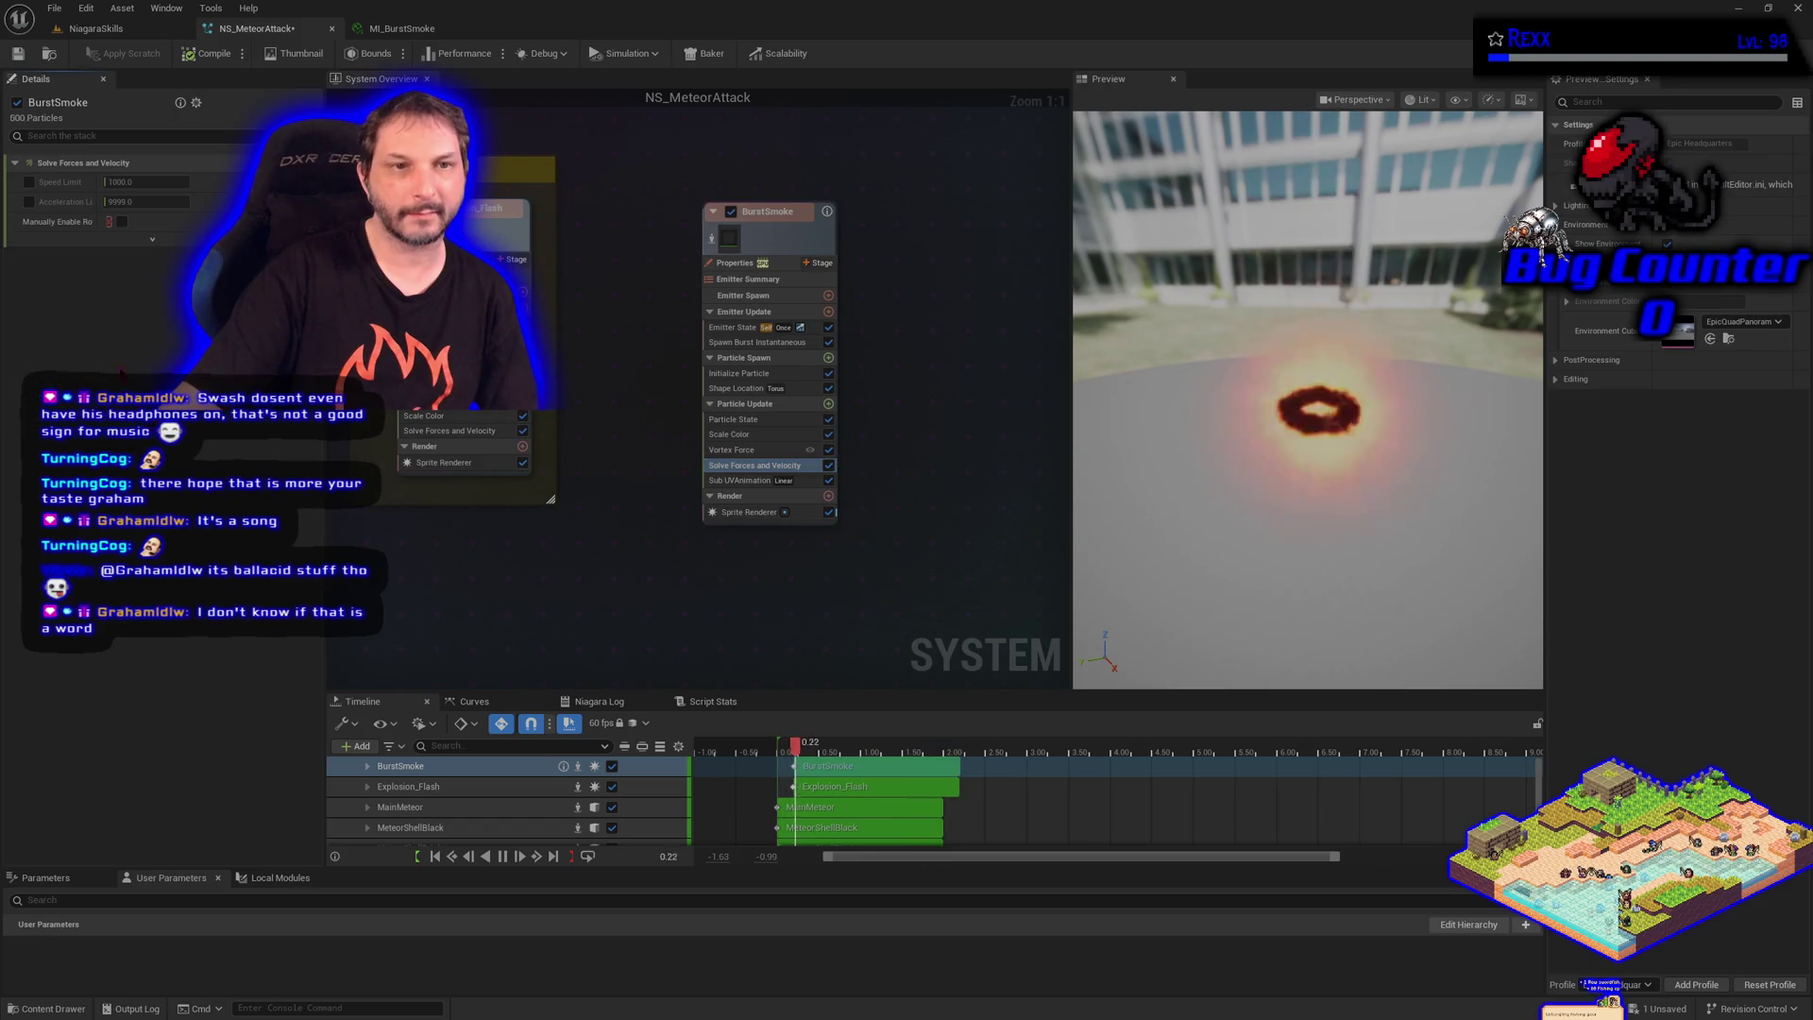
left_click(29, 183)
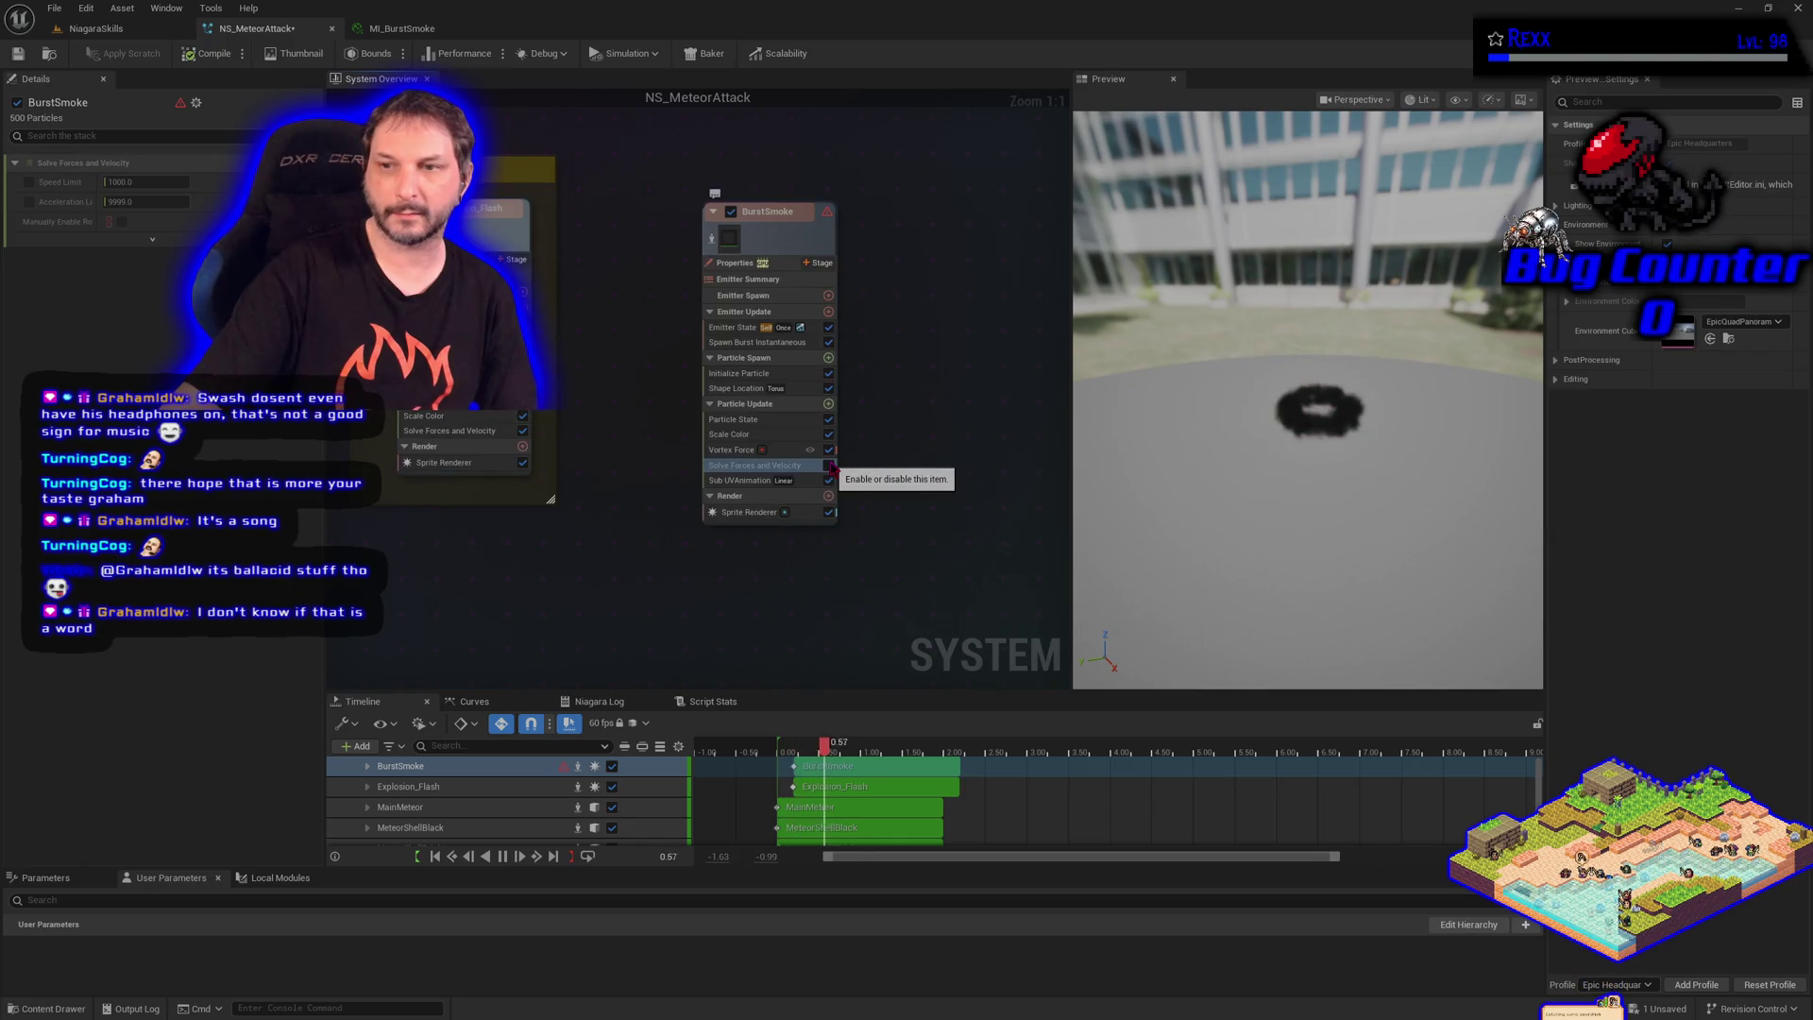
left_click(830, 465)
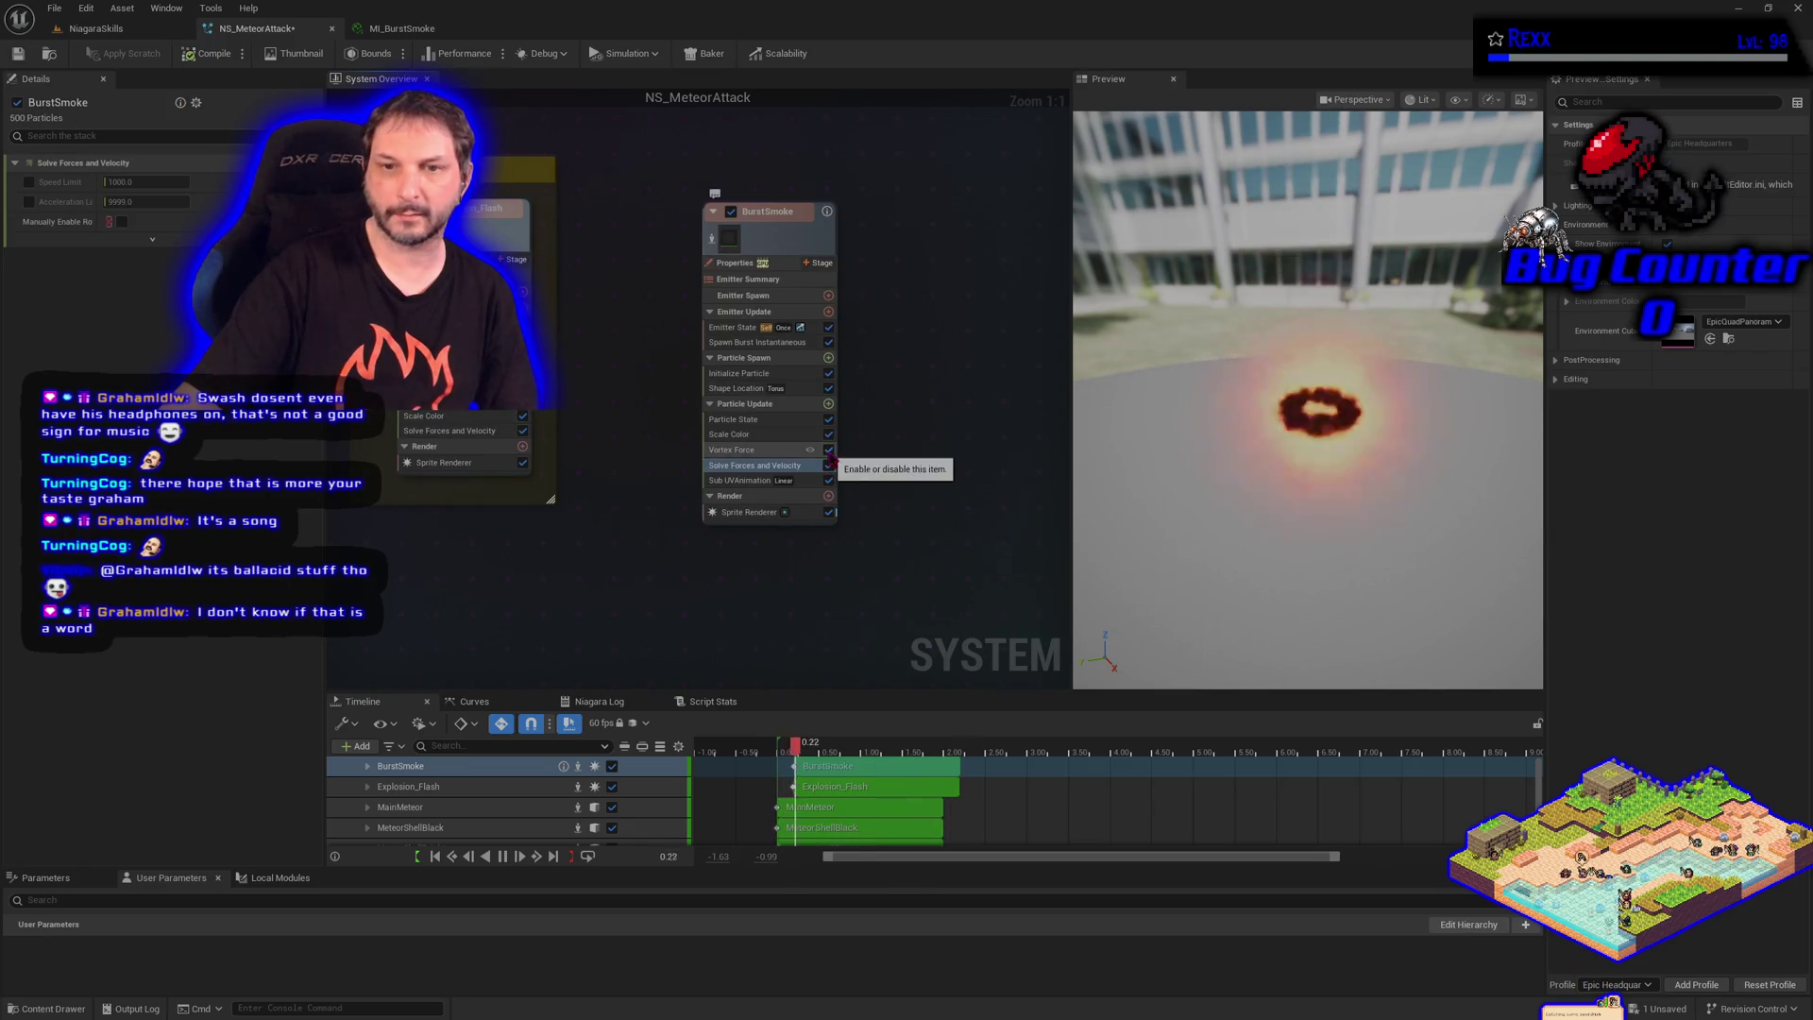
left_click(767, 453)
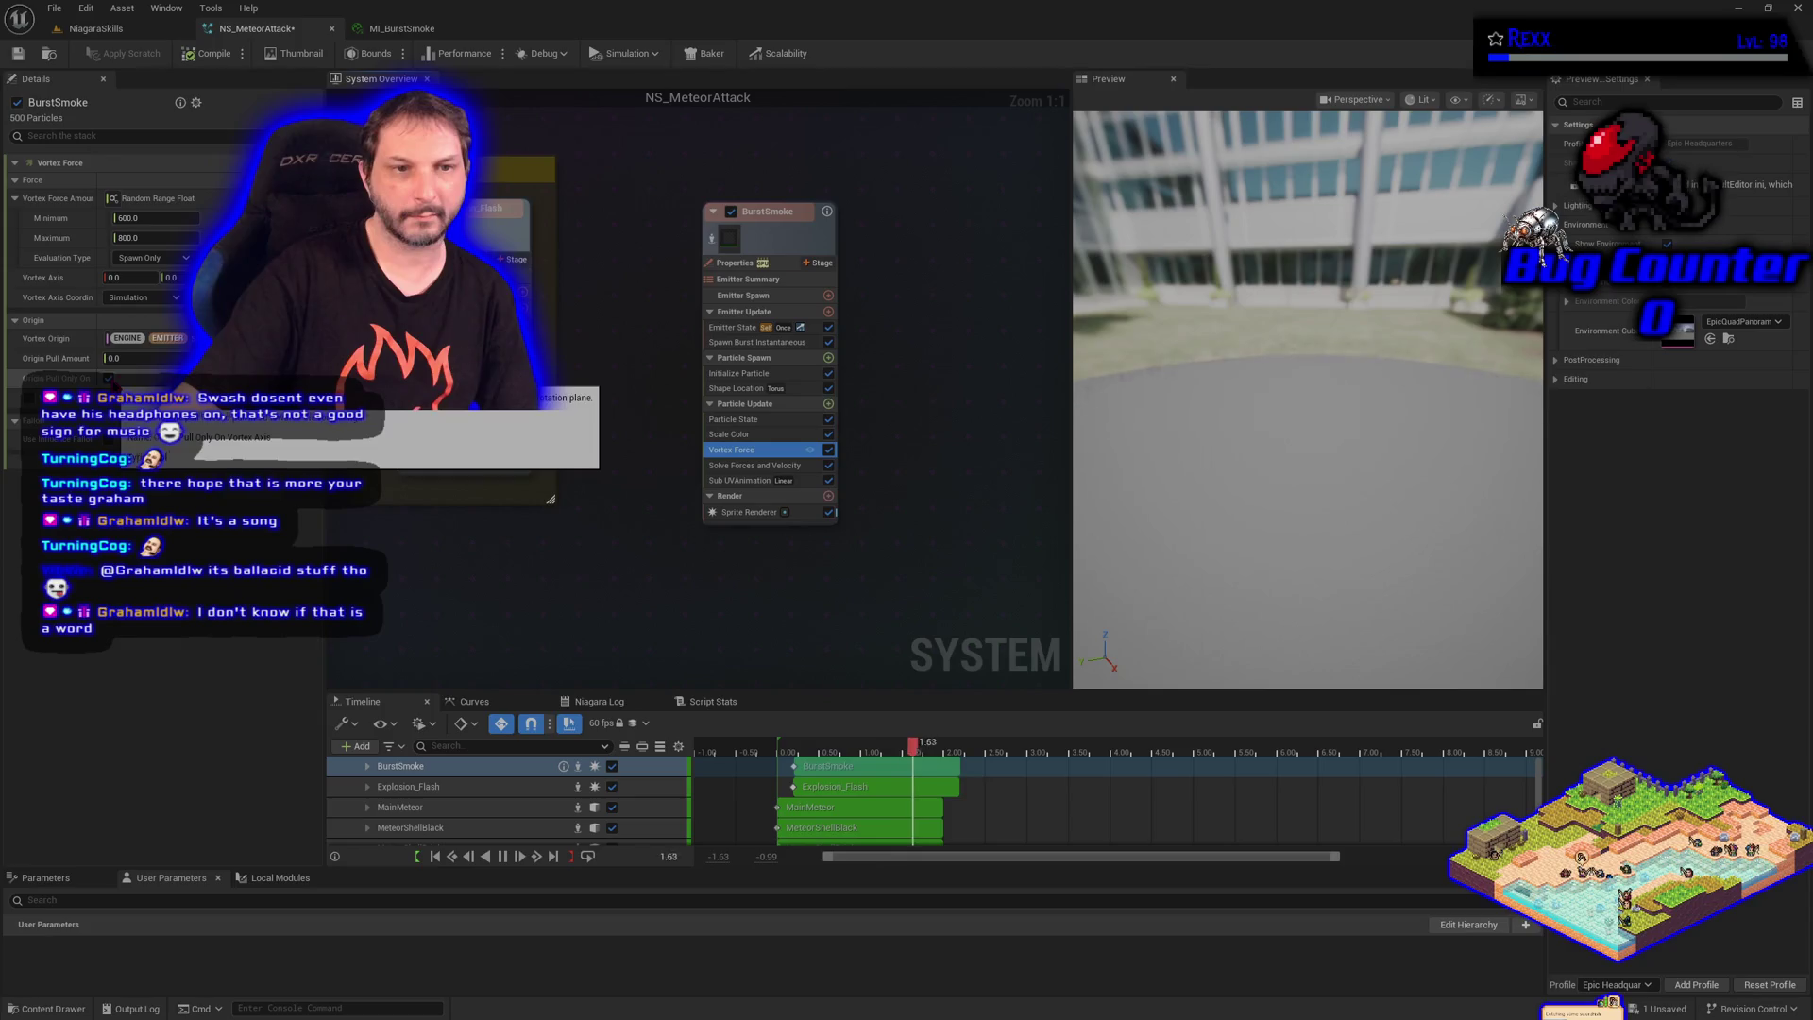
left_click_drag(127, 361, 142, 361)
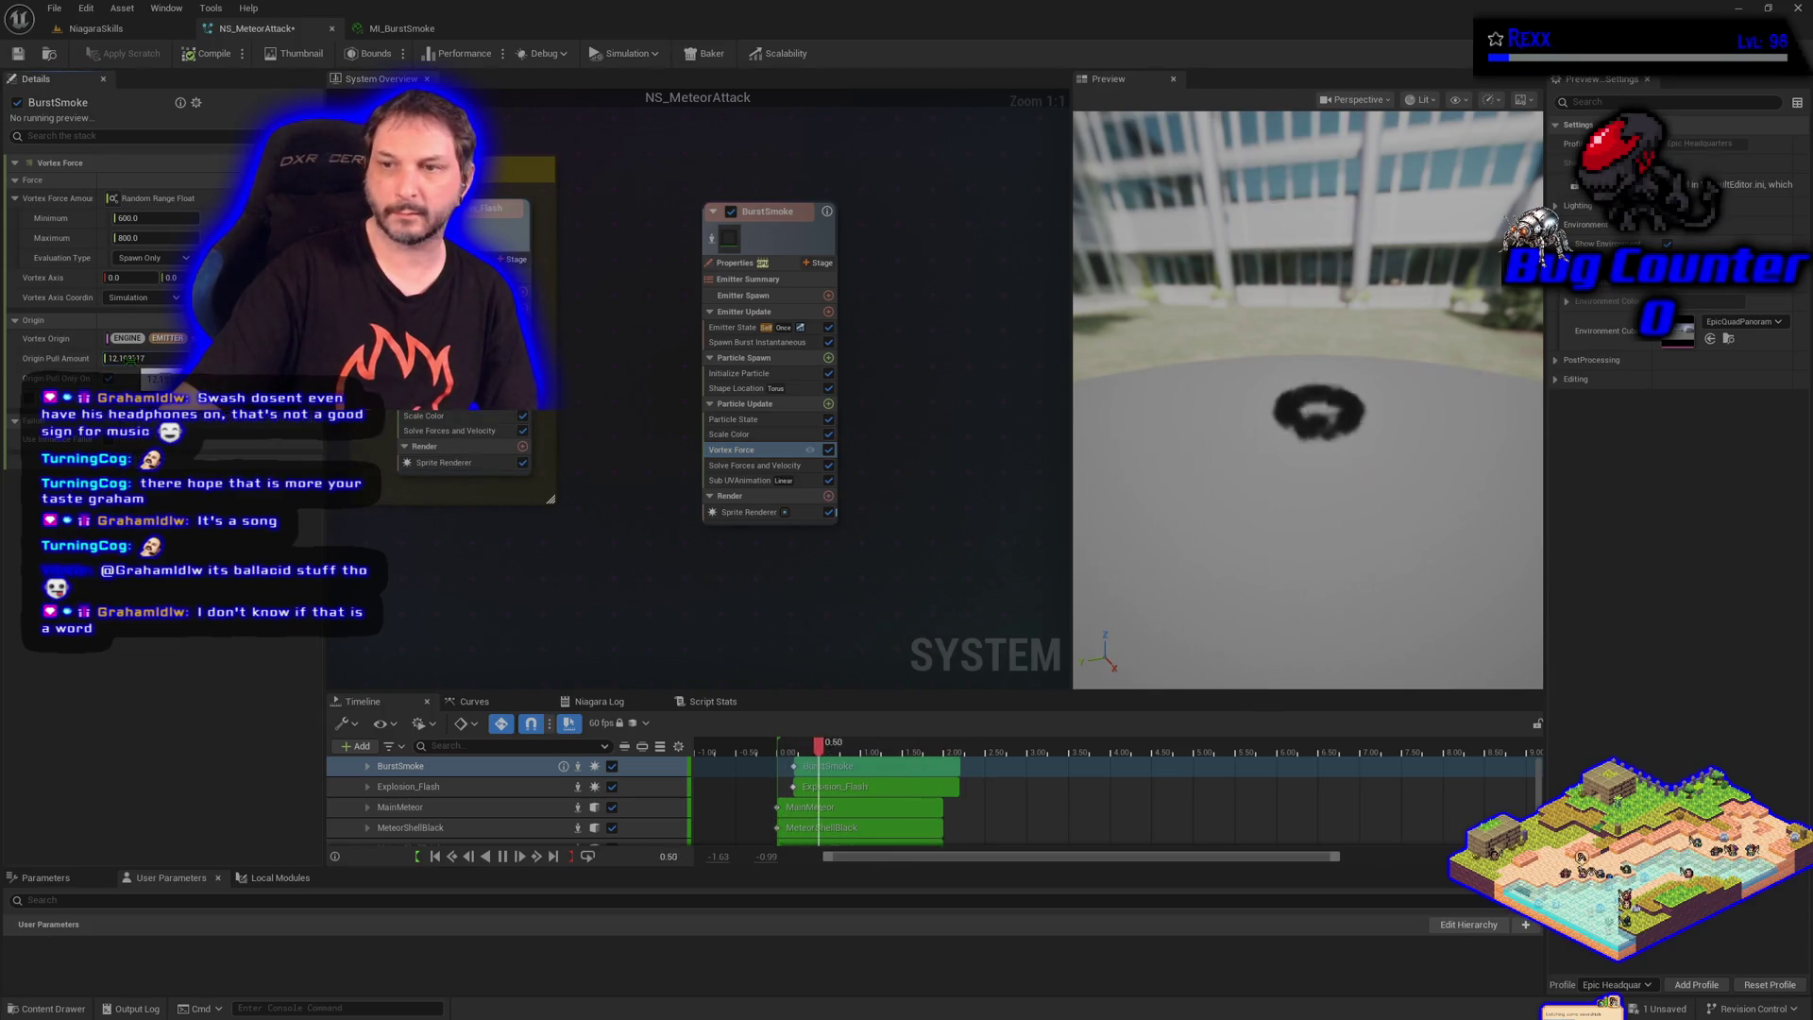
key("ctrl+z")
left_click(108, 439)
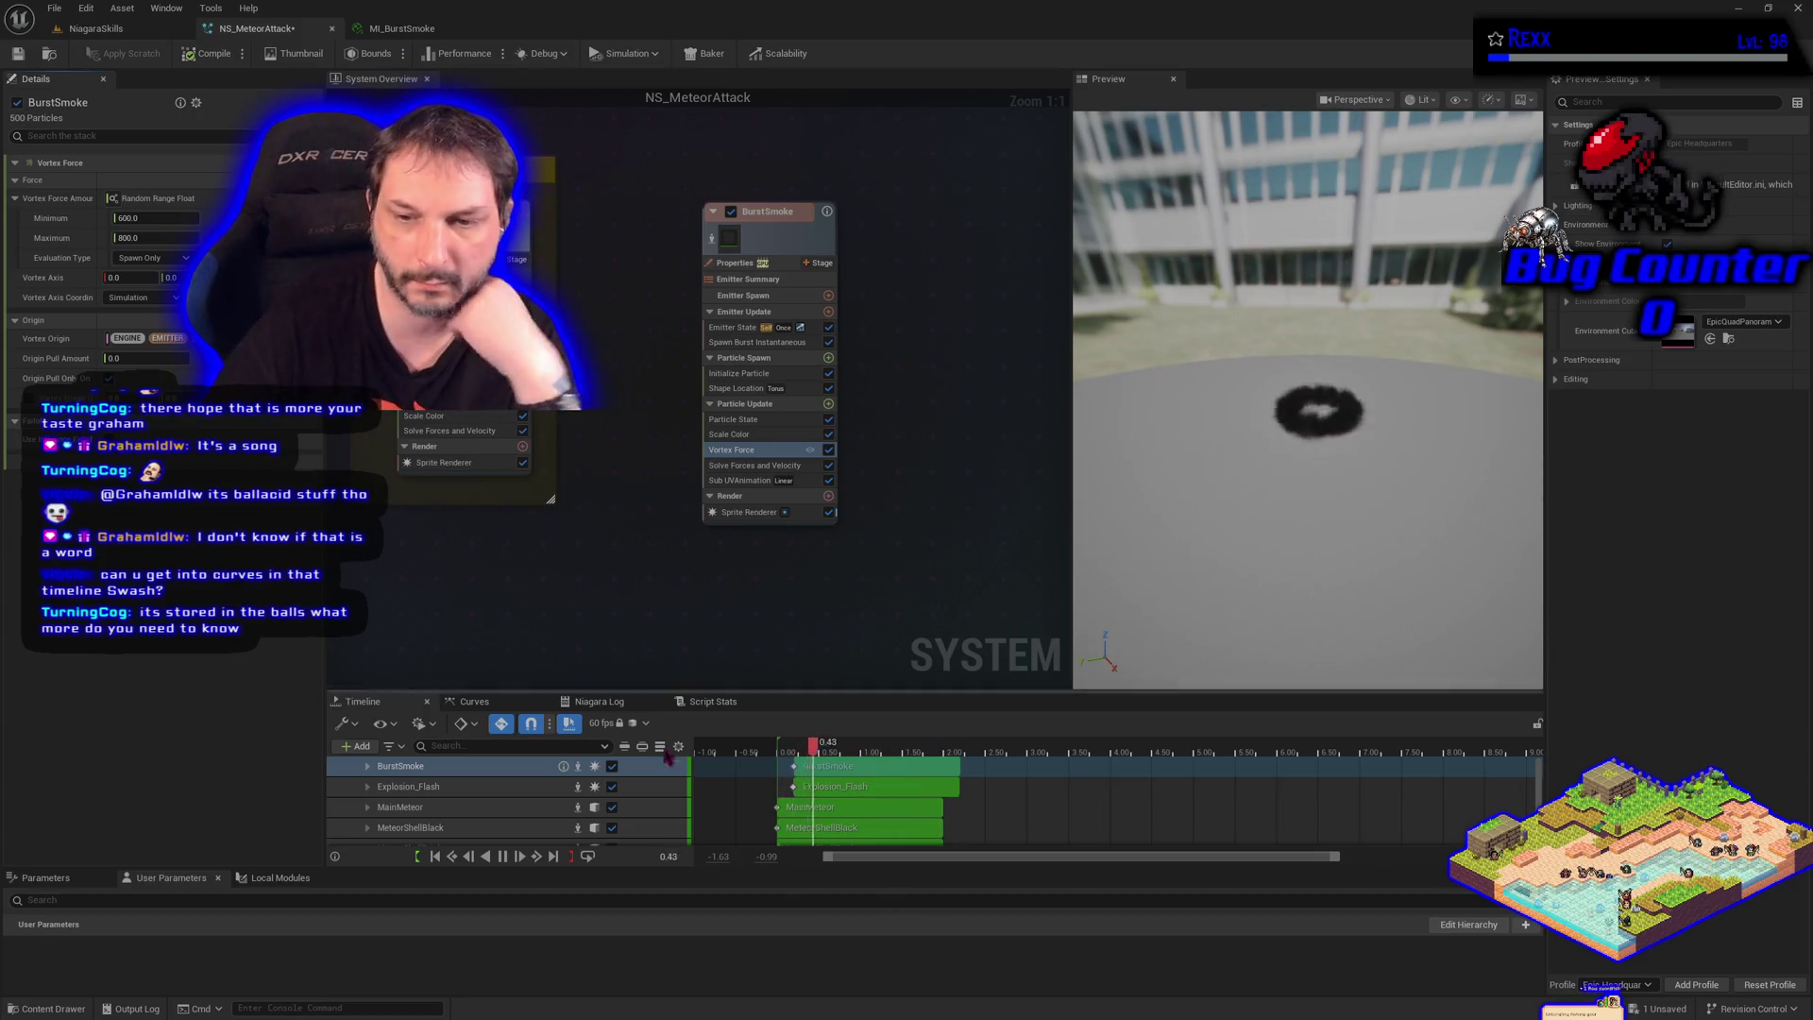
scroll(763, 779, "down", 1)
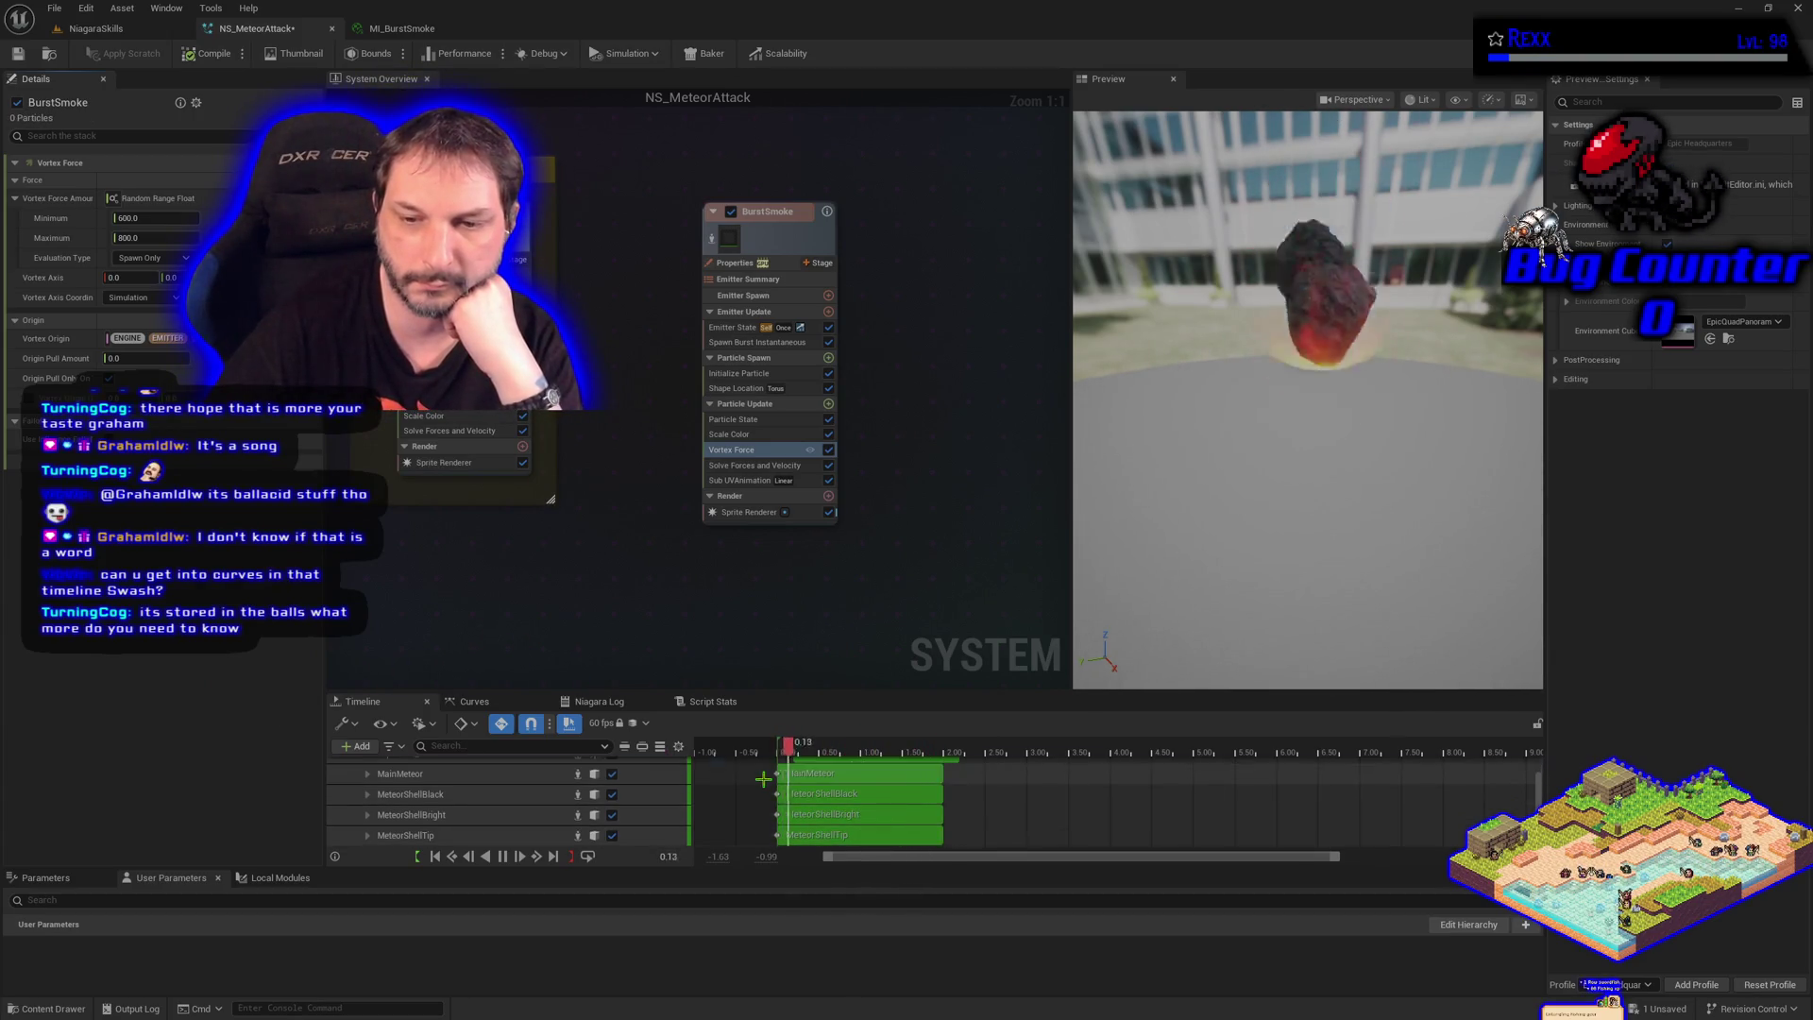
scroll(763, 779, "up", 1)
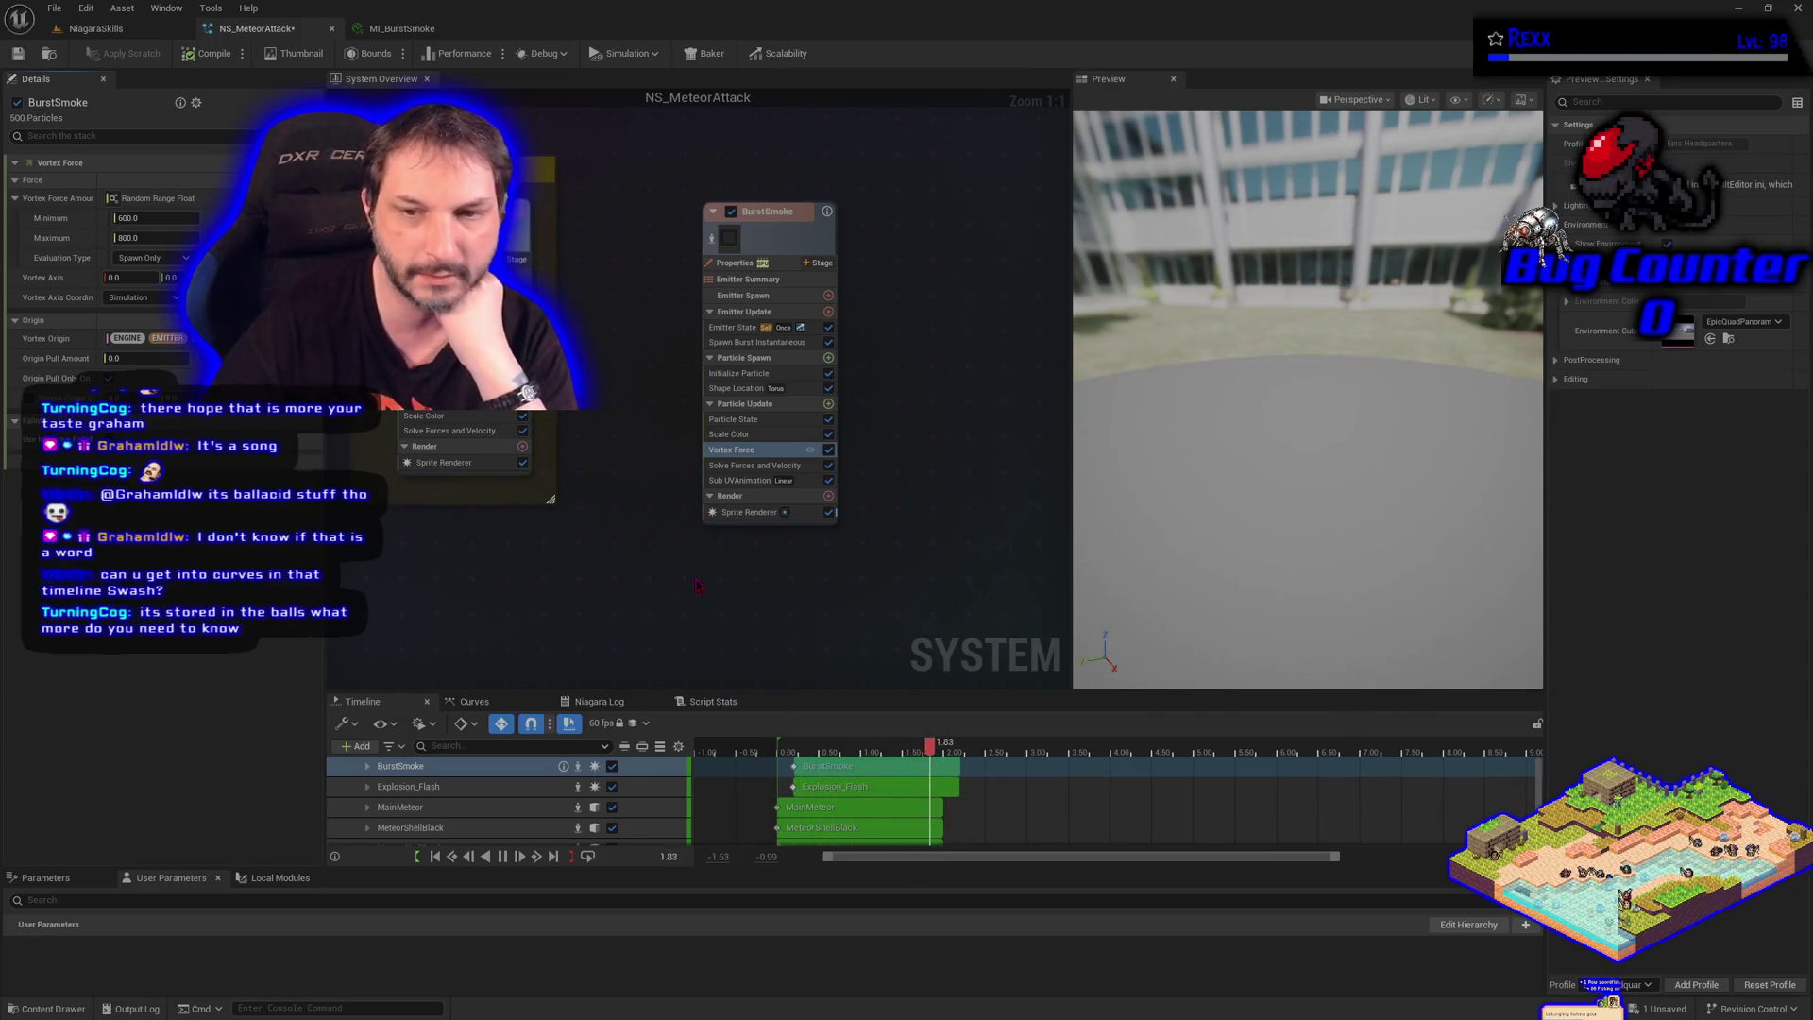
left_click_drag(697, 586, 737, 607)
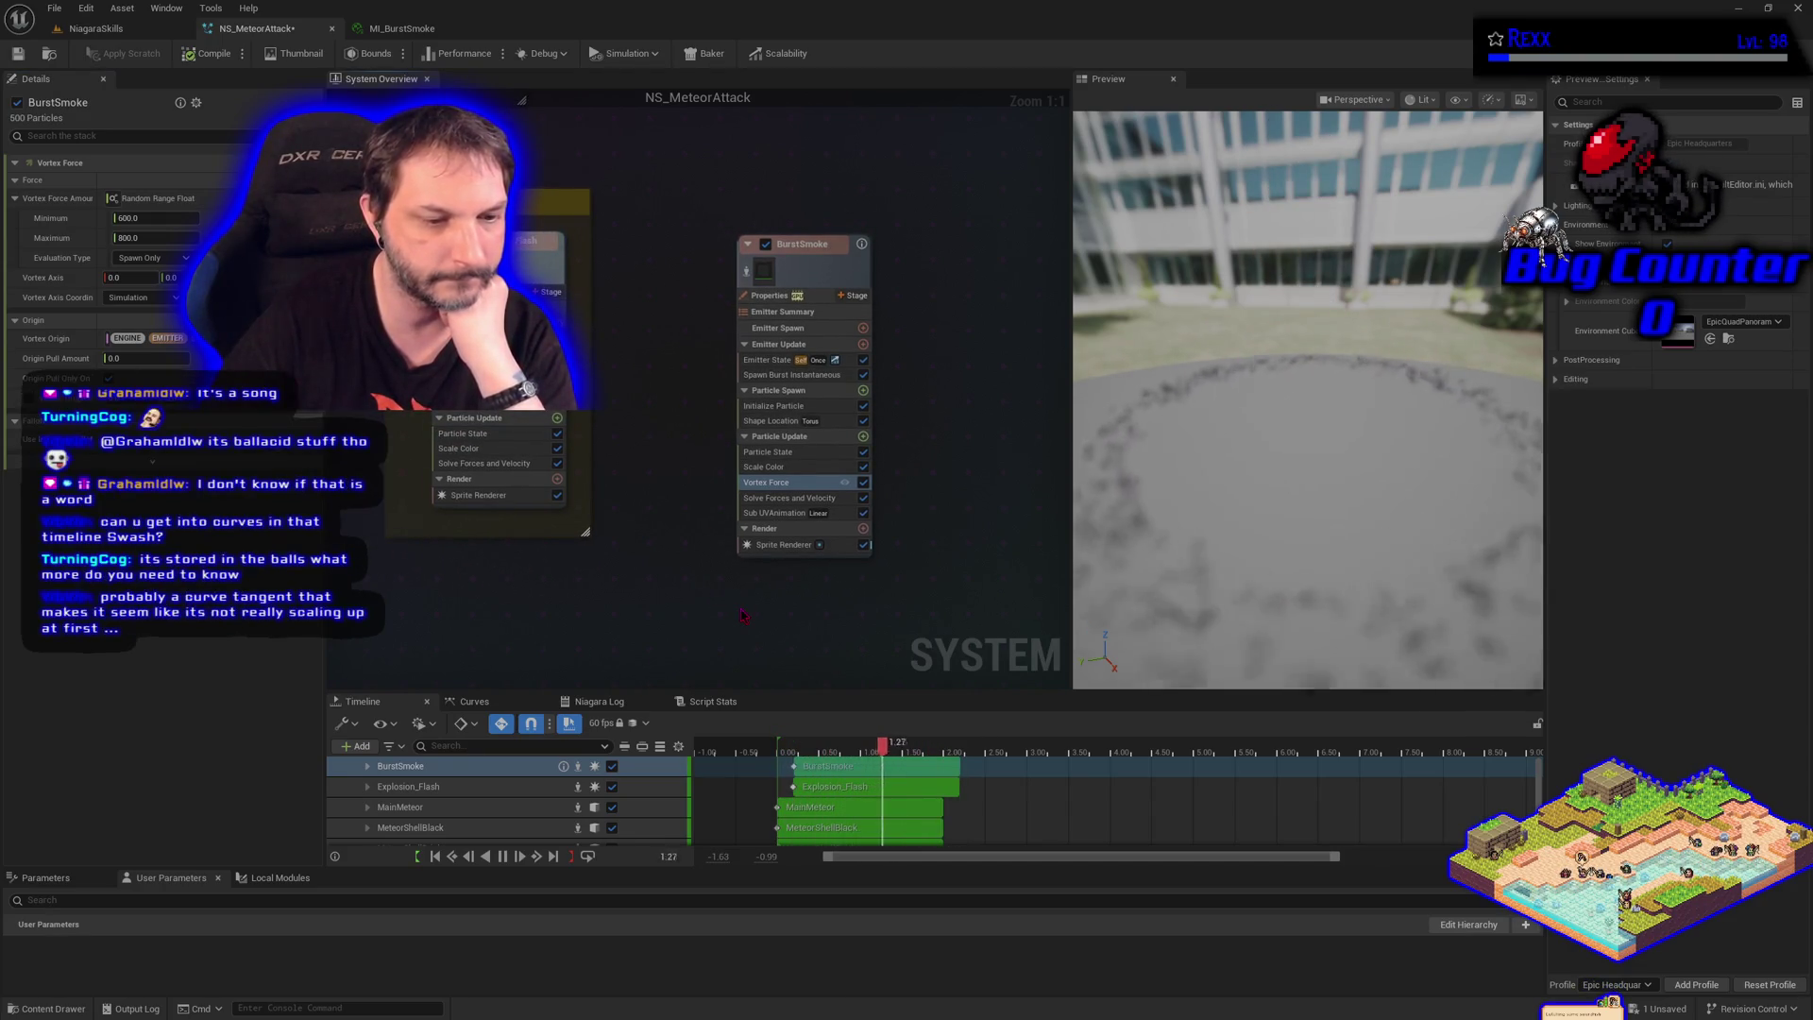
left_click(792, 501)
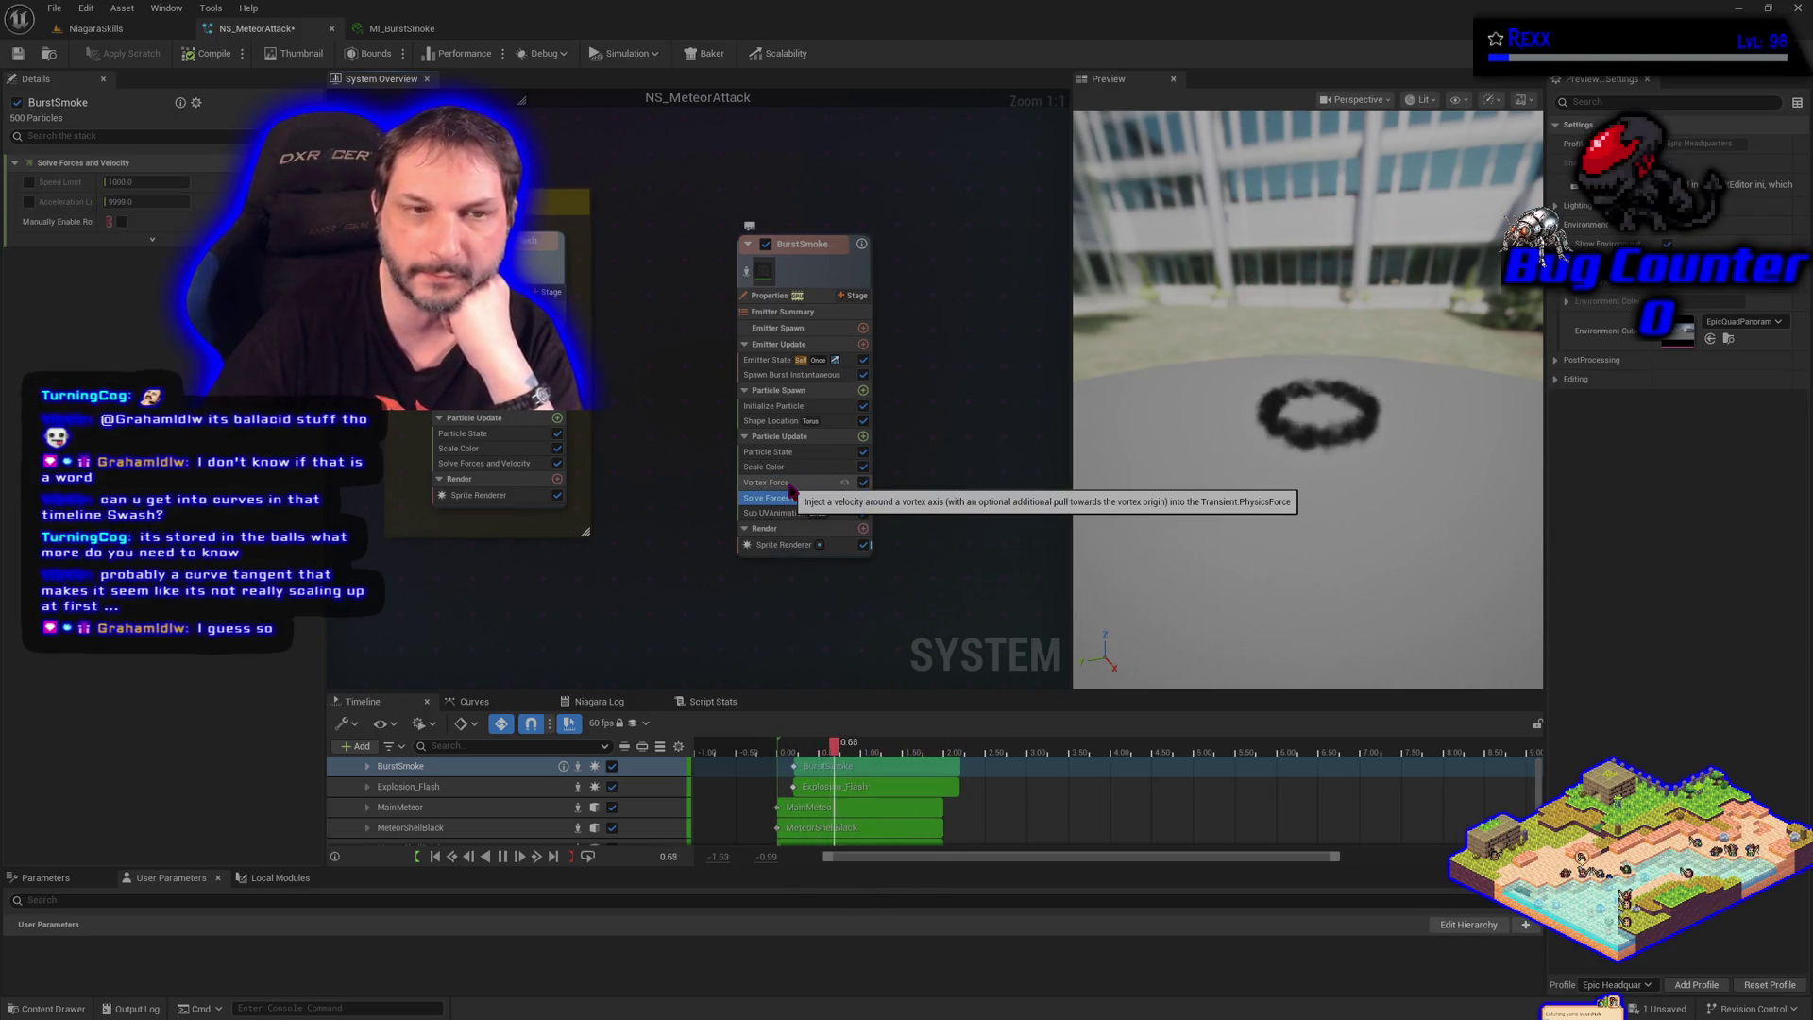
left_click(792, 484)
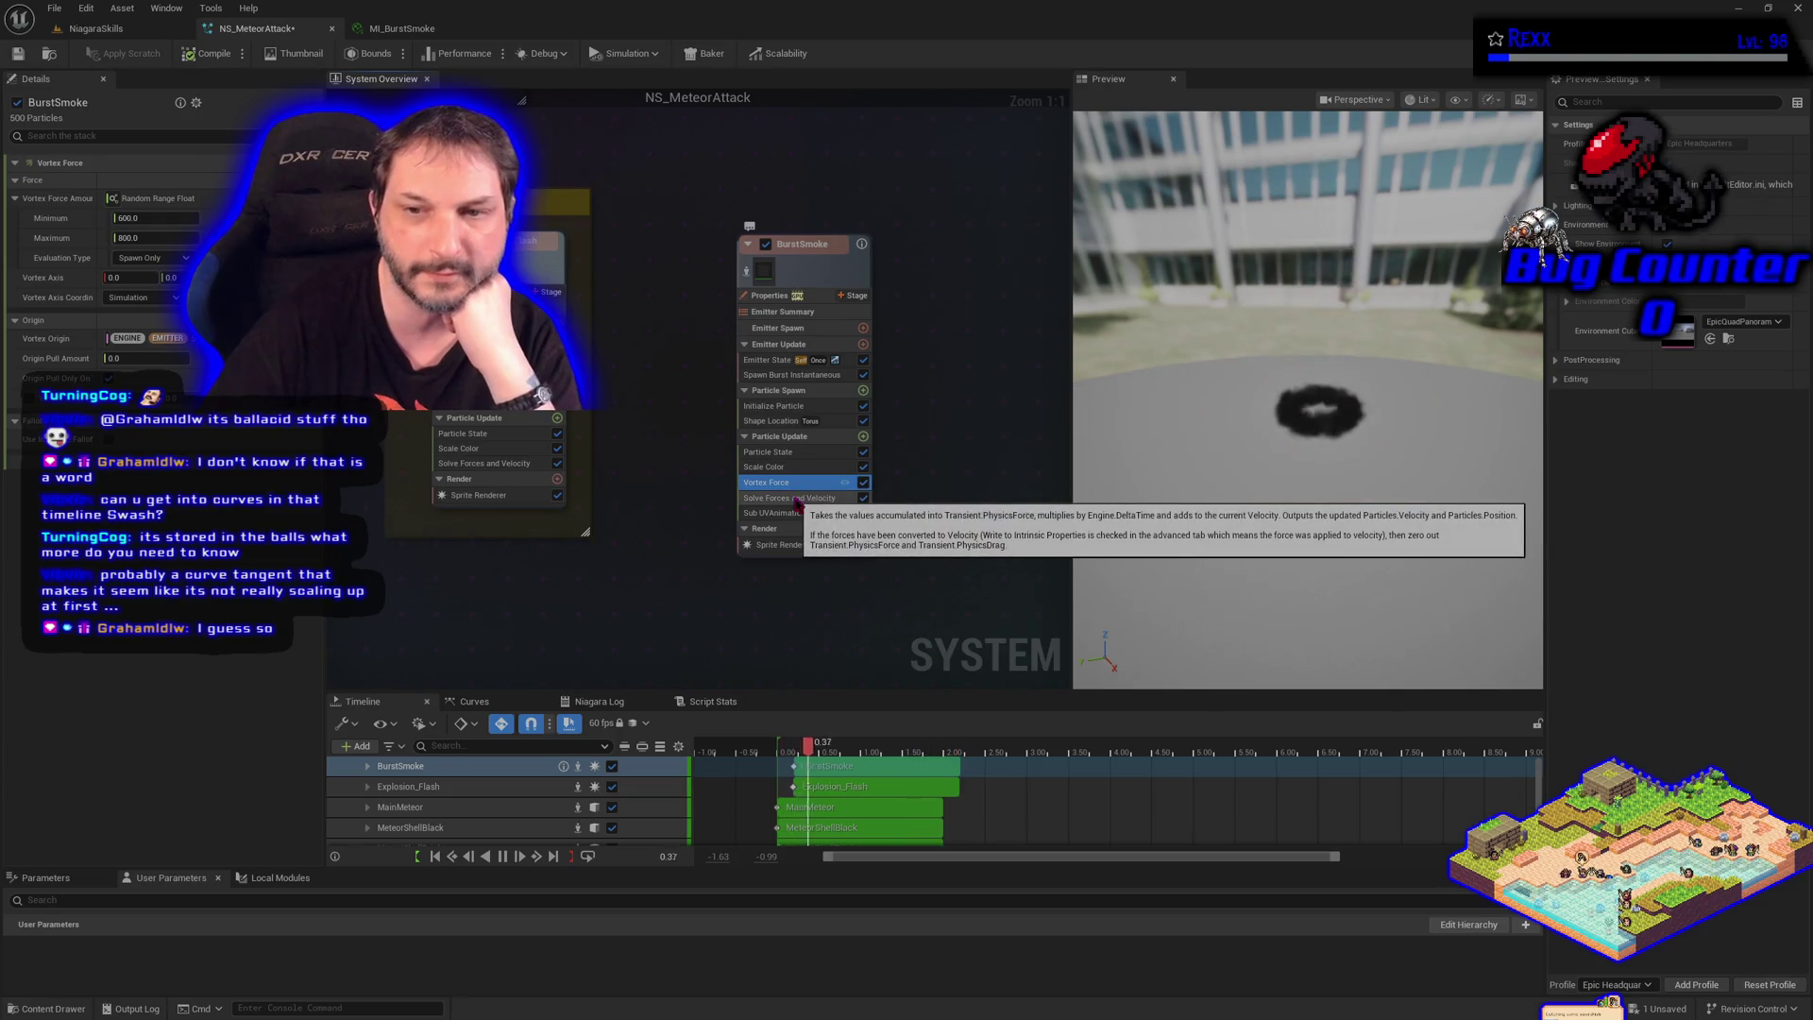
left_click(795, 500)
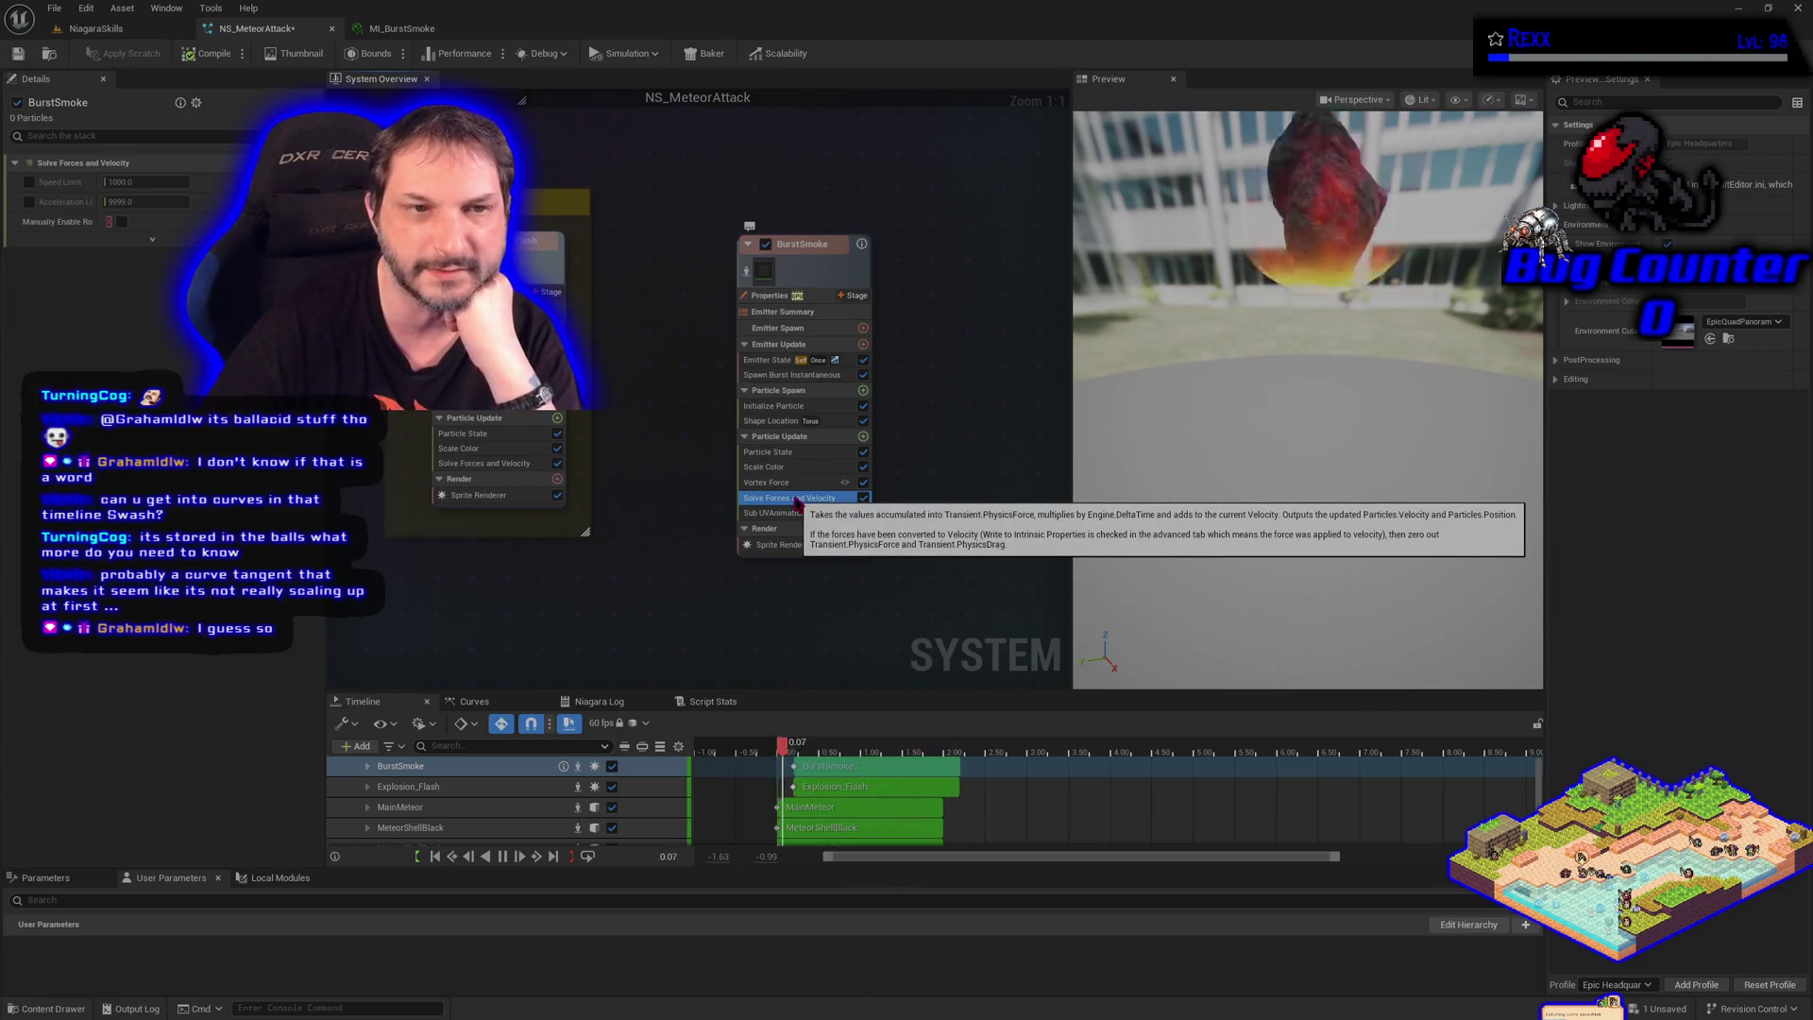
left_click(793, 484)
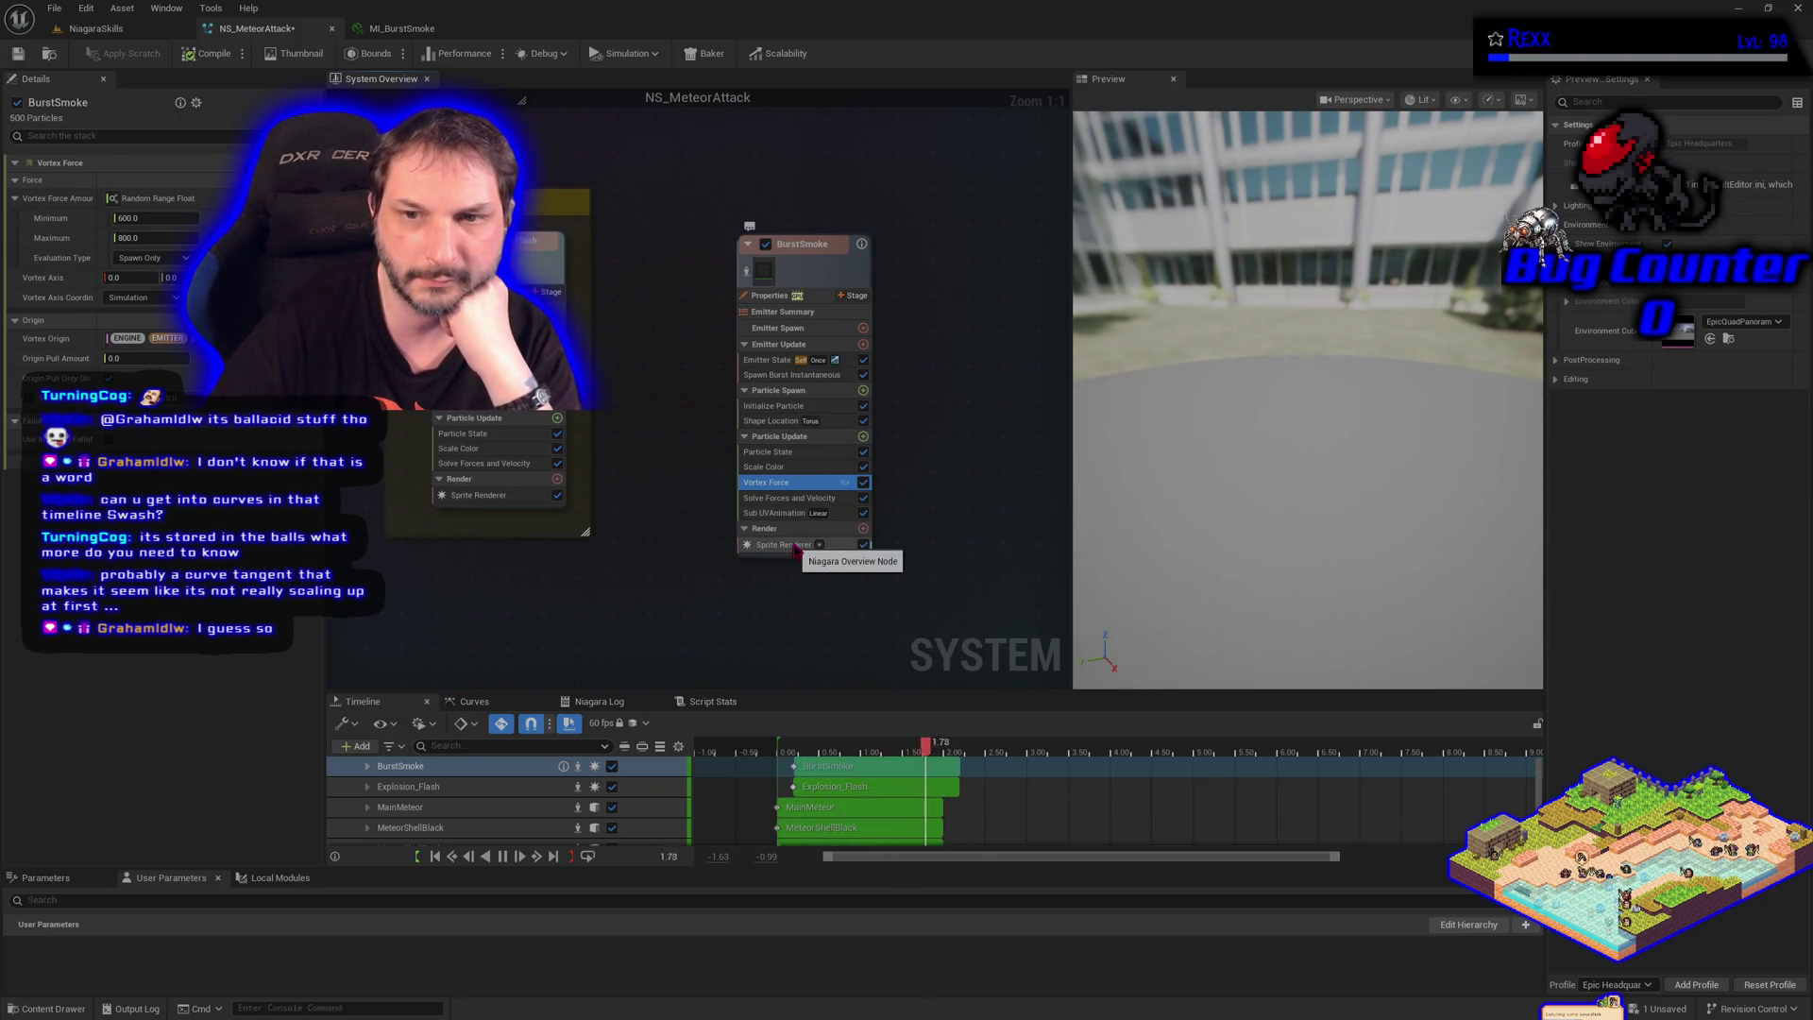
left_click(863, 406)
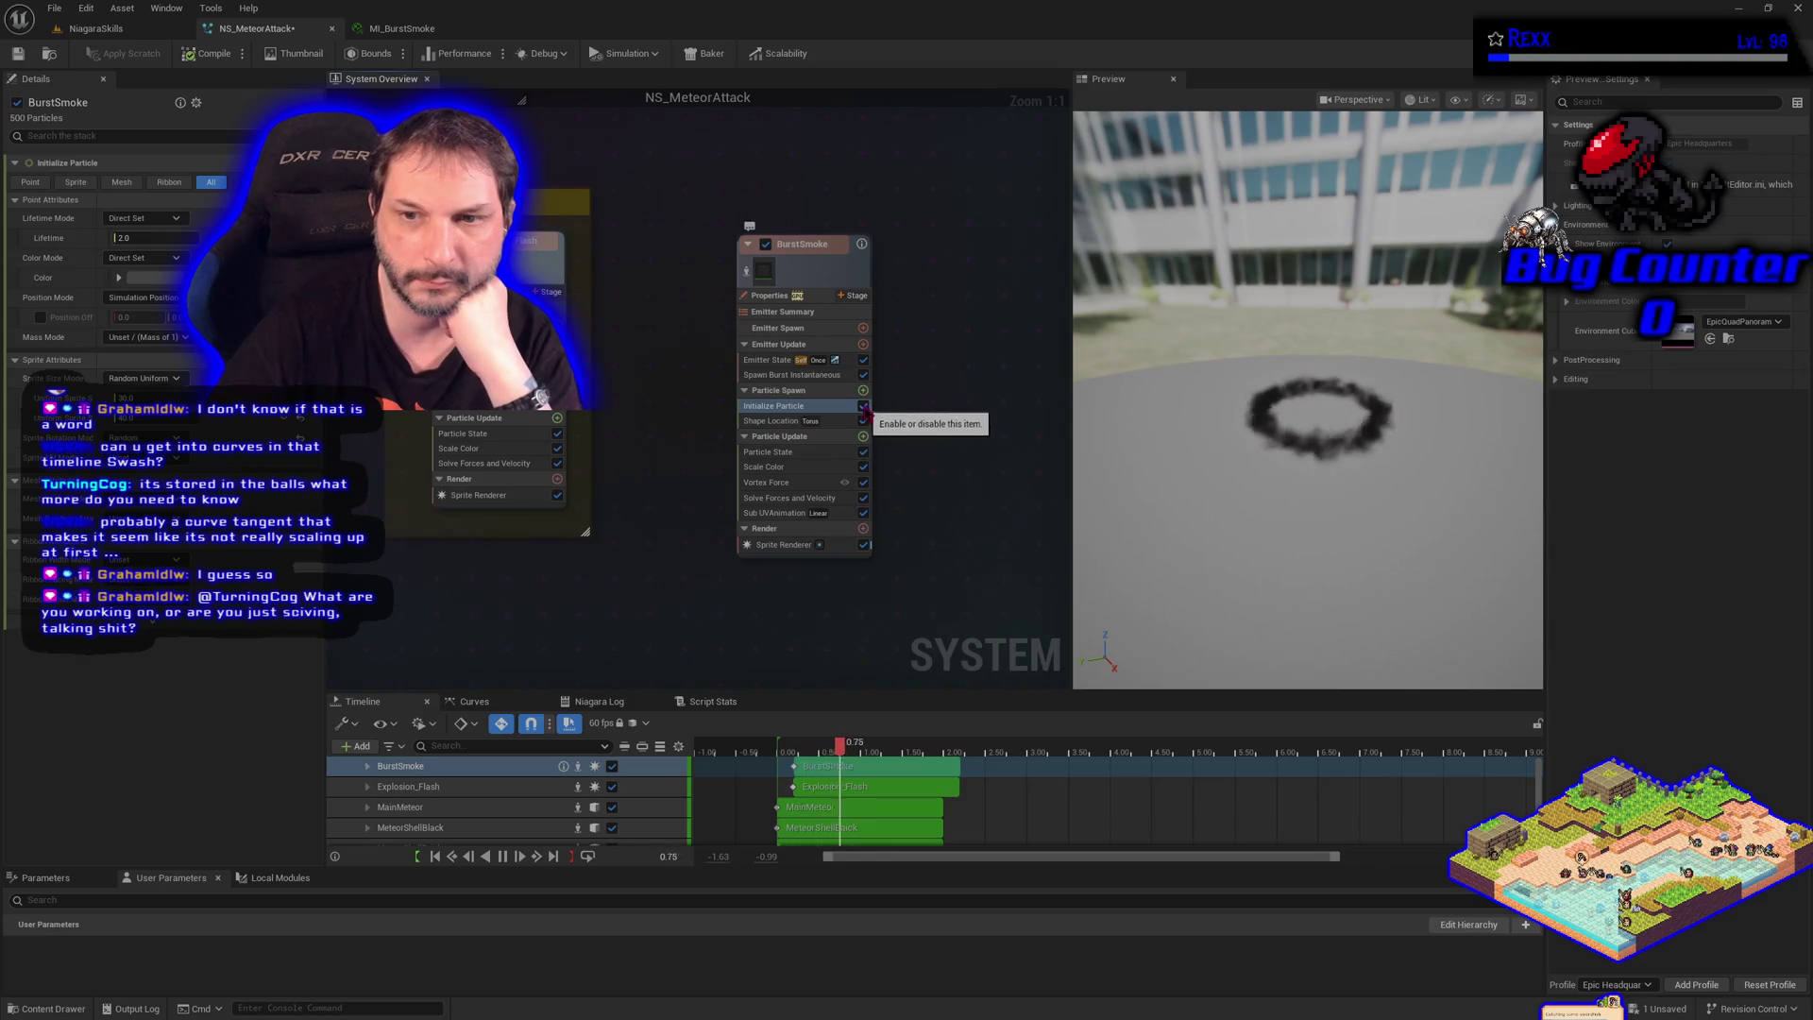
left_click(831, 377)
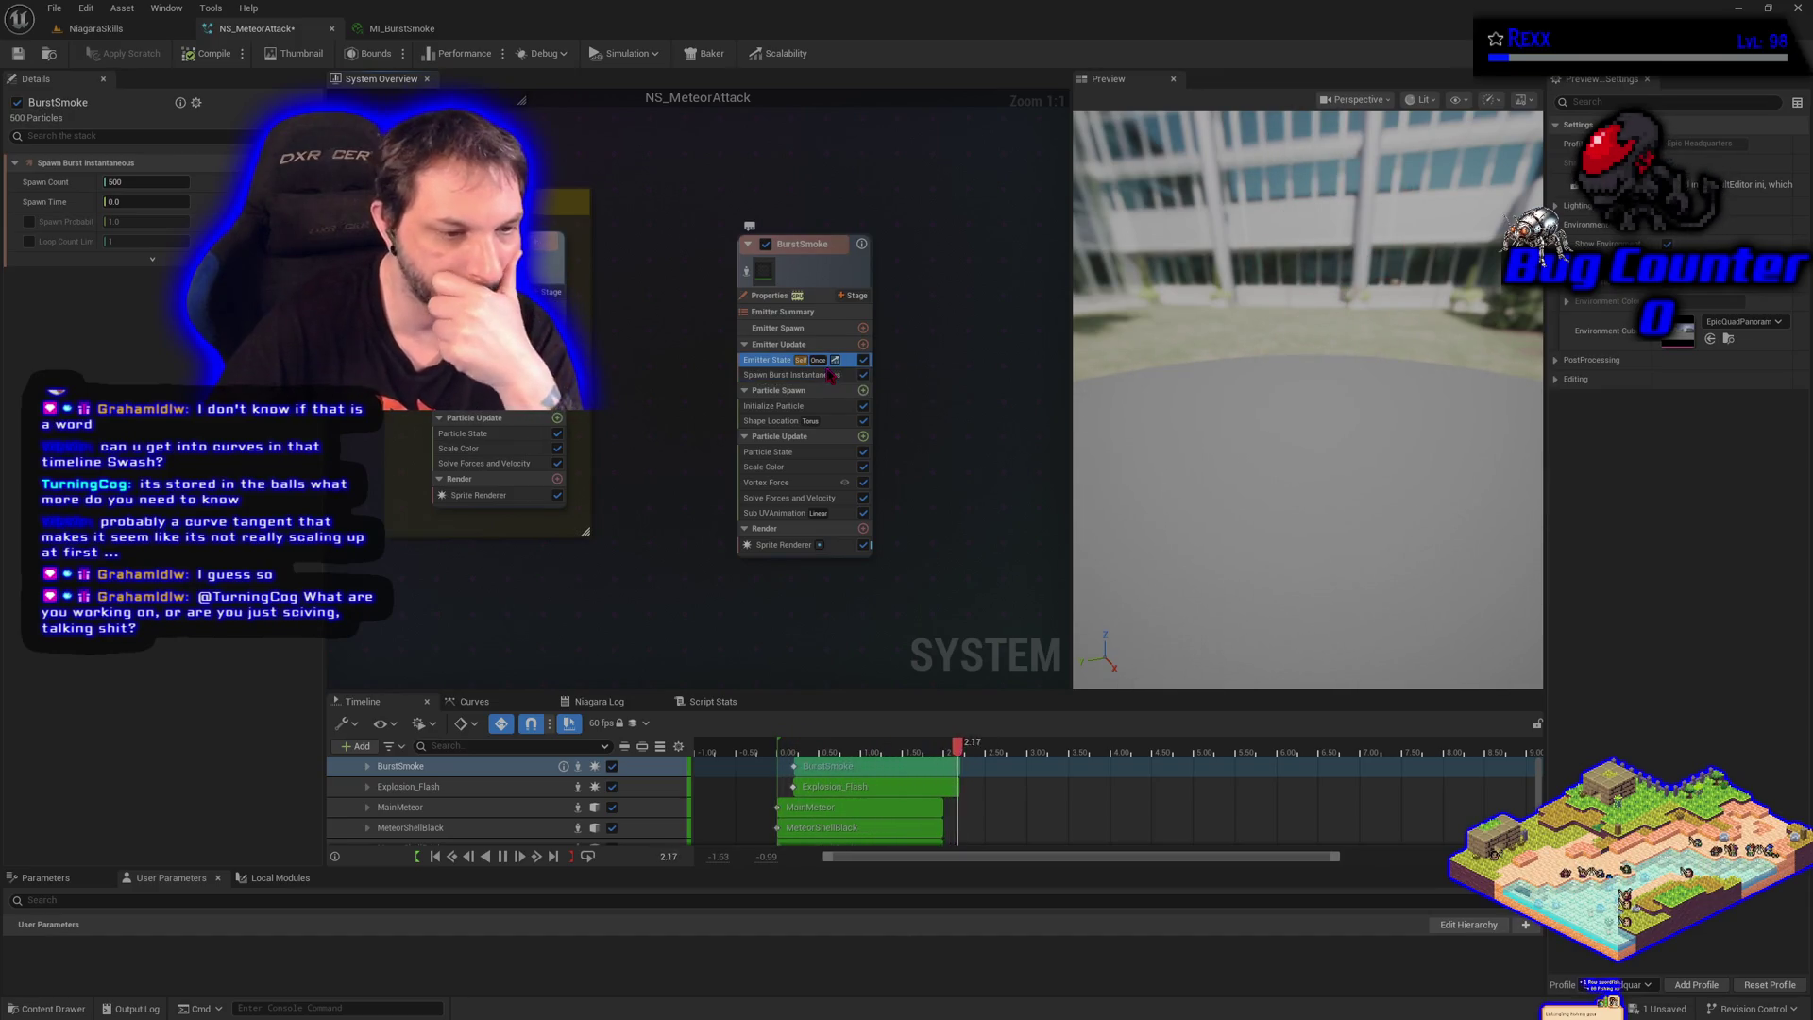
left_click(831, 371)
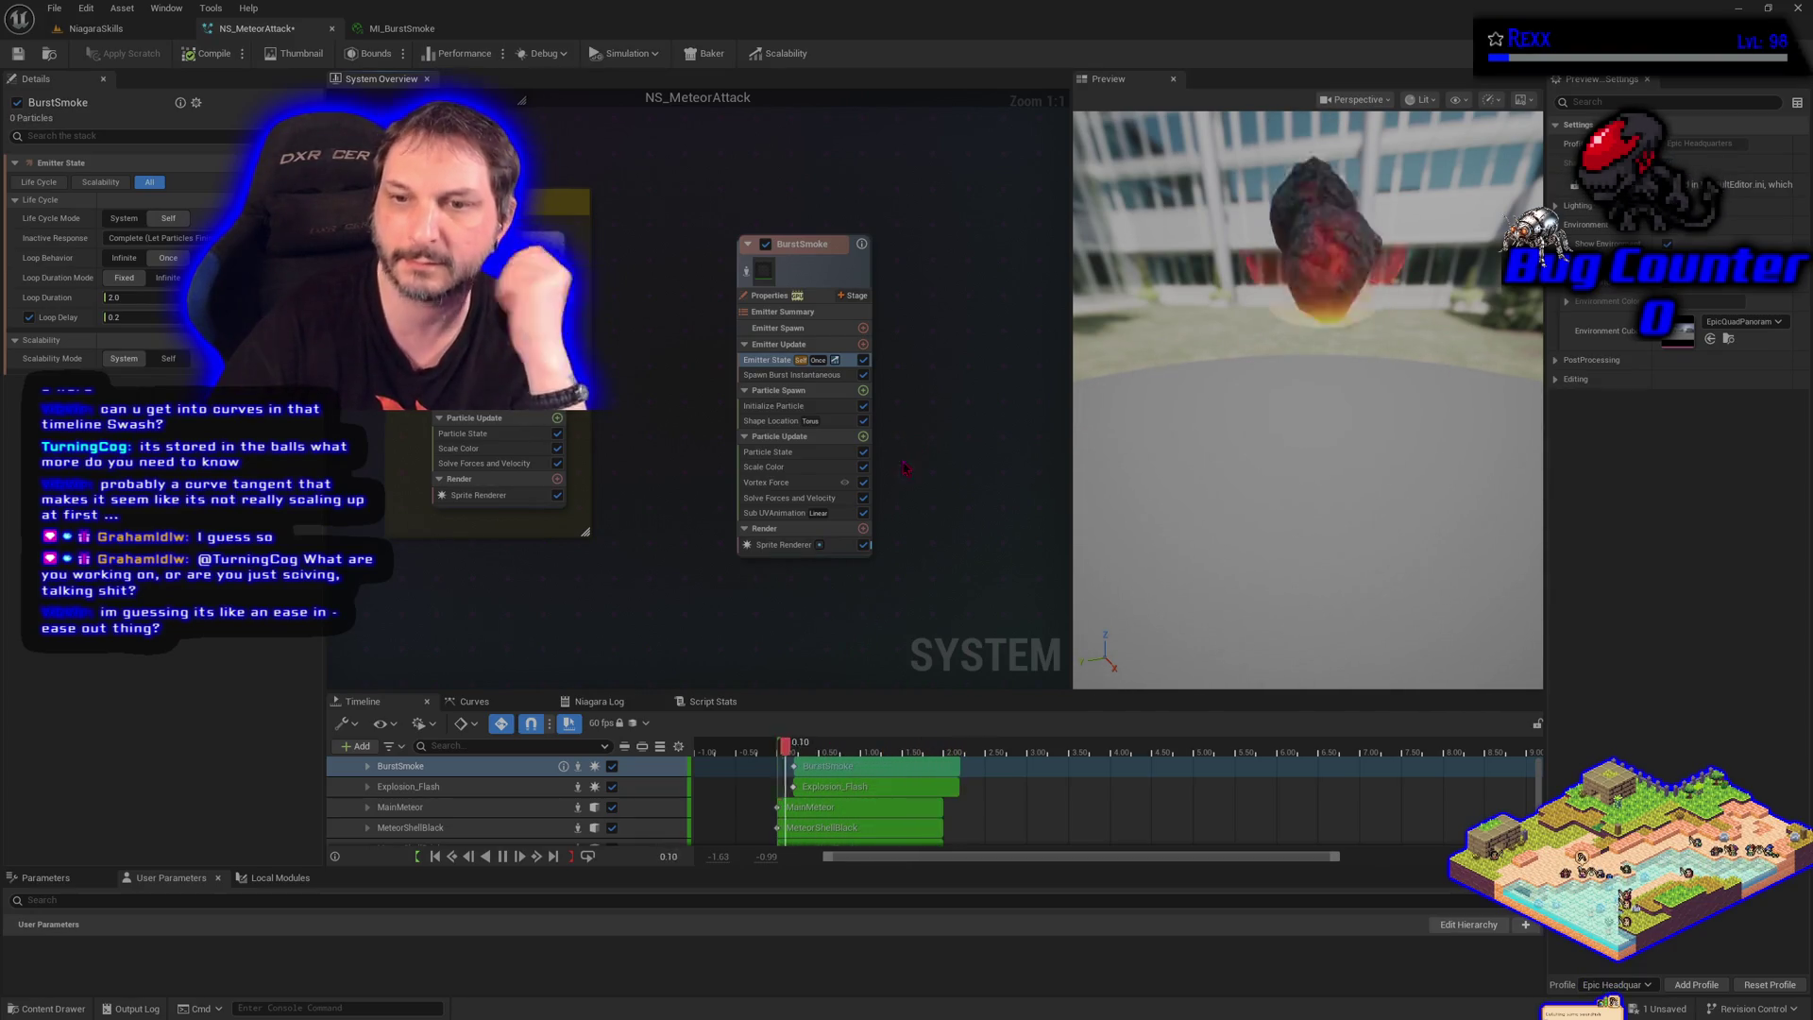
left_click(790, 484)
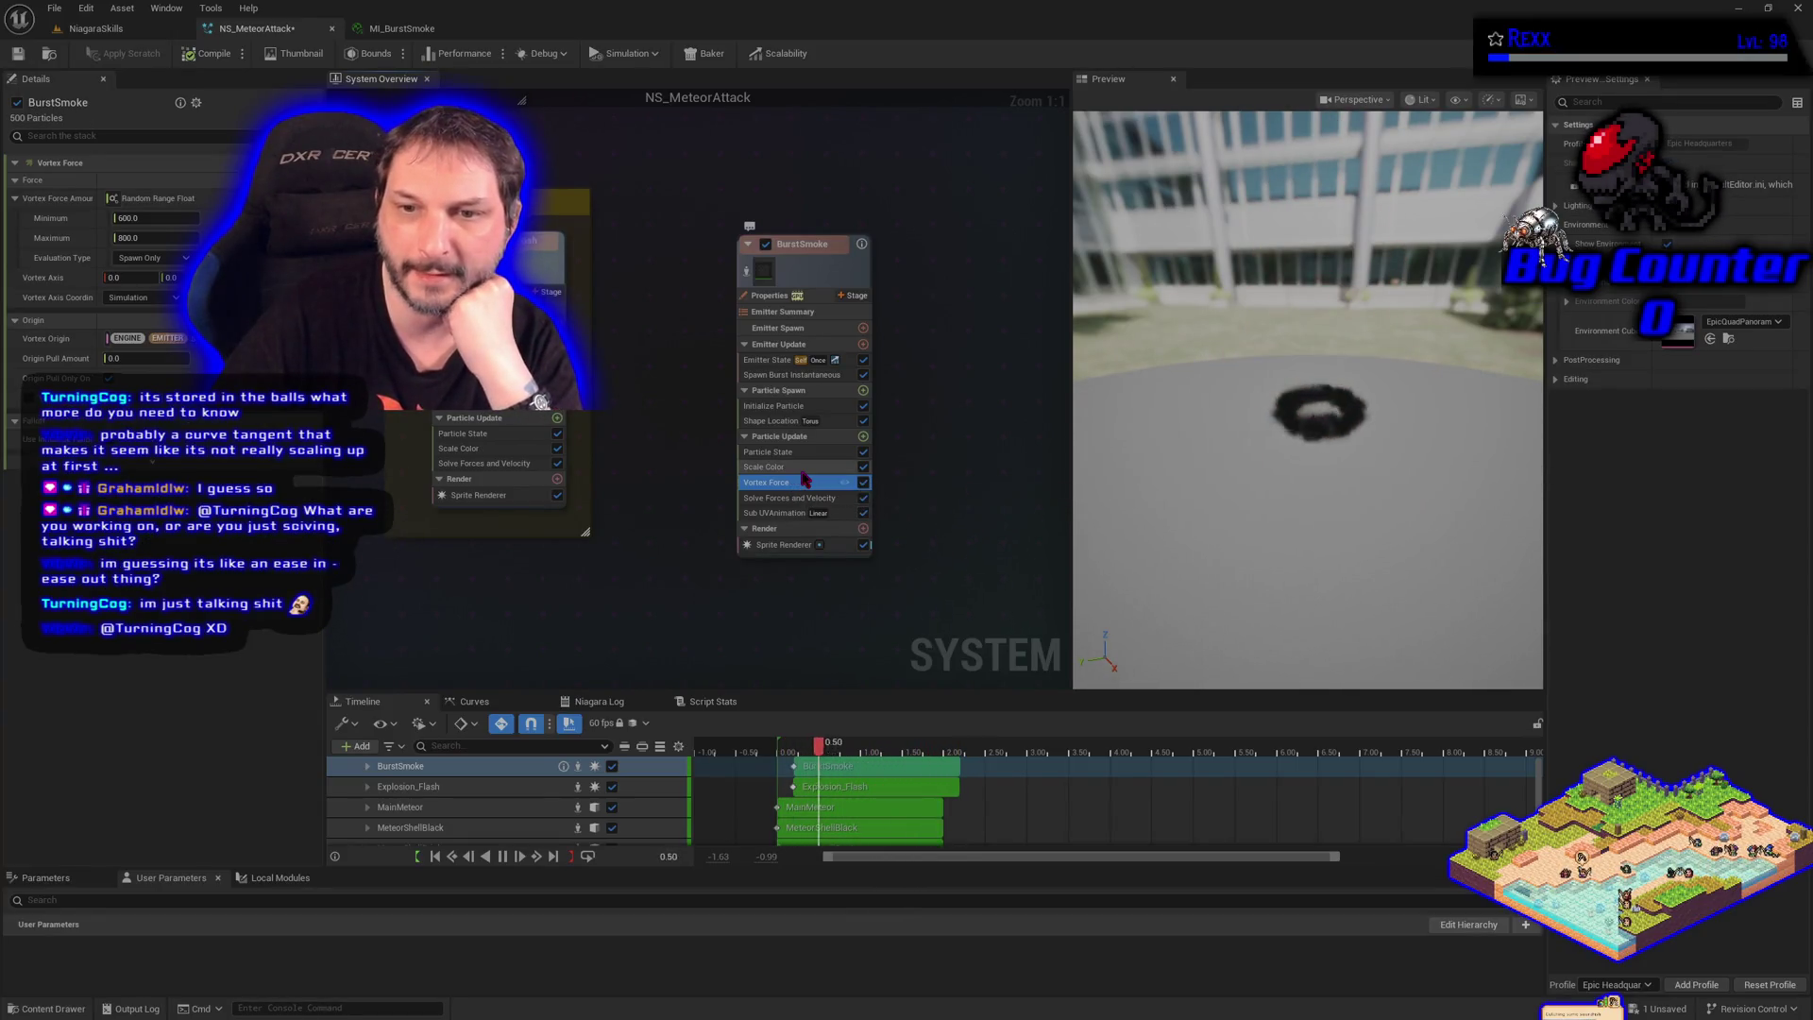
left_click(808, 500)
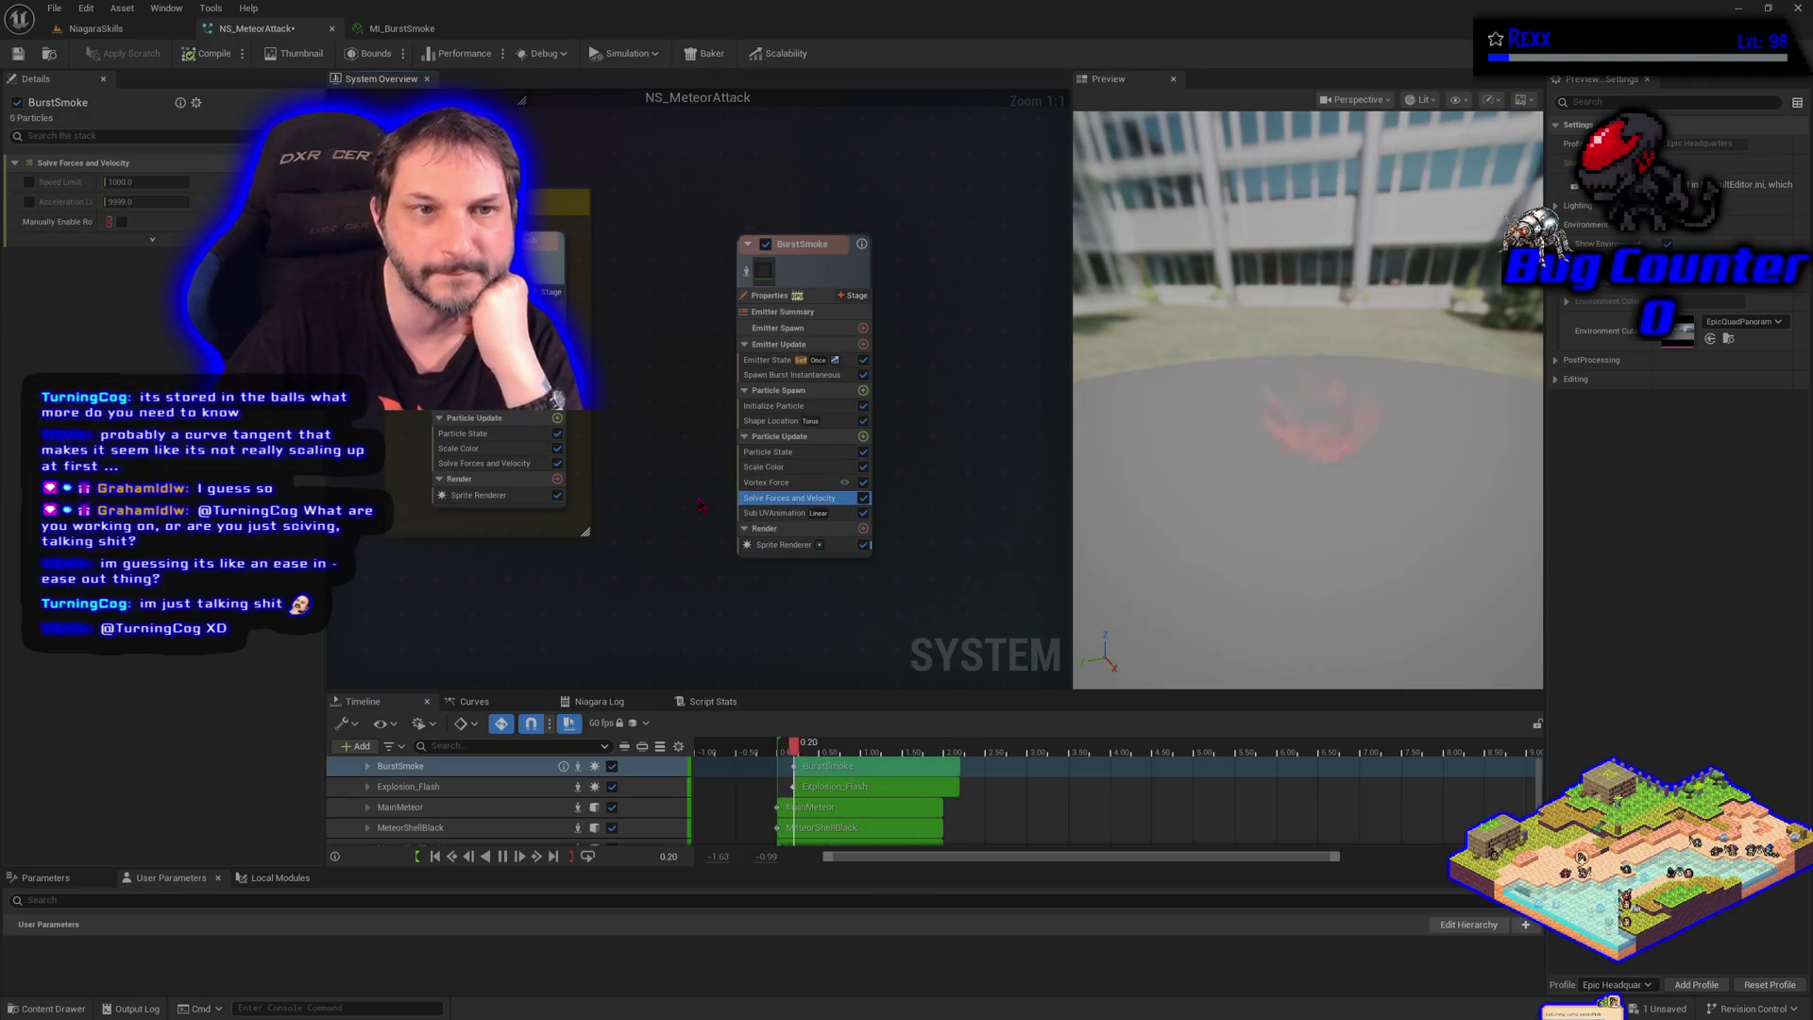
key("Up")
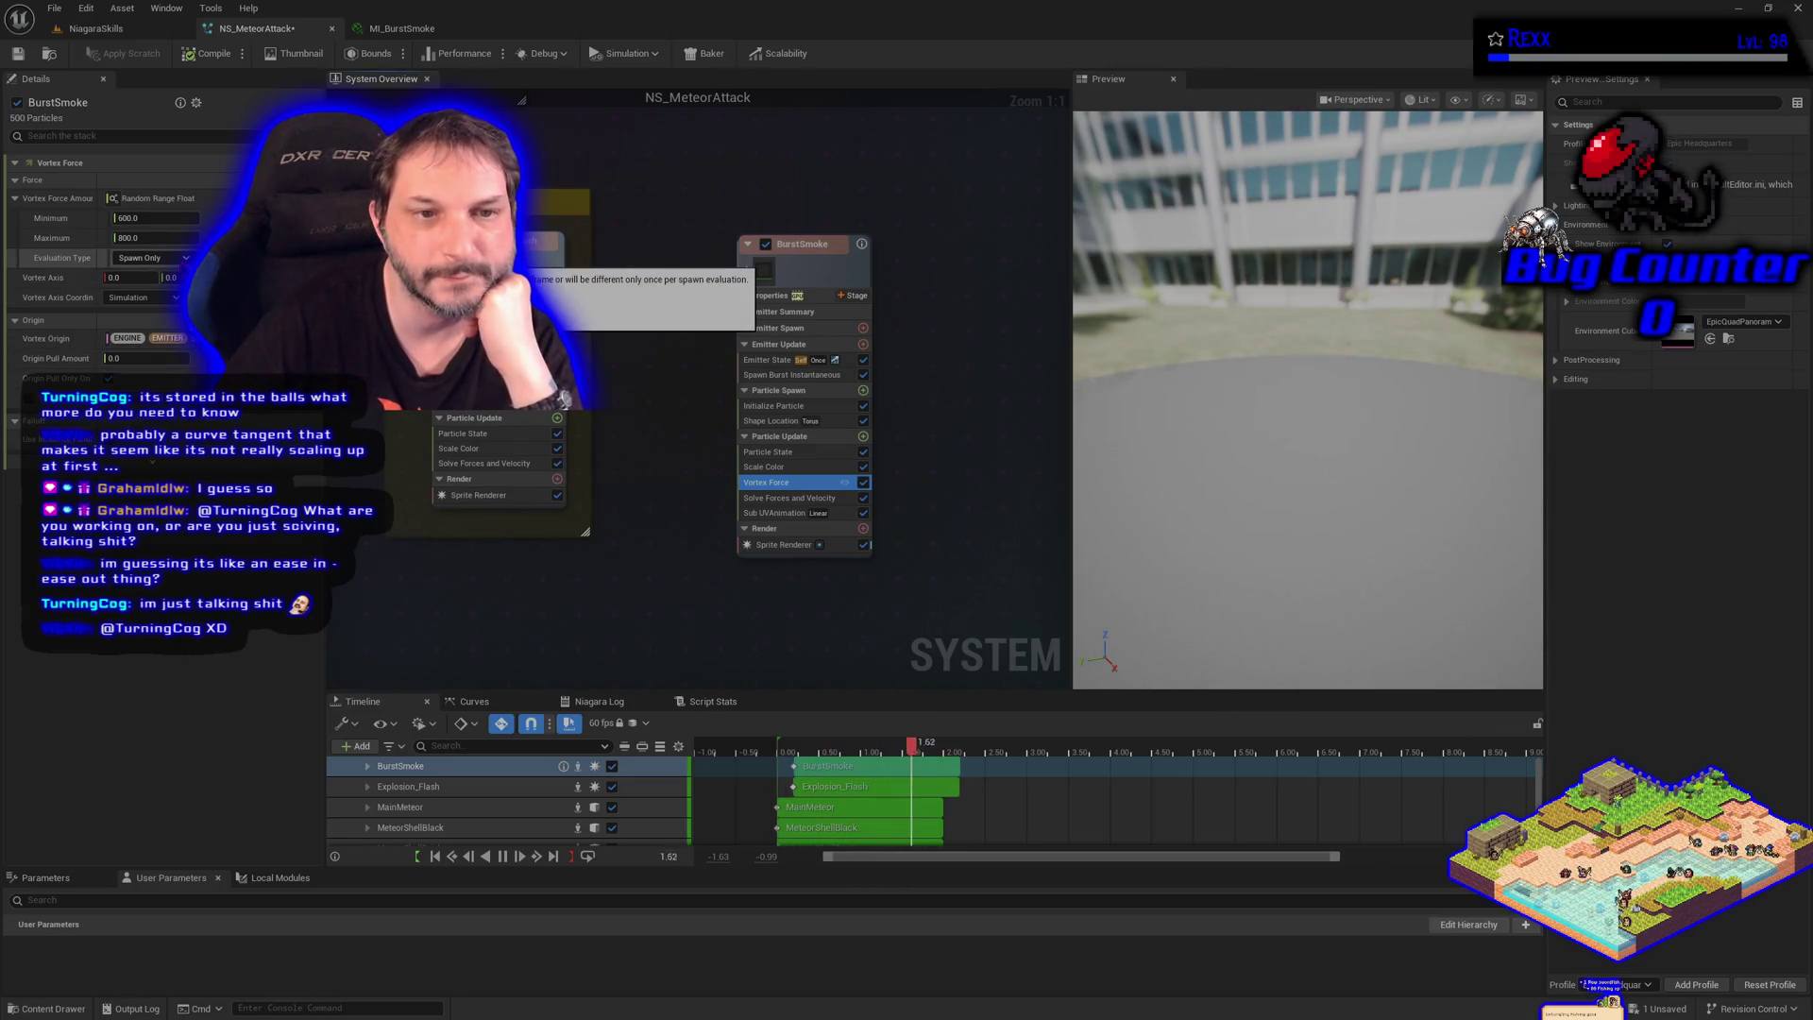
left_click(864, 484)
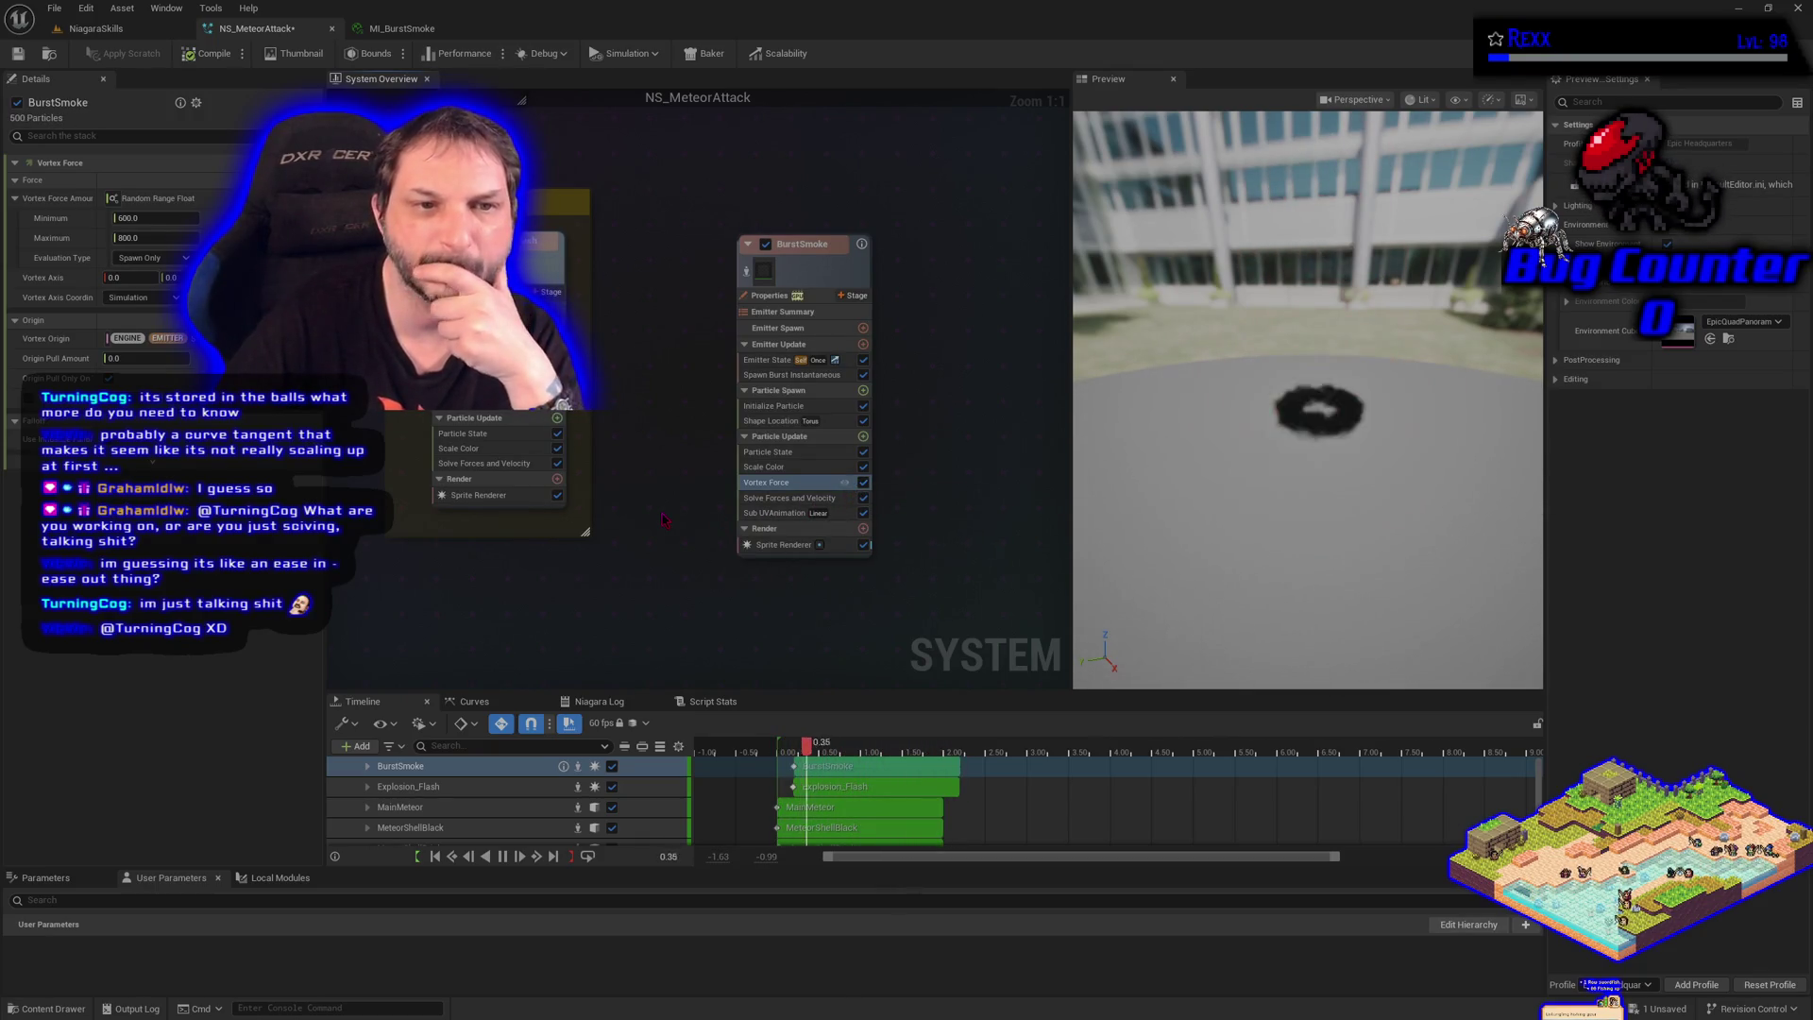
left_click(759, 499)
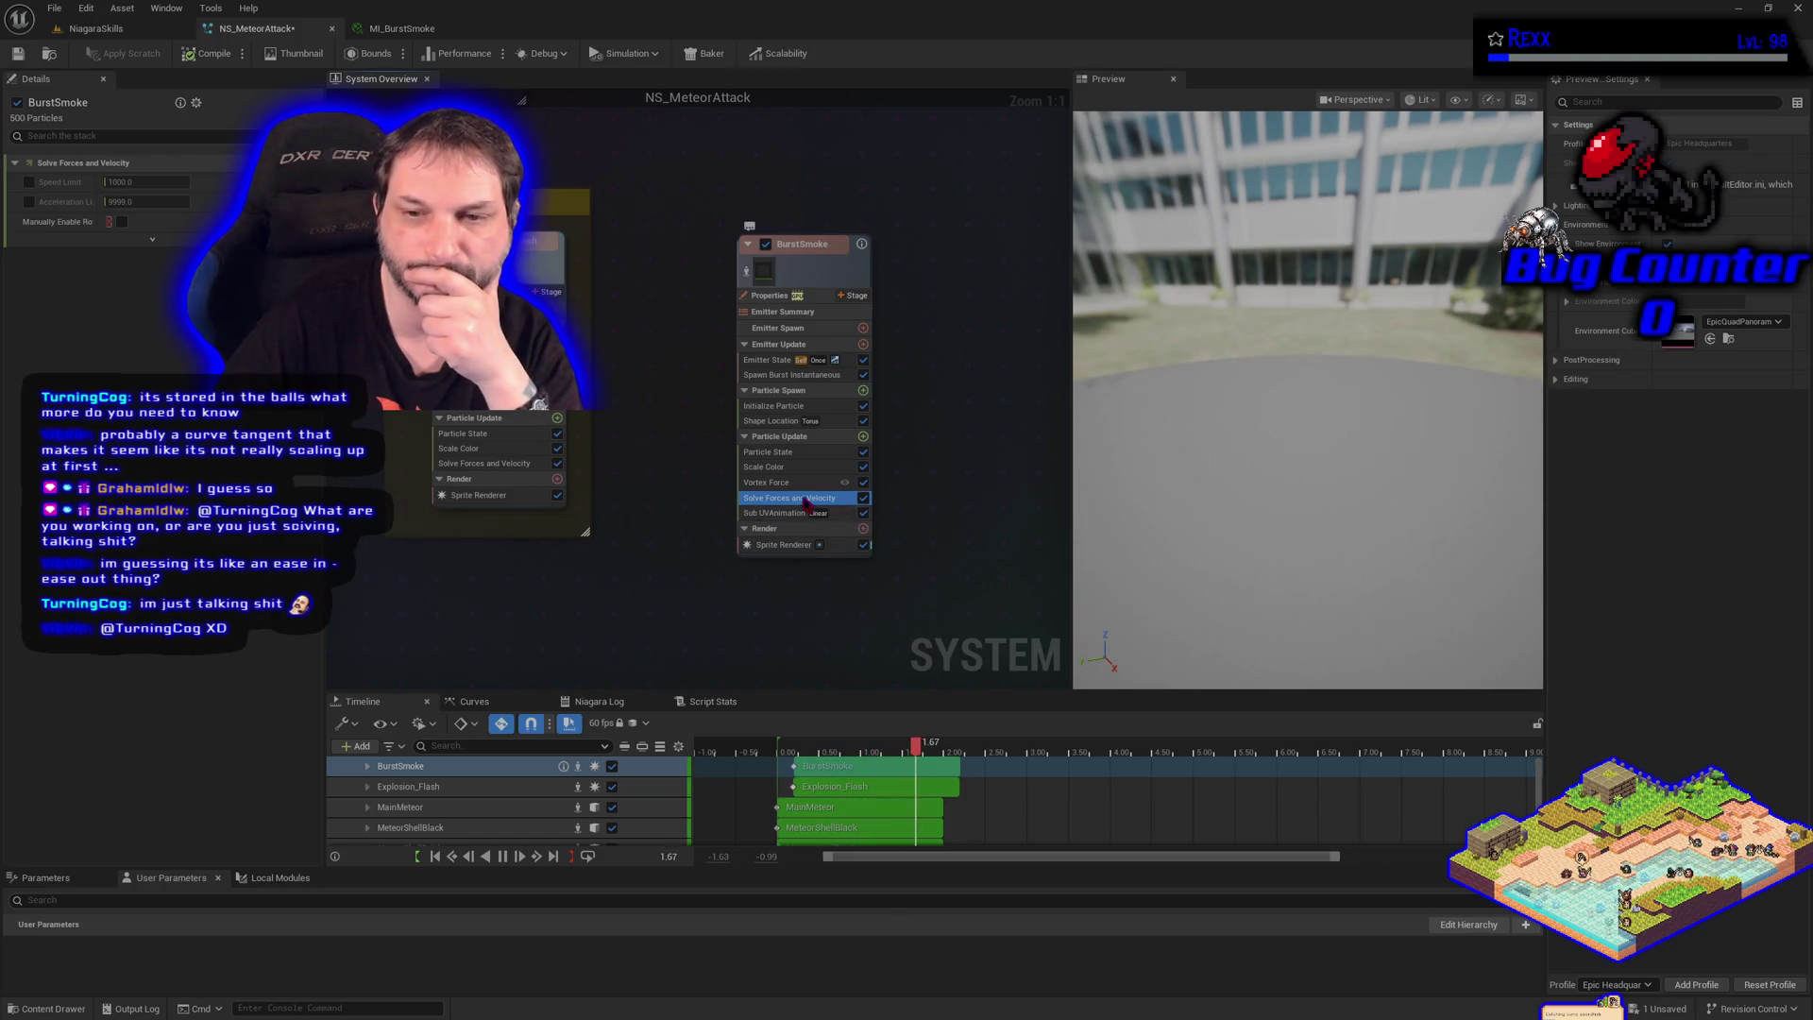
left_click(777, 516)
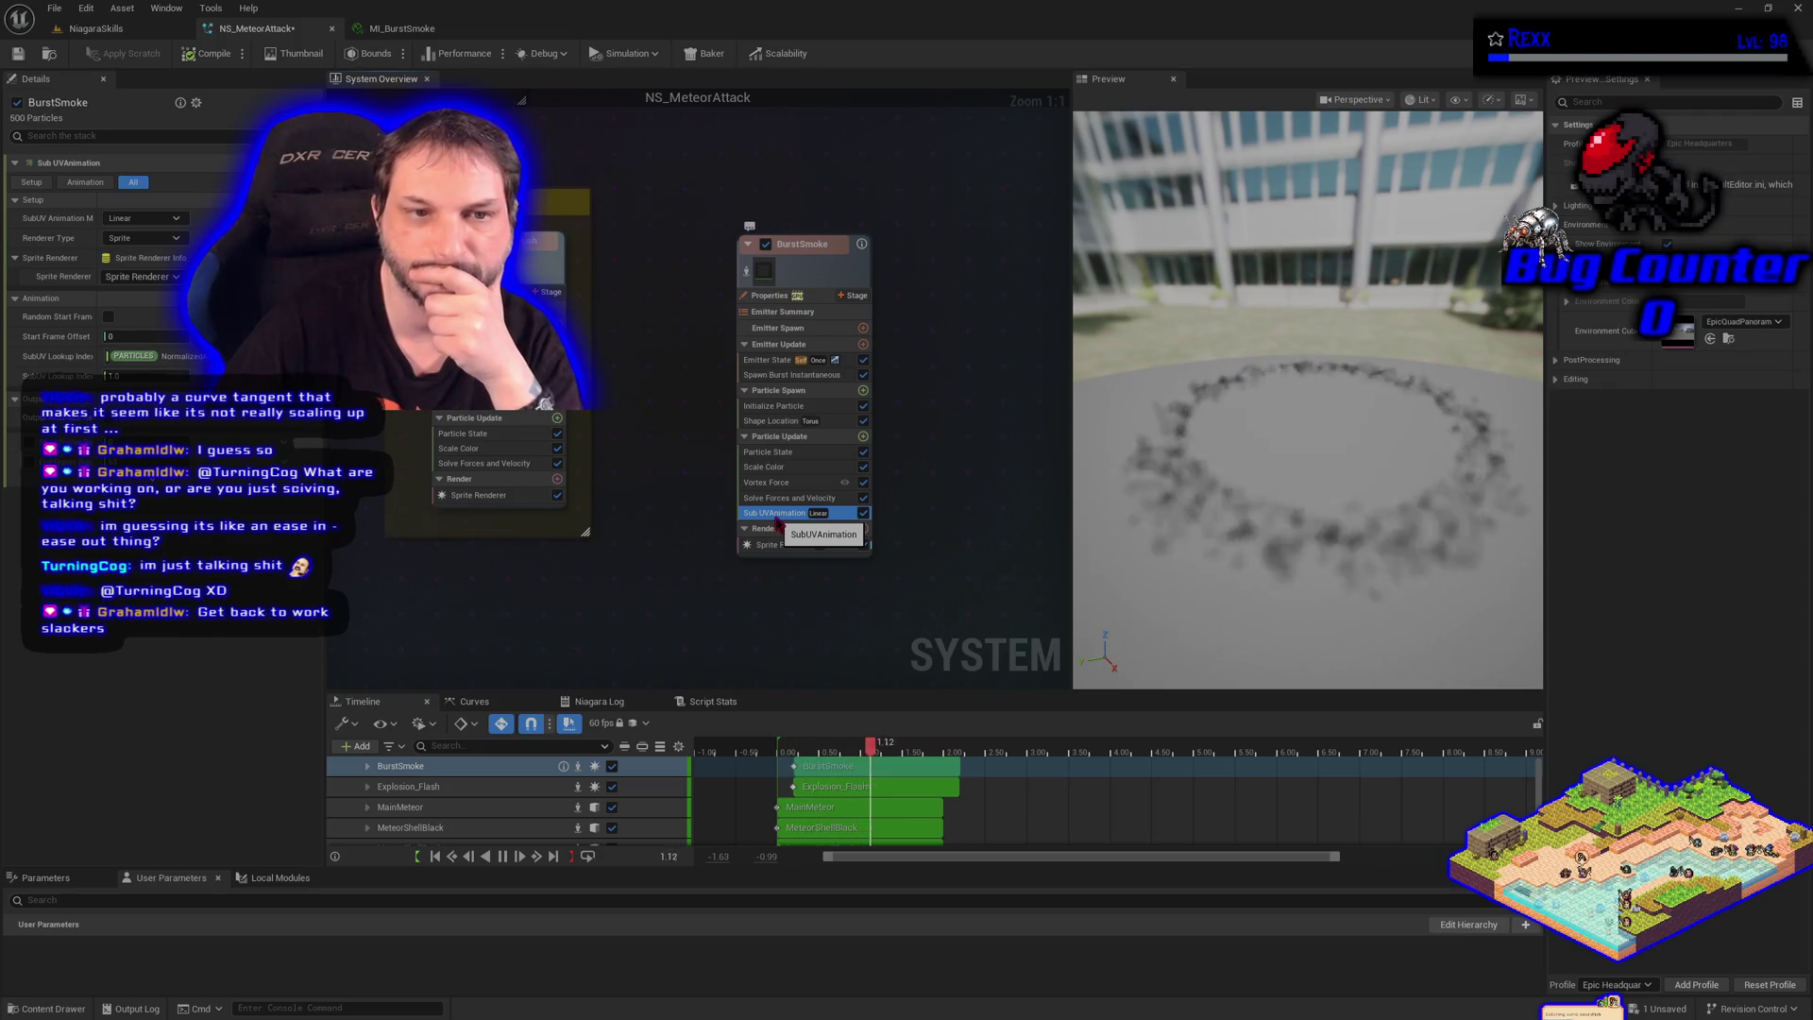
left_click(864, 513)
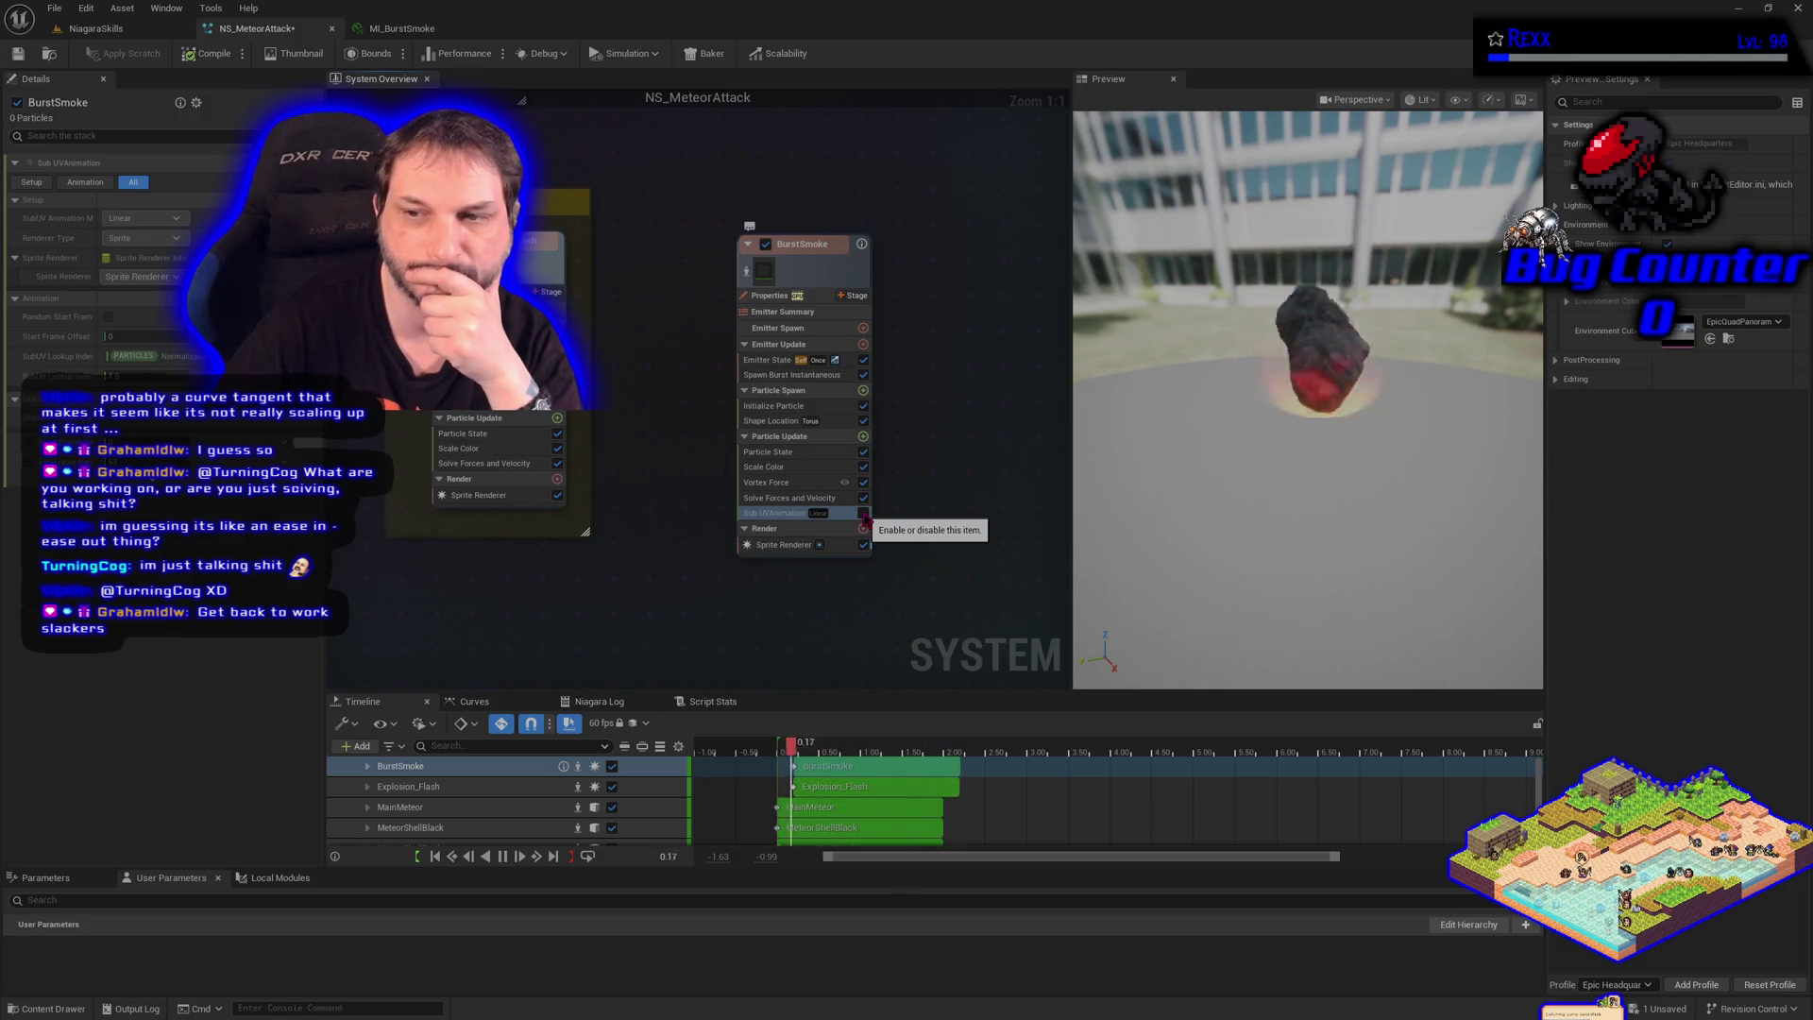
left_click(863, 513)
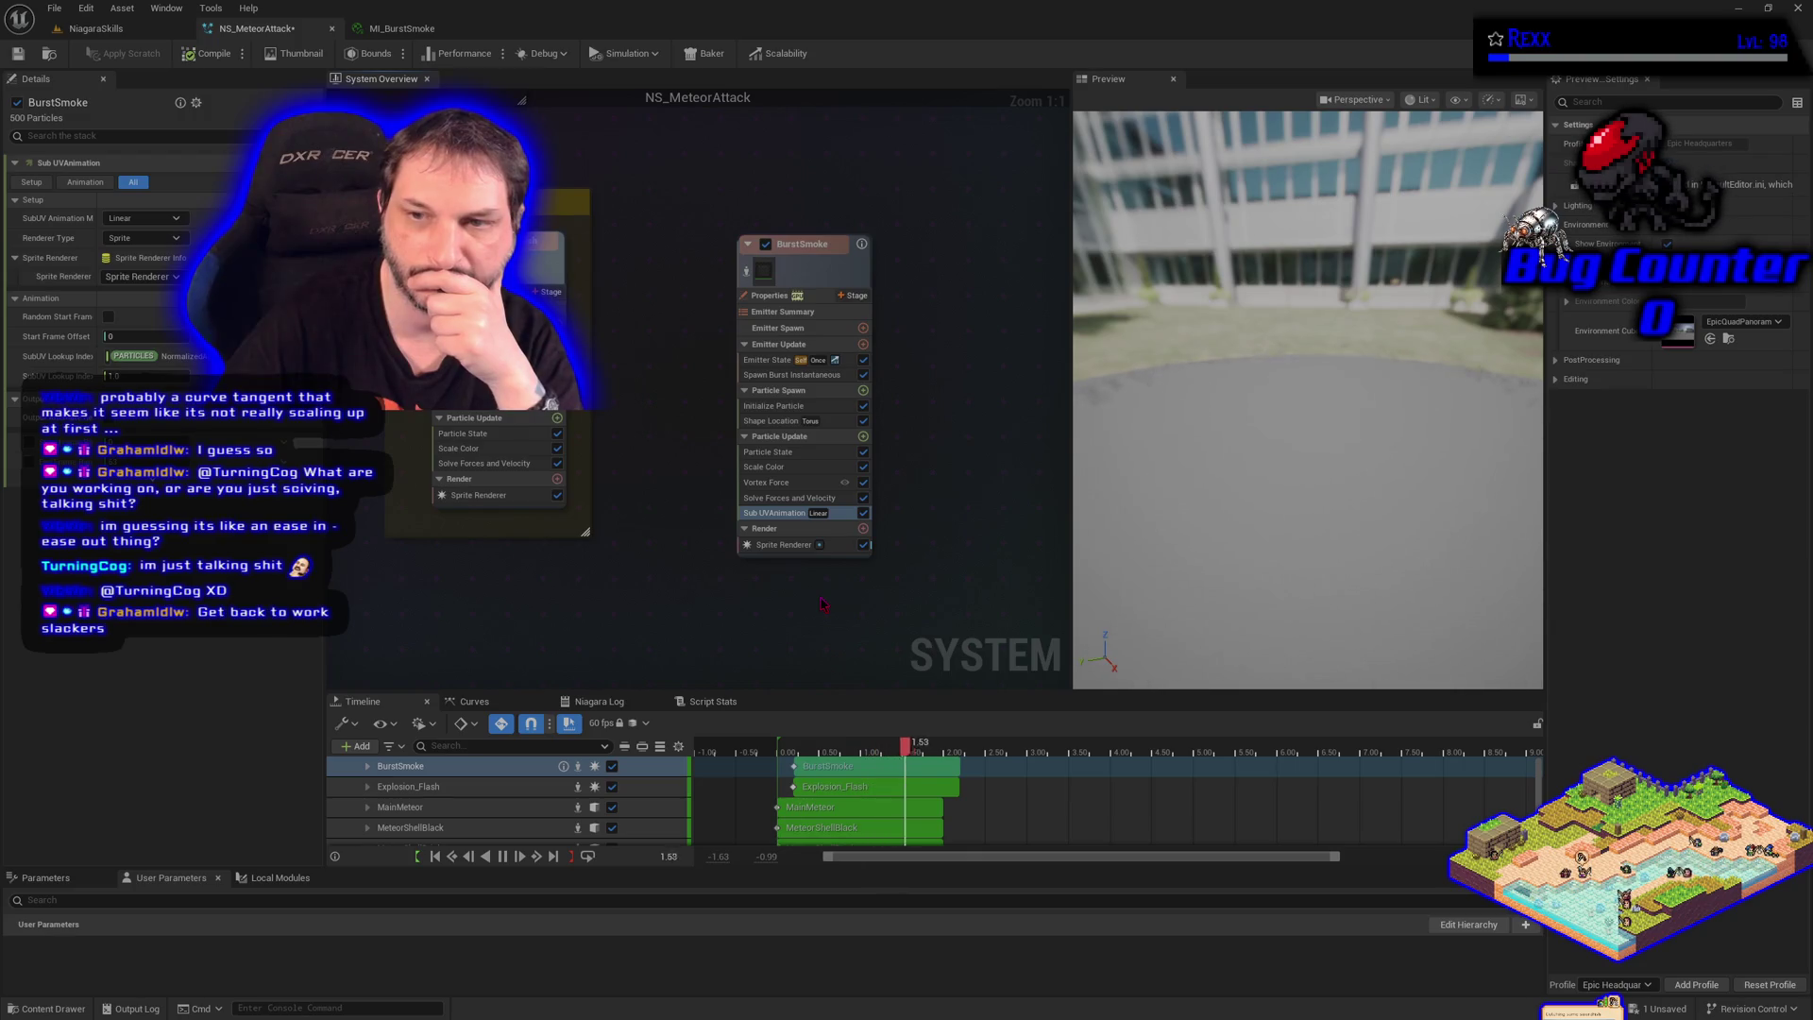
left_click(764, 364)
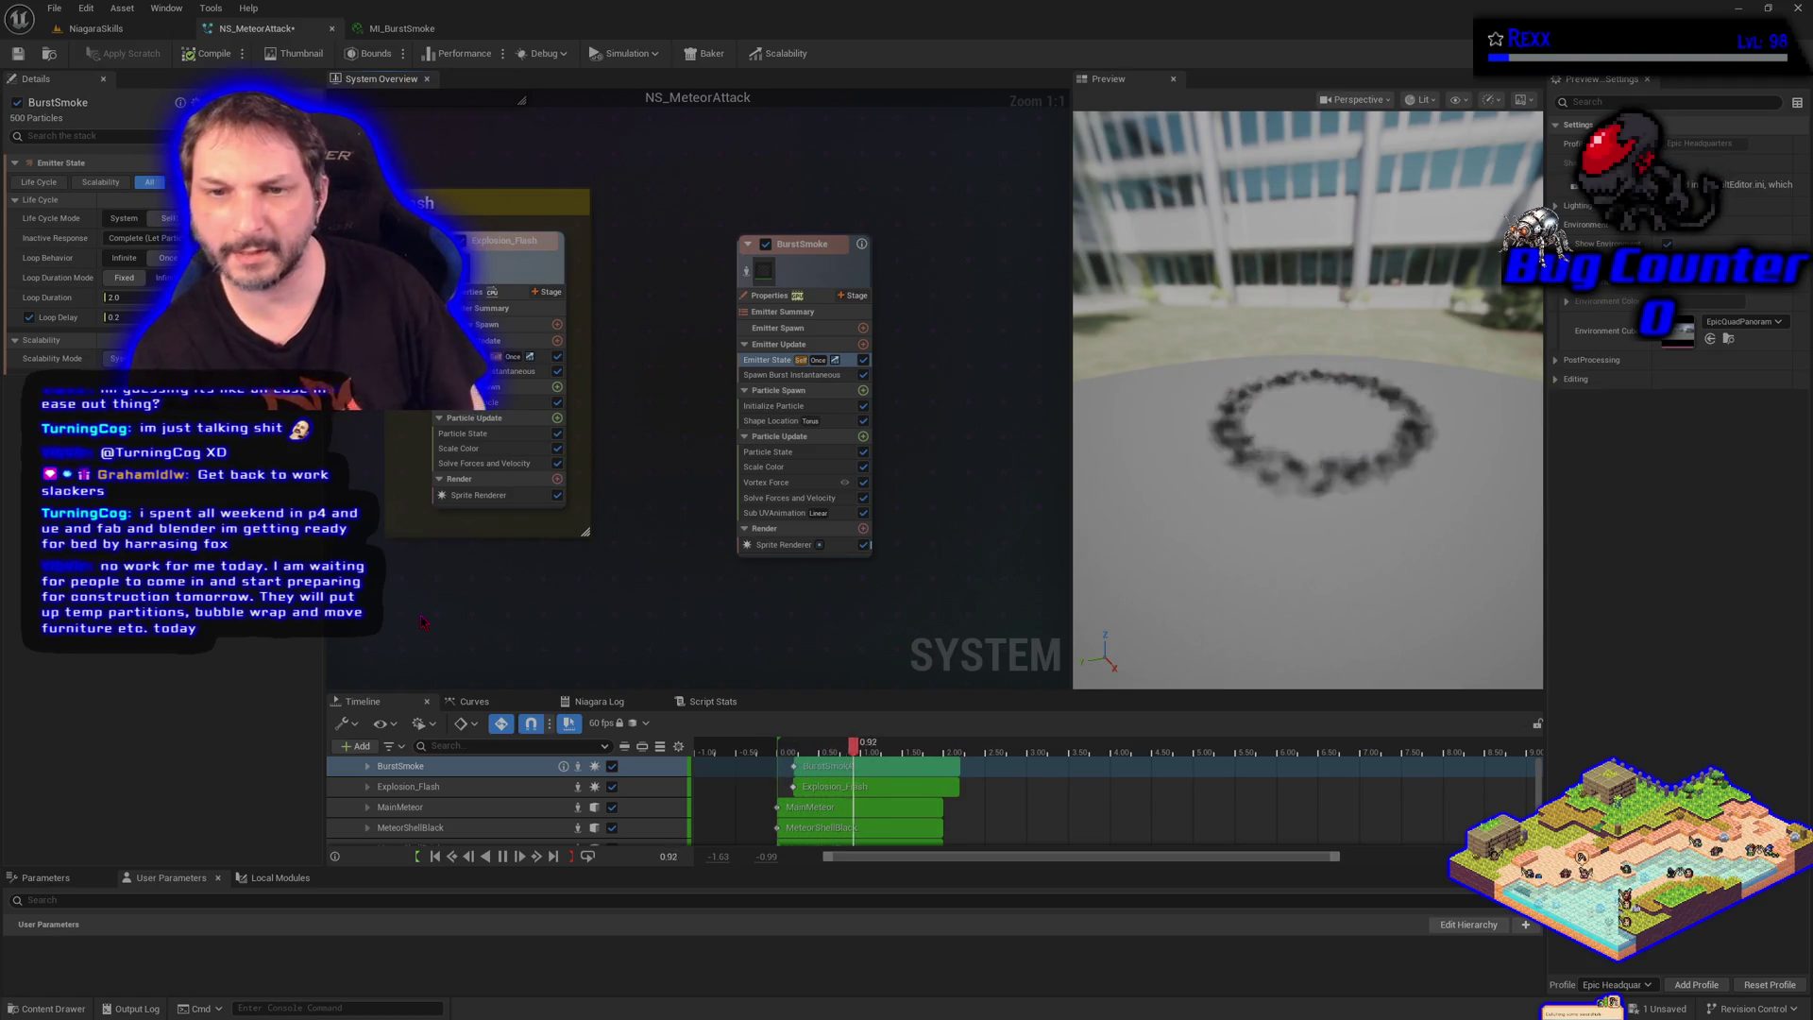
Check Particle State and Scale Color, then set the Vortex Force axis value to 1.0
left_click(803, 453)
left_click(804, 467)
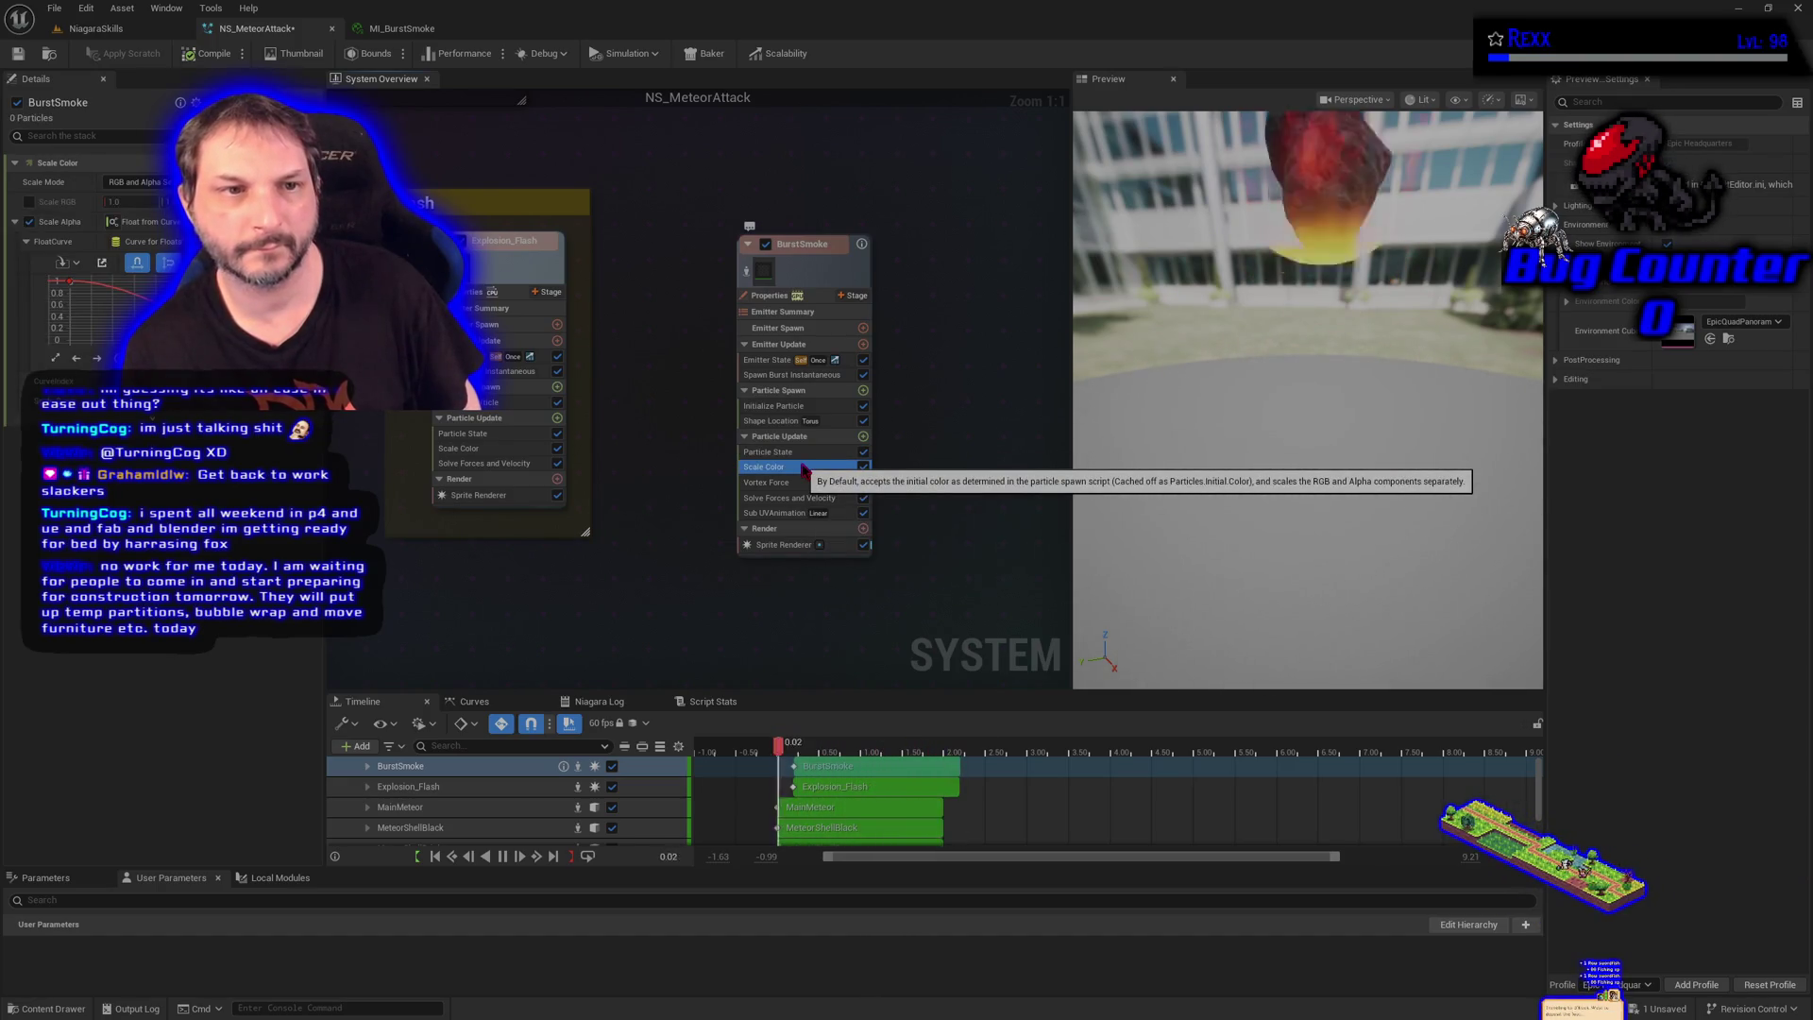
left_click(775, 483)
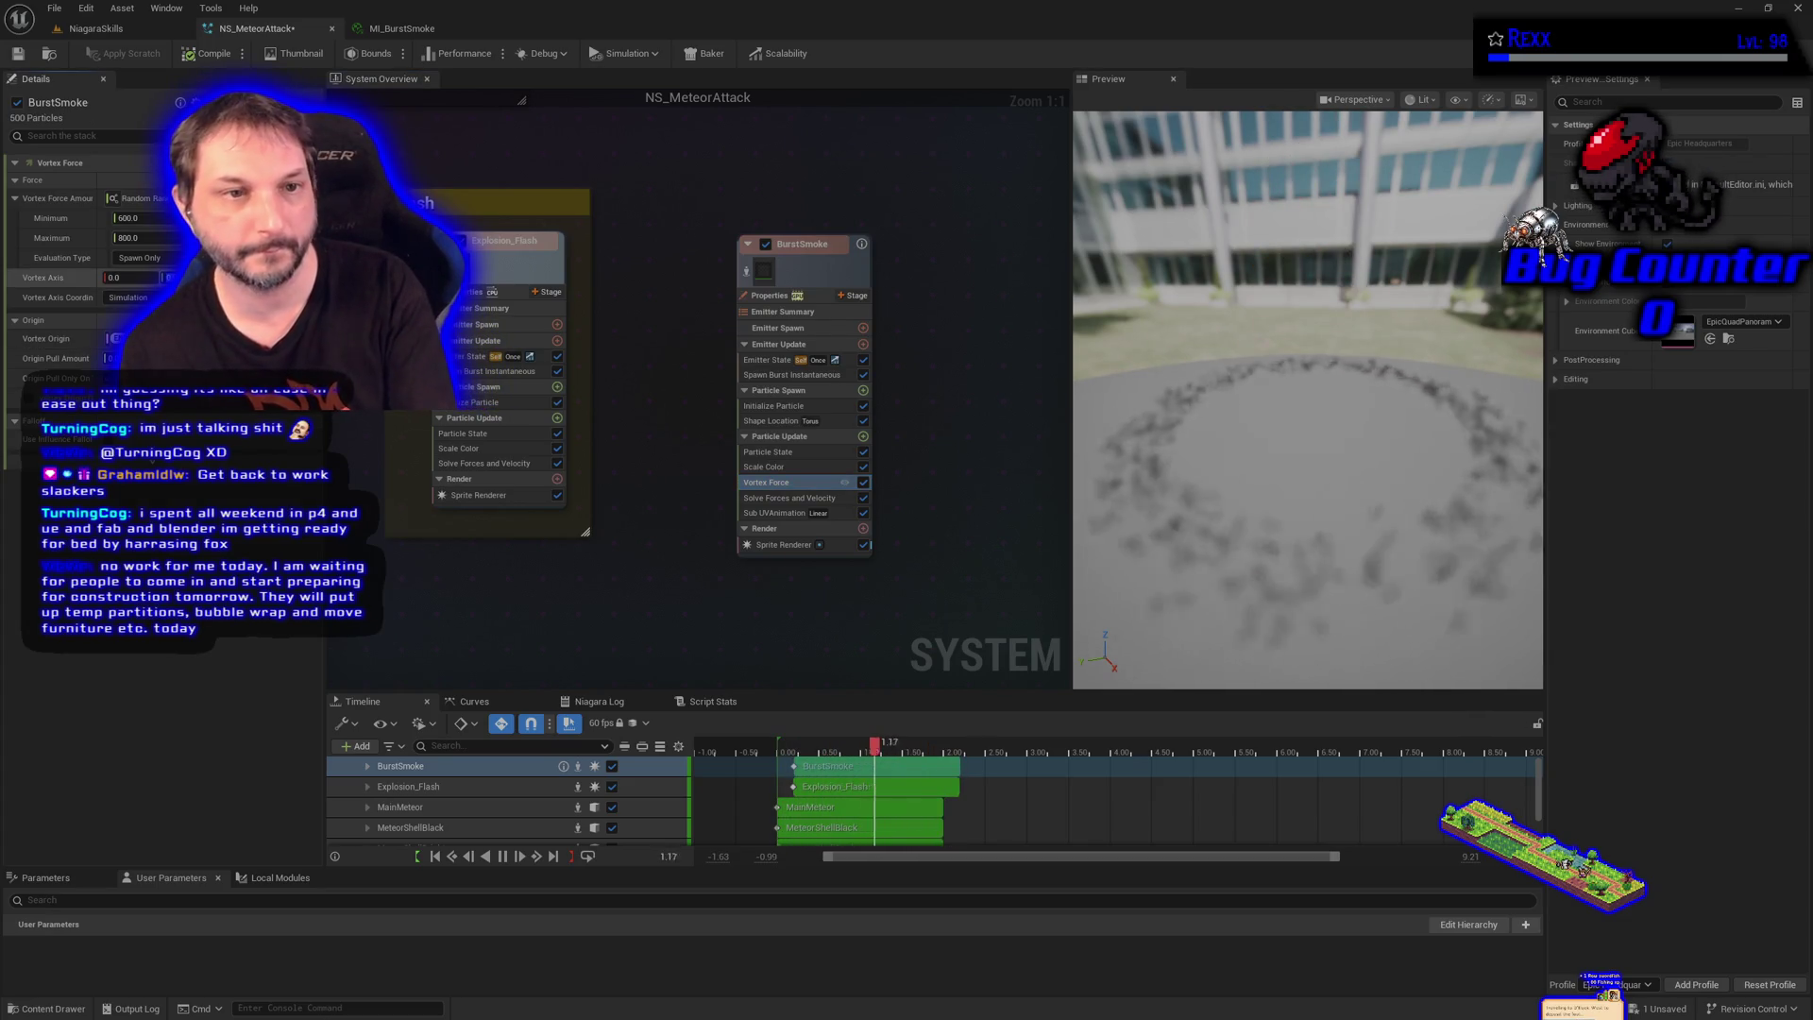
key("Return")
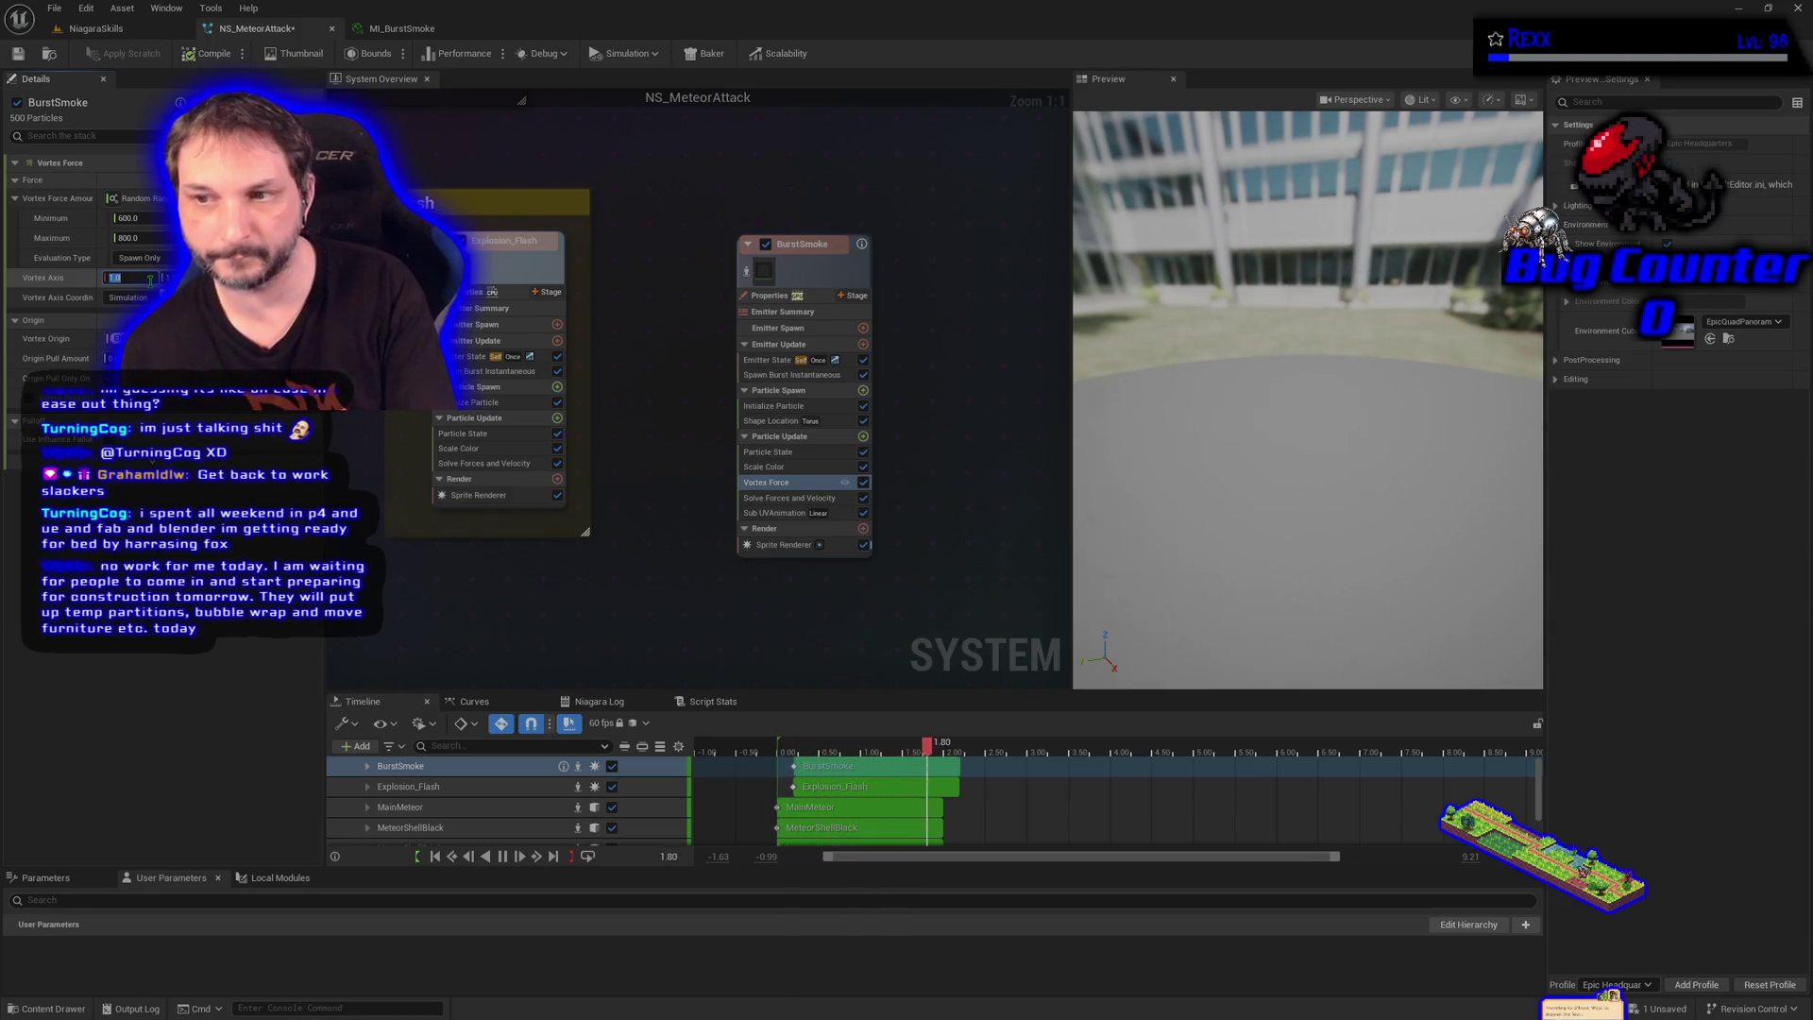
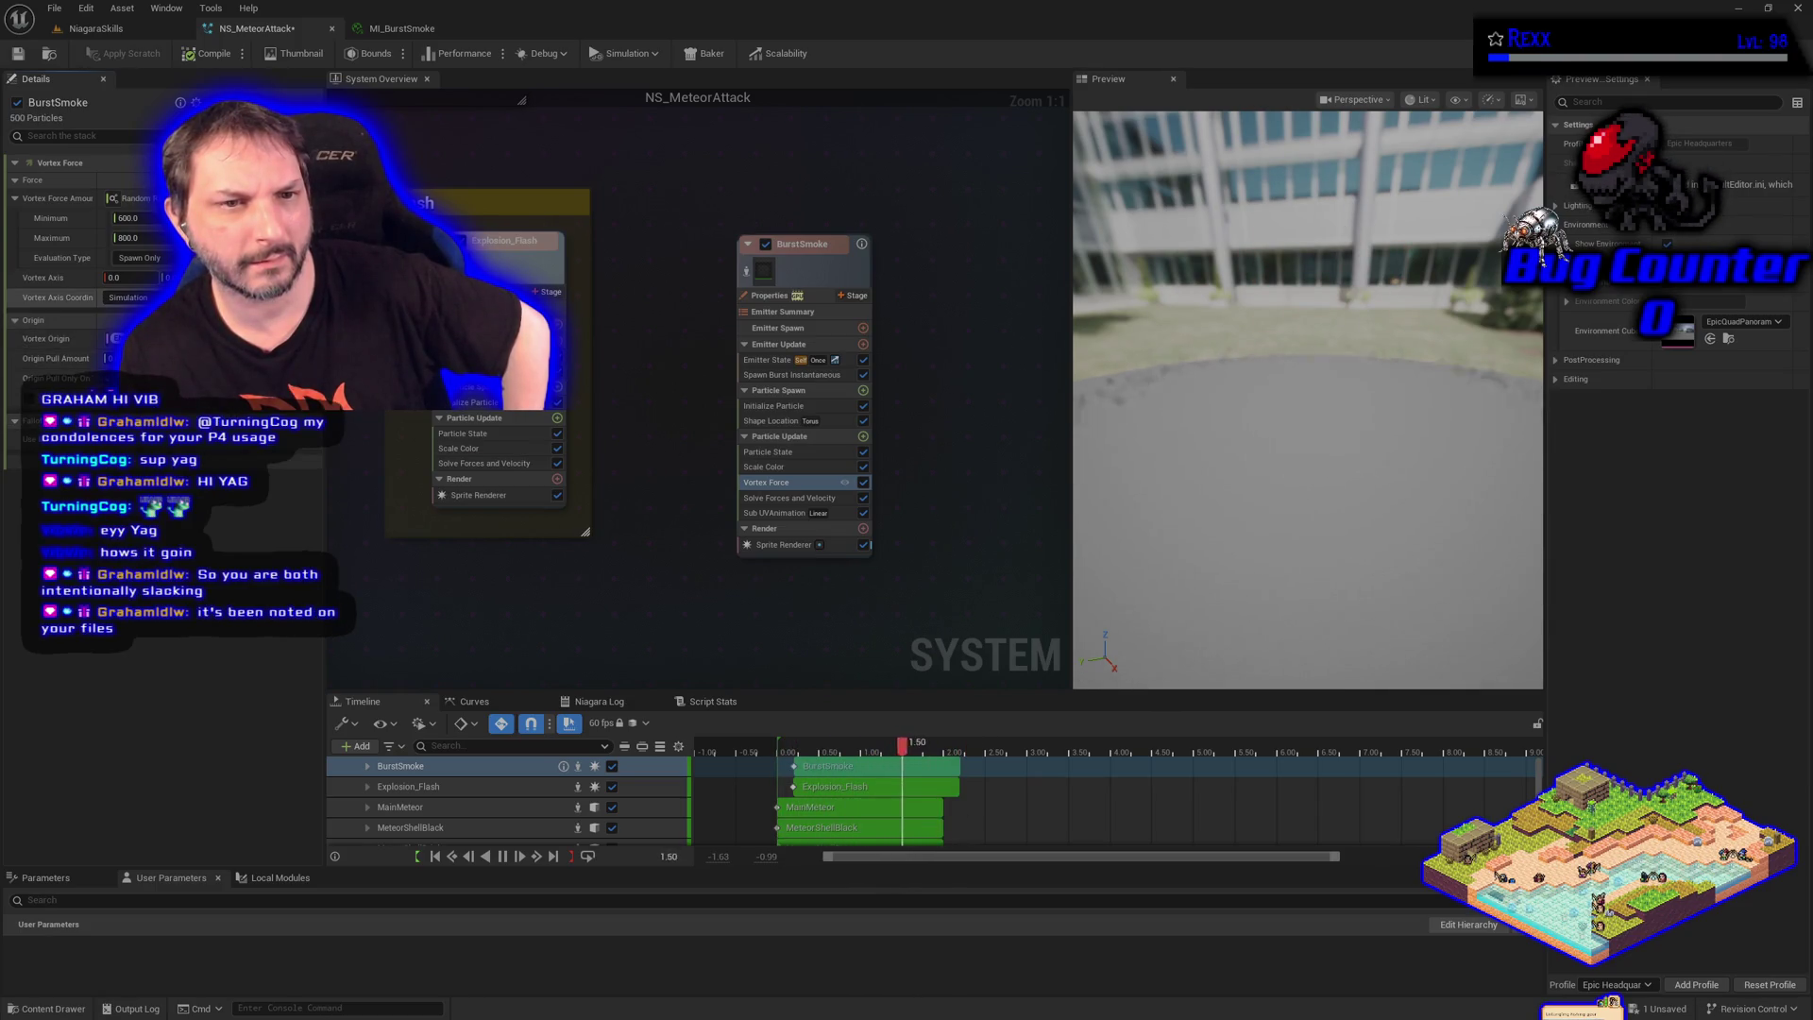
Browse dynamic inputs for the vortex origin, trying a vector offset, then dismiss the list
left_click(311, 338)
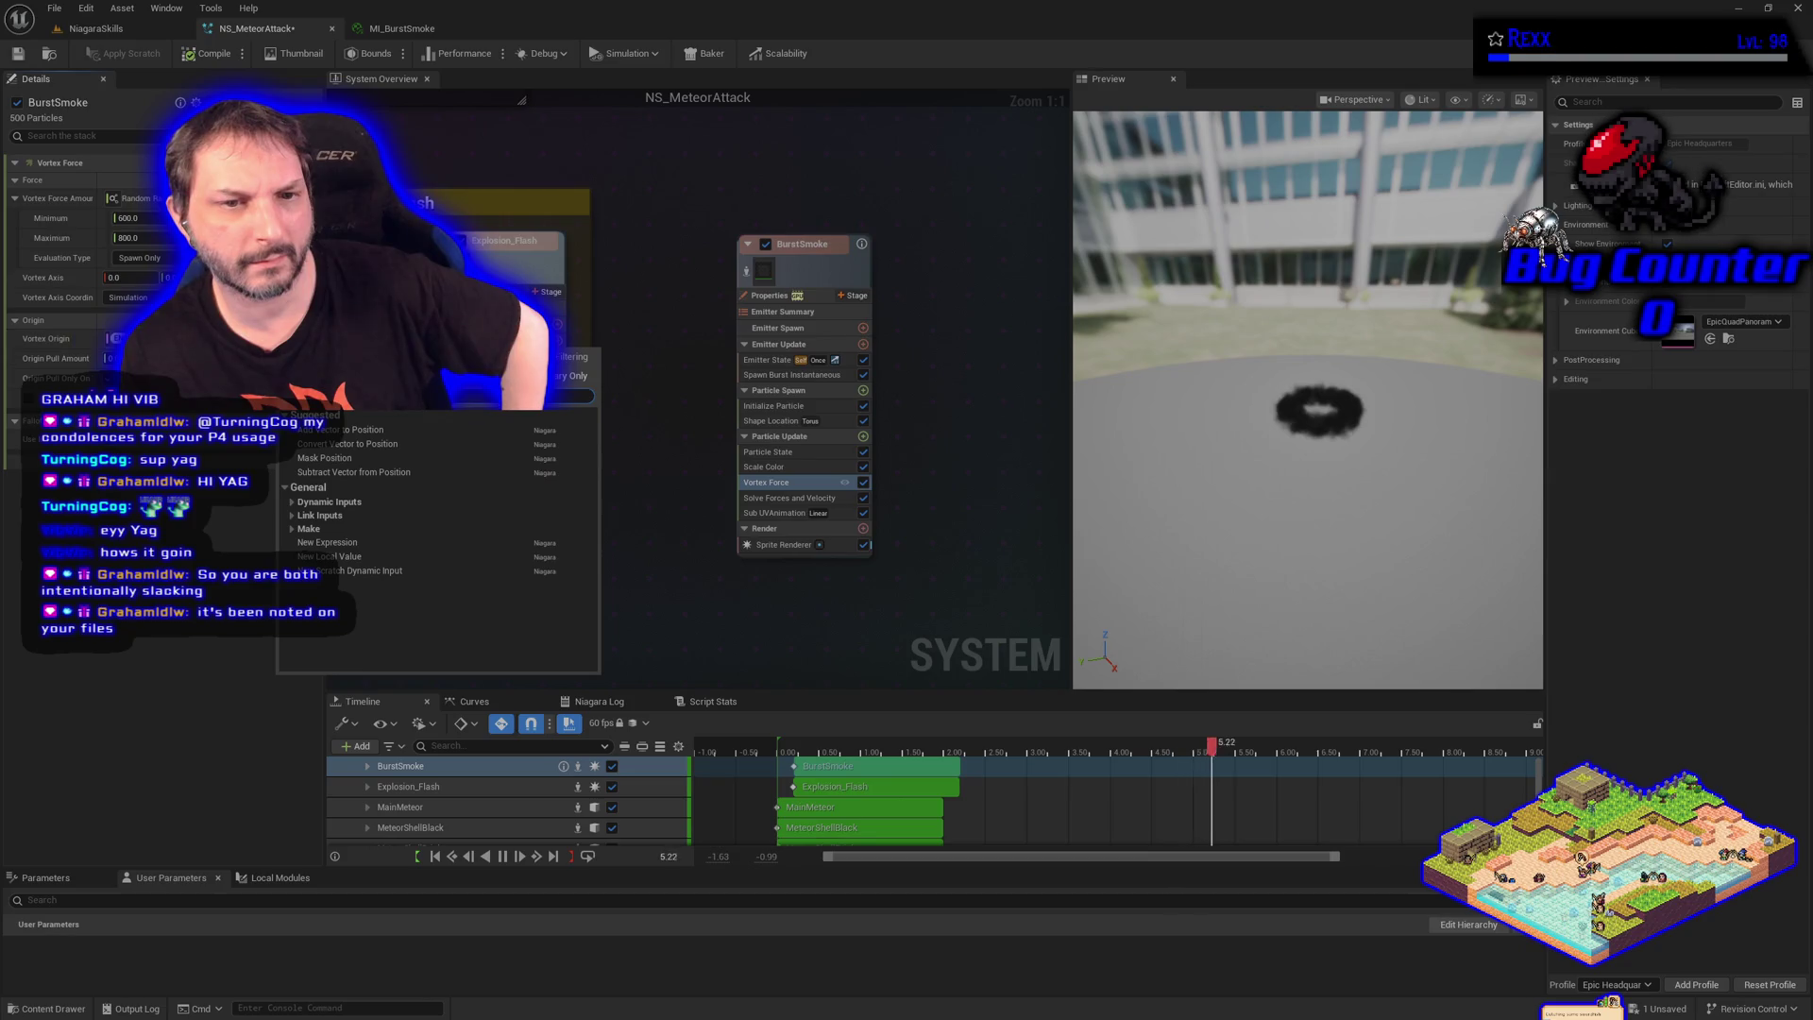
left_click(351, 432)
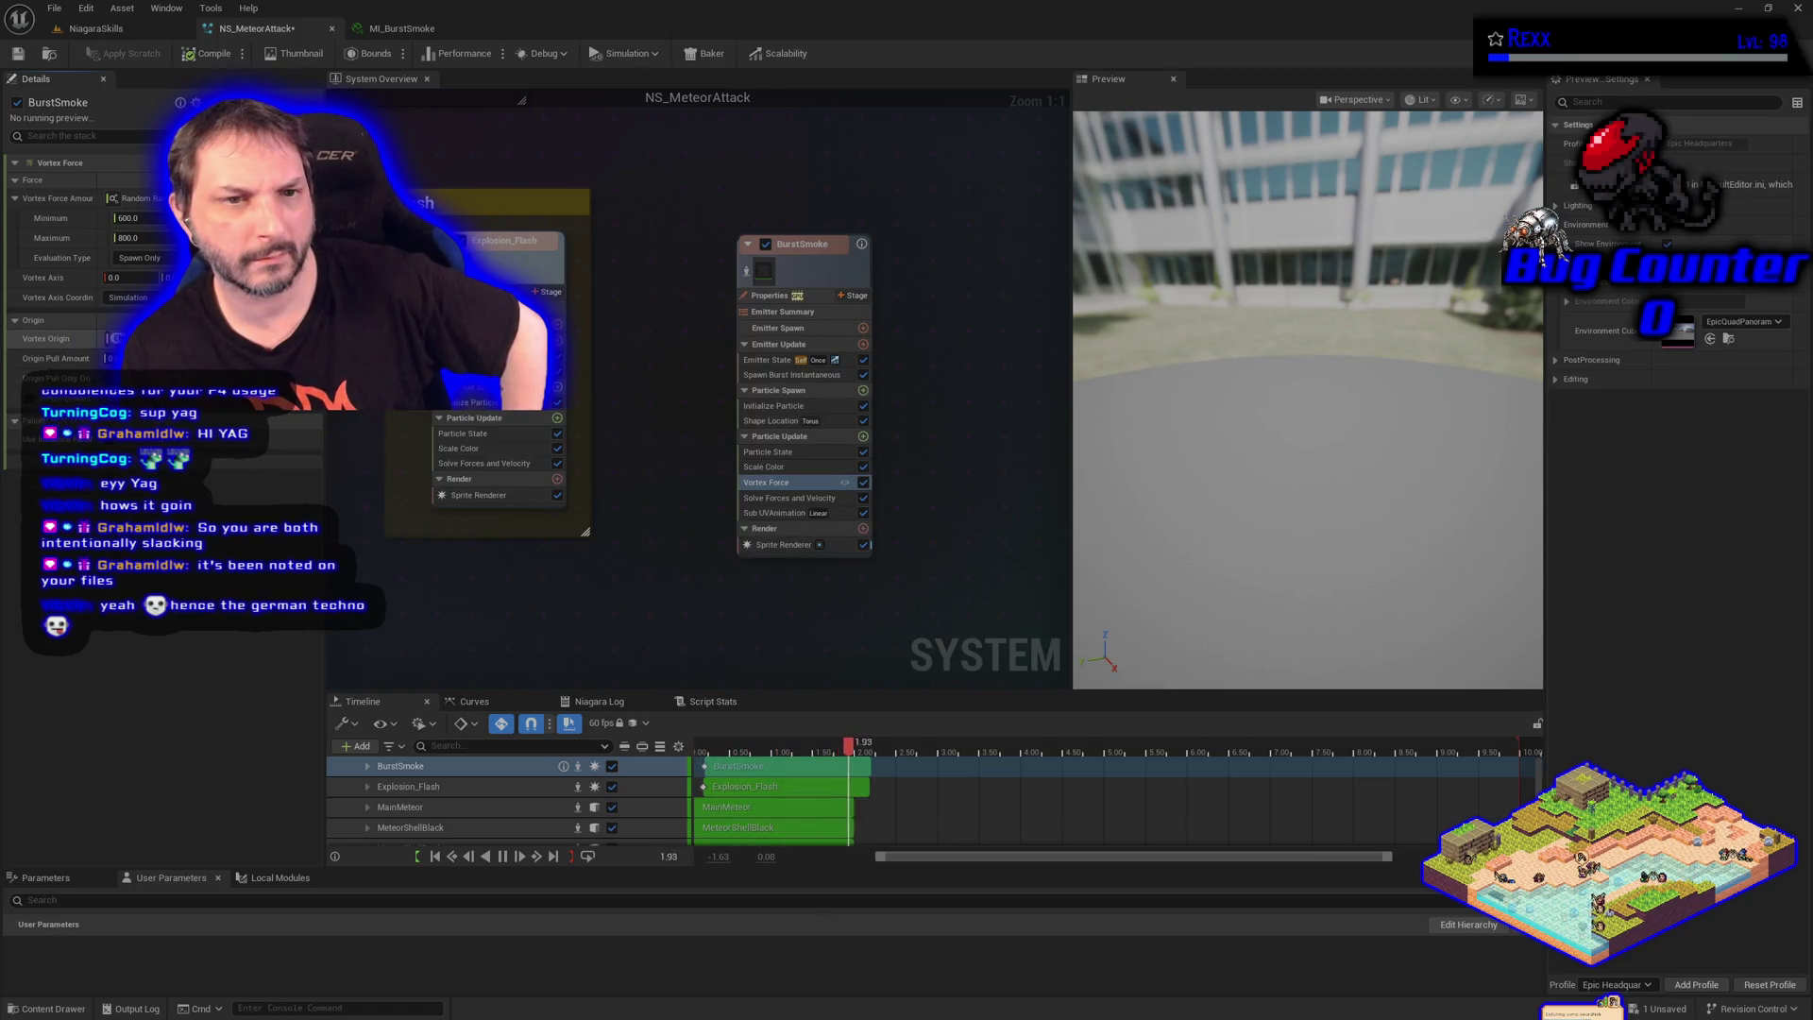
left_click(283, 338)
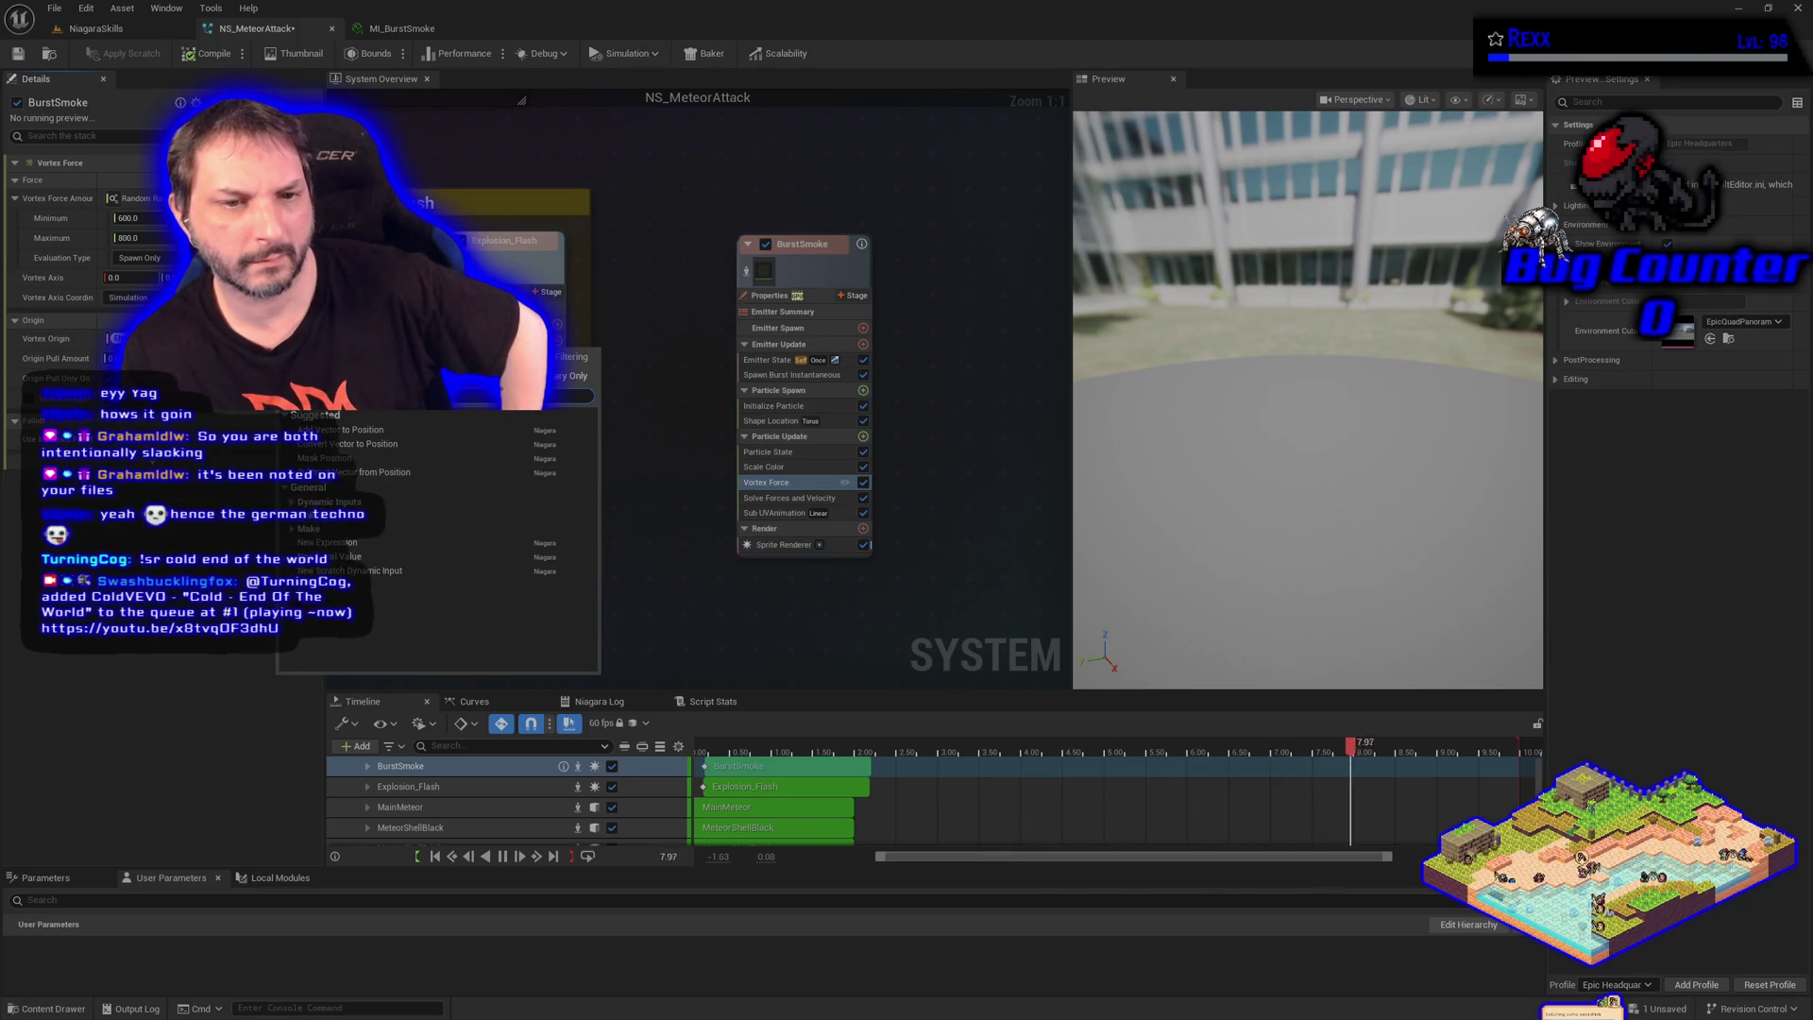
left_click(326, 502)
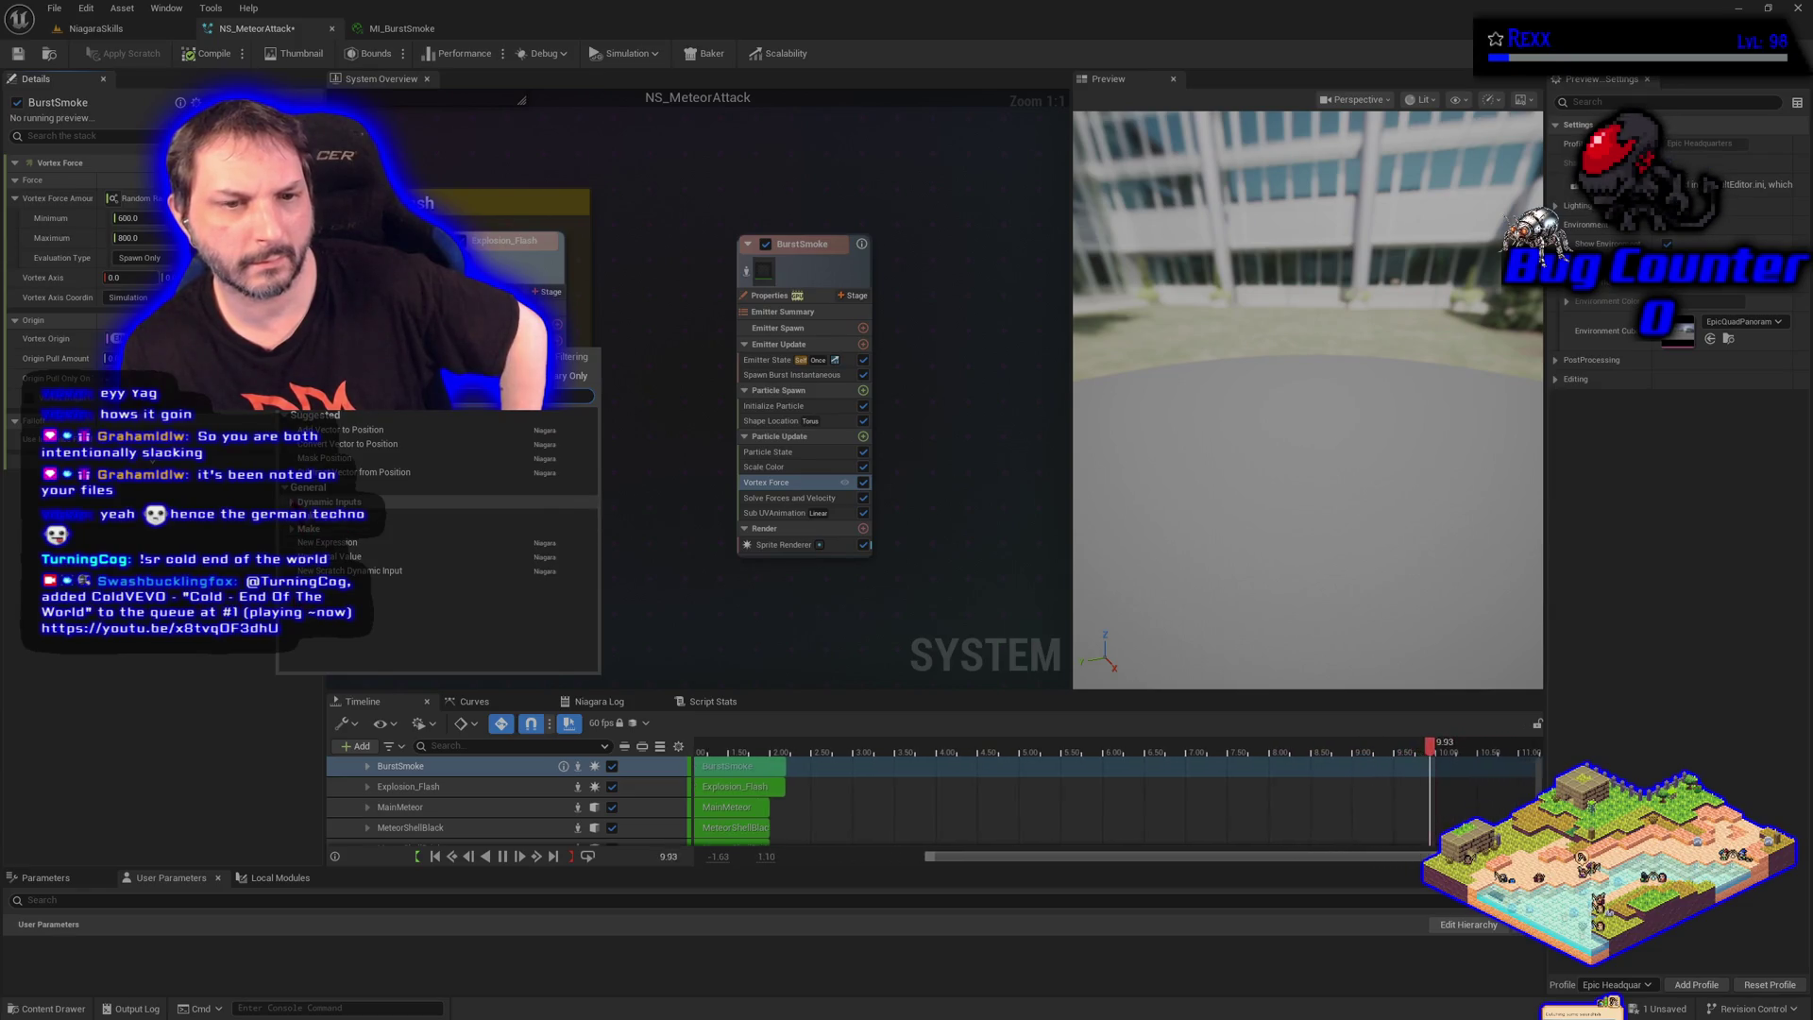
scroll(397, 576, "down", 3)
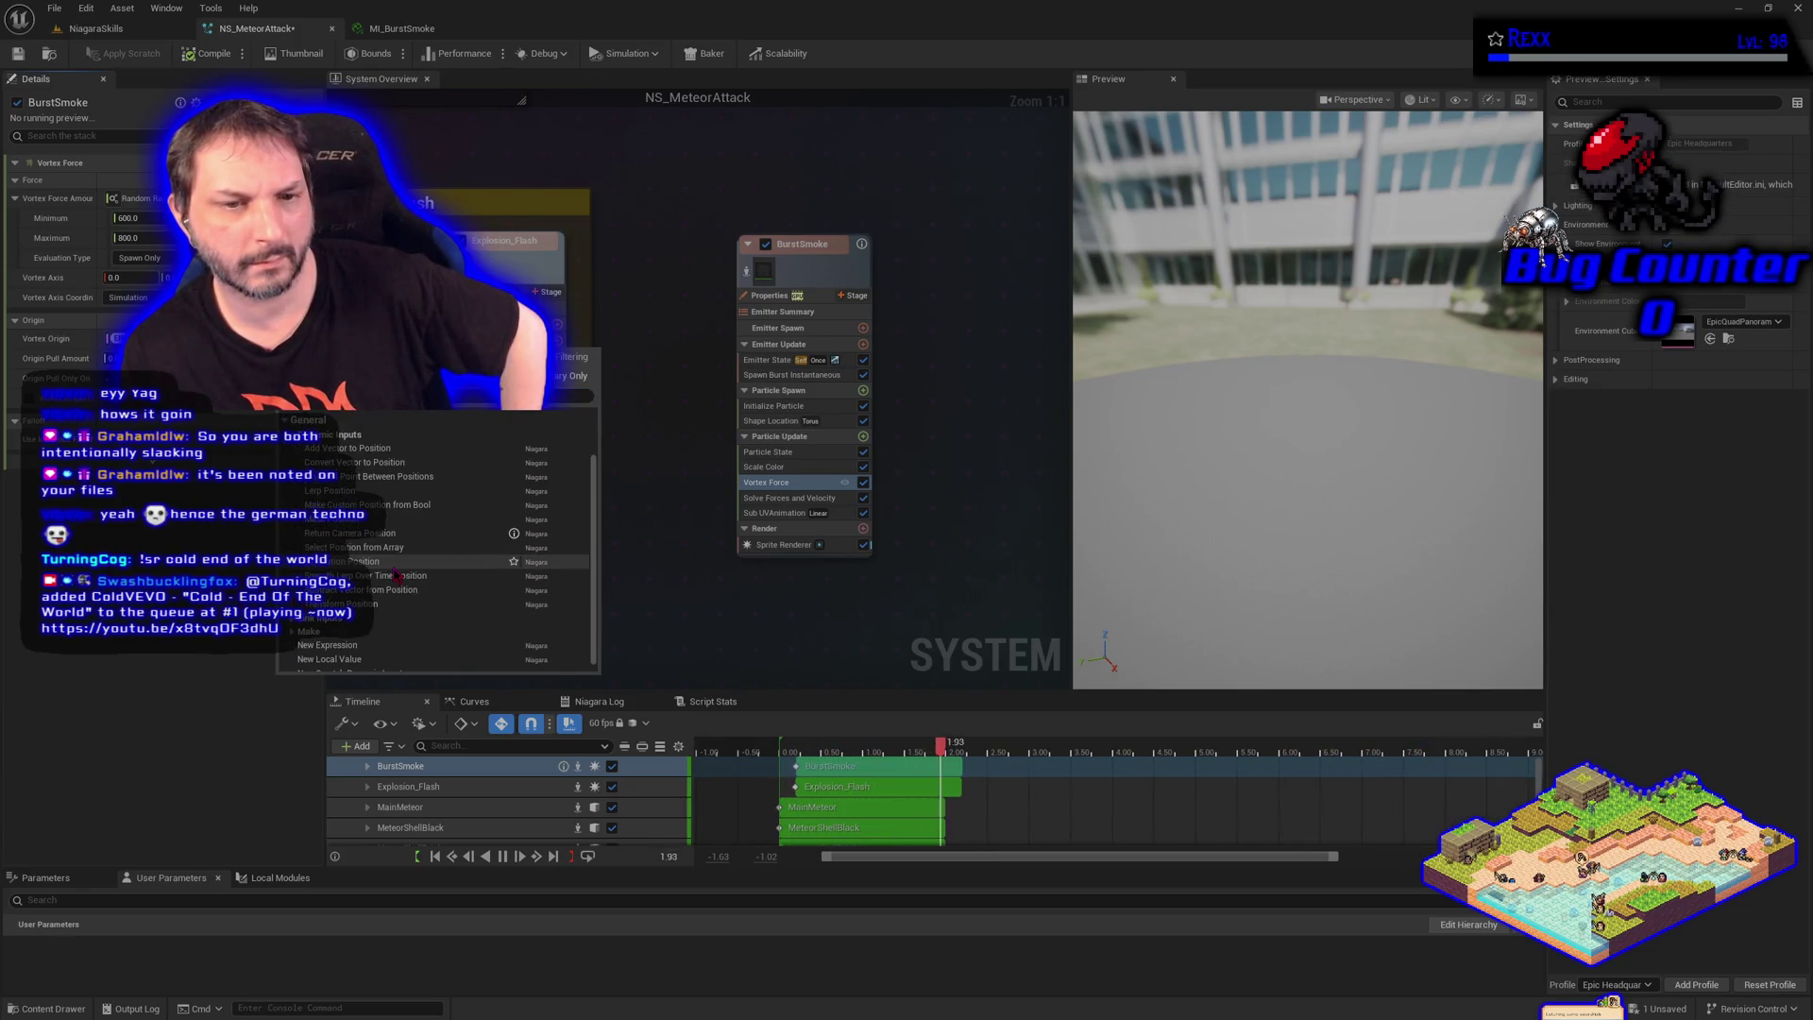
scroll(397, 575, "down", 1)
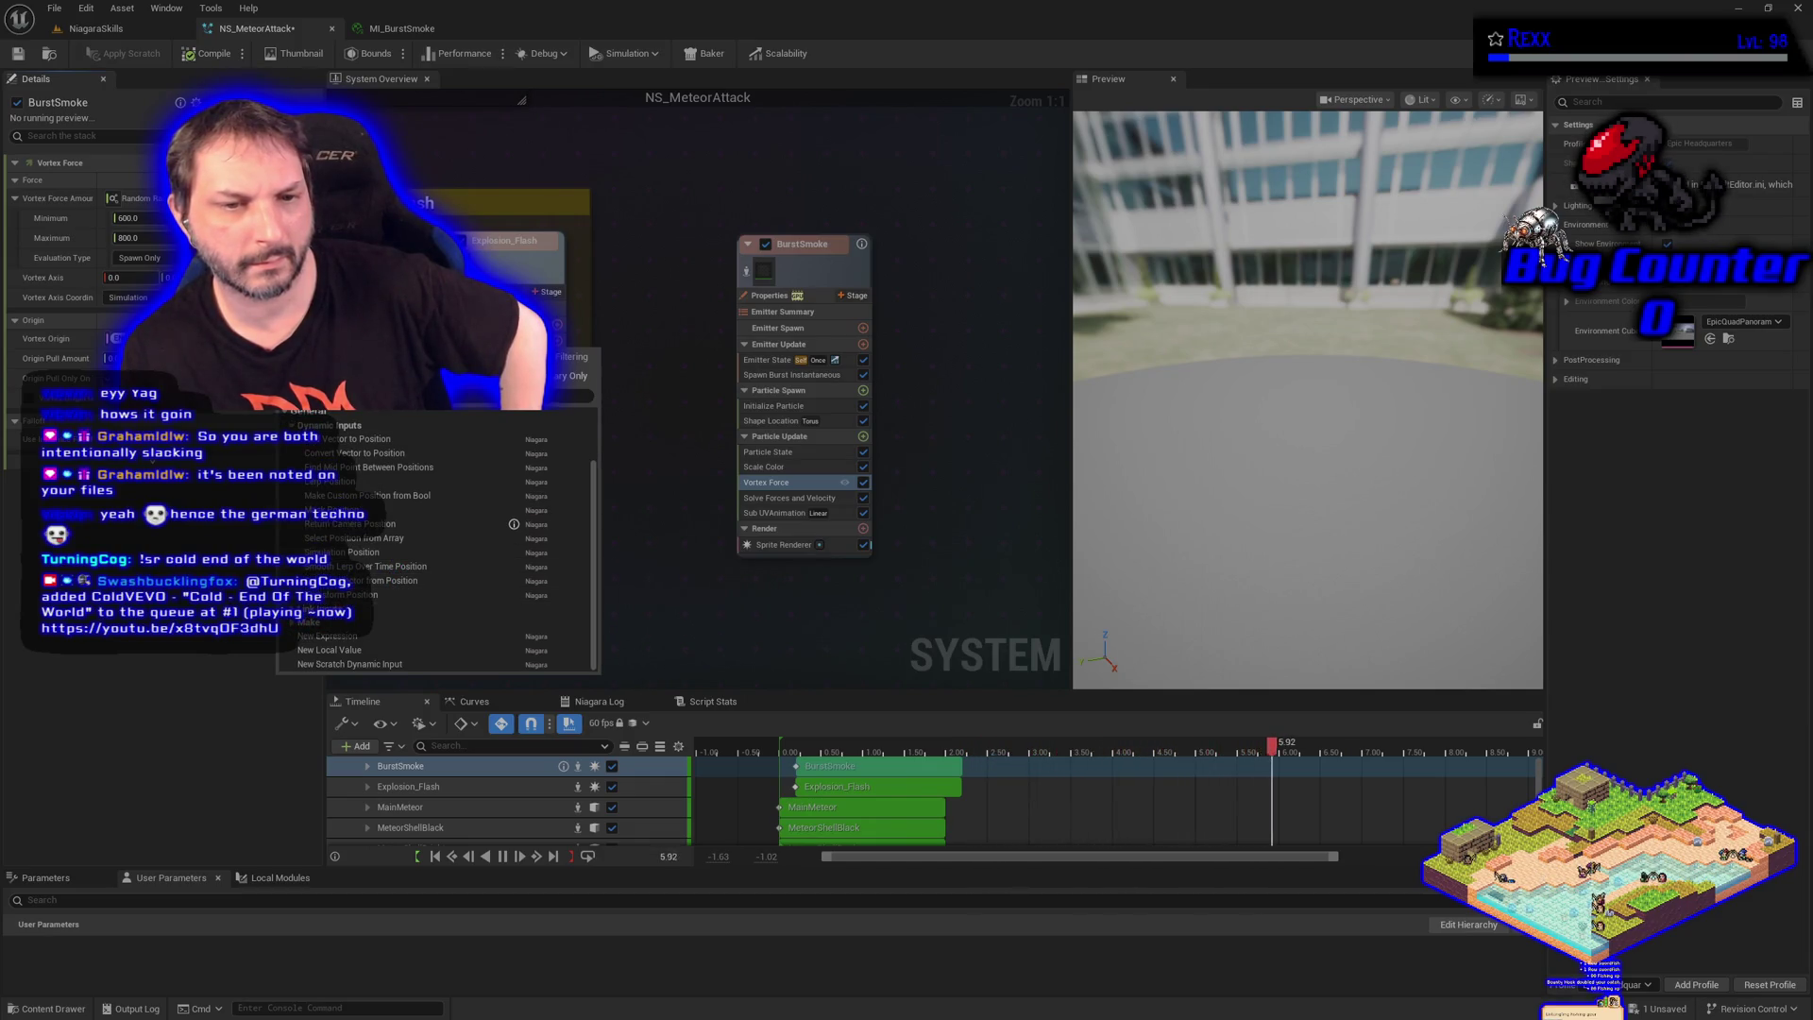
key("Escape")
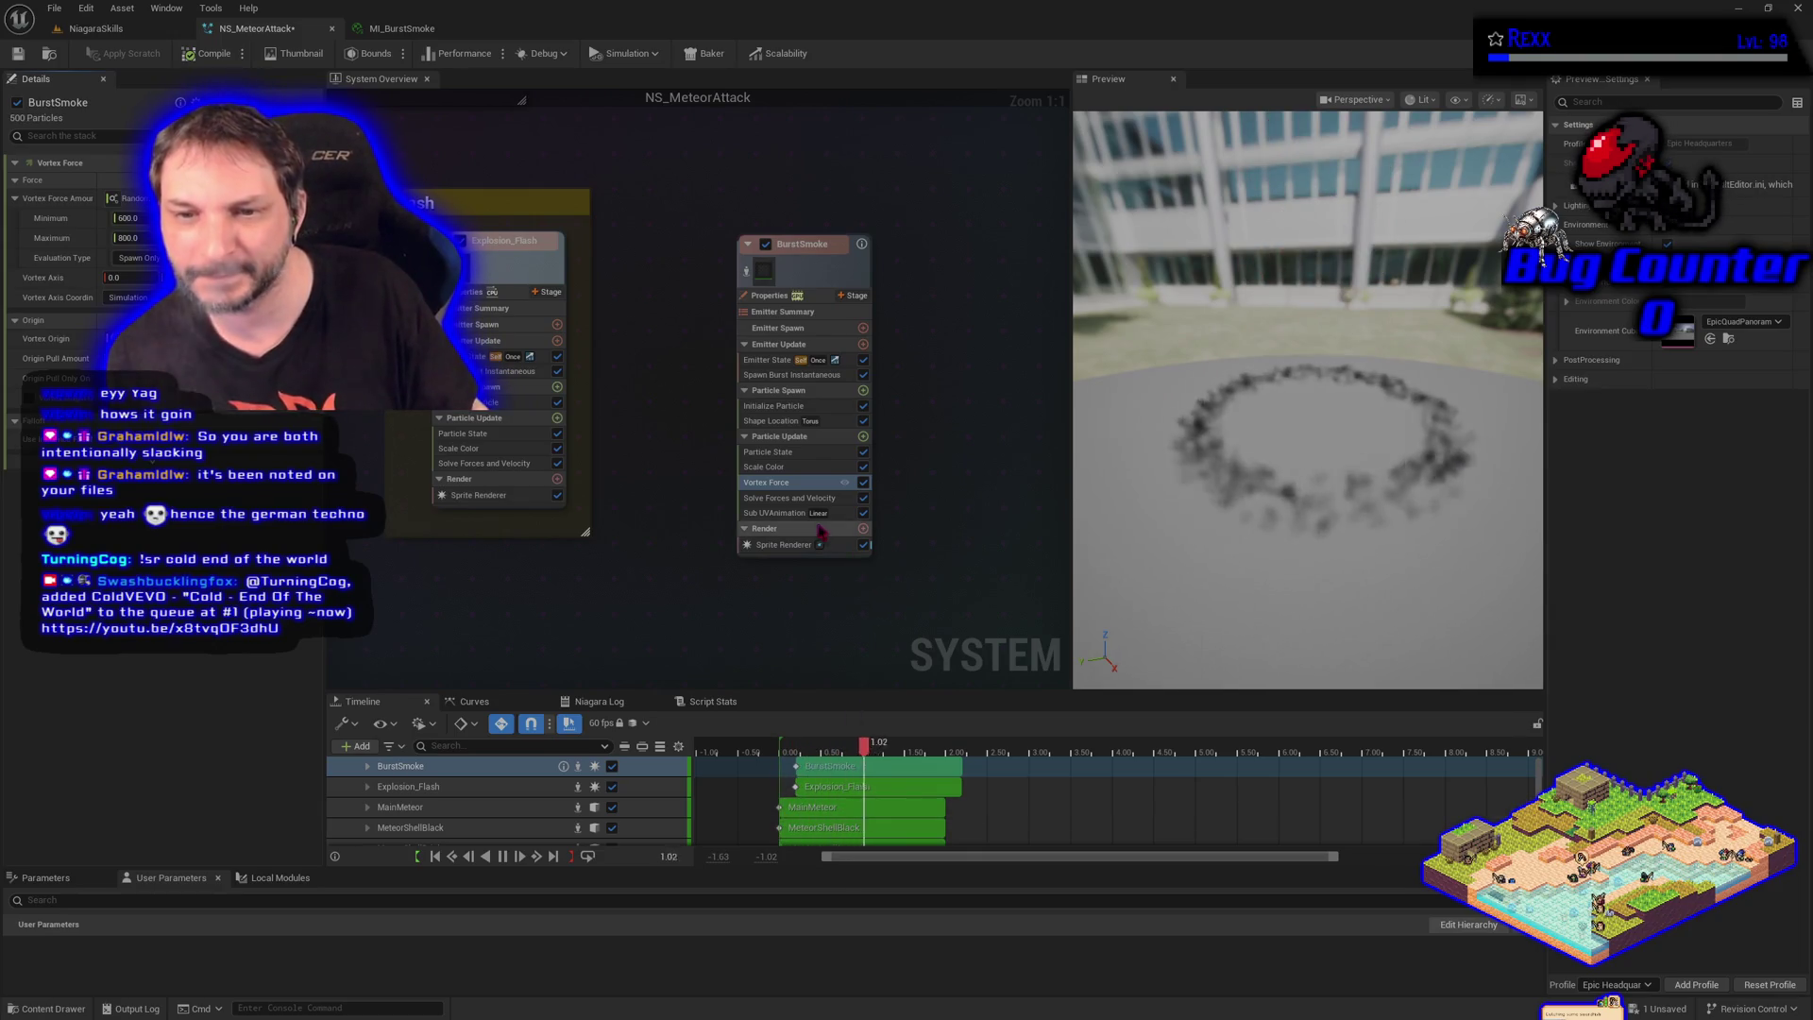
Test Solve Forces and Velocity's Acceleration Limit values, committing 10
left_click(784, 498)
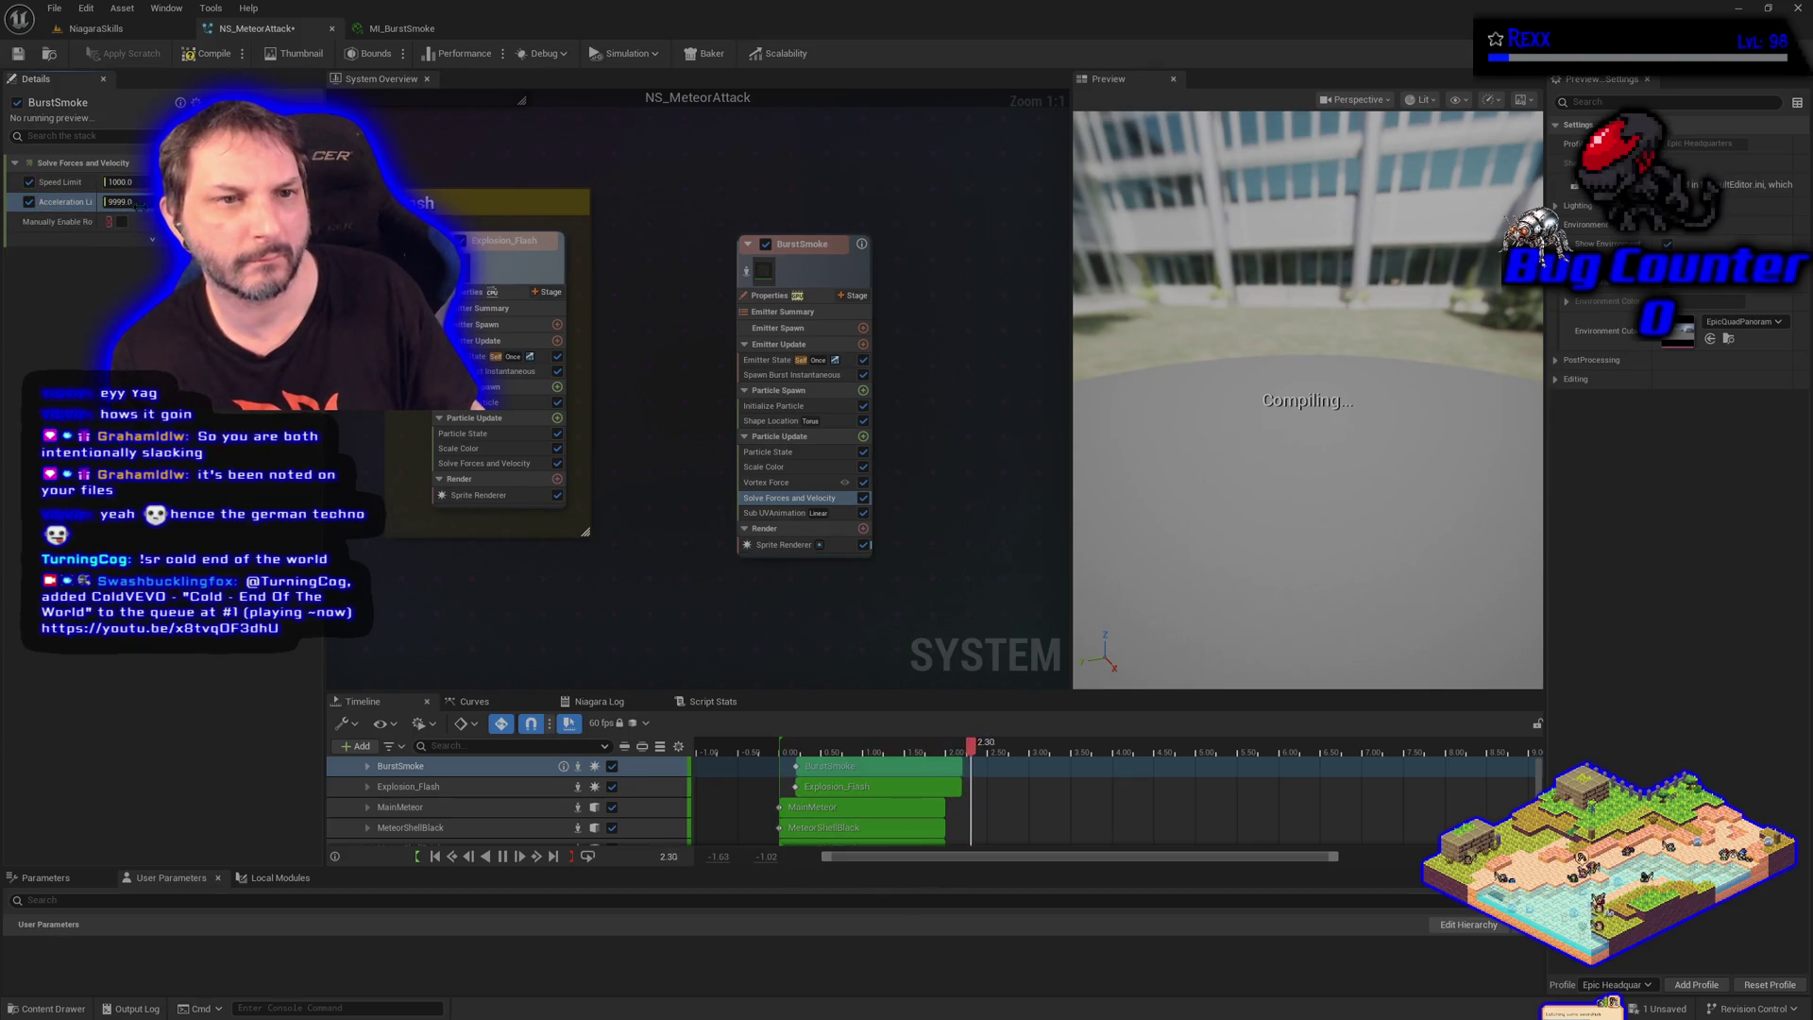
left_click_drag(142, 204, 100, 204)
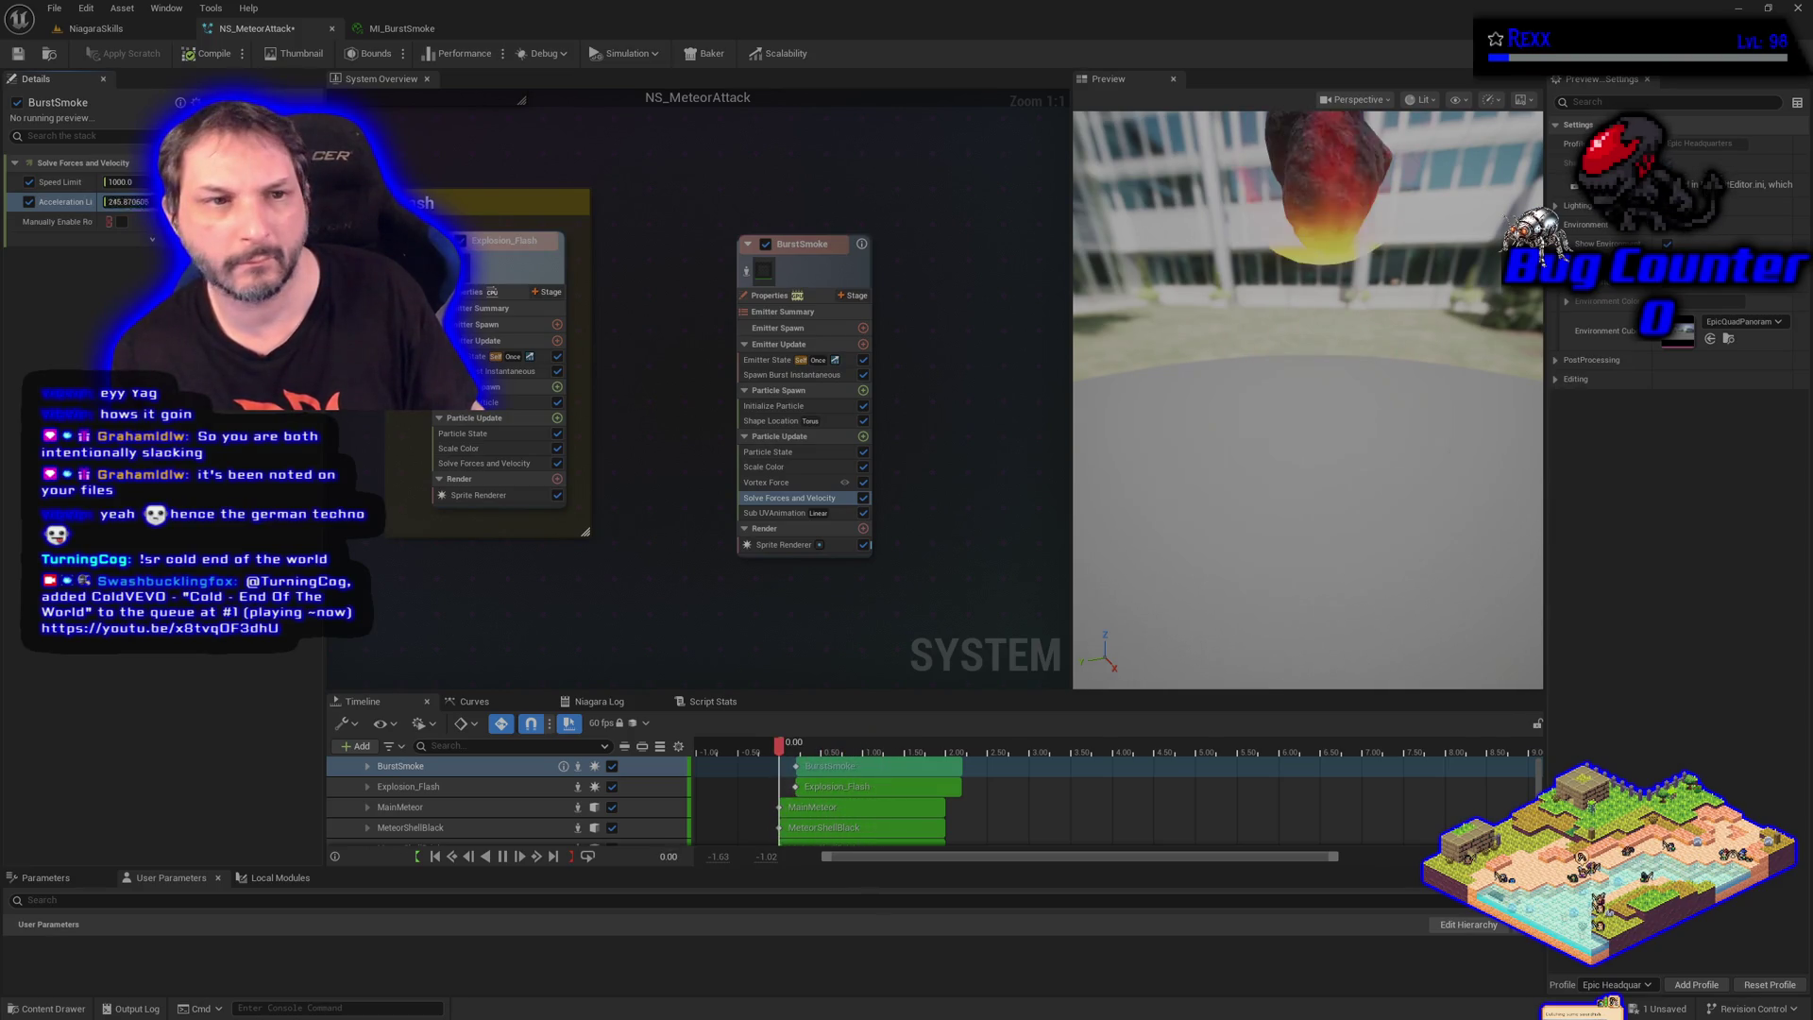
left_click(139, 203)
type("0")
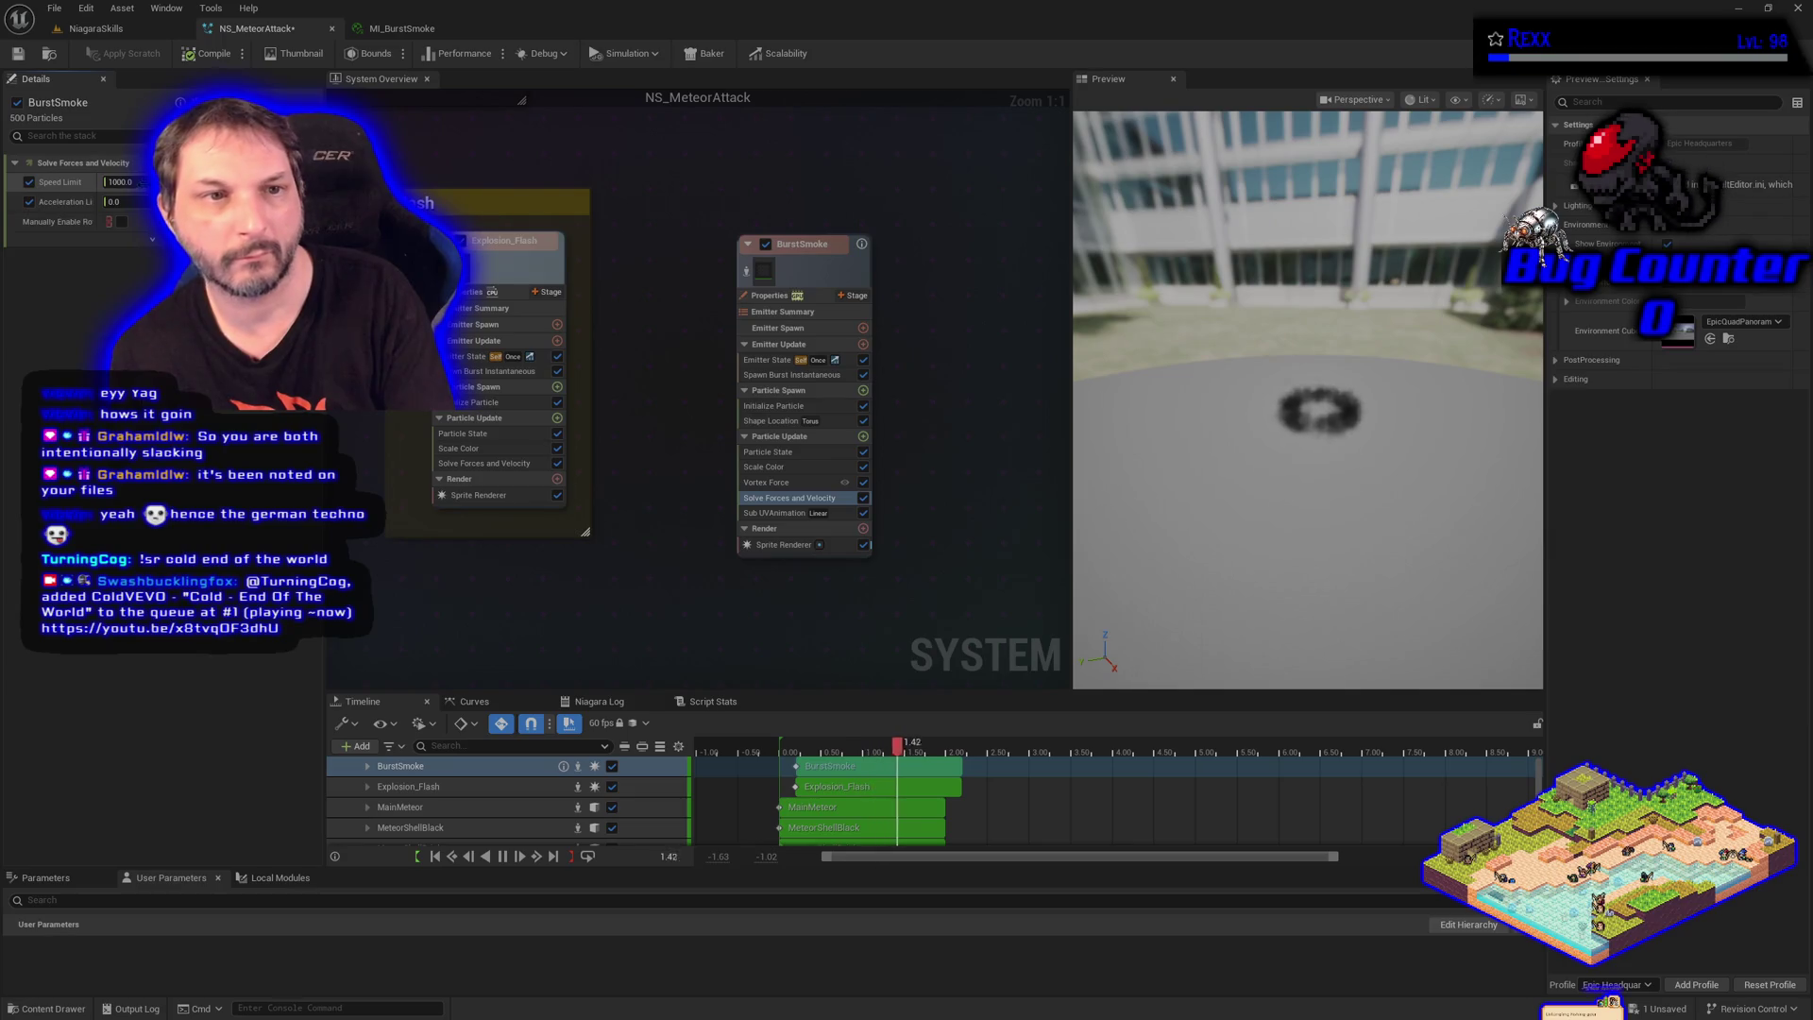
left_click(113, 202)
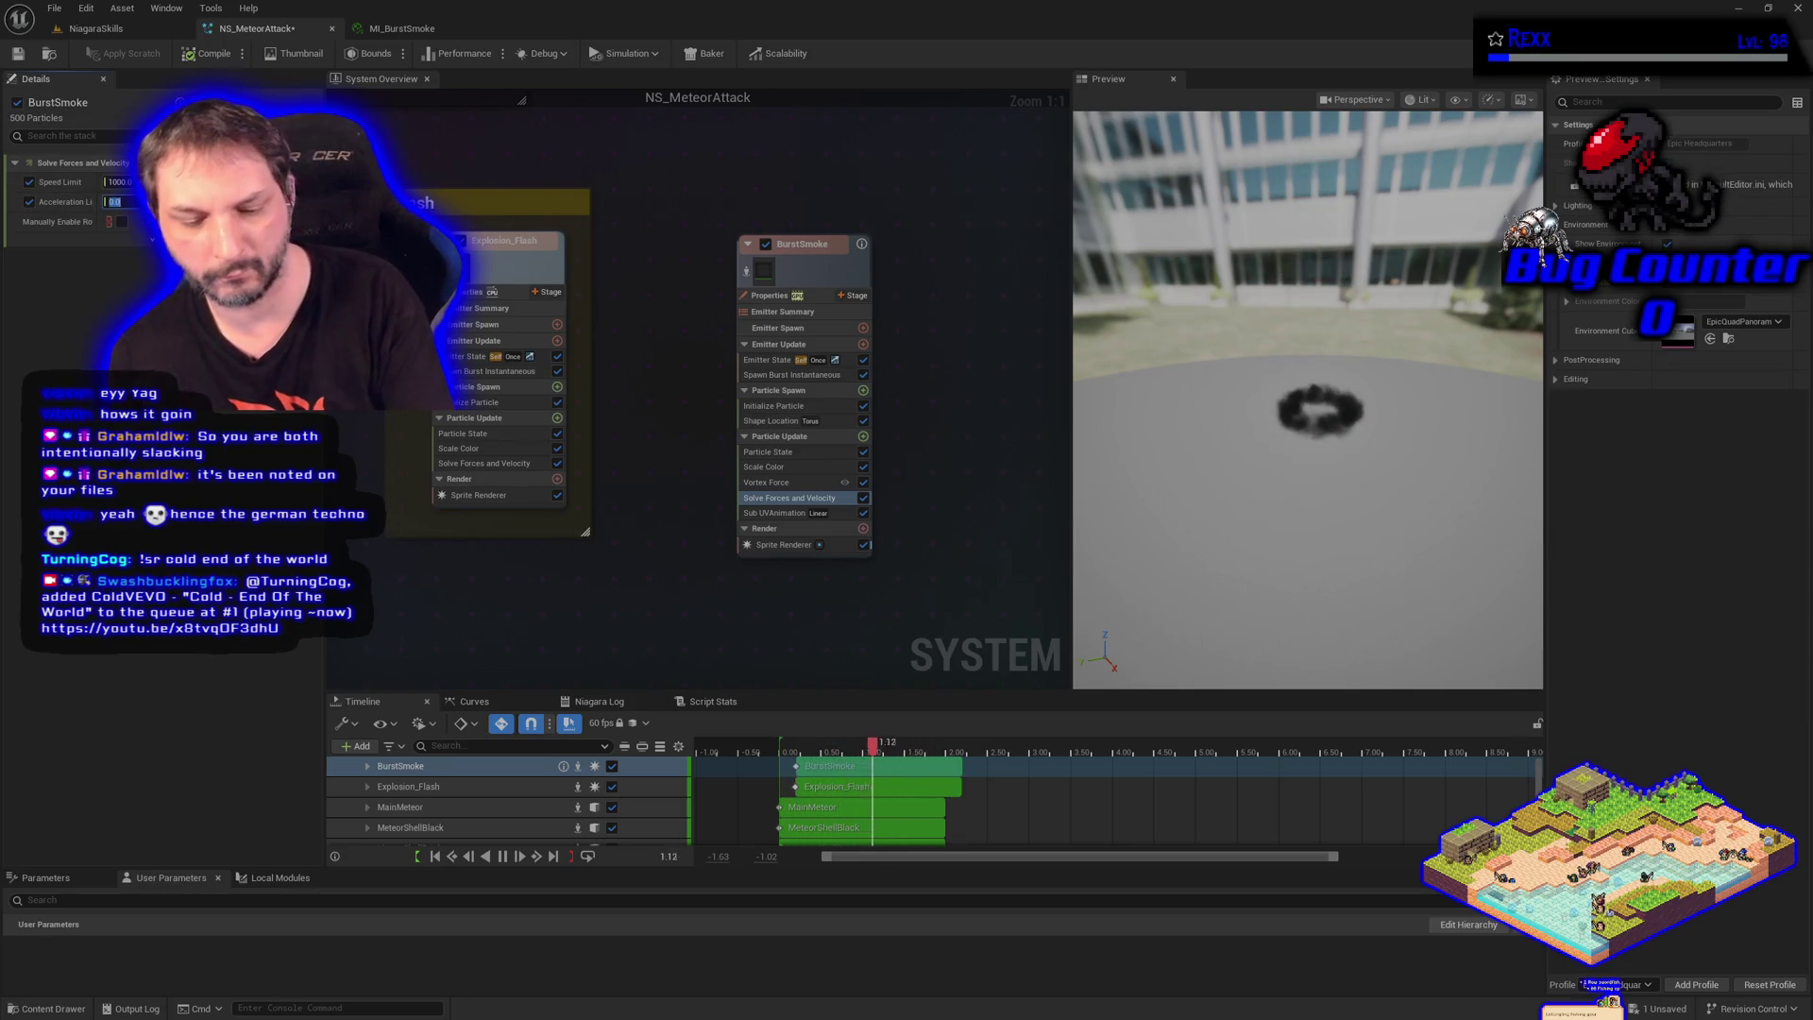
type("100")
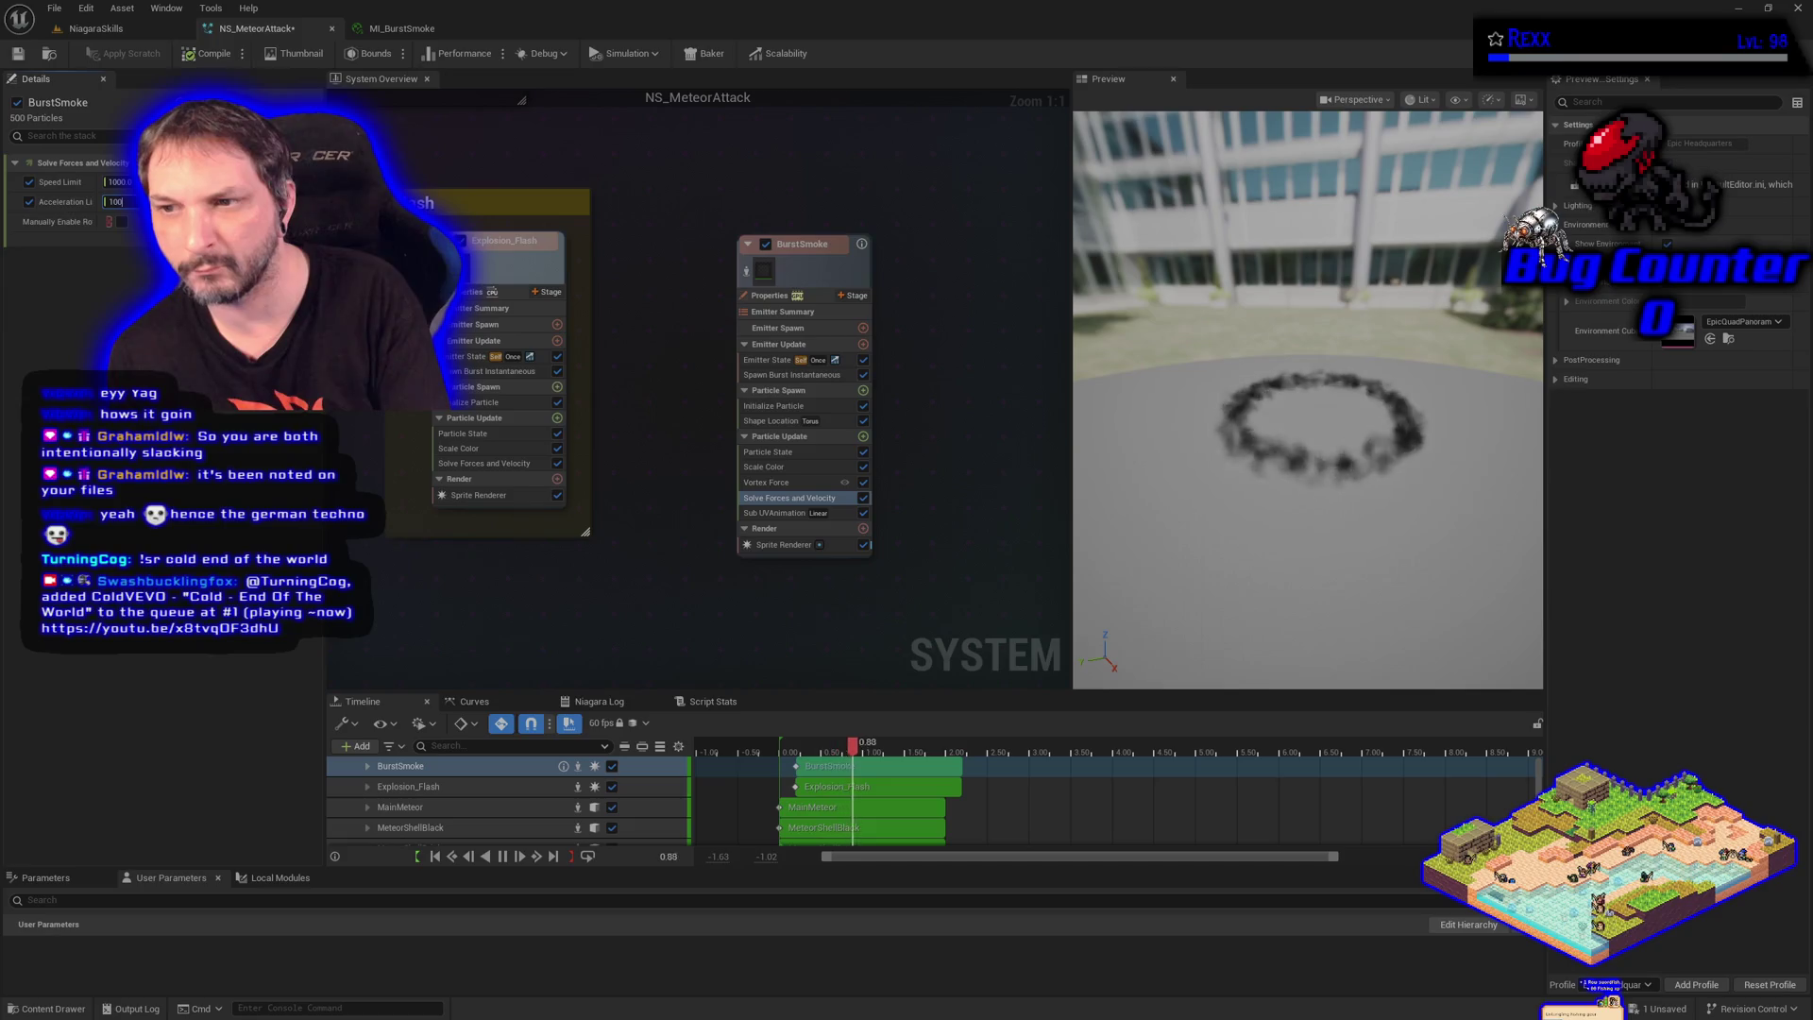
key("BackSpace")
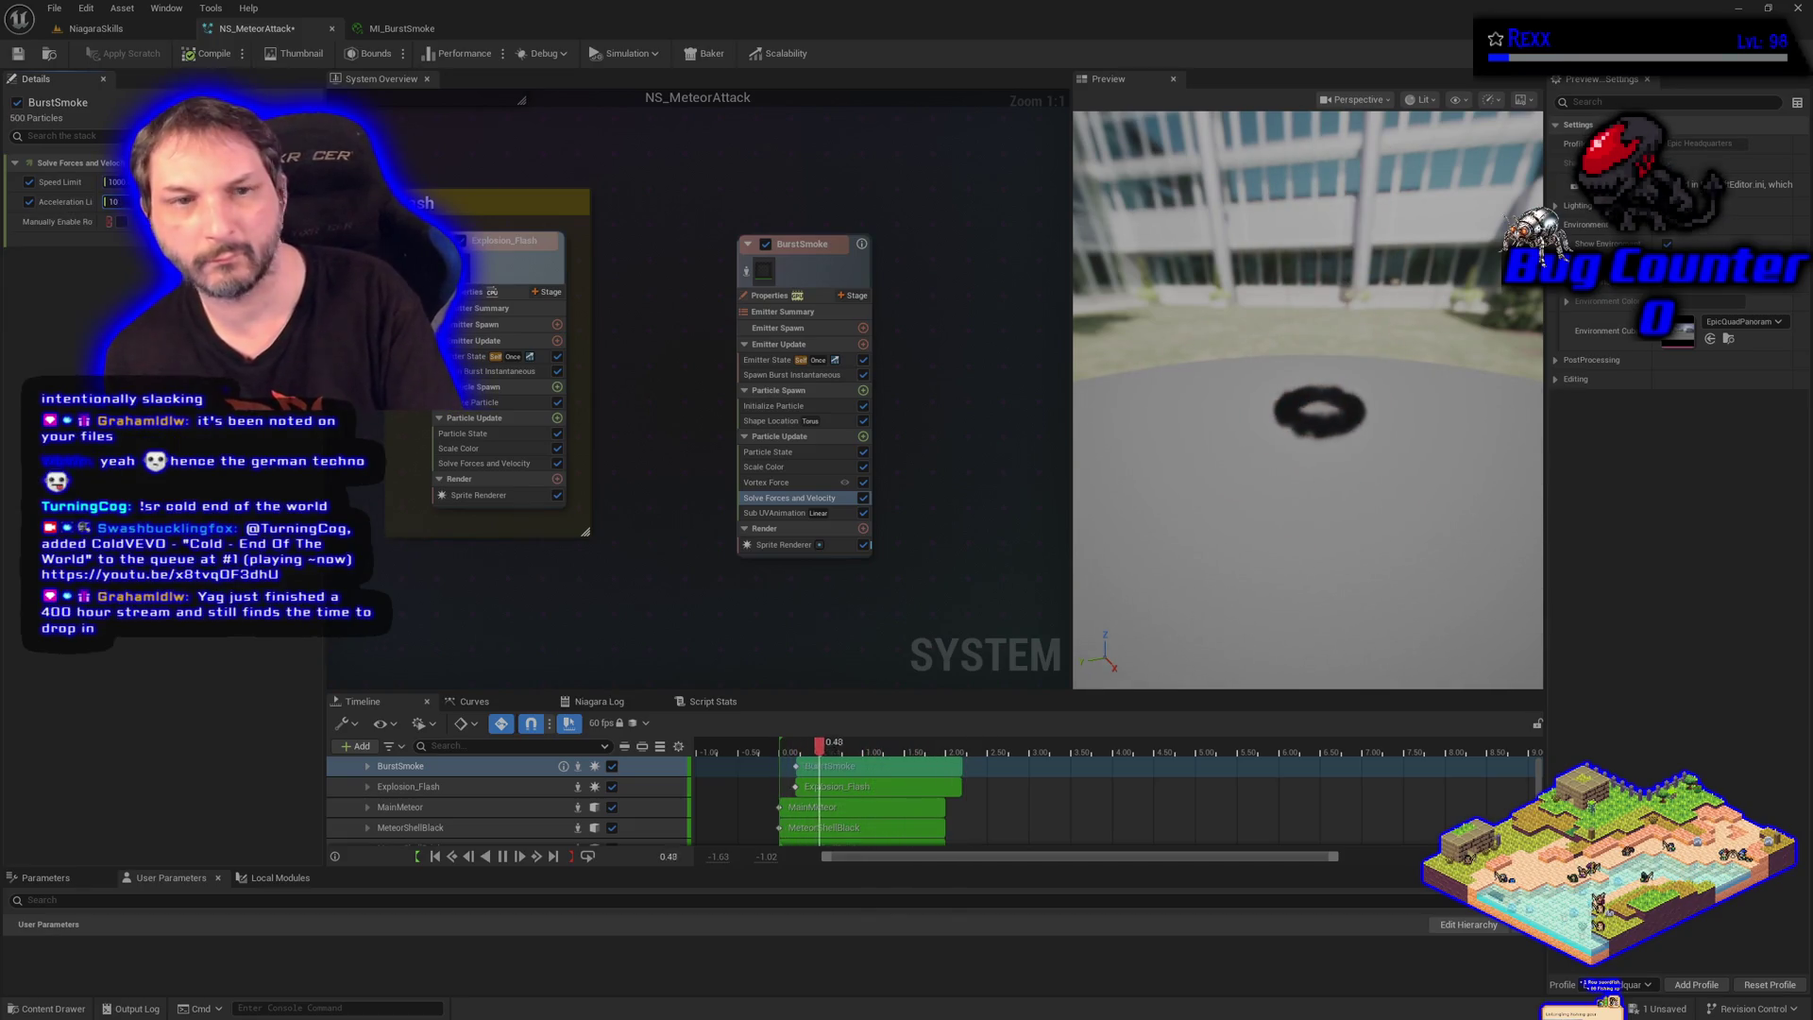
key("BackSpace")
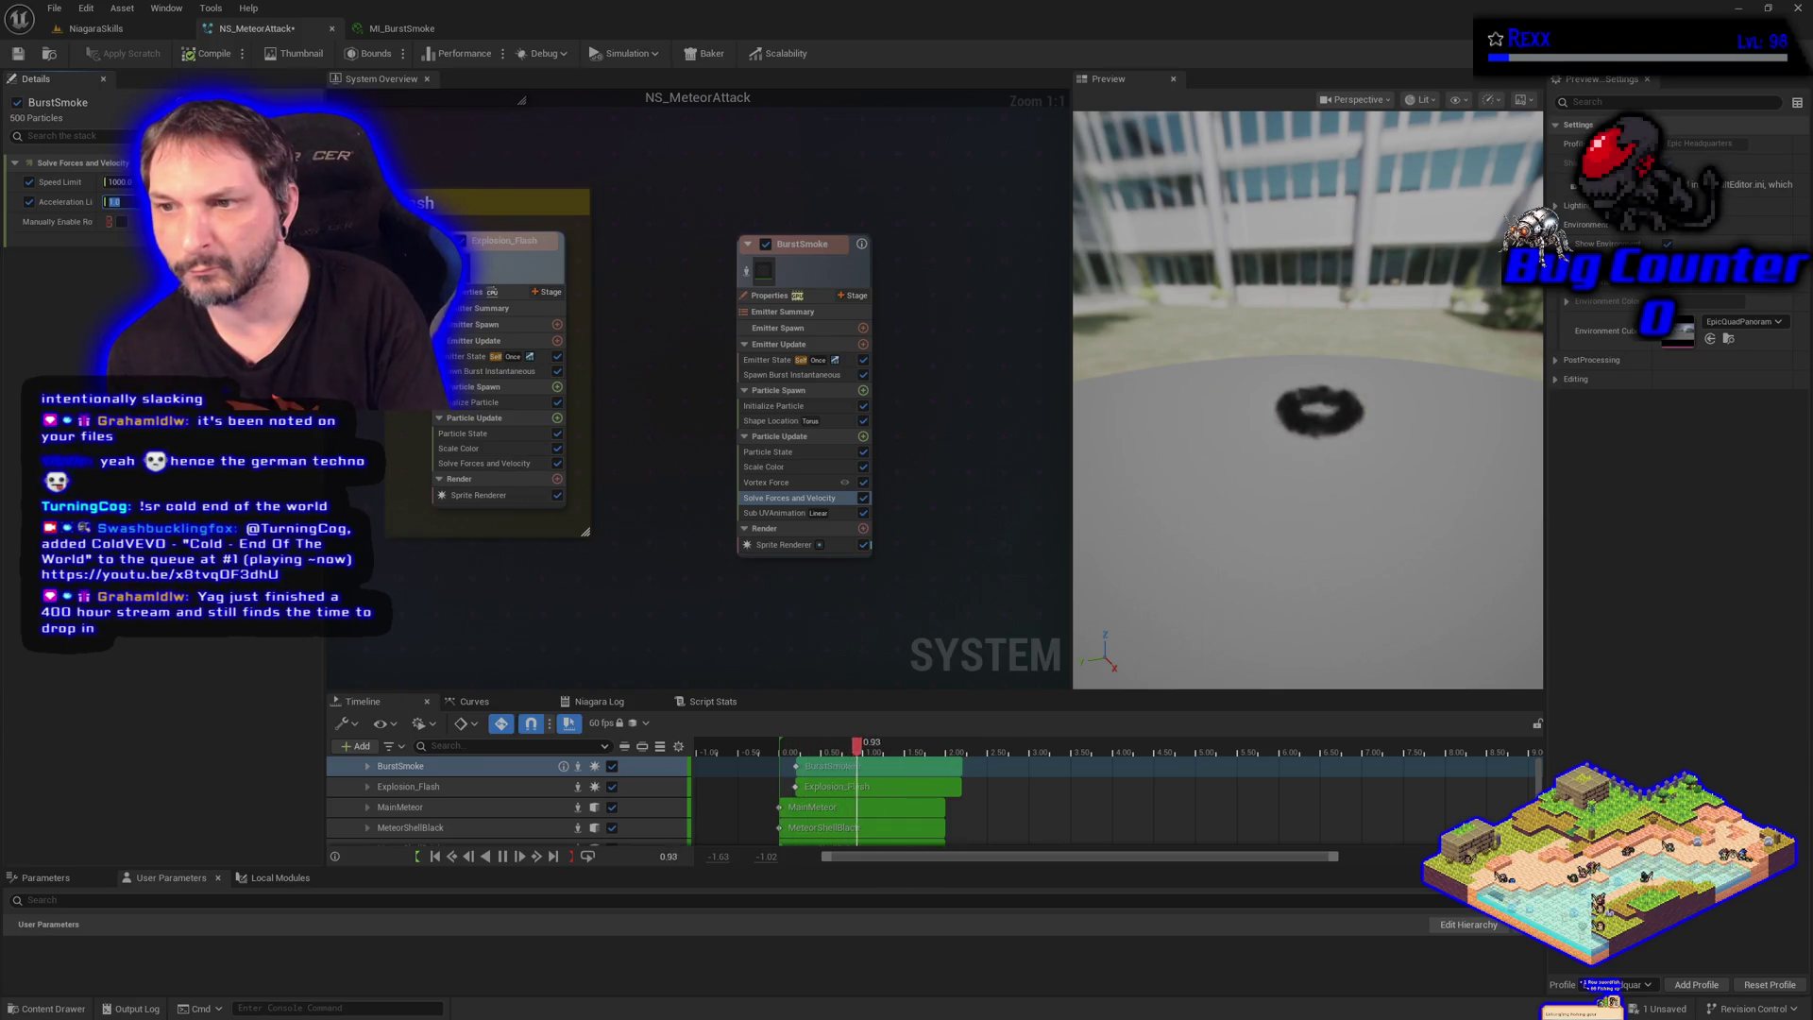
type("10")
key("Return")
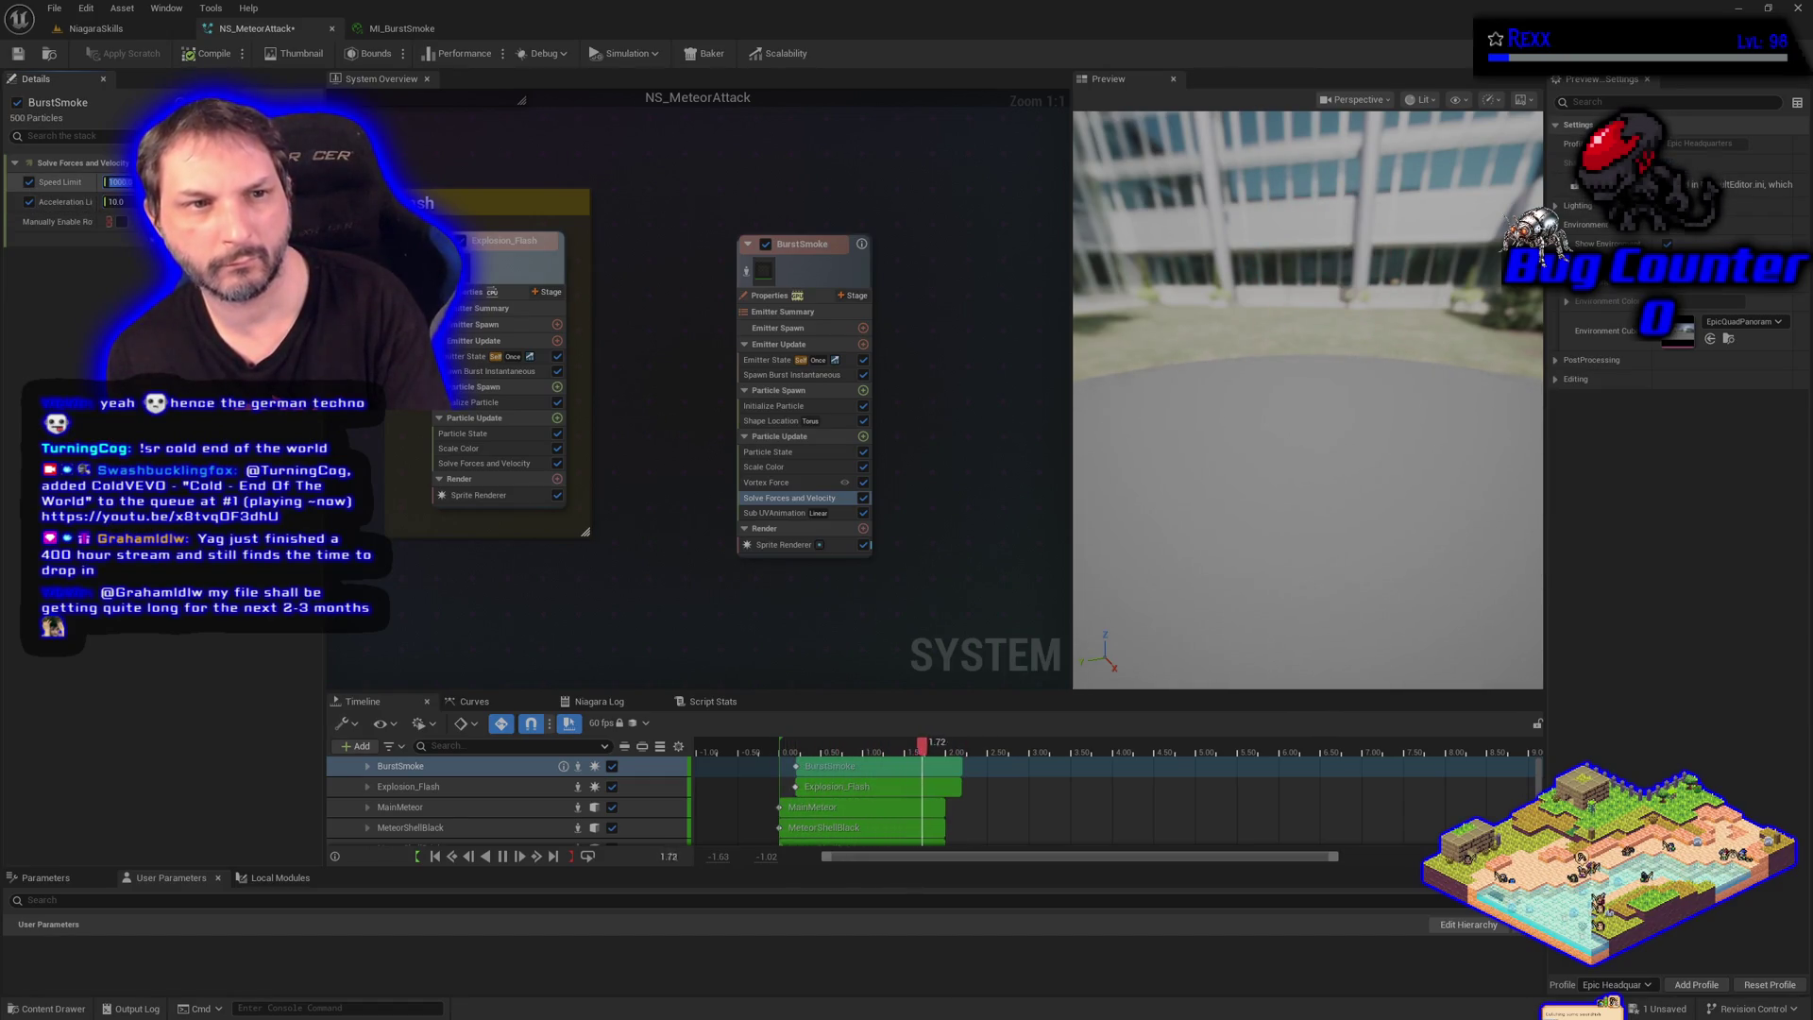
Set Speed Limit to 1000, restore Acceleration Limit to 9999, then disable the acceleration limit
left_click(118, 181)
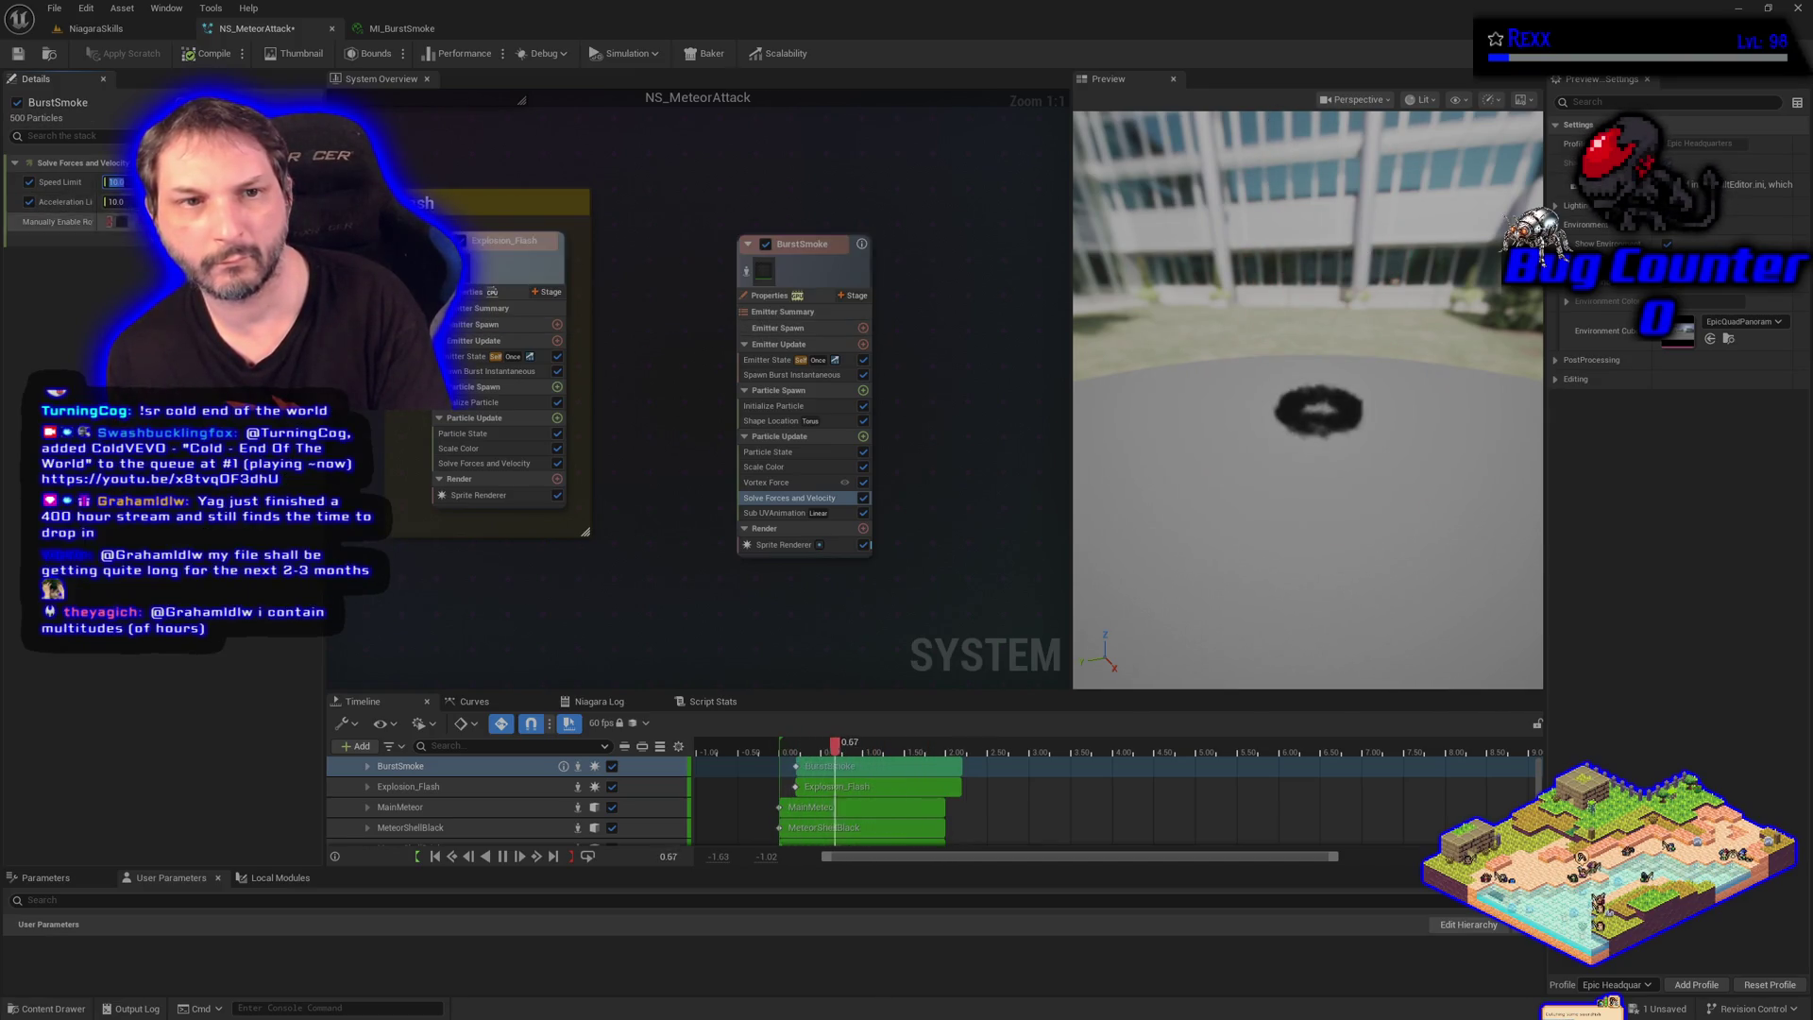
key("Tab")
type("9999")
key("Return")
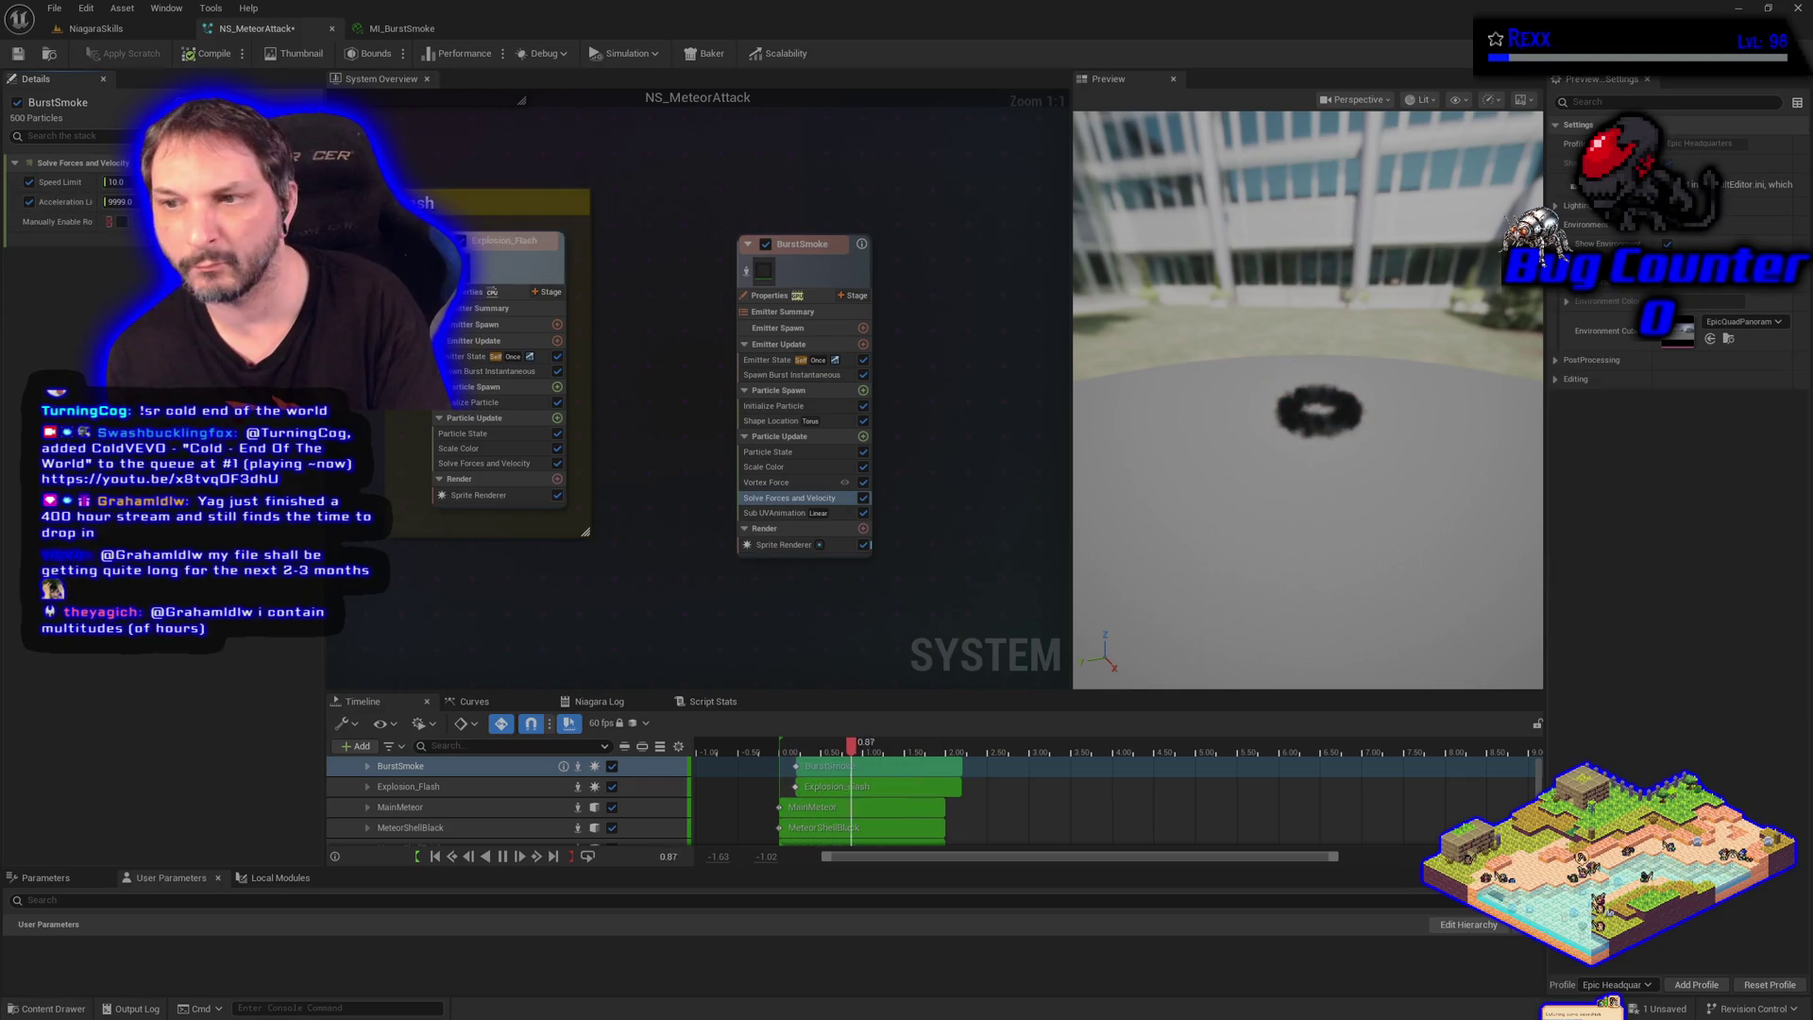
type("1000")
key("Return")
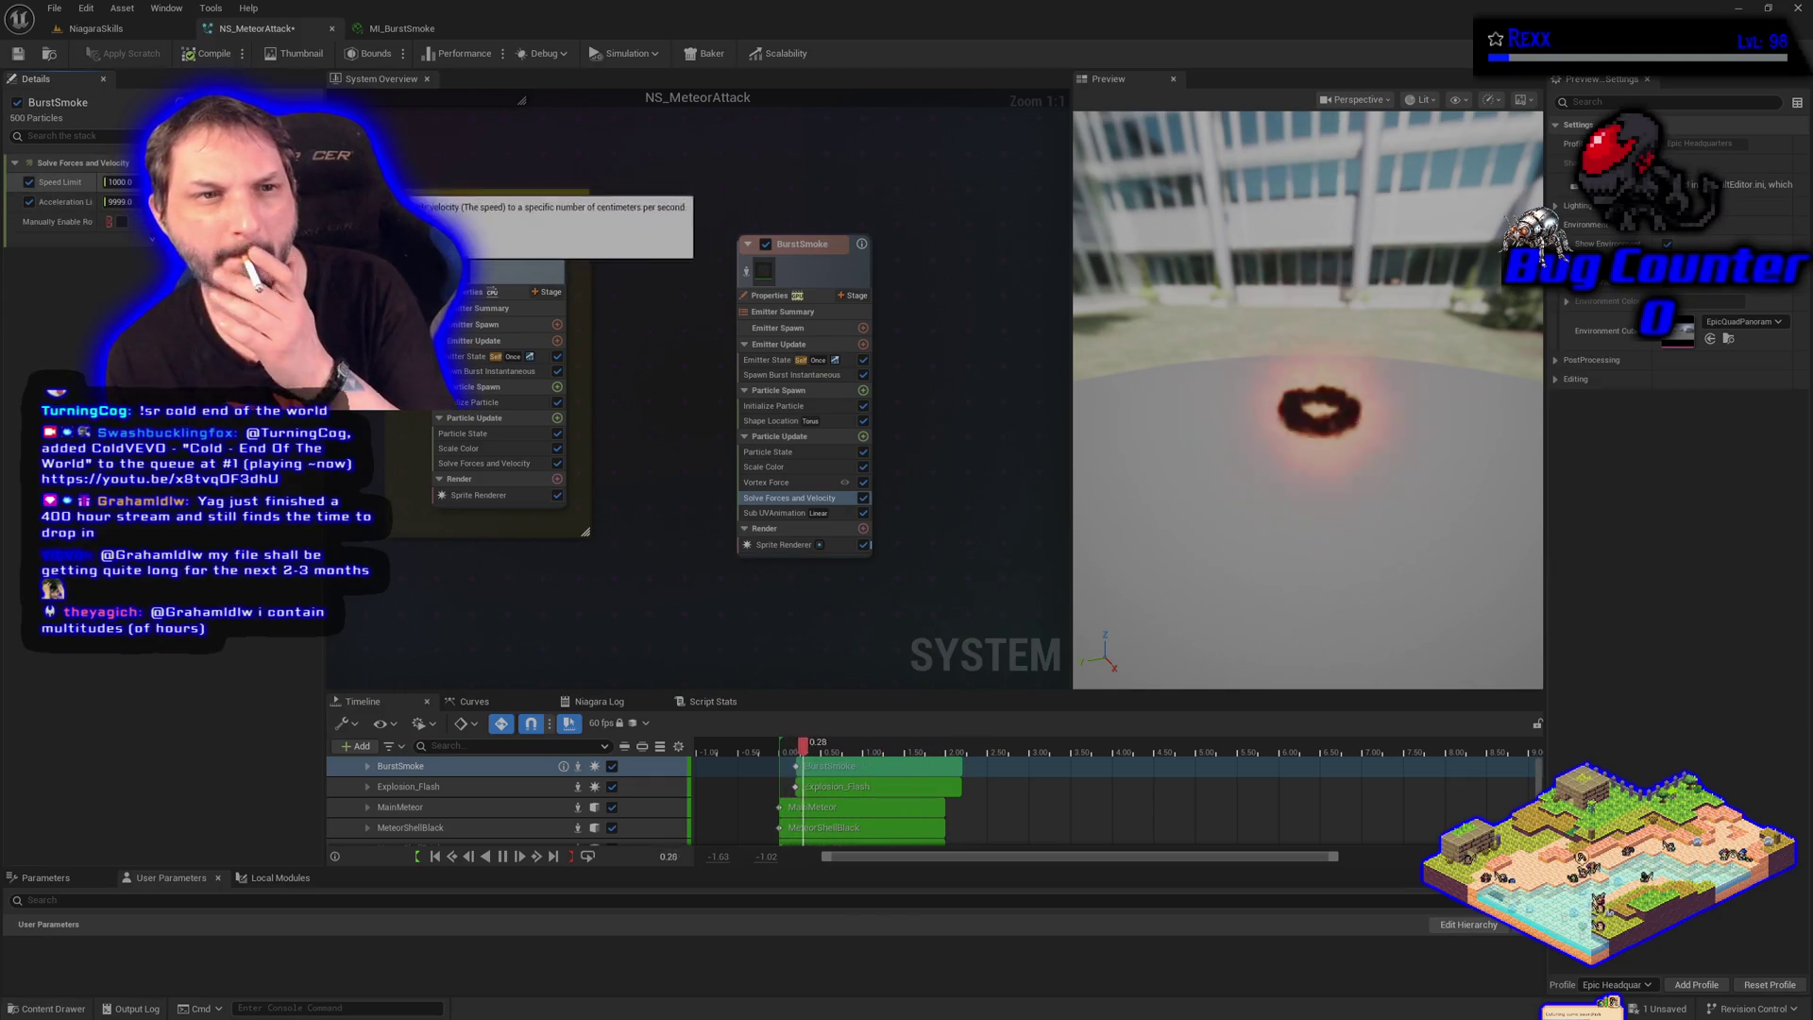
type("100")
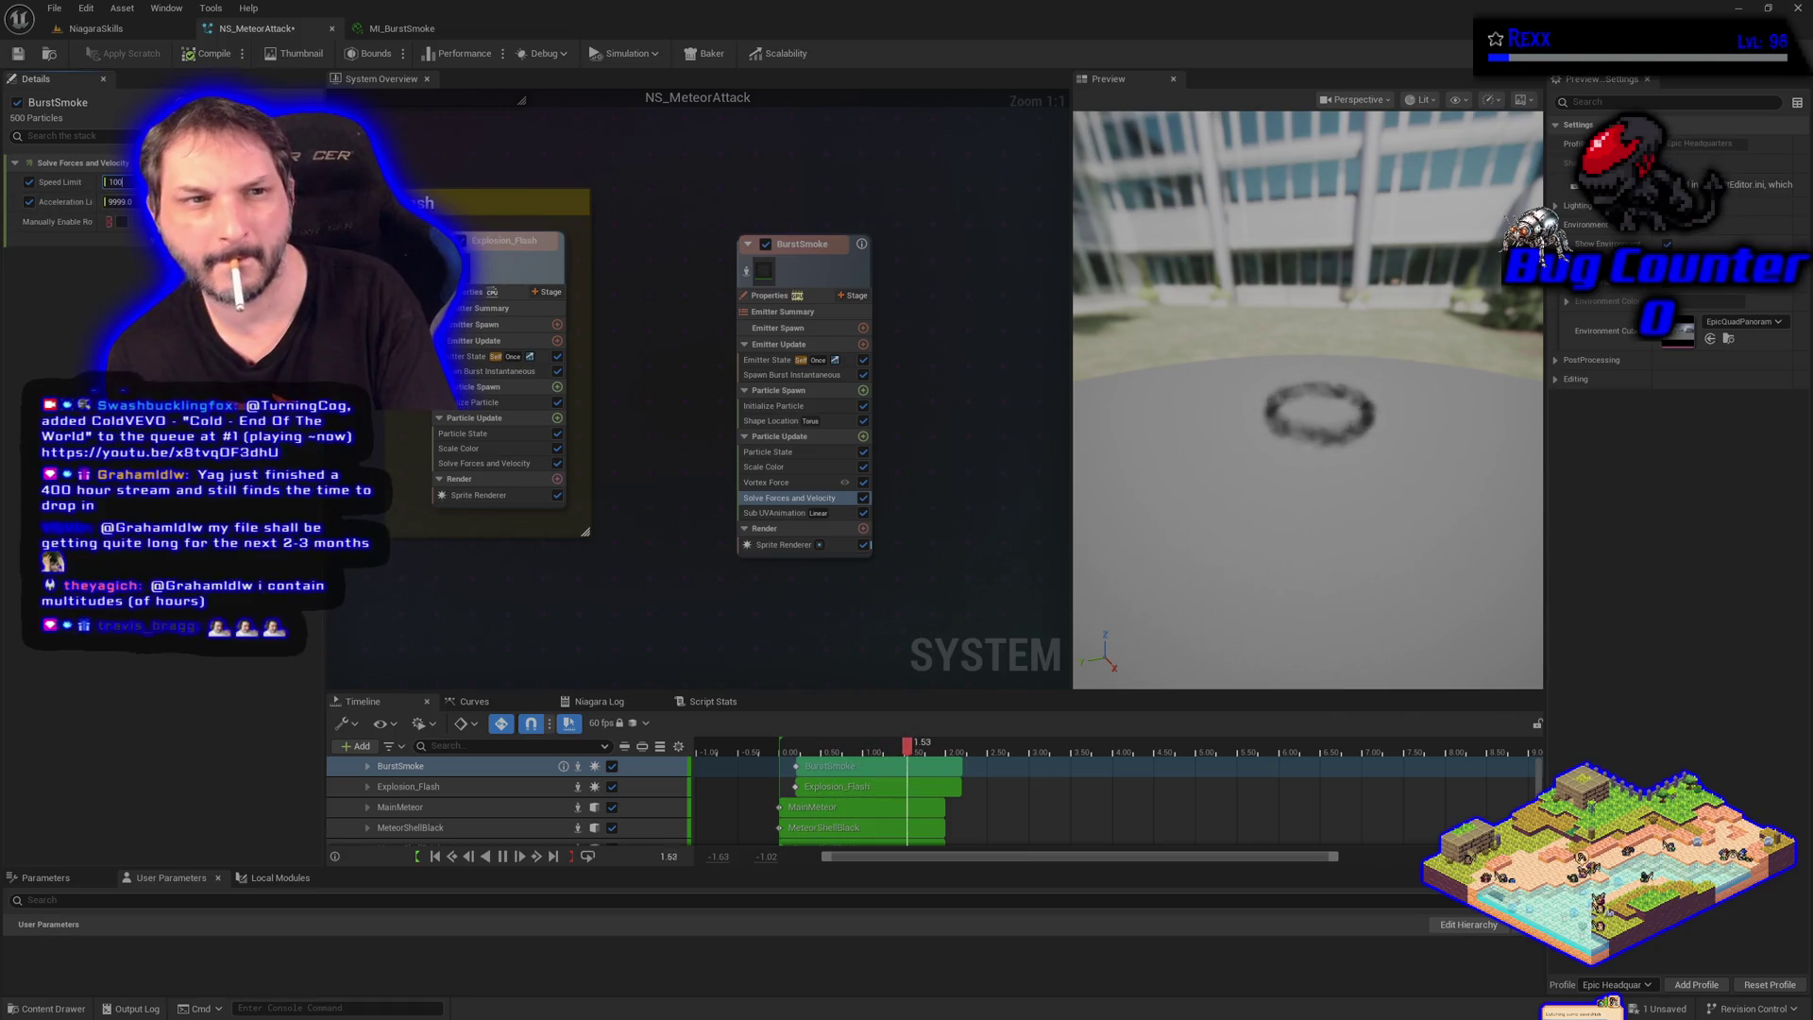
left_click(30, 202)
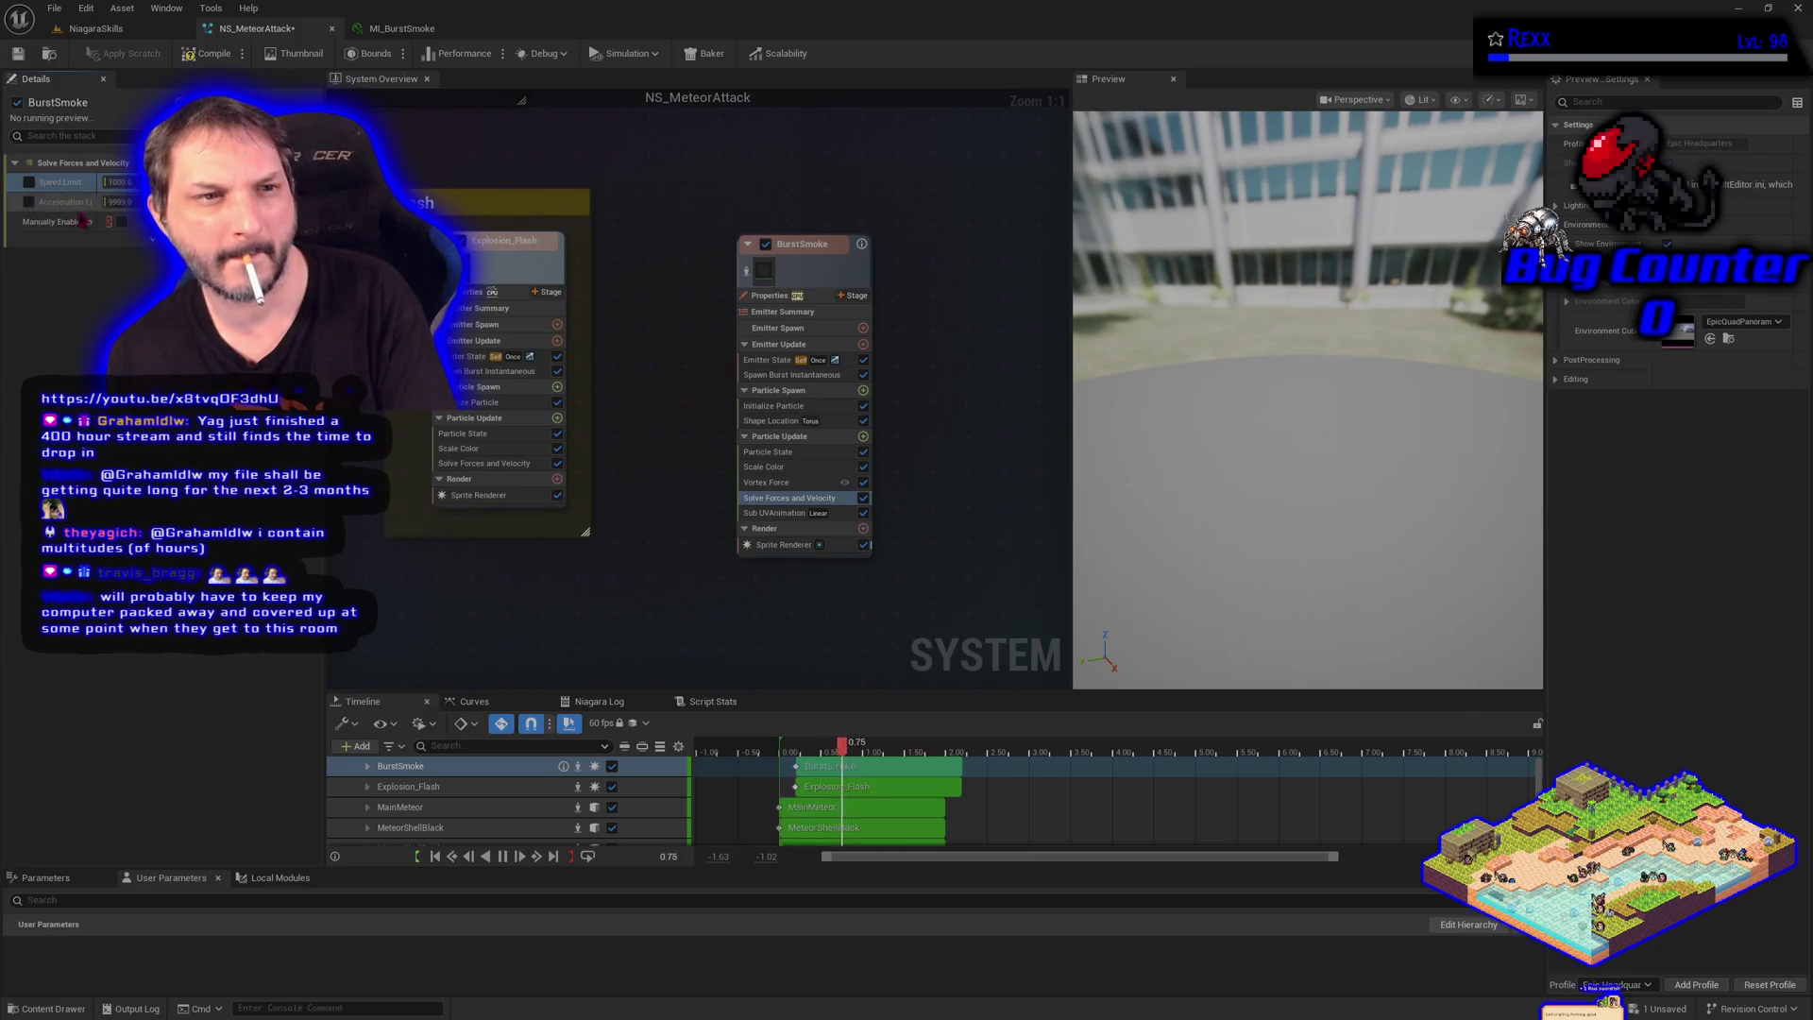
Show and hide the solver's advanced options, then reselect the Vortex Force module
left_click(122, 221)
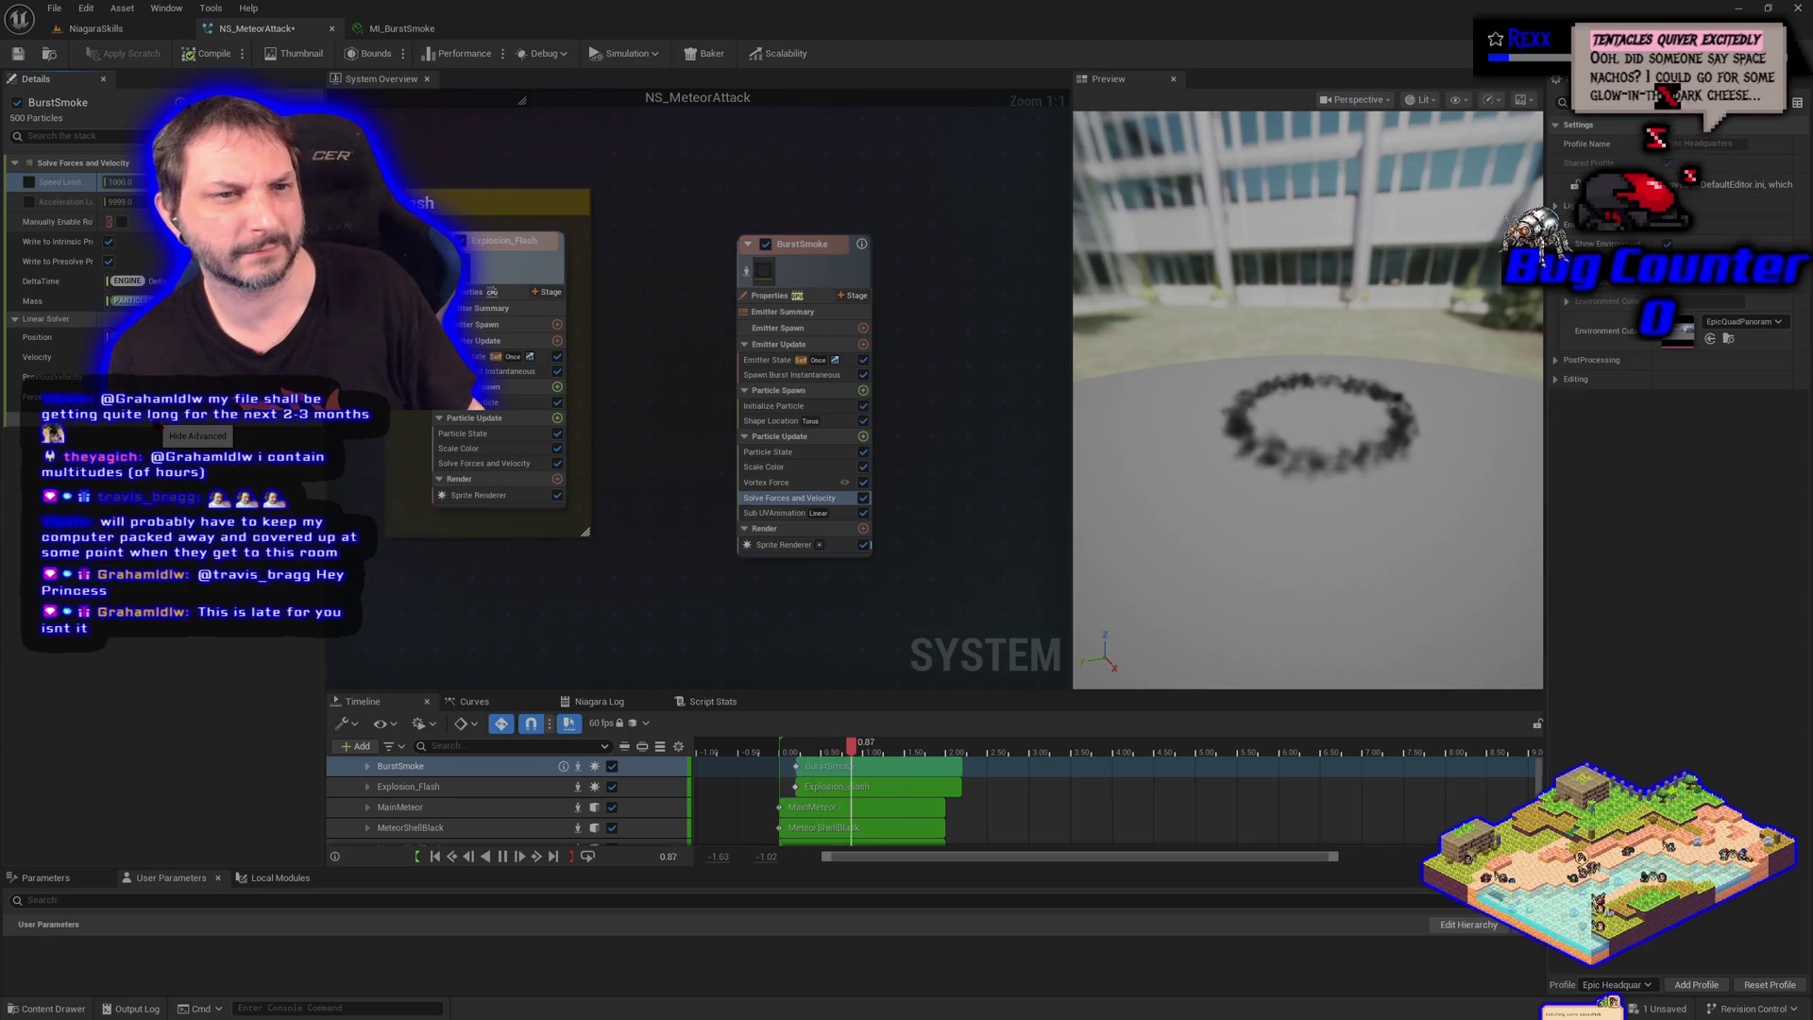
left_click(154, 417)
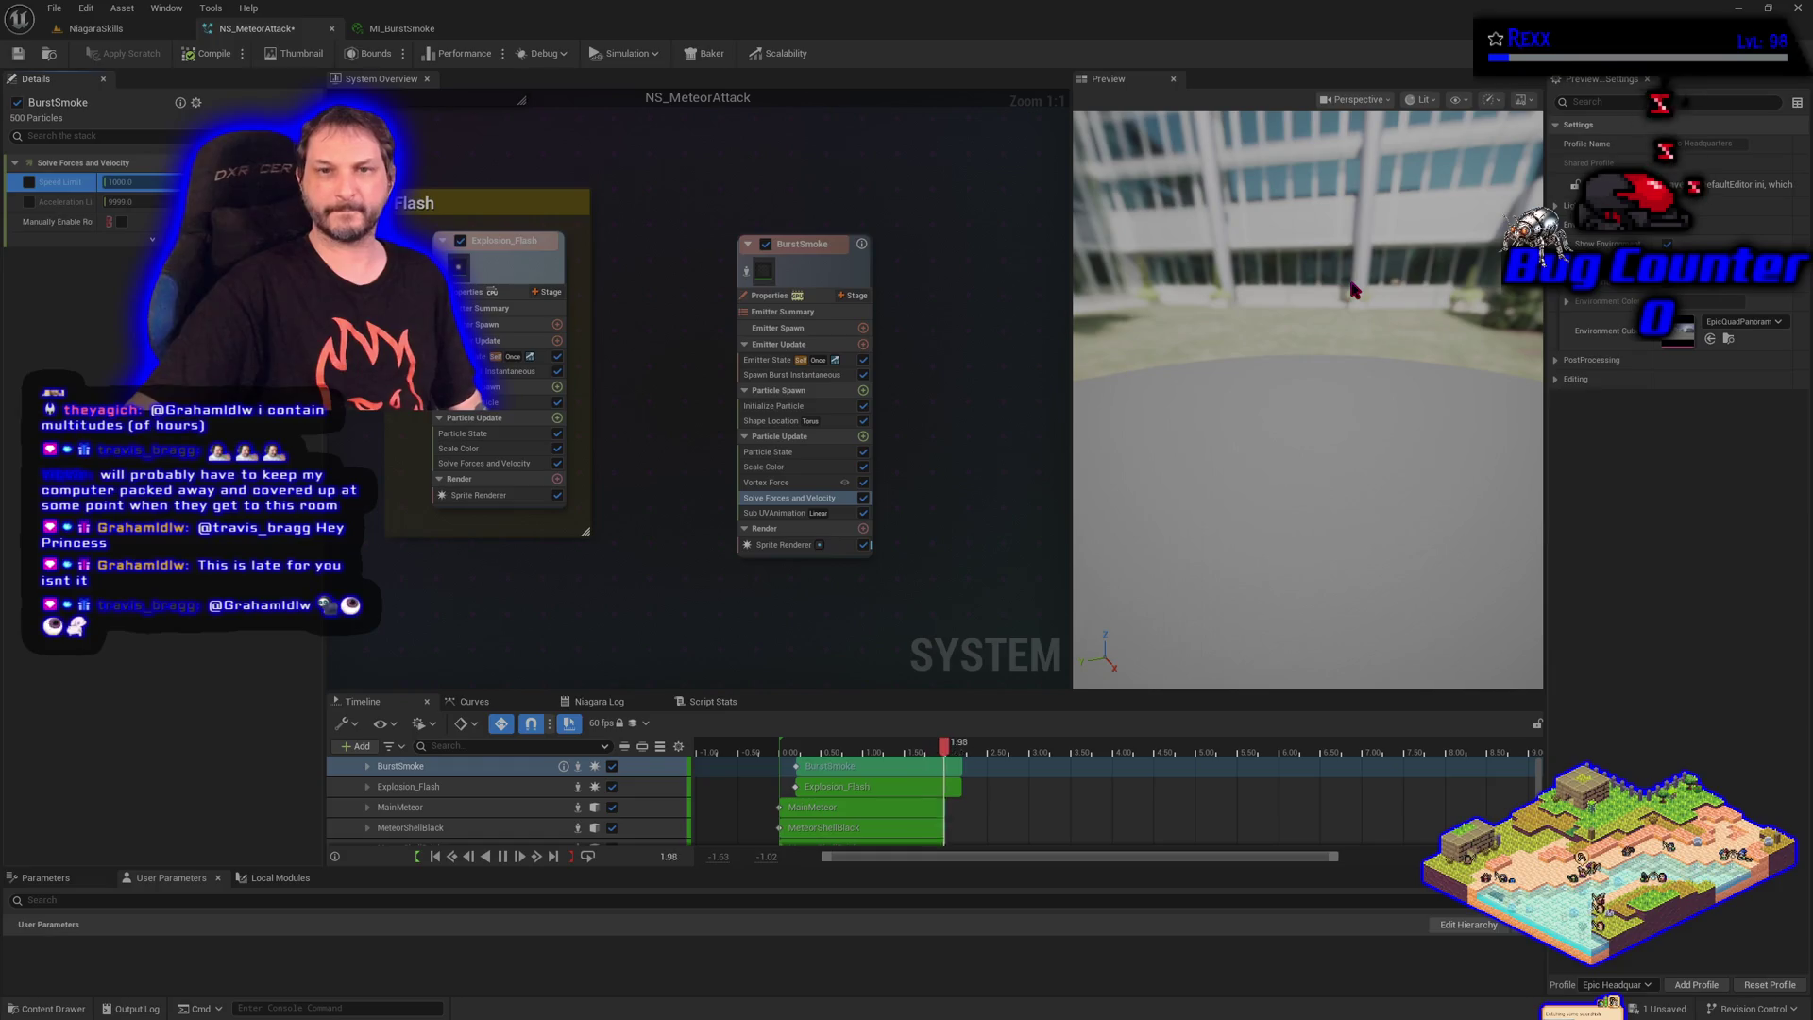
left_click(799, 483)
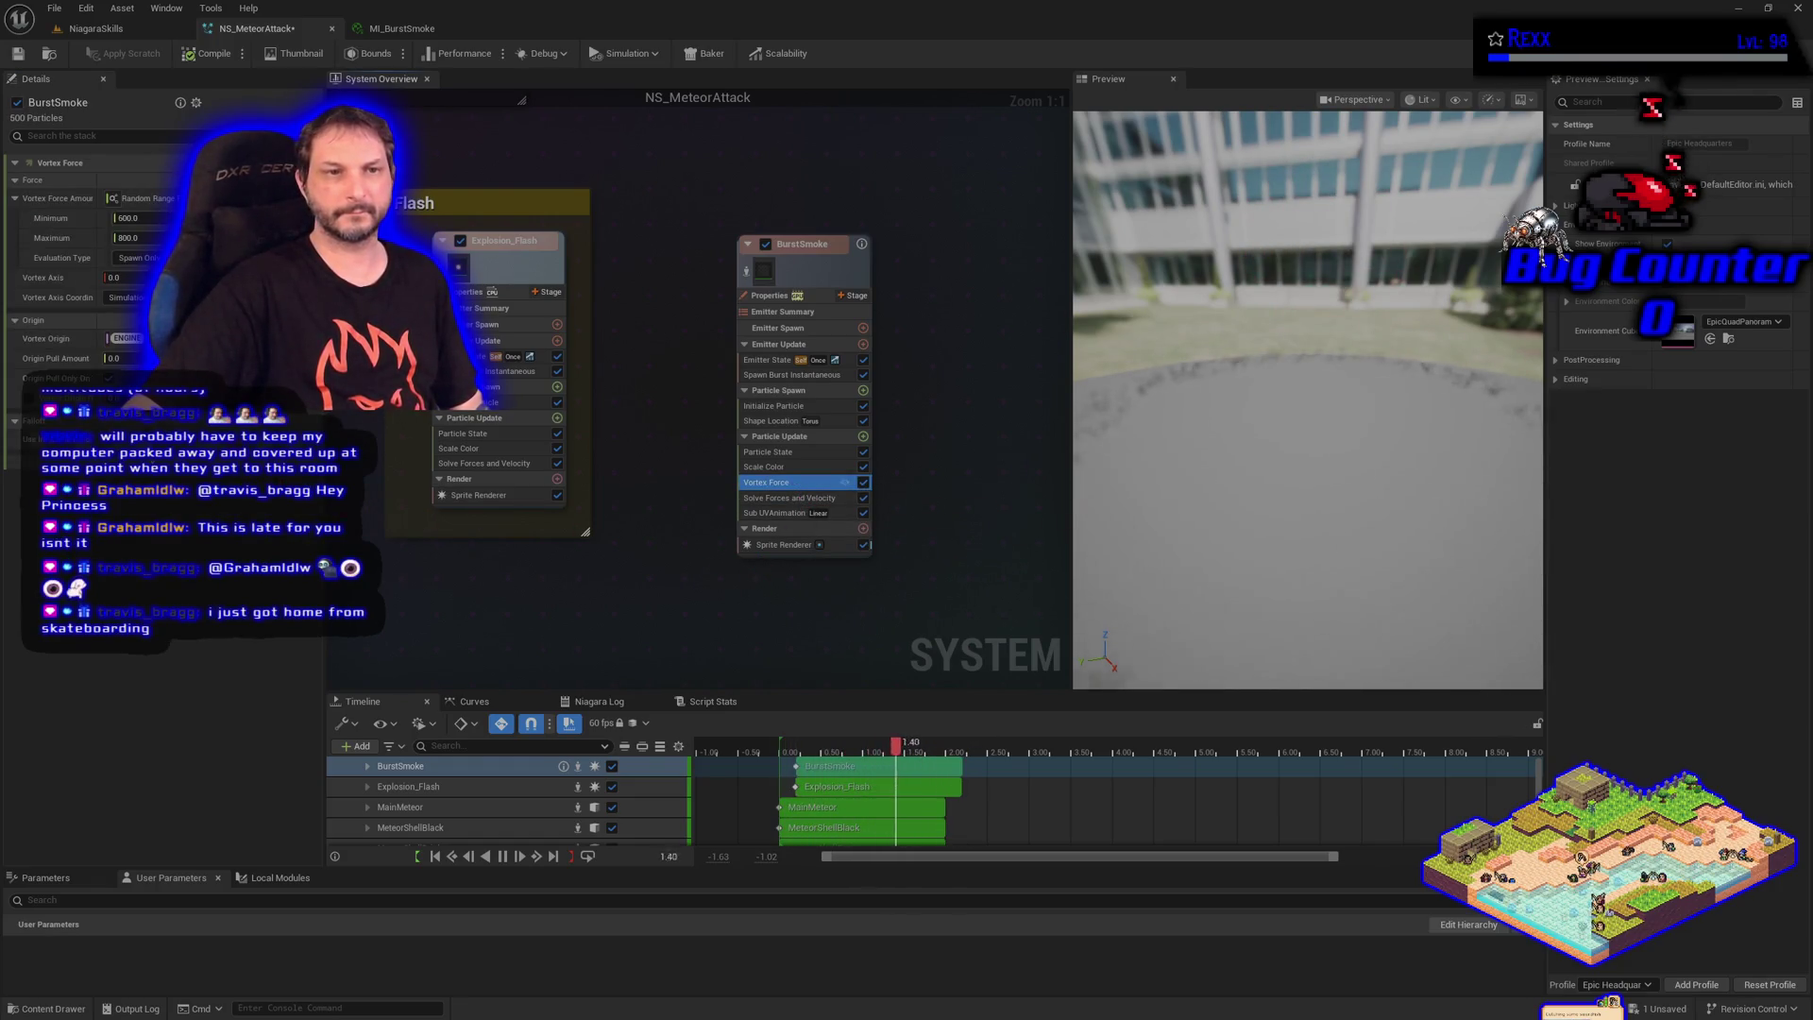
Commit Vortex Force's Origin Pull Amount to replay the smoke ring, then stop isolating BurstSmoke
left_click(118, 358)
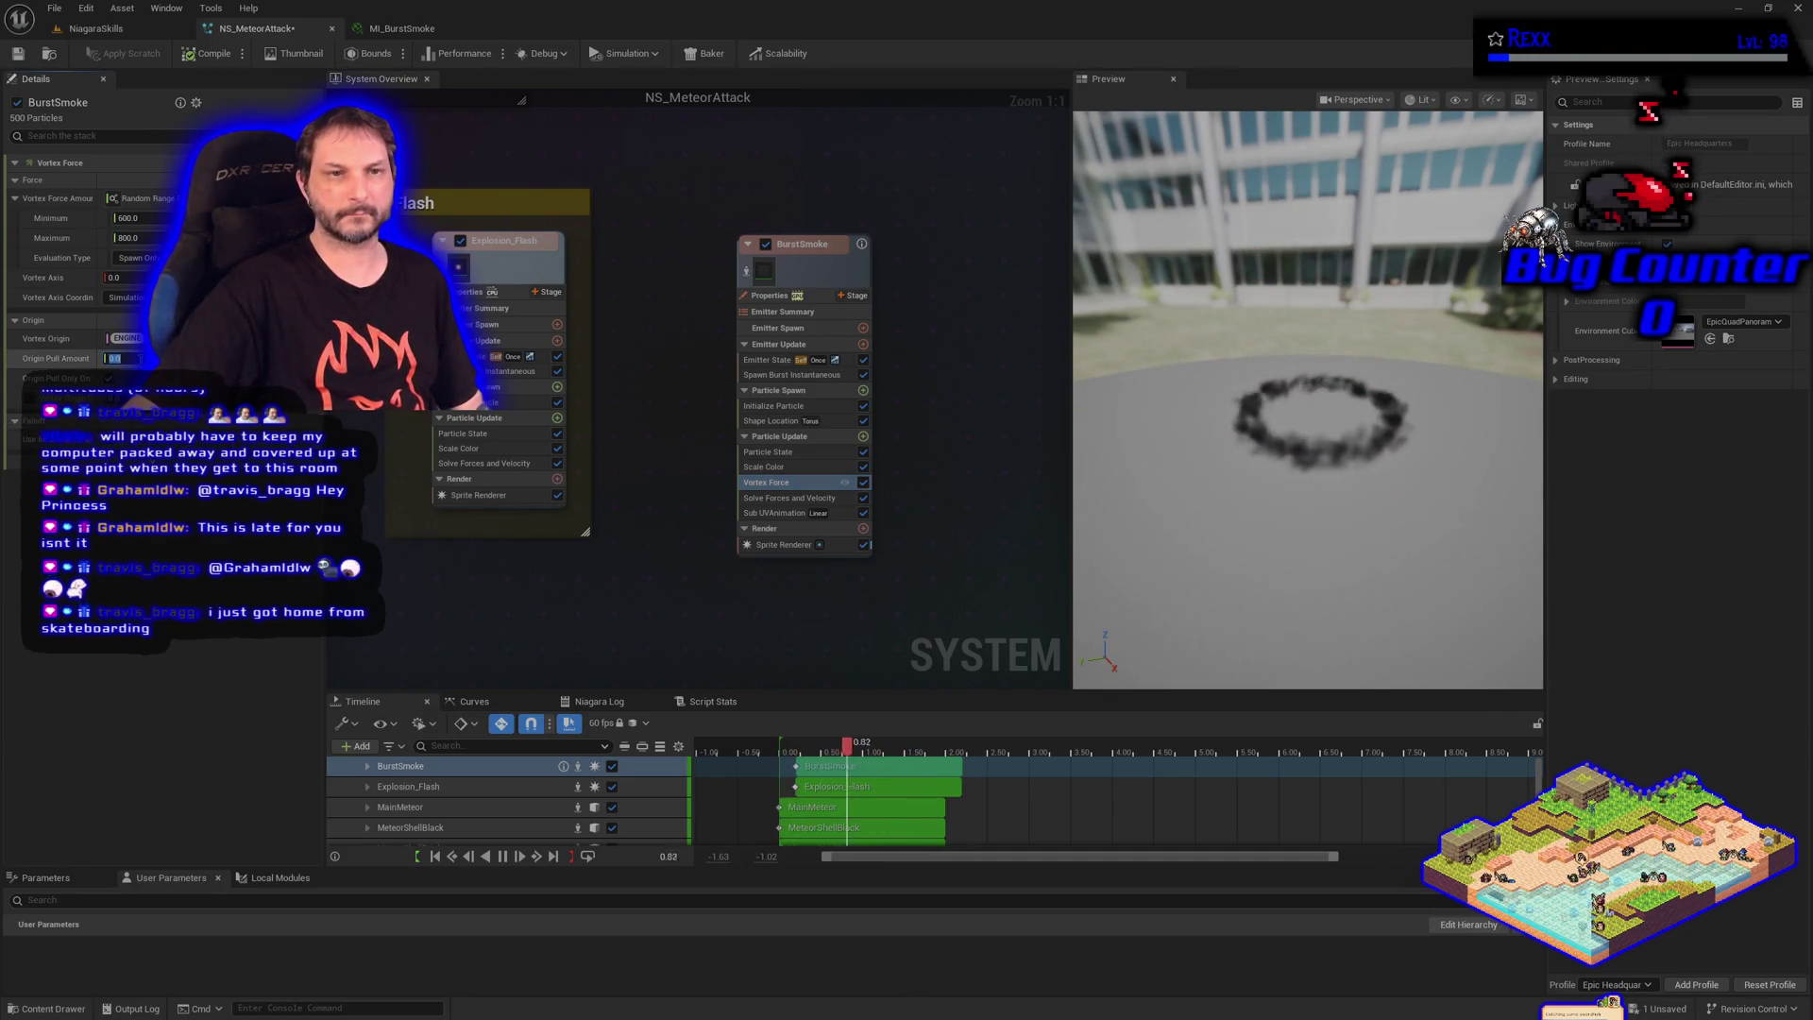
key("Return")
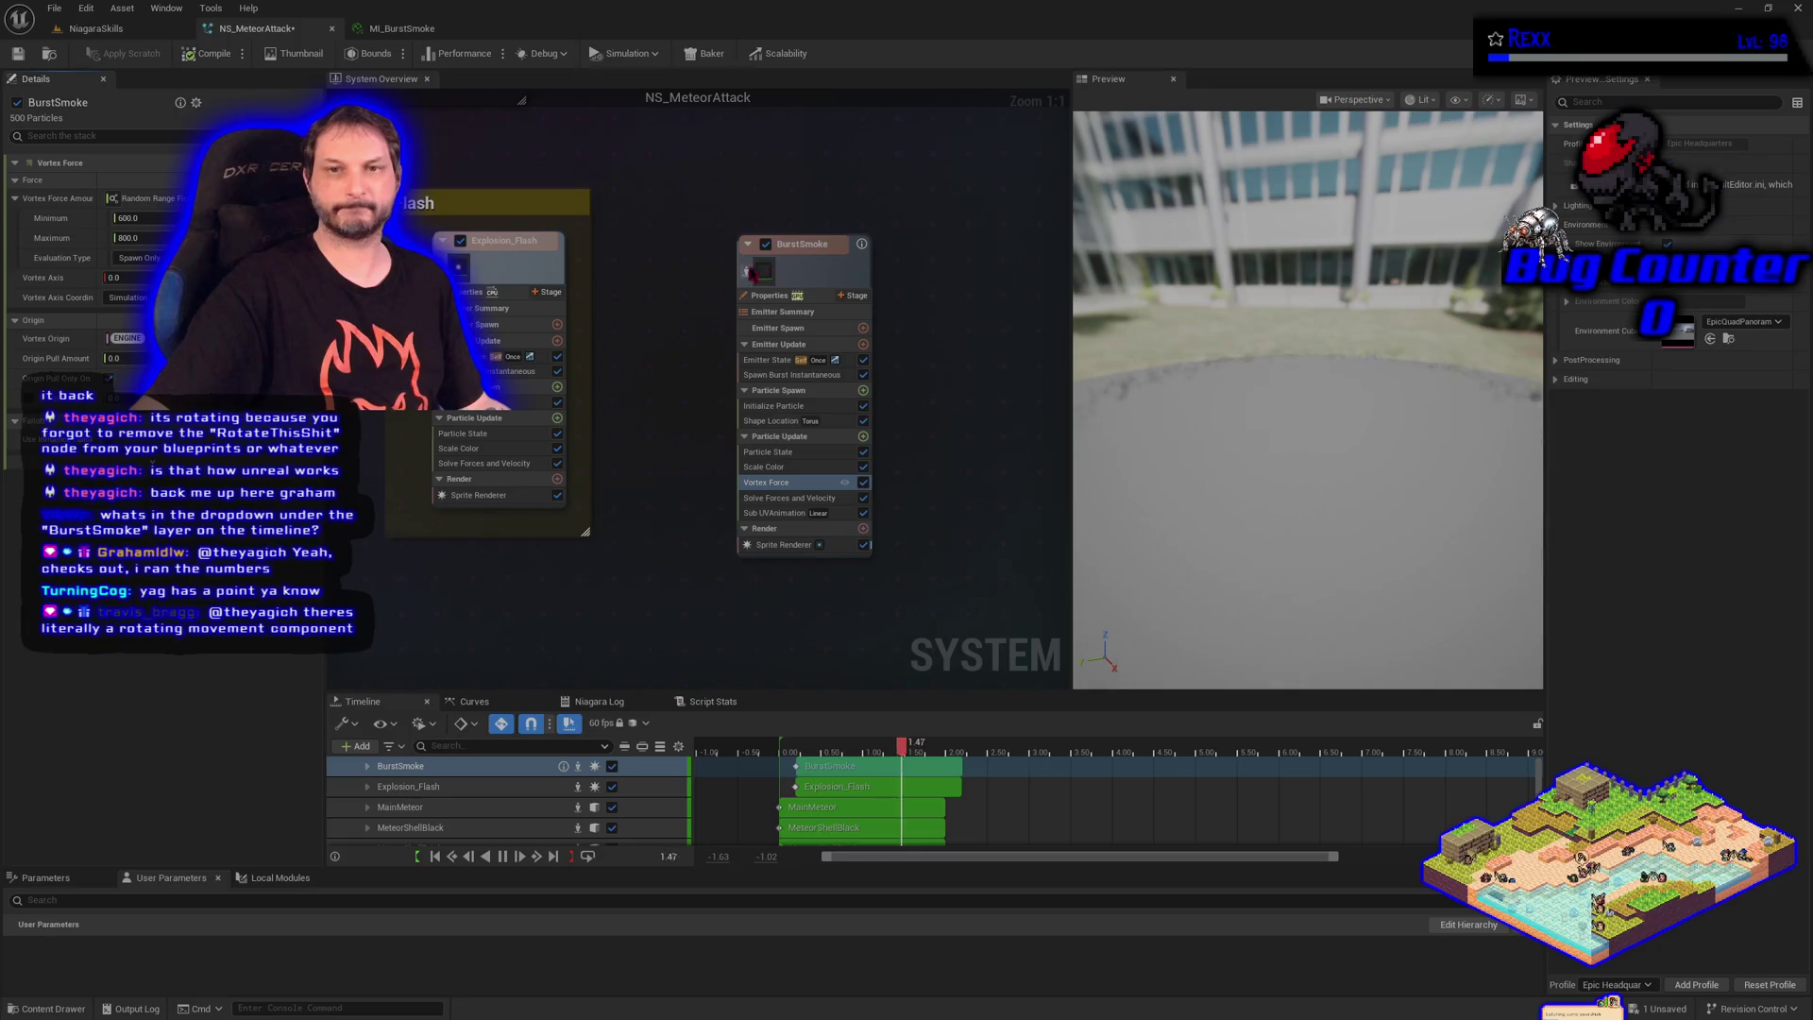
left_click(747, 273)
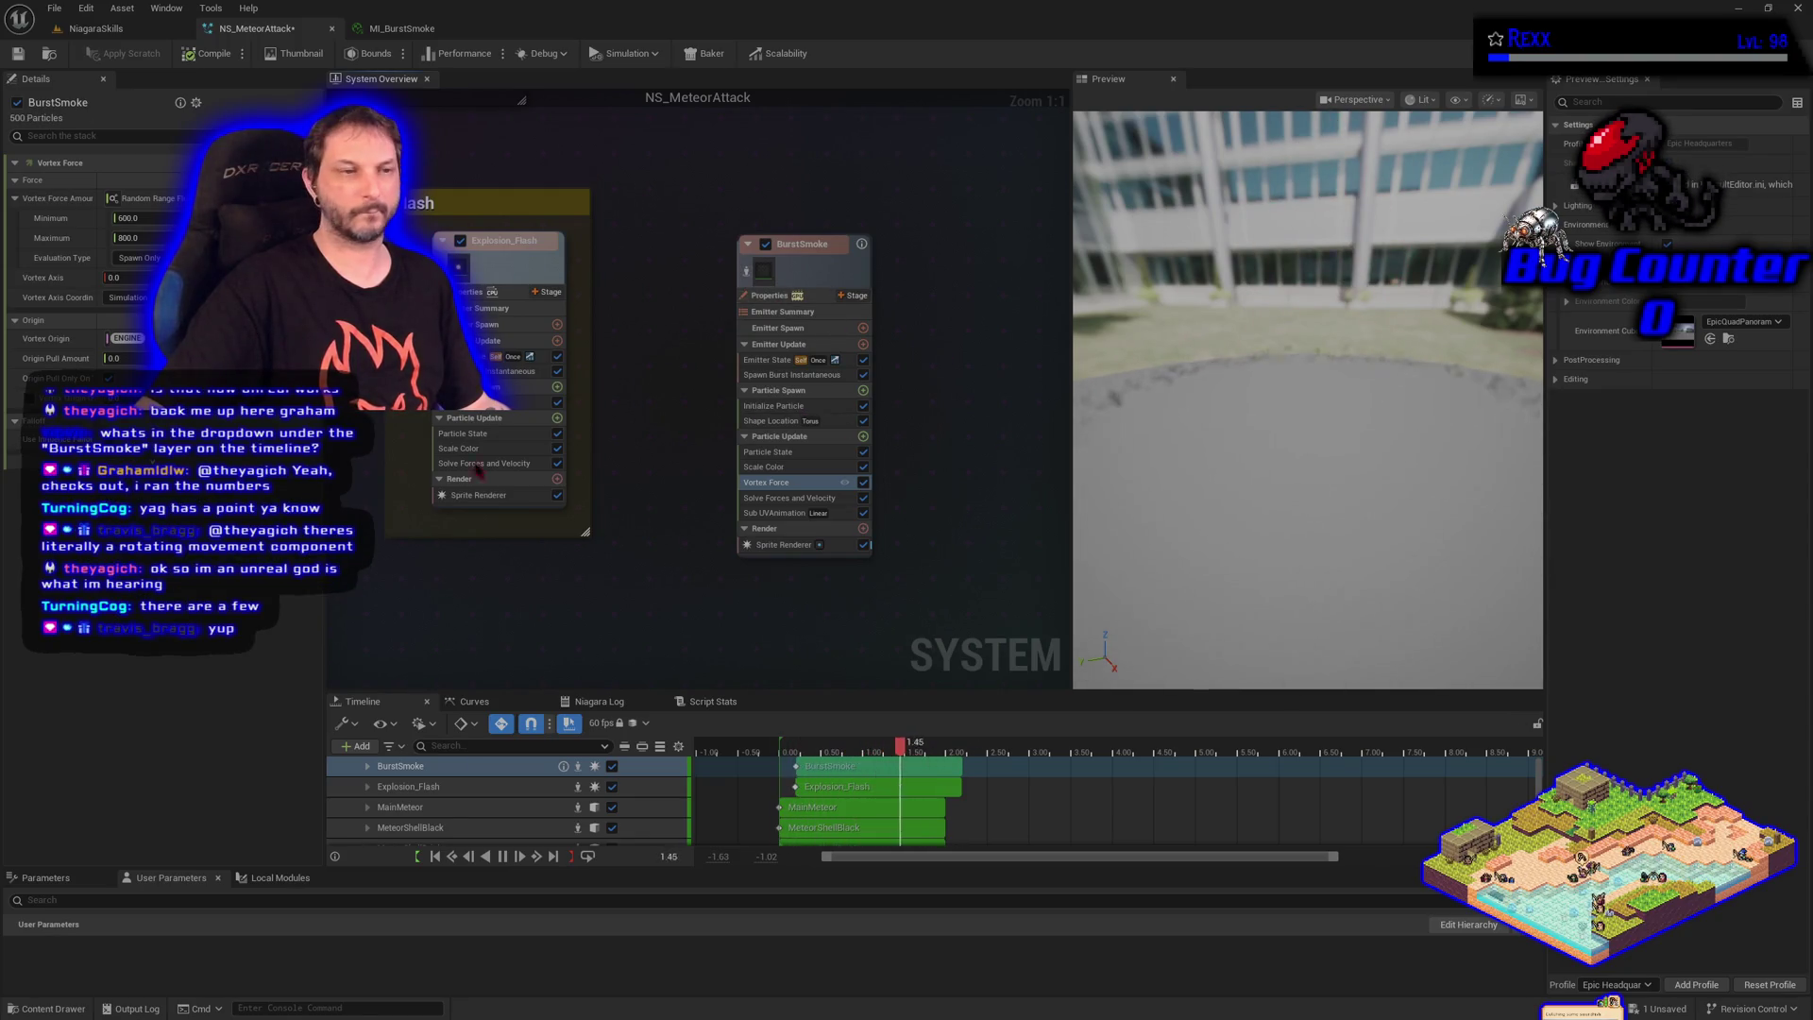
Nudge the preview camera, then go through BurstSmoke's Initialize Particle, Properties and Emitter State, and start editing Loop Delay
mouse_move(1289, 519)
left_mouse_down()
mouse_move(1289, 482)
mouse_move(1290, 523)
left_mouse_up()
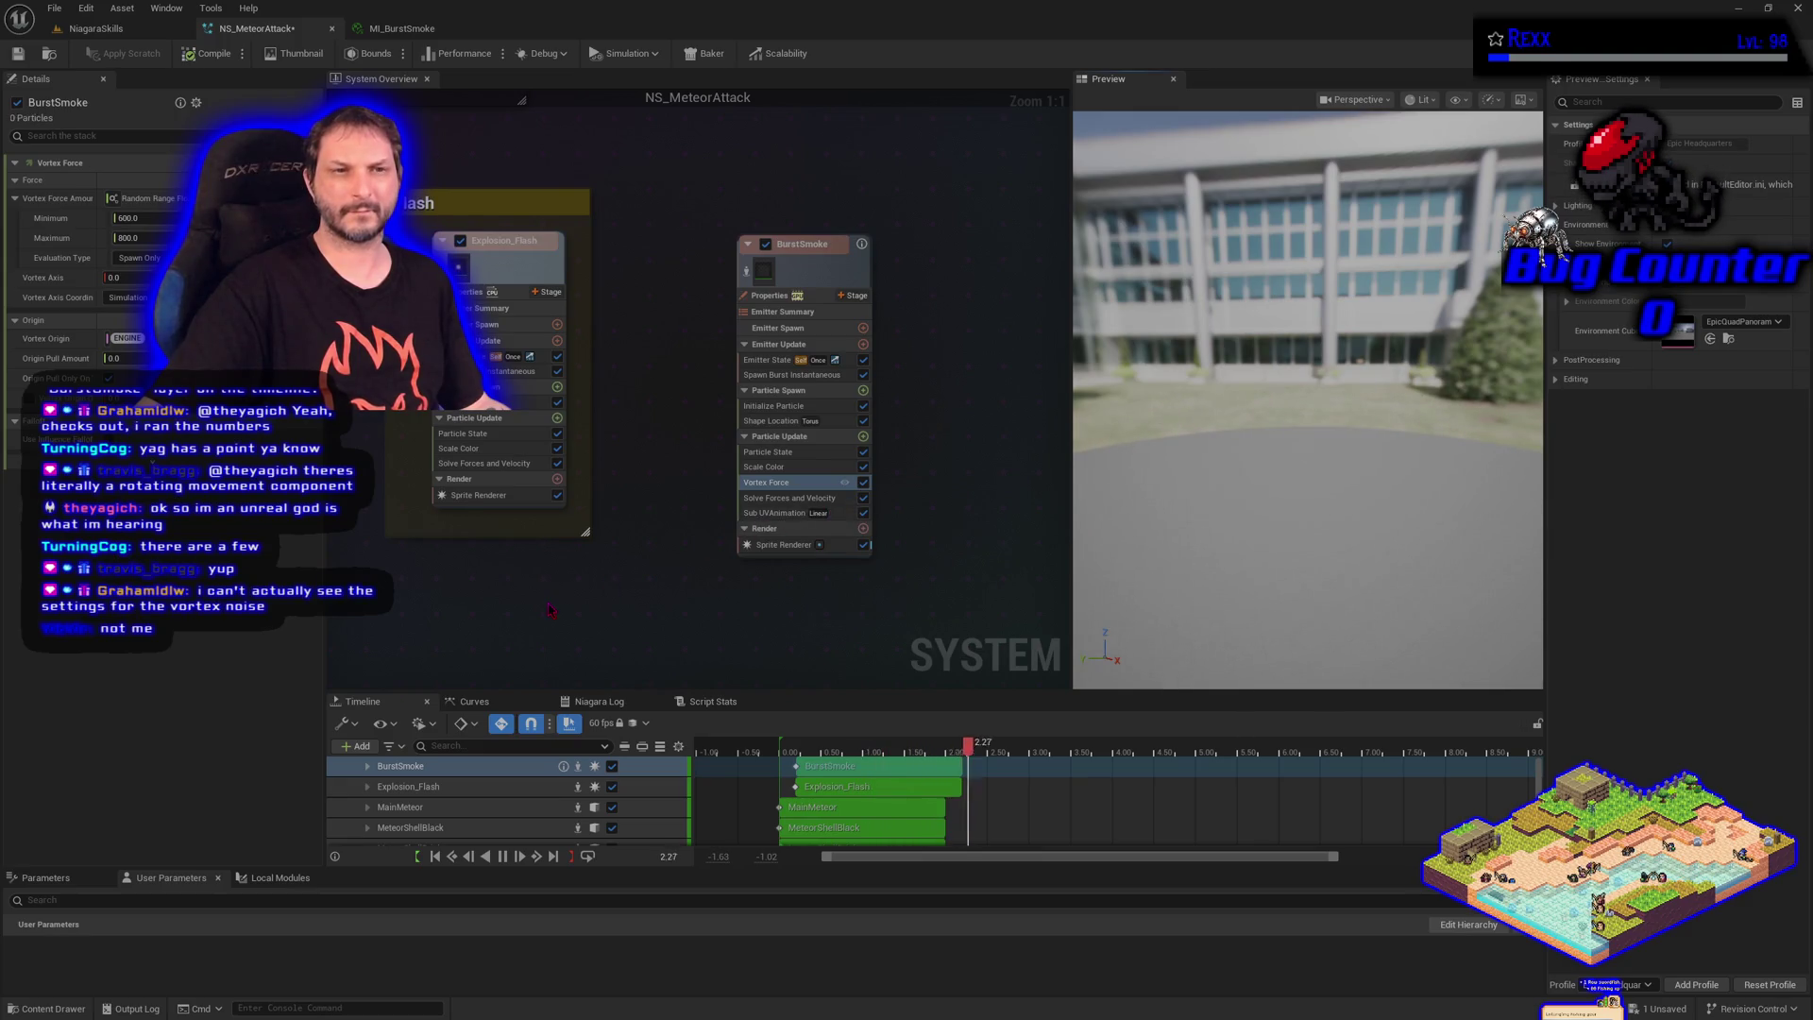
left_click(775, 407)
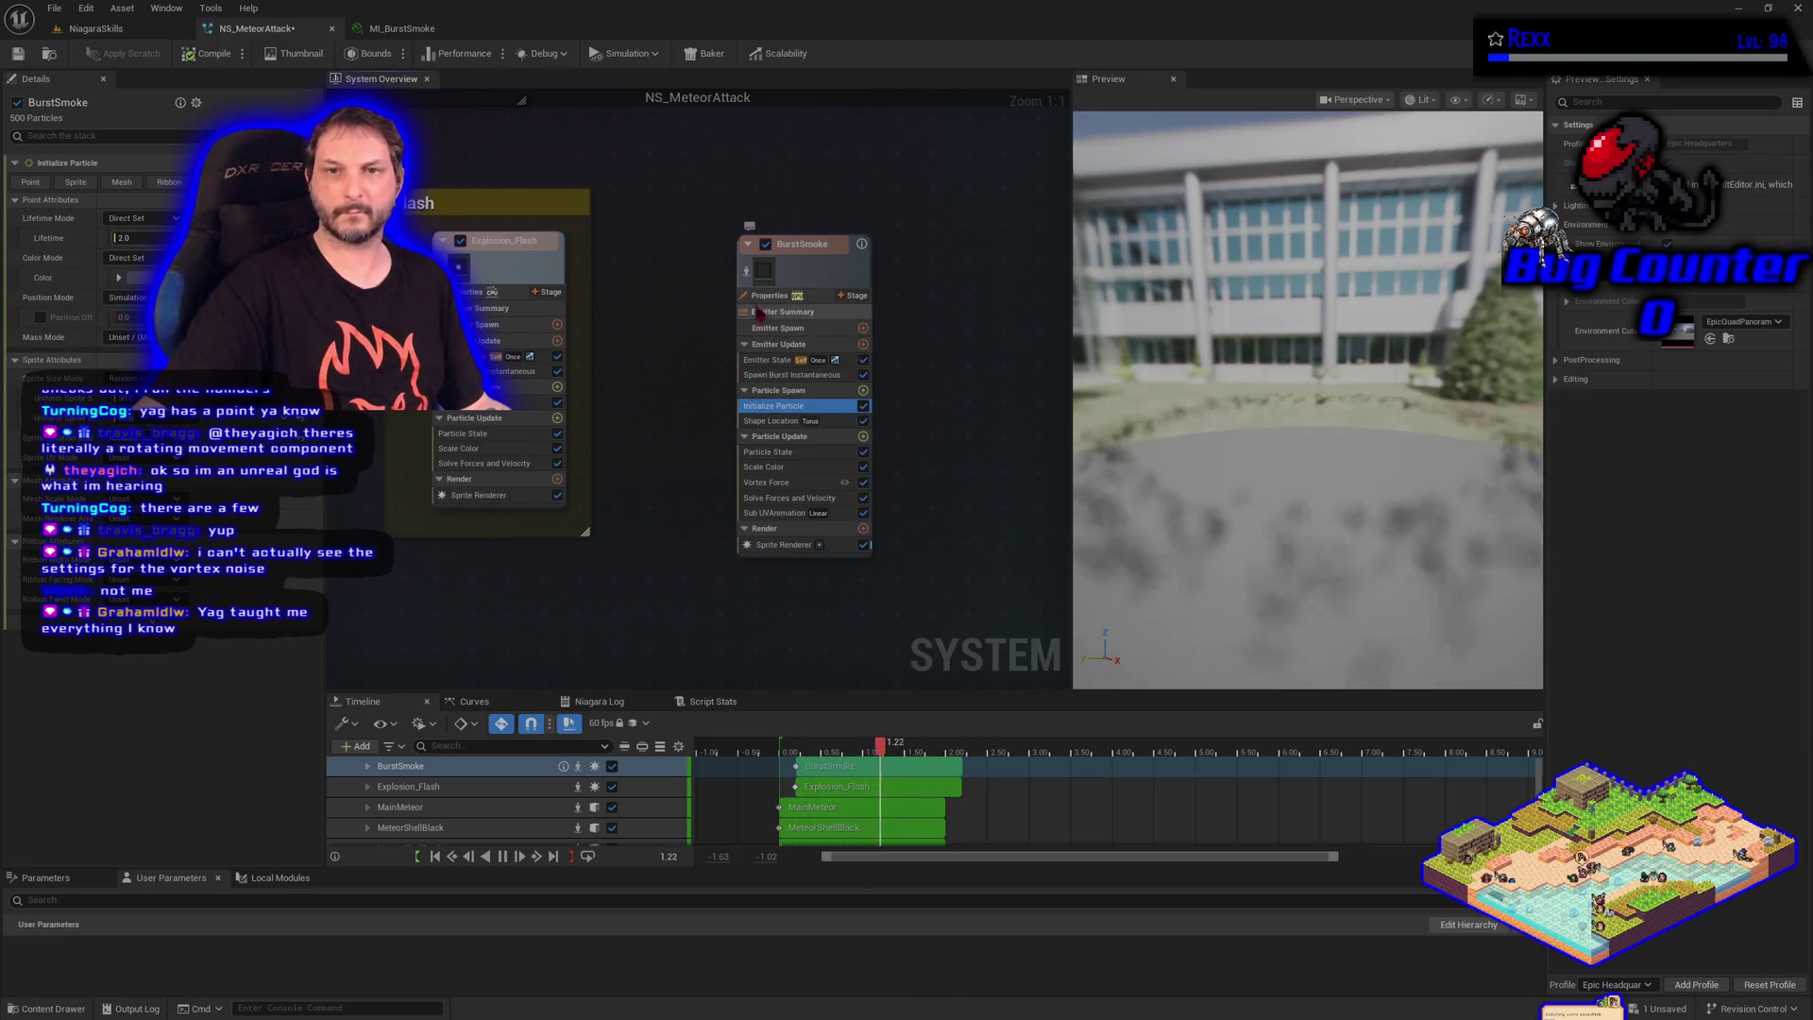
left_click(769, 295)
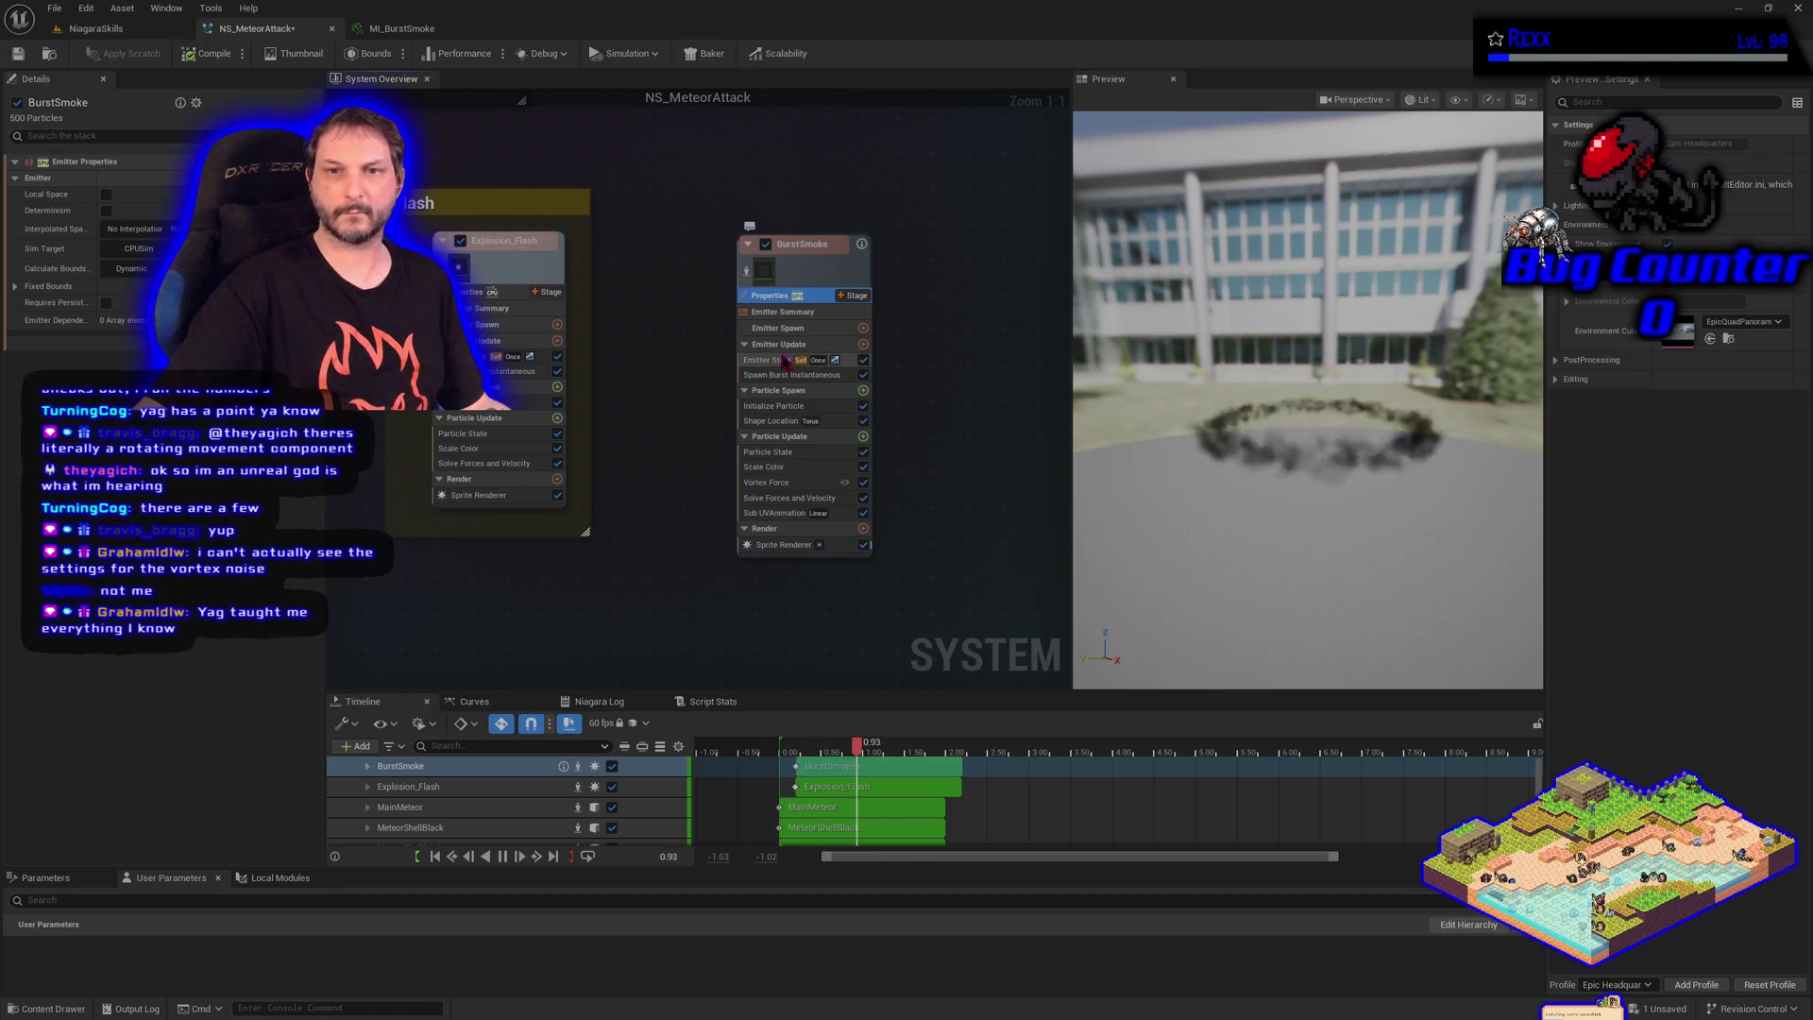
left_click(784, 360)
left_click(119, 318)
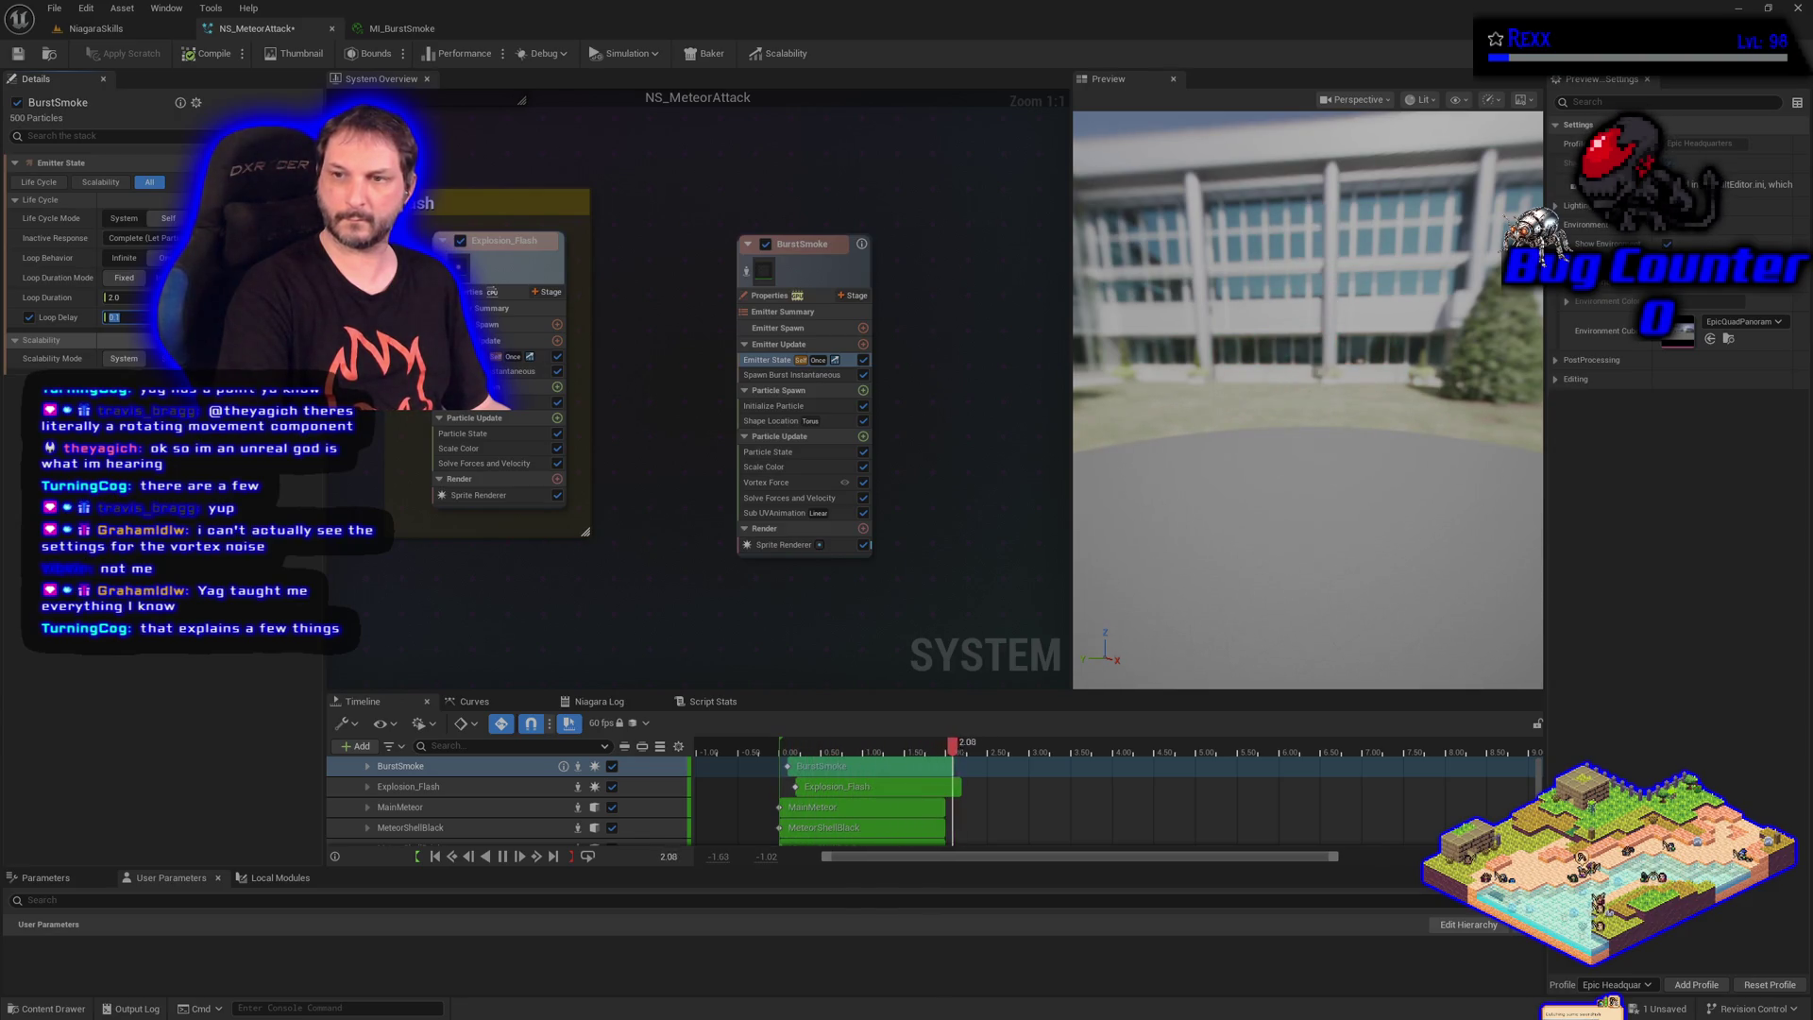
Try Loop Delay values of 2 and 0.2 seconds, settling on 0.19
type("2")
key("Return")
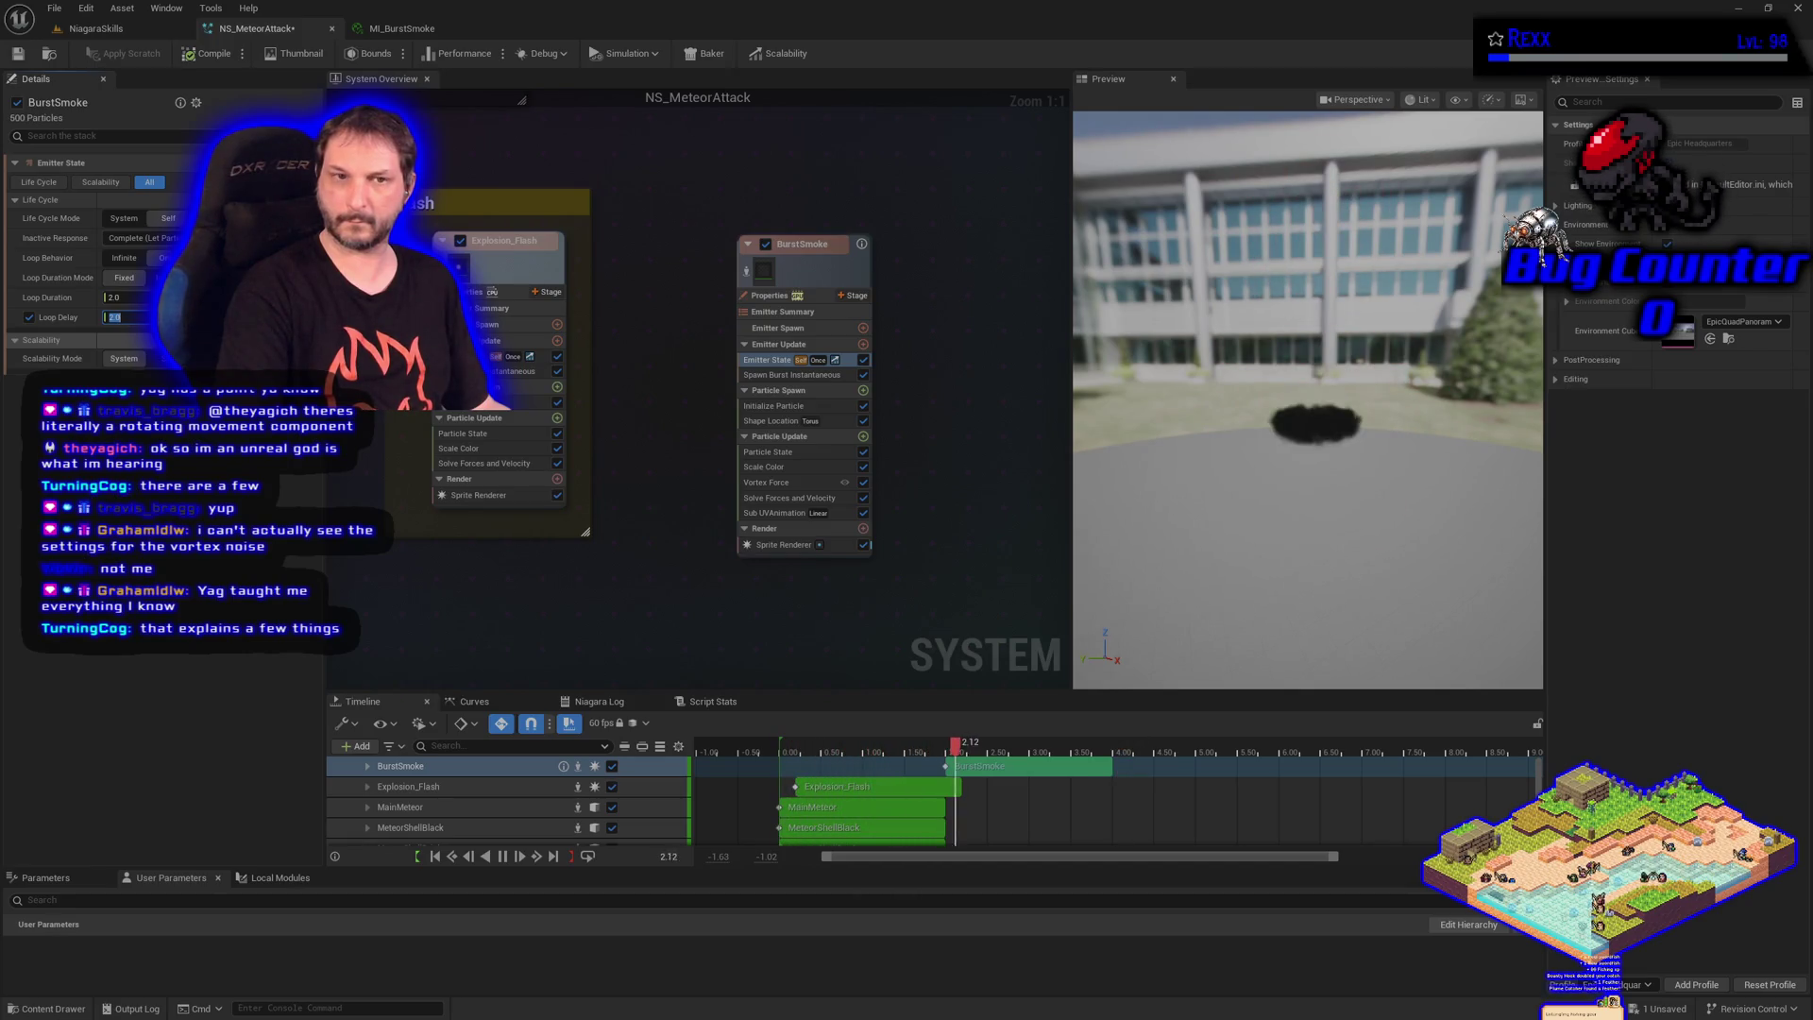
type("0.2")
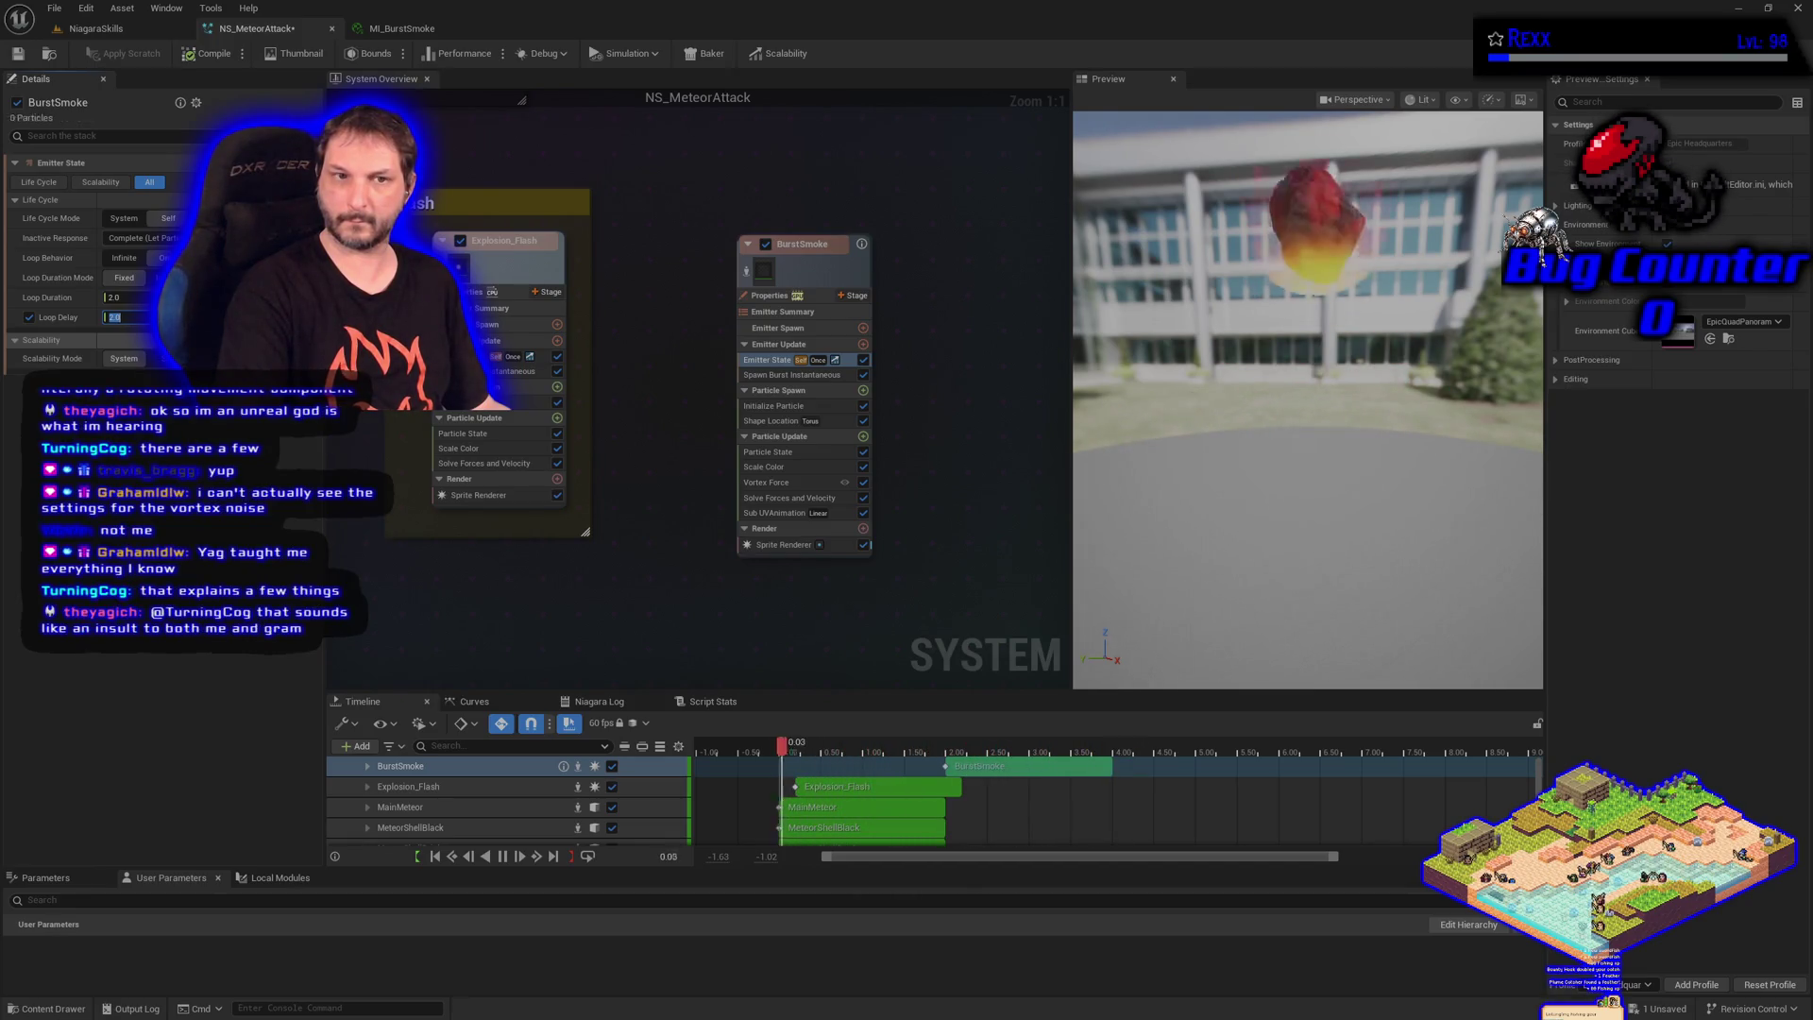
key("Return")
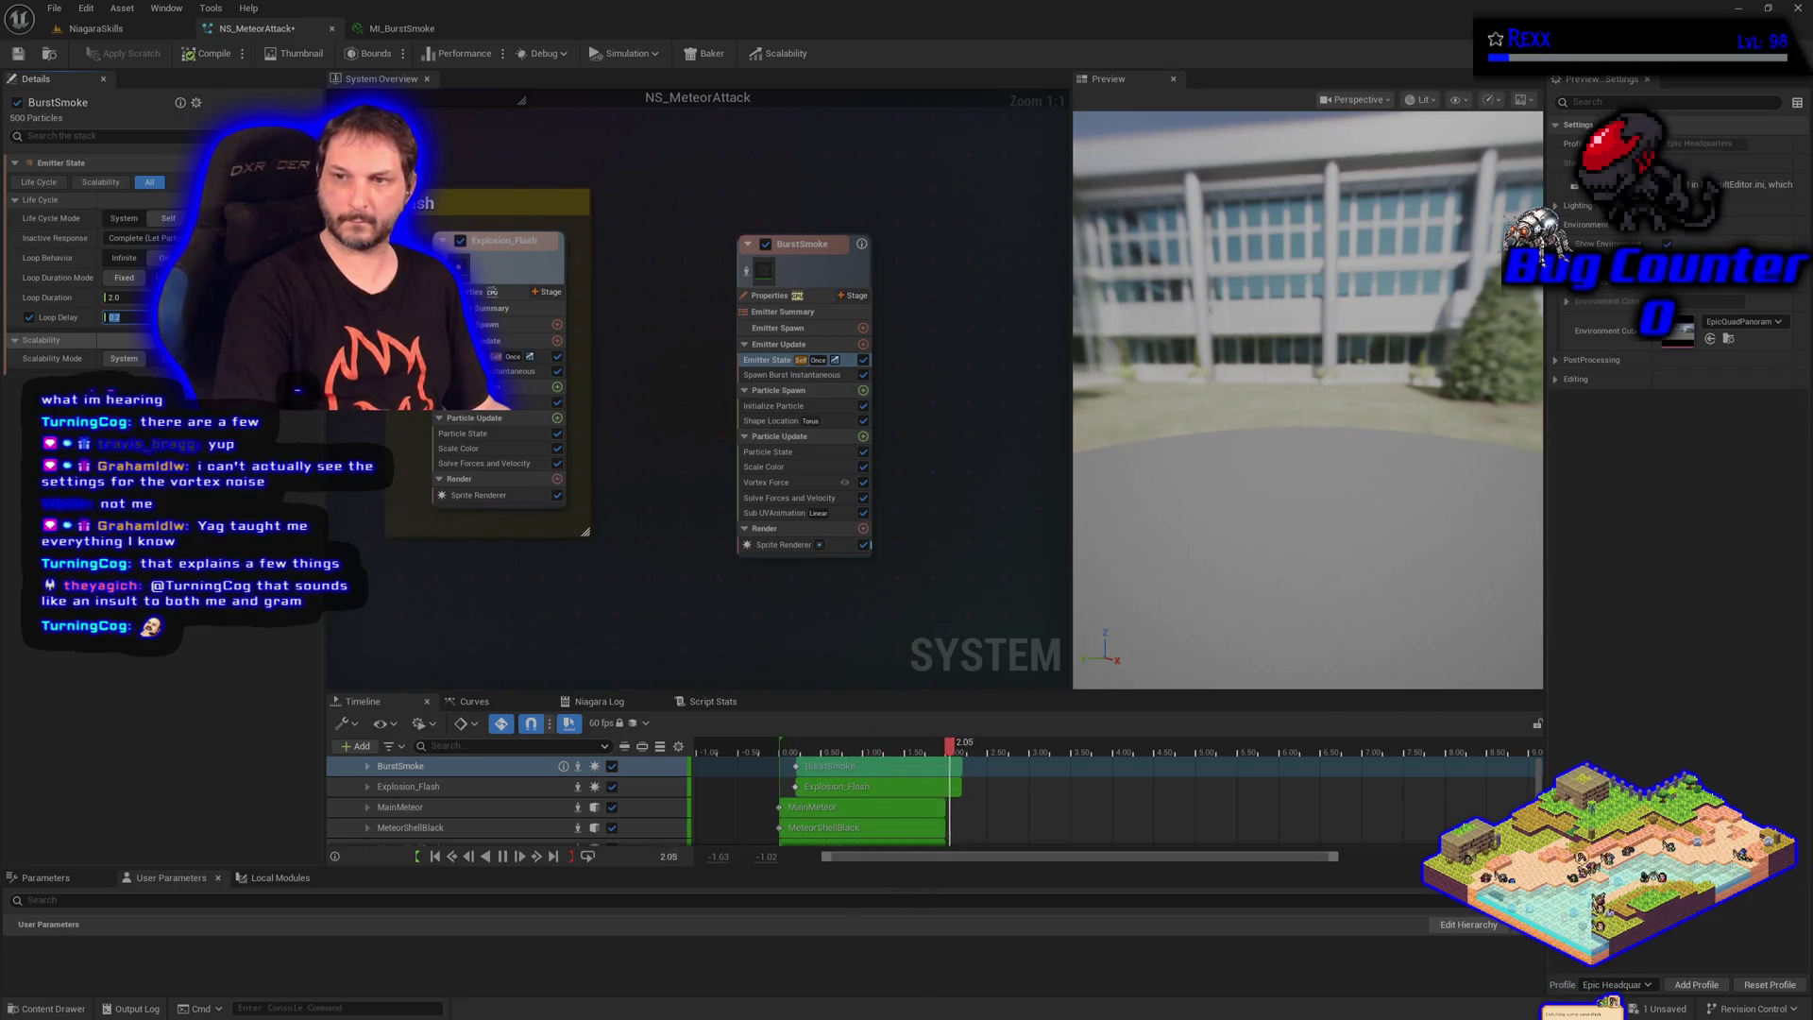
type("0.19")
key("Return")
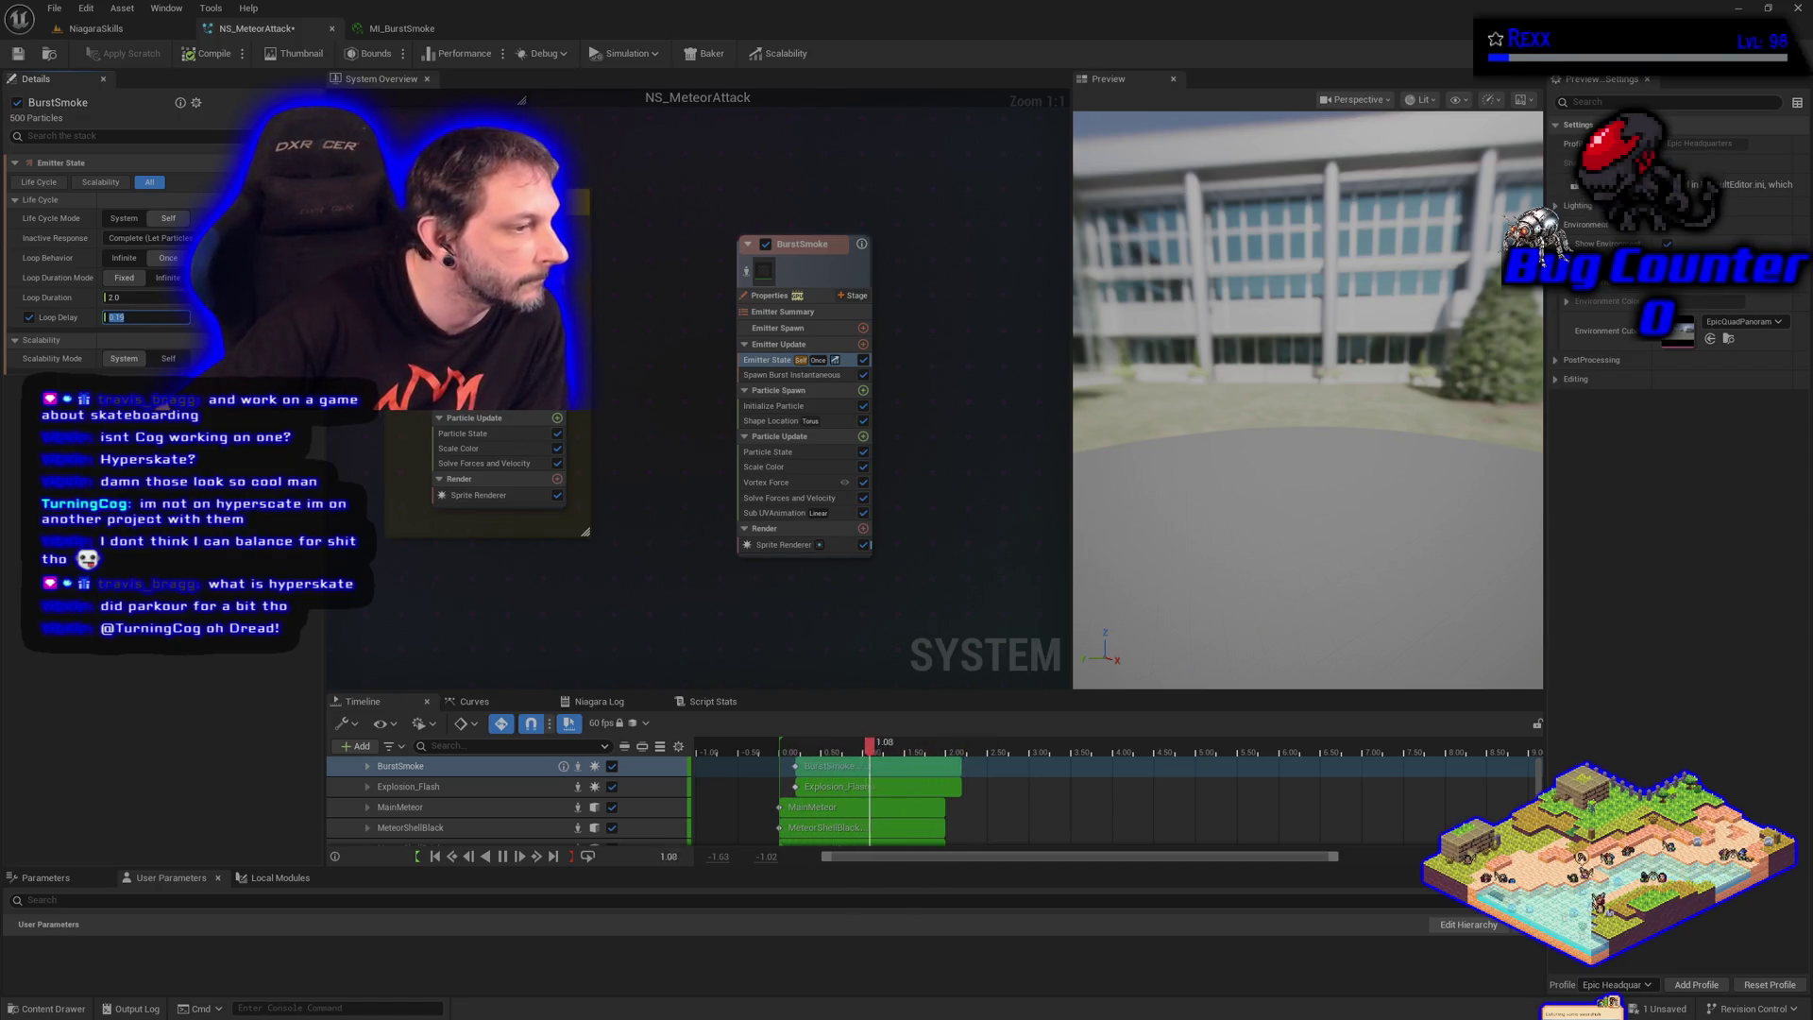
Compile NS_MeteorAttack with the 0.19 loop delay and return to the NiagaraSkills level
left_click(19, 55)
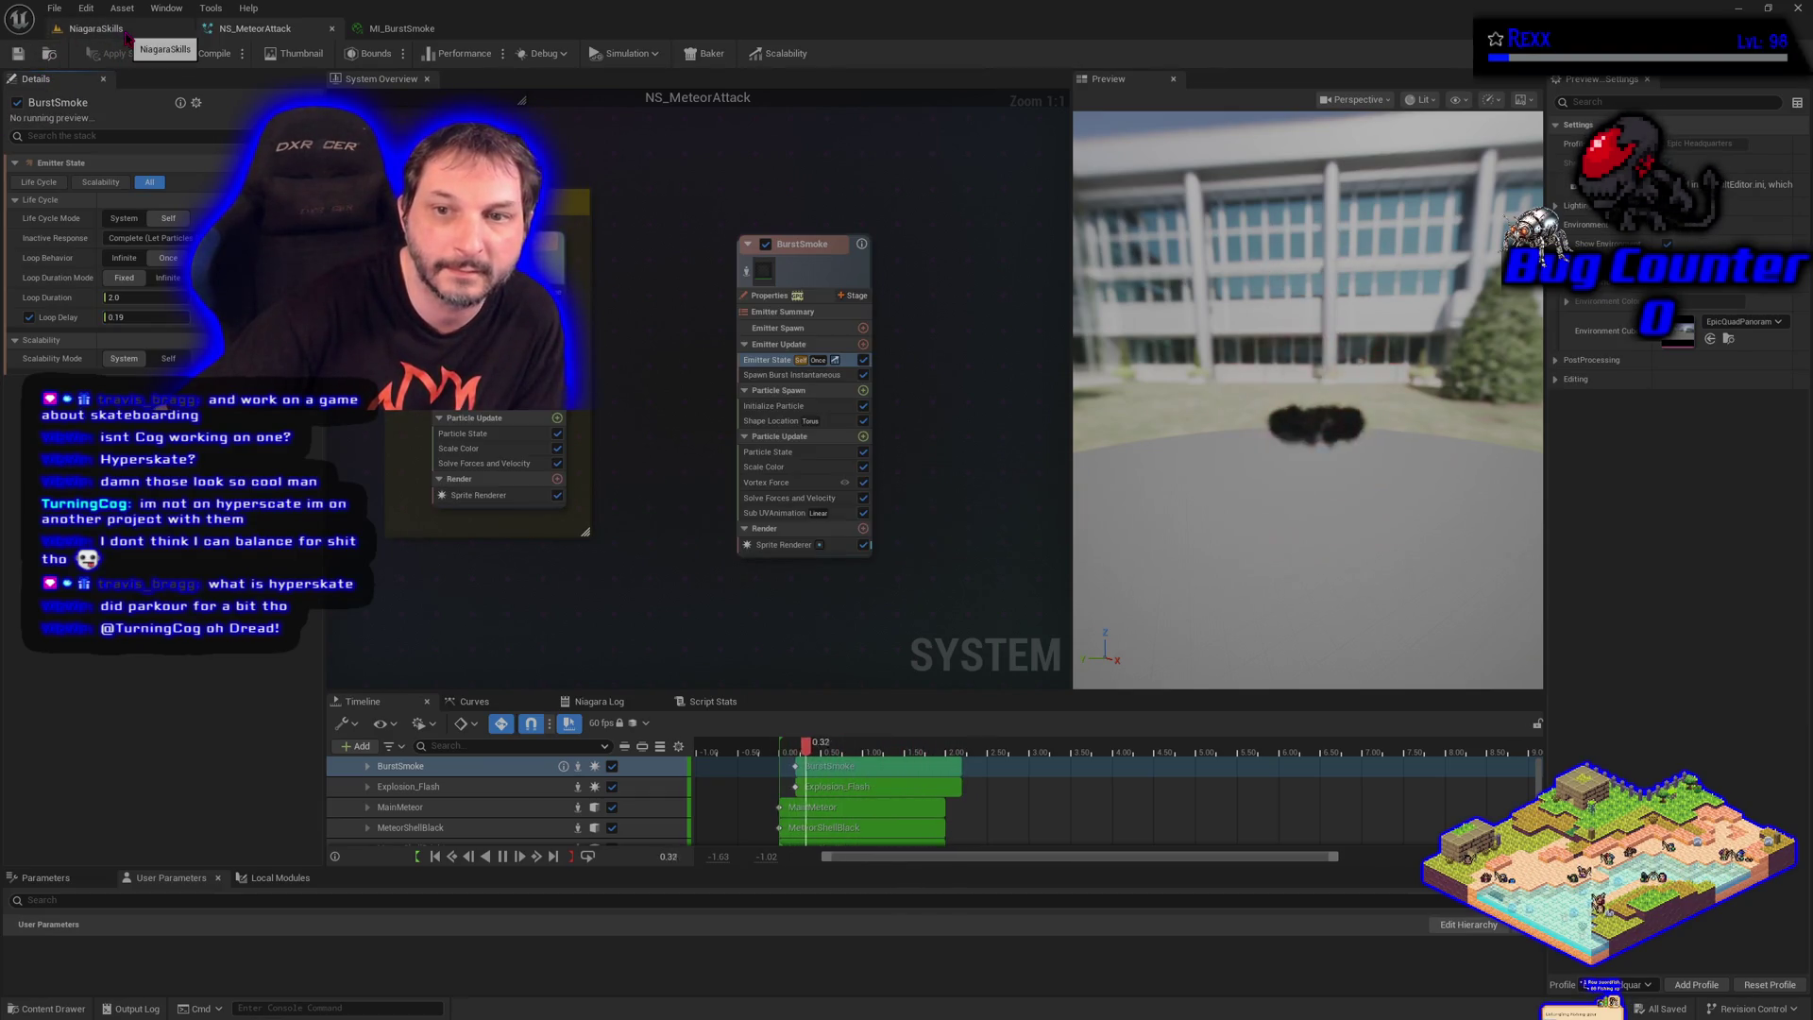
left_click(129, 38)
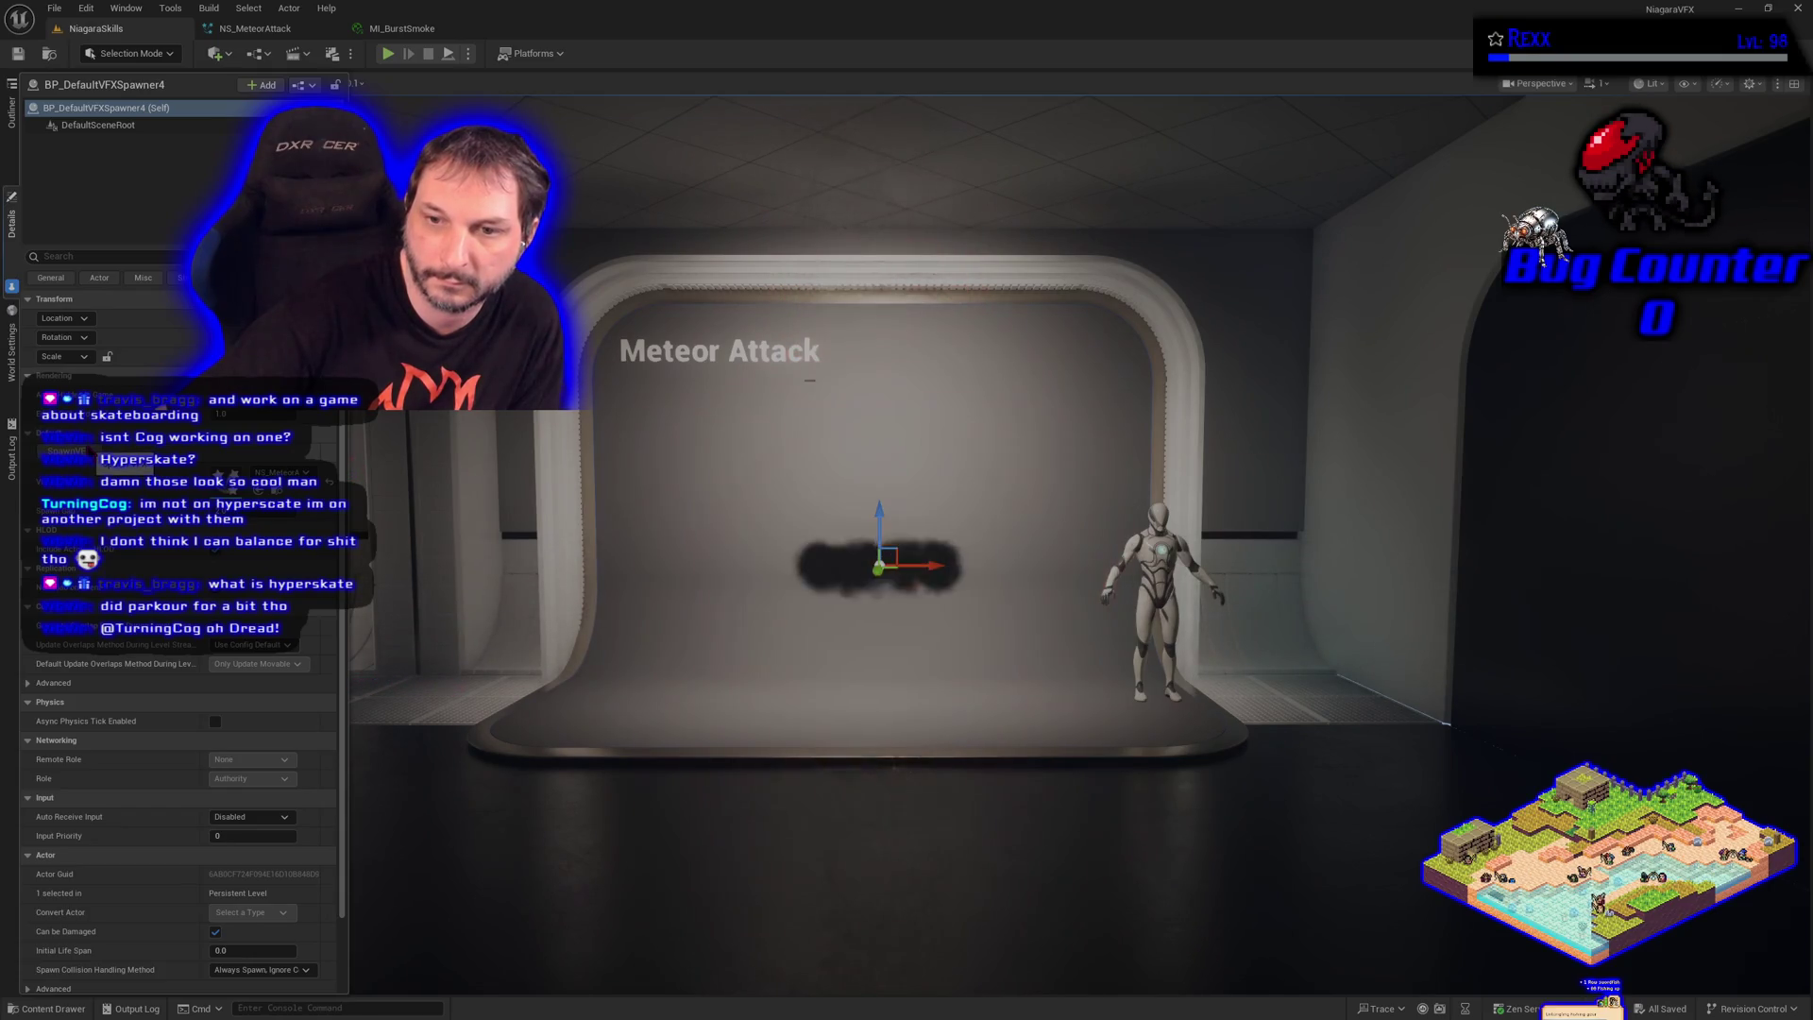
Snap the selected spawner onto the stage floor with End, then switch to MI_BurstSmoke
key("End")
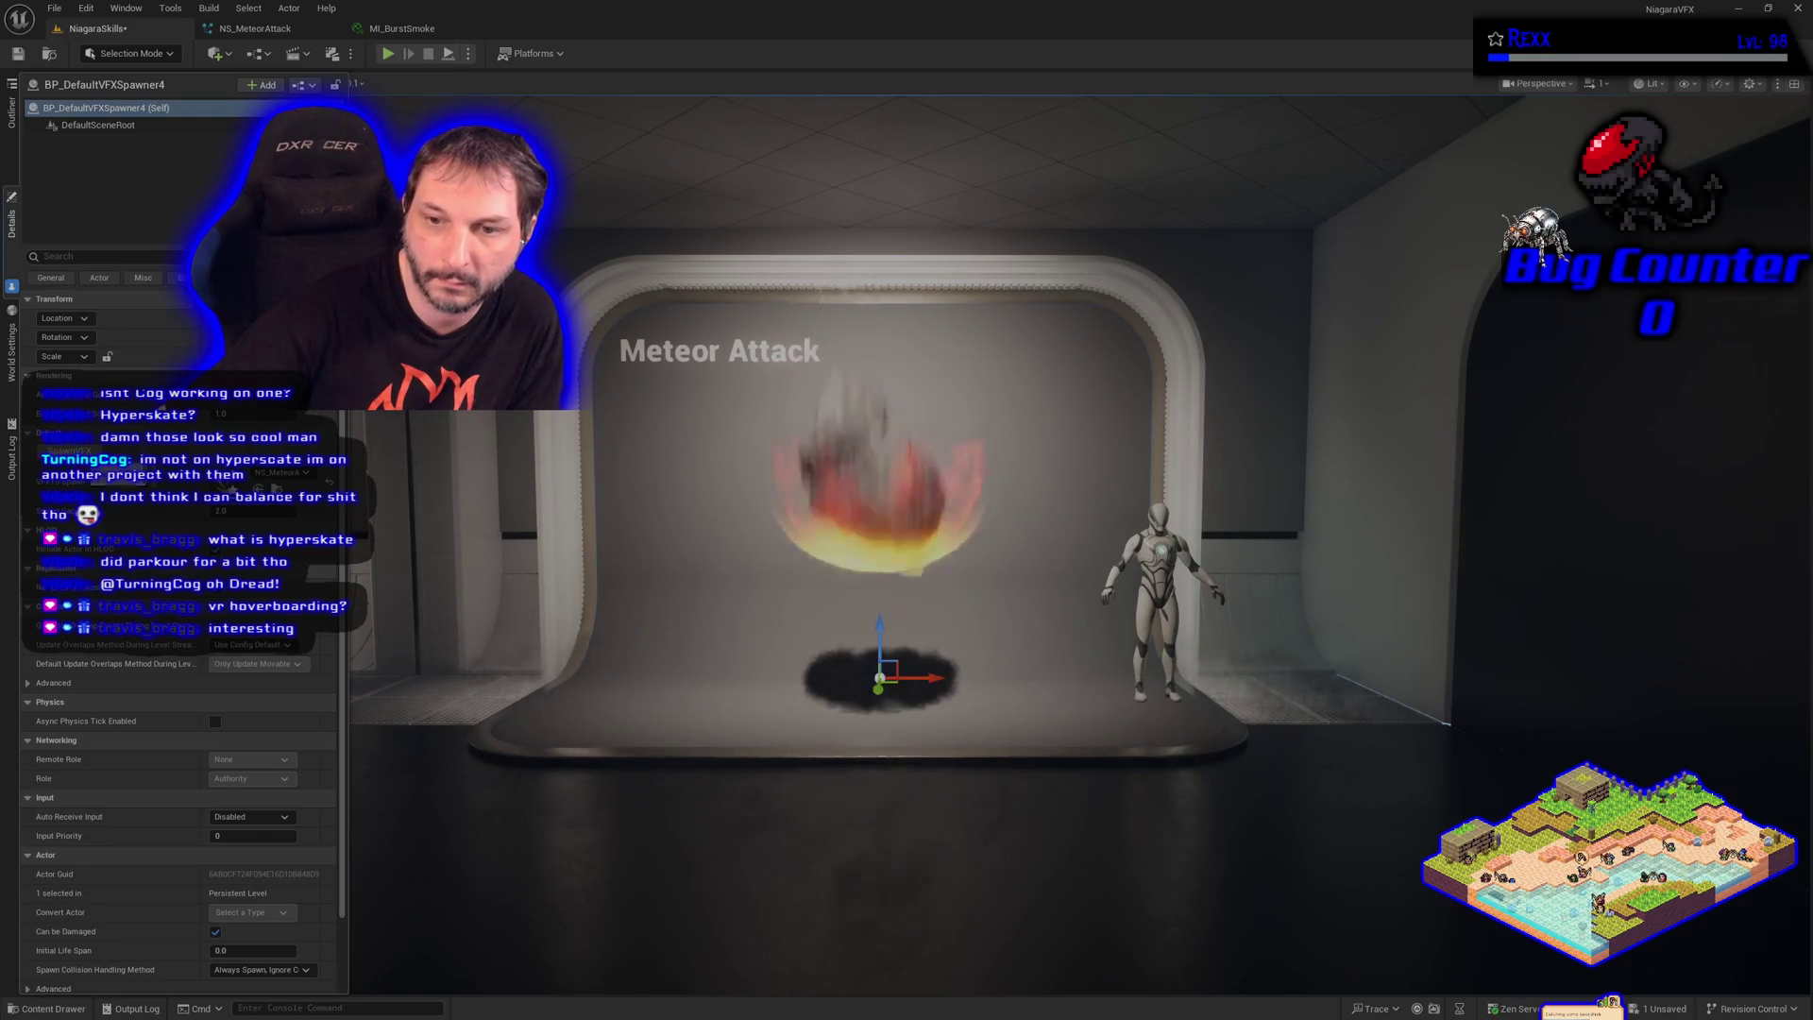
left_click(400, 32)
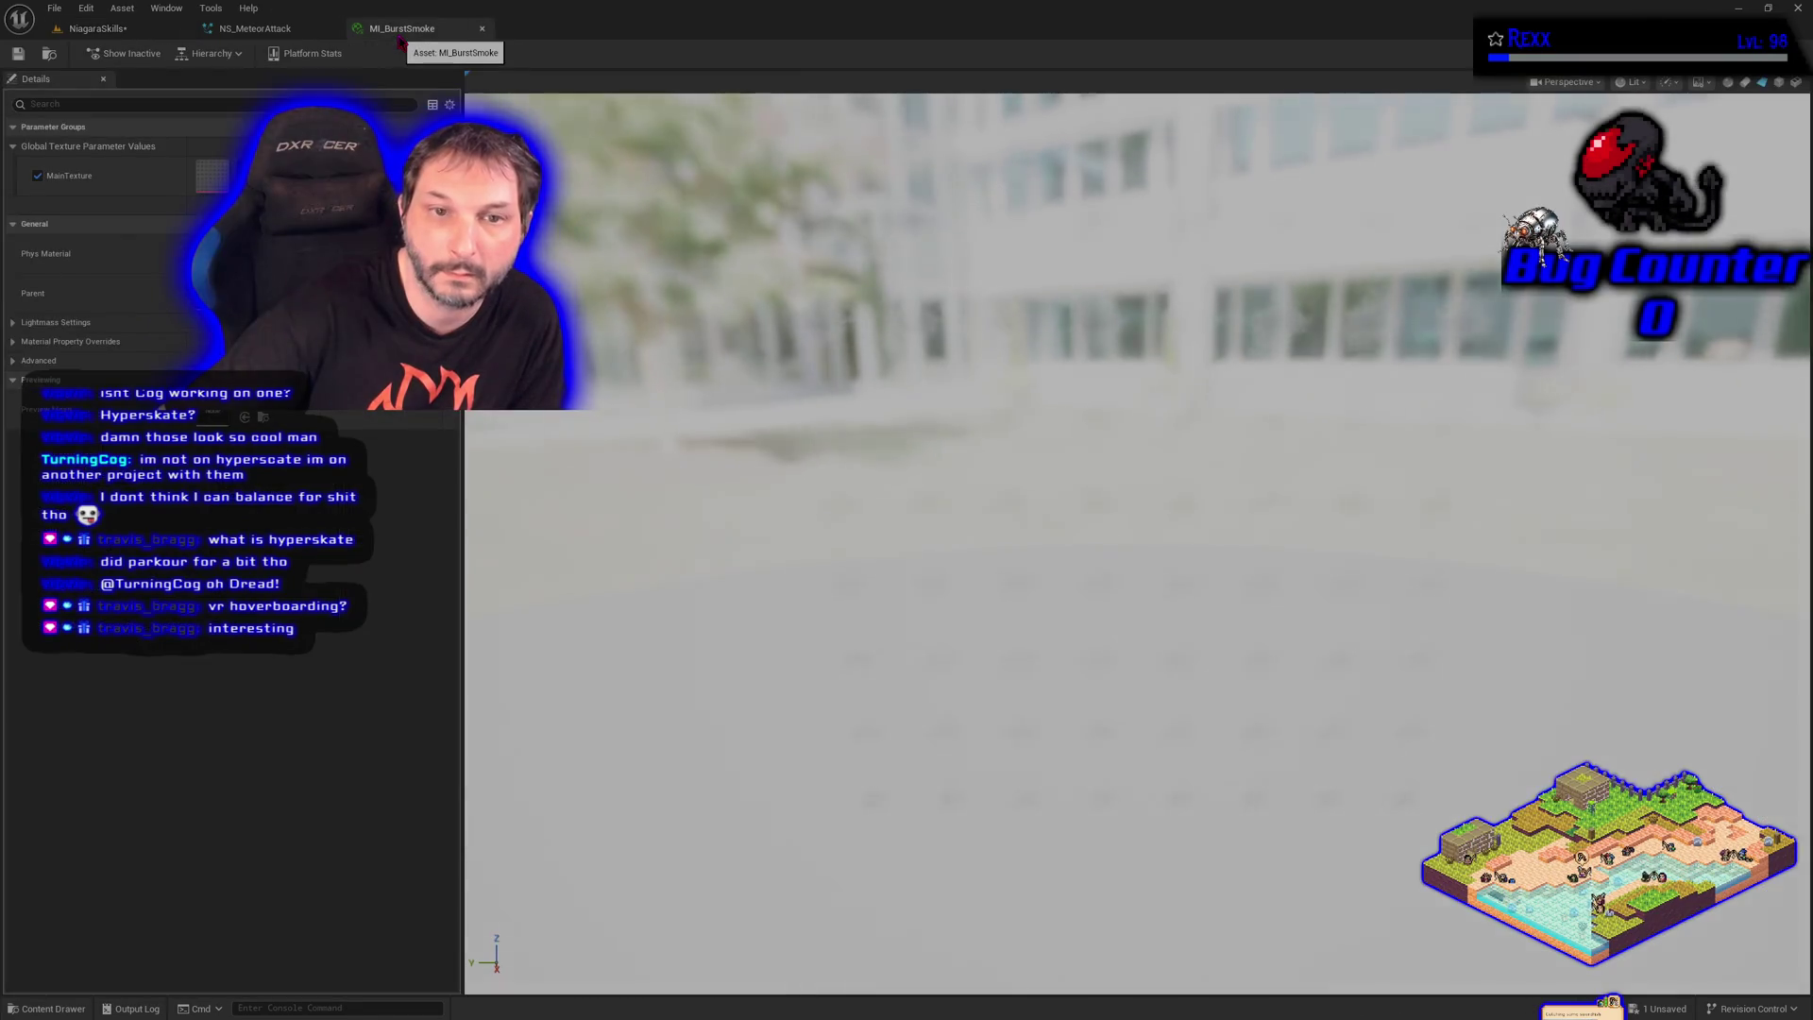
Go back to NS_MeteorAttack, close the MI_BurstSmoke tab, and inspect Explosion_Flash's update settings
left_click(255, 28)
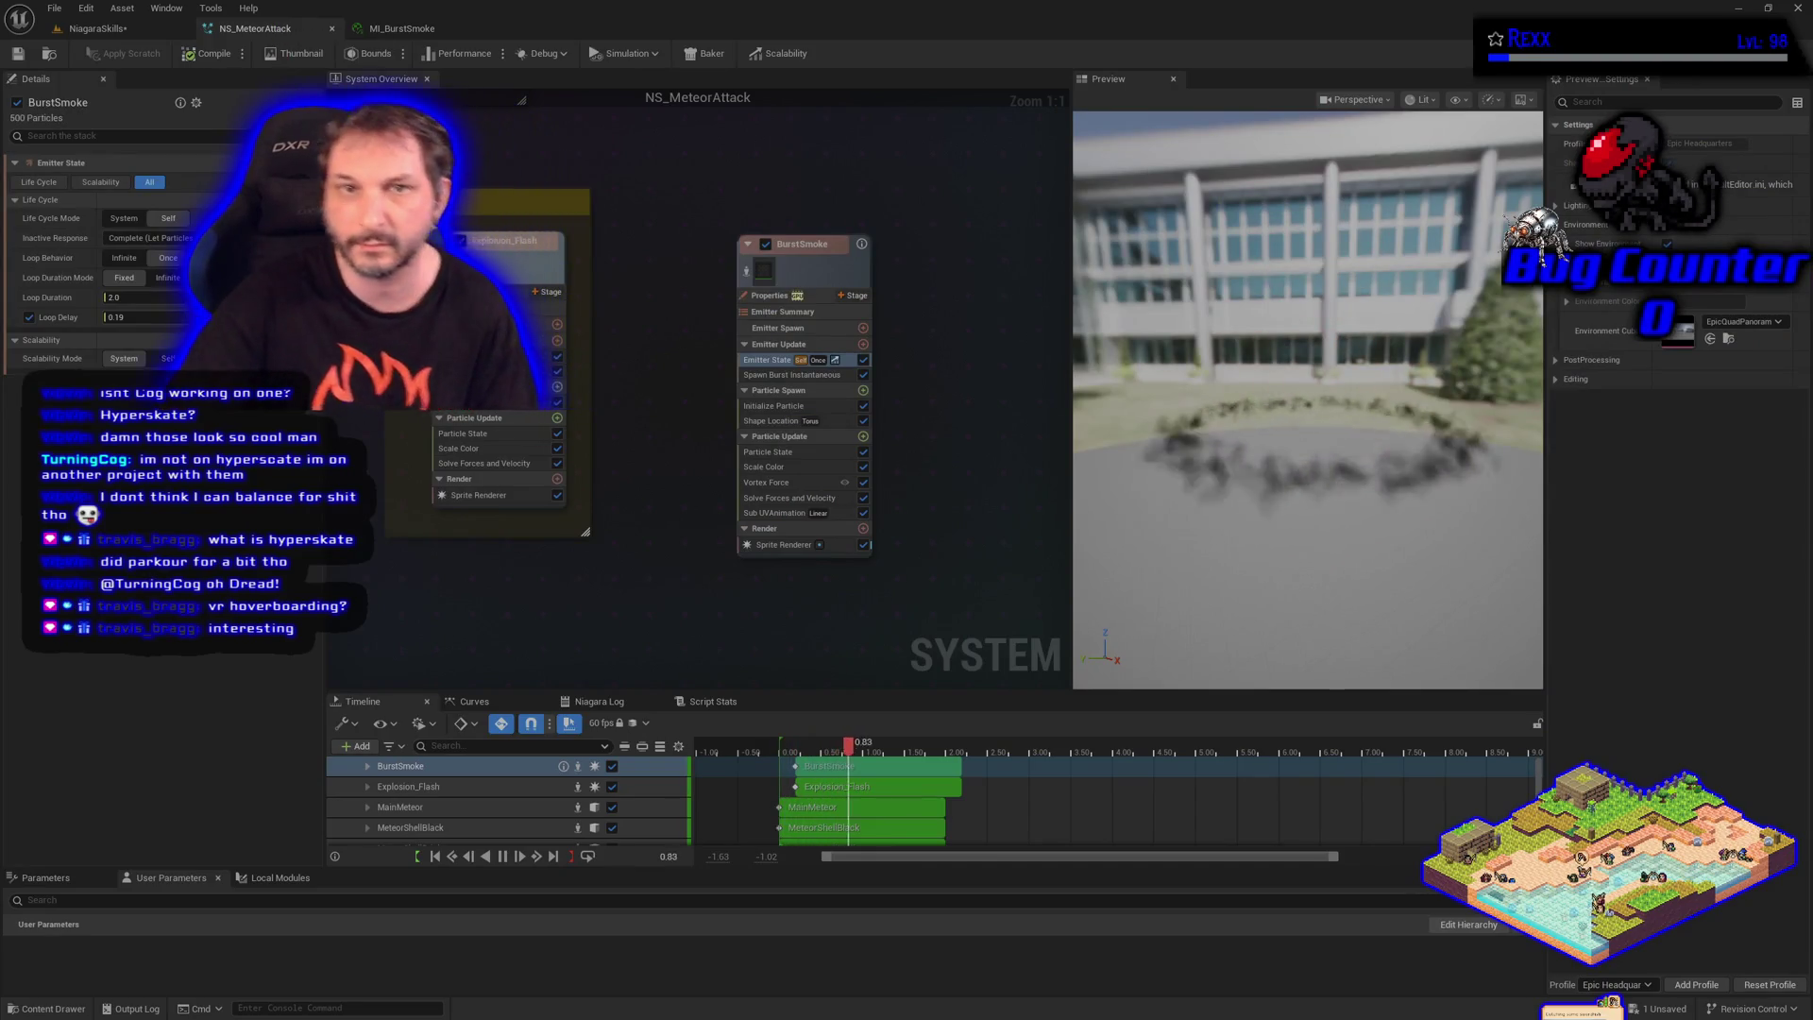
middle_click(388, 41)
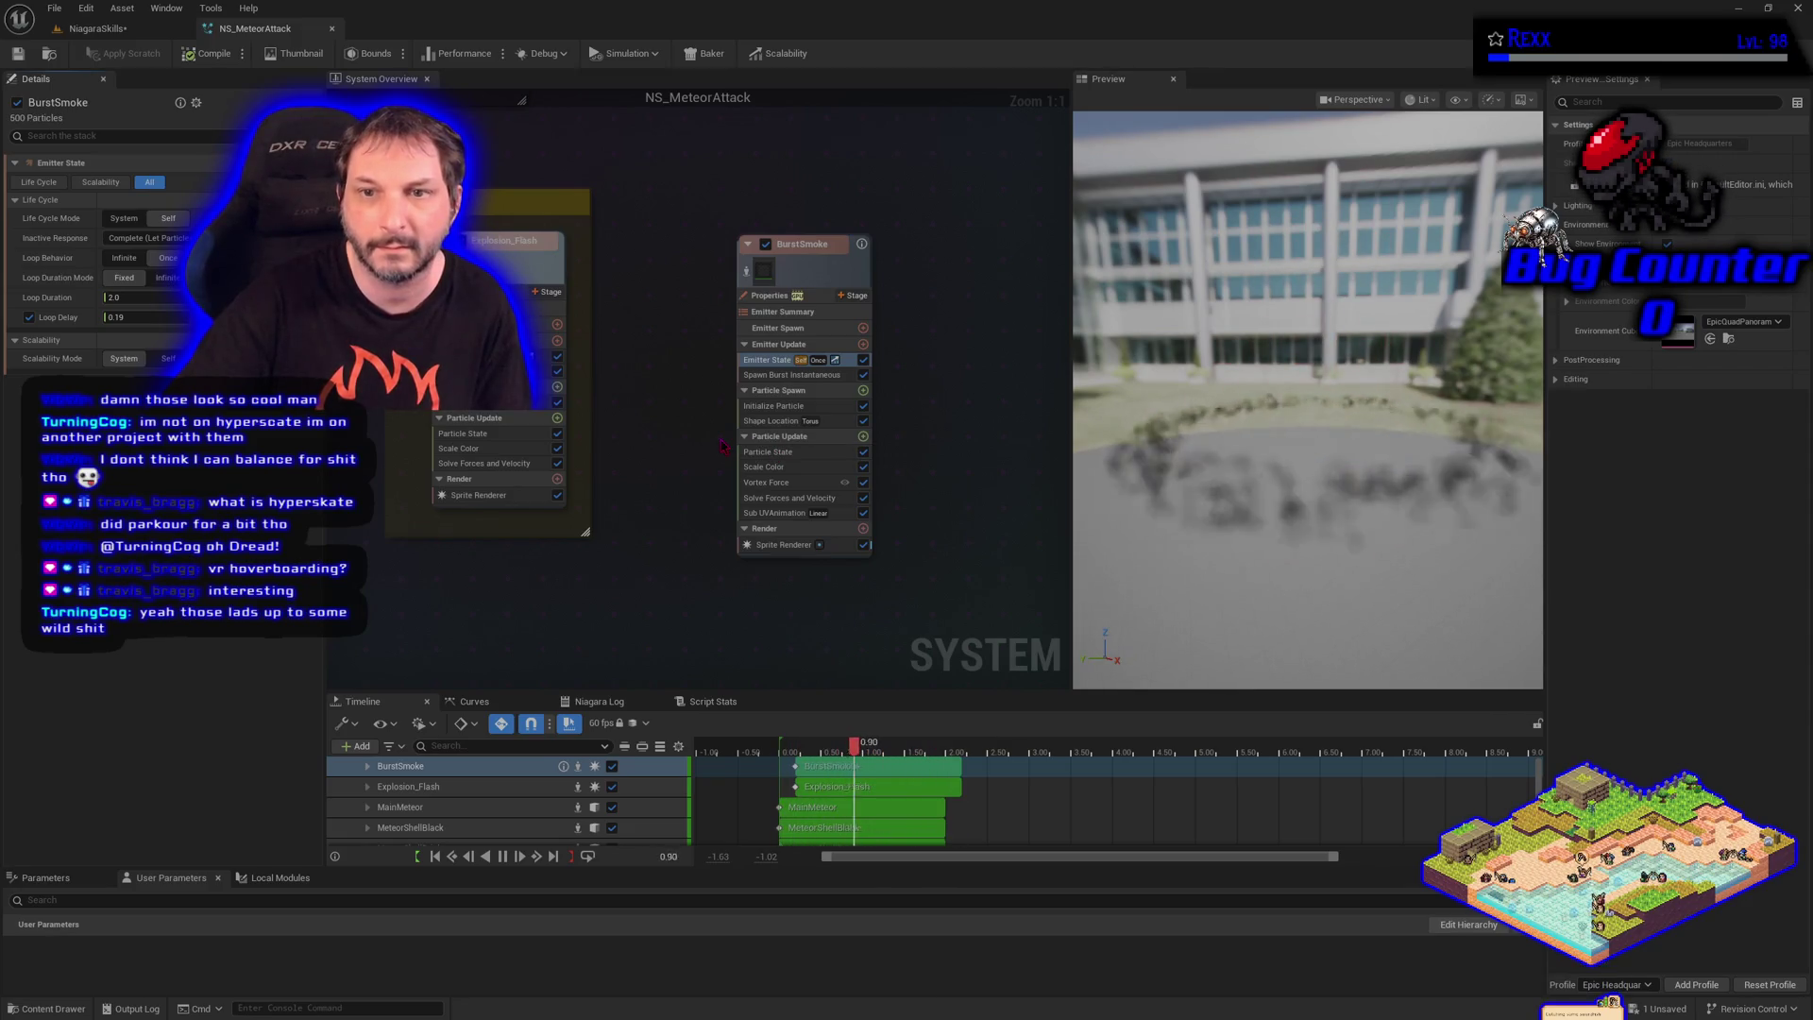
left_click(529, 336)
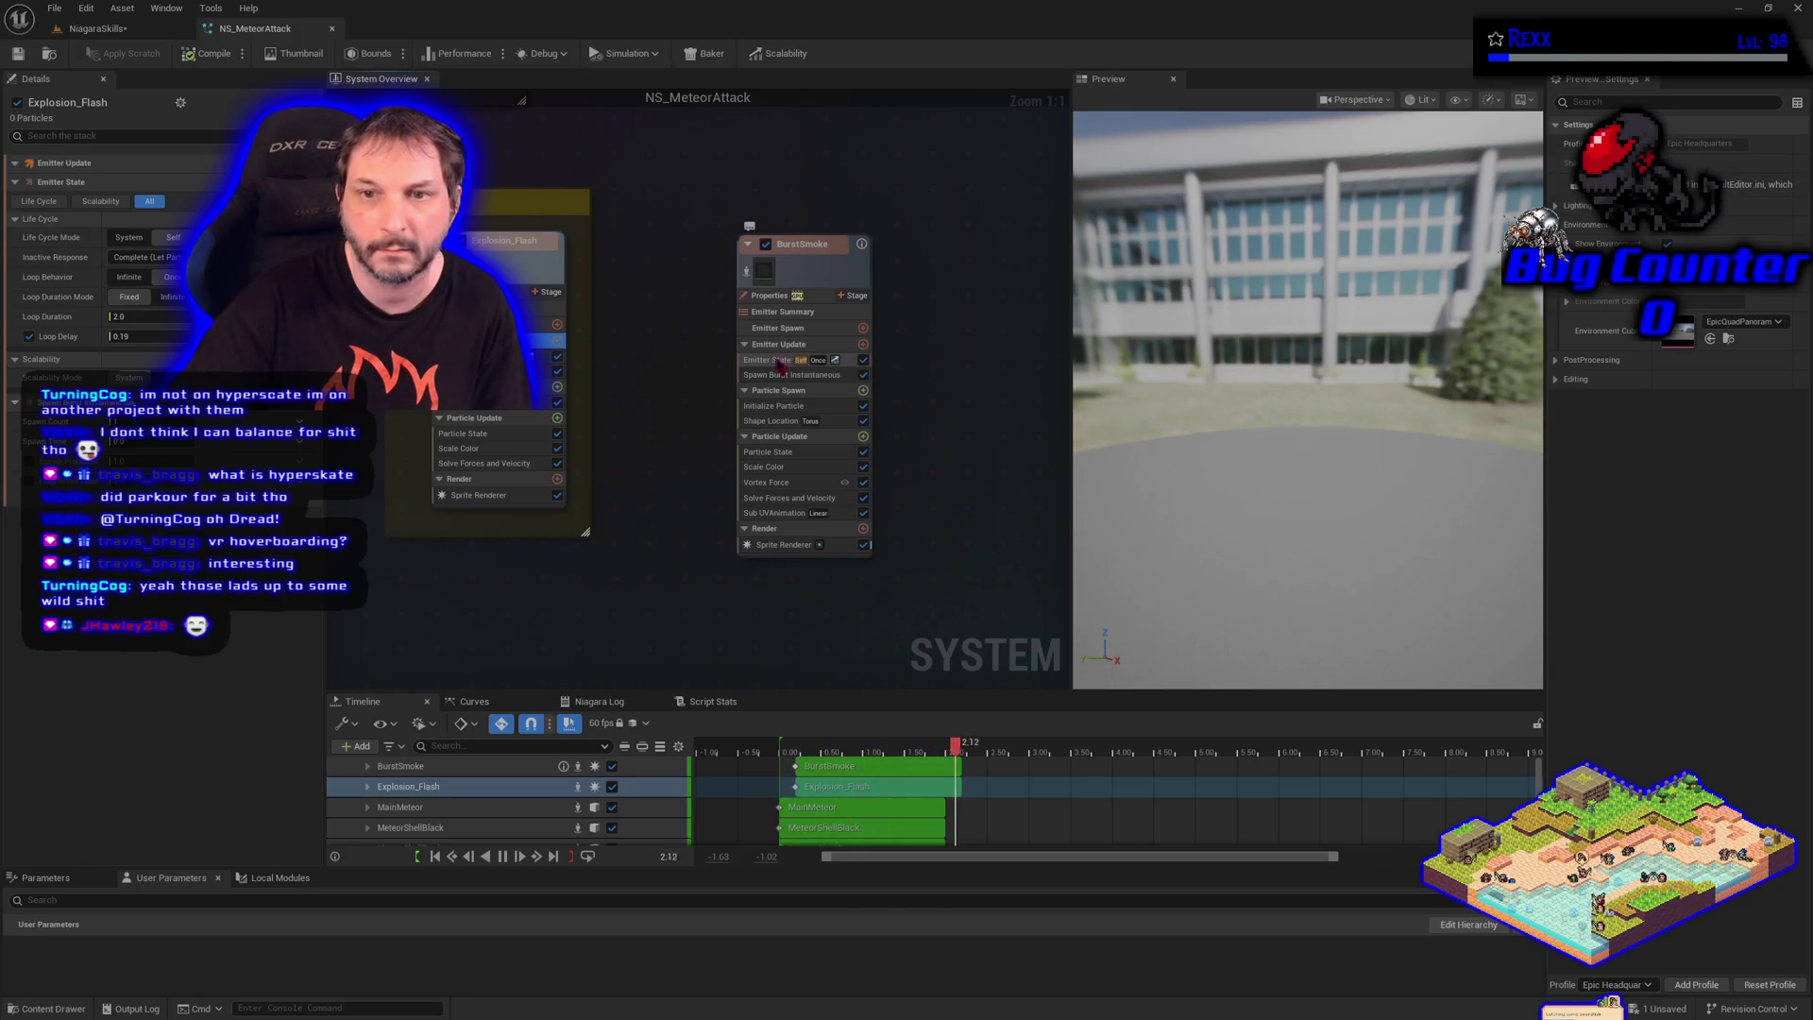
Set BurstSmoke's Loop Delay to 1.0, recompile, and return to the NiagaraSkills level
left_click(780, 363)
left_click(29, 317)
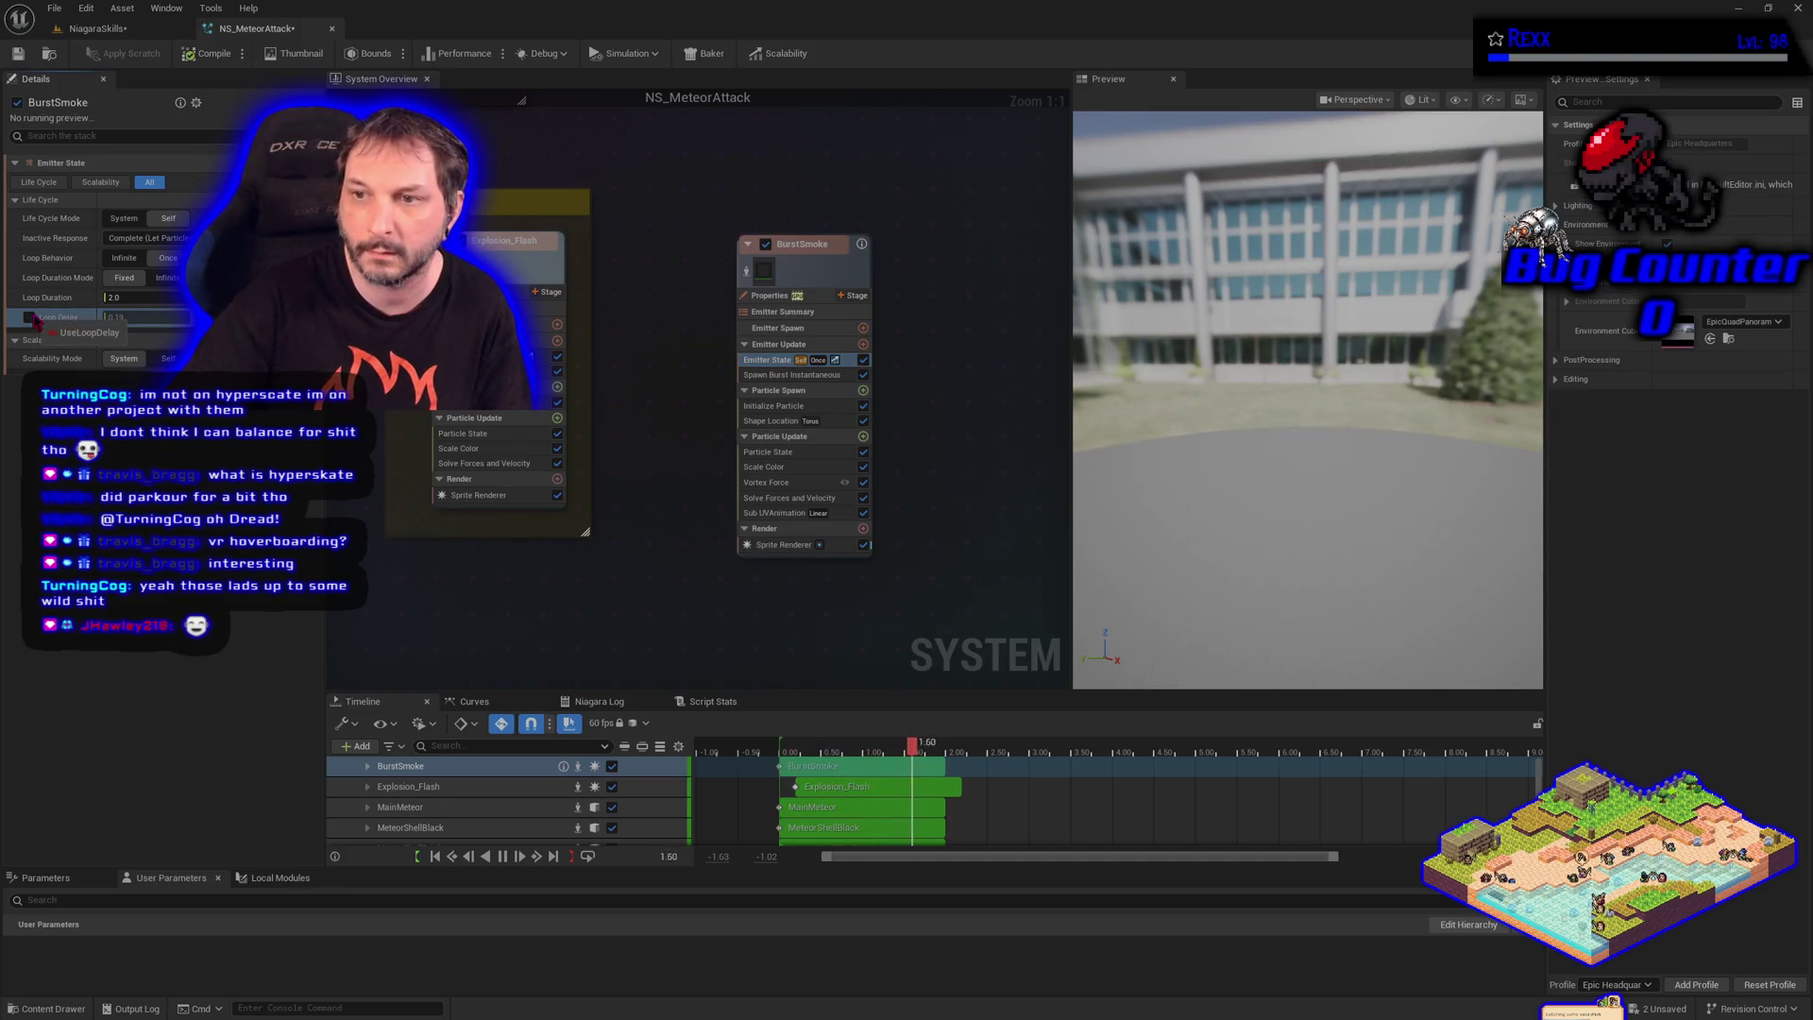
left_click(29, 317)
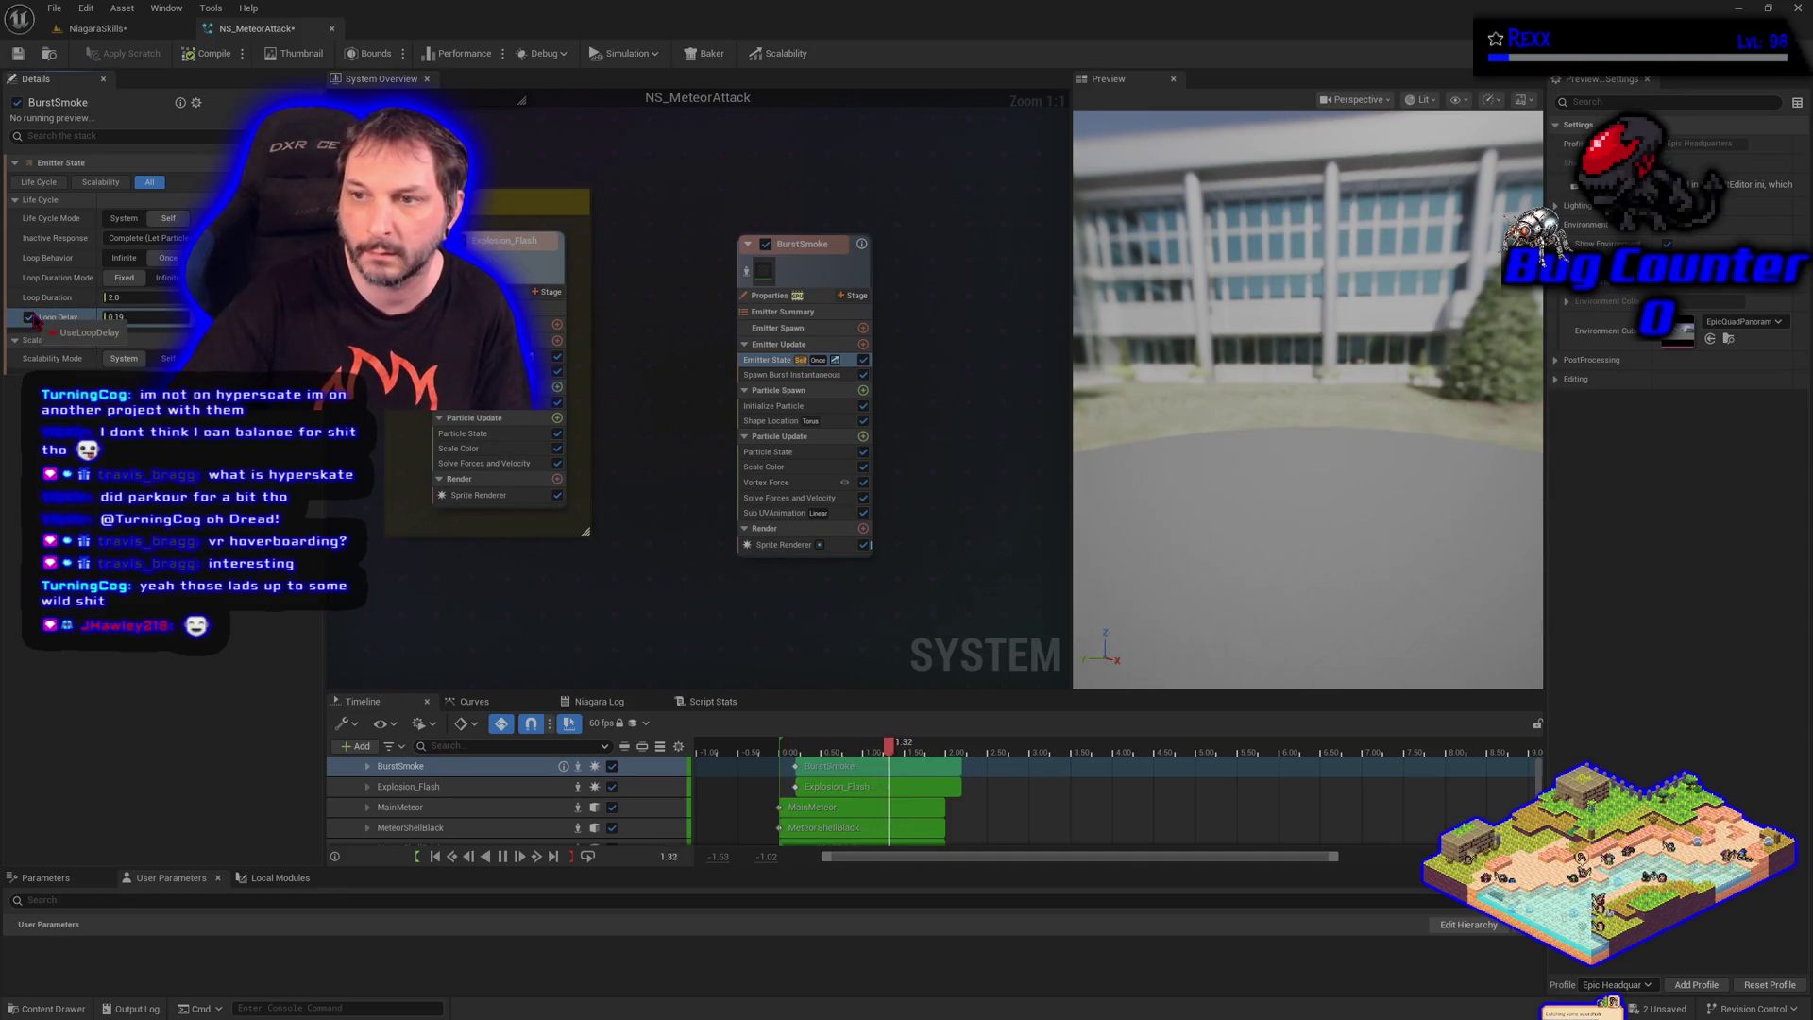
left_click(142, 318)
type("1")
key("Return")
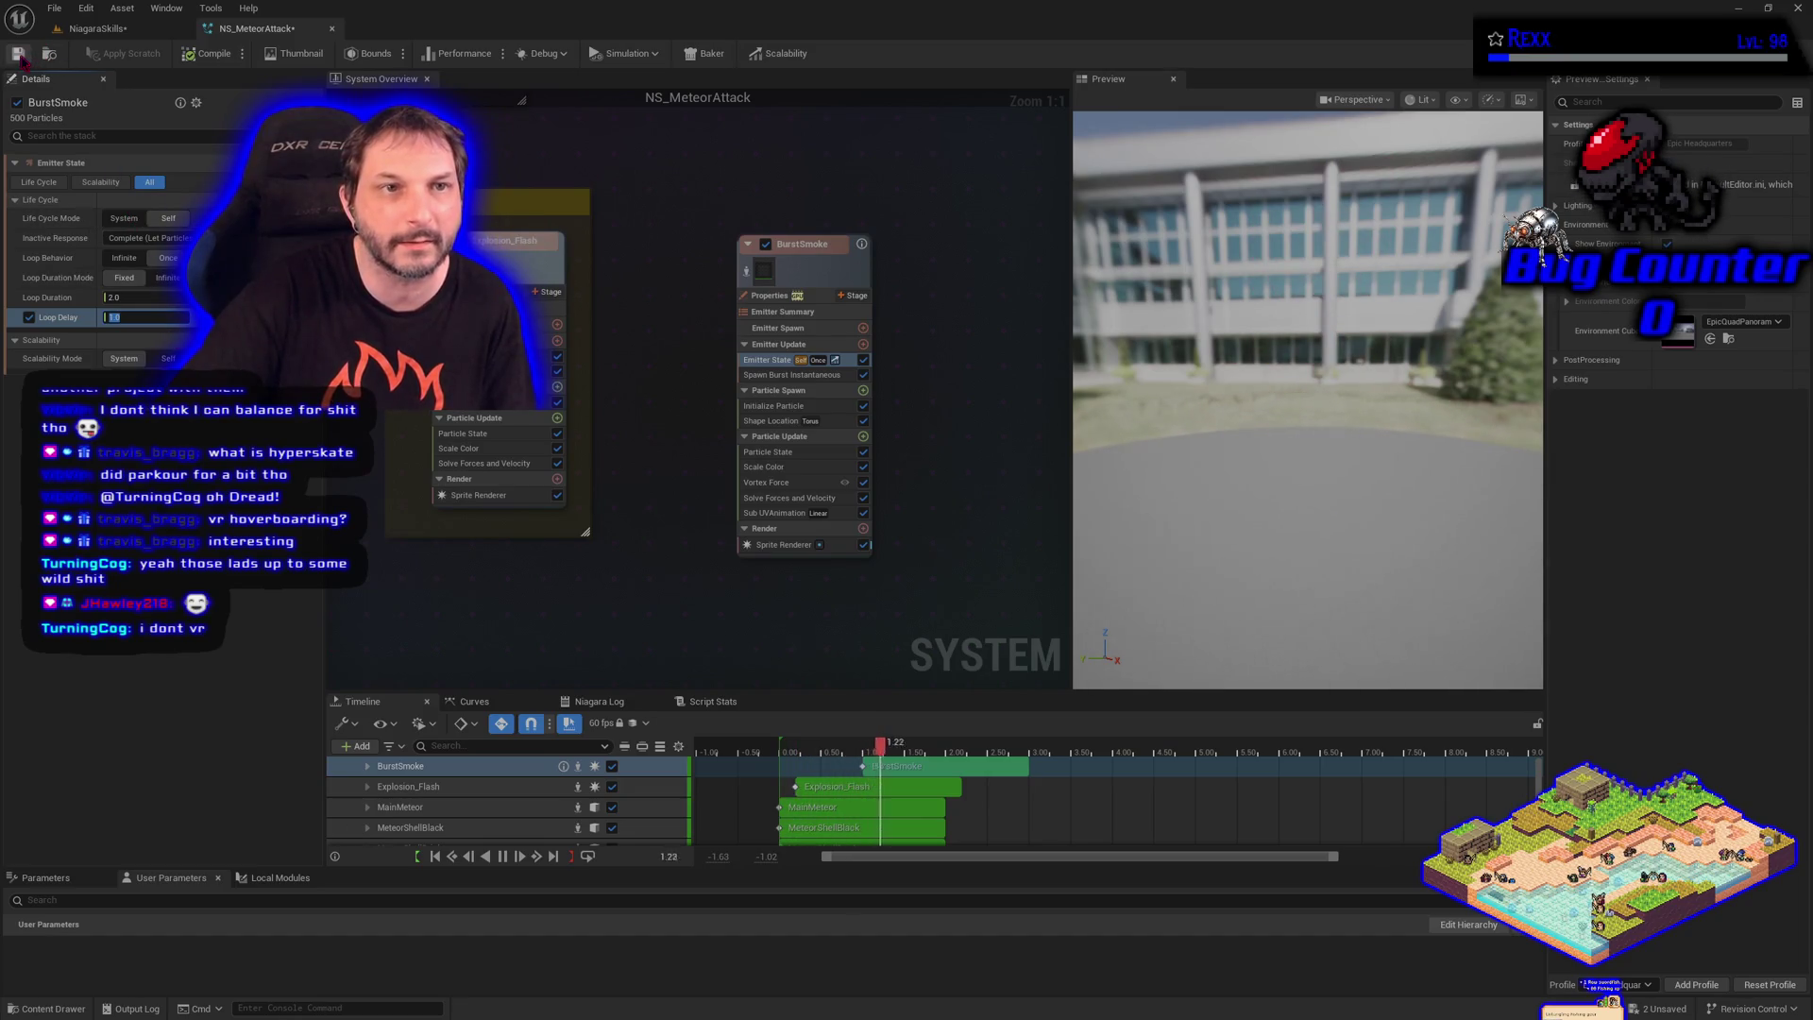
left_click(216, 54)
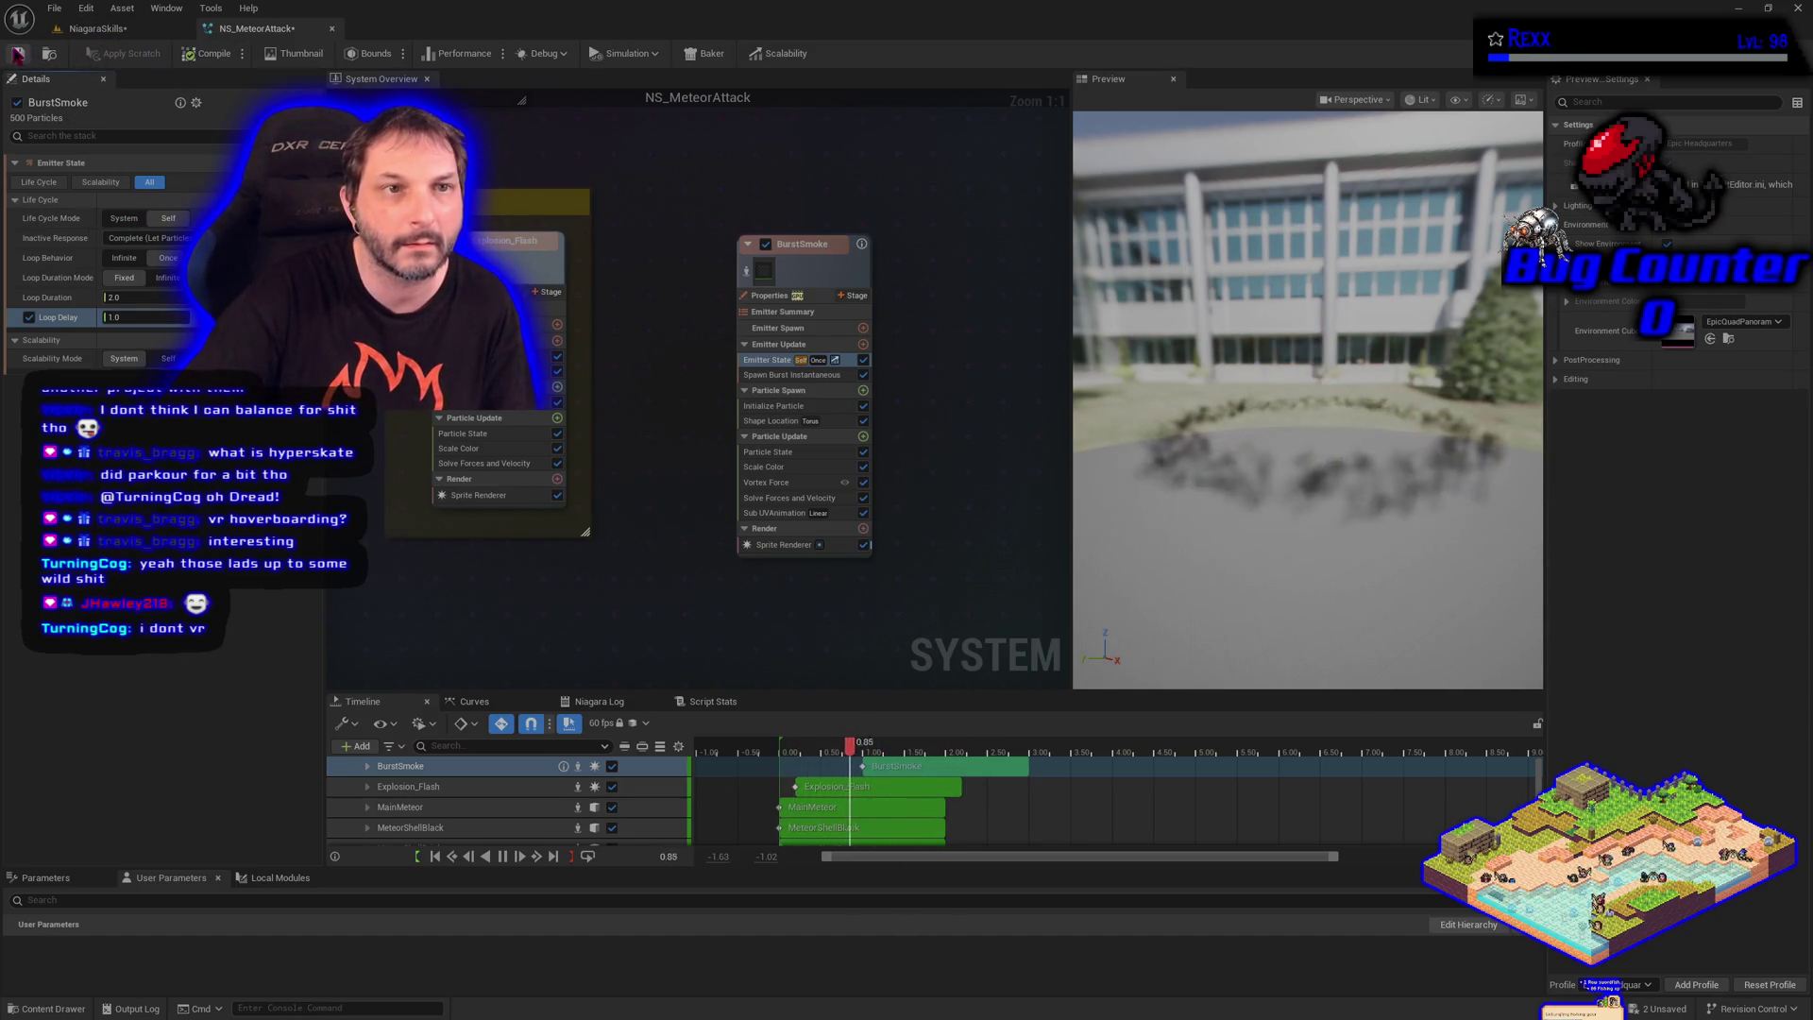
left_click(94, 31)
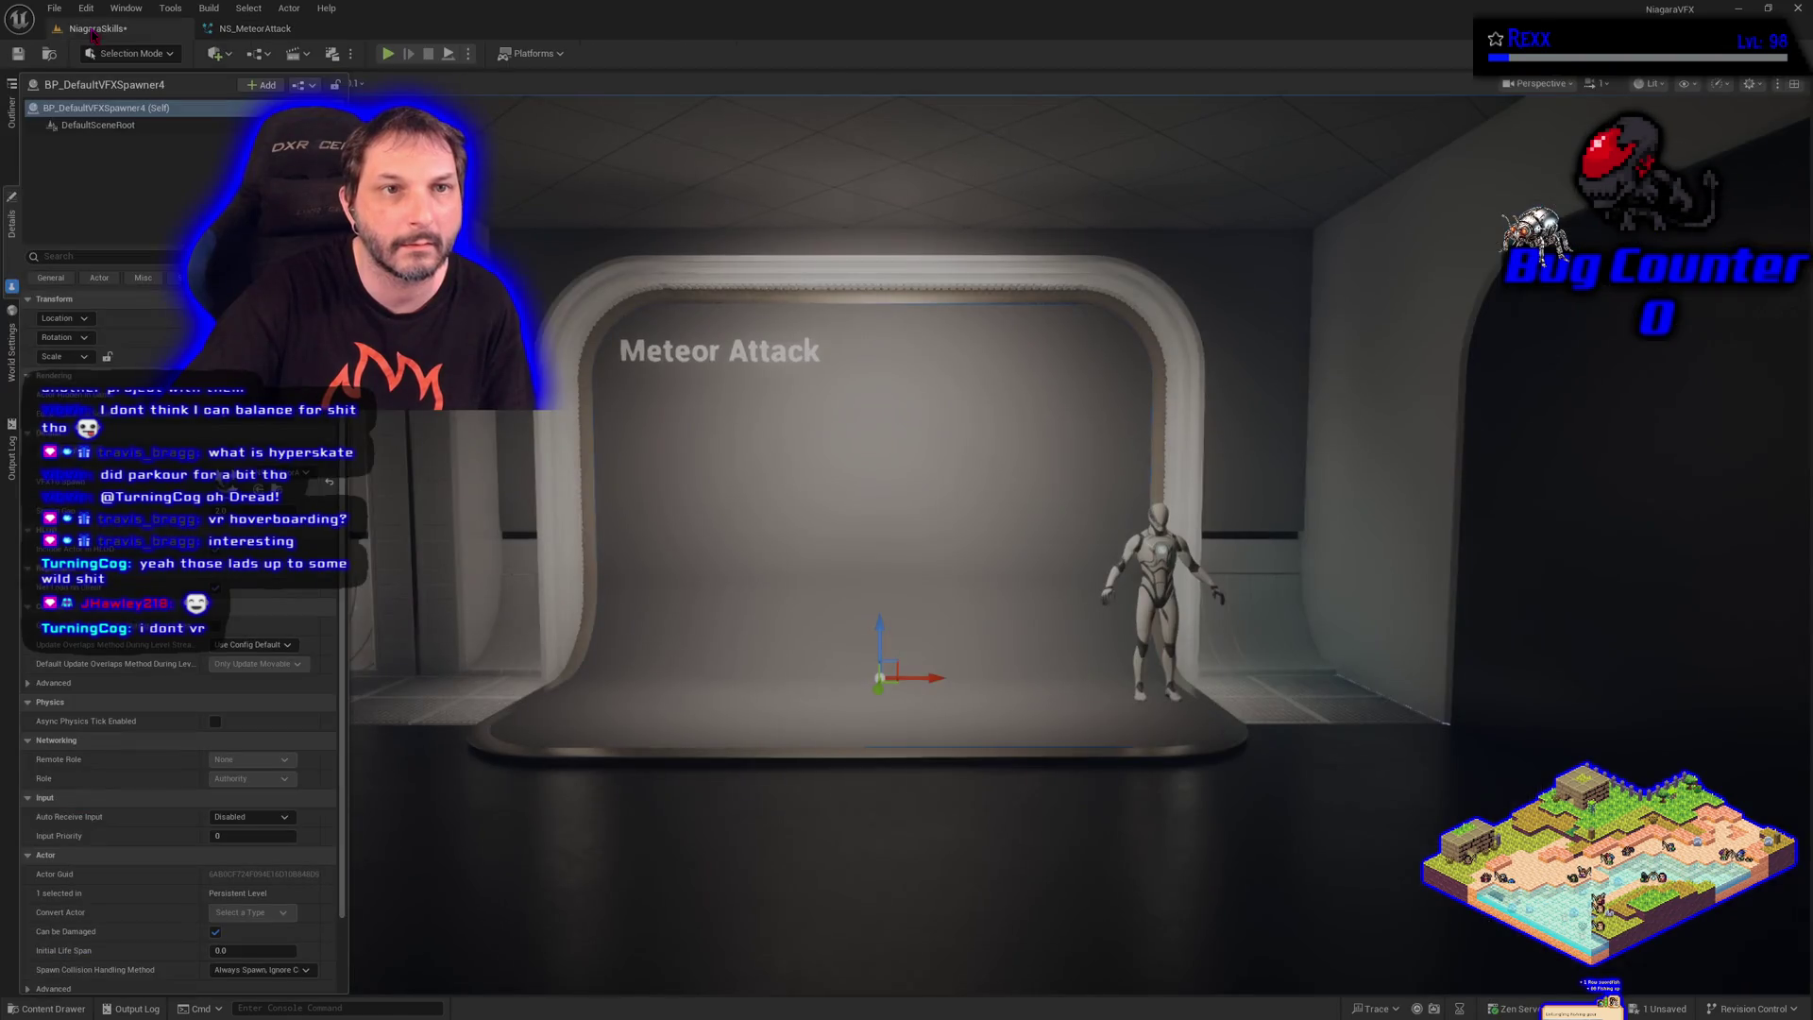
Save the NiagaraSkills level, trigger Spawn VFX to play the meteor, then return to NS_MeteorAttack
left_click(19, 54)
left_click(99, 452)
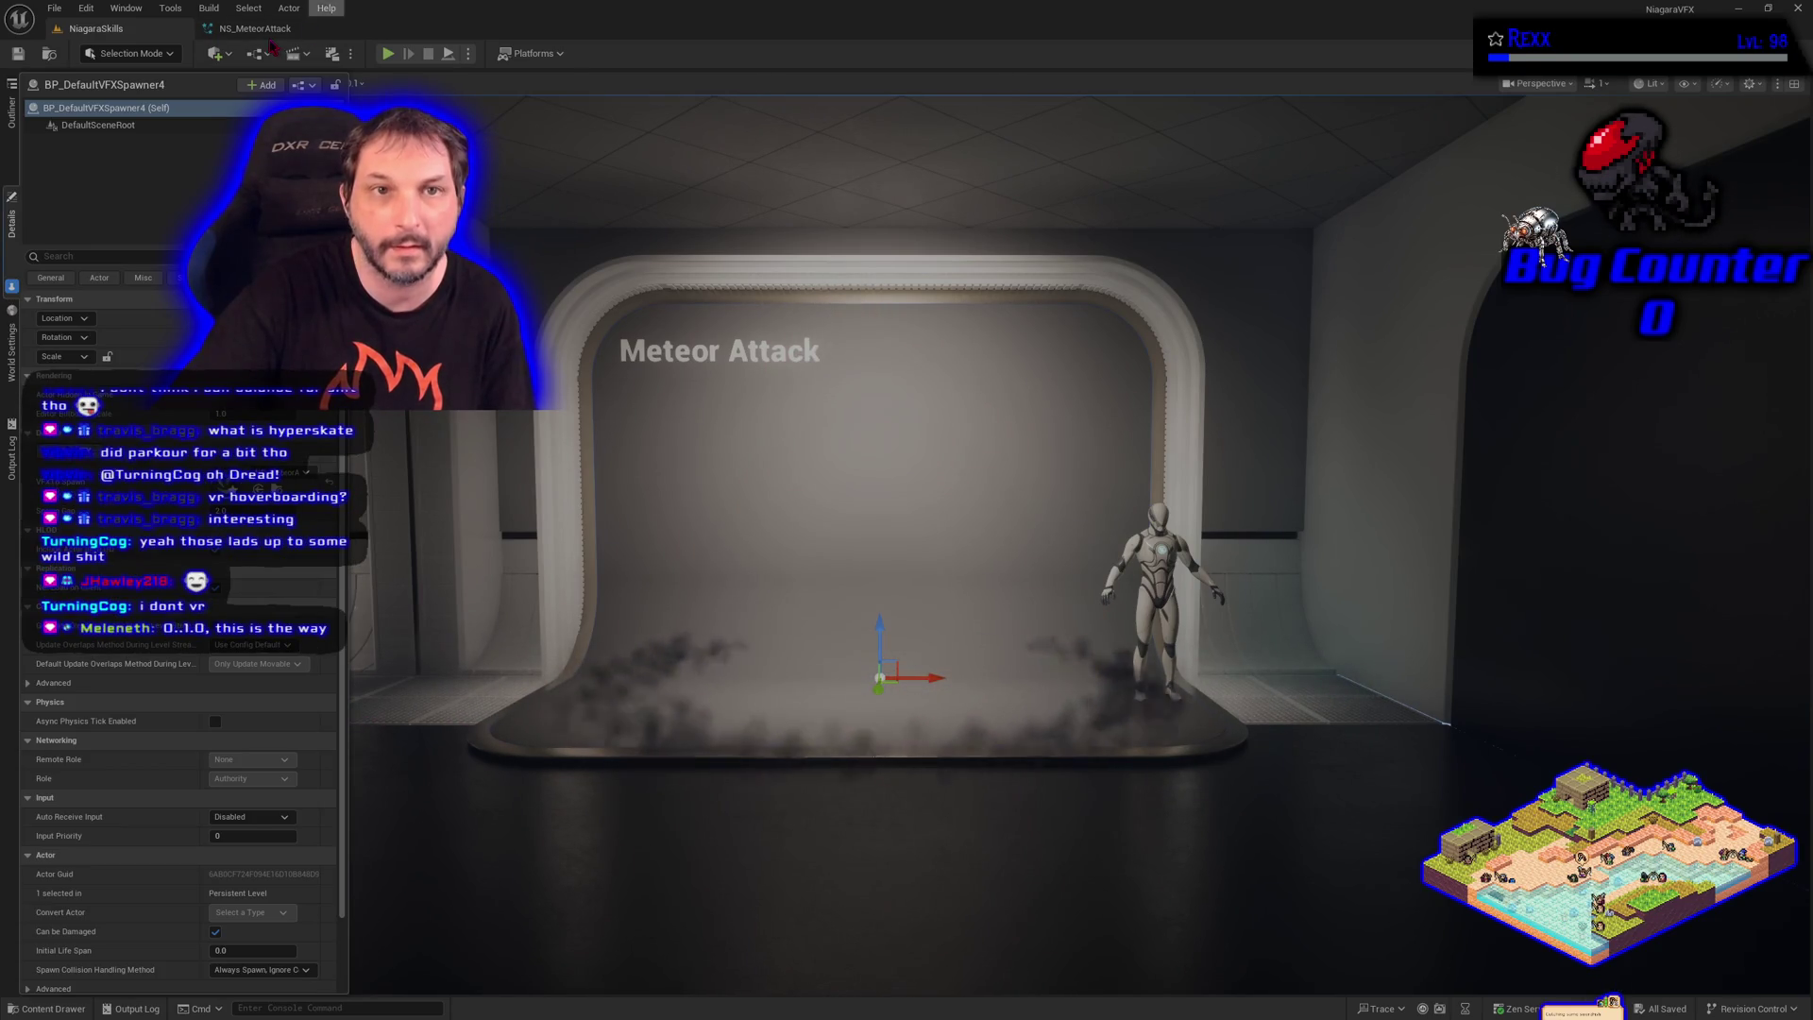
left_click(264, 31)
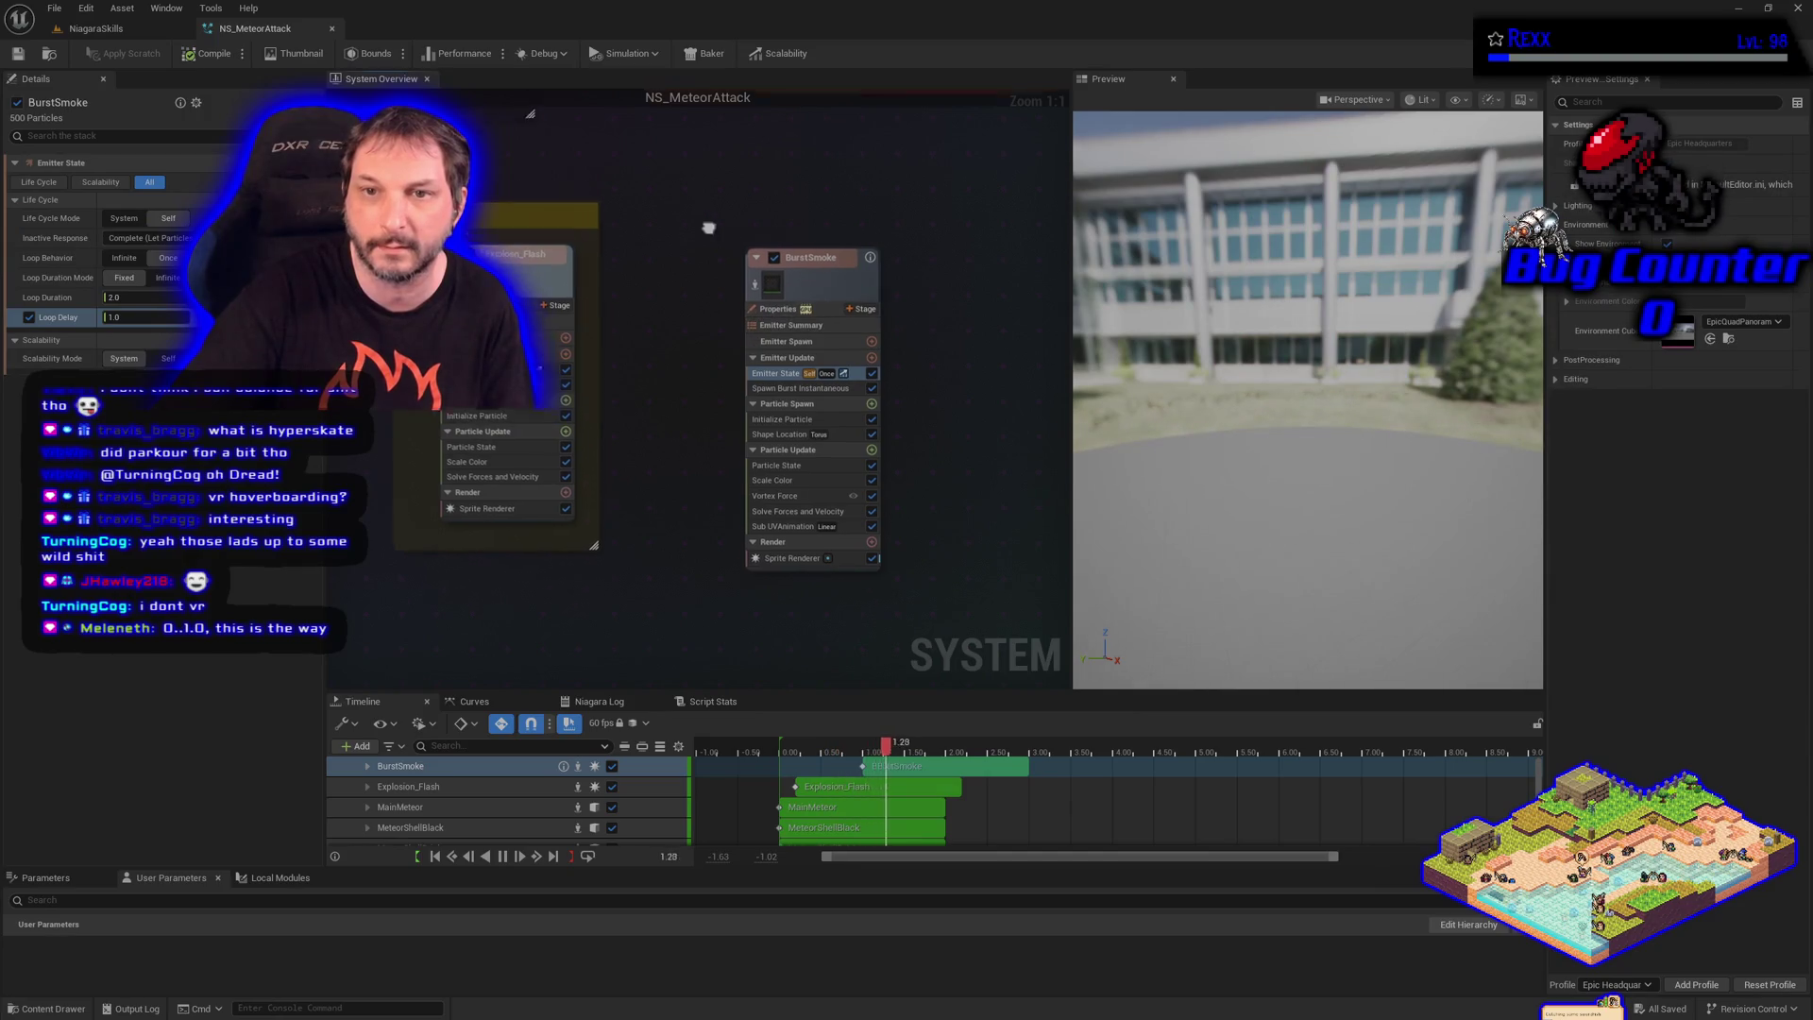
Shift the BurstSmoke node left, show its Emitter State loop settings, and open its context menu
left_click_drag(866, 322, 821, 322)
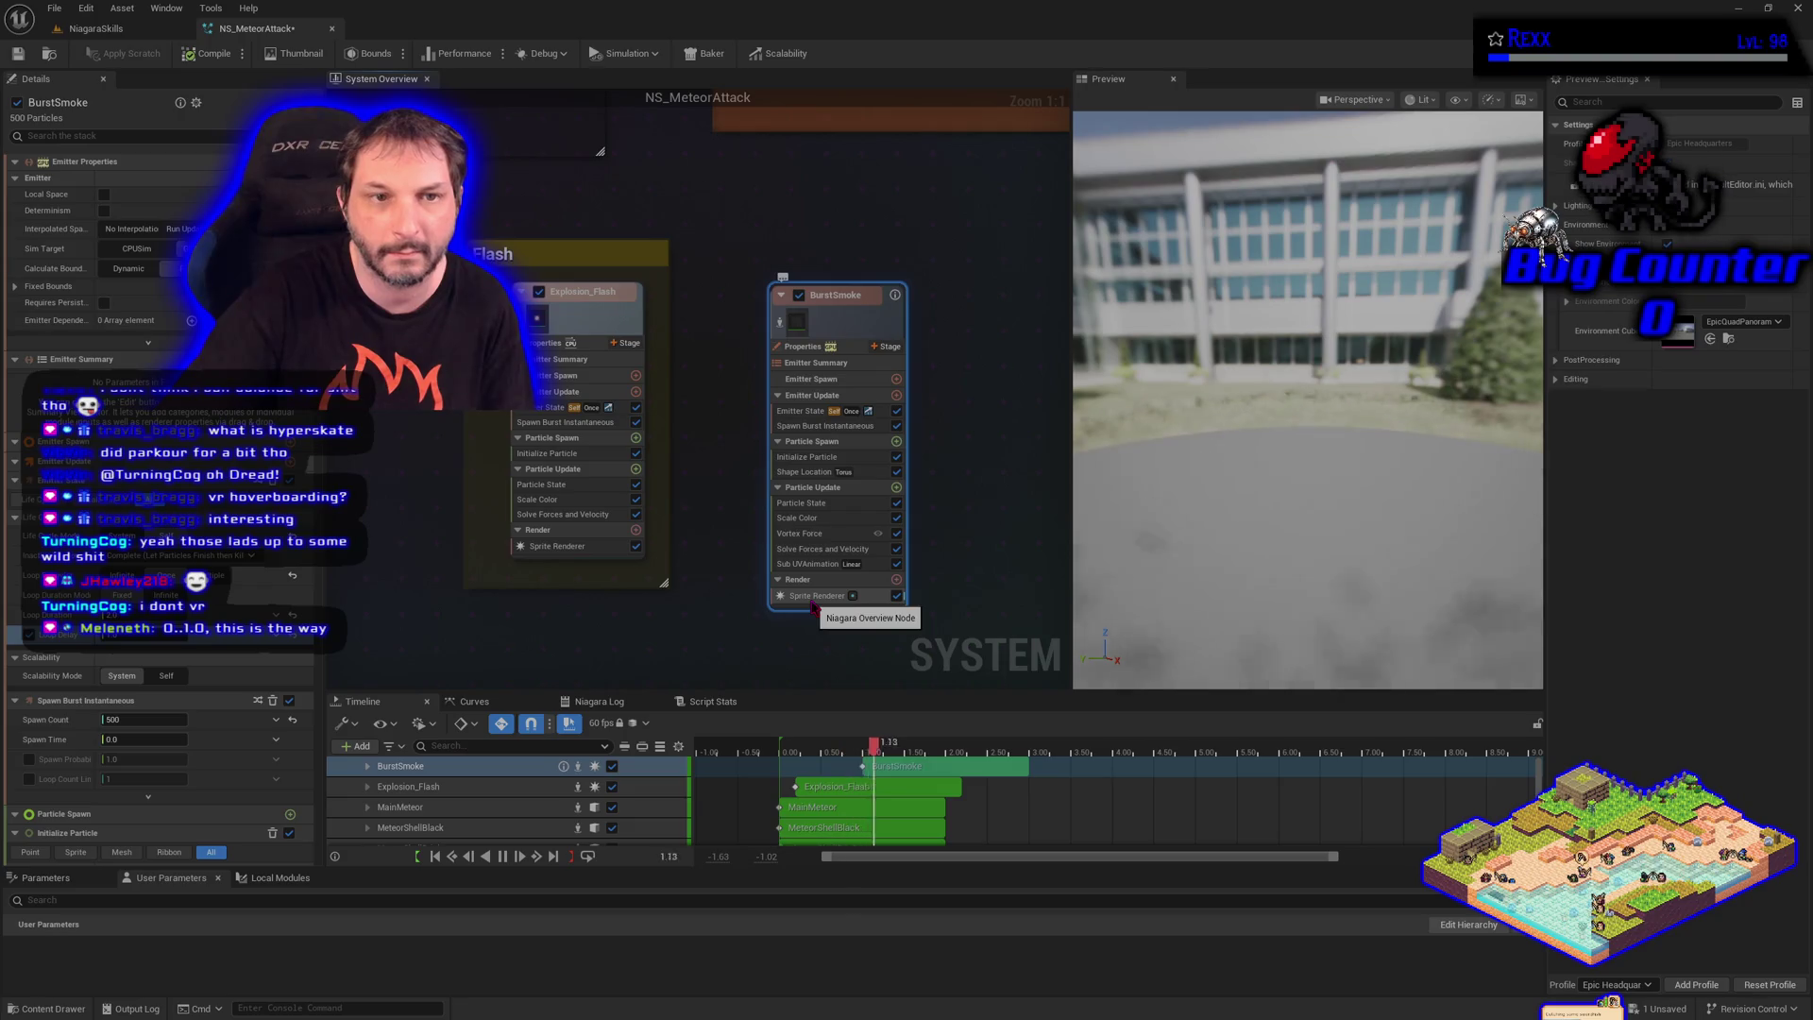
left_click(814, 414)
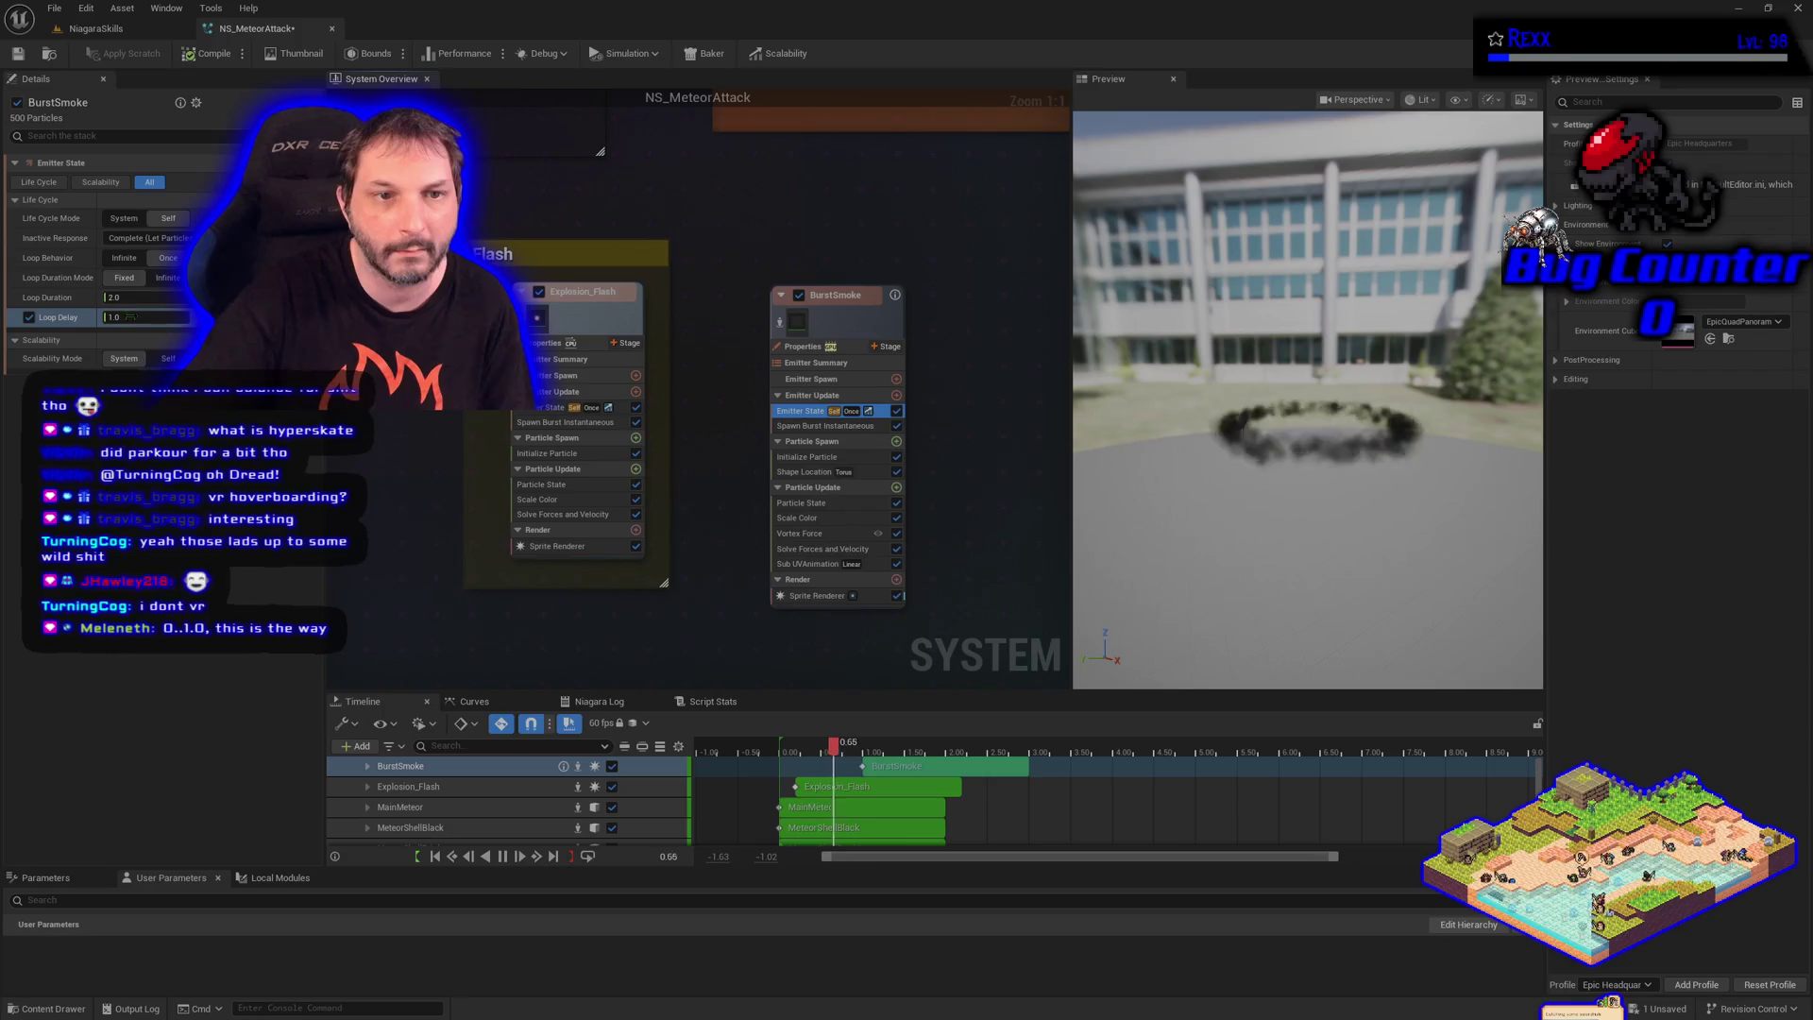
mouse_move(47, 300)
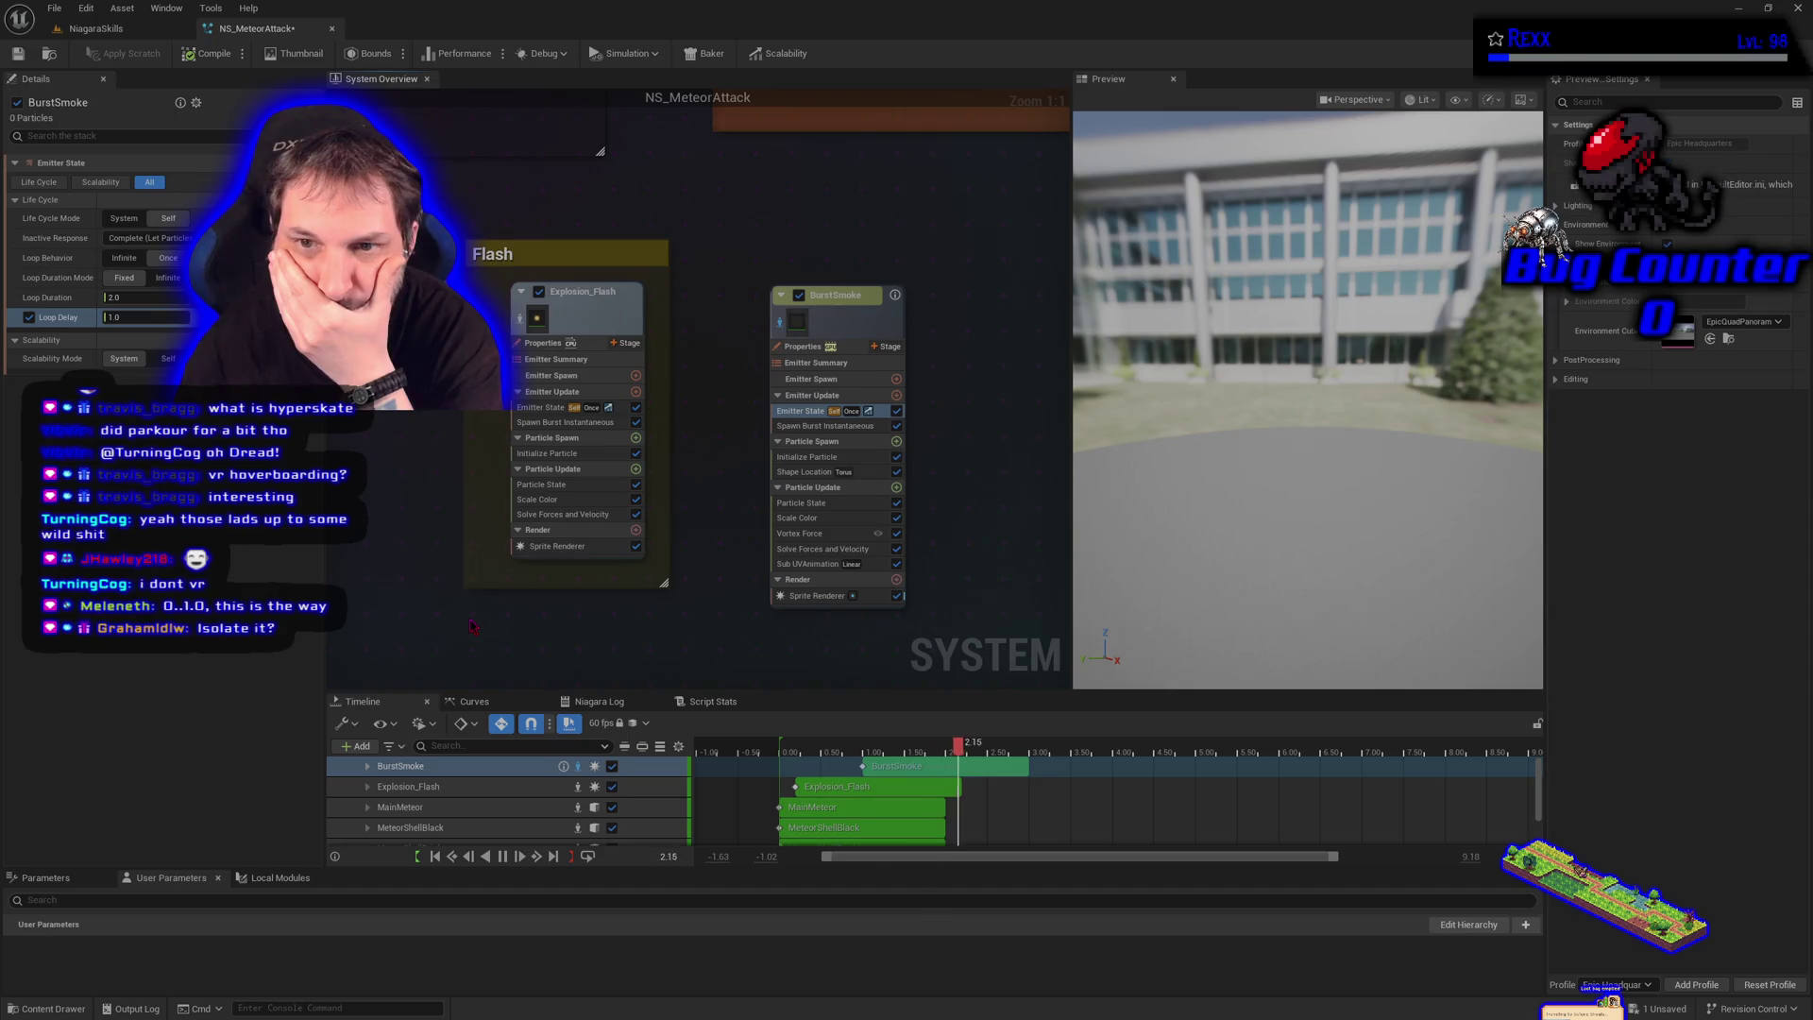
mouse_move(895, 298)
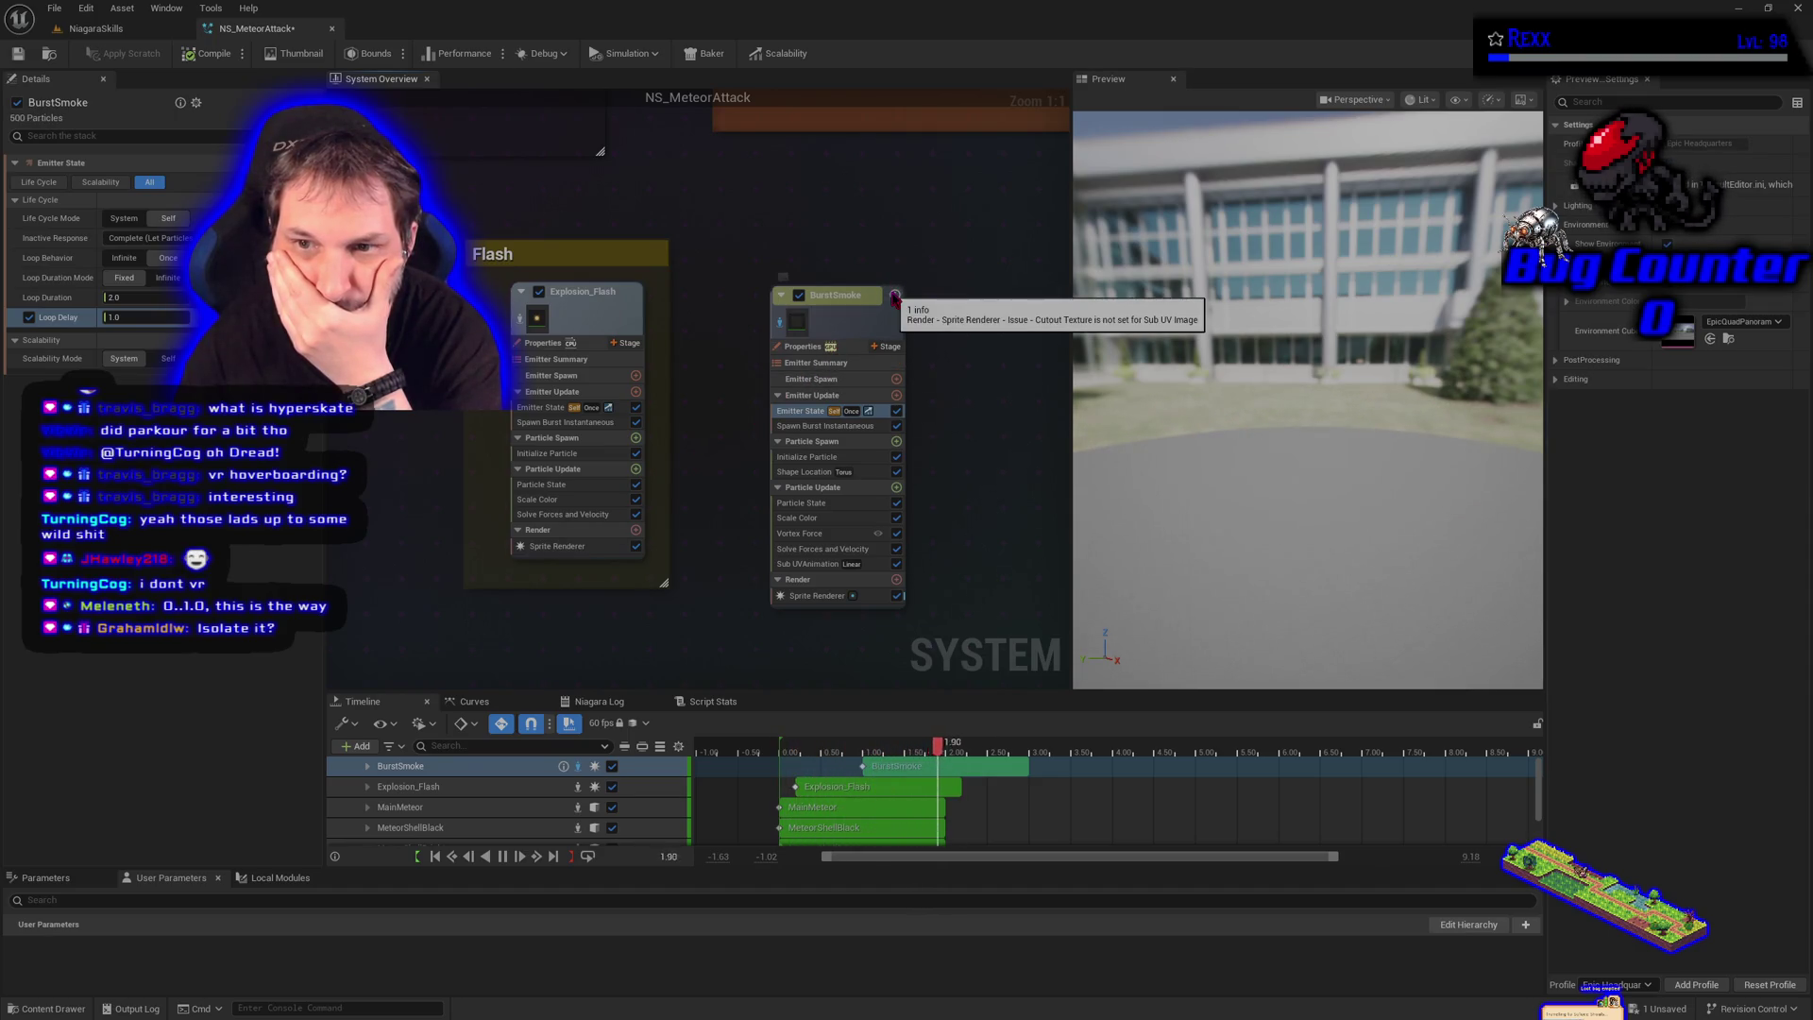
right_click(831, 330)
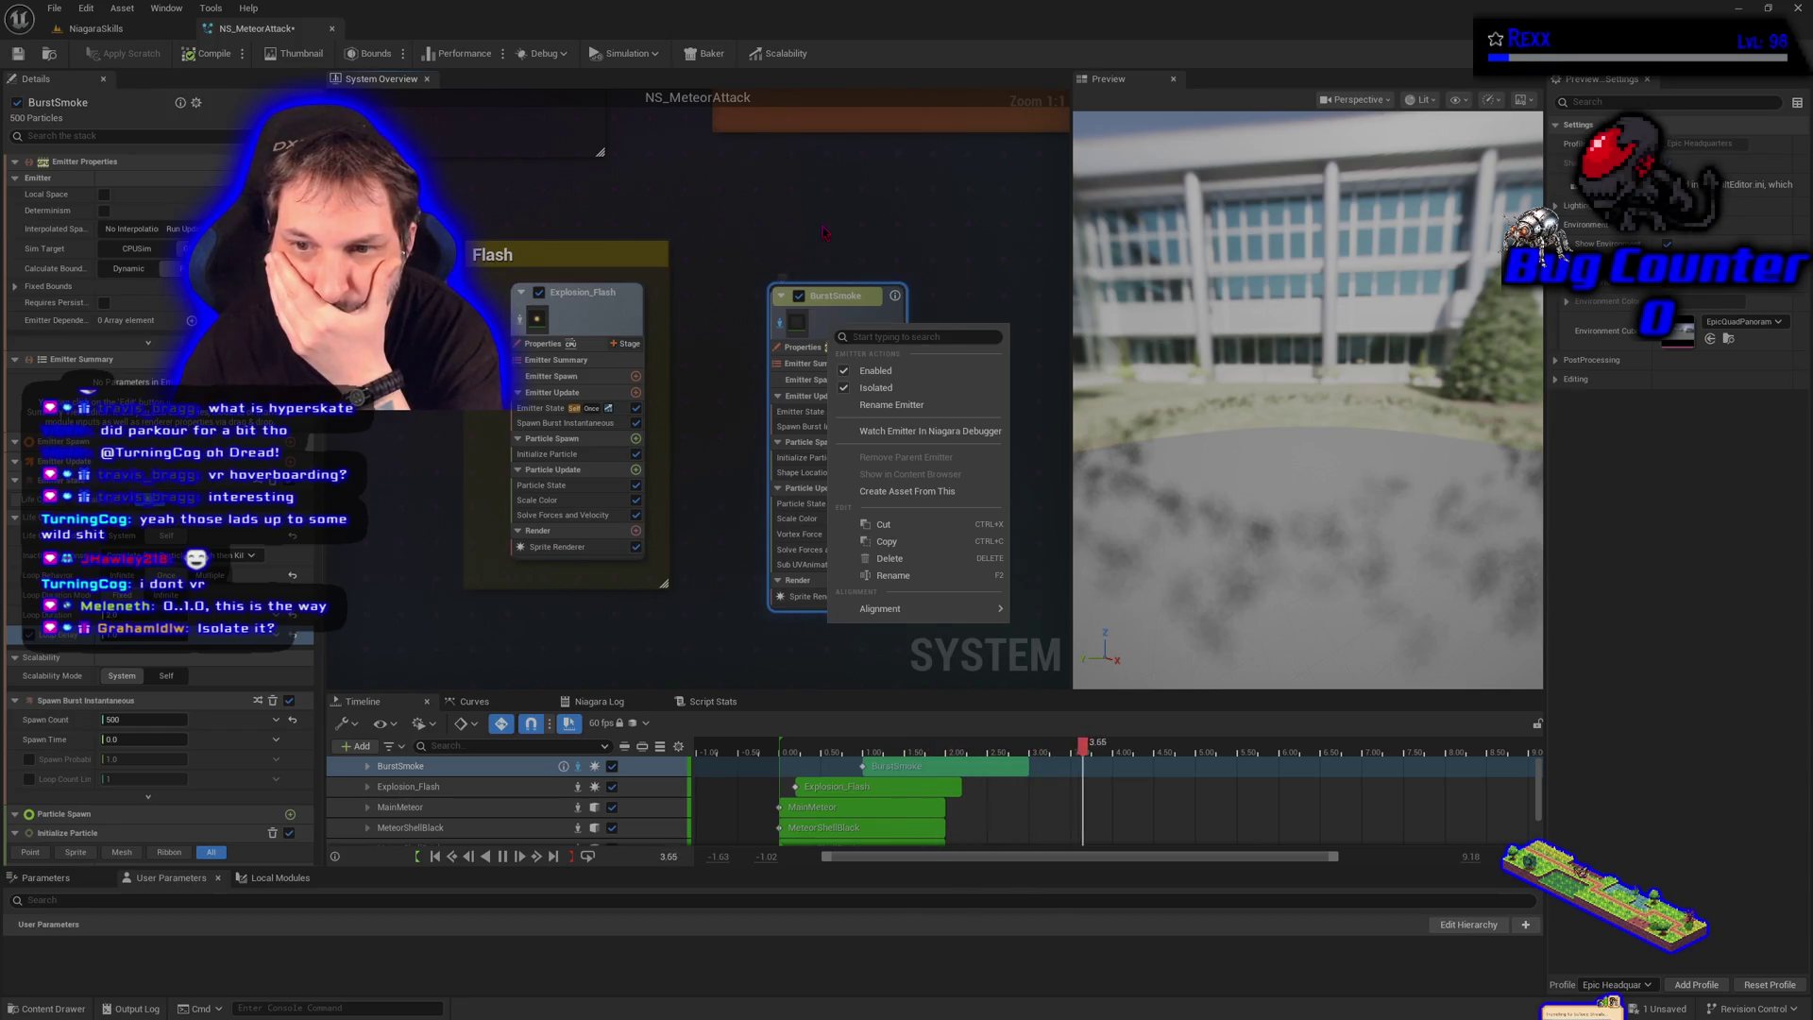
Dismiss the menu, save and close NS_MeteorAttack, then reopen it from the Content Drawer
left_click(825, 231)
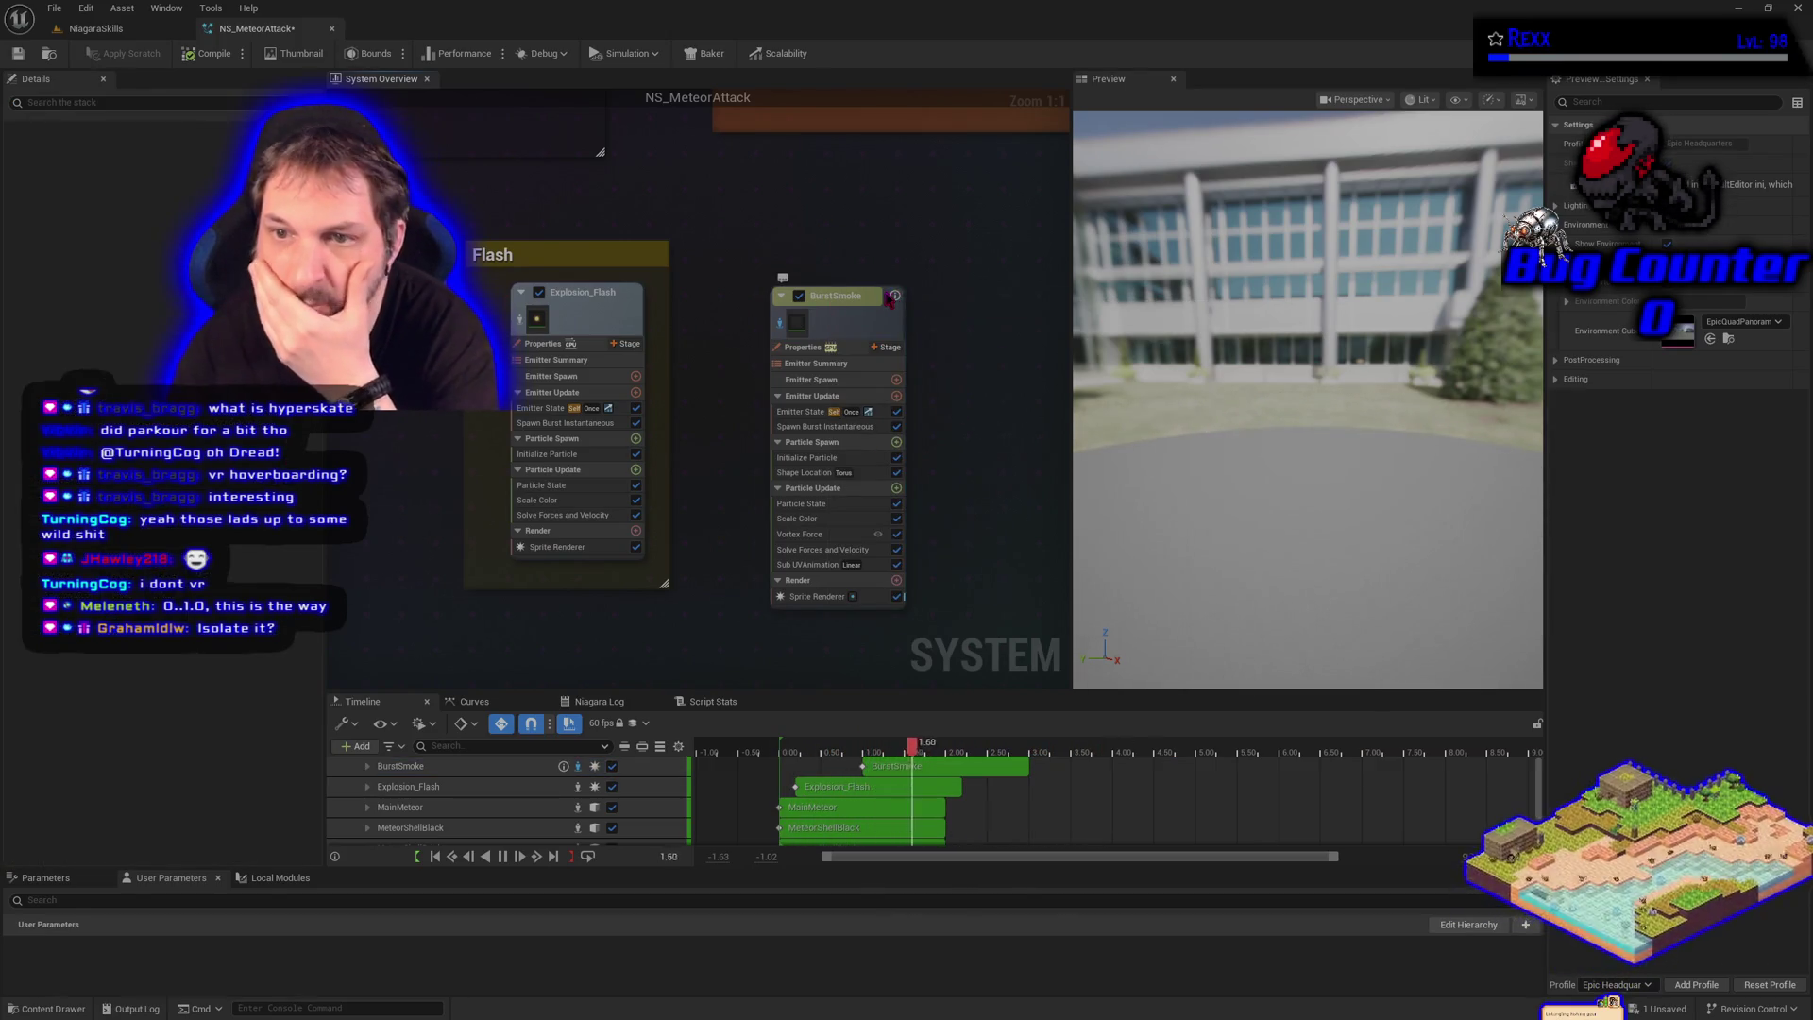
mouse_move(895, 298)
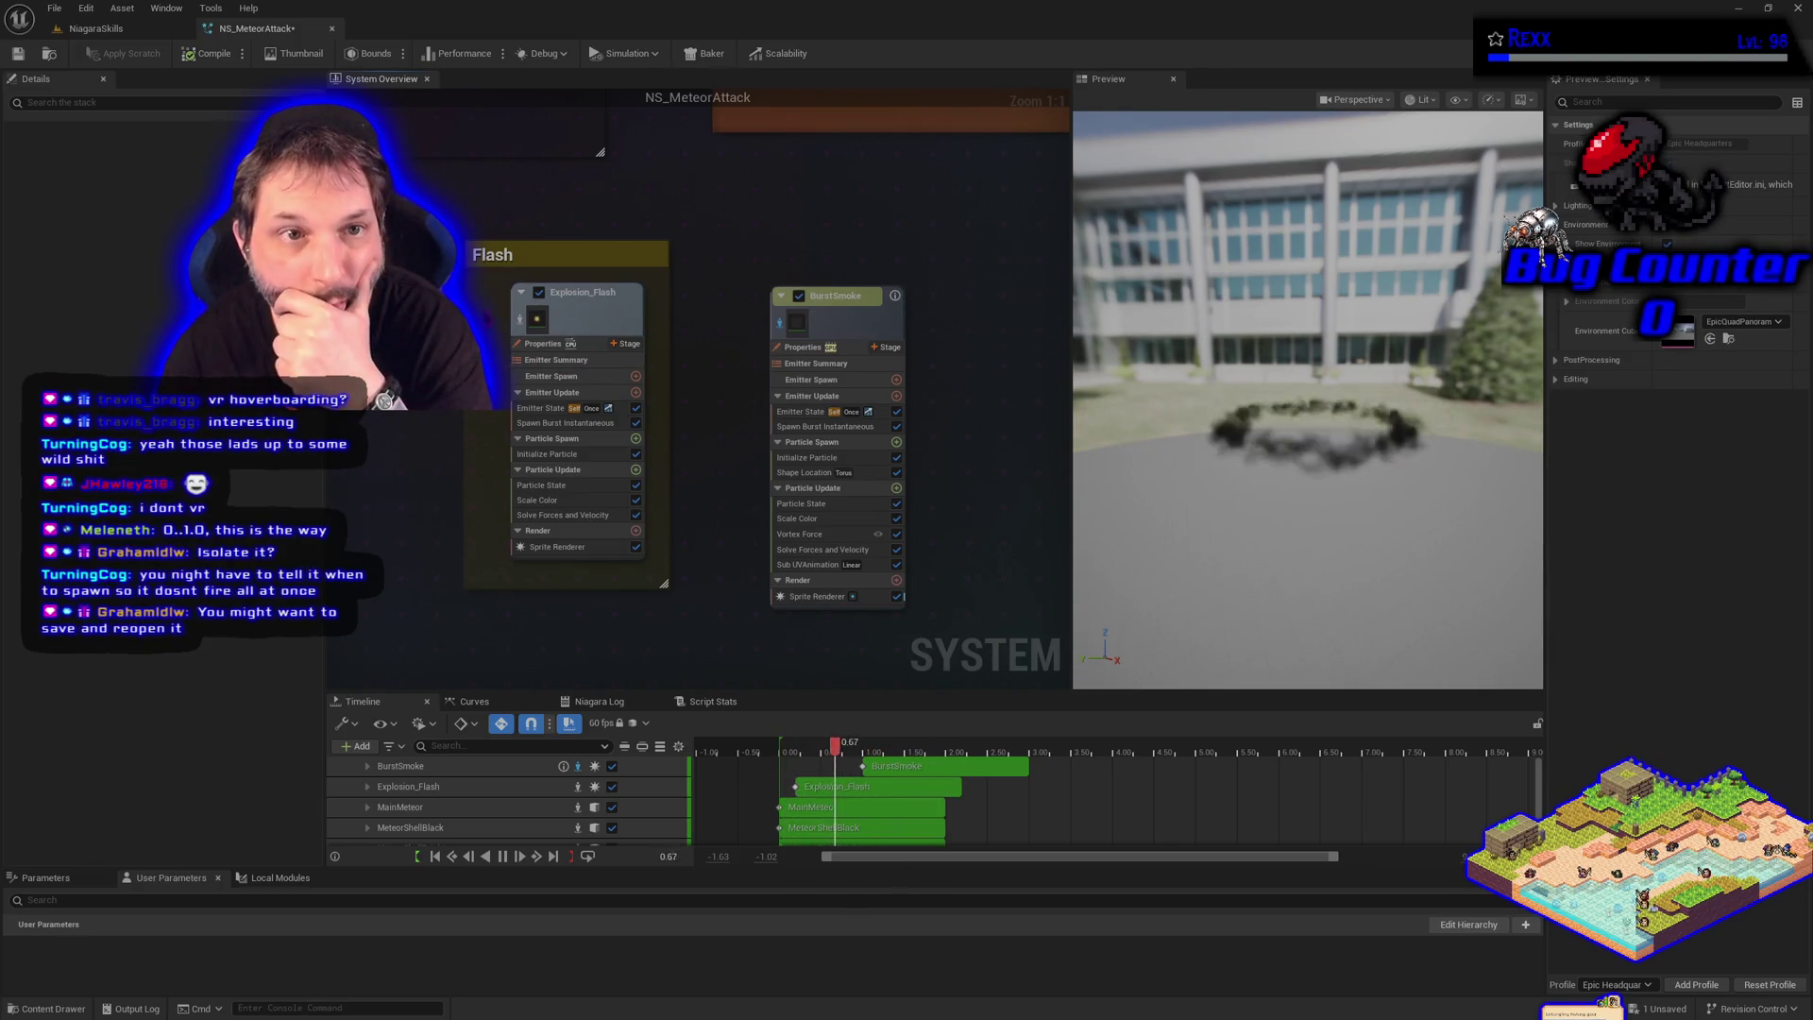
left_click(18, 54)
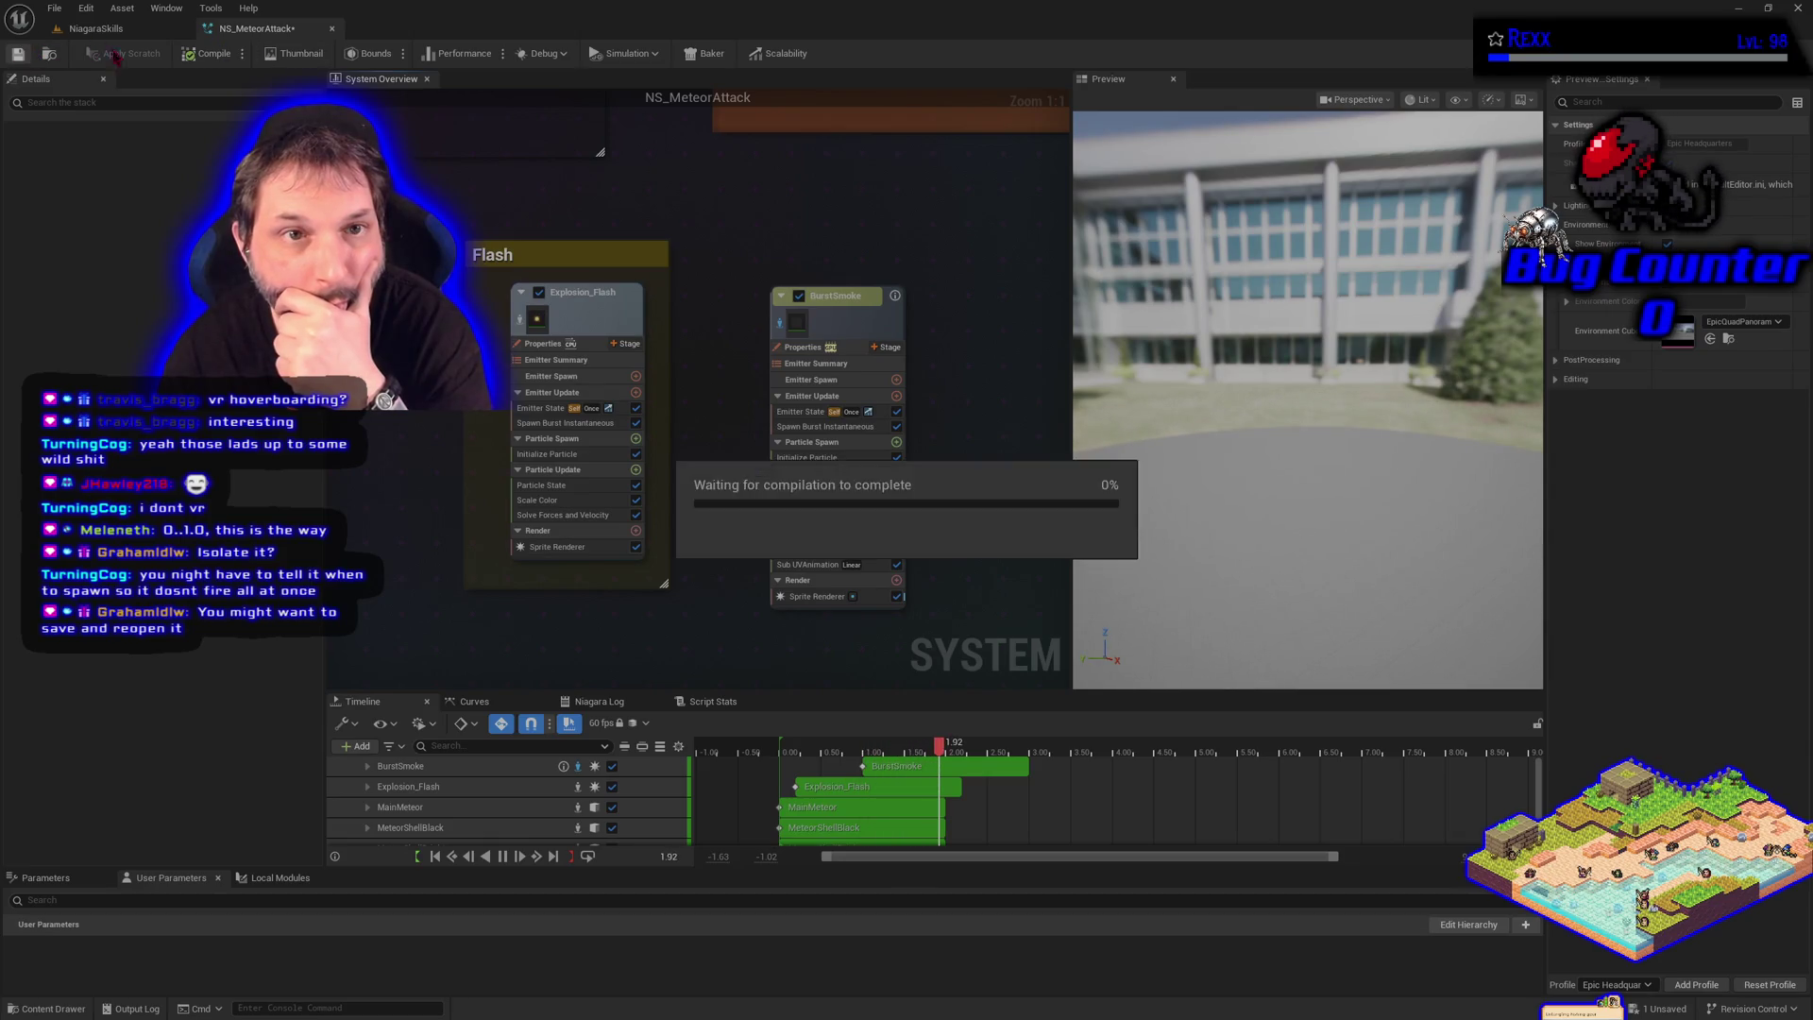
left_click(330, 31)
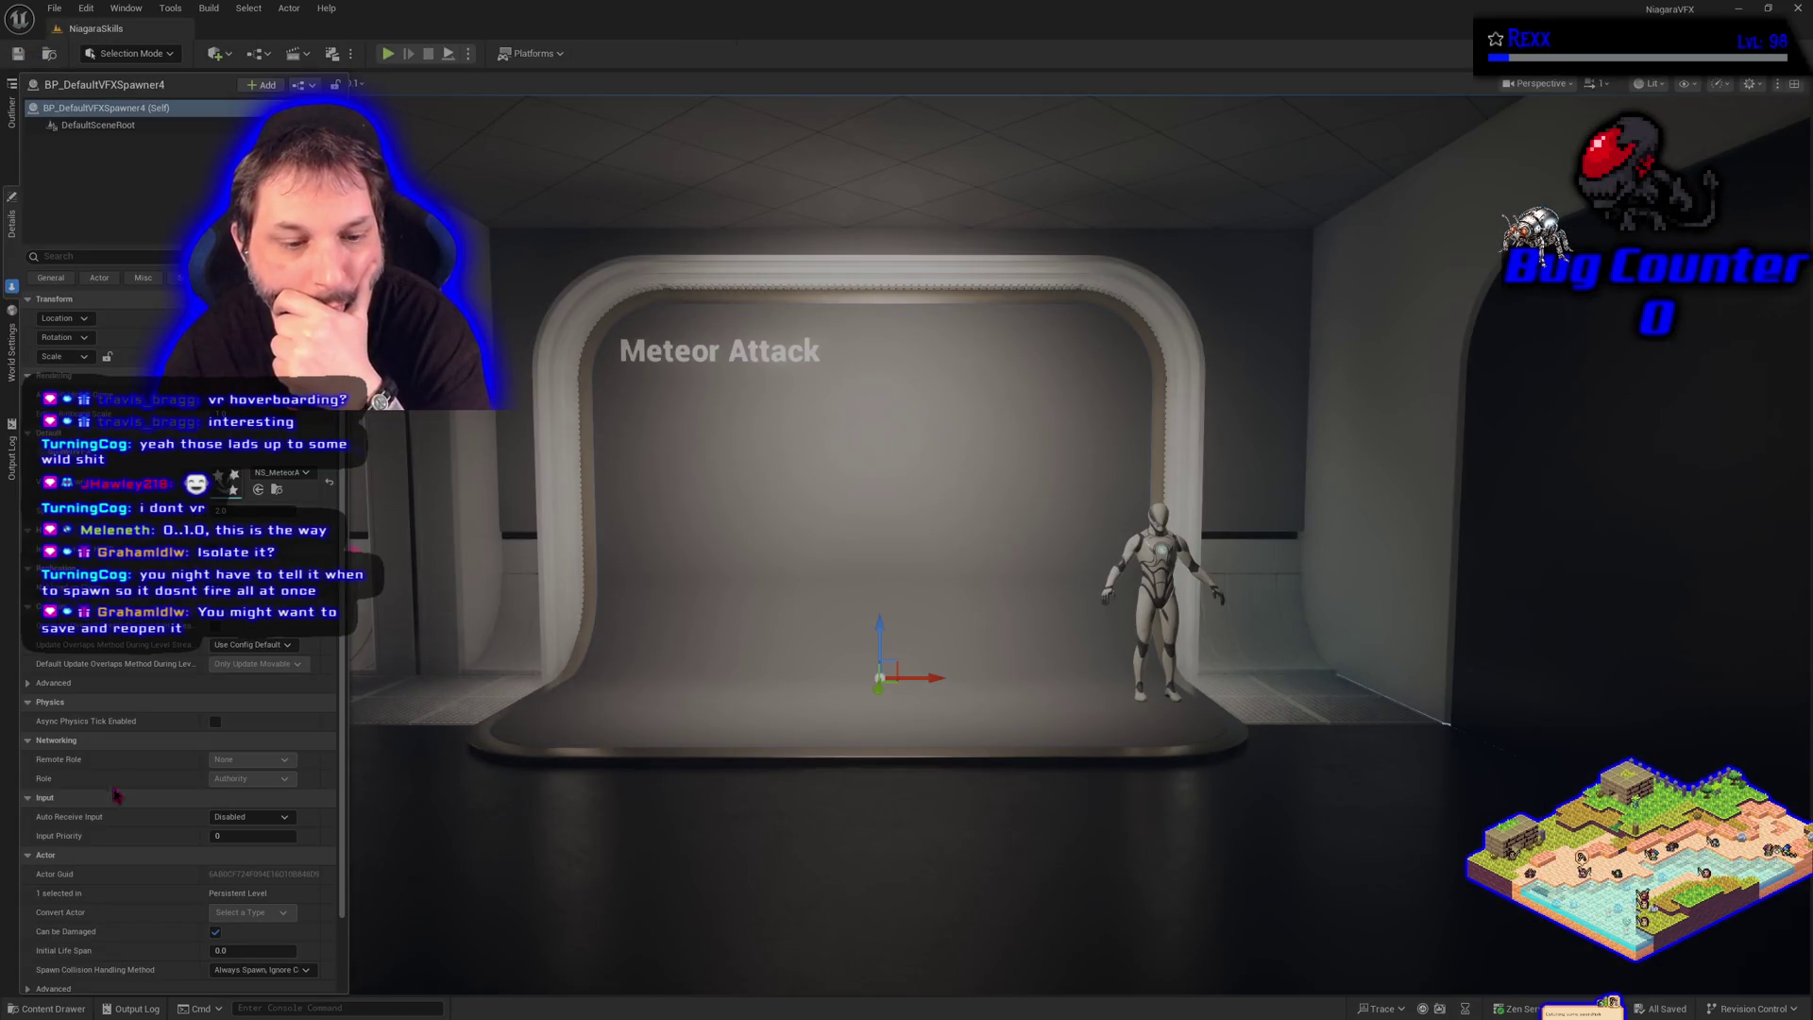
left_click(51, 1009)
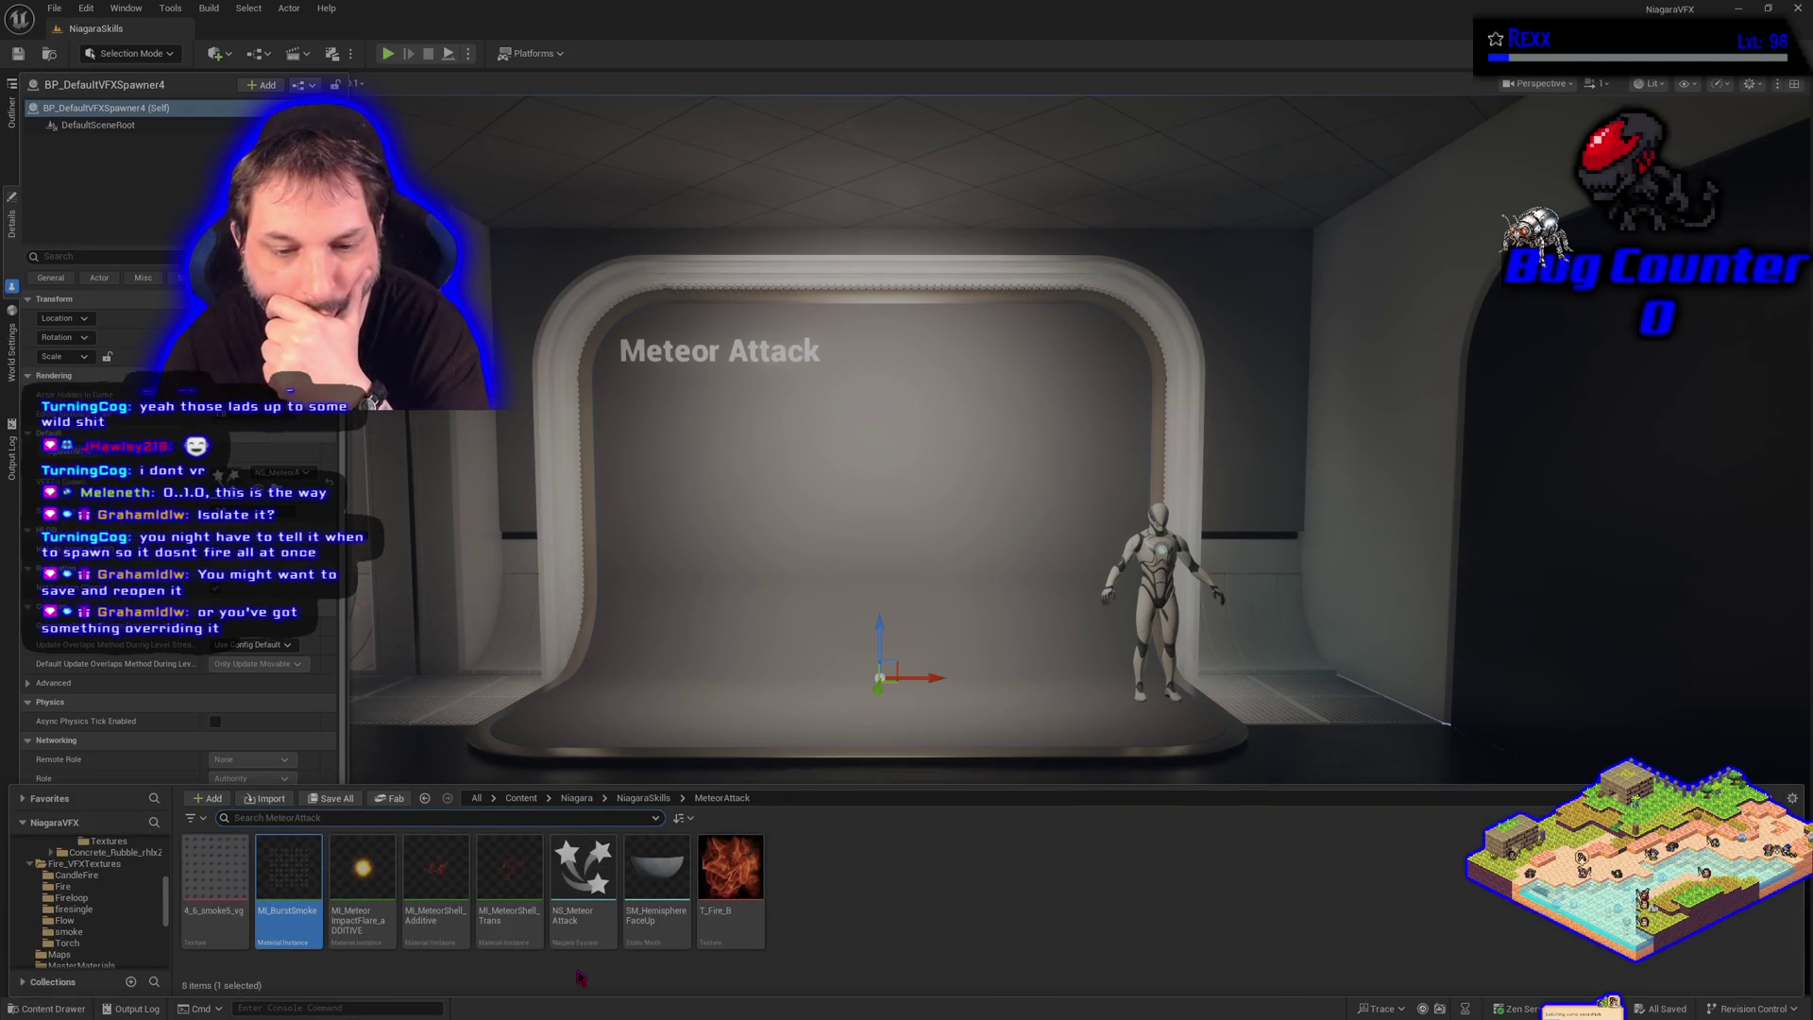
double_click(571, 927)
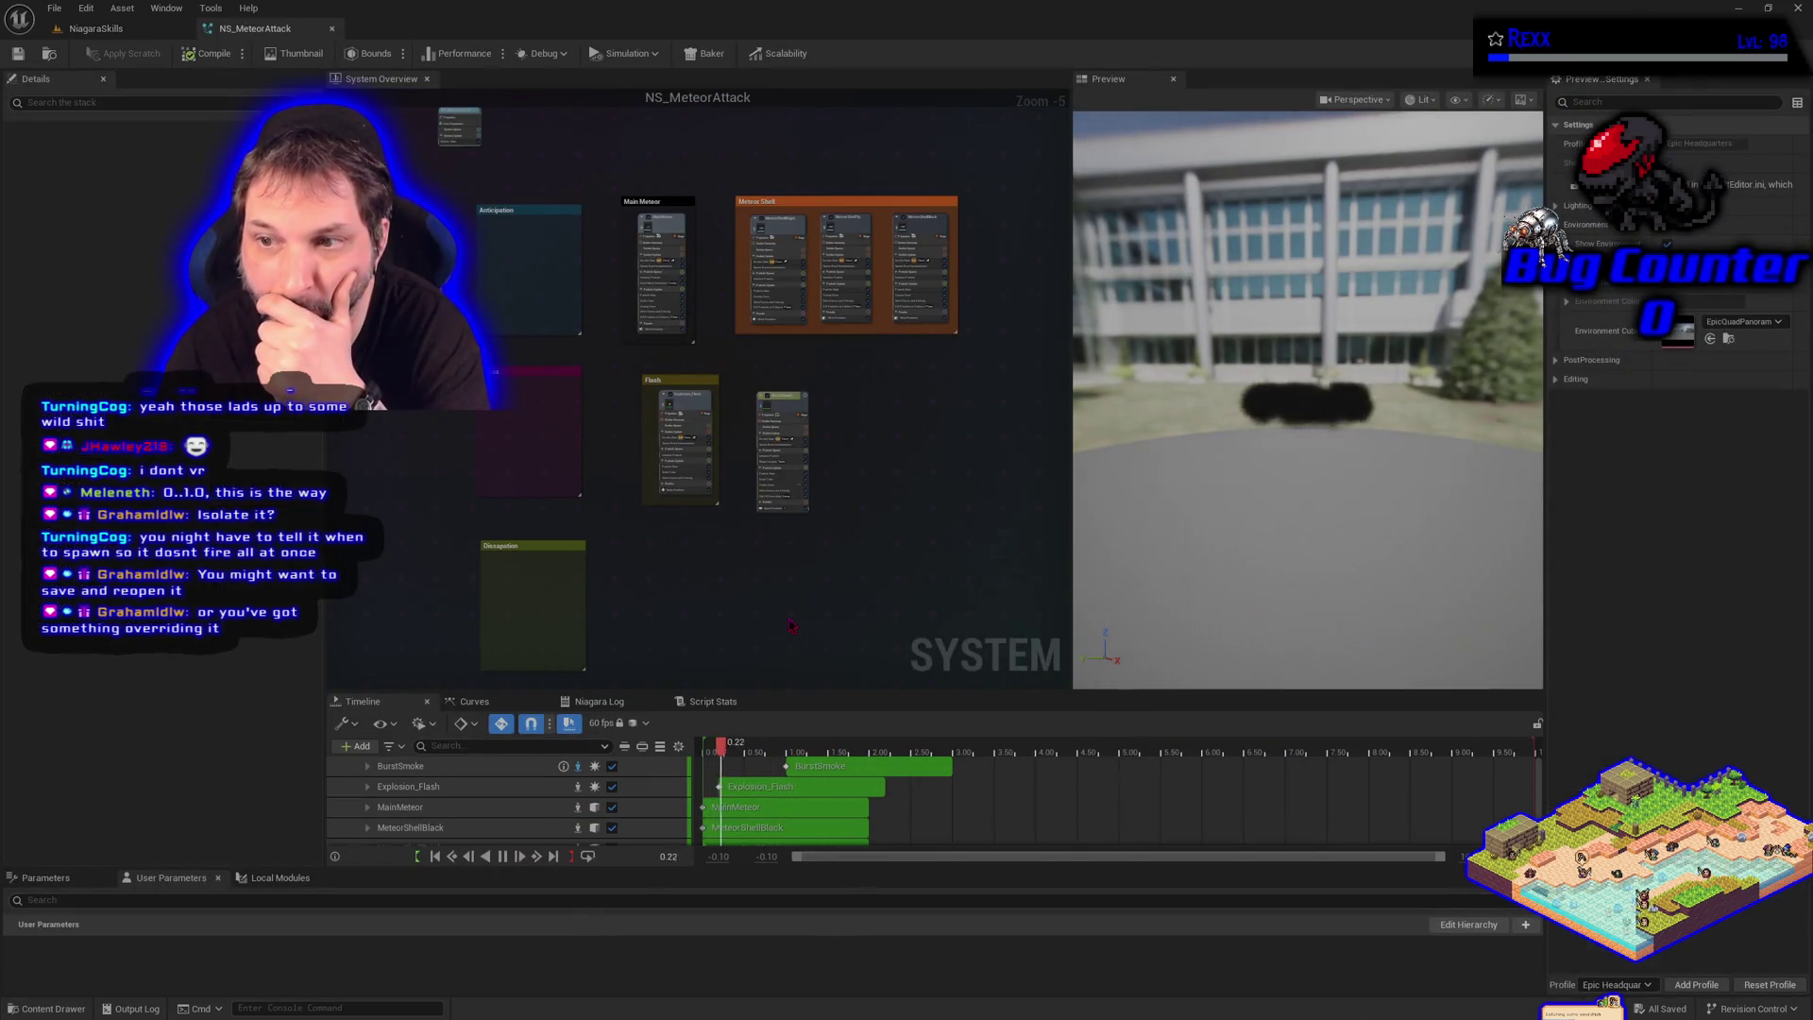
Zoom into the BurstSmoke emitter and edit its Emitter State Loop Delay value
scroll(746, 429, "up", 3)
scroll(746, 429, "up", 2)
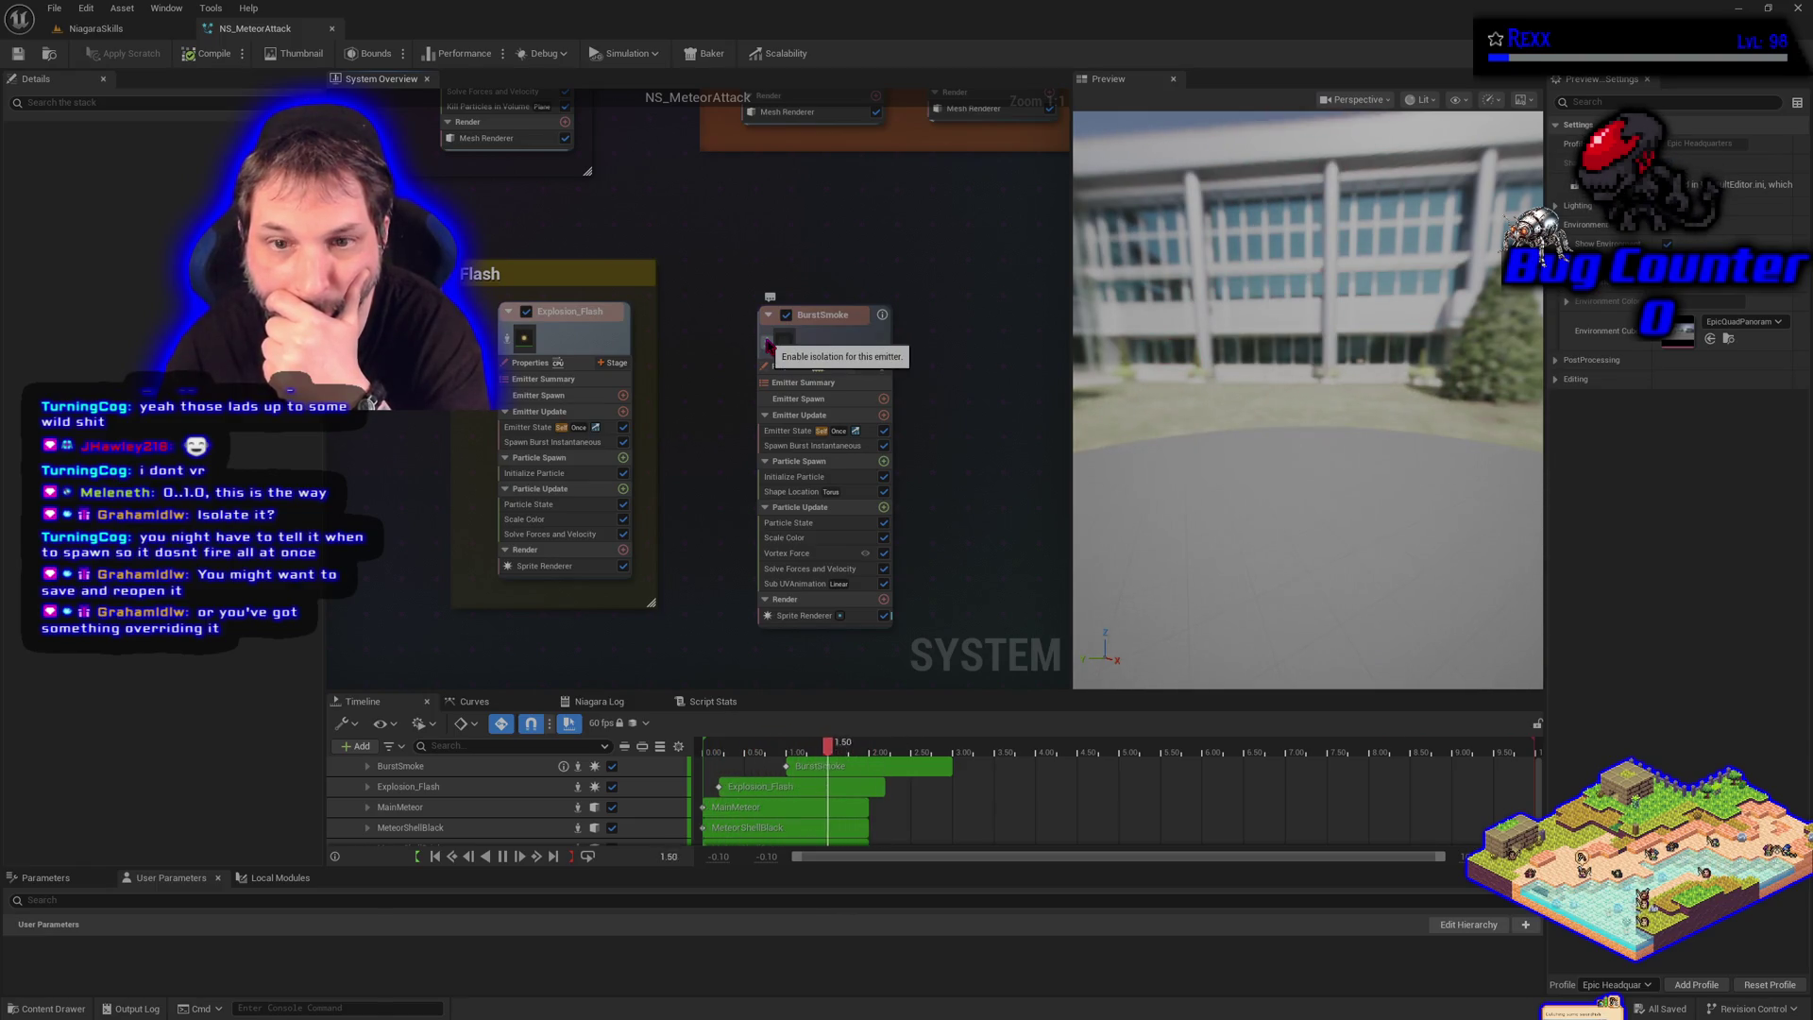
left_click(794, 431)
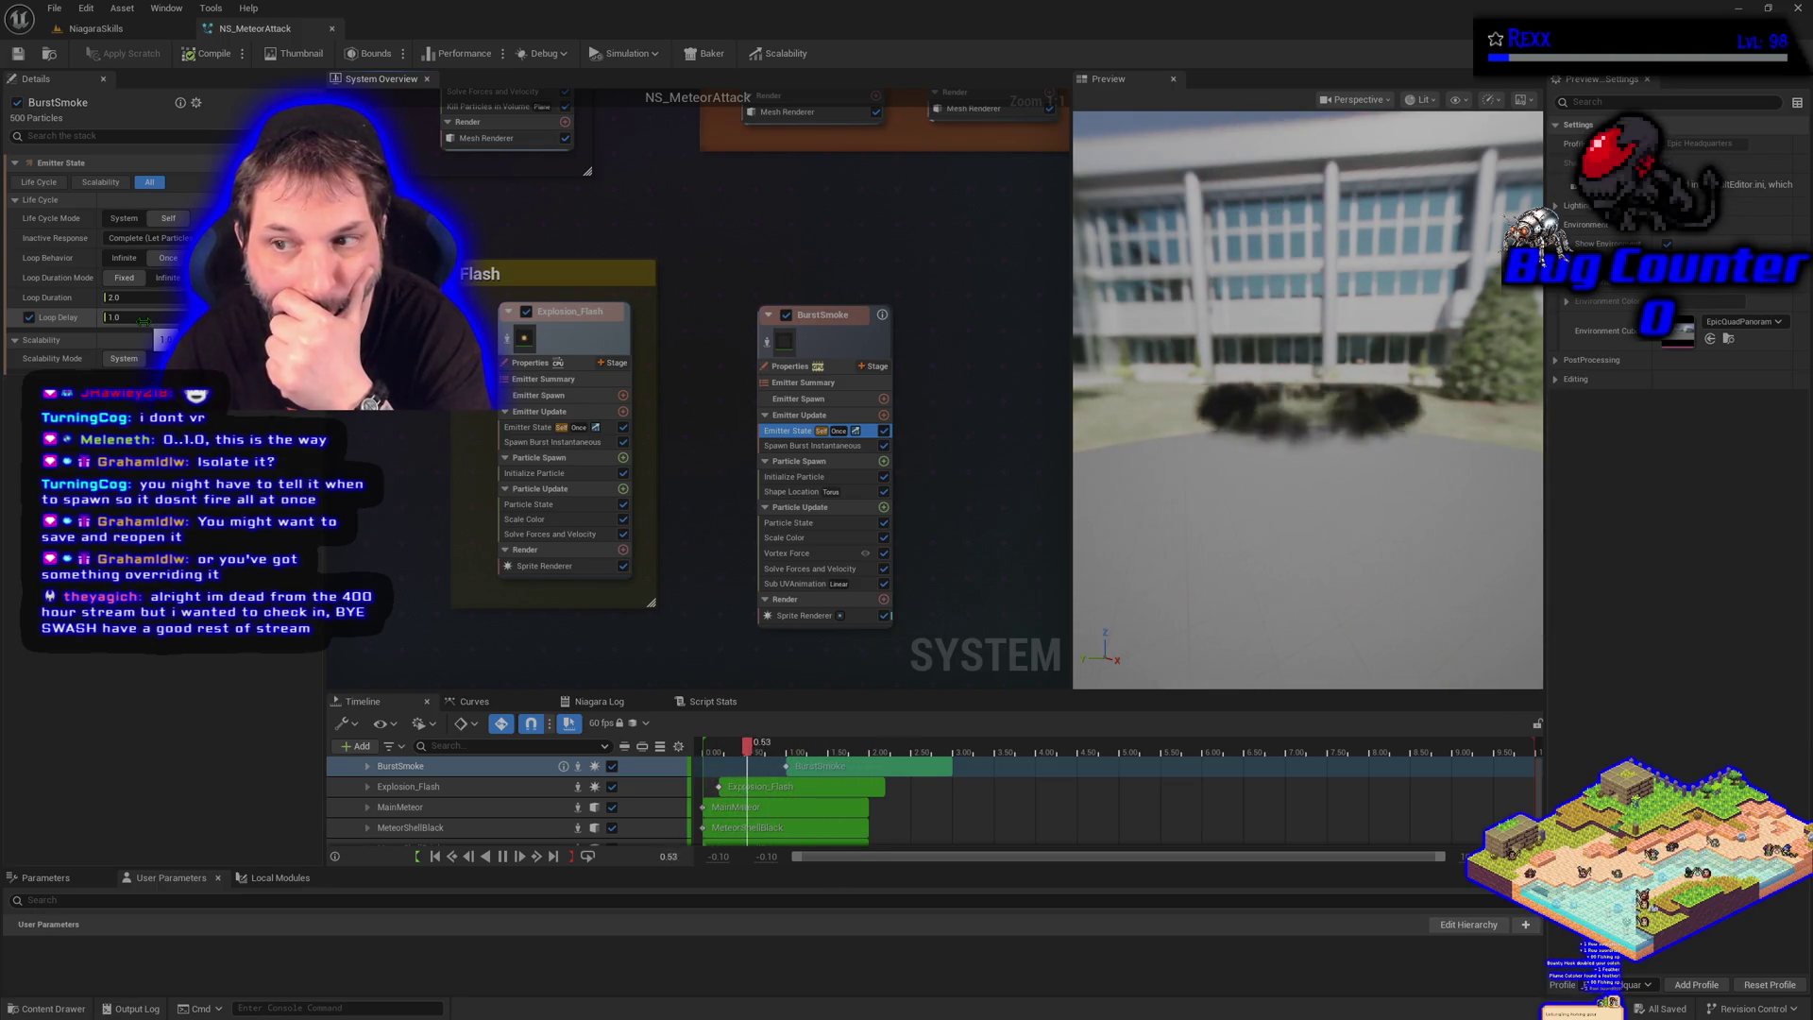
left_click(142, 318)
key("Return")
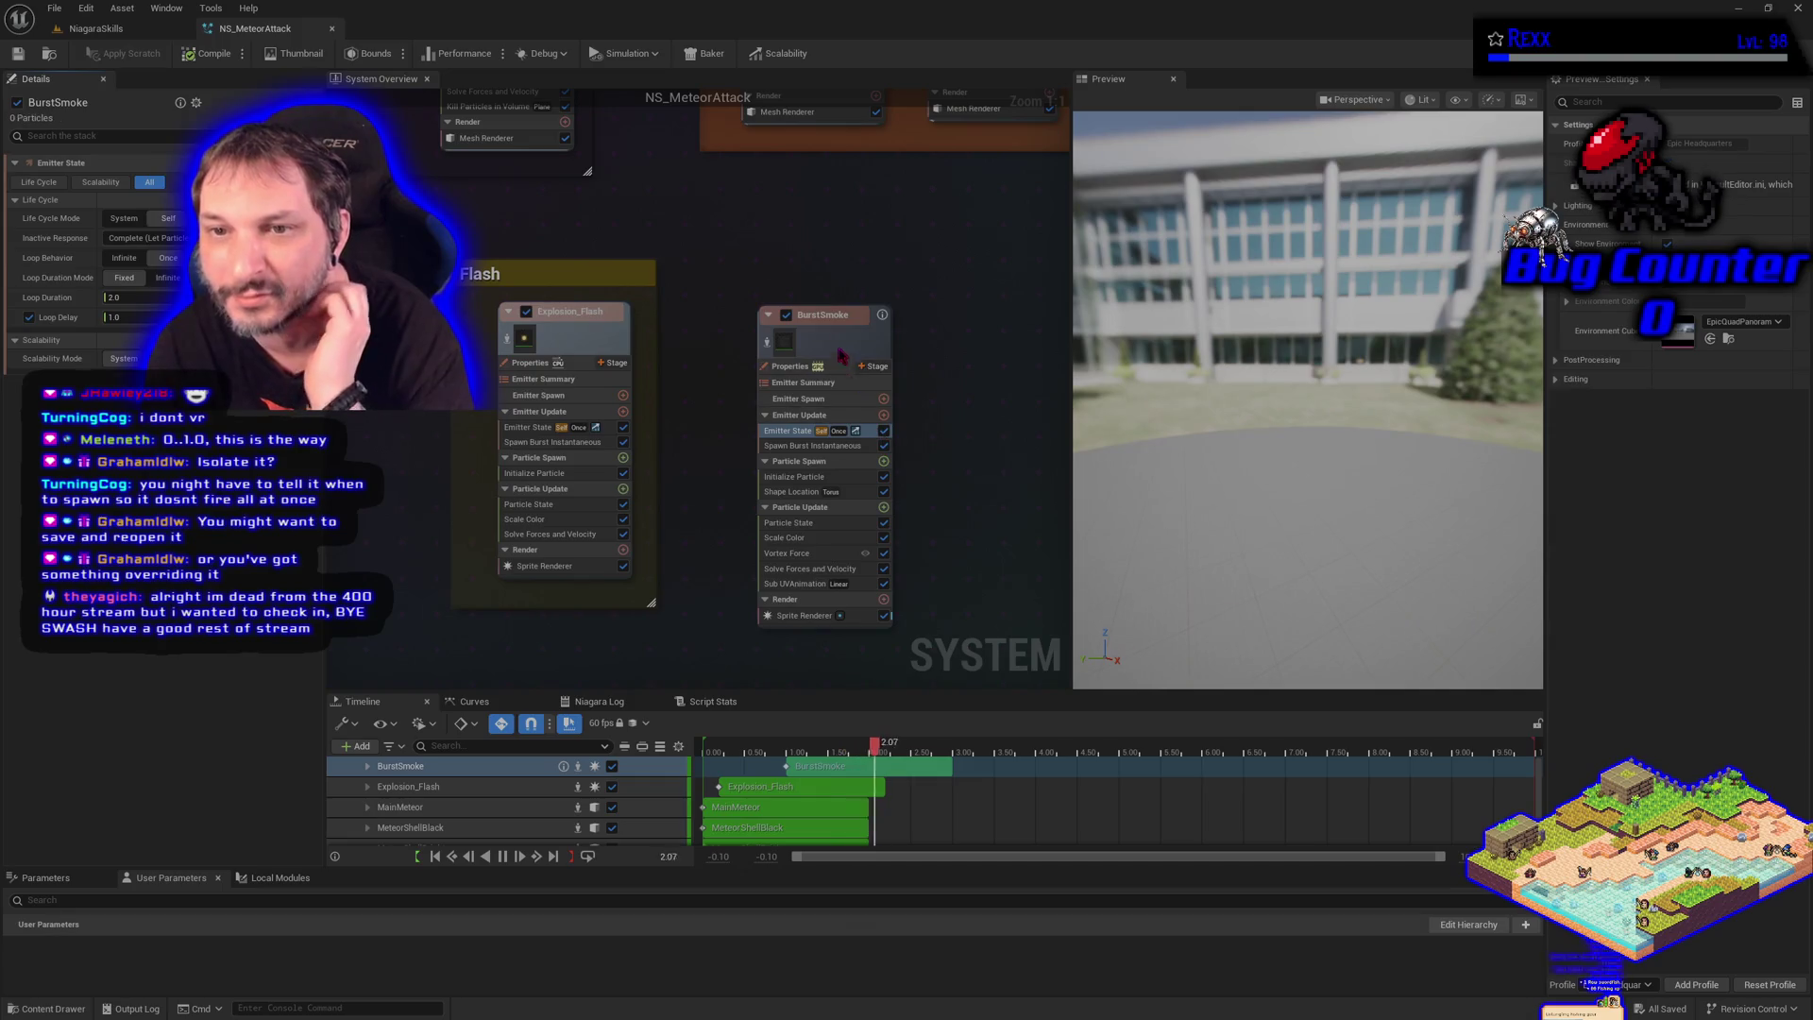
left_click_drag(843, 355, 831, 321)
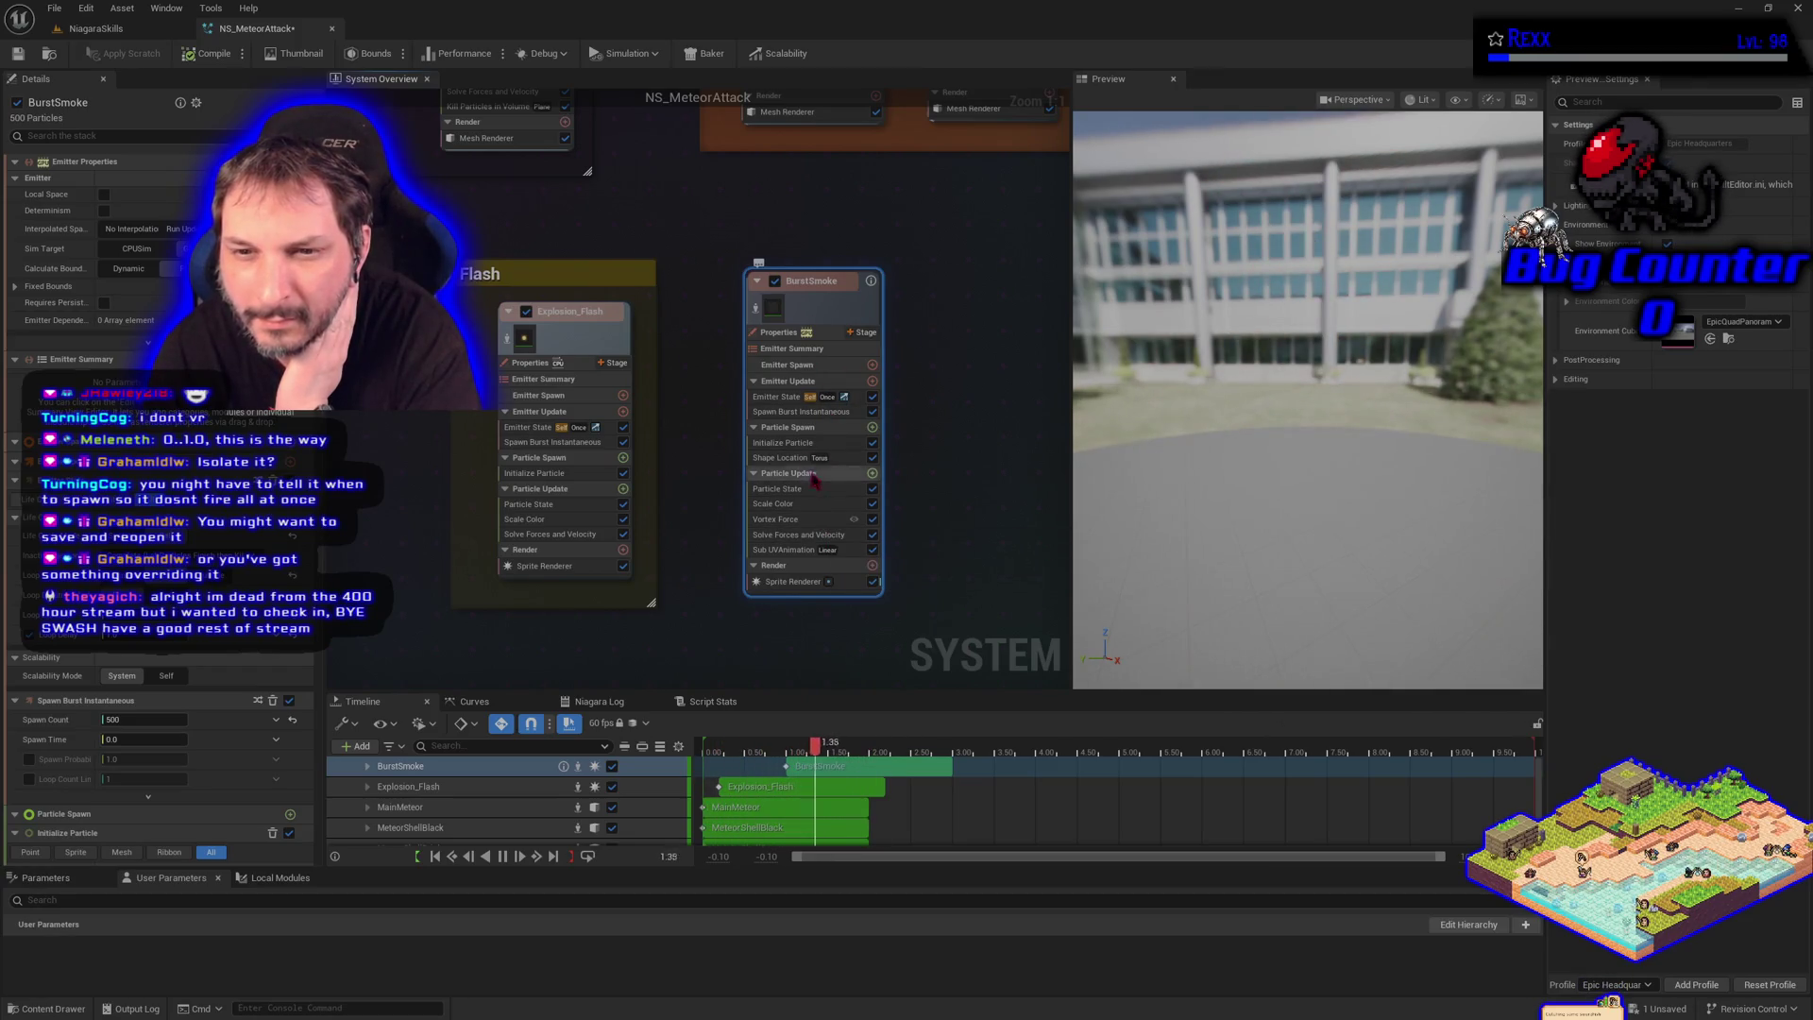
Edit the Spawn Burst Instantaneous Spawn Time, then return to the level to watch the effect
left_click(800, 446)
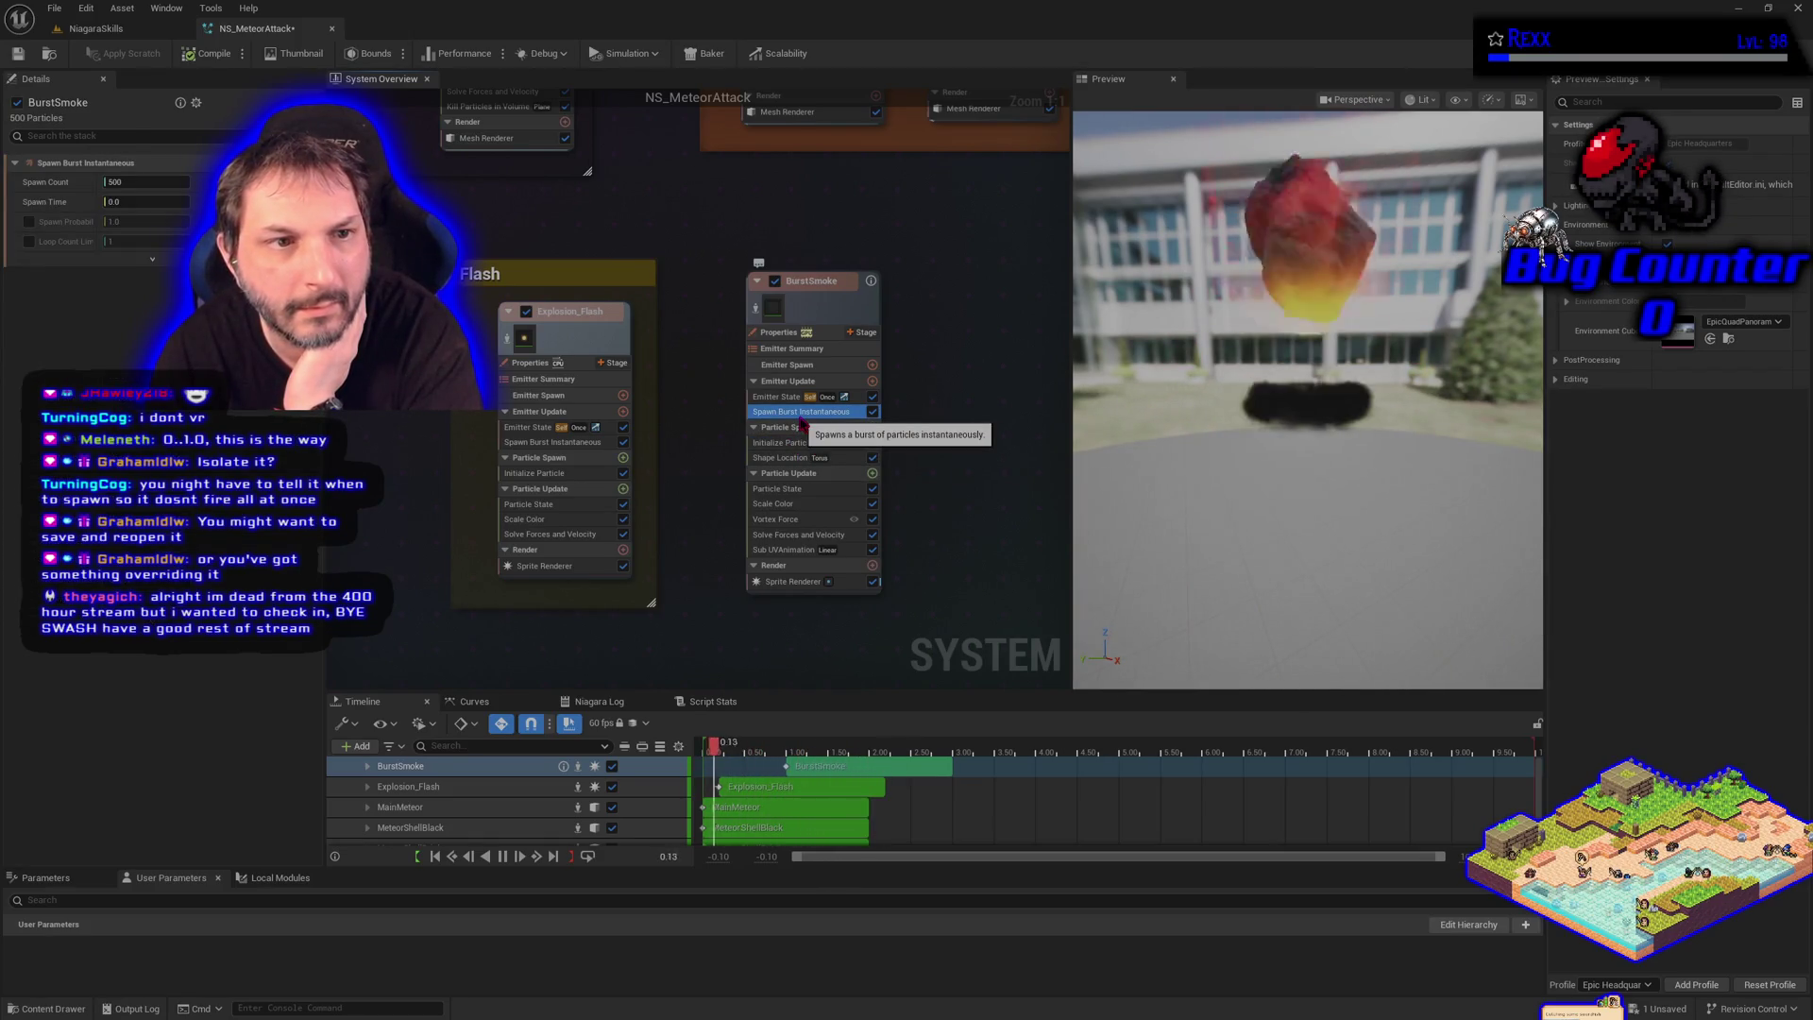
left_click(173, 202)
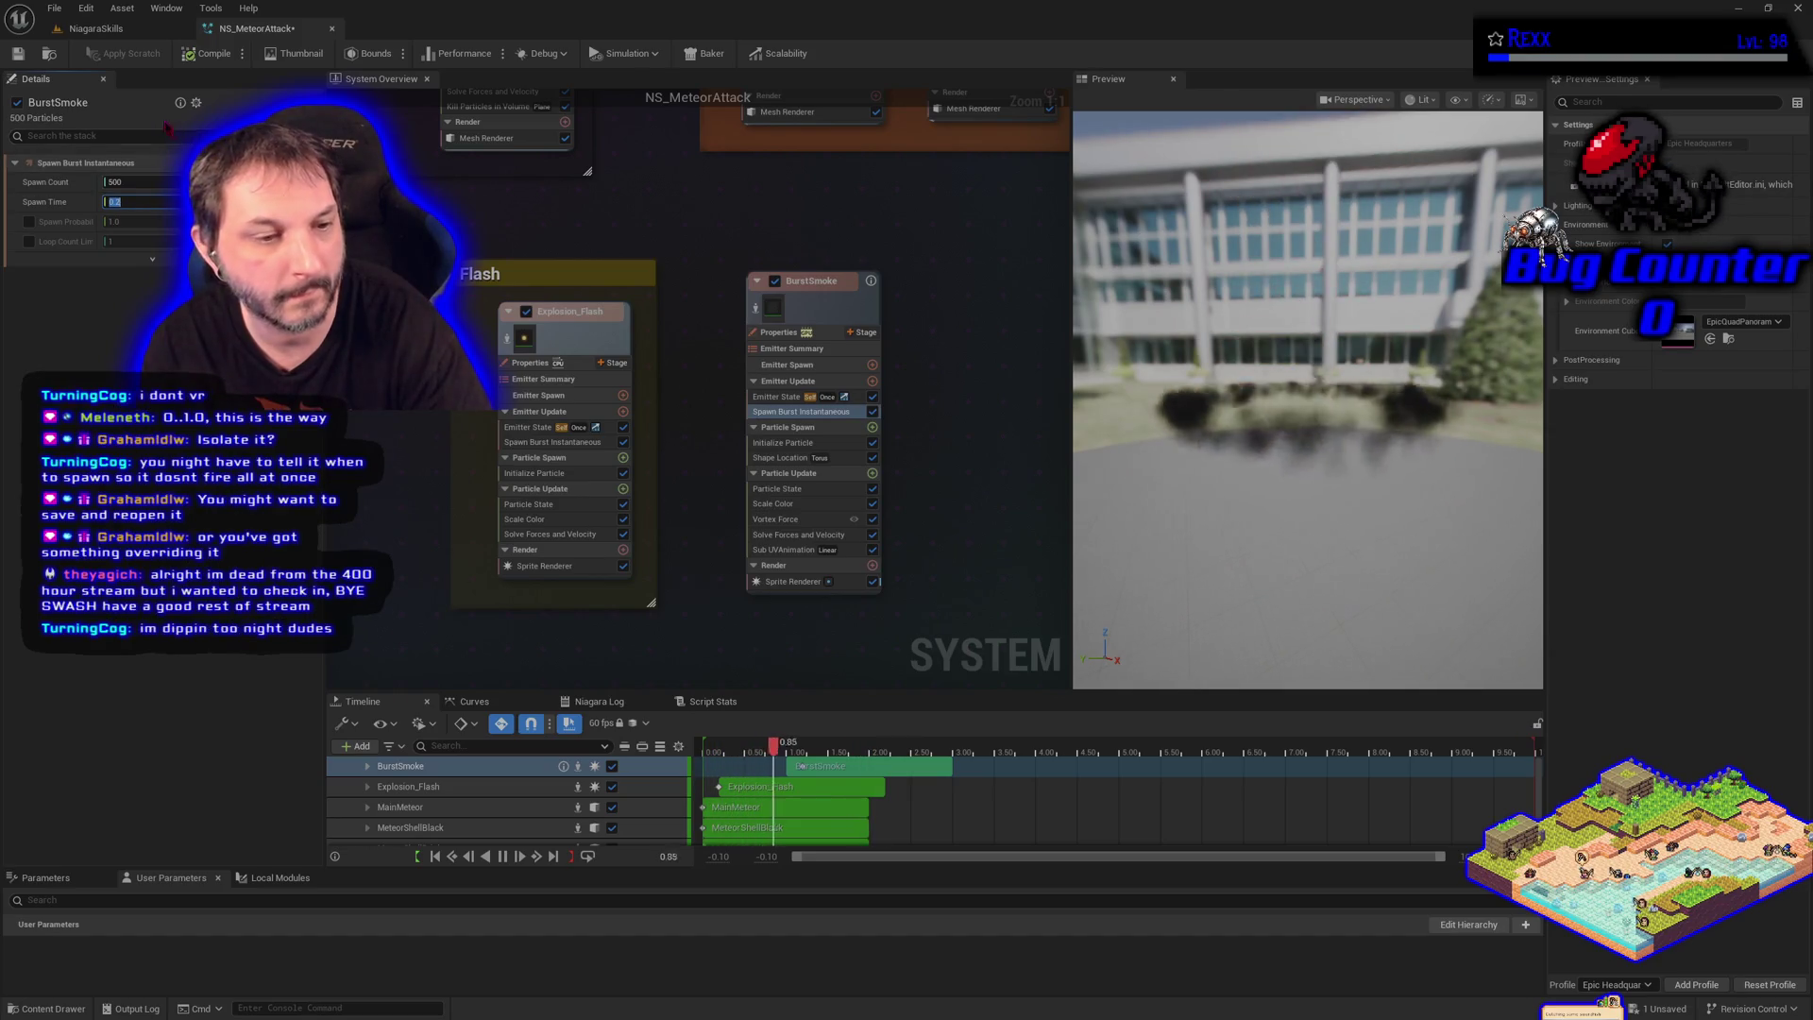
left_click(96, 31)
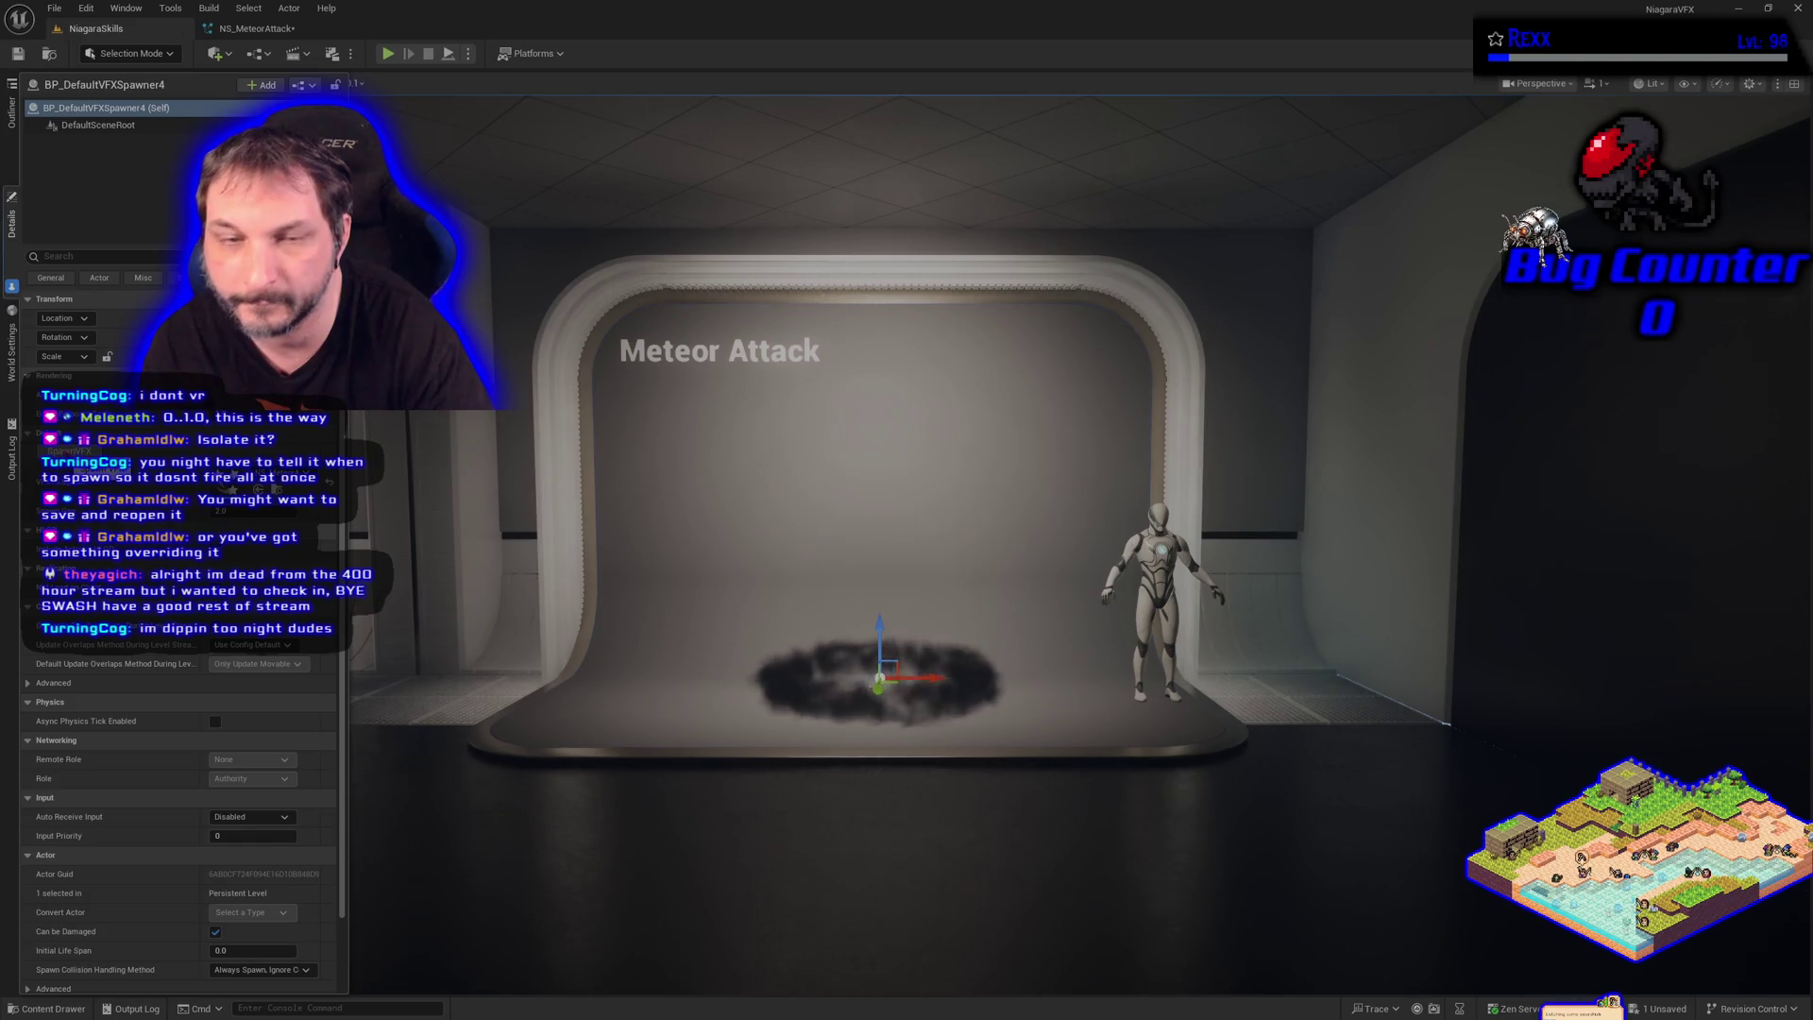
Back in NS_MeteorAttack, turn off Loop Delay in BurstSmoke's Emitter State
left_click(250, 36)
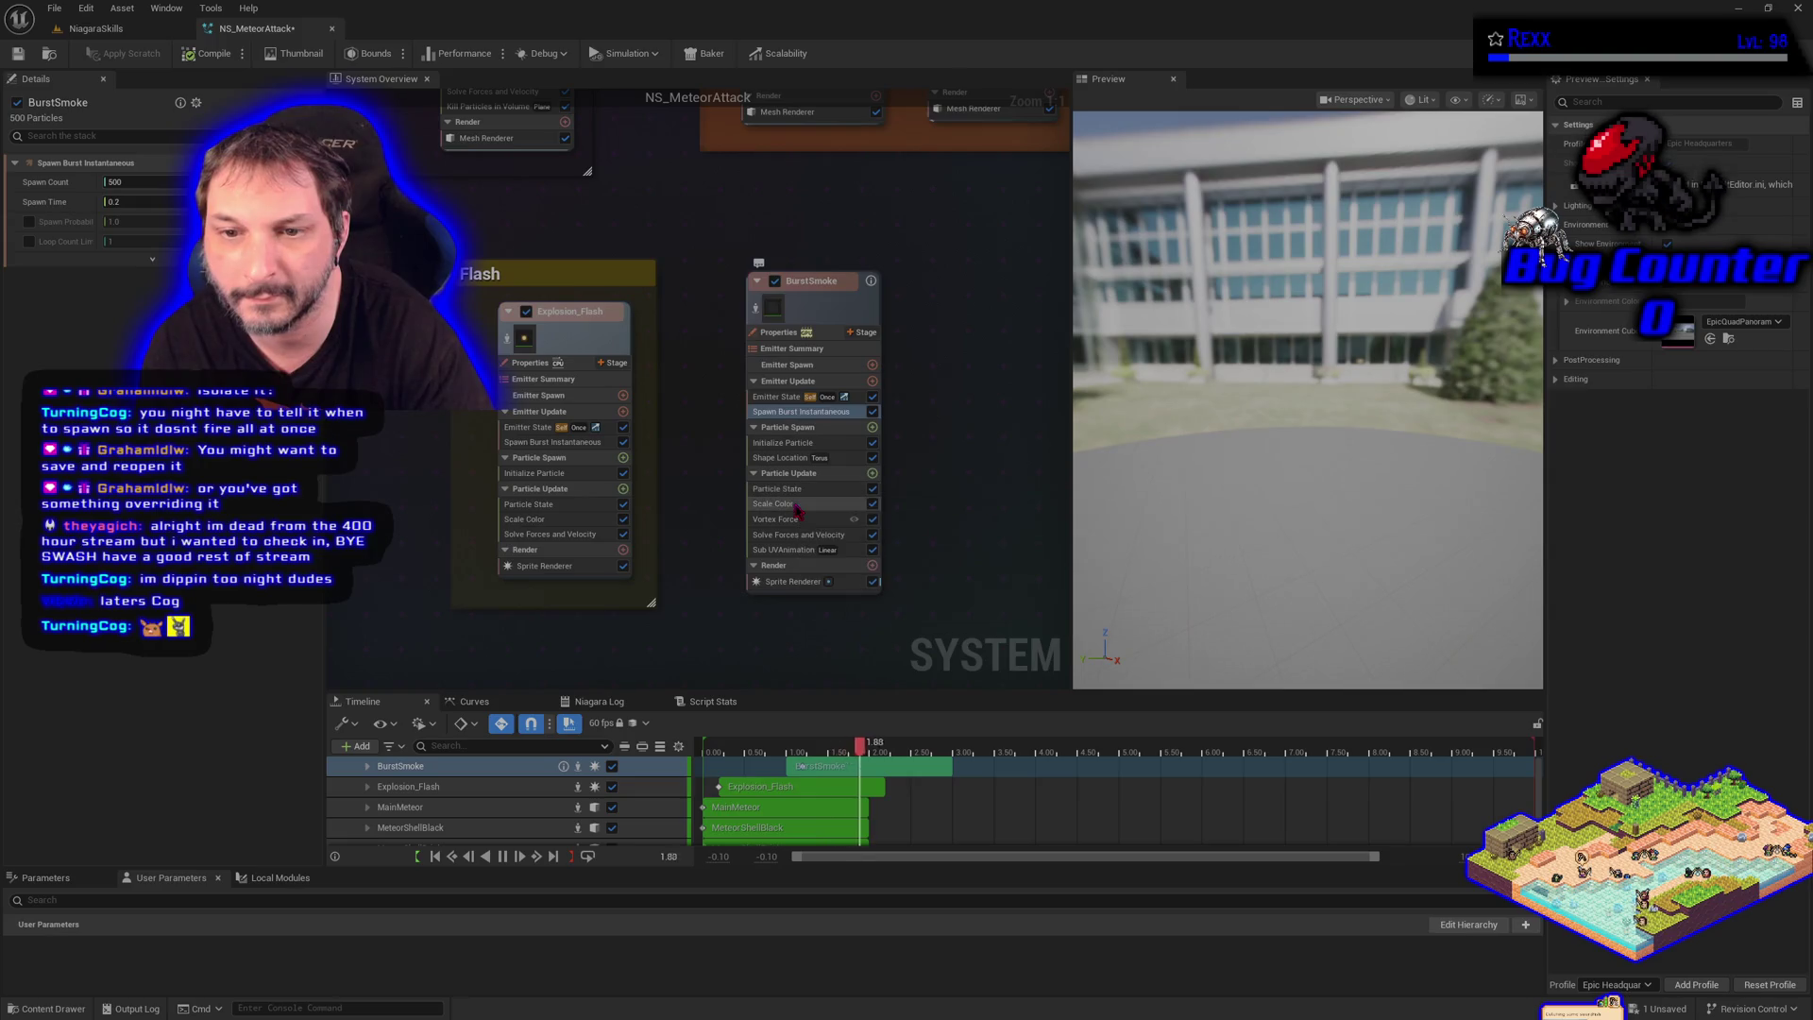
left_click(784, 397)
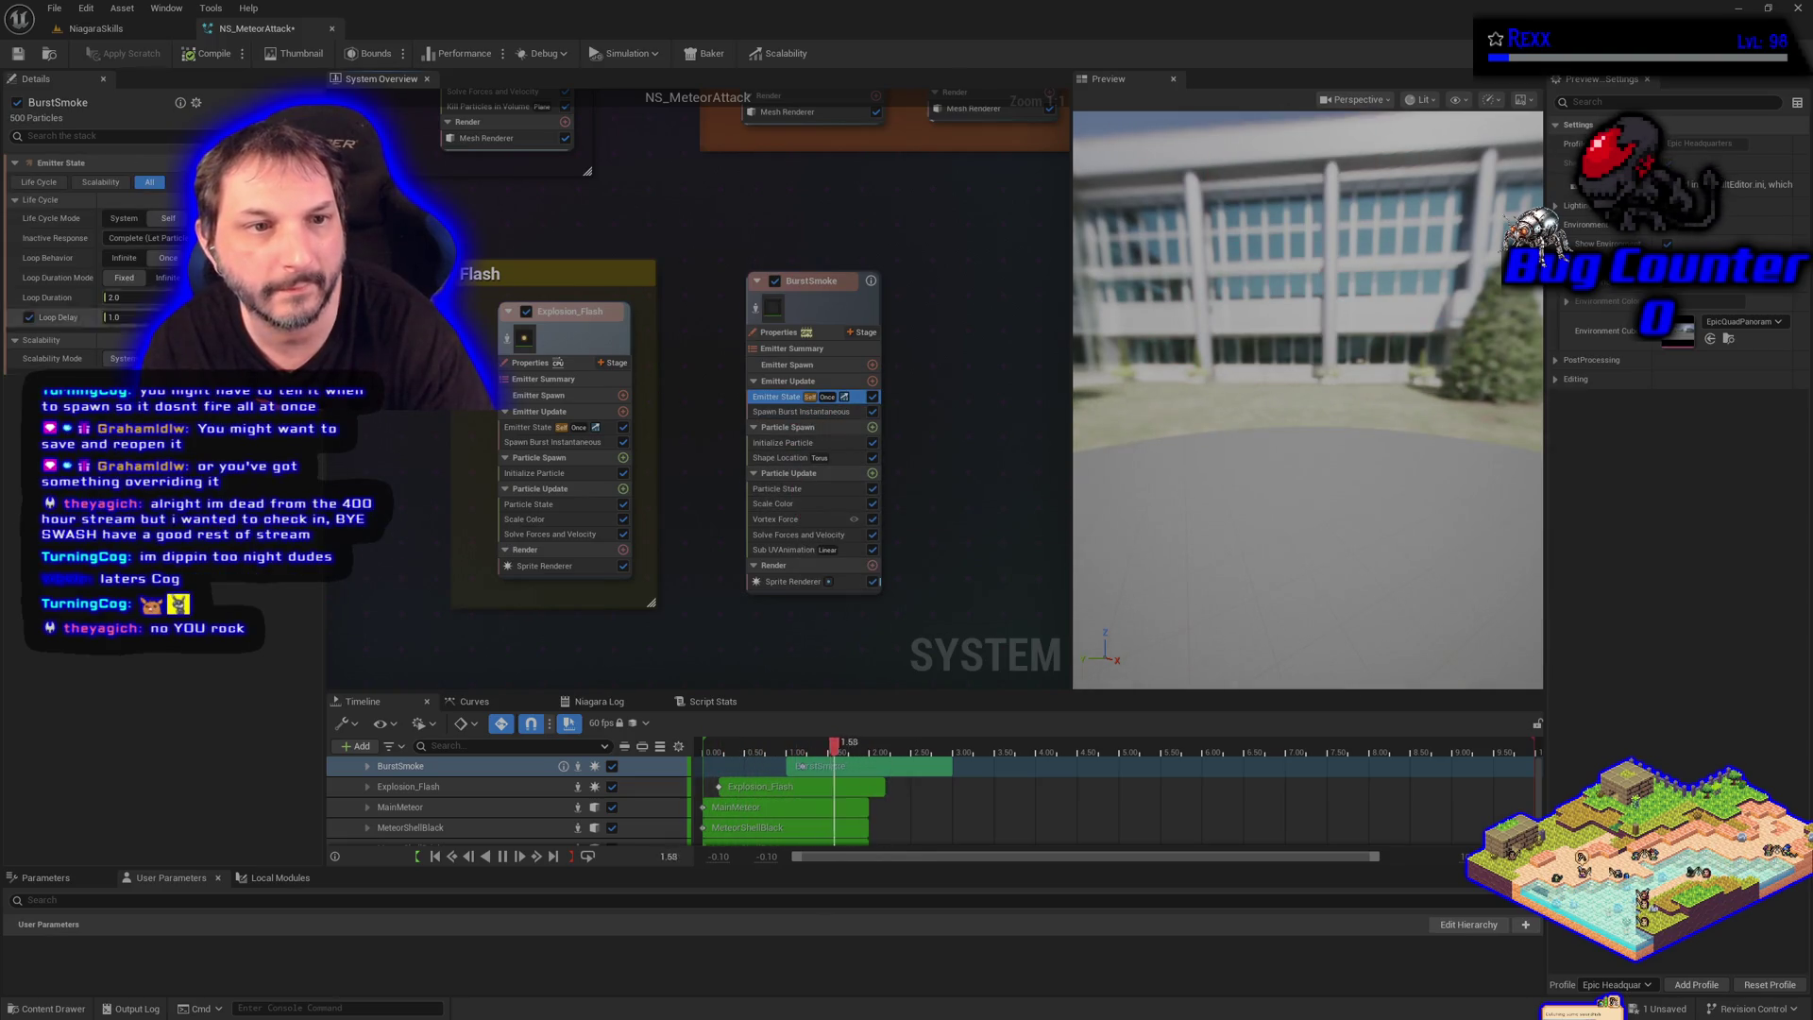
left_click(29, 318)
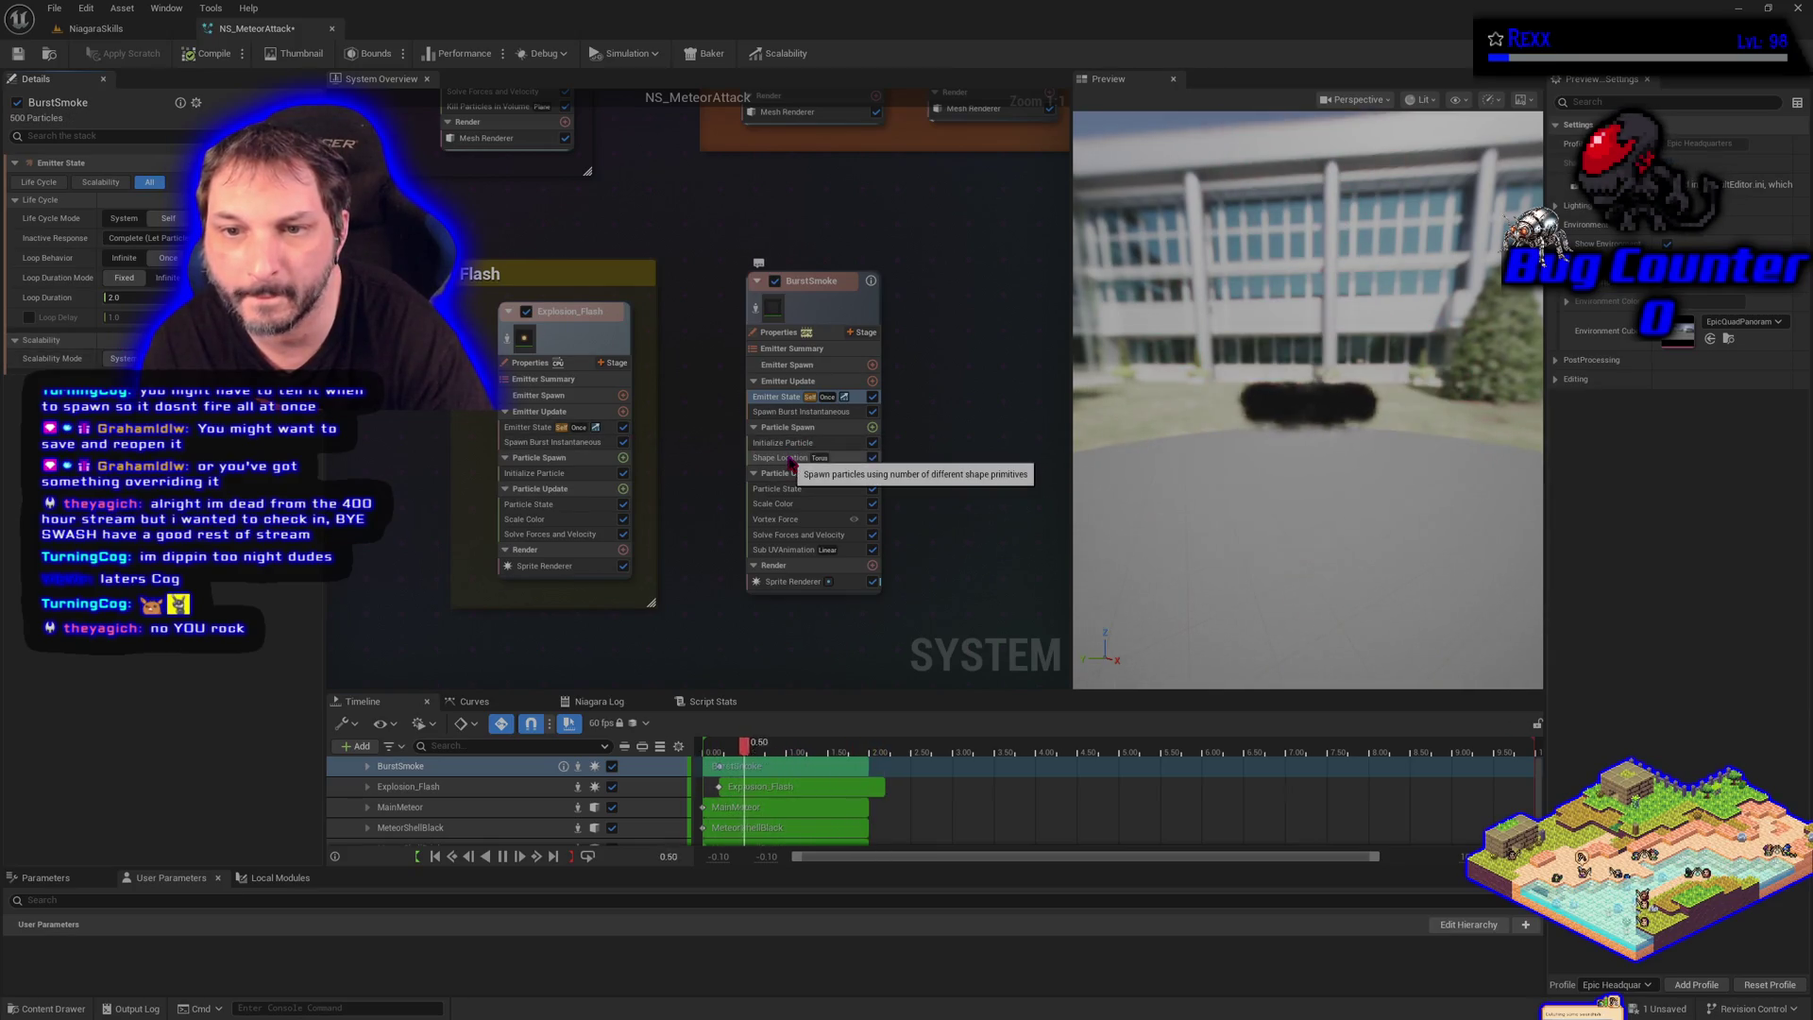
Set BurstSmoke's Spawn Burst Instantaneous Spawn Time to 0.1
left_click(801, 412)
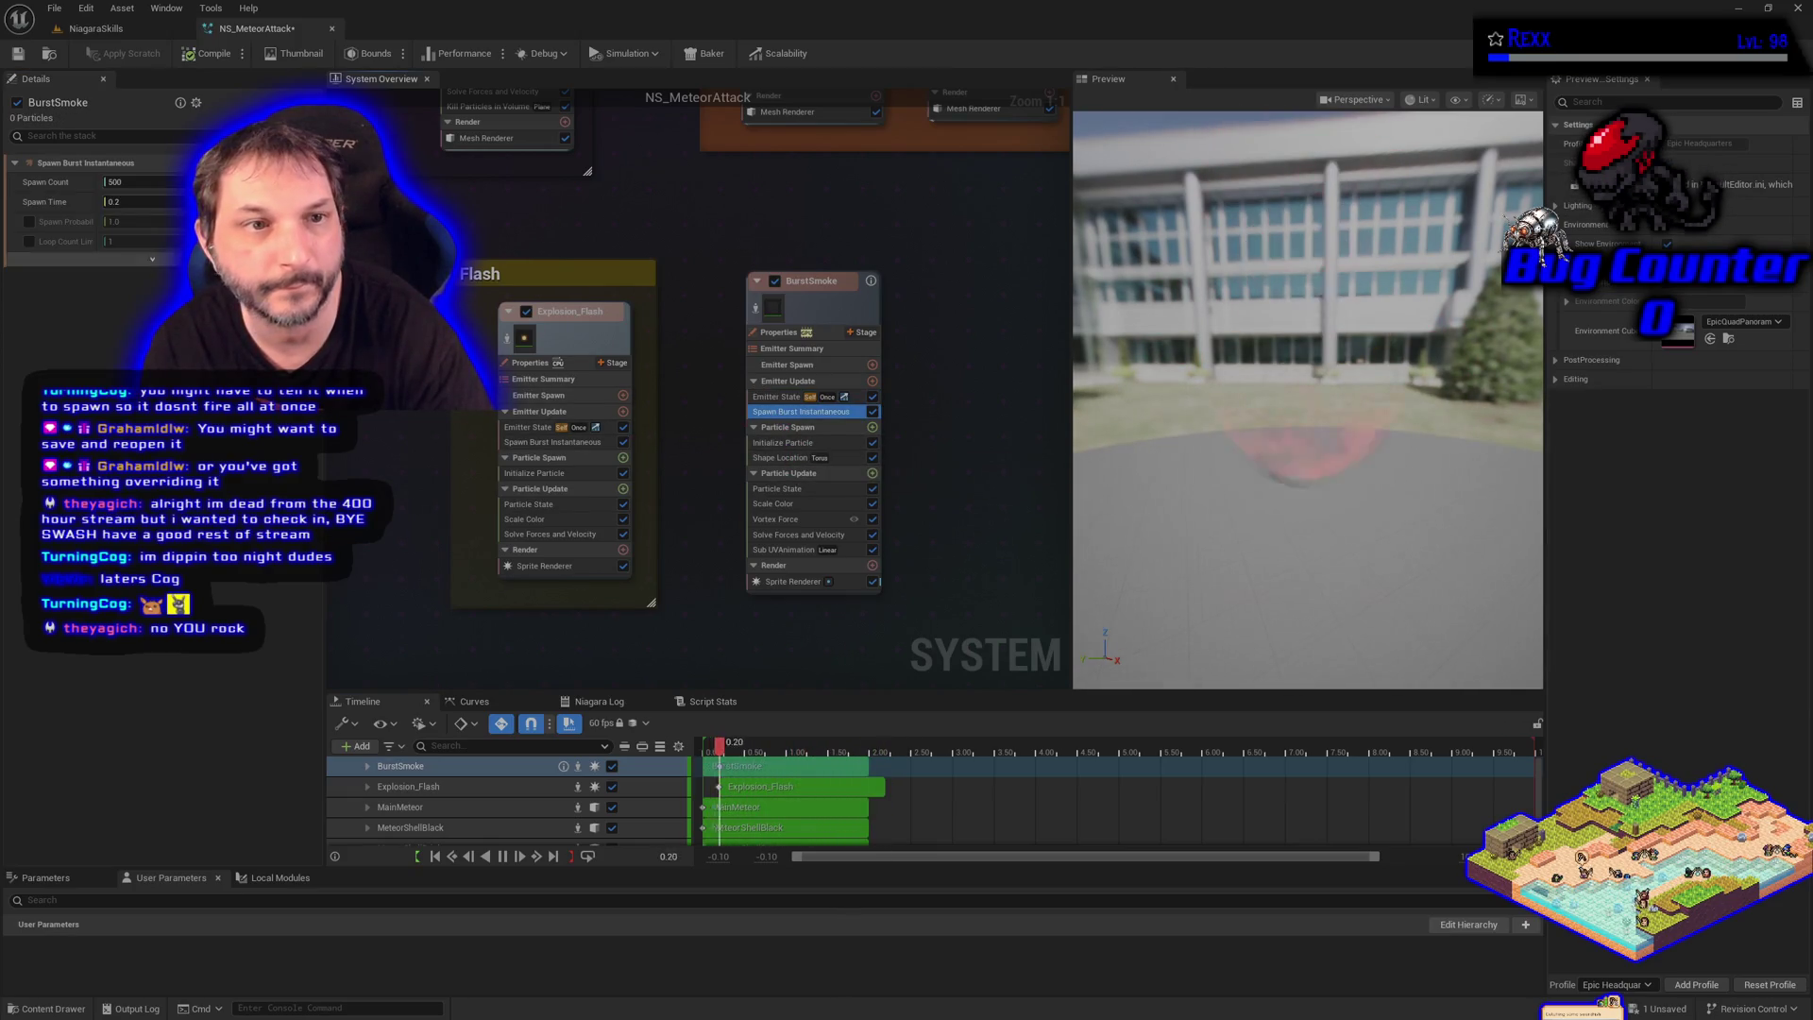
left_click(134, 203)
type(".1")
key("Return")
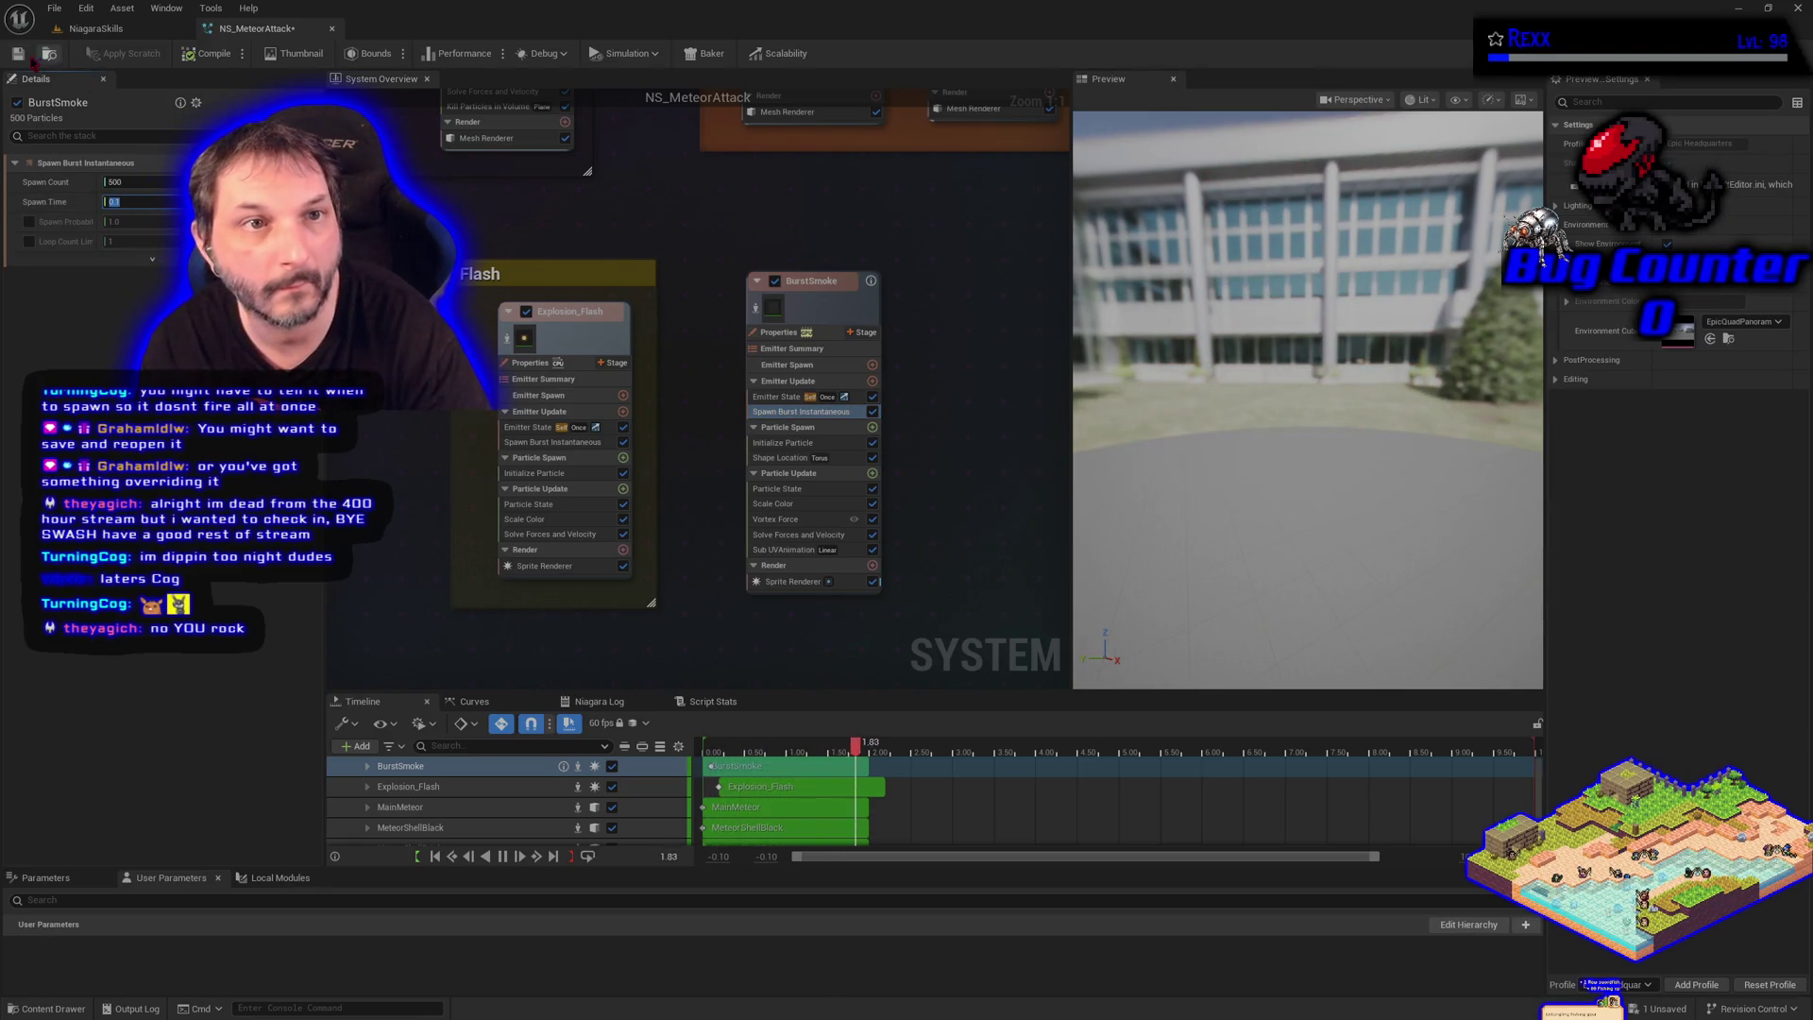